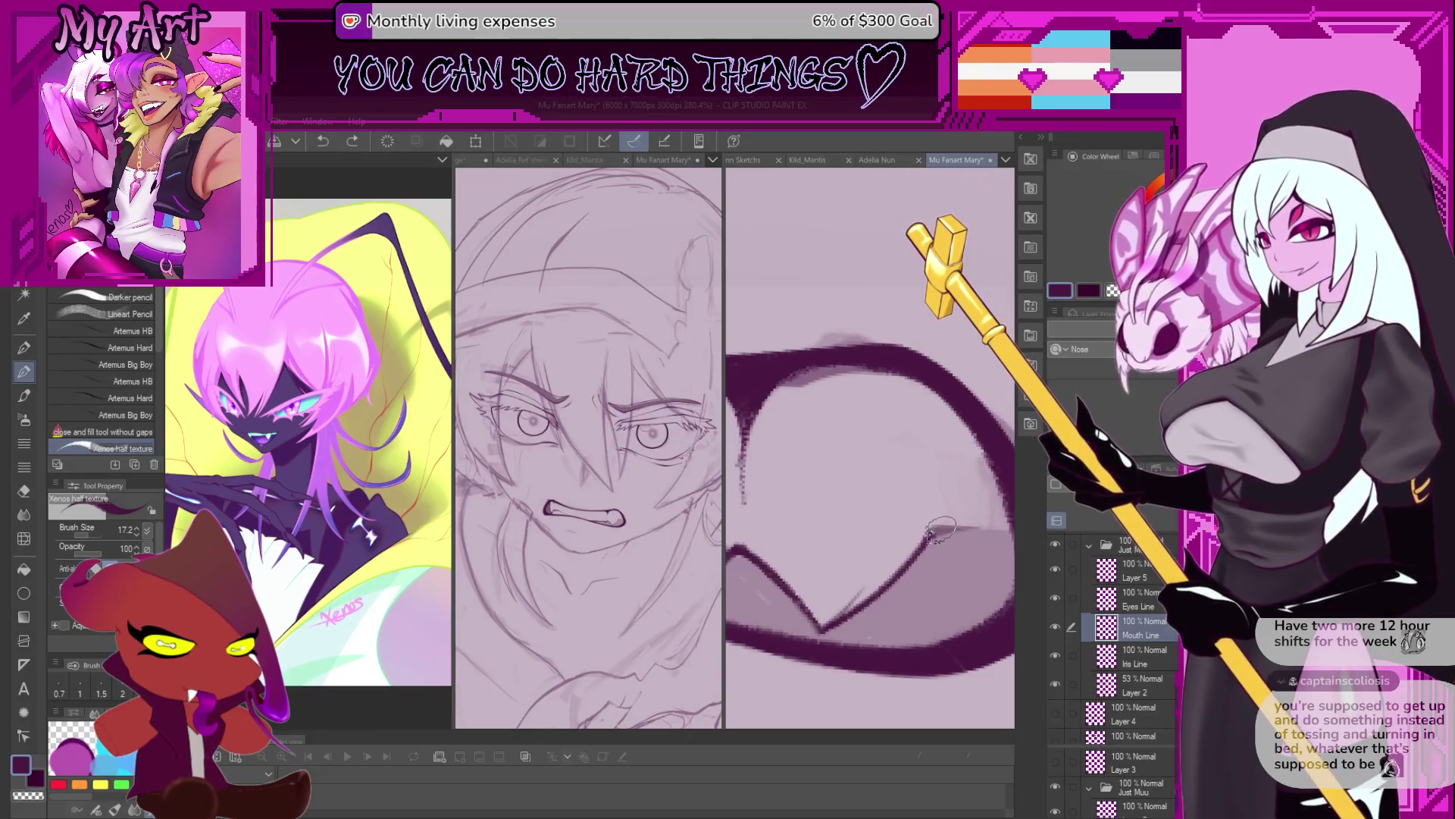
Turn the view upright over the face and toggle the Layer 2 rough sketch off and back on.
left_click_drag(940, 529, 883, 567)
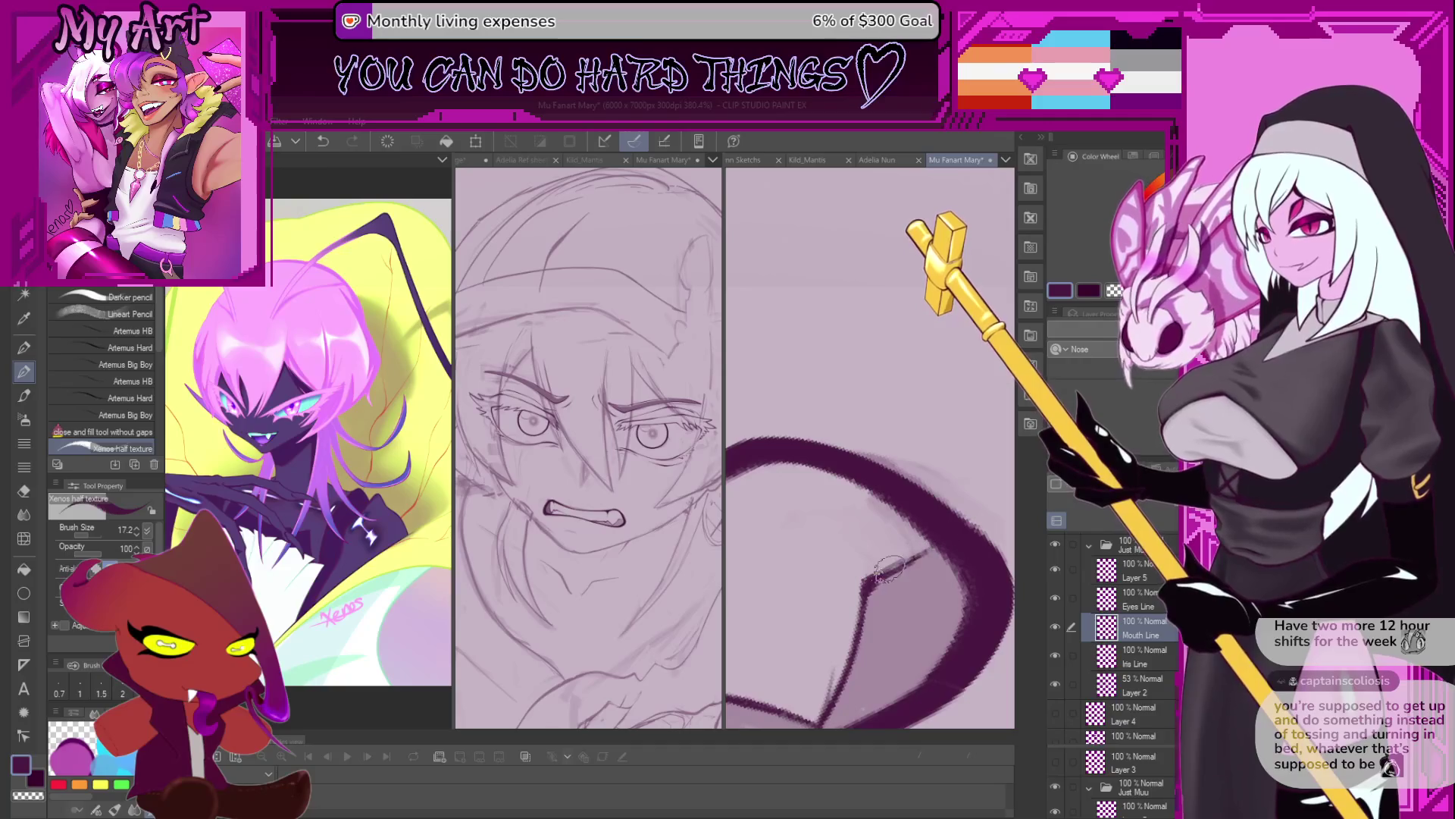
mouse_move(938, 537)
left_mouse_down()
mouse_move(870, 536)
mouse_move(910, 514)
mouse_move(949, 551)
left_mouse_up()
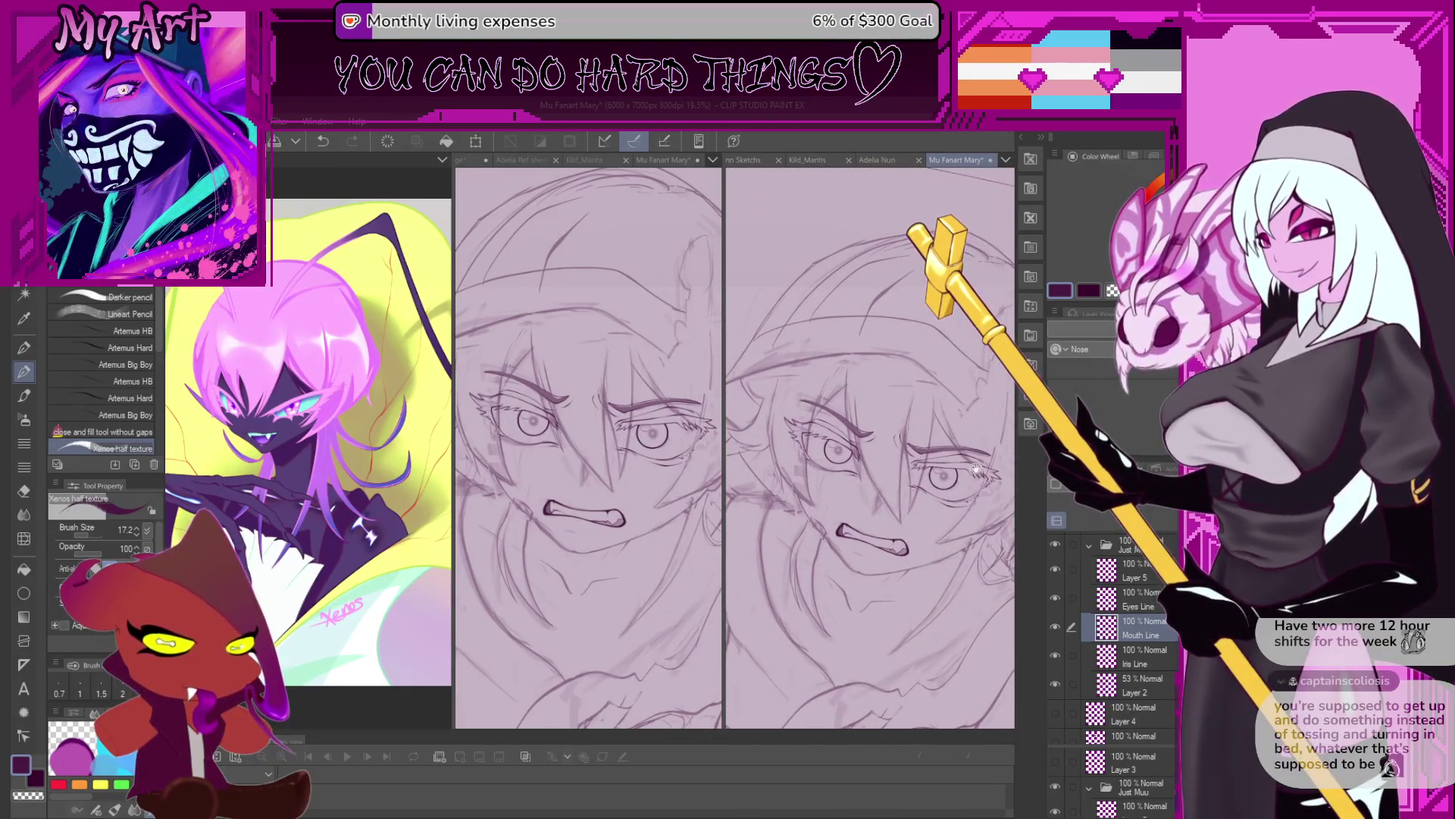
left_click_drag(954, 471, 978, 515)
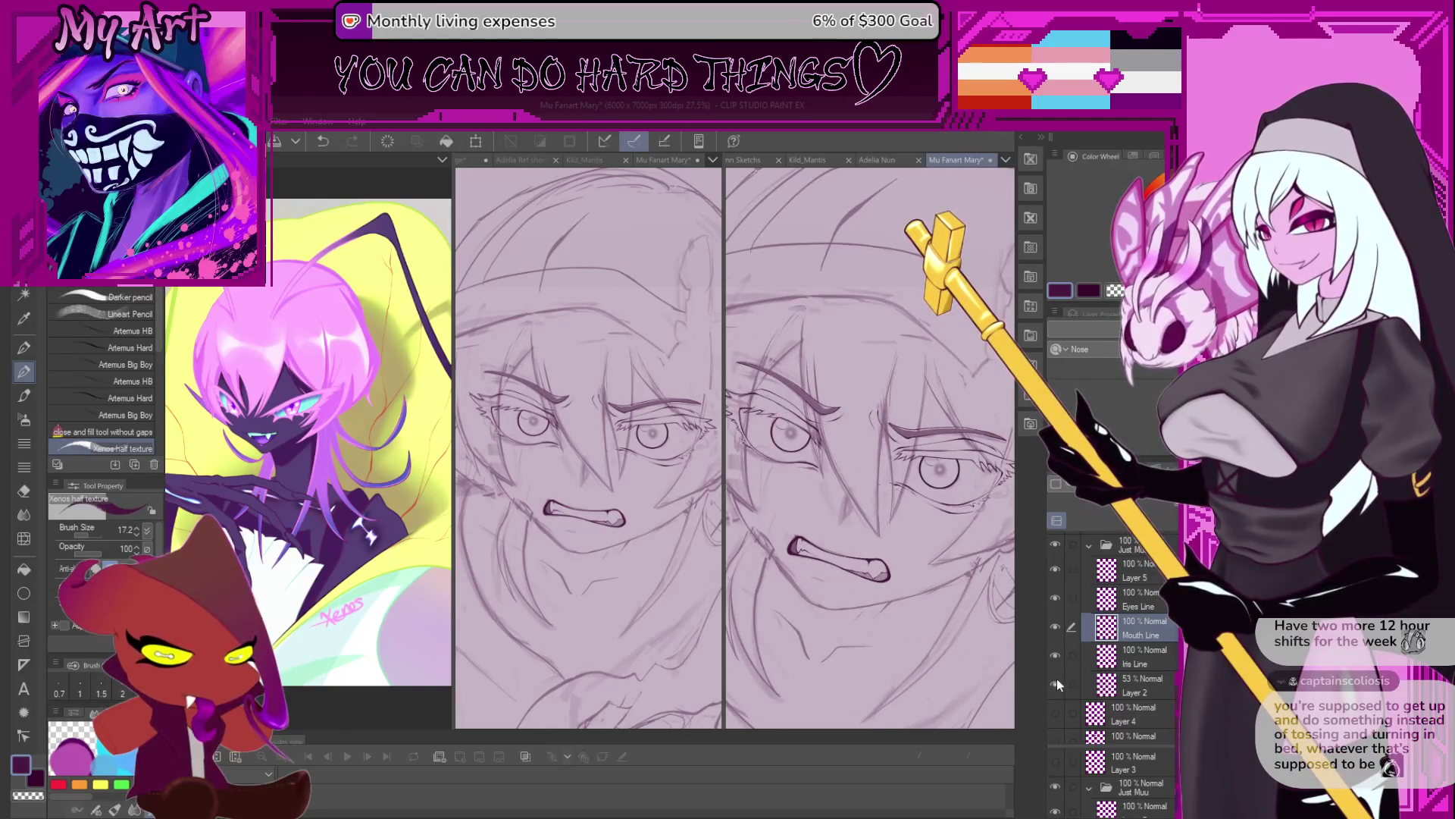
left_click(1056, 685)
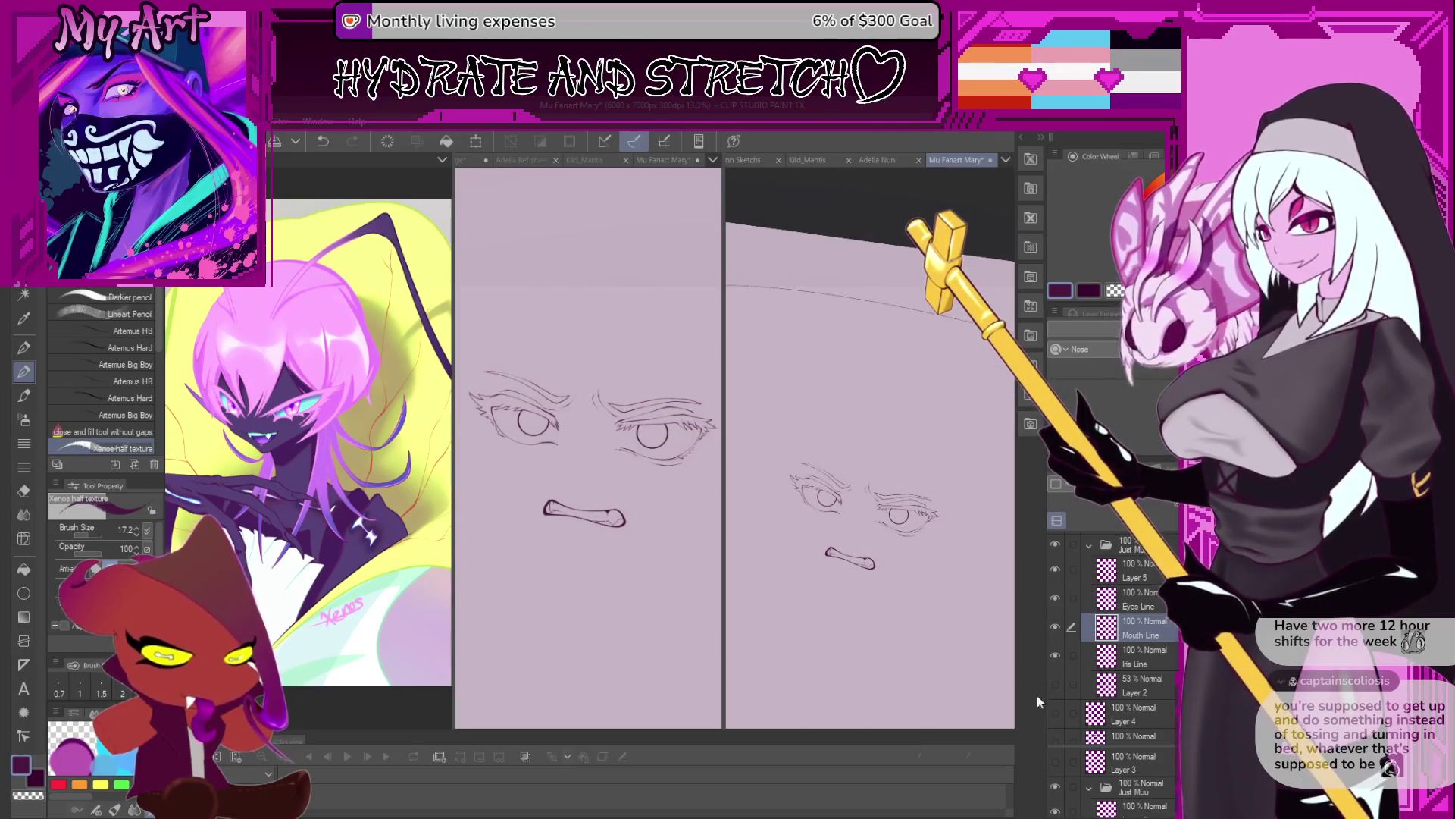
left_click(1056, 684)
Hide the Mouth Line layer, make Eyes Line the working layer, then show Mouth Line again.
left_click_drag(933, 515, 955, 542)
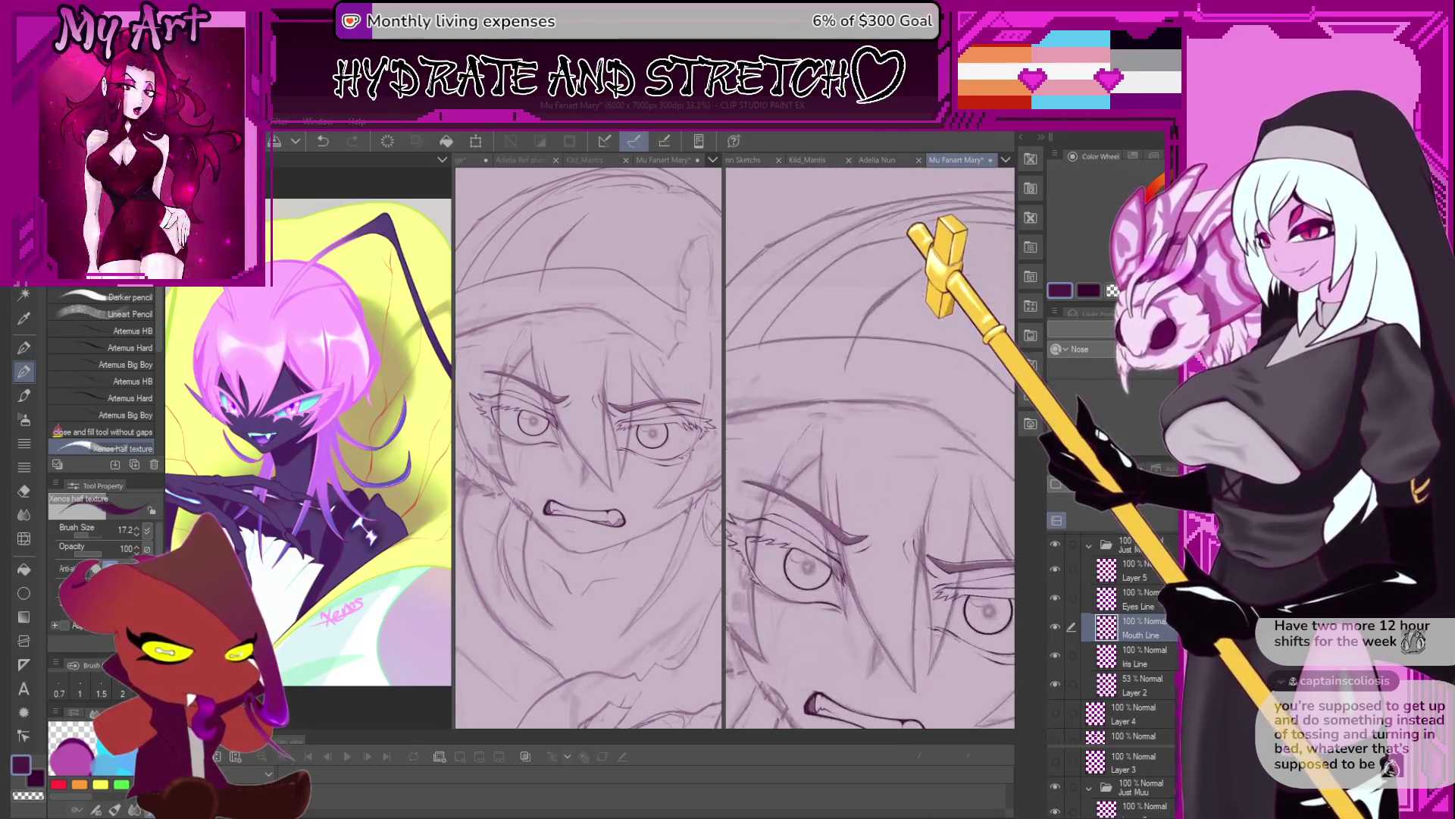
left_click(1056, 627)
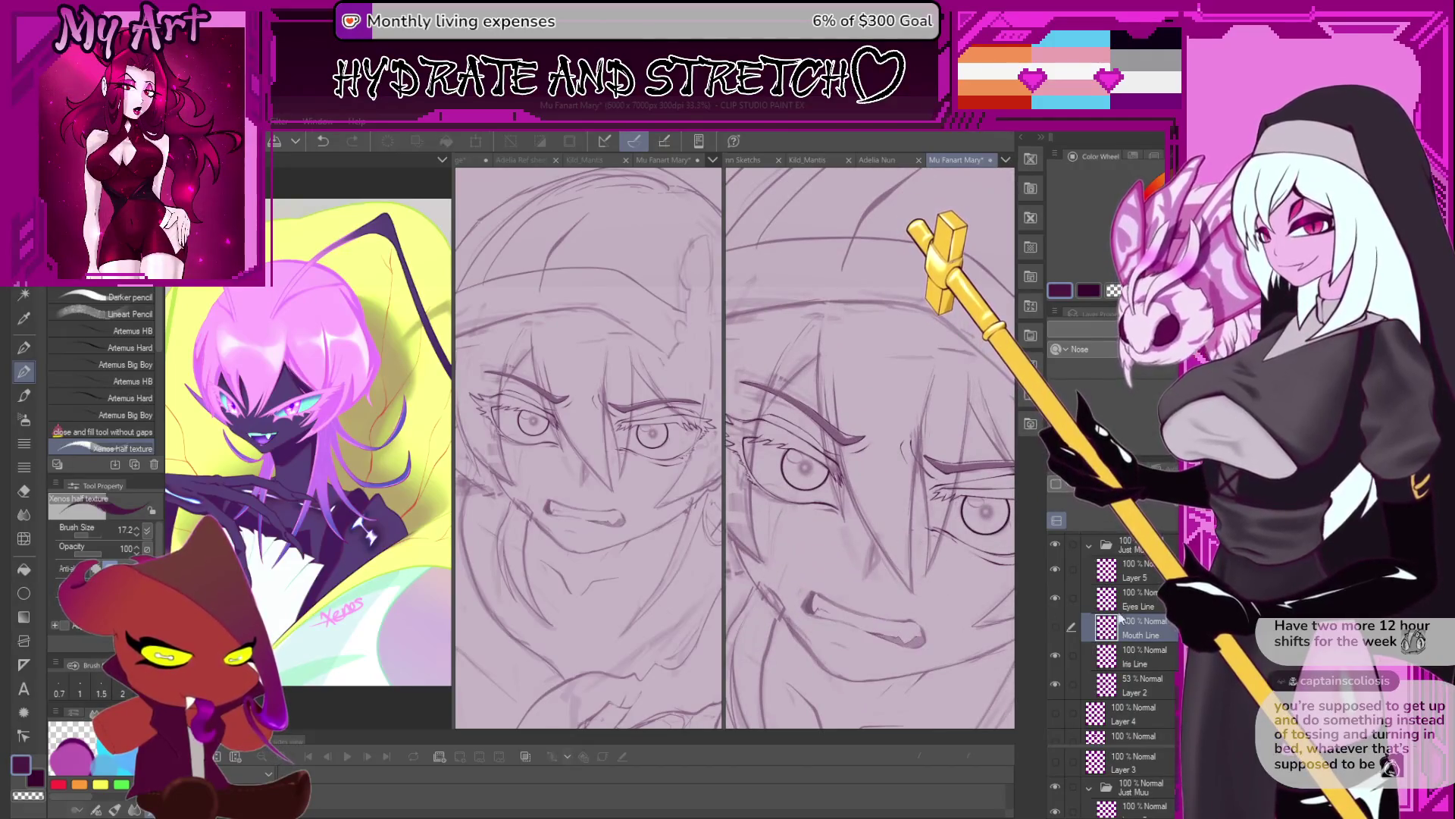
left_click(1149, 592)
left_click(1056, 627)
Create a new layer above Eyes Line named 'Hair Line'.
key("ctrl+shift+n")
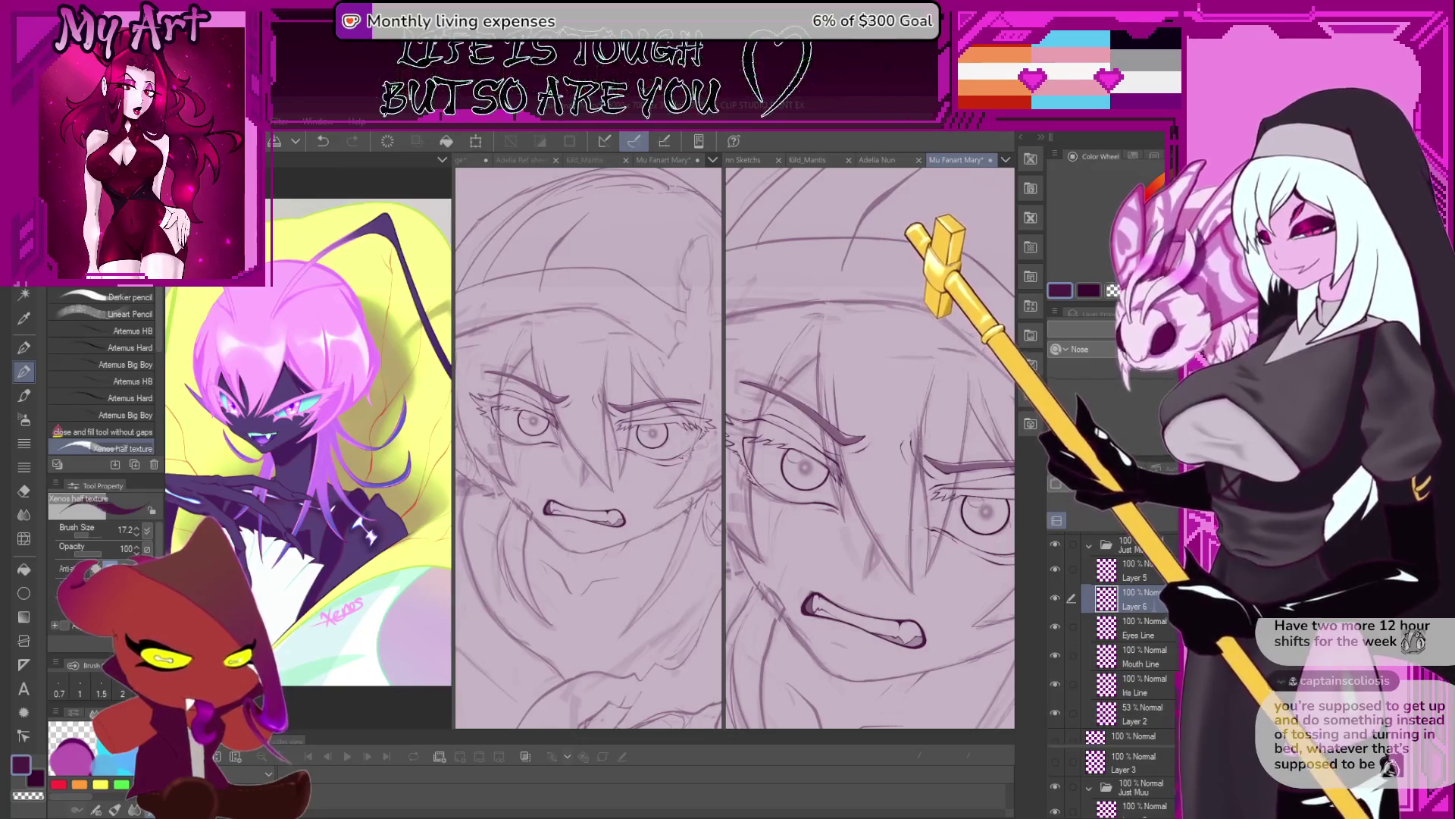
type("Hair Line")
key("Return")
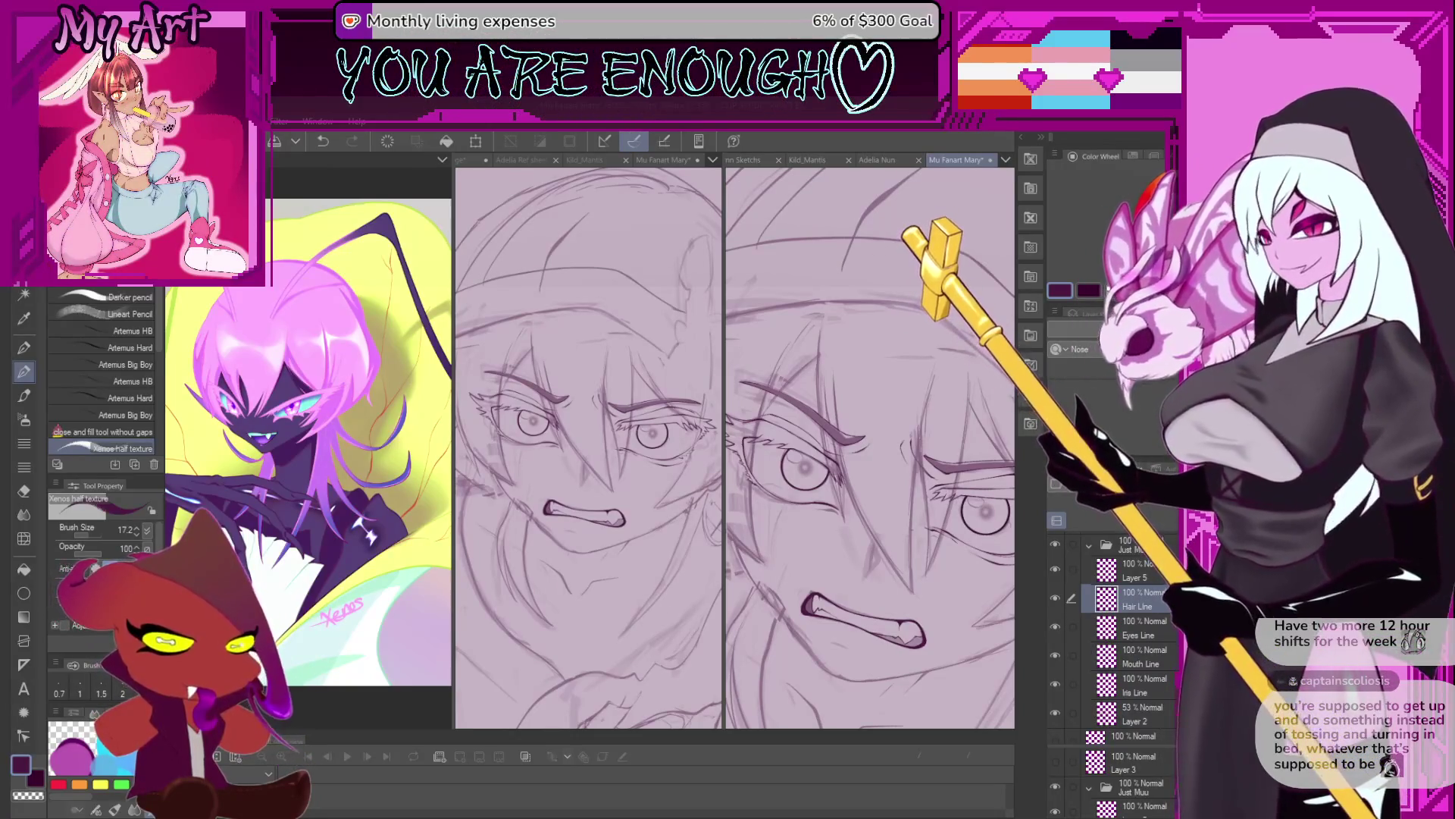
Zoom in on the face and make Eyes Line the working layer.
mouse_move(834, 530)
left_mouse_down()
mouse_move(863, 557)
mouse_move(817, 532)
mouse_move(885, 491)
mouse_move(816, 580)
left_mouse_up()
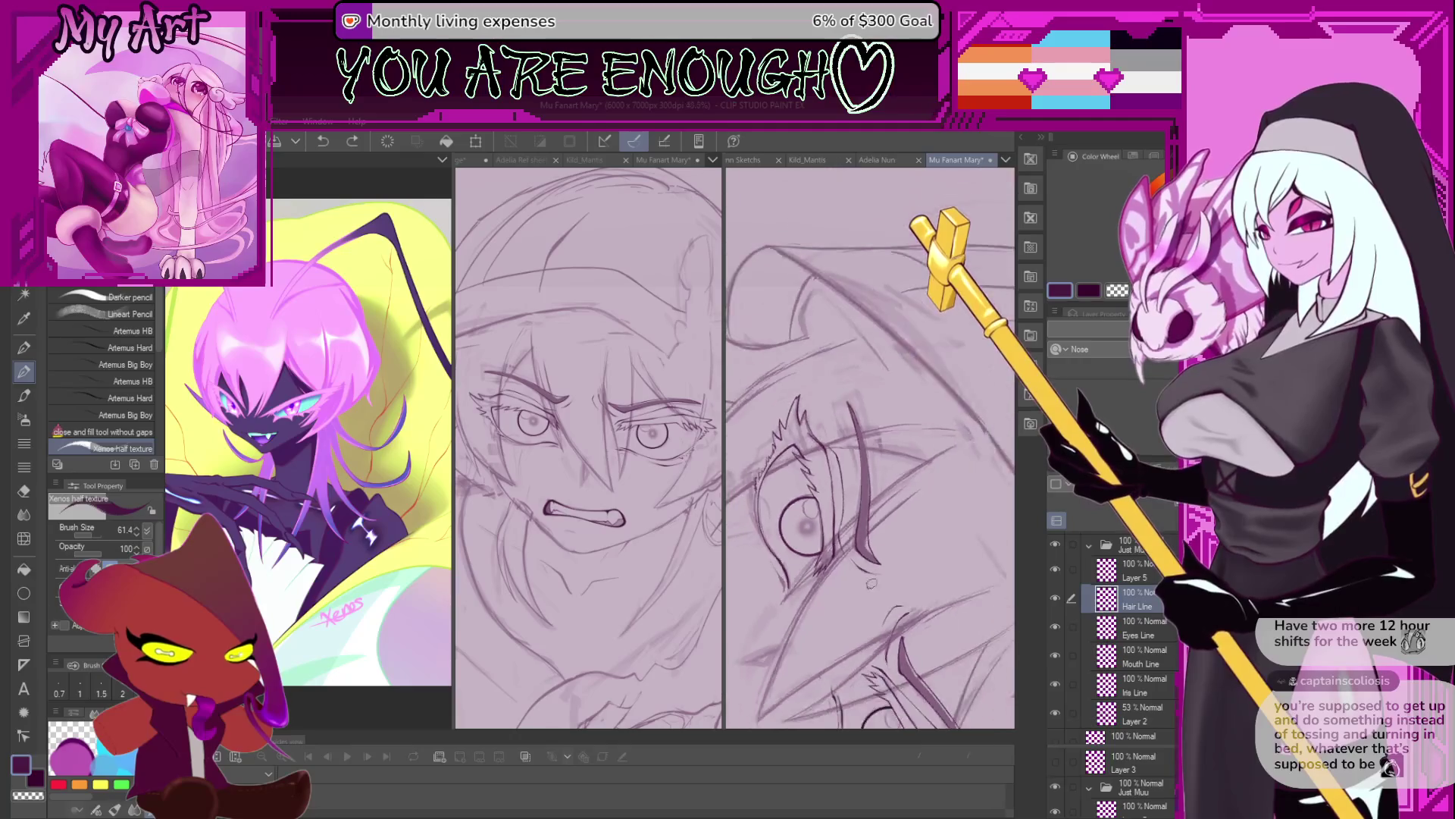
scroll(796, 595, "up", 5)
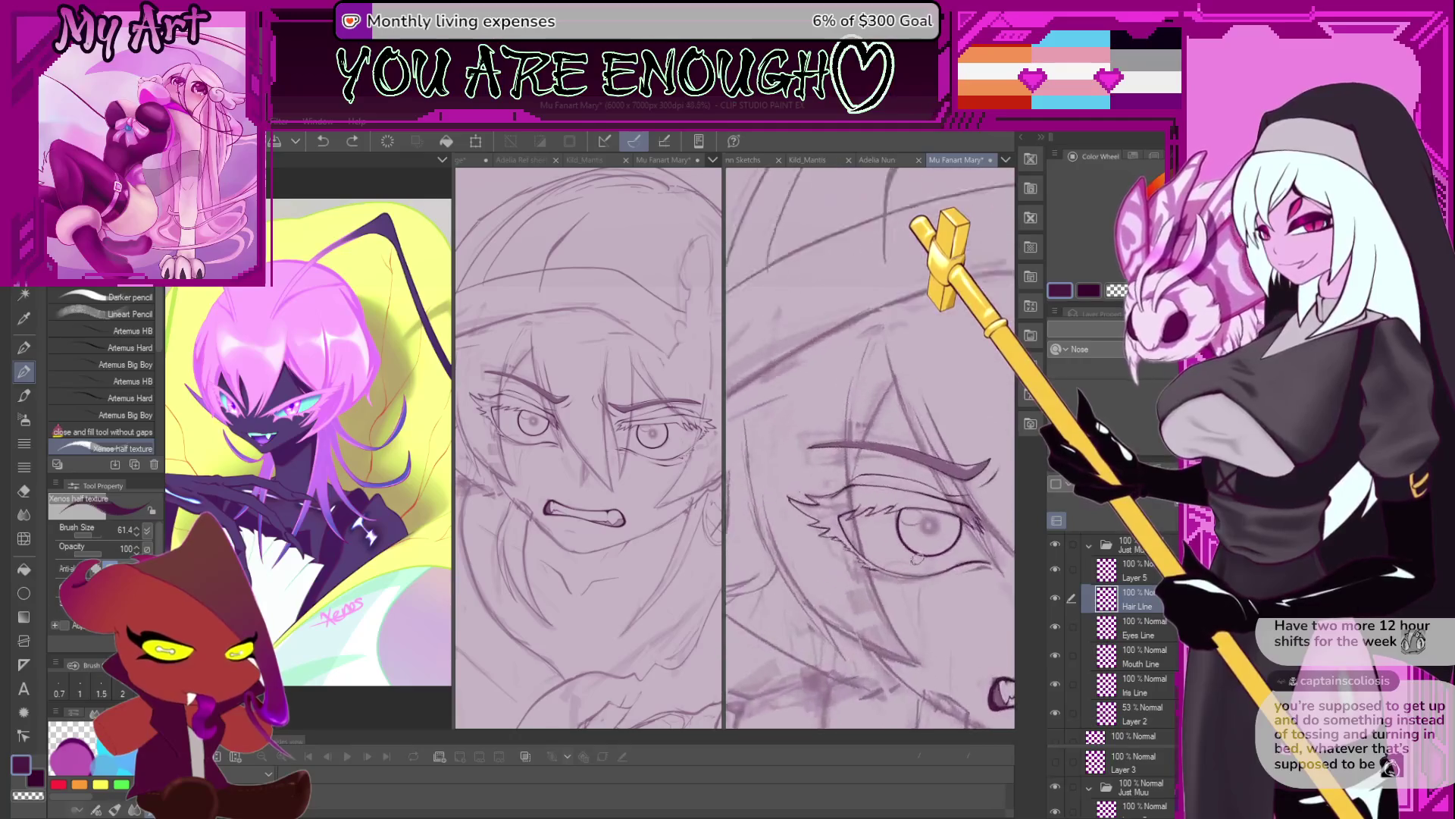
left_click(858, 520, "ctrl")
scroll(887, 553, "up", 3)
scroll(877, 567, "up", 3)
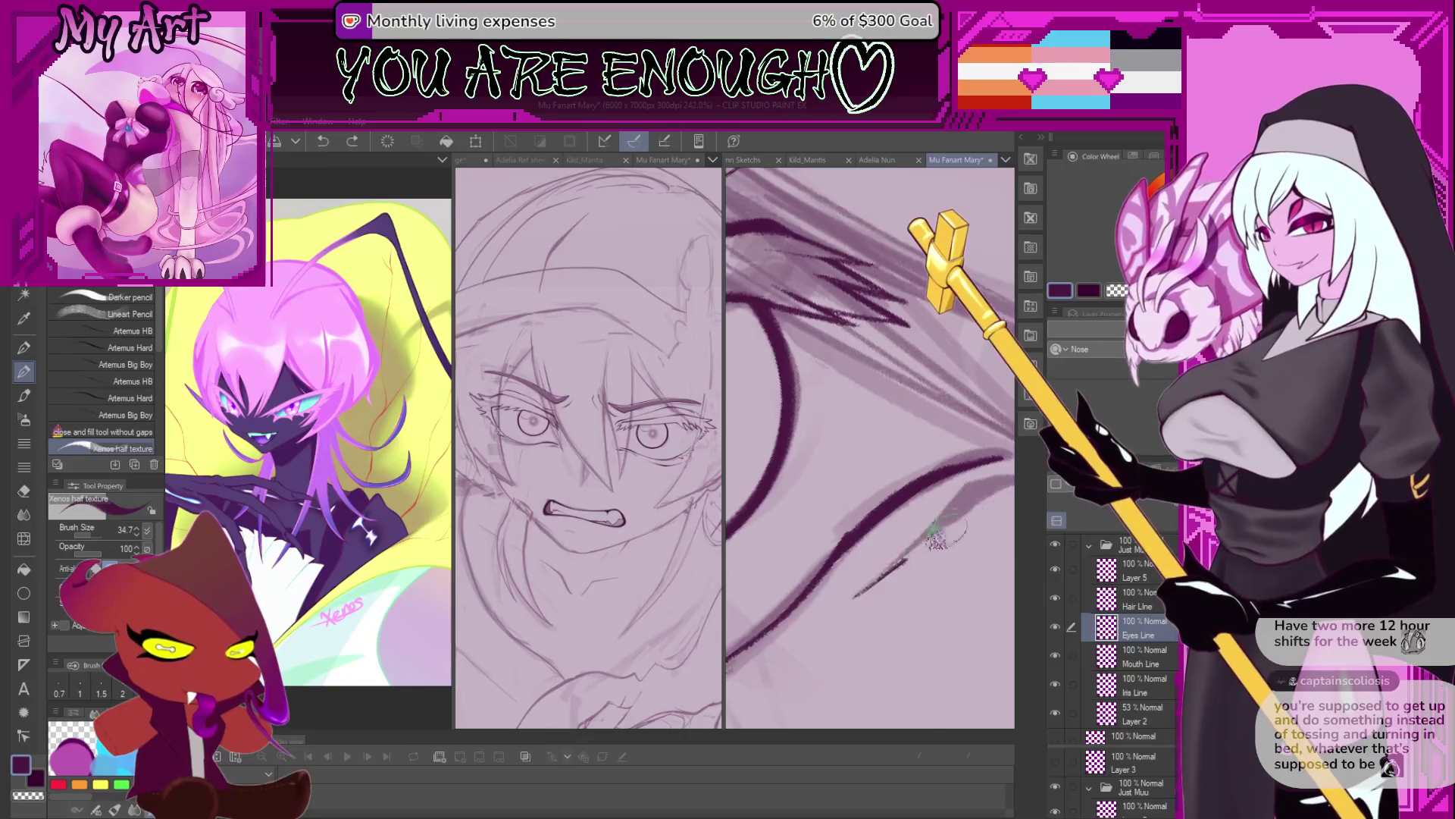
Undo the last eye stroke on Eyes Line and zoom out to frame the whole face.
key("ctrl+z")
mouse_move(989, 488)
left_mouse_down()
mouse_move(894, 546)
mouse_move(940, 523)
left_mouse_up()
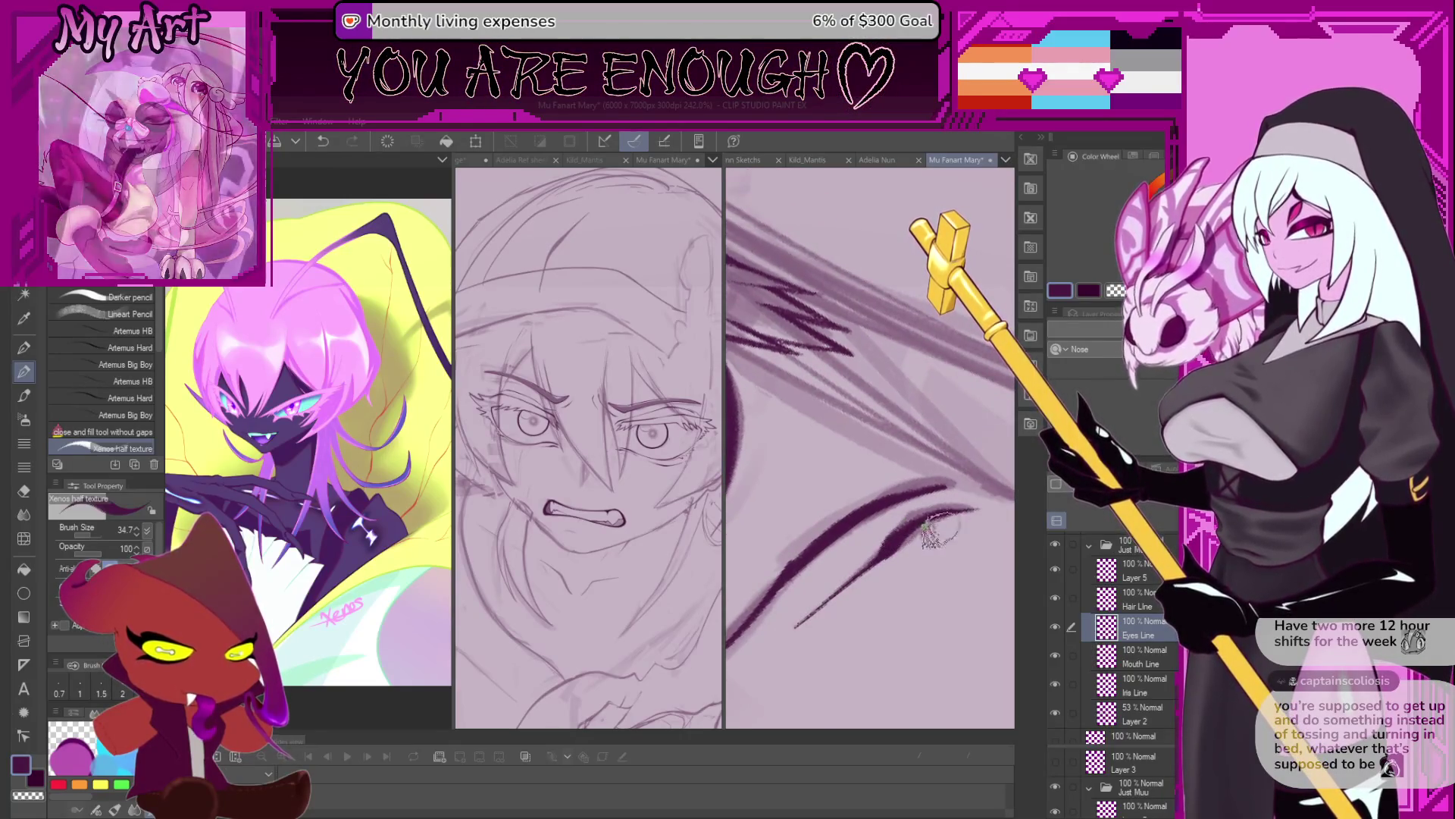
scroll(940, 531, "down", 5)
scroll(932, 606, "down", 2)
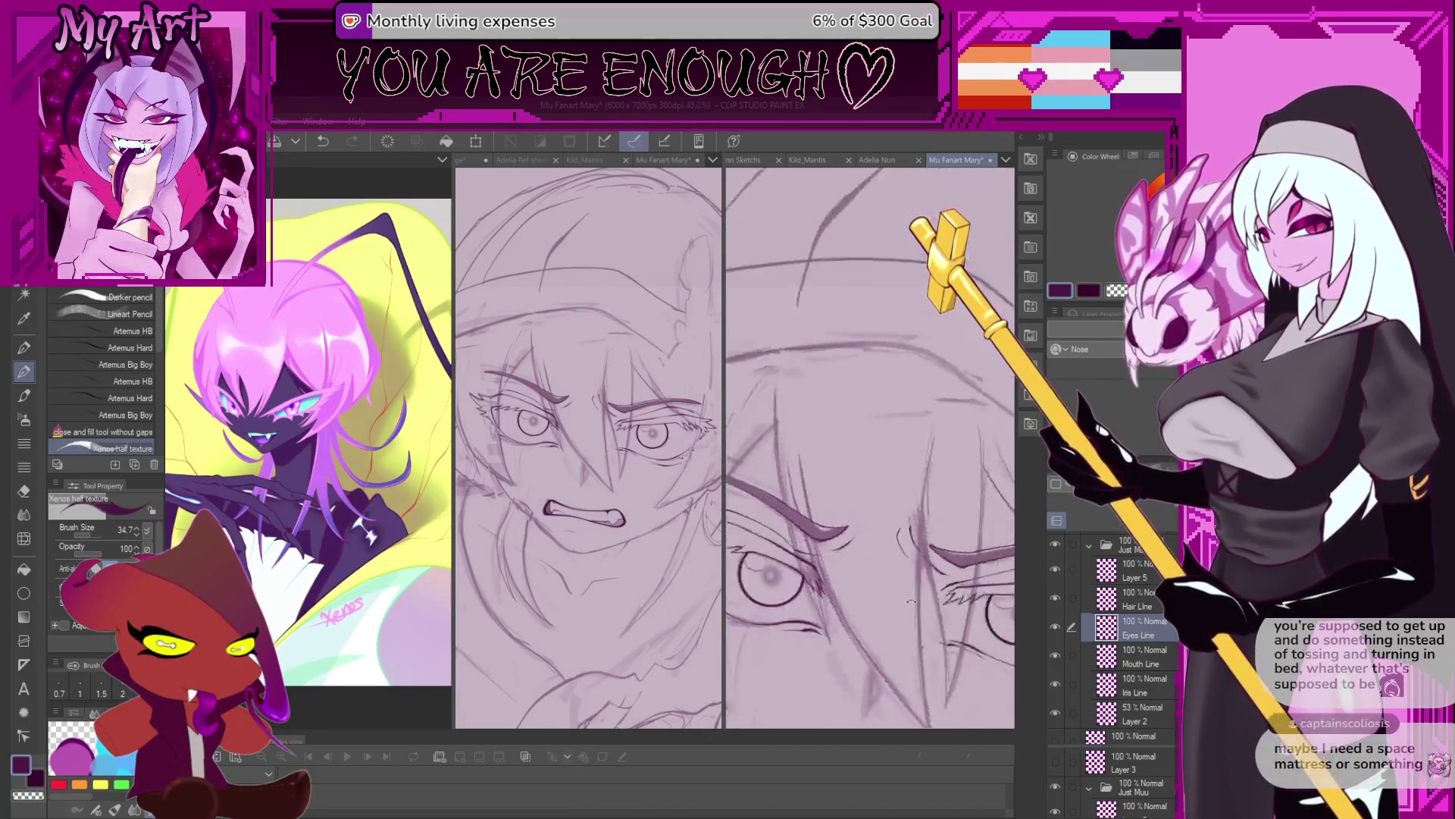
scroll(921, 569, "down", 1)
scroll(910, 531, "down", 1)
scroll(903, 500, "down", 1)
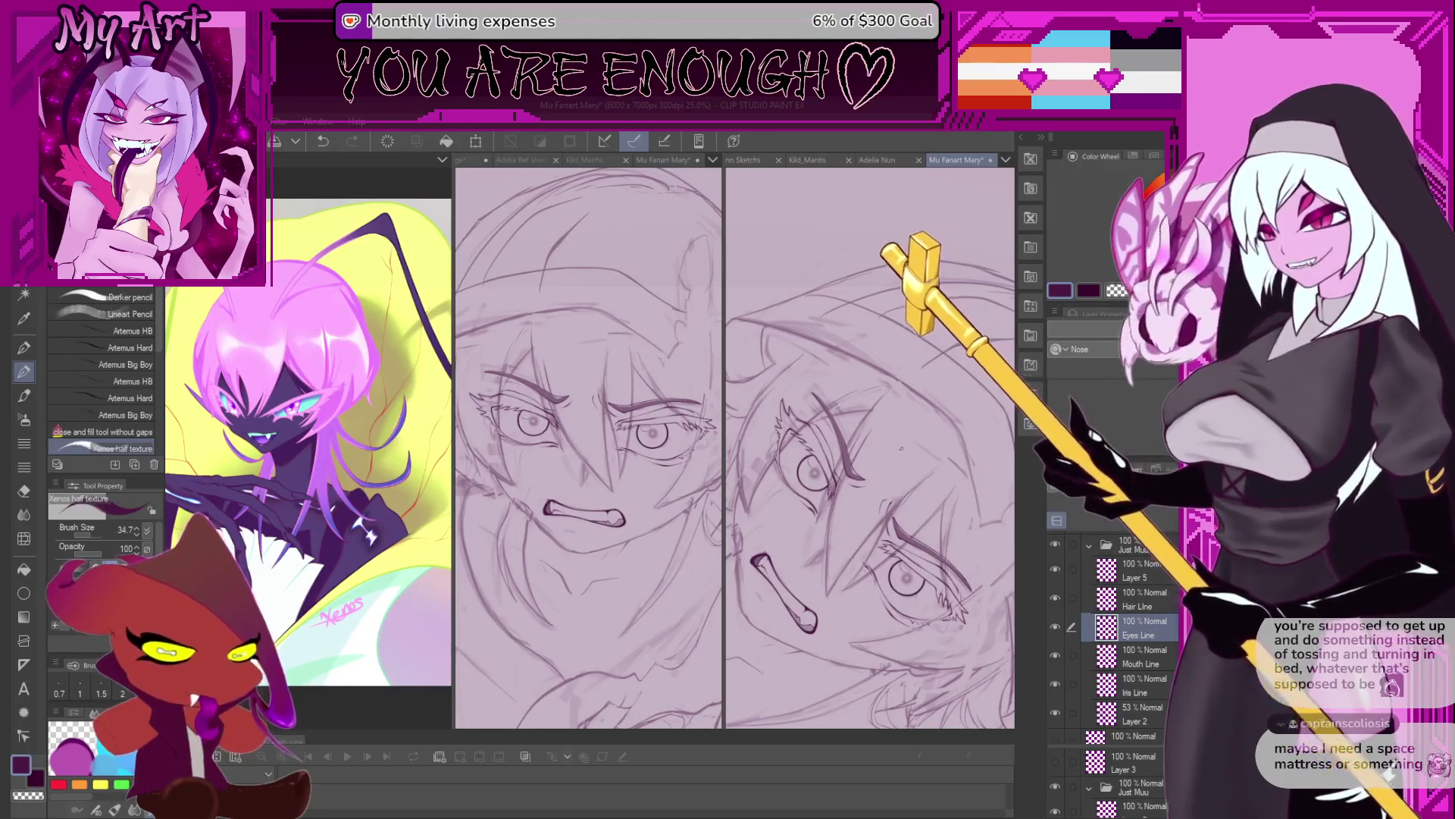
mouse_move(935, 464)
left_mouse_down()
mouse_move(909, 484)
mouse_move(948, 489)
left_mouse_up()
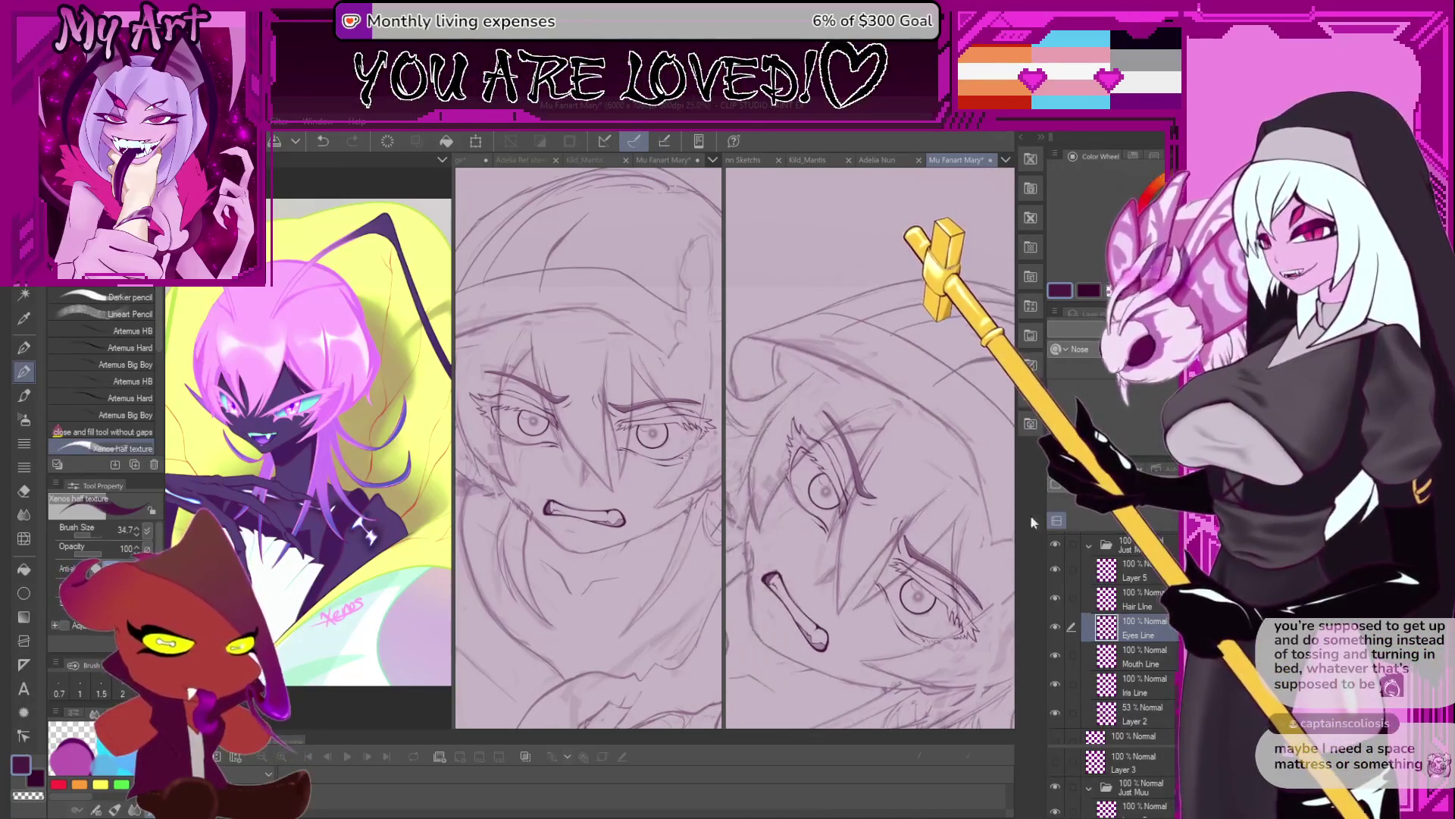
Select the Hair Line layer and zoom in to centre the eye sketch.
left_click(1144, 602)
scroll(895, 452, "up", 2)
scroll(895, 452, "up", 3)
scroll(895, 452, "up", 1)
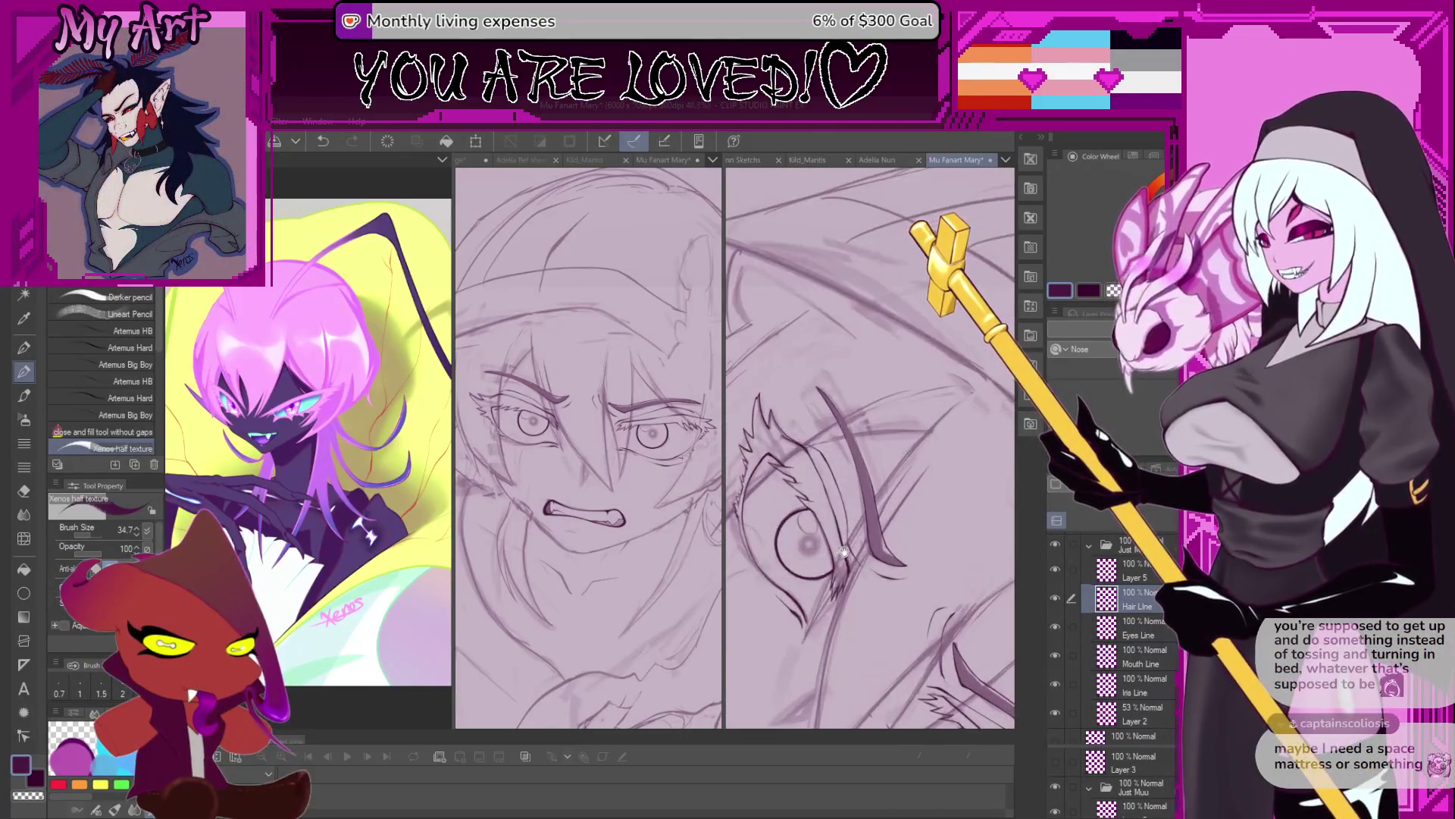
scroll(895, 452, "down", 2)
scroll(808, 578, "up", 2)
scroll(808, 578, "up", 2)
scroll(800, 606, "up", 1)
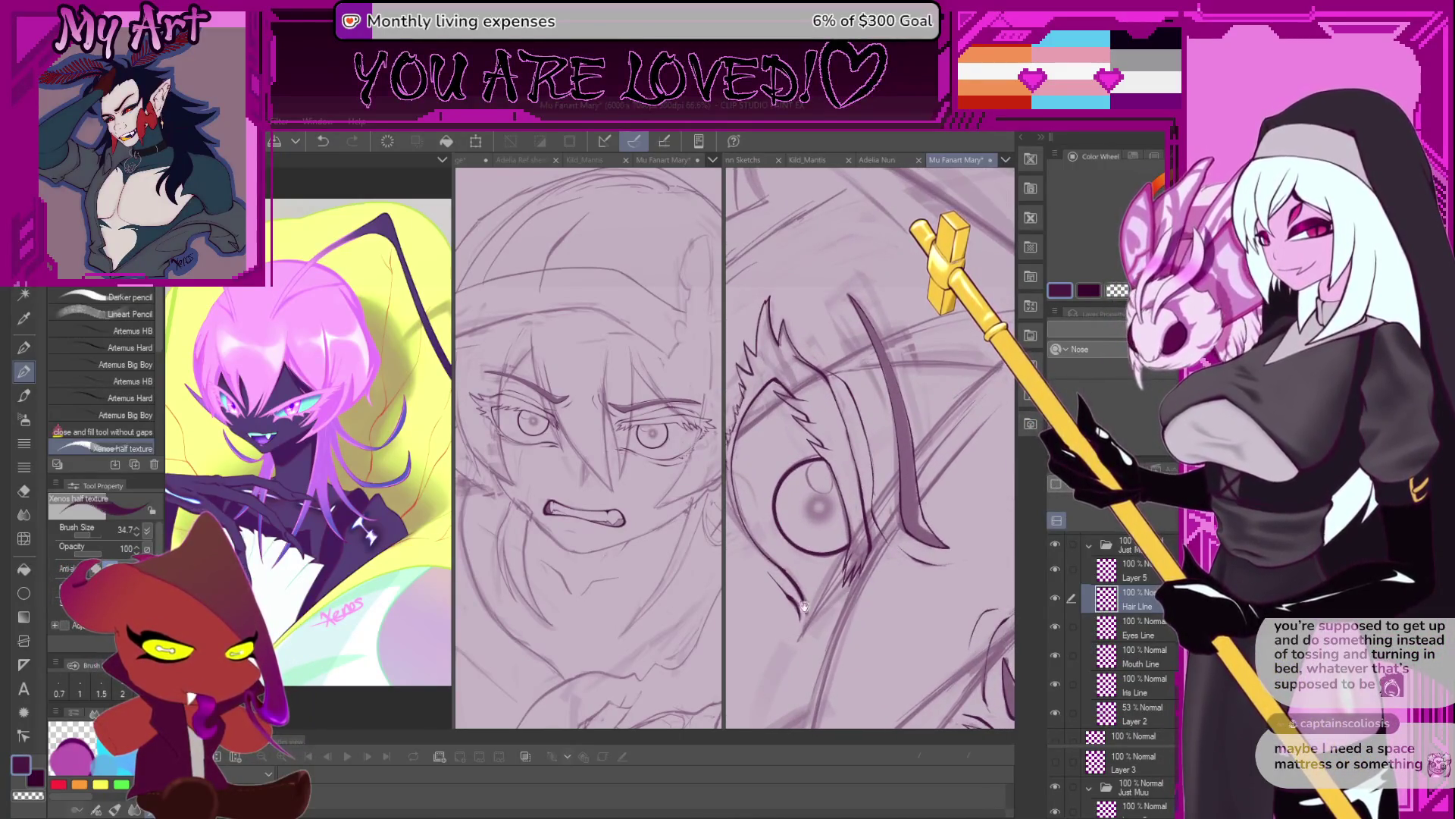
scroll(786, 650, "up", 1)
scroll(807, 645, "down", 1)
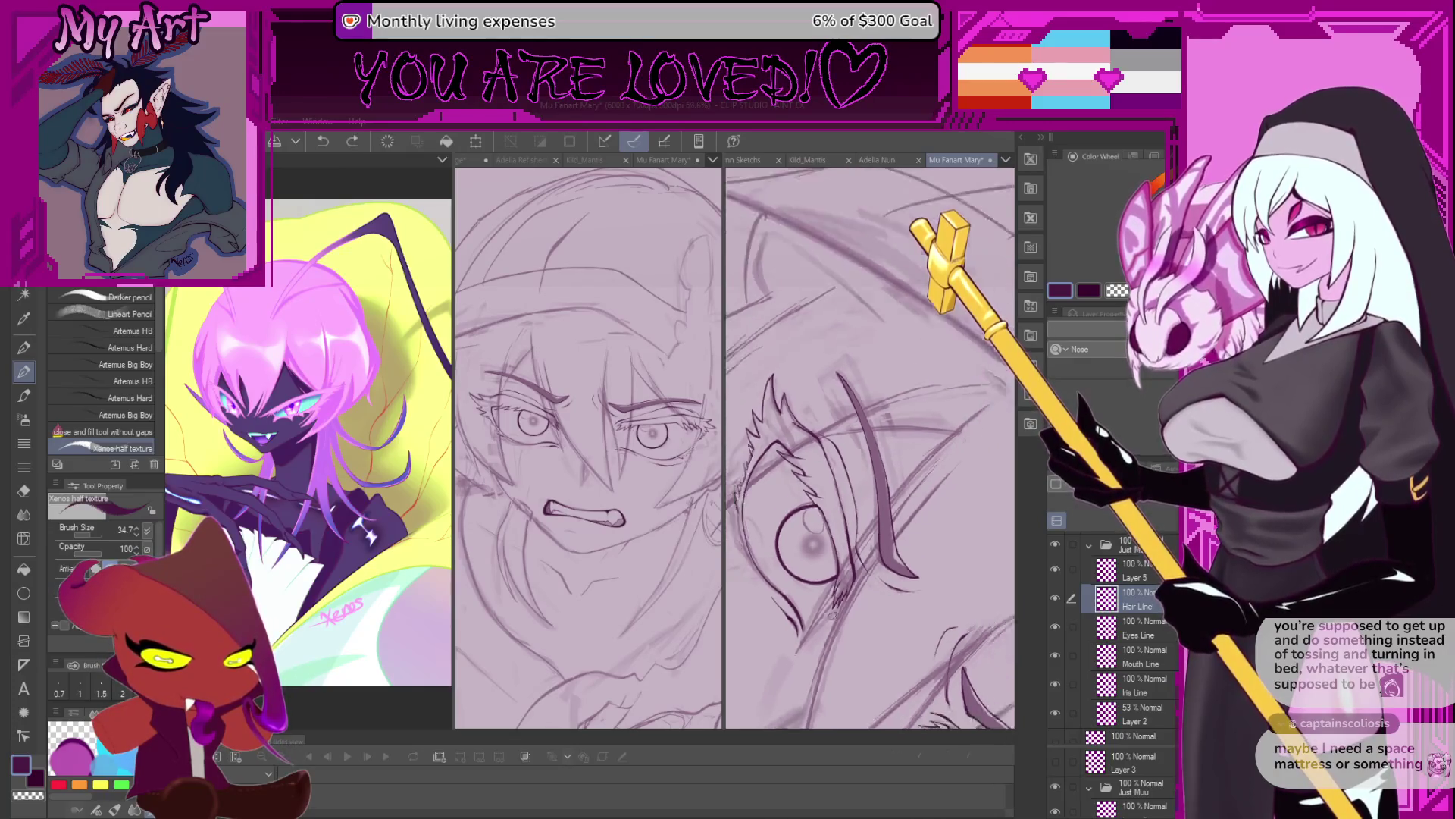
scroll(792, 655, "down", 1)
scroll(777, 667, "down", 1)
scroll(762, 679, "down", 1)
left_click_drag(758, 681, 764, 668)
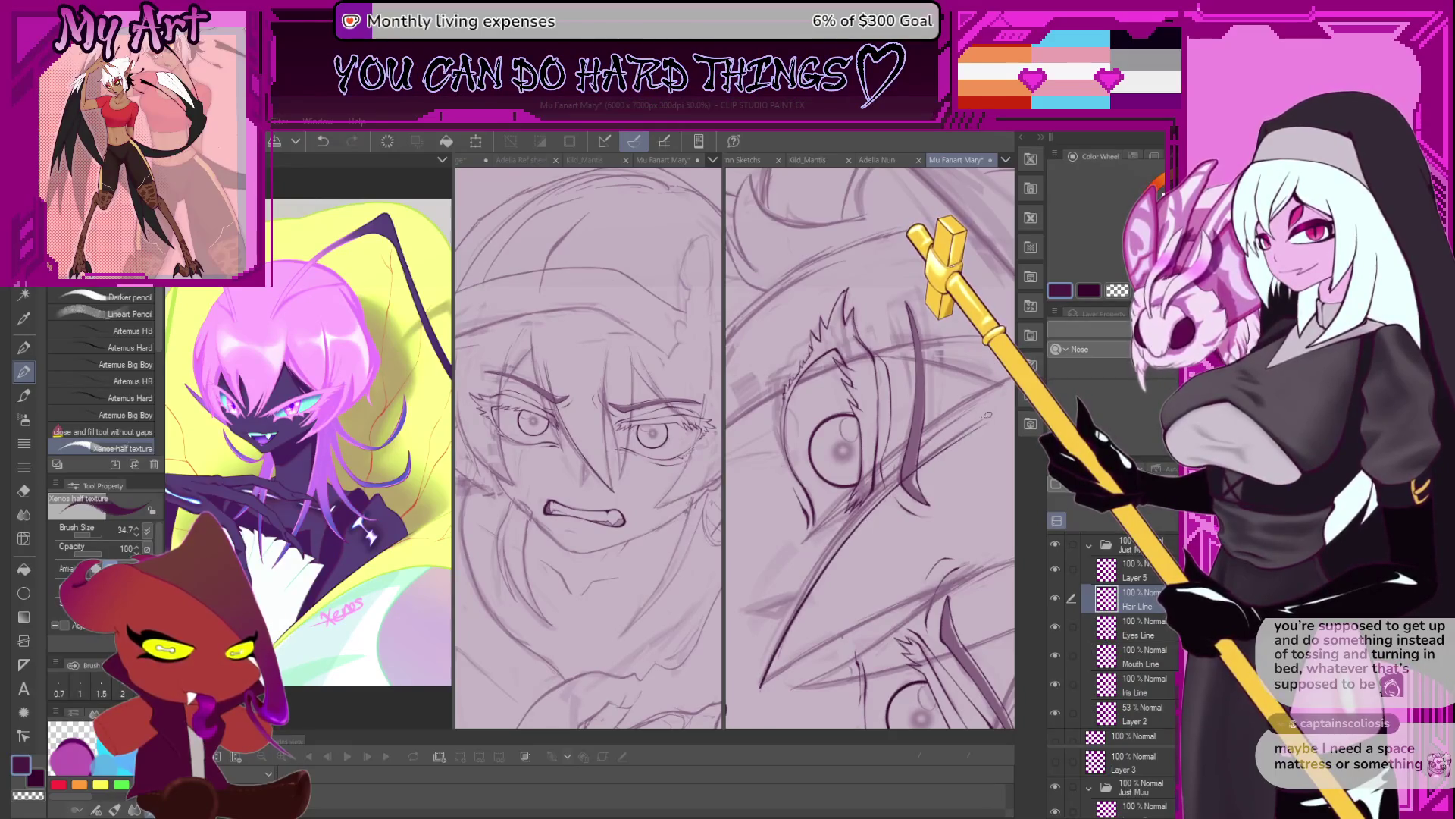
Ink hair strands across the eye, undoing four unsatisfying strokes along the way.
scroll(758, 635, "down", 3)
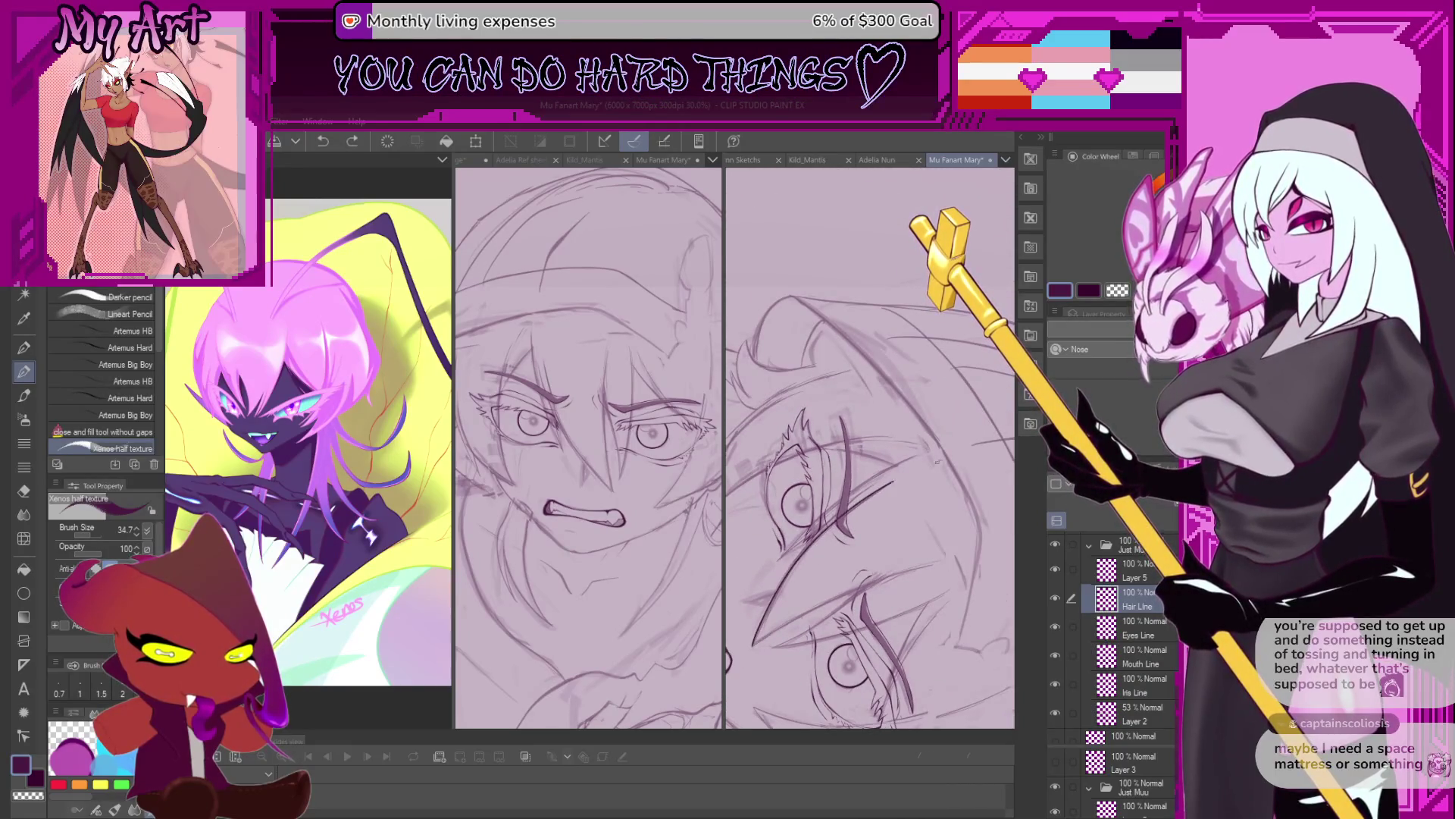
scroll(867, 505, "up", 2)
scroll(841, 530, "up", 2)
scroll(819, 558, "up", 2)
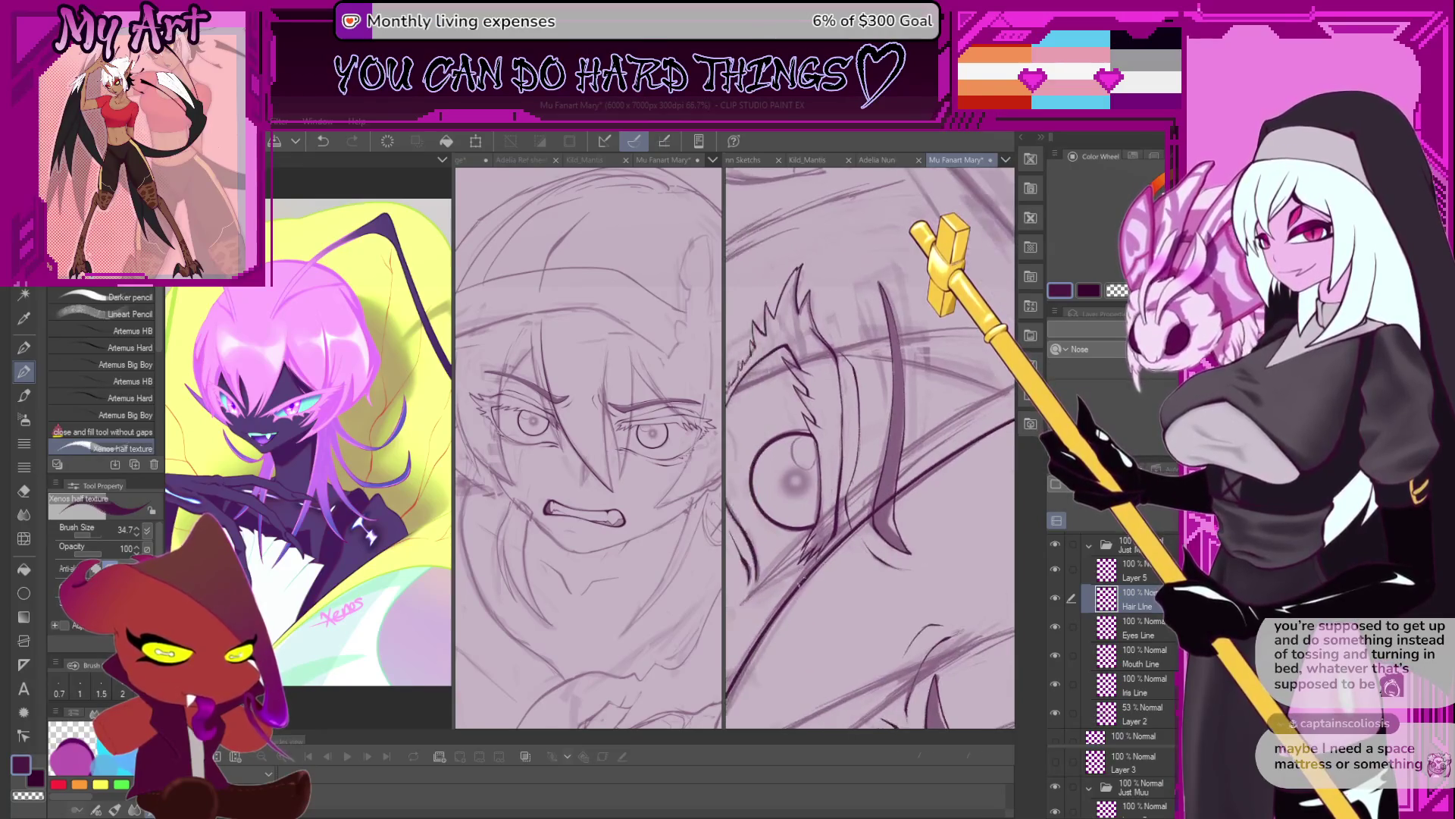
key("ctrl+z")
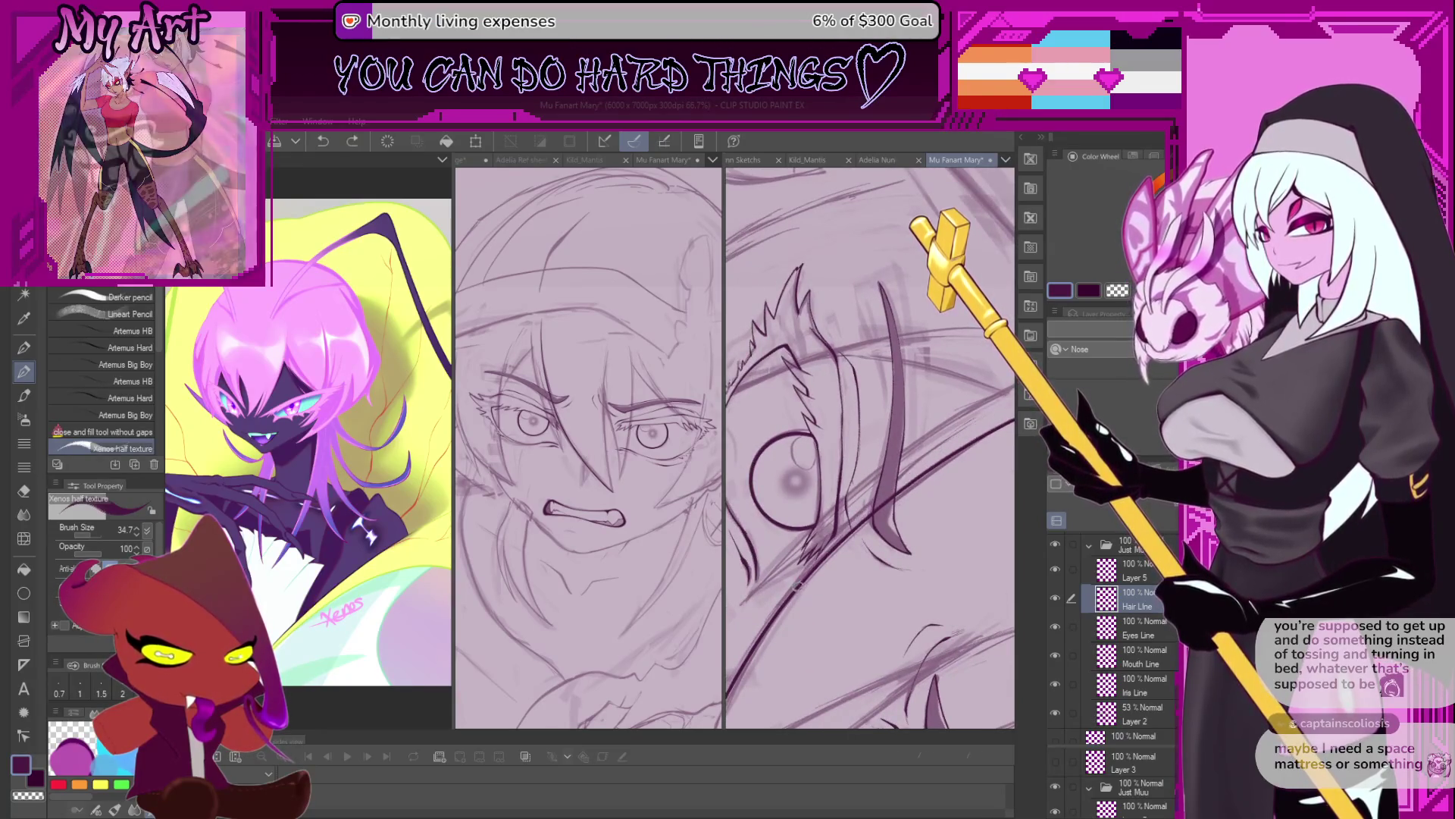
key("ctrl+z")
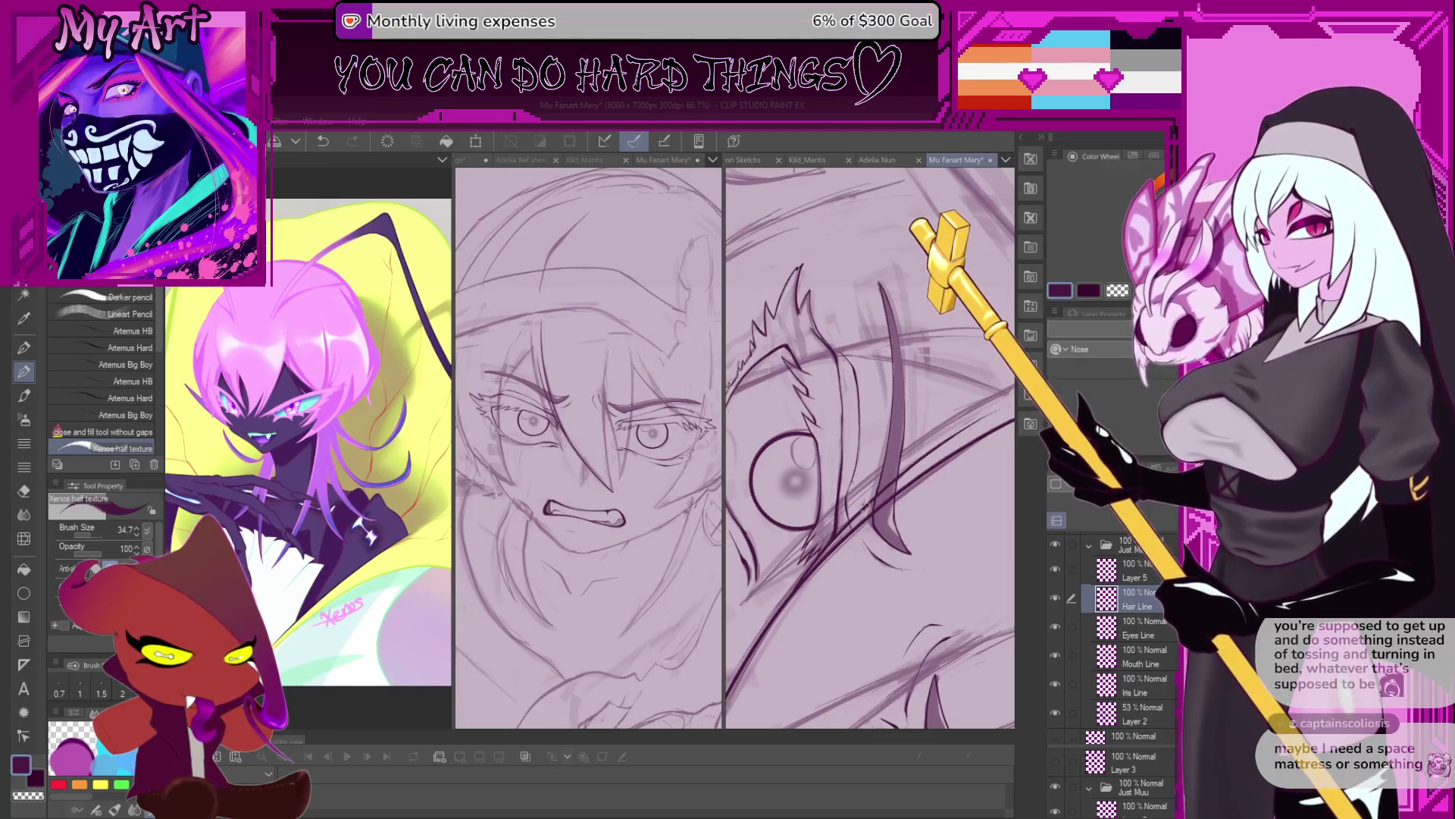
left_click_drag(868, 504, 853, 567)
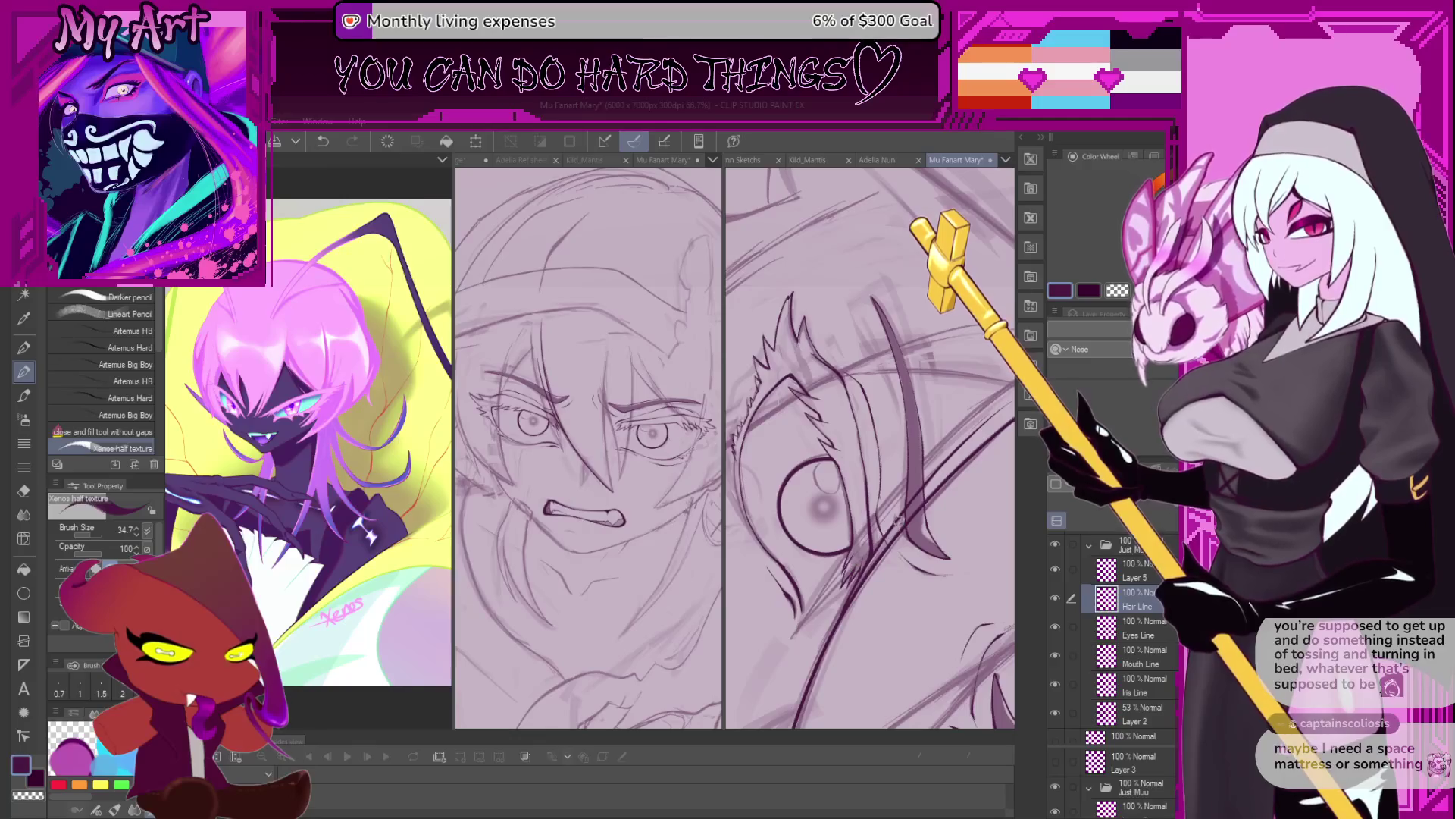
left_click_drag(934, 475, 879, 544)
key("ctrl+z")
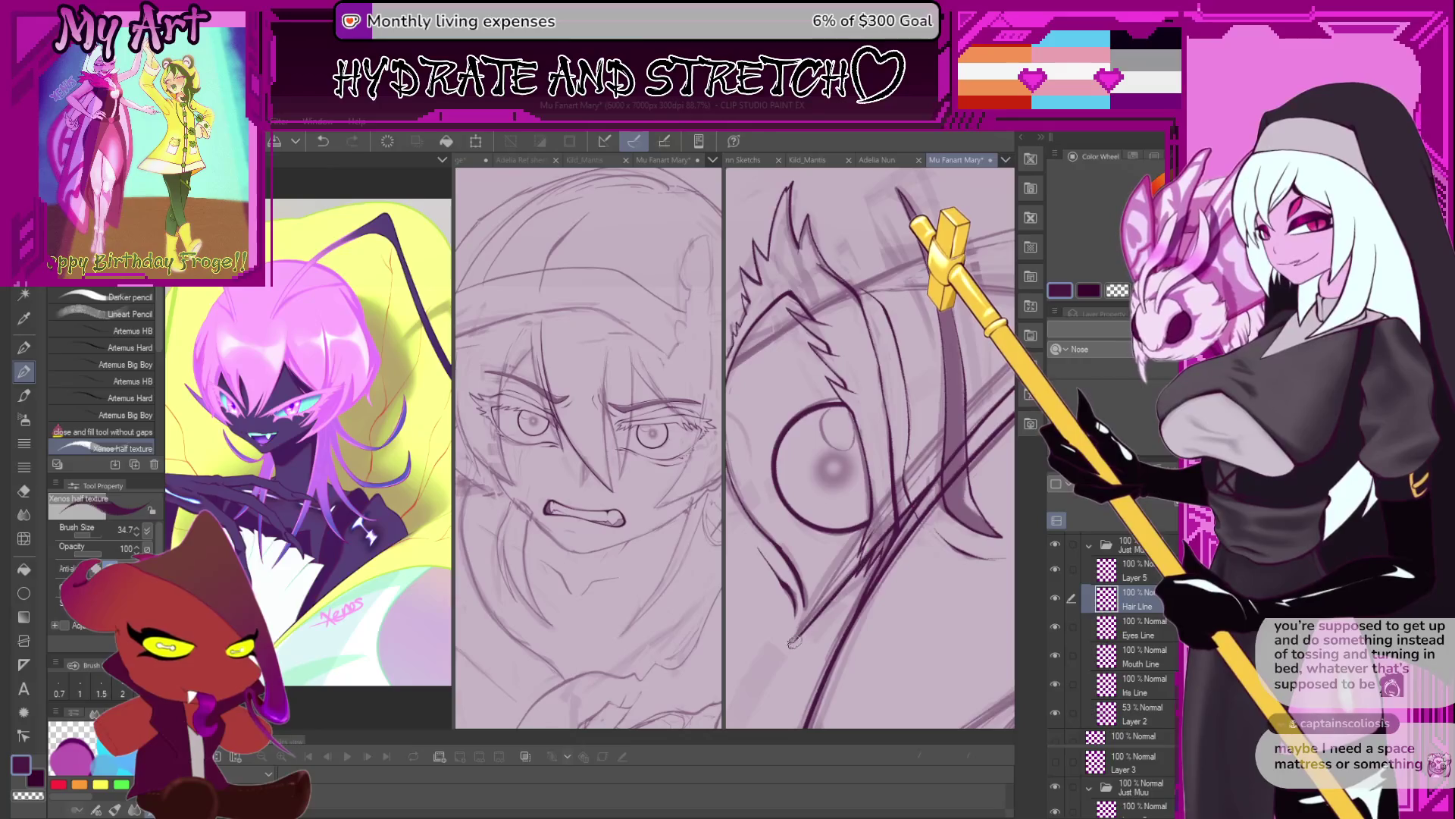
key("ctrl+z")
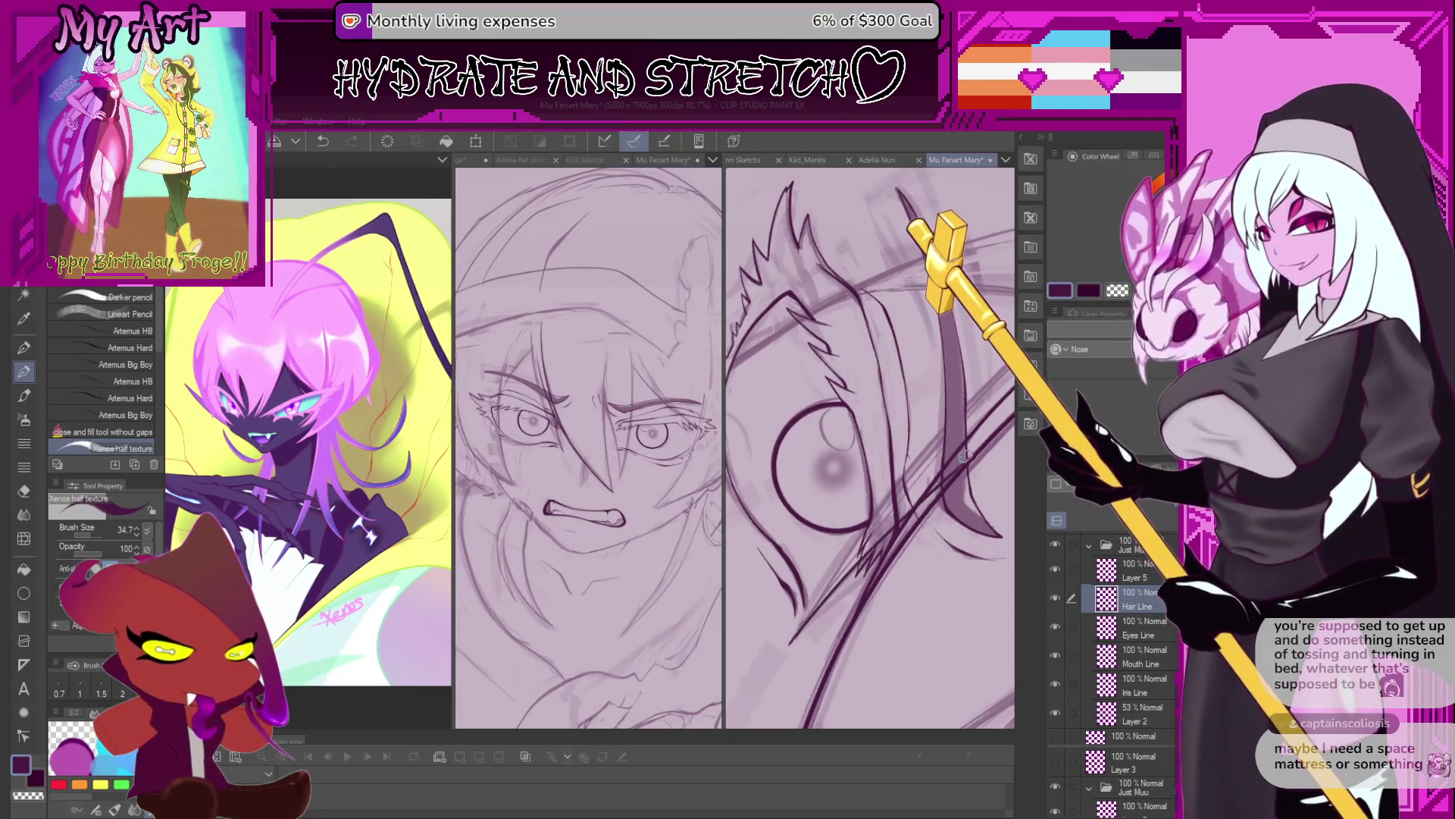
scroll(935, 492, "up", 1)
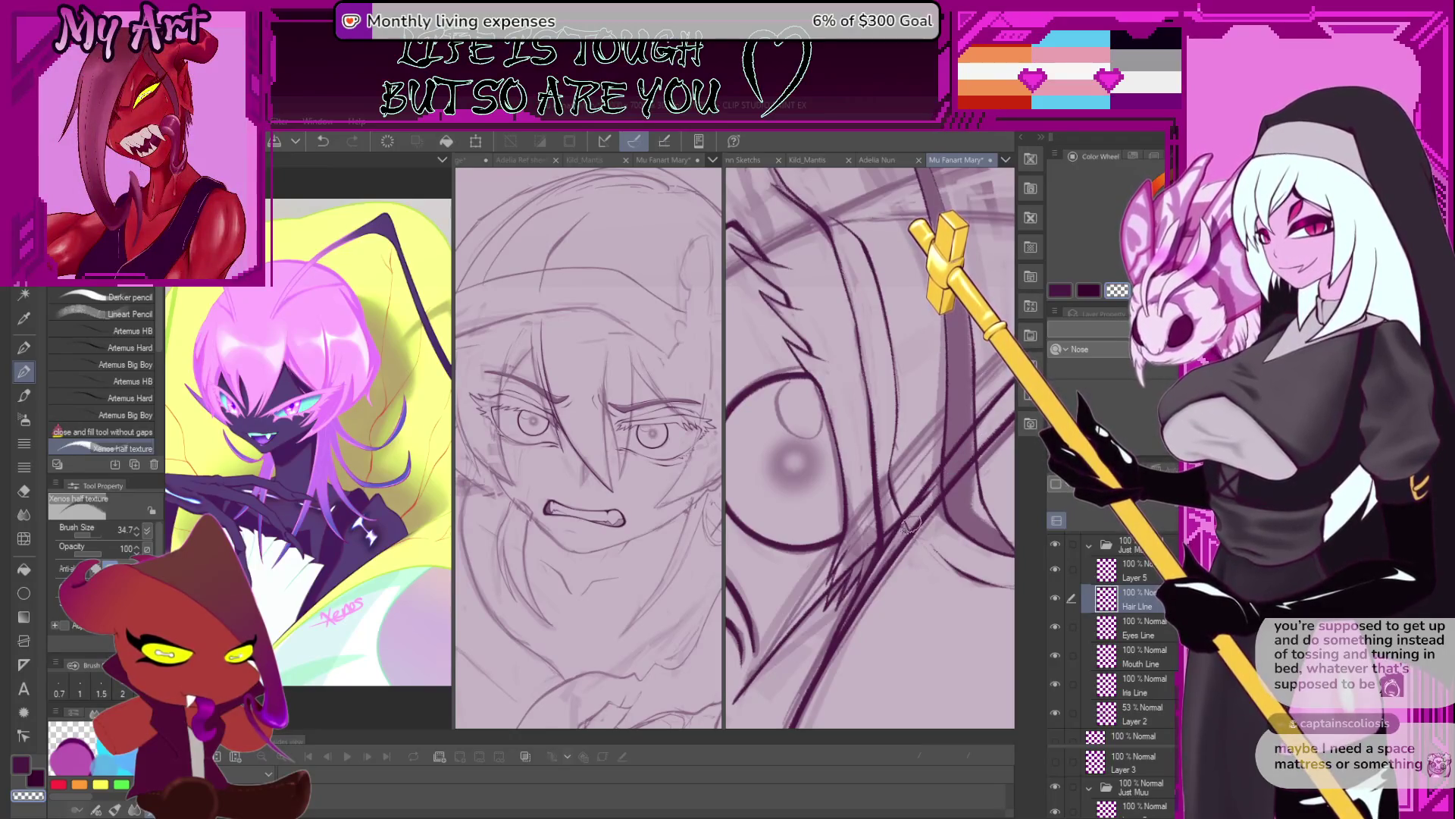
scroll(917, 512, "down", 2)
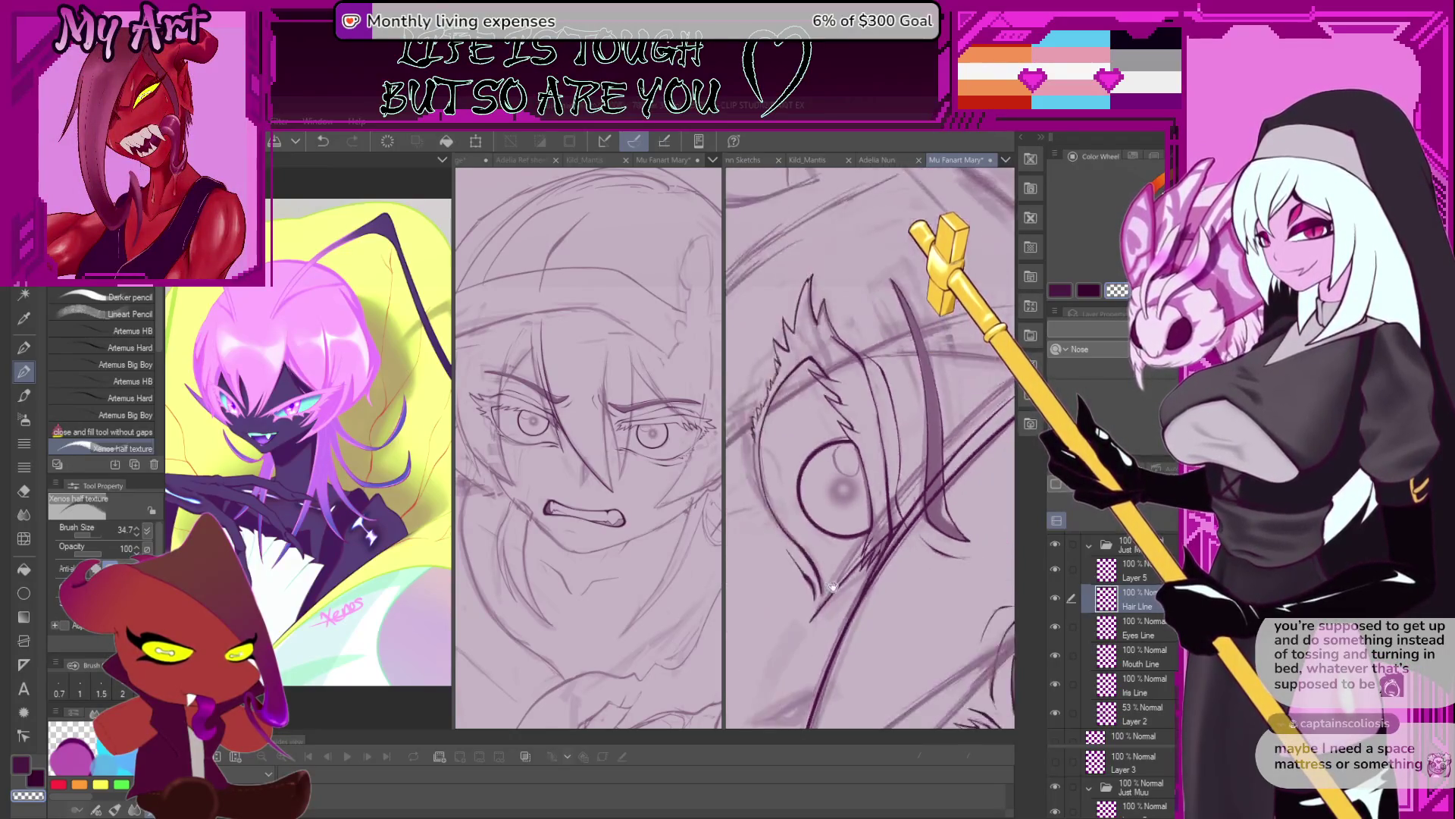
scroll(829, 538, "down", 1)
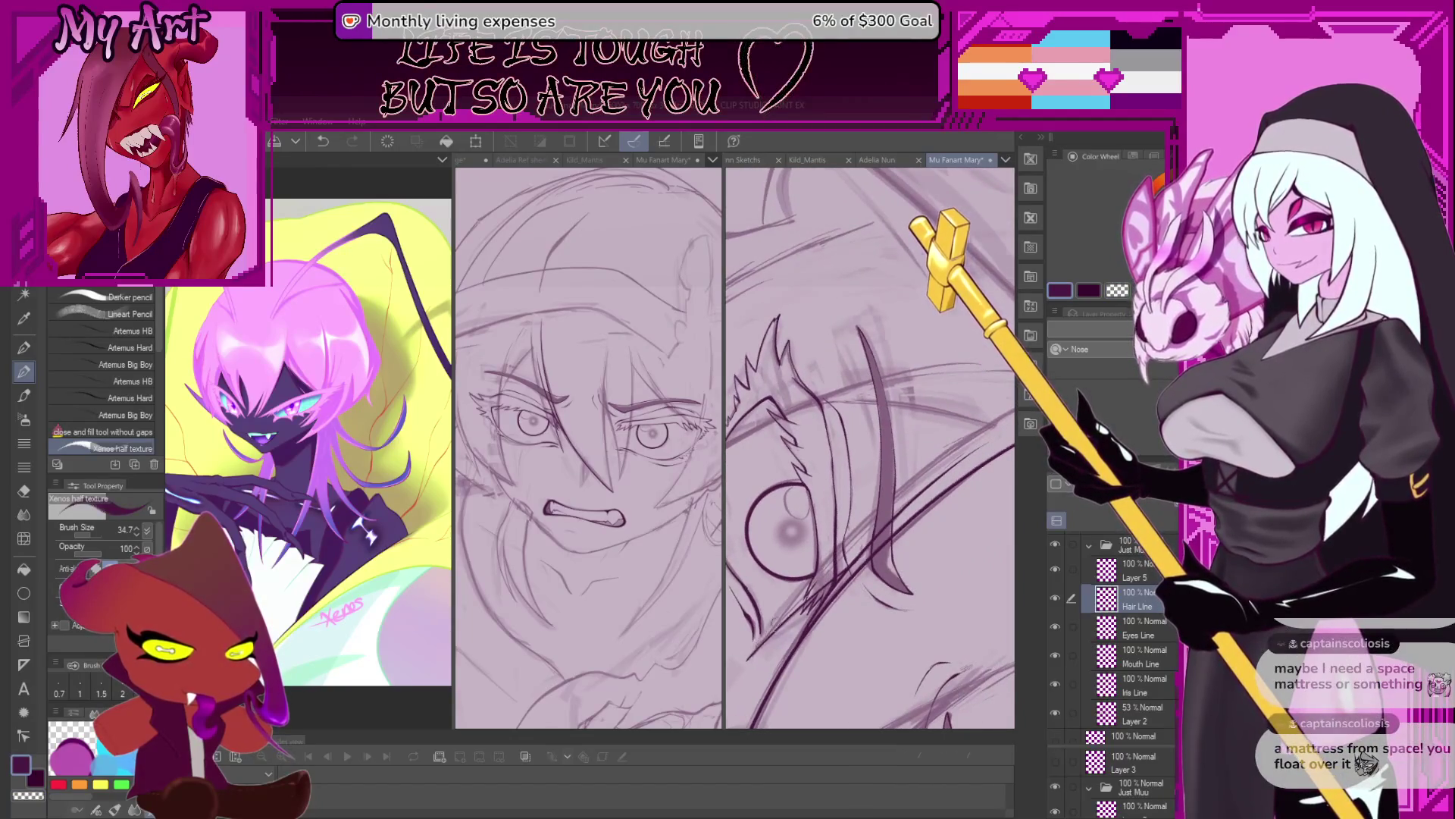
Reframe the eye, undoing and then restoring the last strokes.
left_click_drag(785, 580, 781, 634)
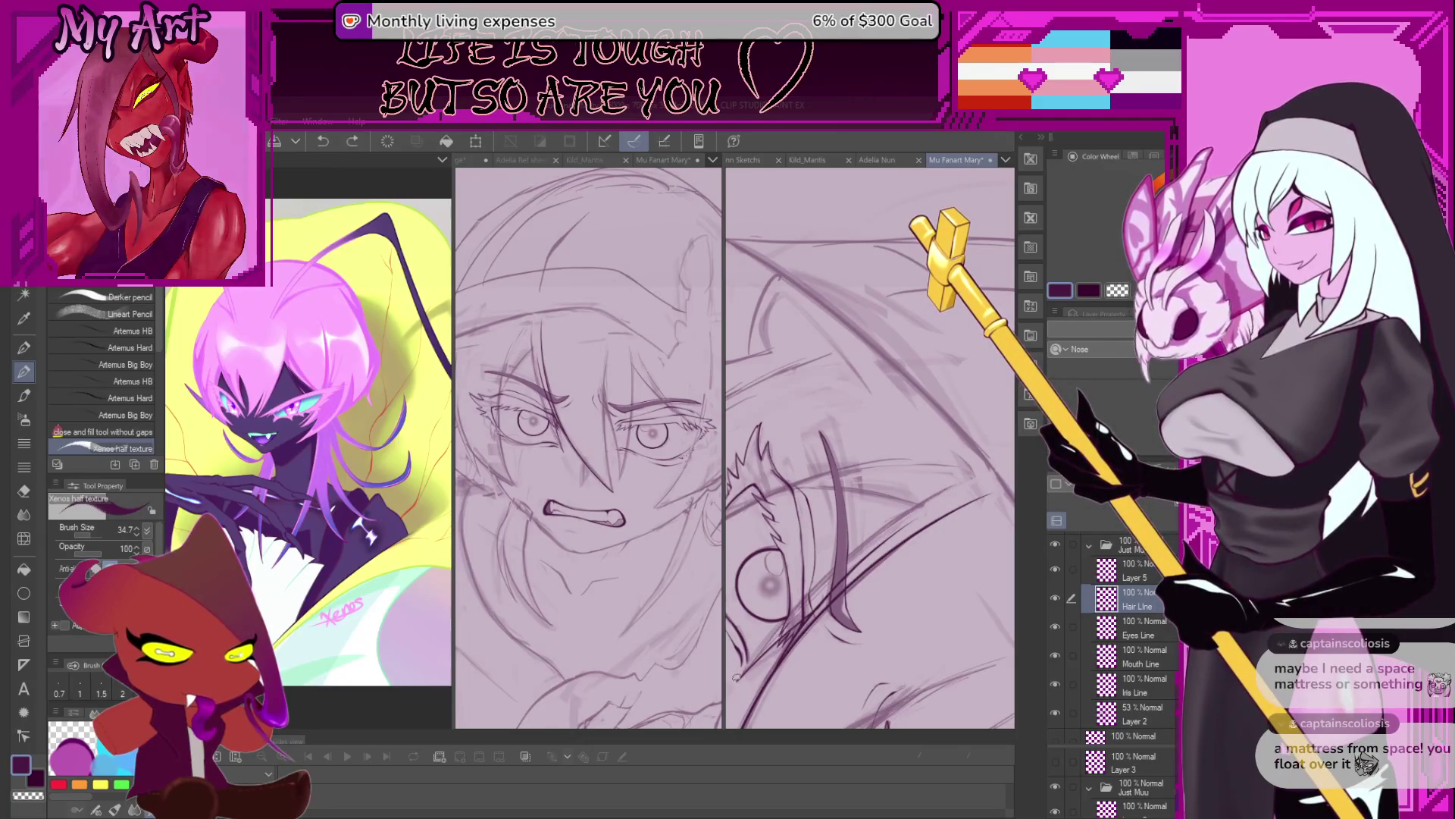
key("ctrl+z")
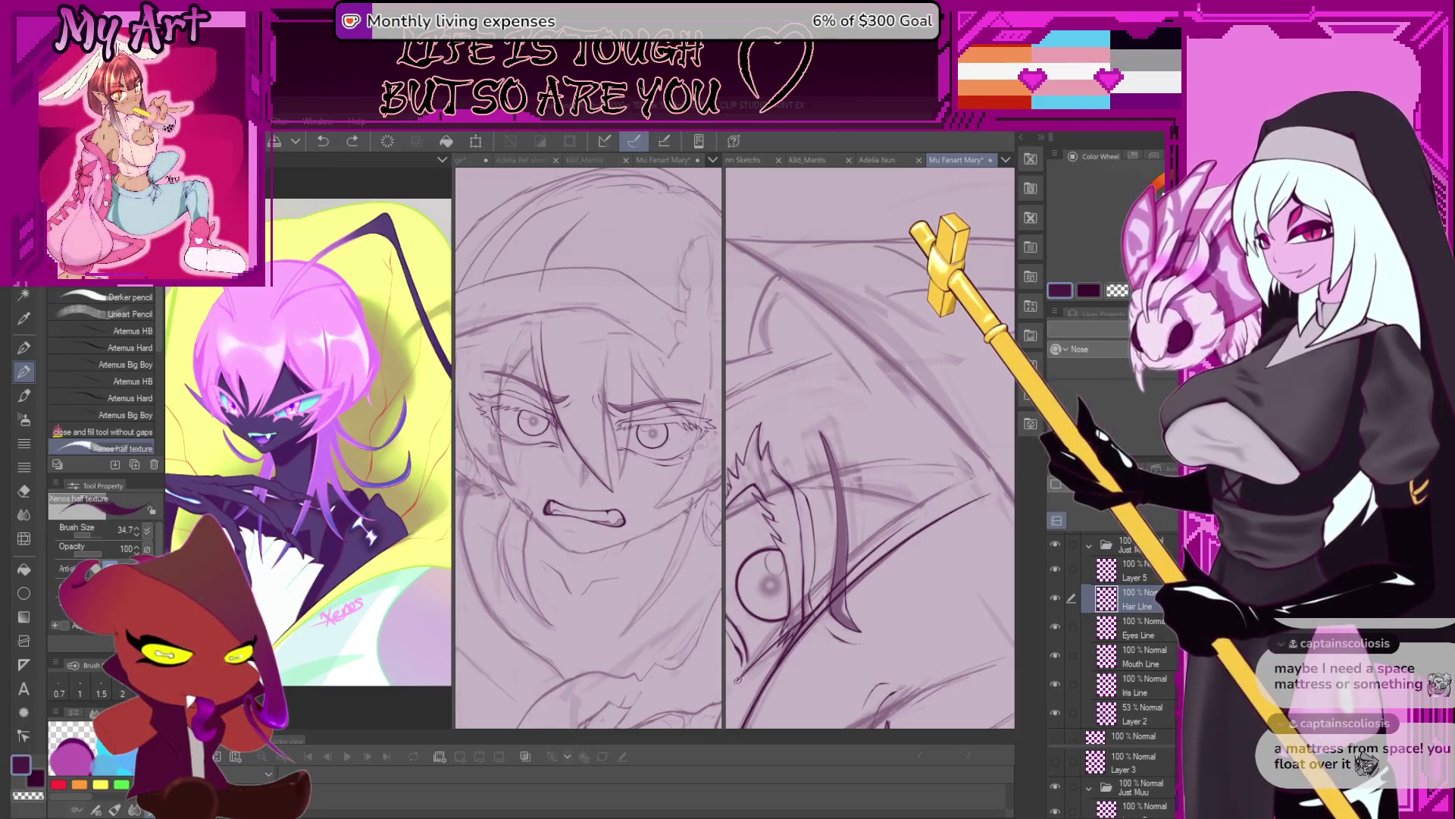
key("ctrl+y")
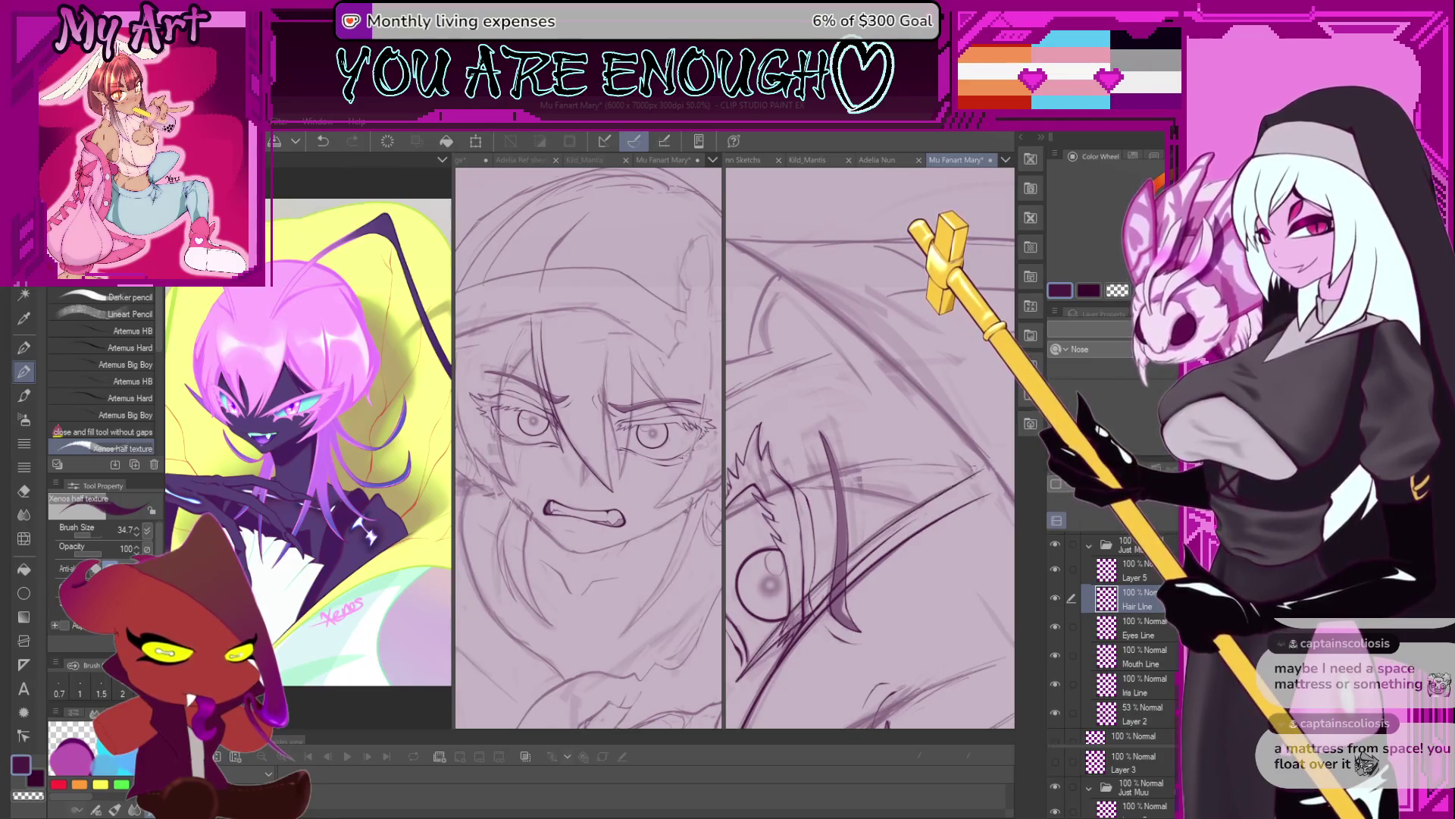
scroll(922, 506, "down", 3)
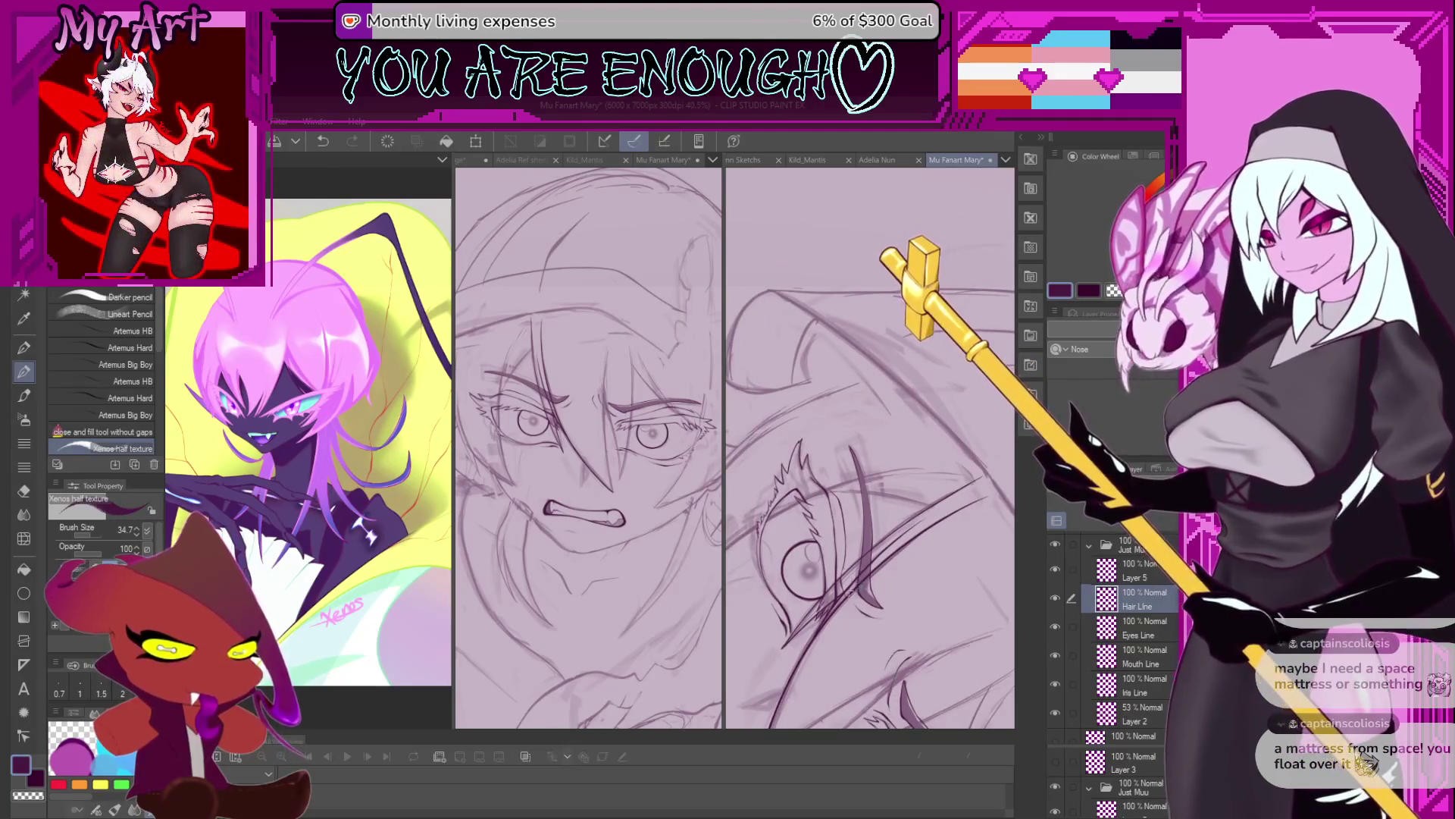
left_click_drag(866, 567, 912, 544)
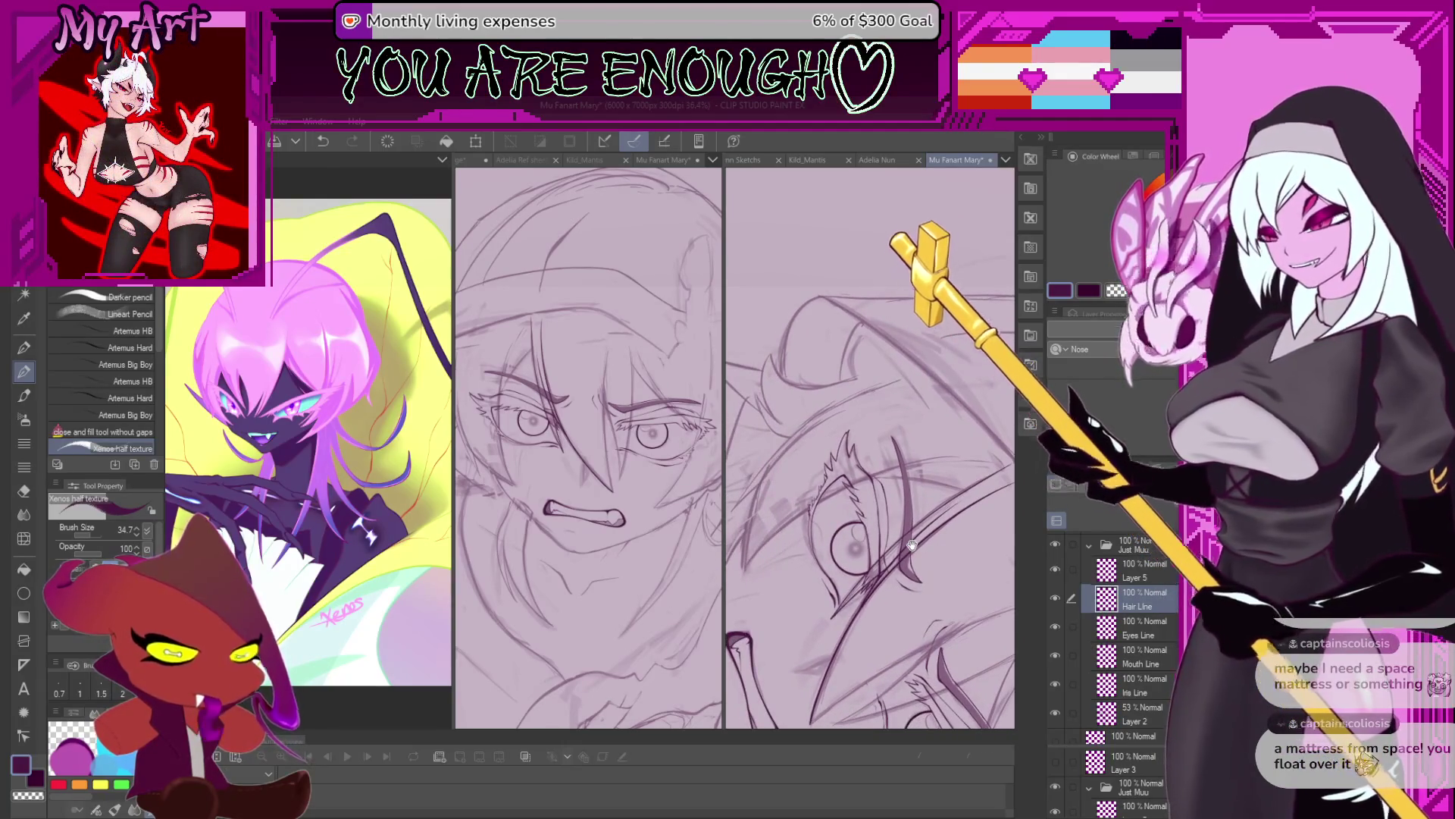
scroll(928, 525, "down", 3)
left_click_drag(928, 526, 905, 476)
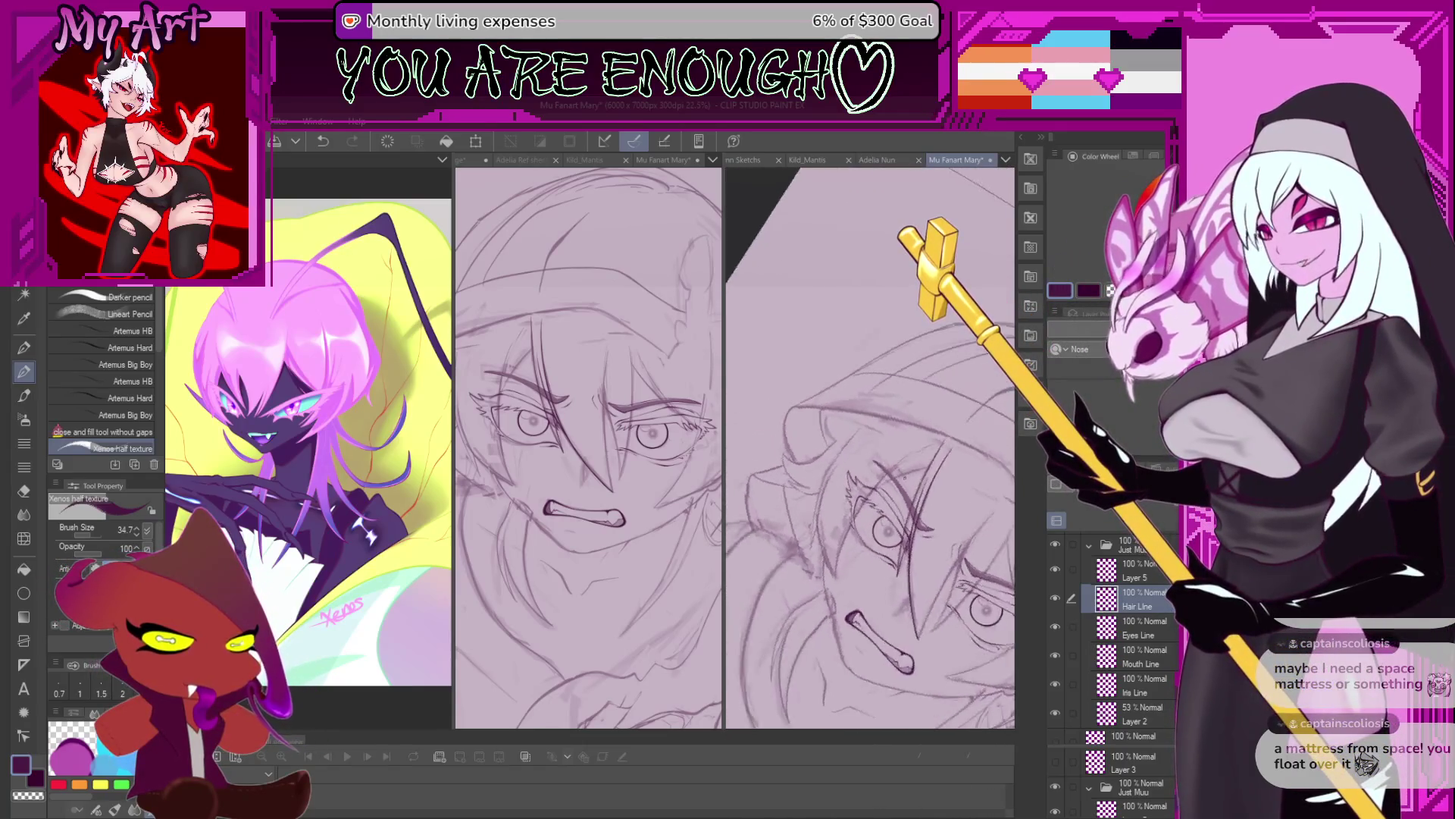
Zoom in on the eye and switch to the freehand Lasso selection tool.
scroll(904, 477, "up", 2)
scroll(895, 485, "up", 2)
scroll(879, 497, "up", 2)
scroll(863, 508, "up", 2)
scroll(879, 496, "down", 1)
scroll(902, 481, "down", 1)
scroll(929, 462, "down", 1)
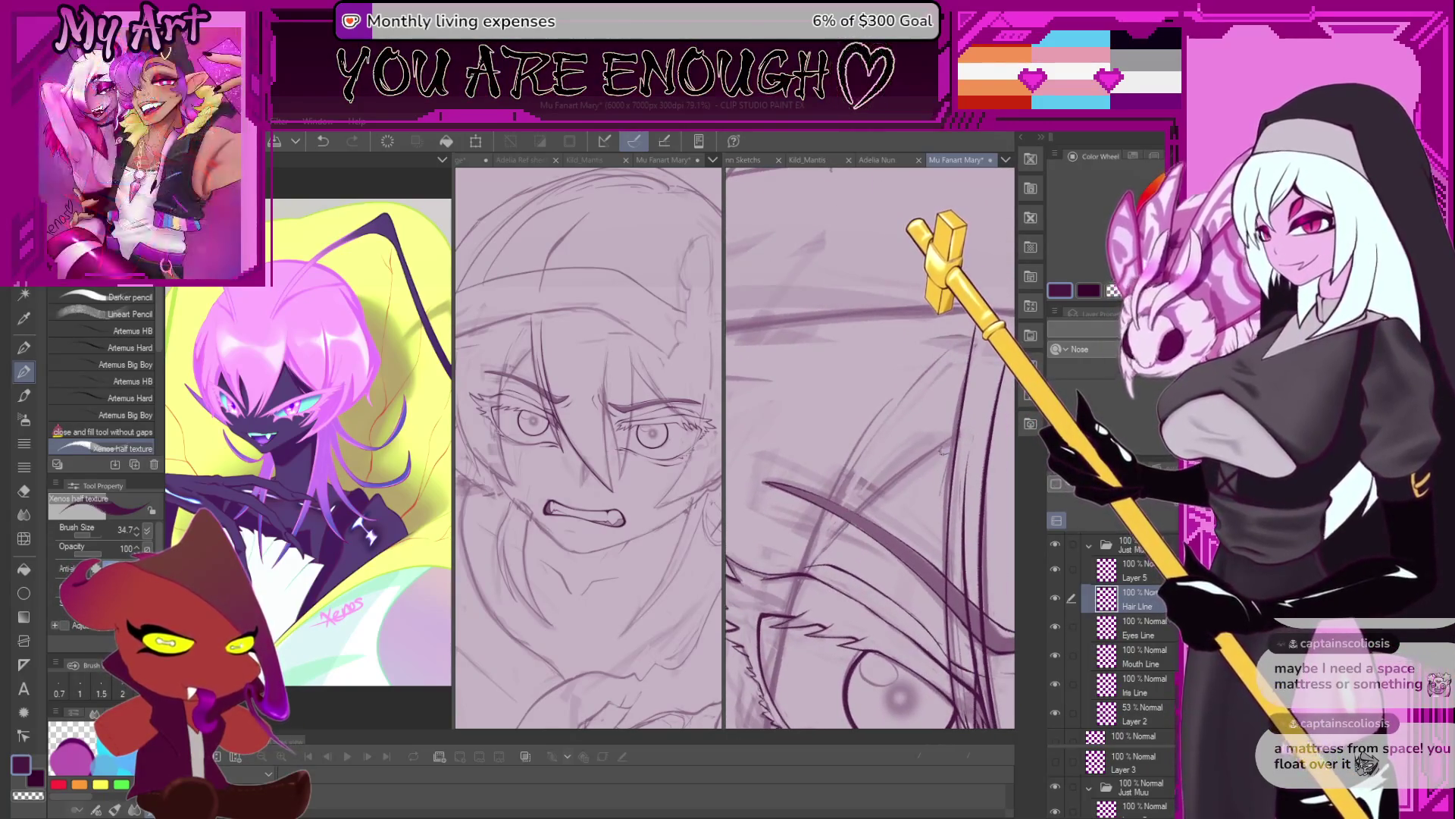
key("m")
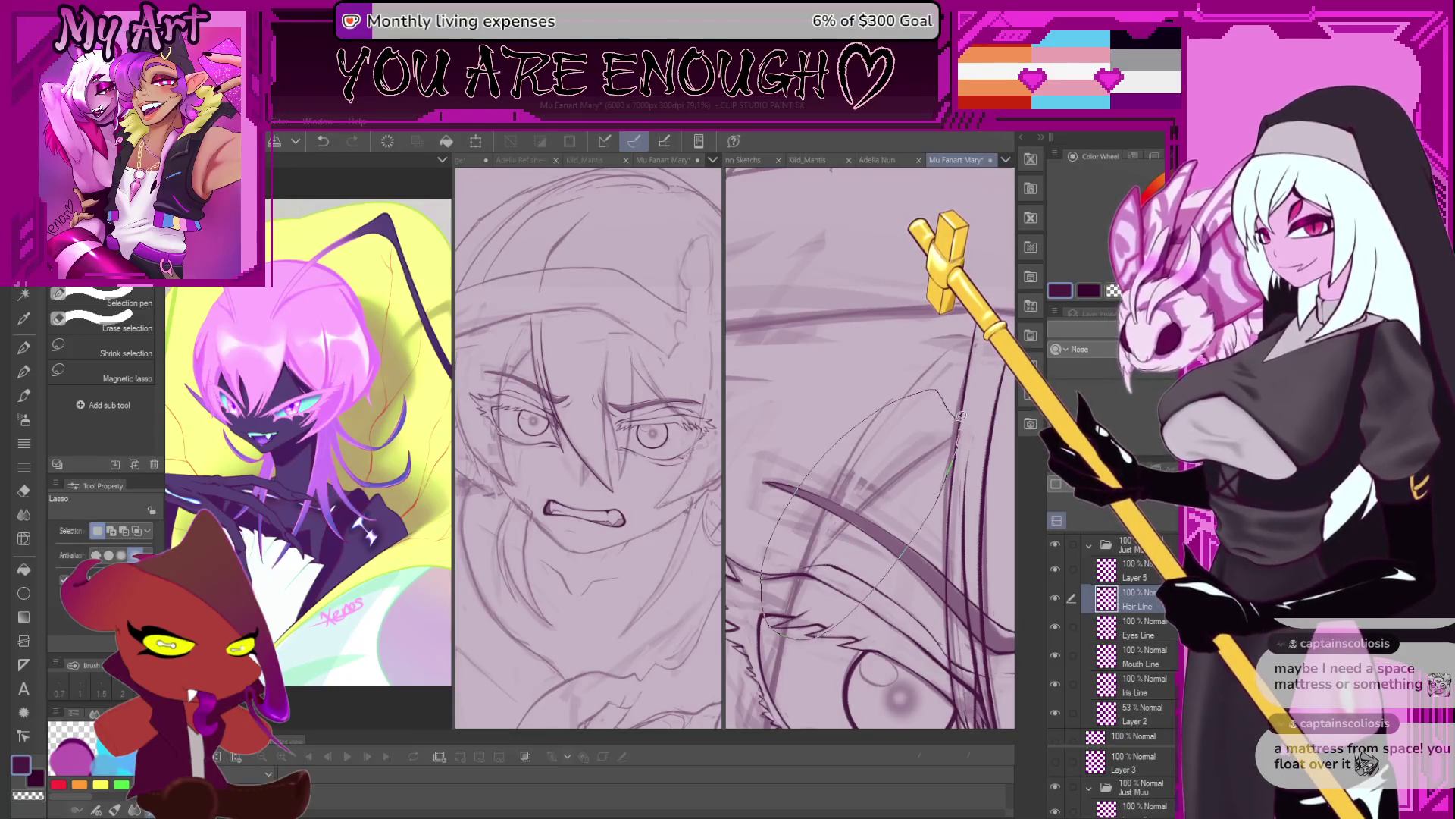
Lasso the hair area over the eye and draw a long curved strand with the pencil.
left_click_drag(962, 422, 957, 436)
left_click_drag(906, 480, 902, 464)
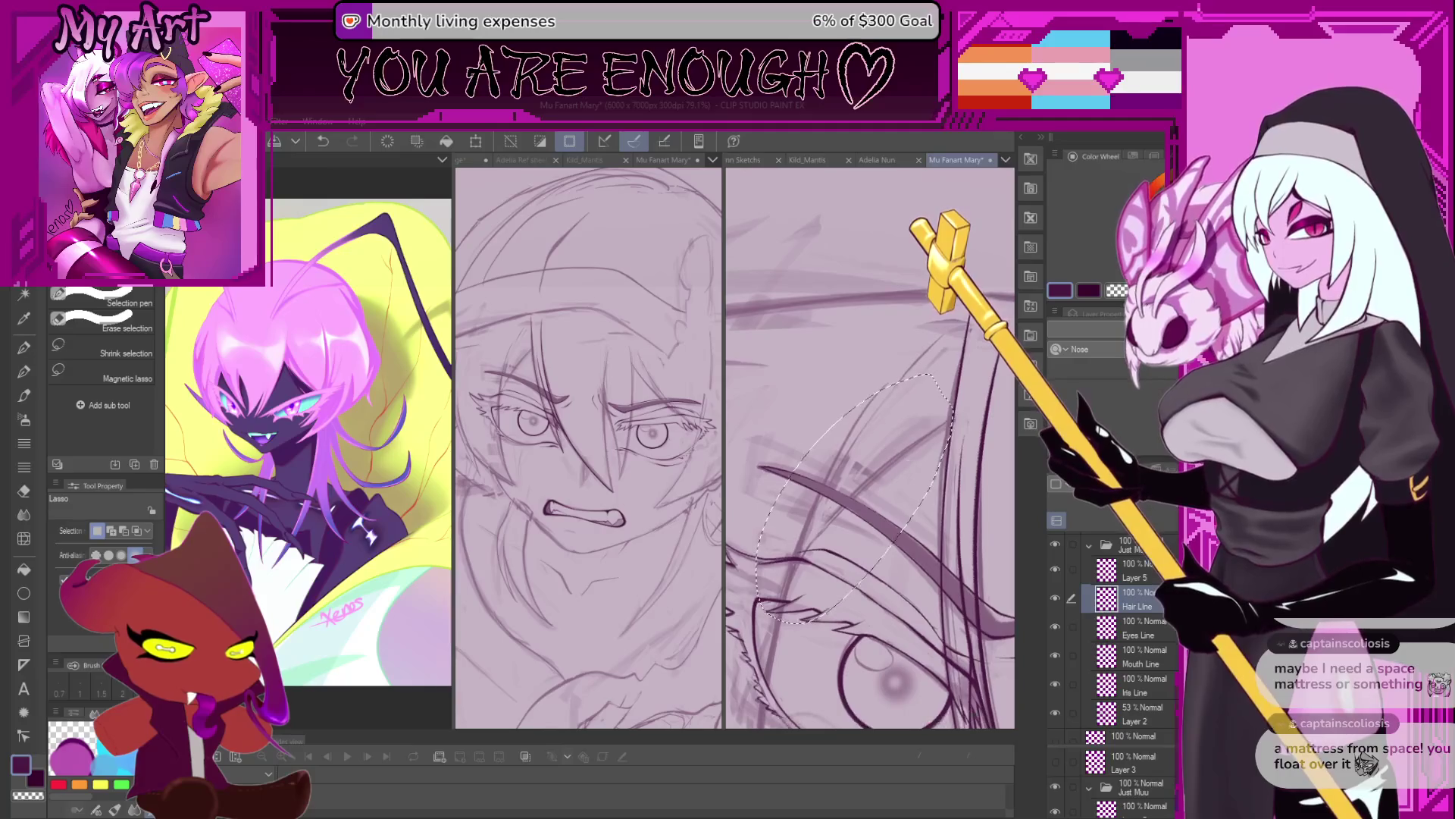
key("p")
key("ctrl+z")
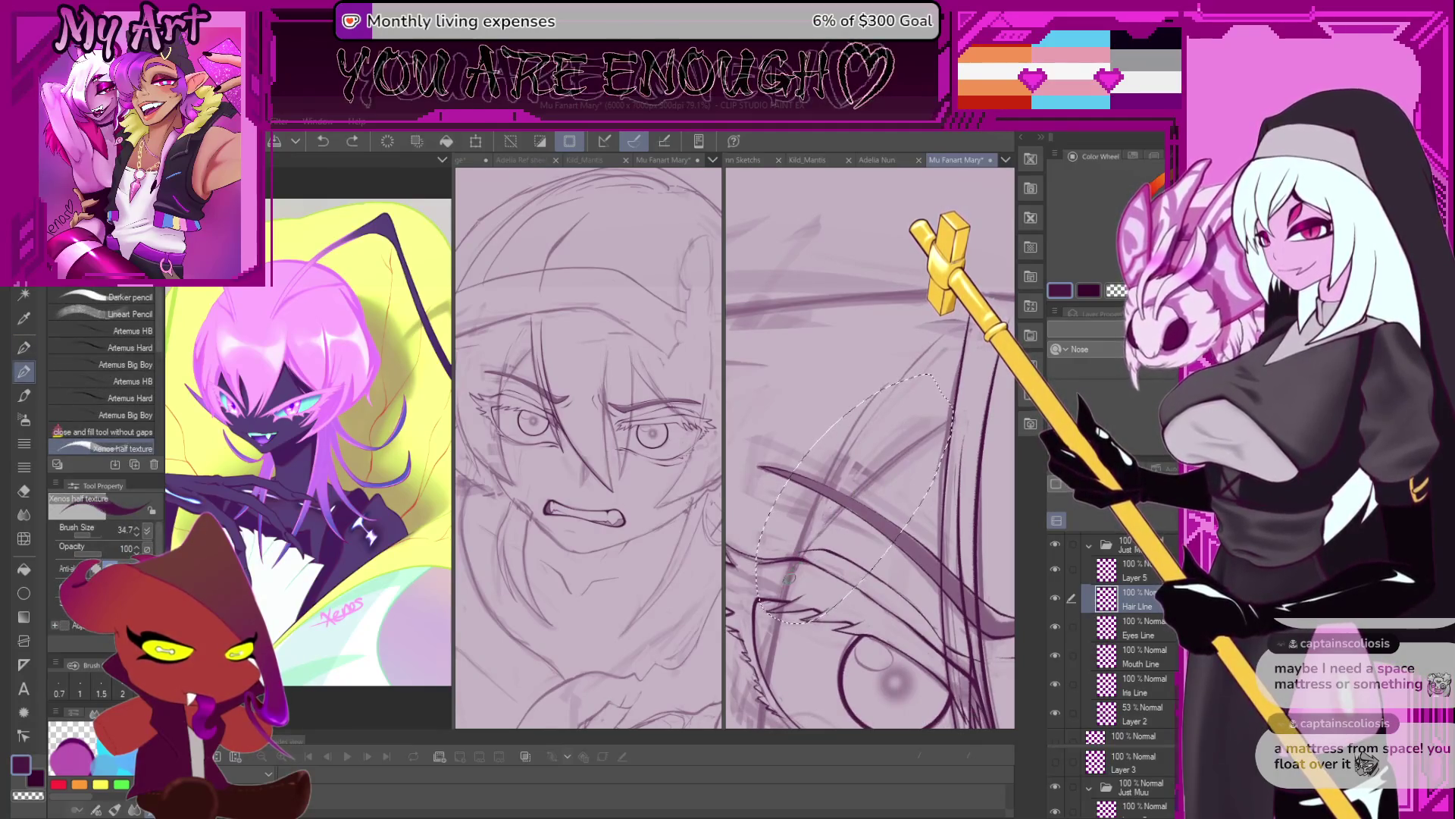
left_click_drag(782, 589, 946, 421)
Adjust the zoom and clear the lasso selection with Ctrl+D.
scroll(803, 553, "down", 1)
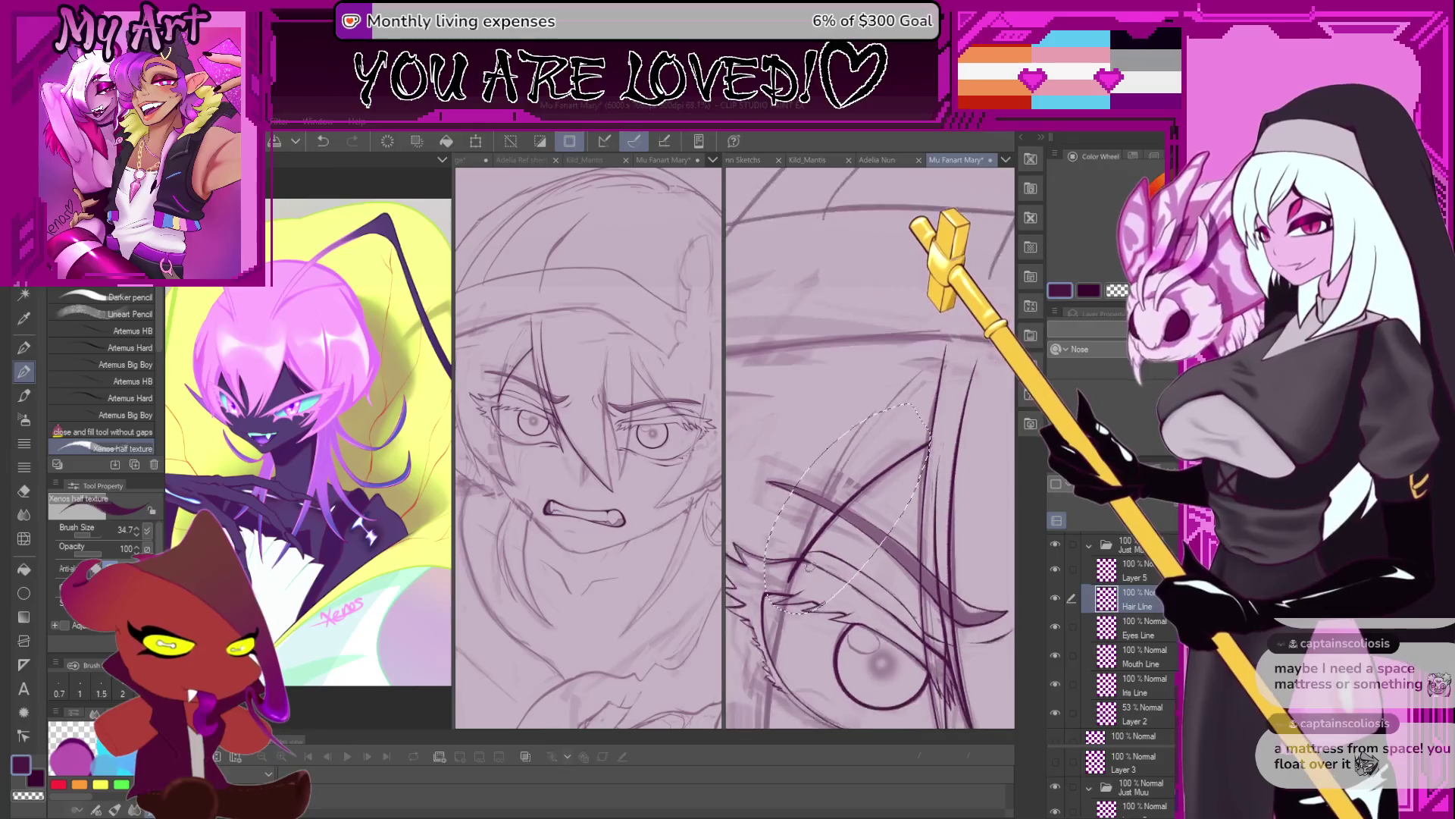
scroll(796, 546, "down", 1)
scroll(790, 538, "down", 1)
scroll(860, 540, "up", 1)
scroll(860, 540, "up", 1)
scroll(861, 543, "up", 1)
scroll(861, 546, "up", 1)
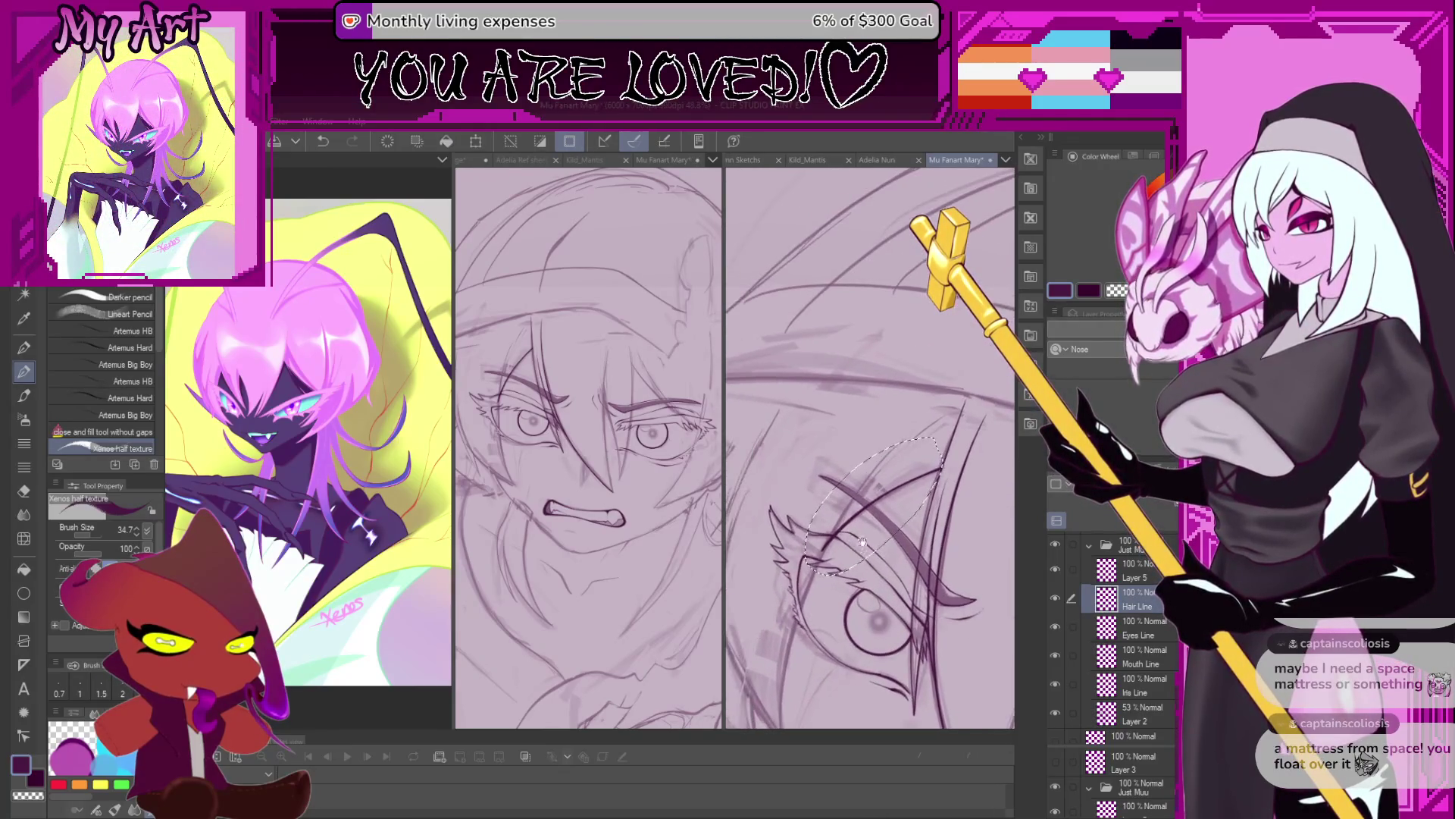
scroll(852, 540, "up", 2)
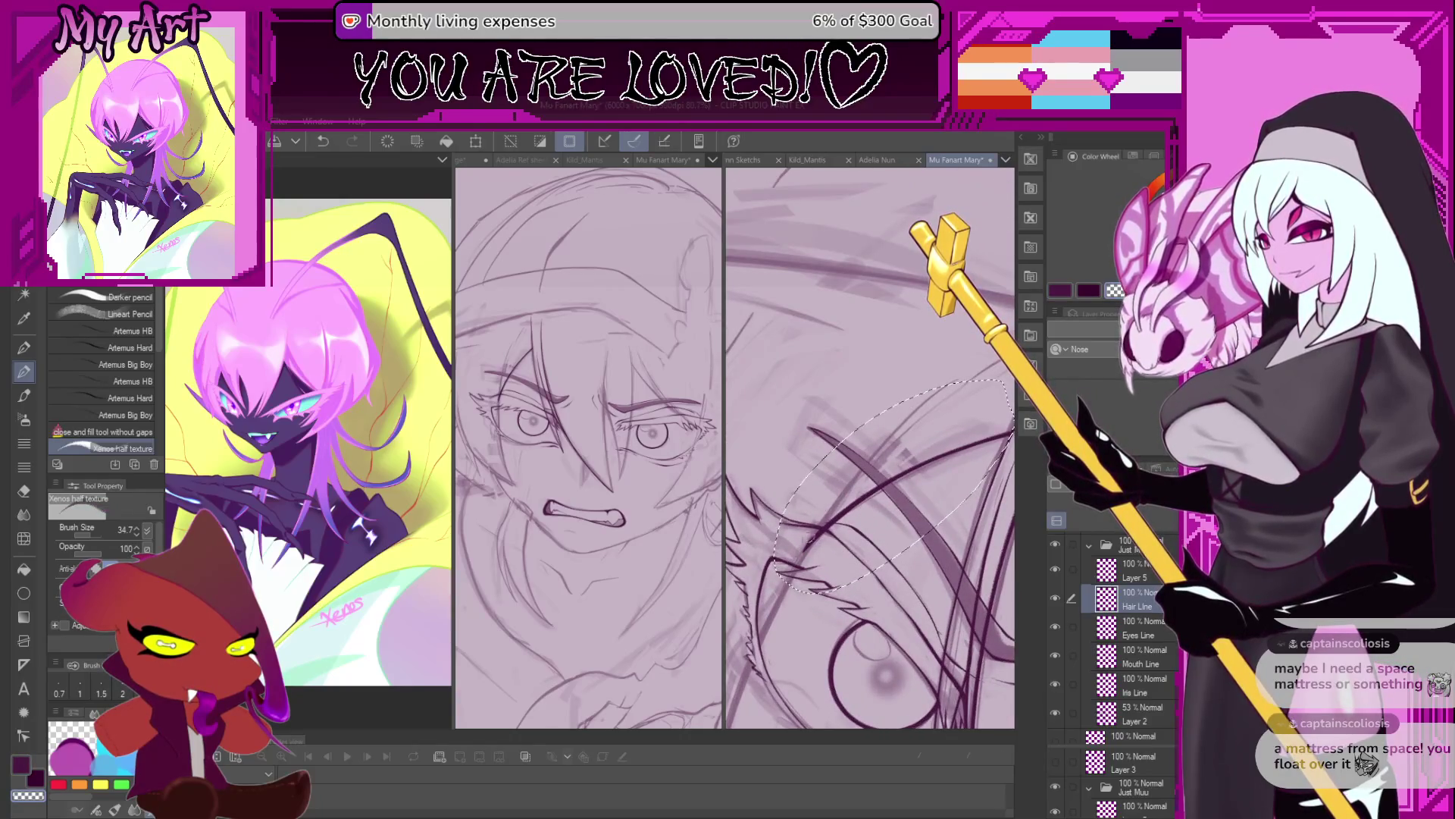
key("ctrl+d")
Draw a dark line along the eye, then undo it and the two previous strokes.
scroll(817, 544, "down", 2)
scroll(816, 544, "down", 2)
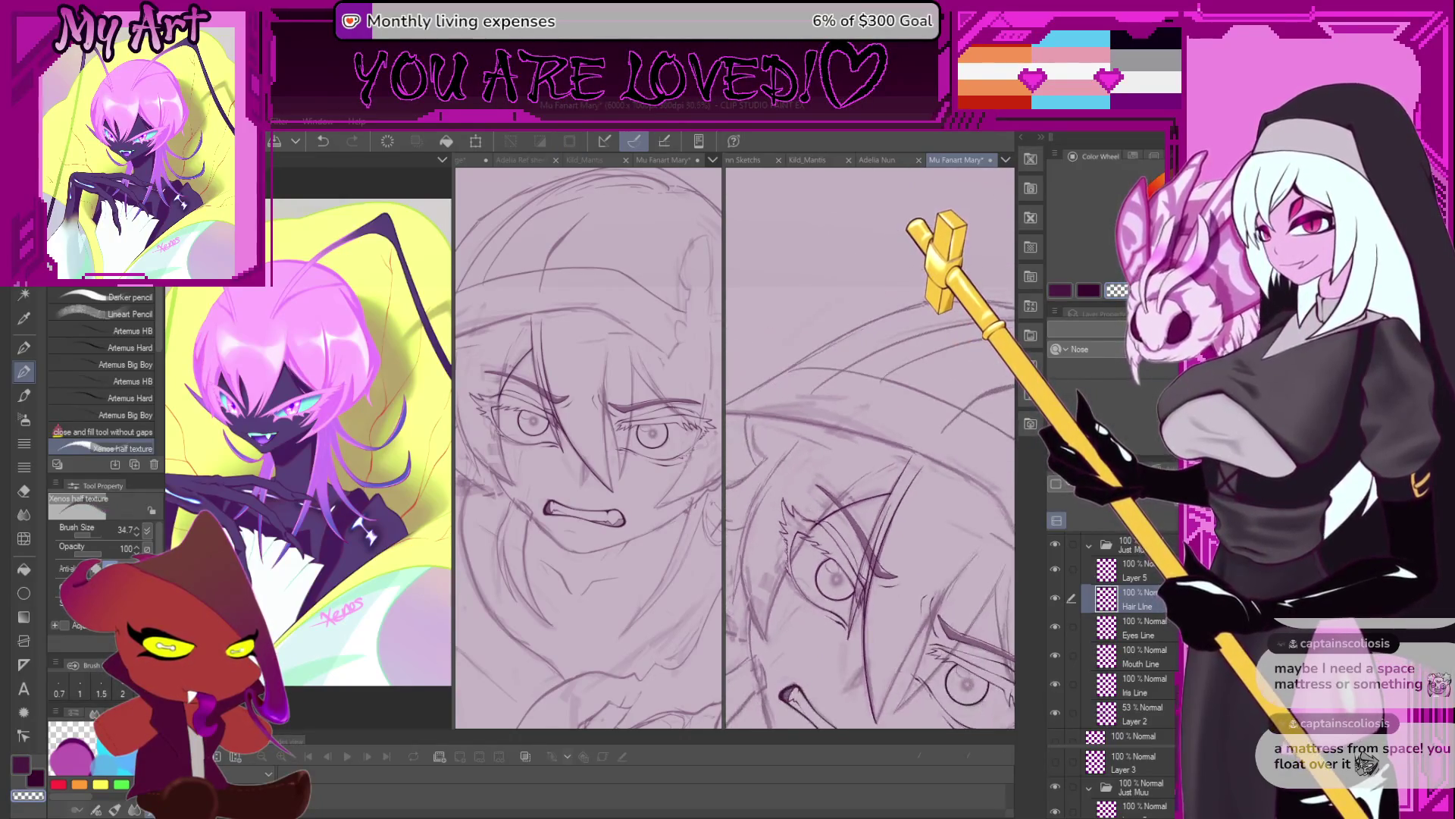
scroll(817, 544, "down", 1)
scroll(794, 631, "up", 1)
scroll(794, 632, "up", 1)
scroll(793, 632, "up", 1)
scroll(794, 631, "up", 1)
scroll(788, 640, "up", 2)
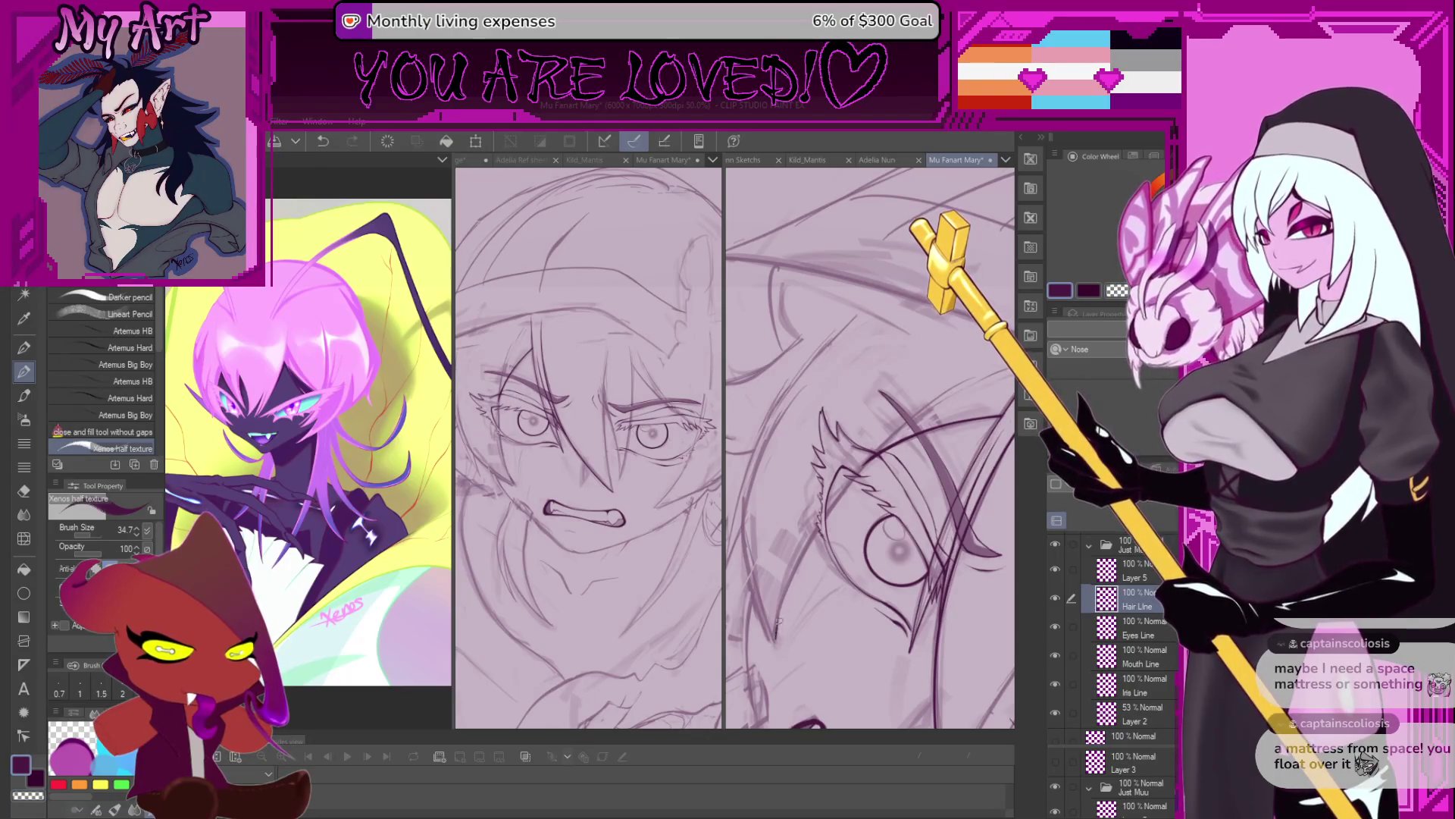
scroll(872, 451, "up", 1)
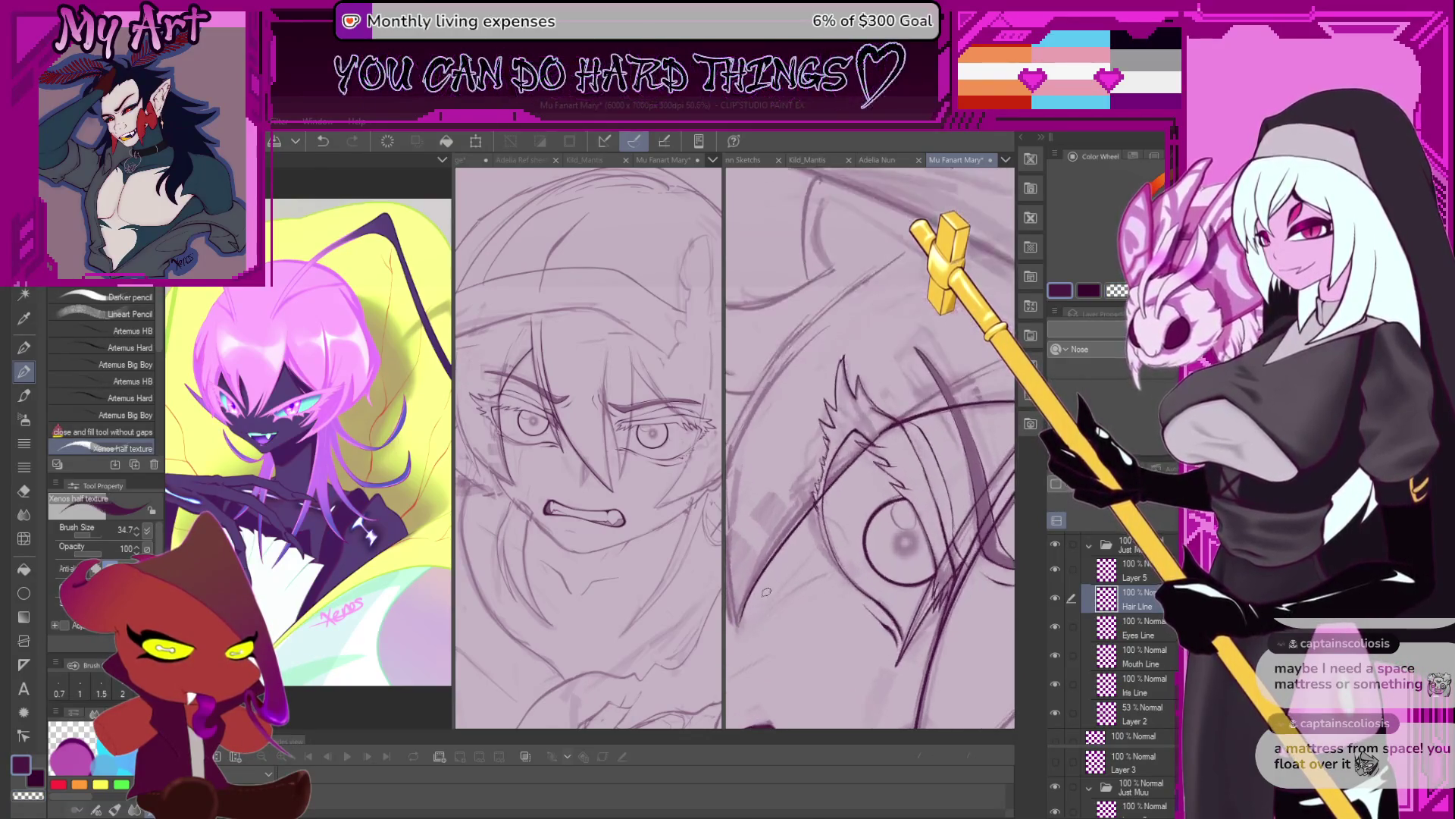
scroll(834, 515, "up", 1)
scroll(744, 613, "up", 1)
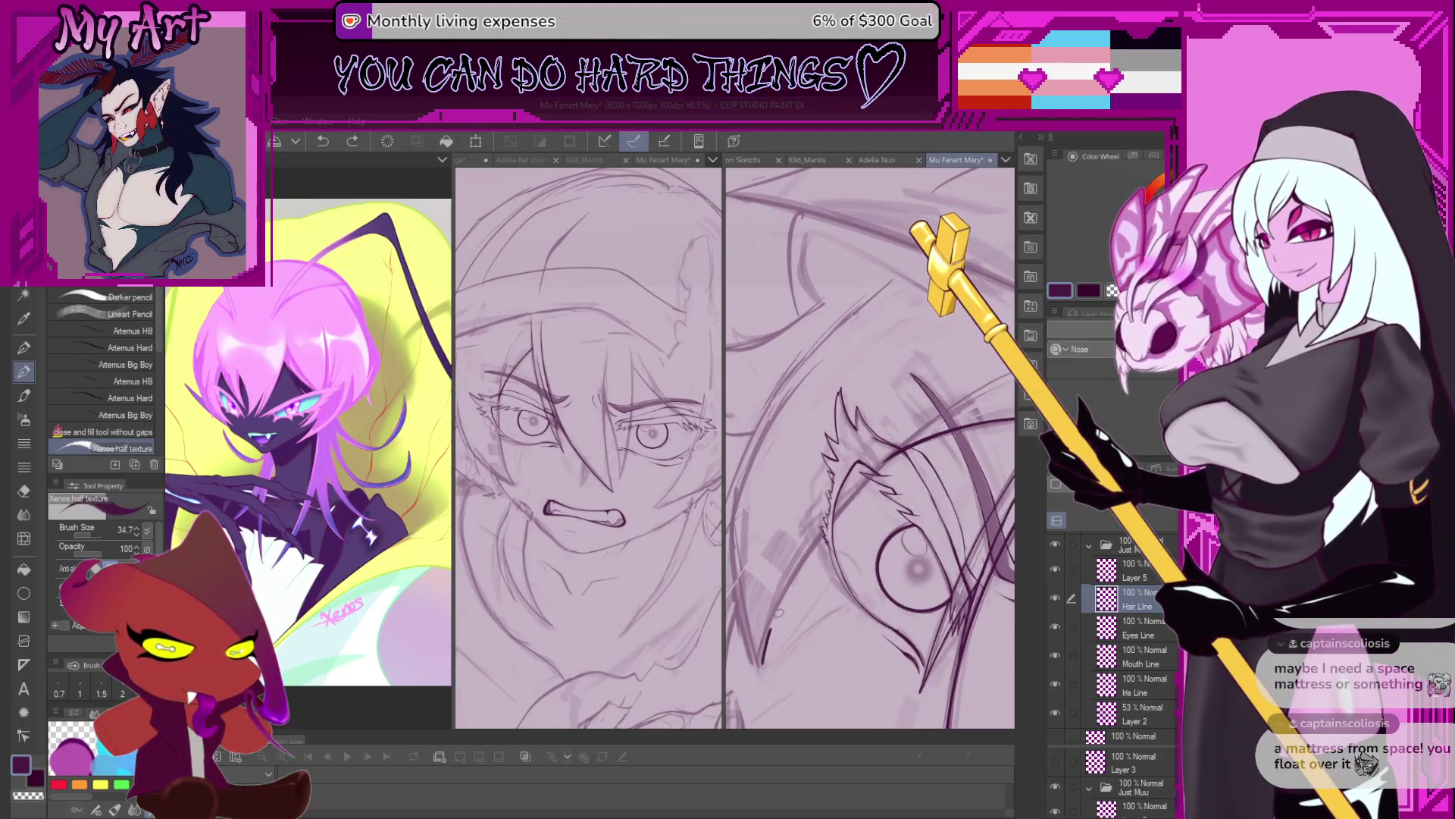
left_click_drag(777, 614, 921, 423)
key("ctrl+z")
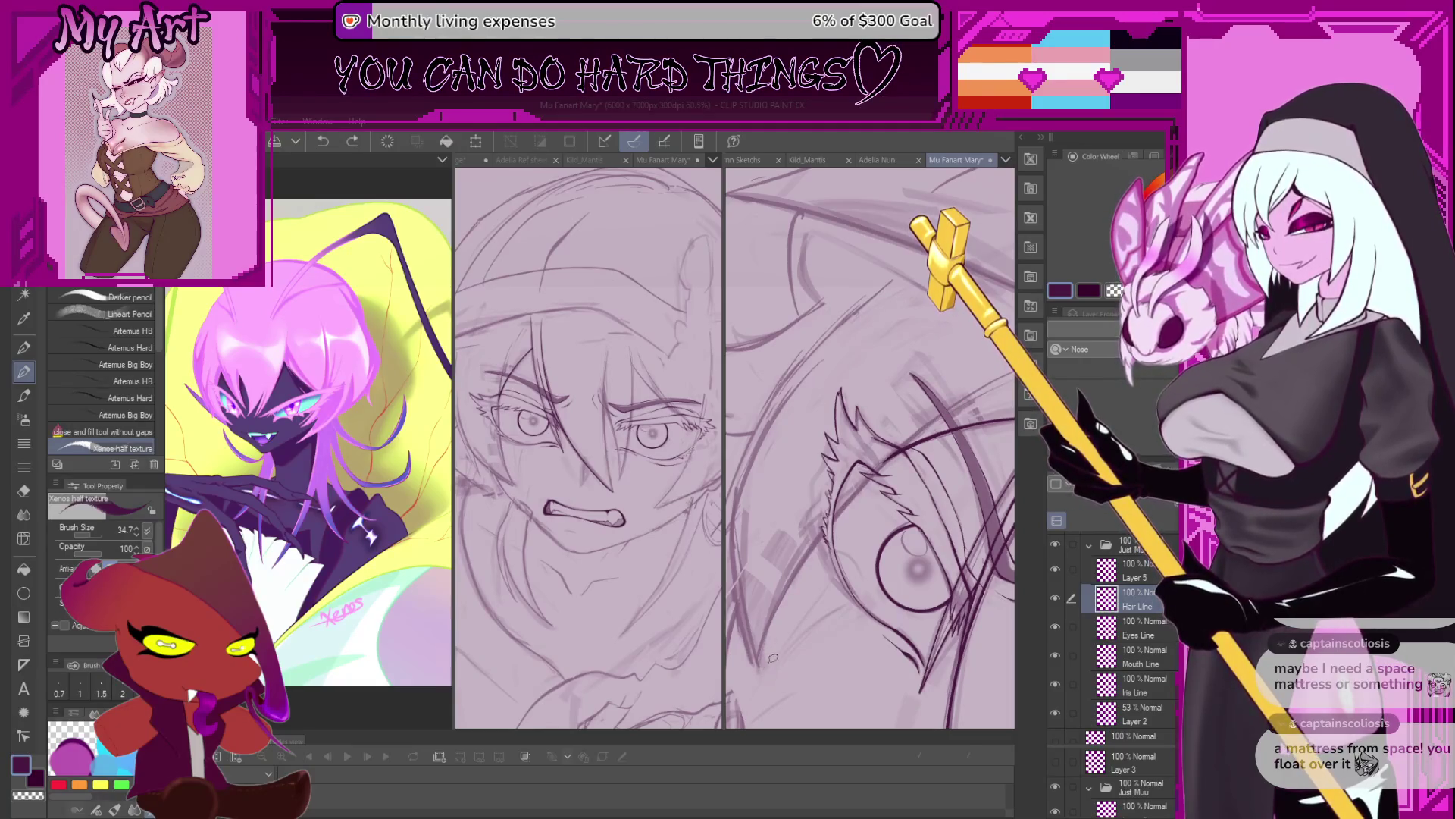
key("ctrl+z")
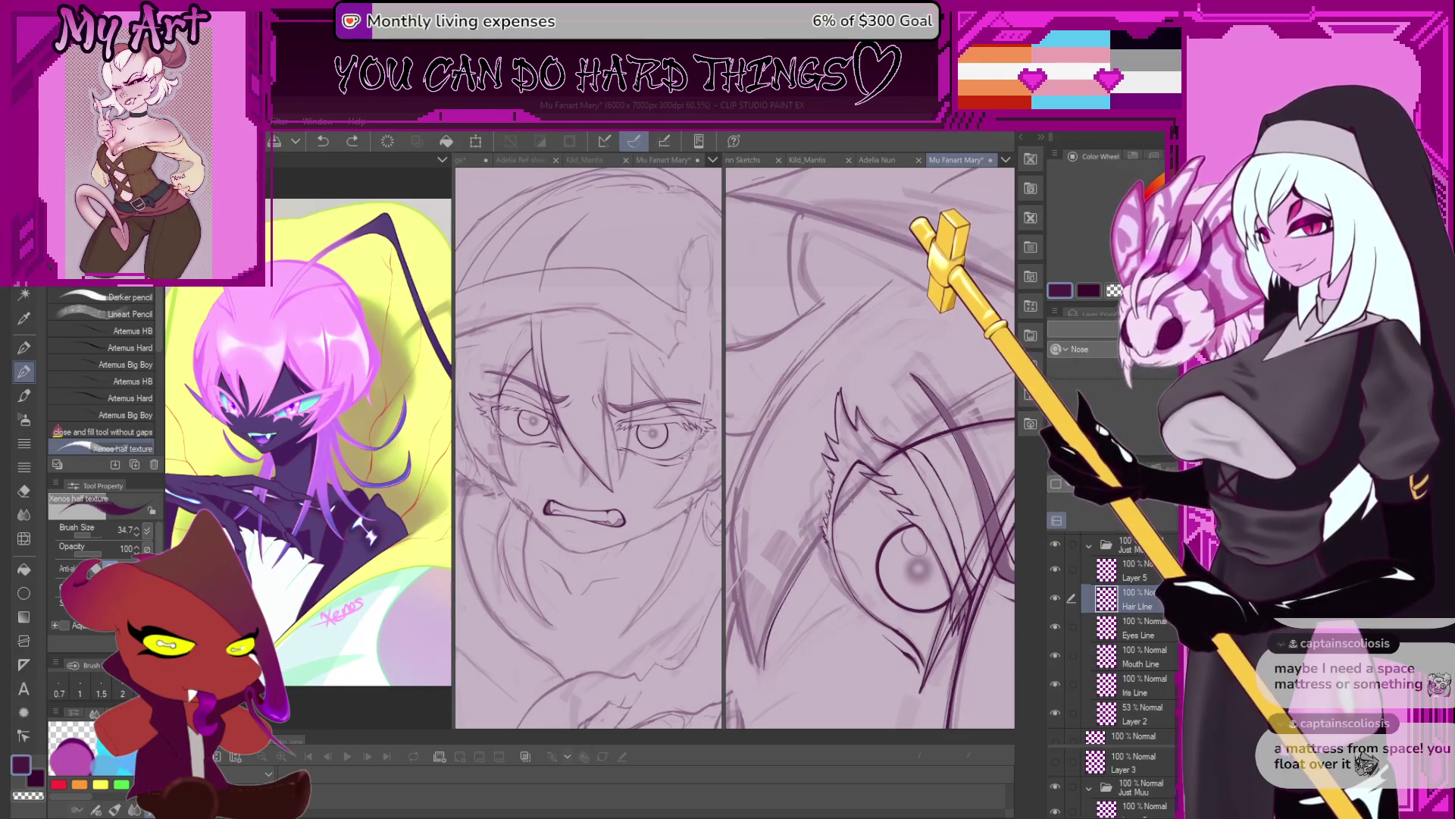
key("ctrl+z")
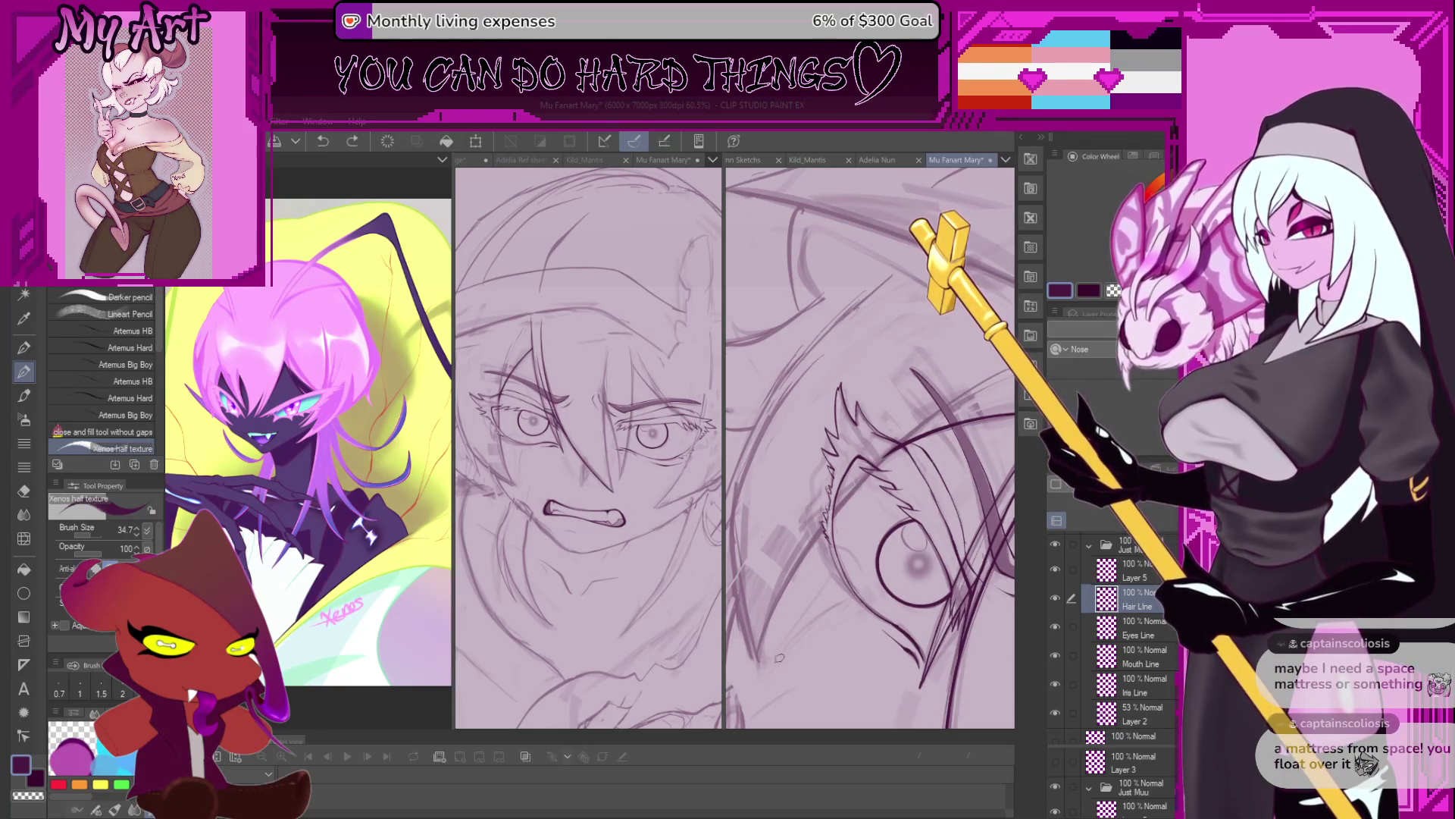
Draw a dark hair stroke across the eye, tilt the view, then undo the stroke.
left_click_drag(781, 625, 995, 373)
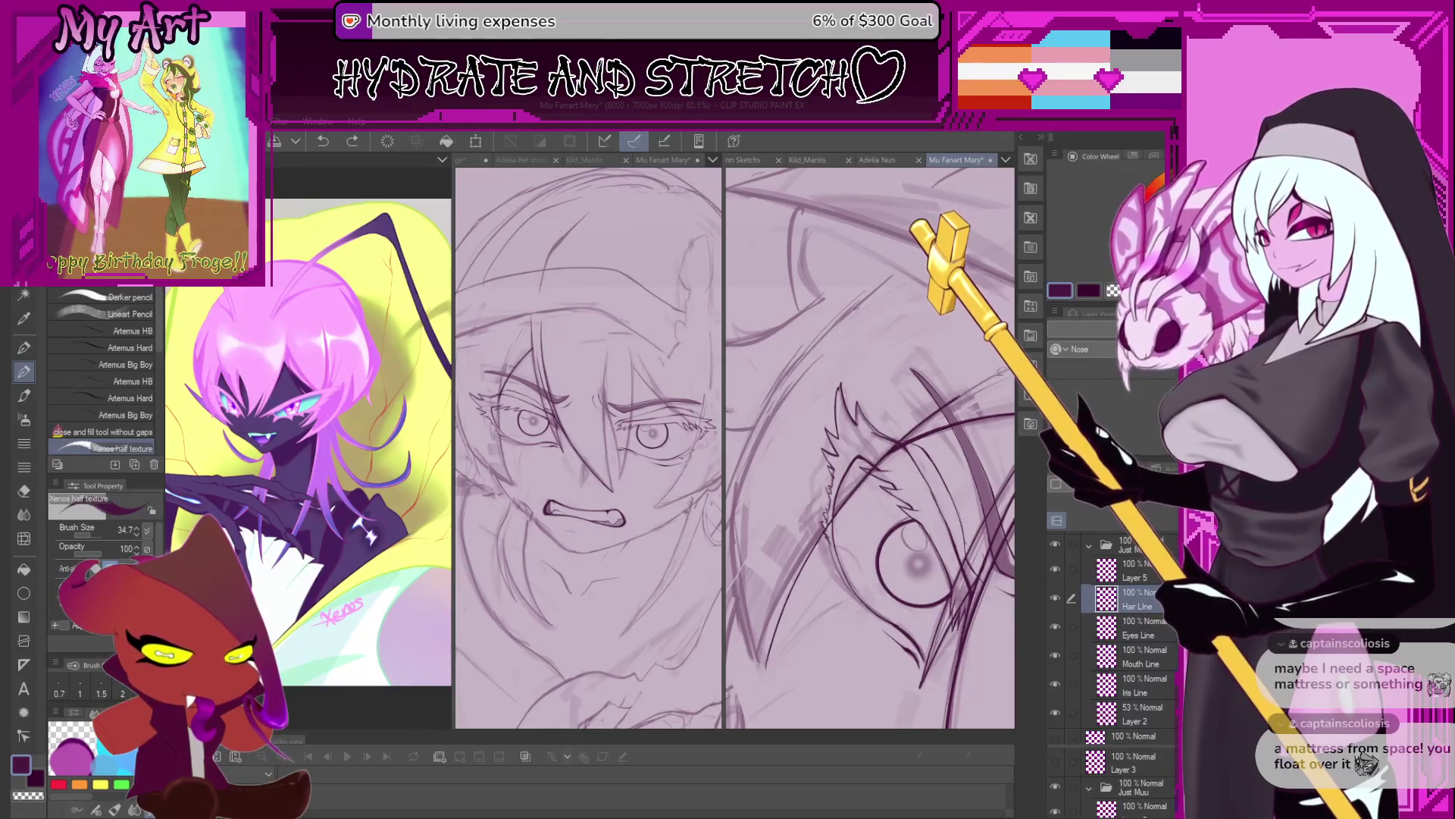
key("minus")
key("minus")
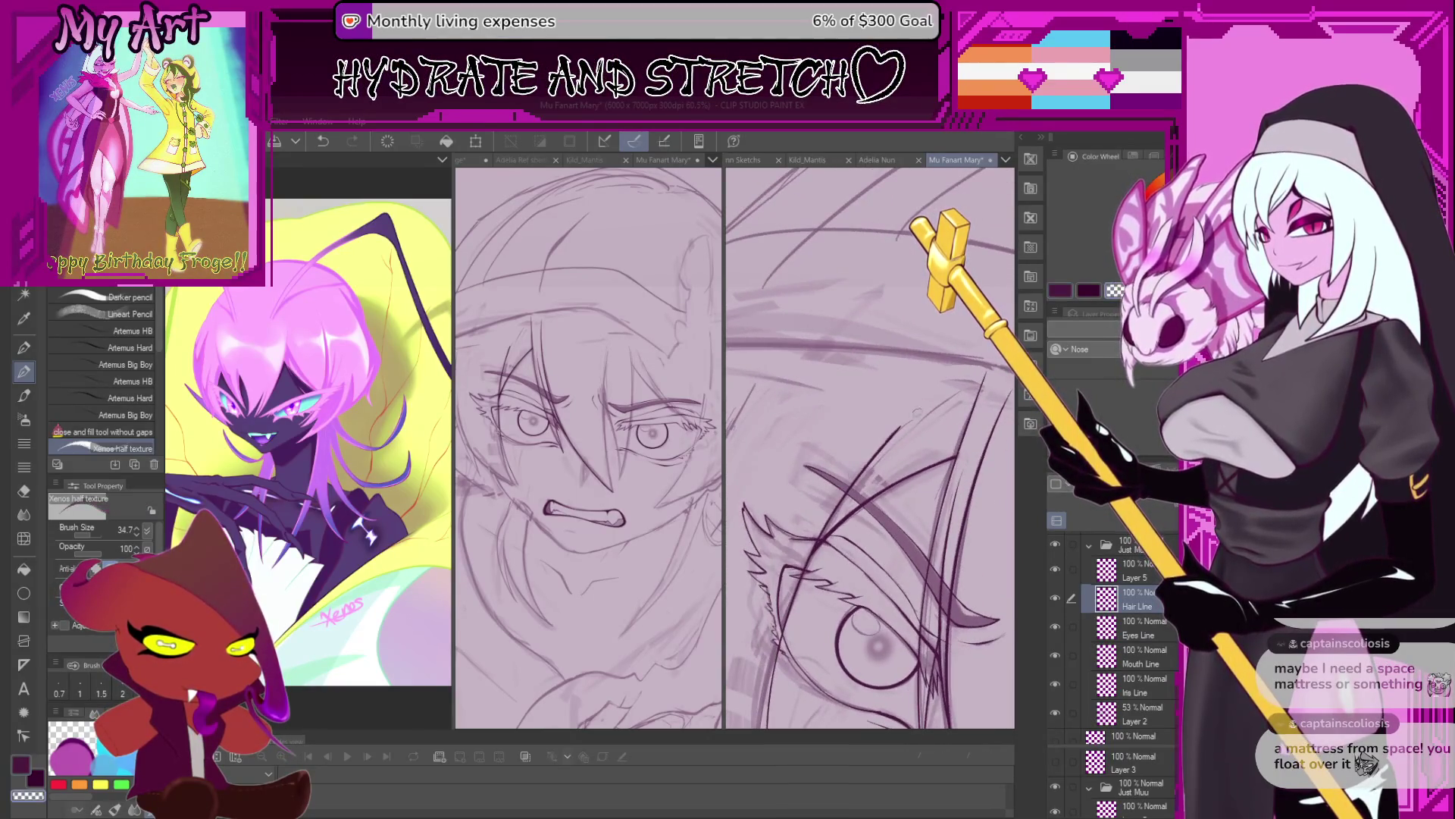
scroll(870, 459, "up", 3)
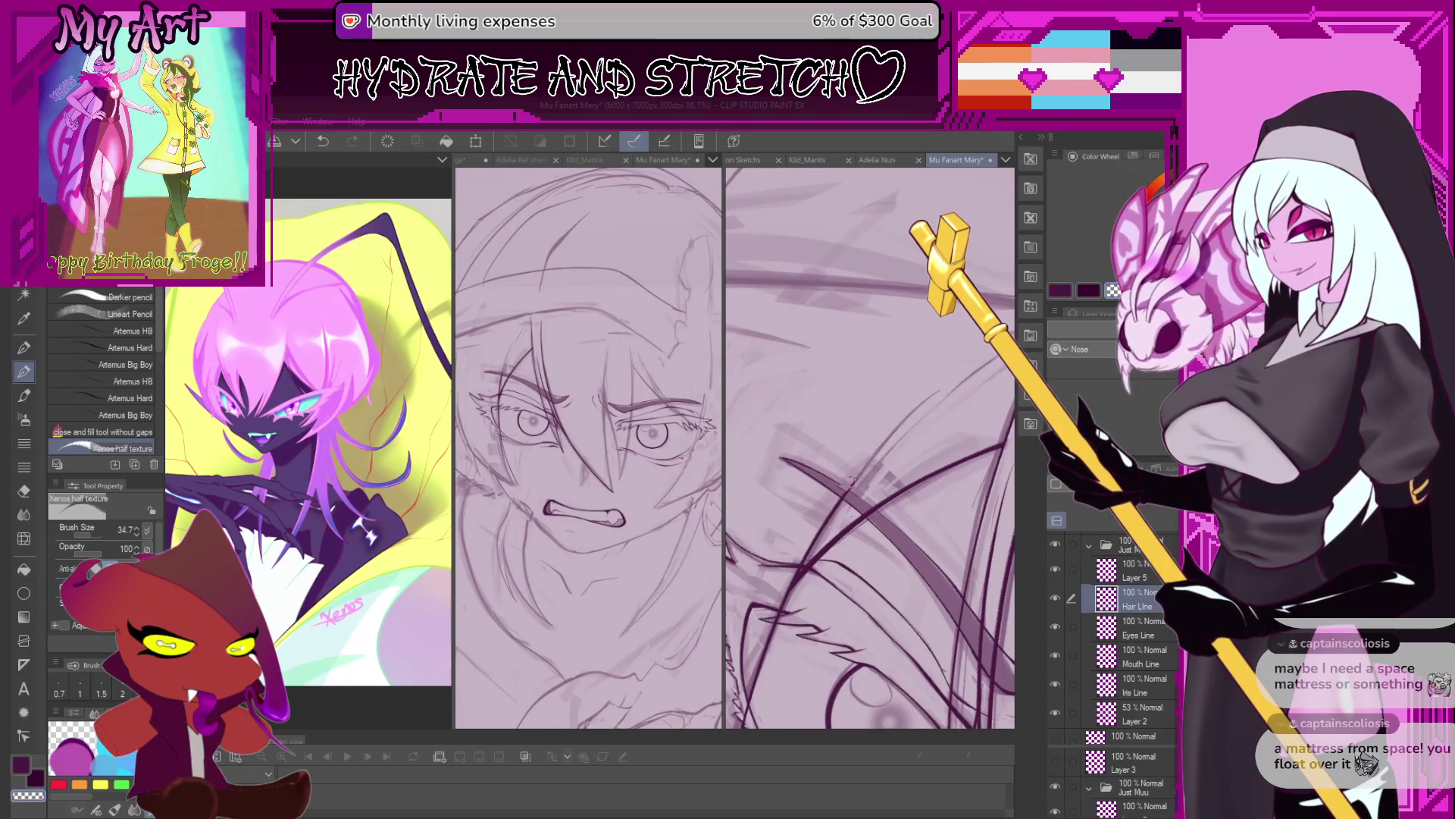
key("minus")
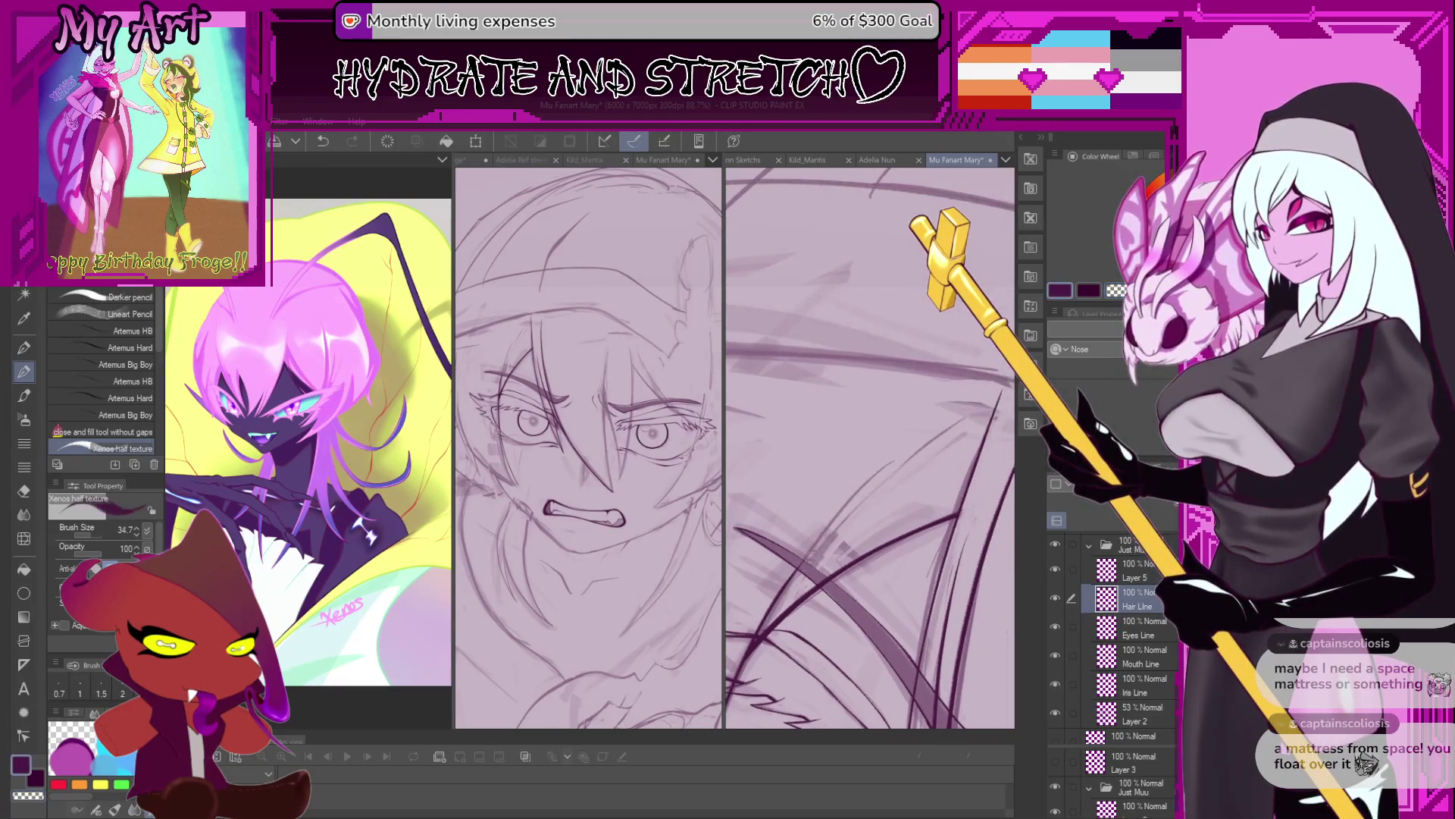
key("ctrl+z")
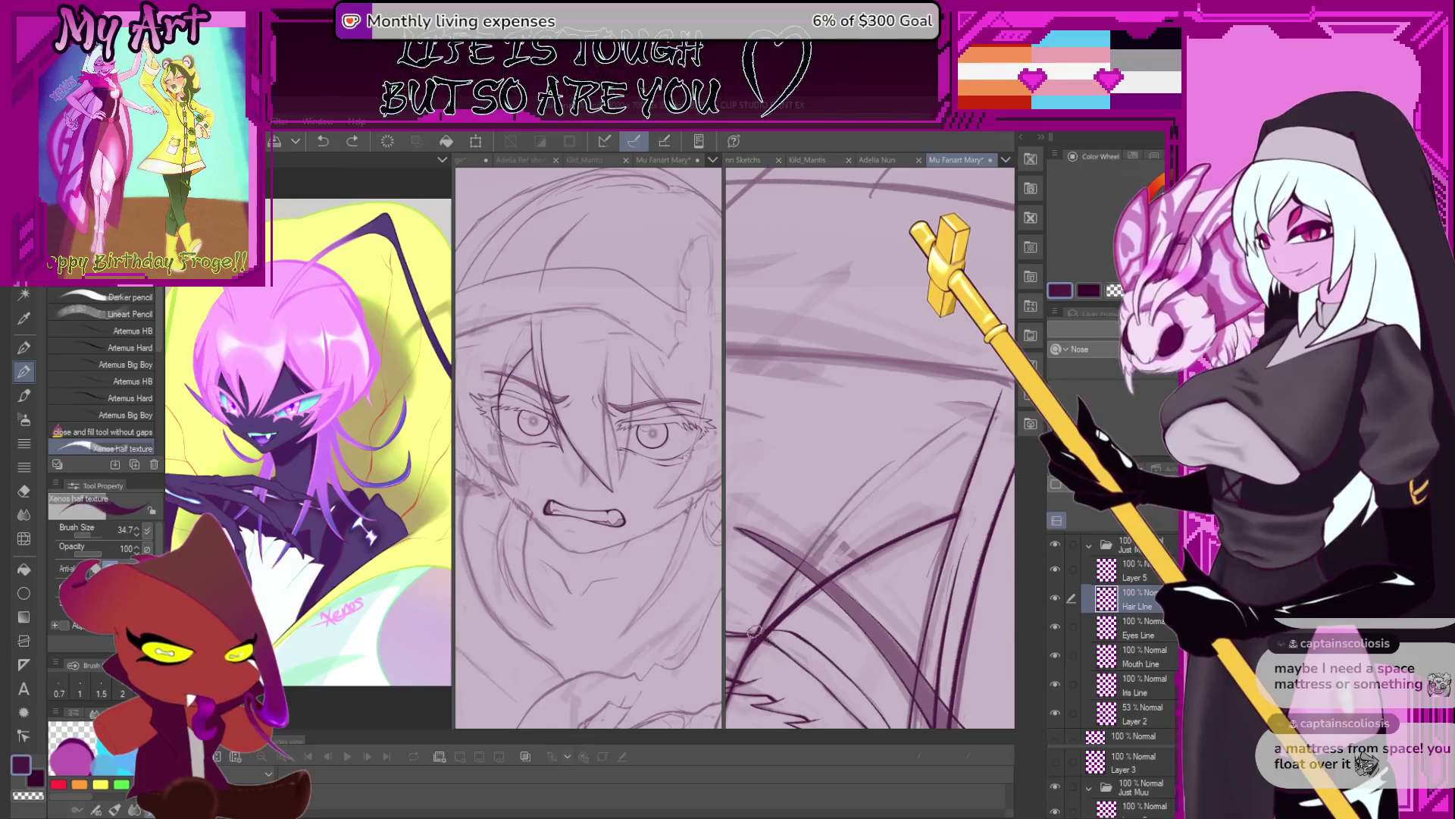
Draw a hair line along the V's left arm, then undo it and other strokes.
mouse_move(950, 416)
left_mouse_down()
mouse_move(829, 544)
mouse_move(801, 535)
mouse_move(834, 491)
mouse_move(811, 633)
mouse_move(802, 556)
mouse_move(861, 630)
left_mouse_up()
key("ctrl+z")
key("ctrl+z")
left_click_drag(843, 536, 868, 626)
key("ctrl+z")
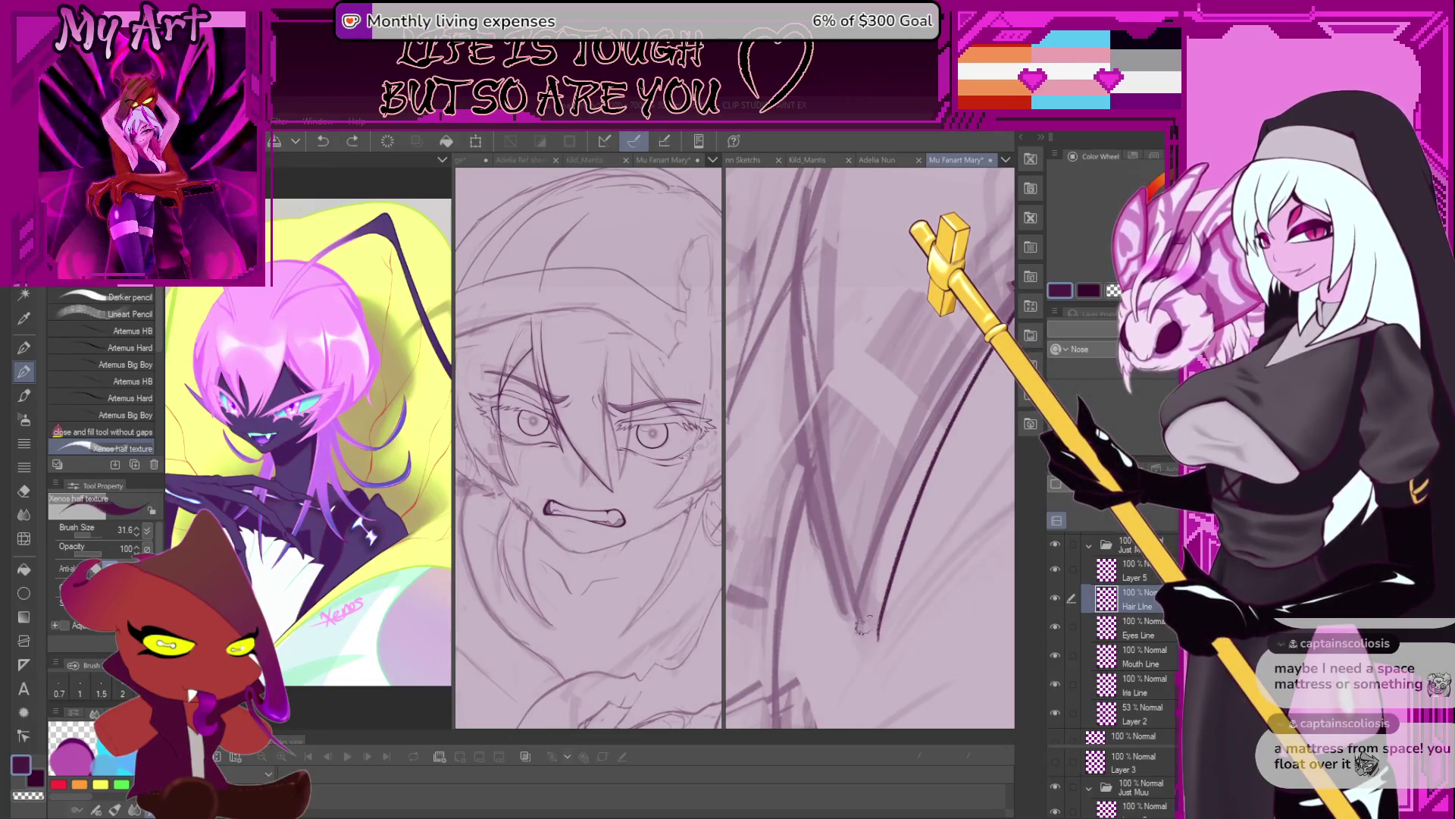
mouse_move(842, 494)
left_mouse_down()
mouse_move(789, 661)
mouse_move(780, 598)
left_mouse_up()
key("ctrl+z")
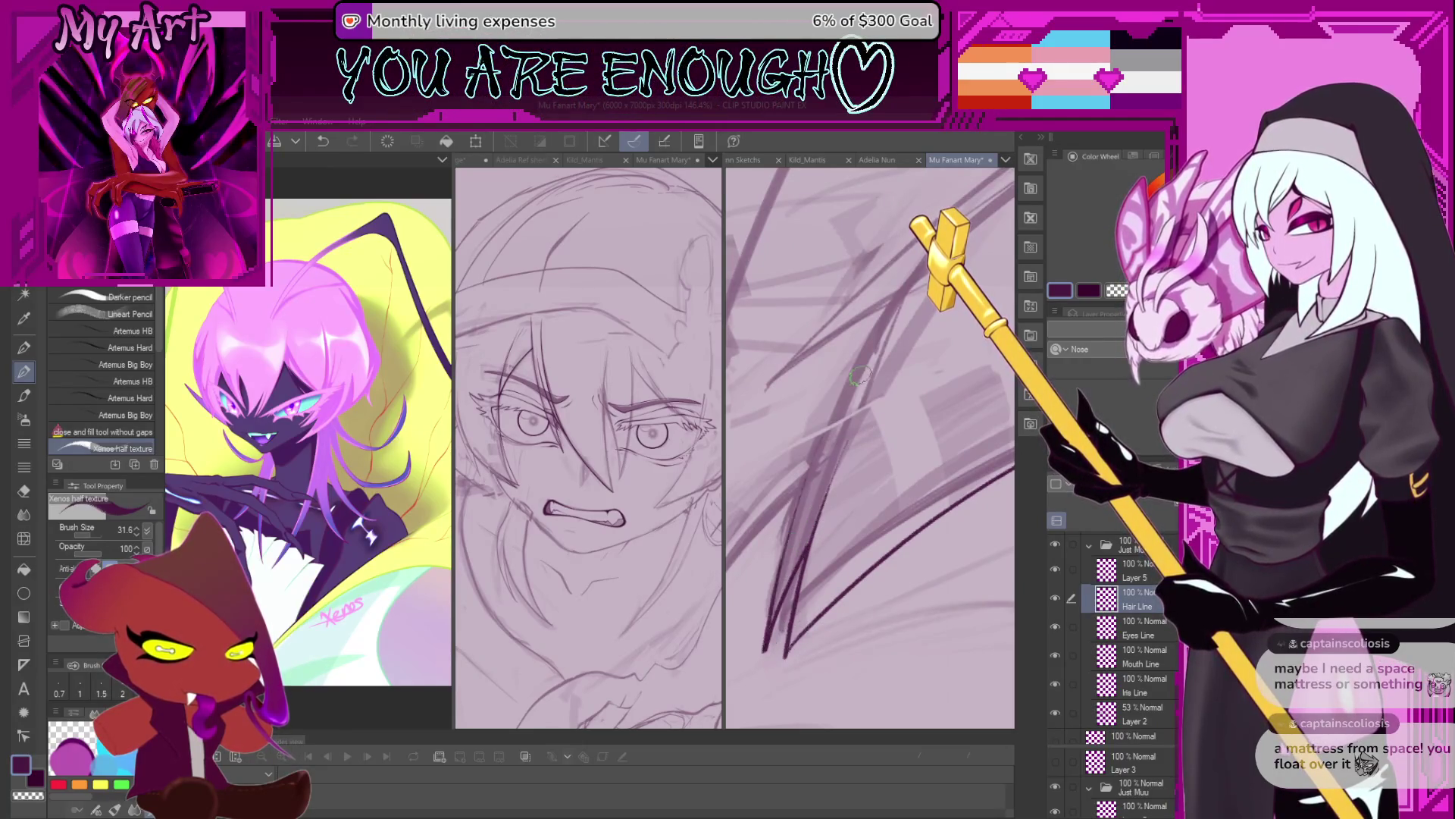
scroll(859, 374, "down", 3)
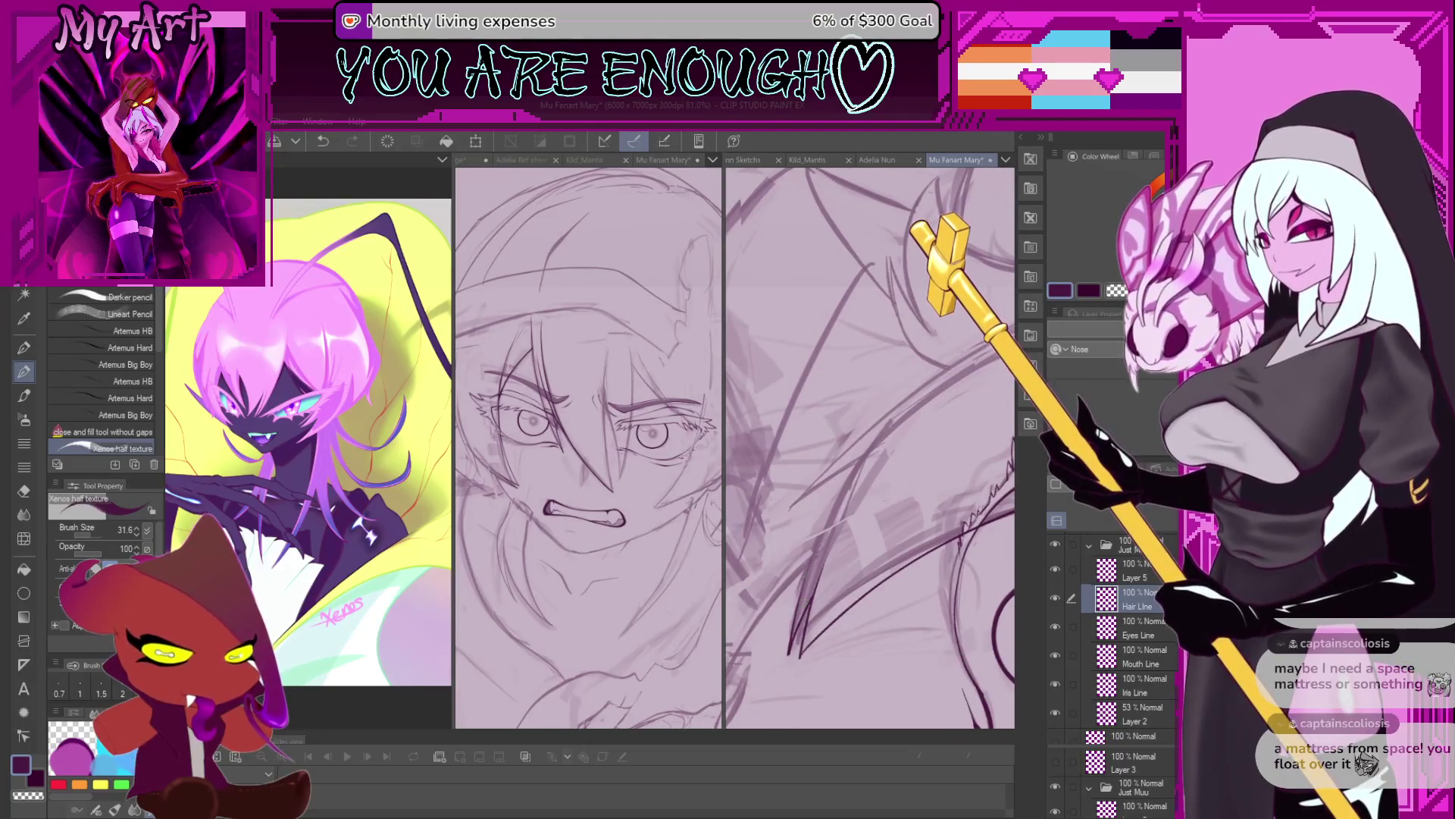
scroll(828, 630, "up", 2)
key("ctrl+z")
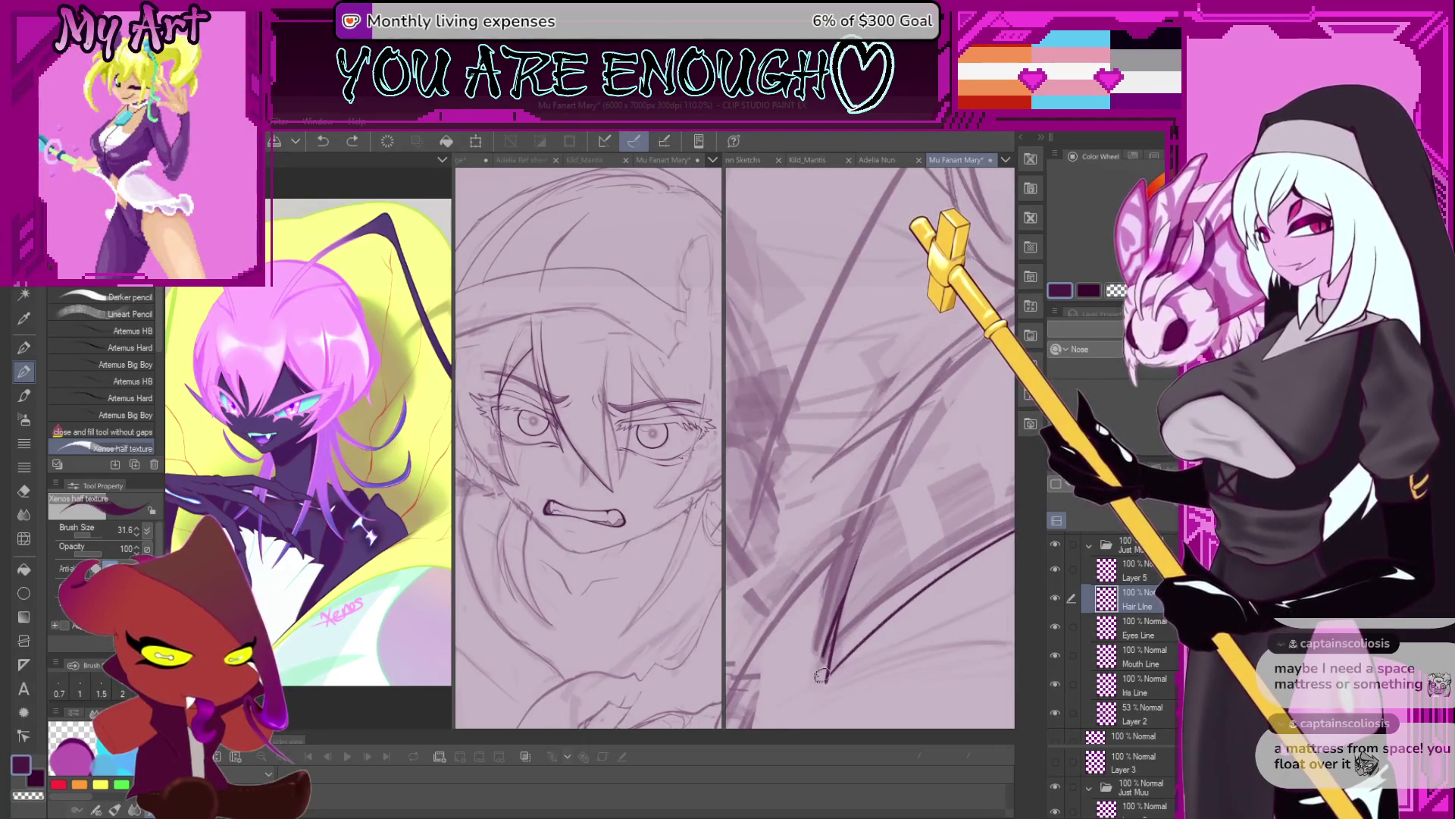
Undo more curved strokes, then try a long hair strand and undo it too.
scroll(850, 528, "down", 2)
scroll(818, 599, "down", 1)
scroll(766, 691, "down", 1)
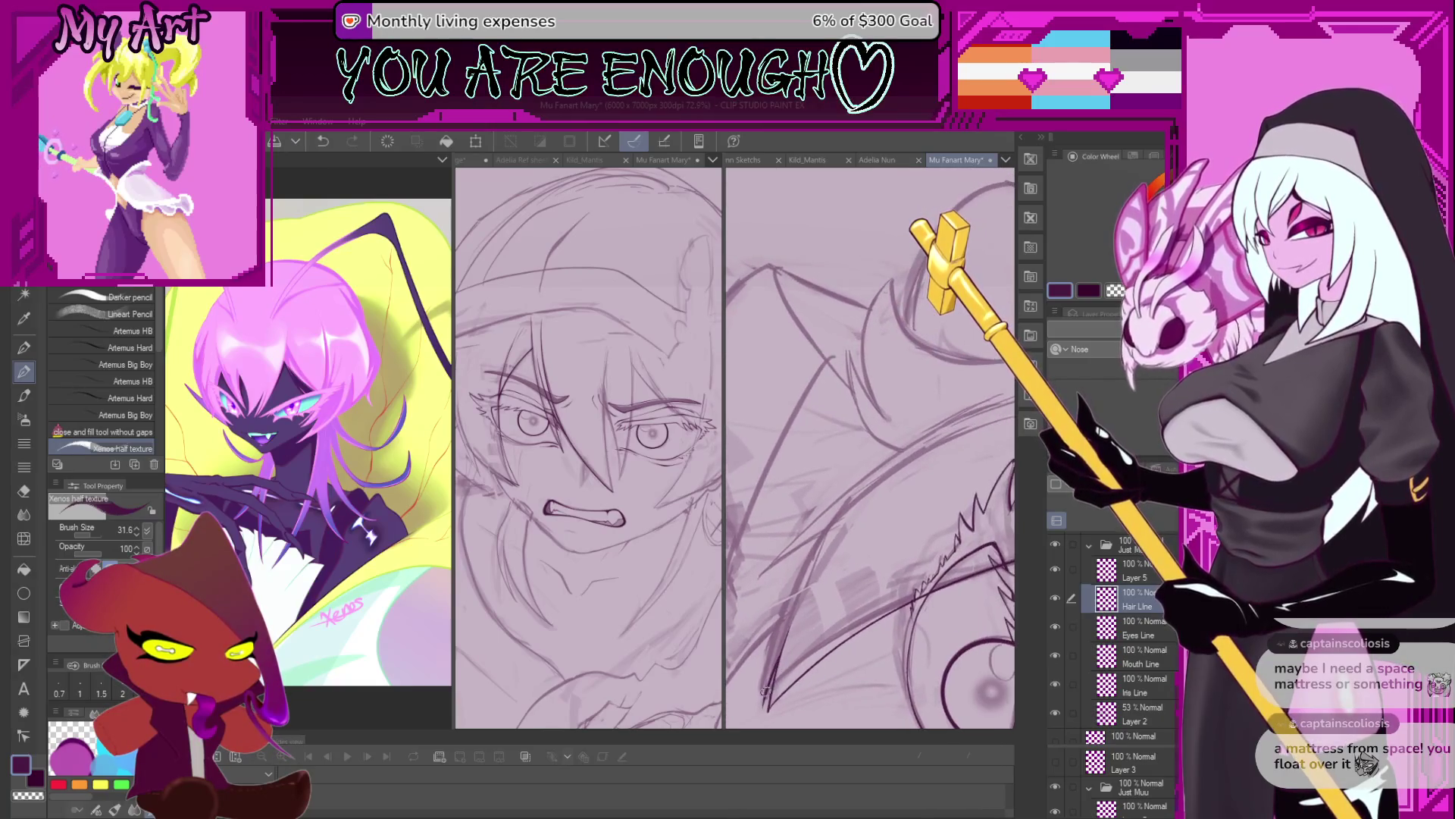
key("ctrl+z")
scroll(834, 530, "down", 2)
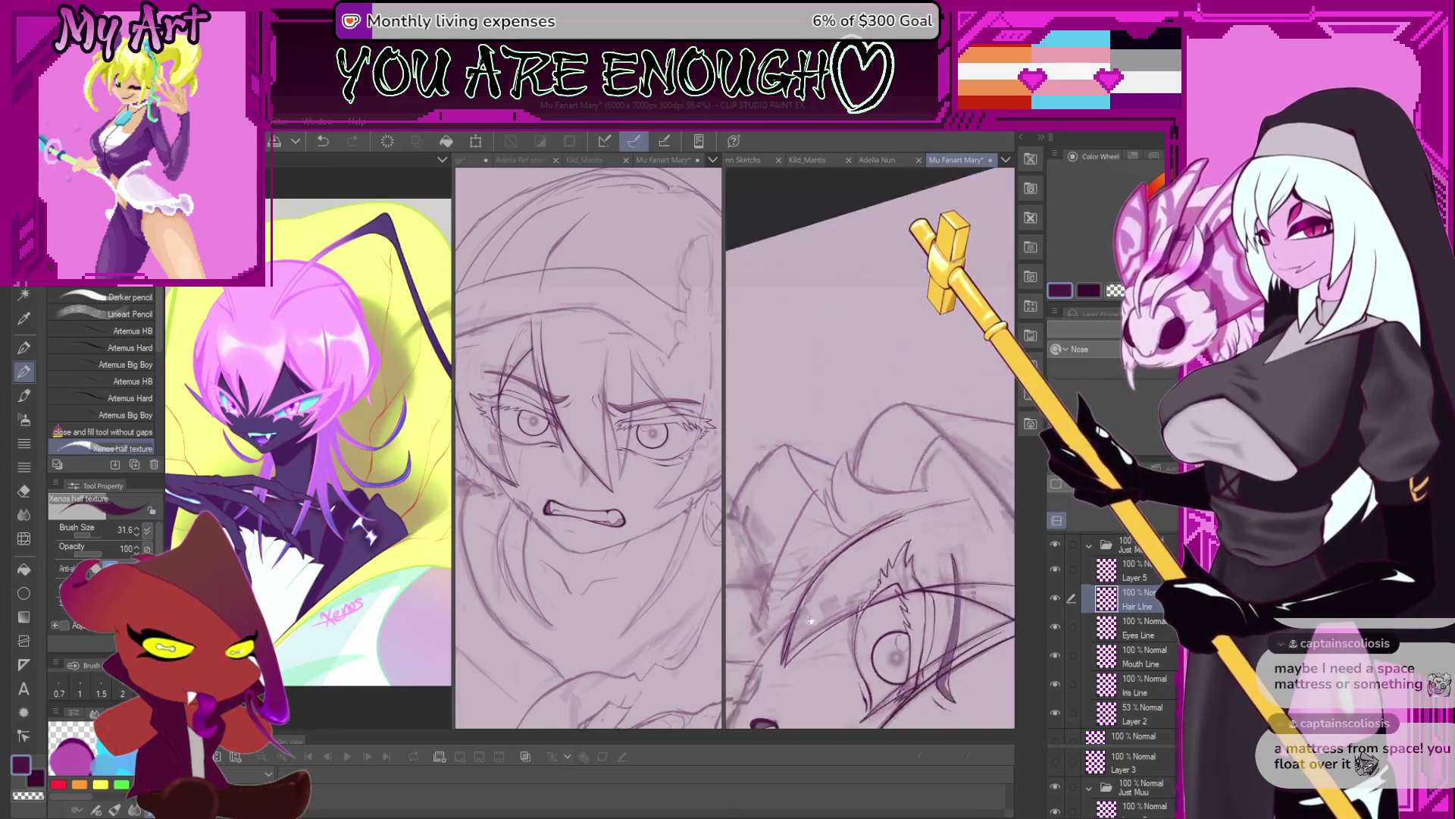
scroll(759, 676, "up", 2)
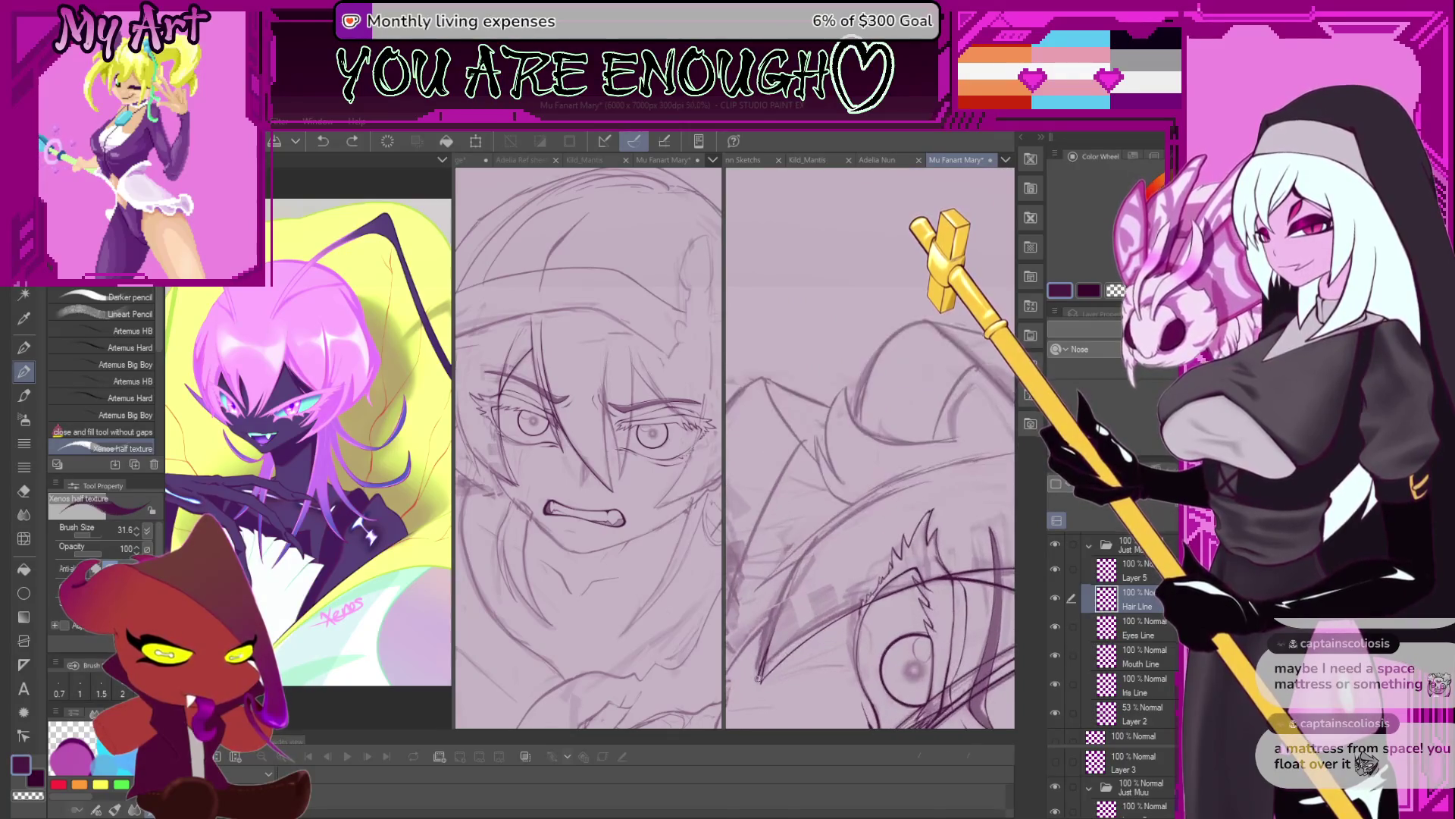
key("ctrl+z")
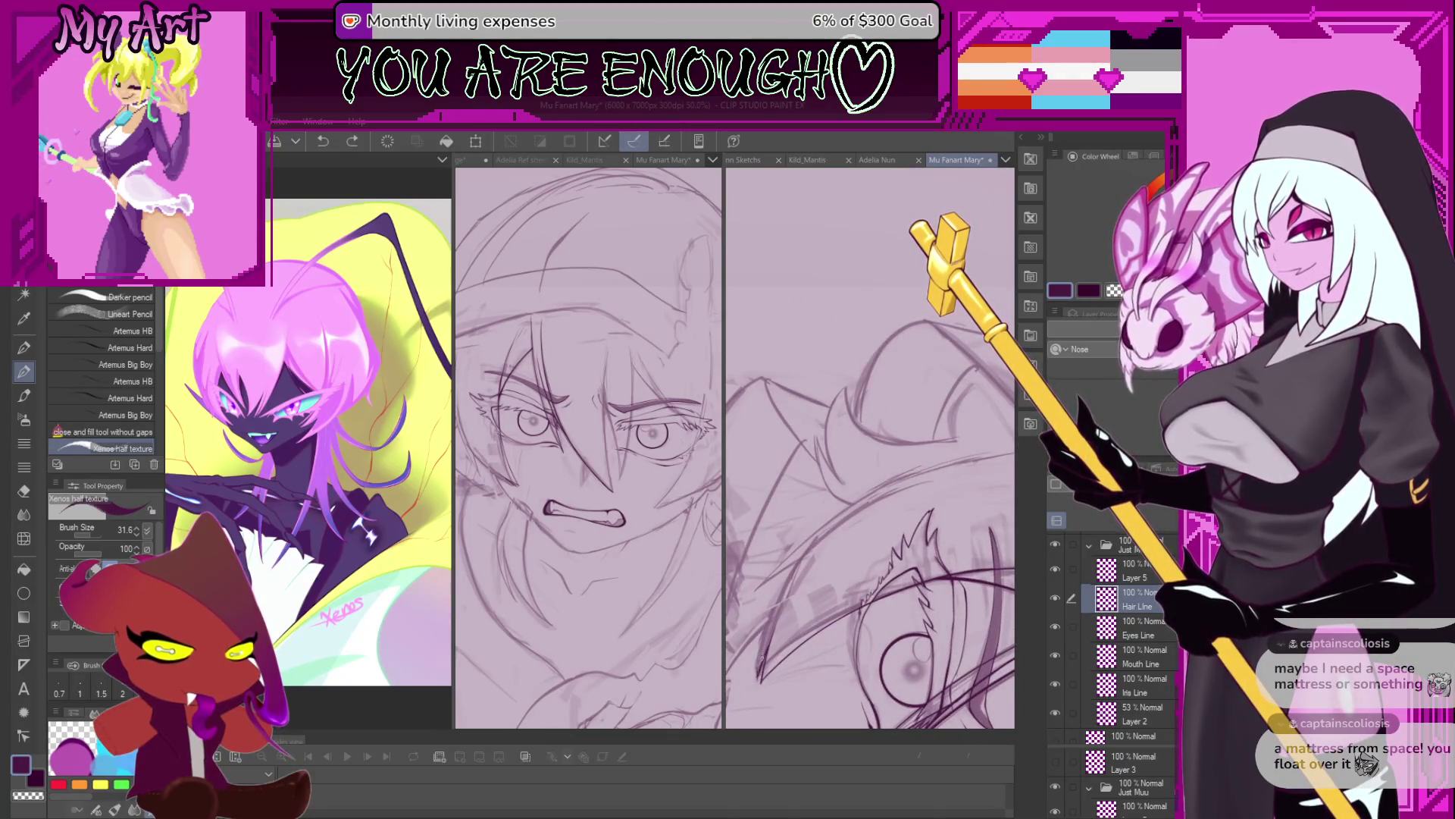
left_click_drag(912, 486, 986, 461)
key("ctrl+z")
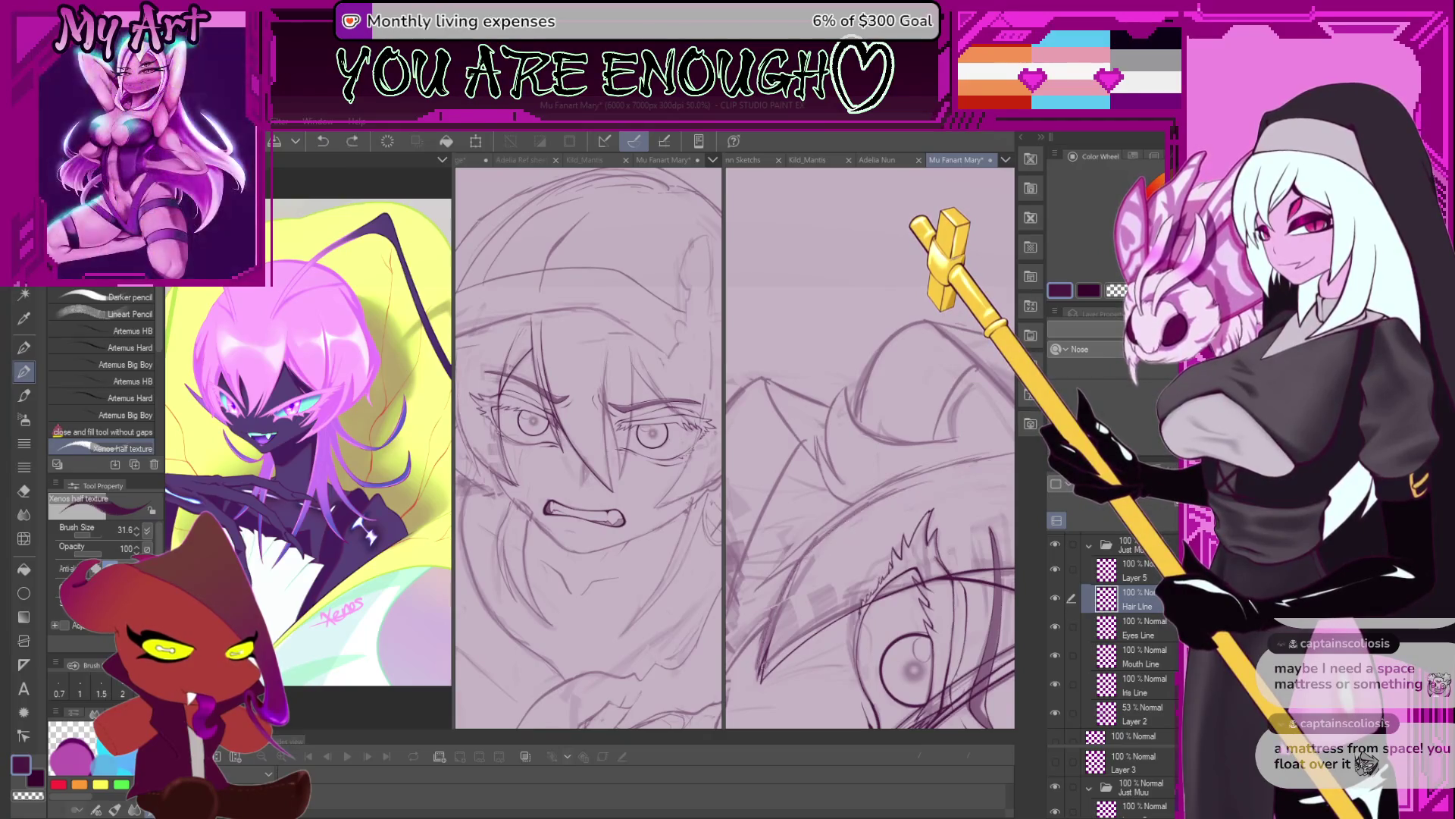
Draw and redraw a hair strand near the eye, discarding both attempts.
left_click_drag(759, 674, 838, 521)
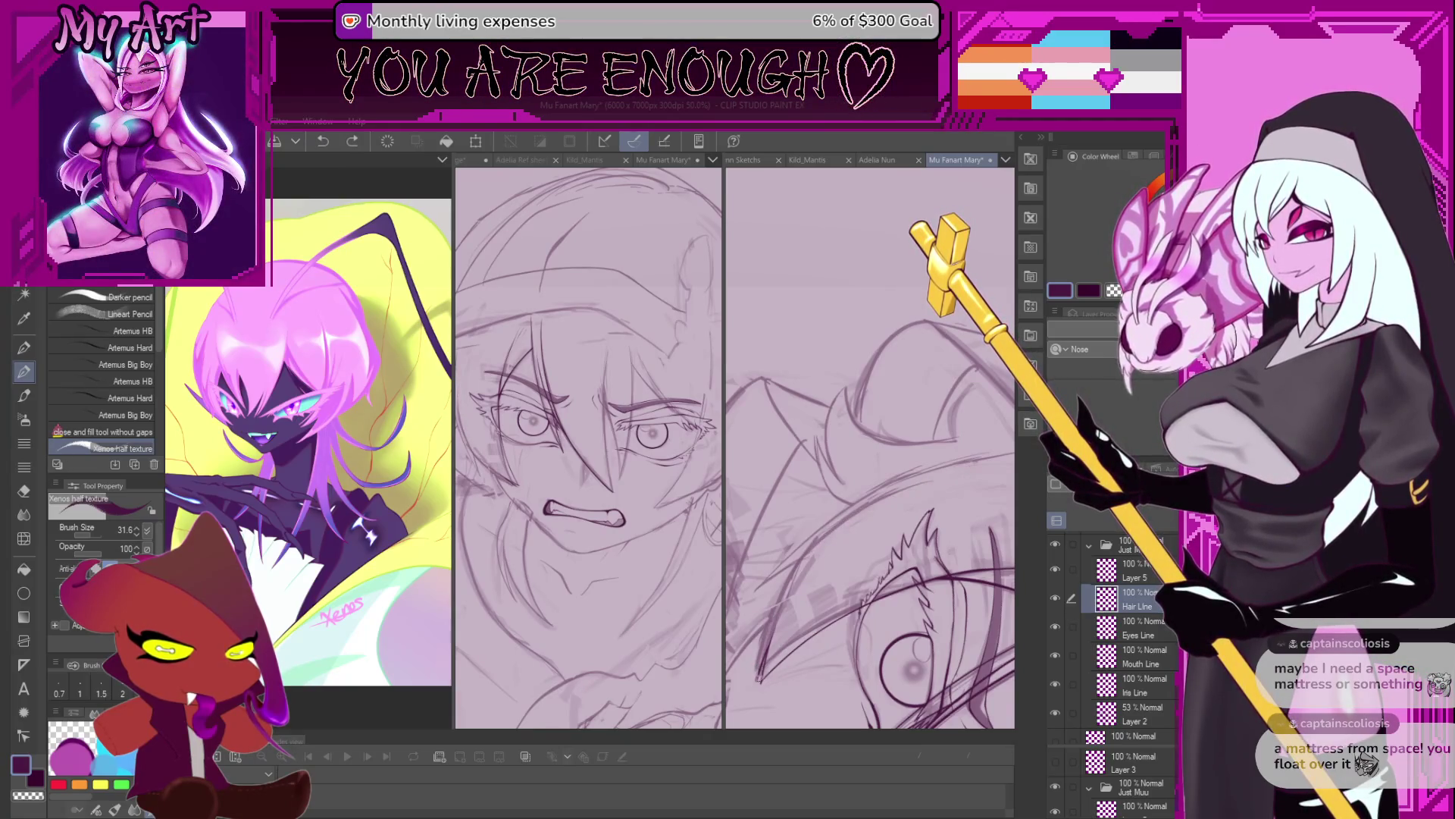
key("ctrl+z")
scroll(871, 447, "down", 1)
scroll(871, 447, "down", 2)
scroll(870, 448, "down", 2)
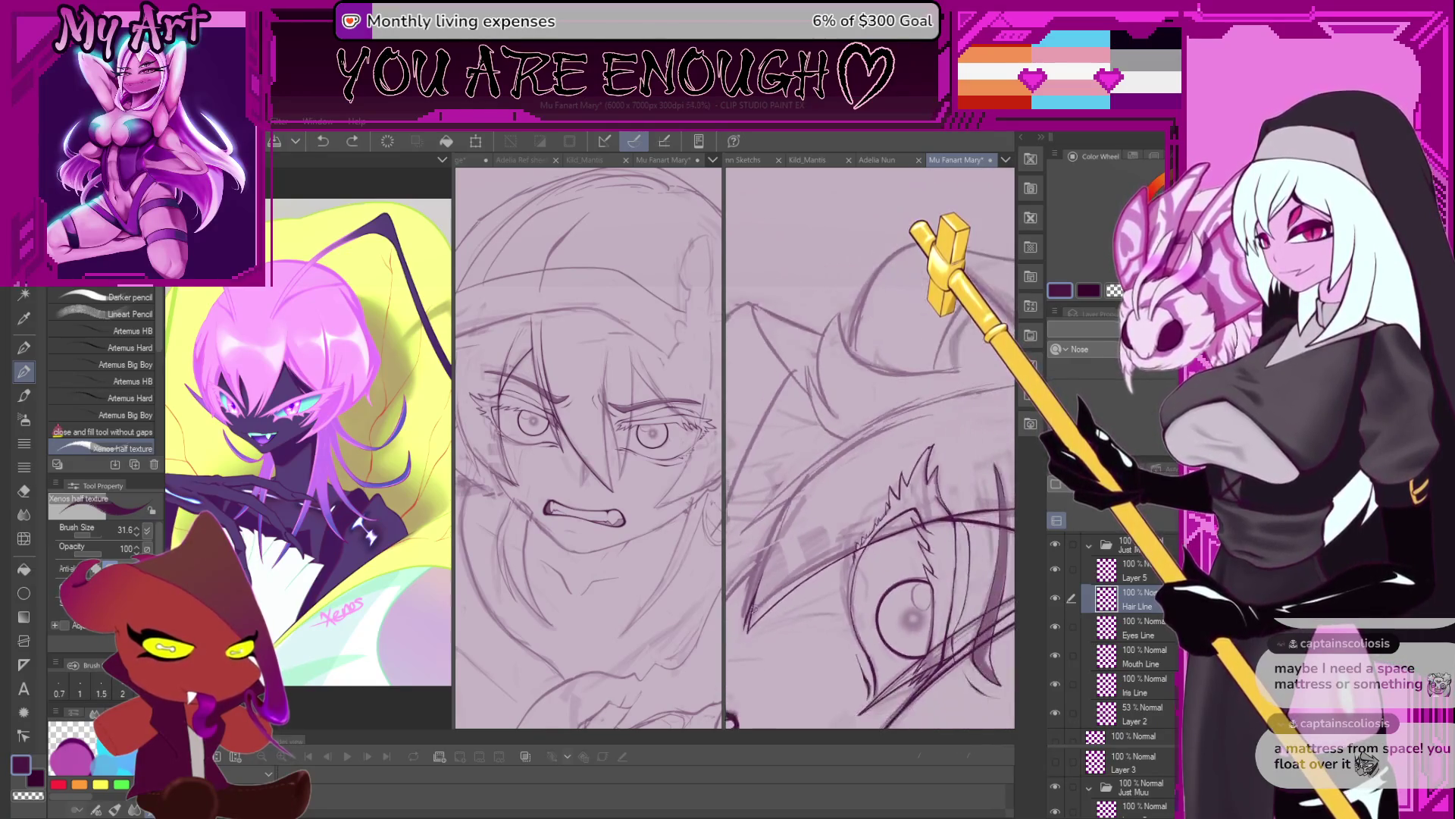
left_click_drag(743, 626, 774, 535)
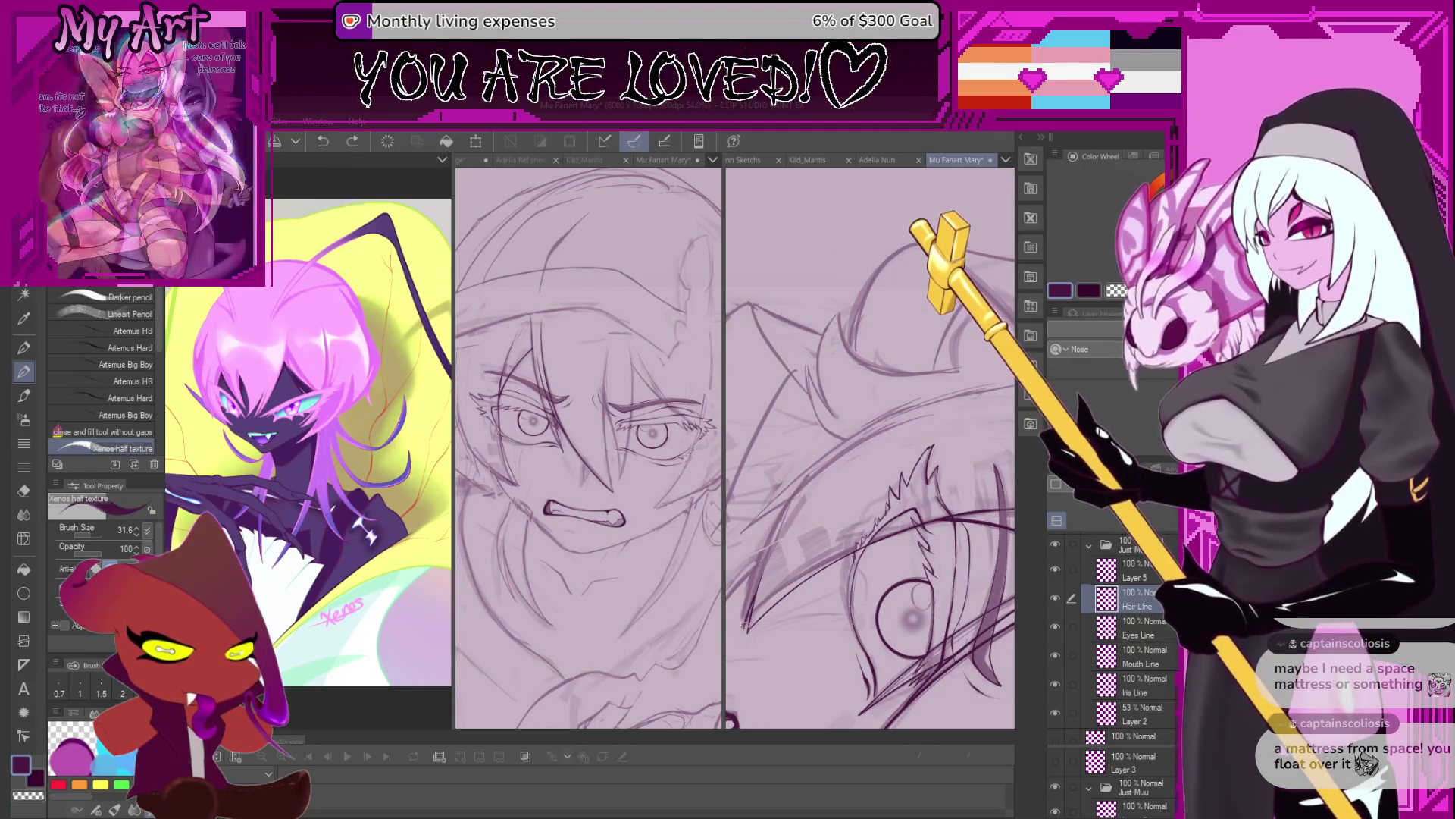
key("ctrl+z")
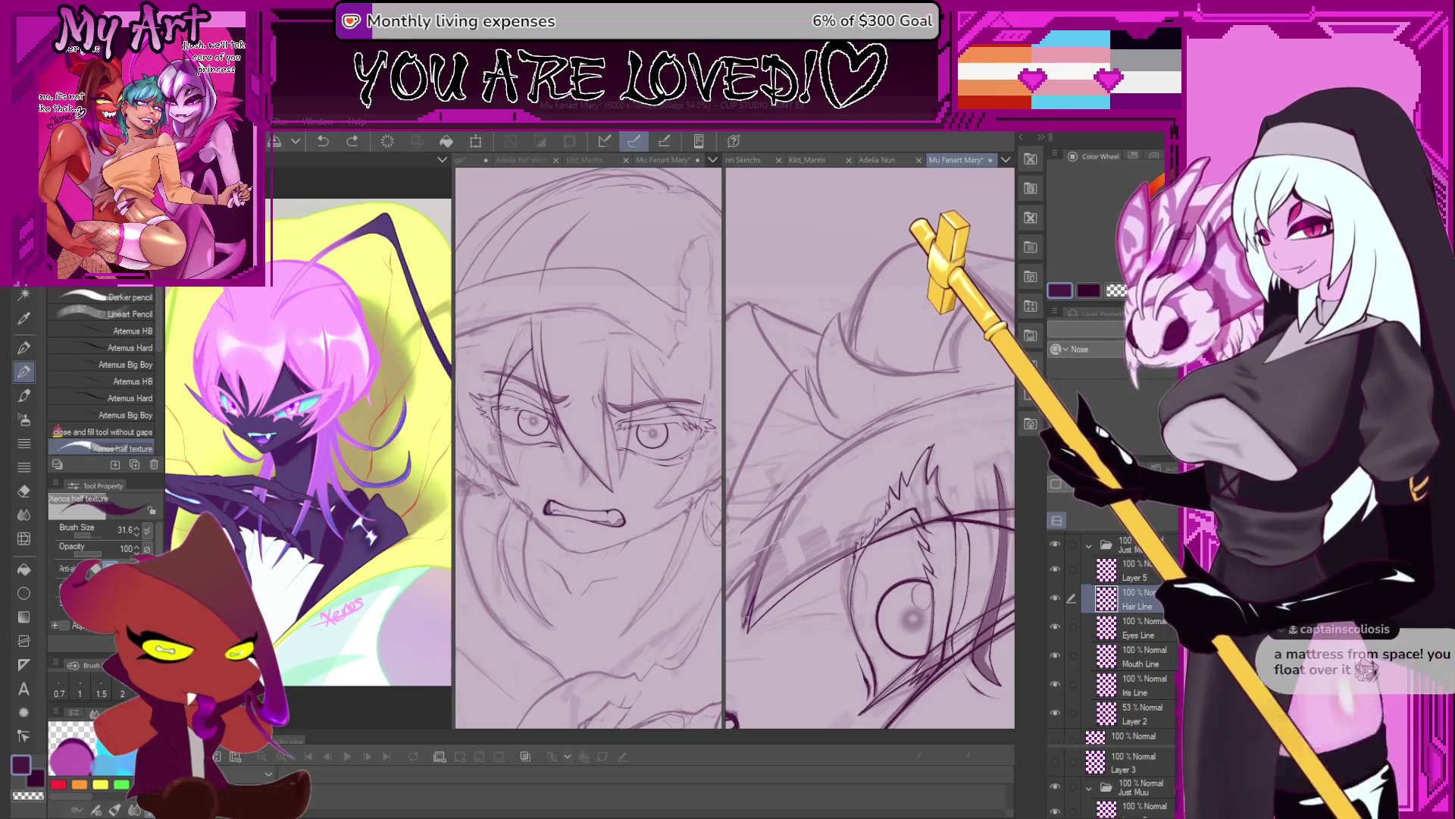
mouse_move(811, 570)
left_mouse_down()
mouse_move(839, 513)
mouse_move(856, 573)
left_mouse_up()
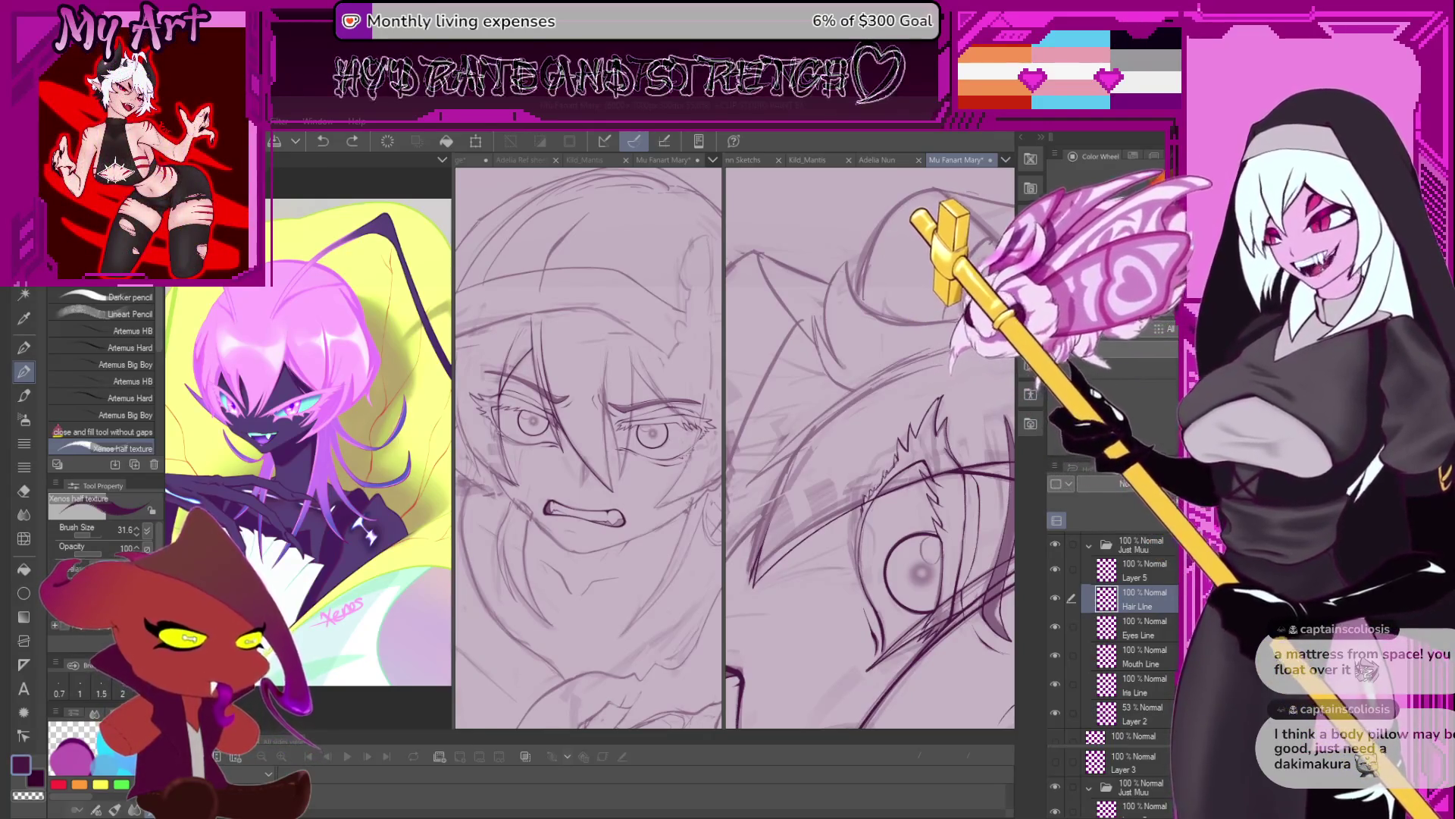
Zoom around the spiky hair strands beside the eye and undo the most recent stroke.
scroll(870, 447, "up", 3)
scroll(760, 581, "down", 2)
scroll(765, 595, "down", 1)
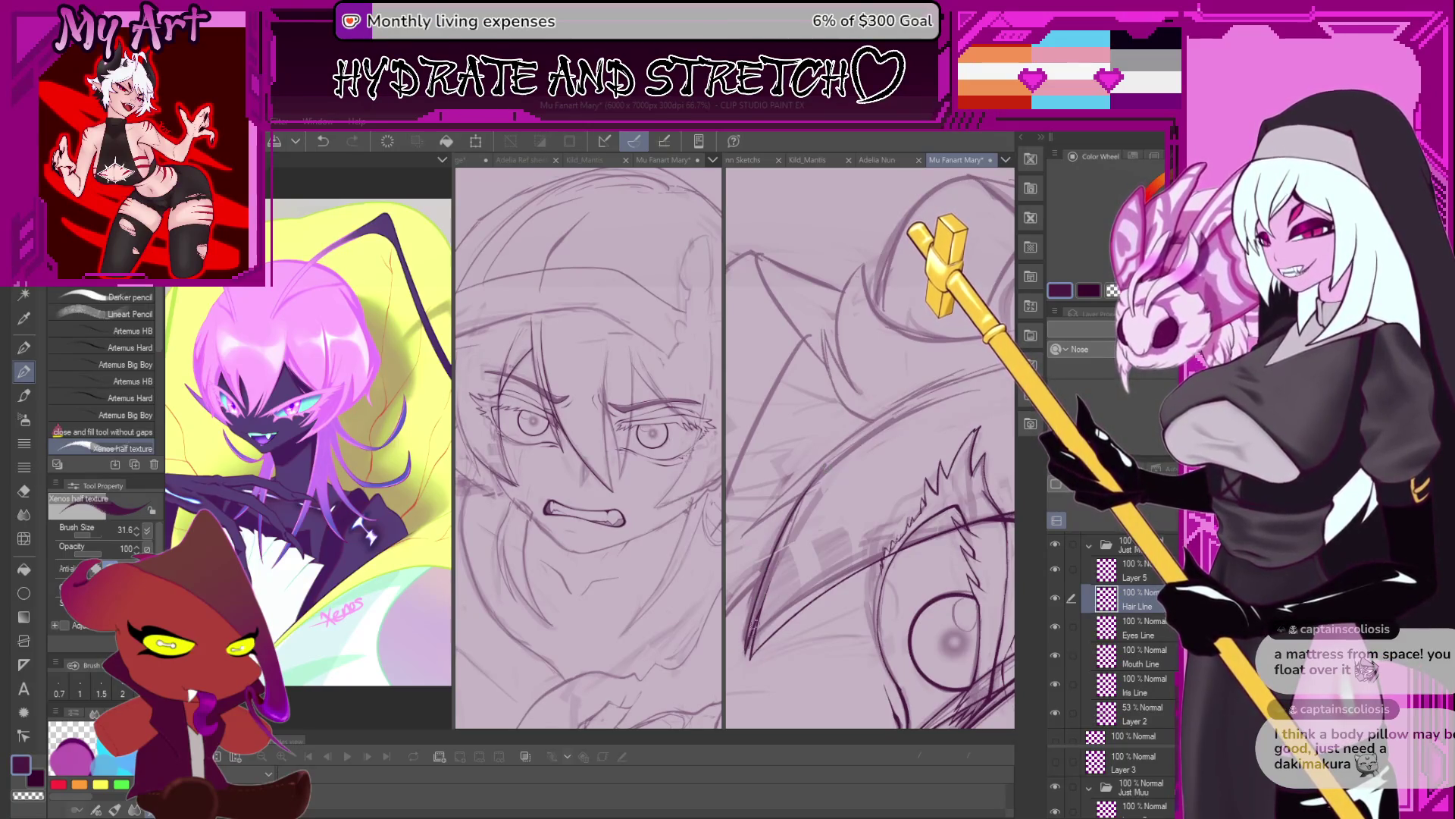
key("ctrl+z")
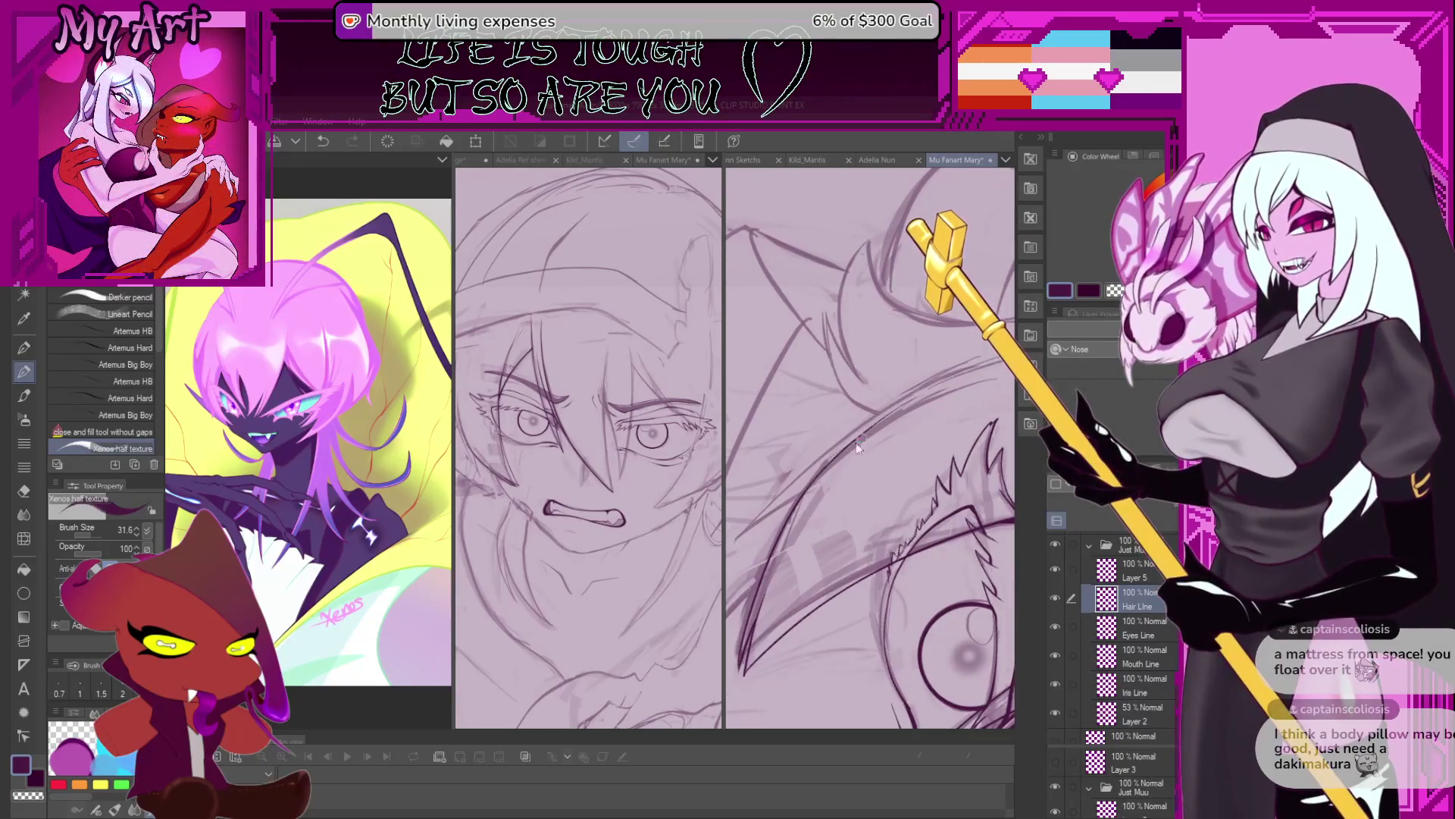
Undo several unwanted dark strokes on the Hair Line layer, briefly trying fill before returning to the pen.
scroll(831, 462, "down", 3)
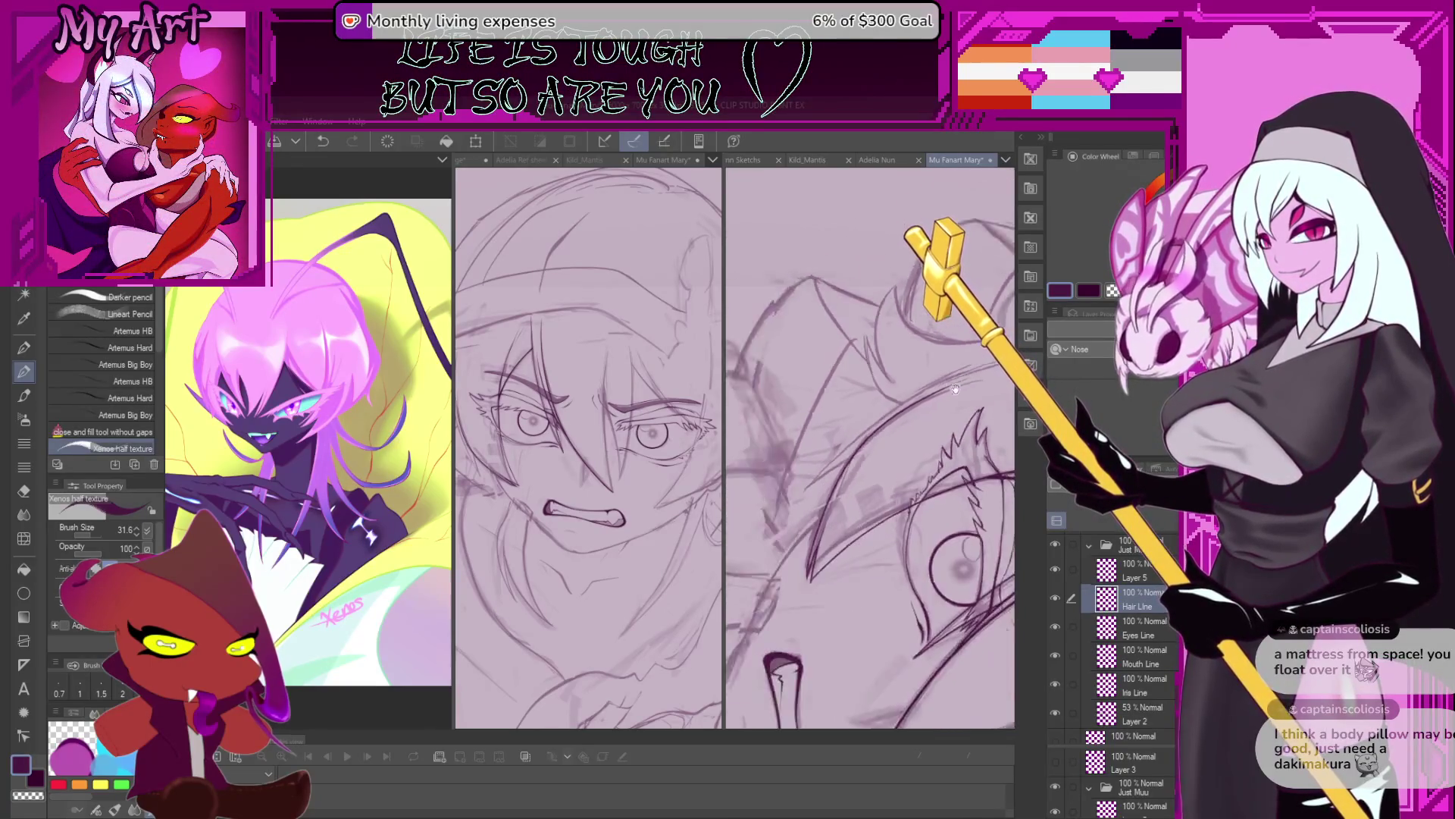
scroll(874, 452, "down", 3)
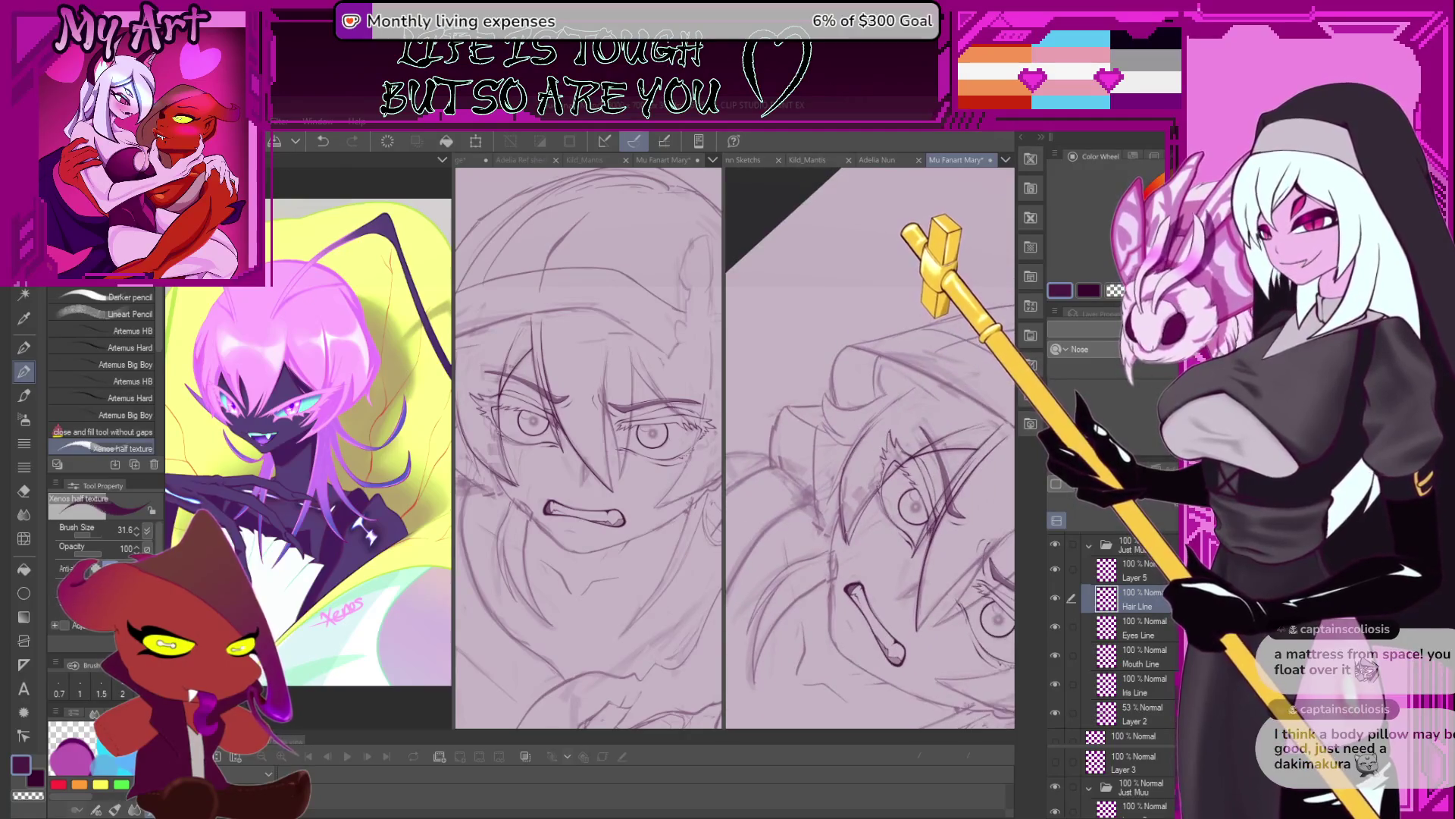
scroll(874, 452, "up", 2)
scroll(845, 462, "up", 2)
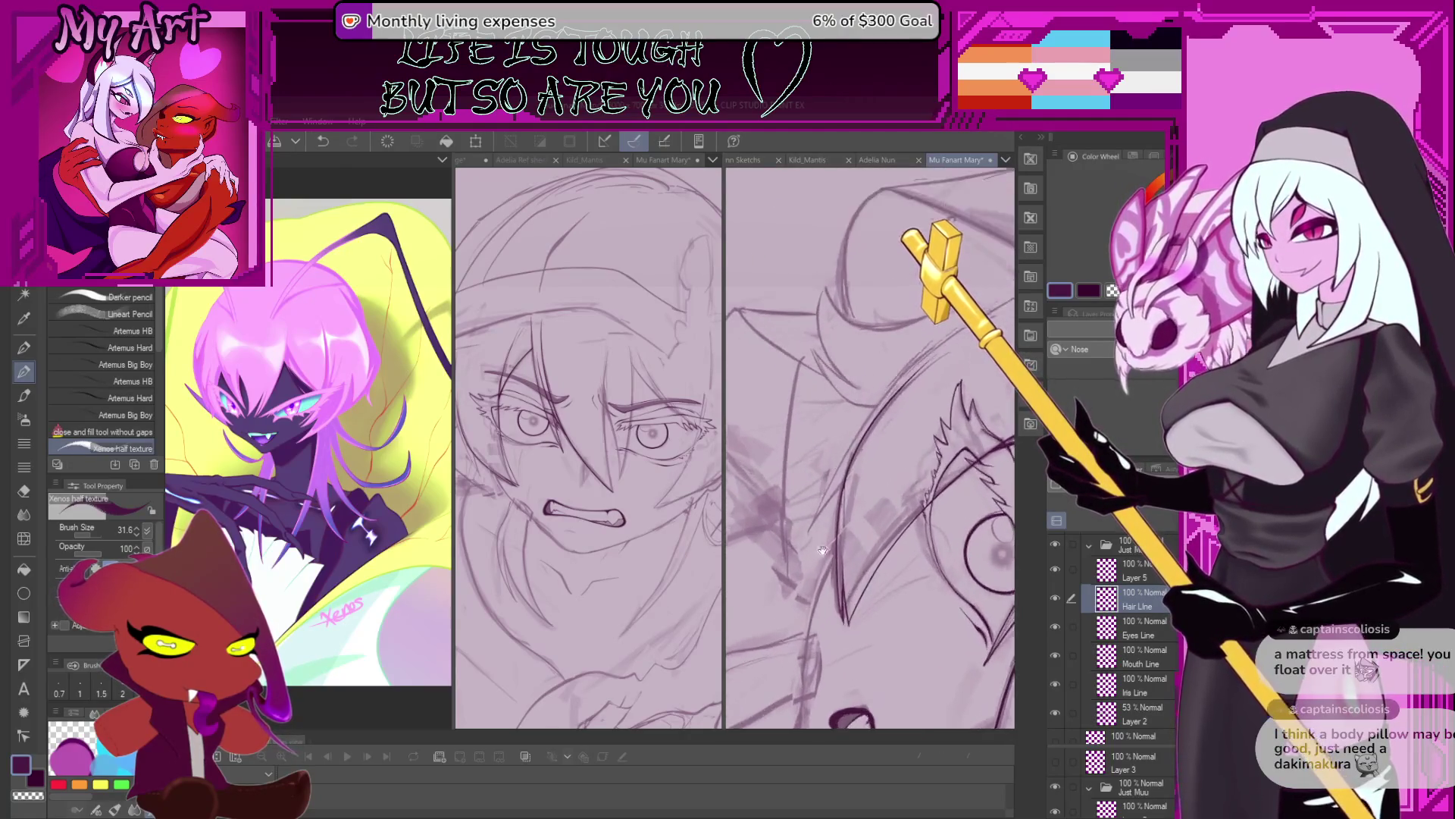
scroll(845, 462, "up", 2)
scroll(837, 485, "up", 2)
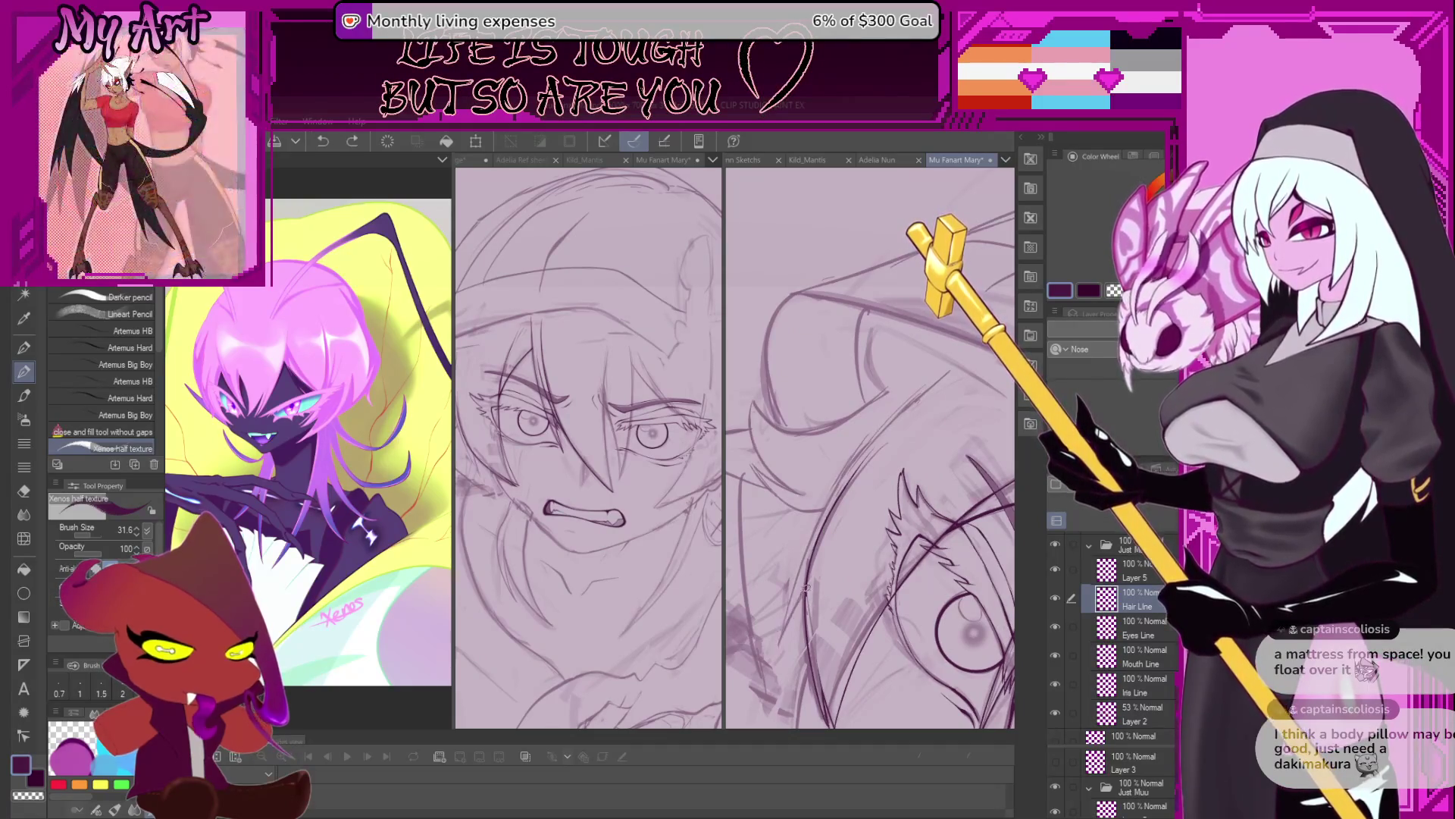
scroll(834, 539, "down", 1)
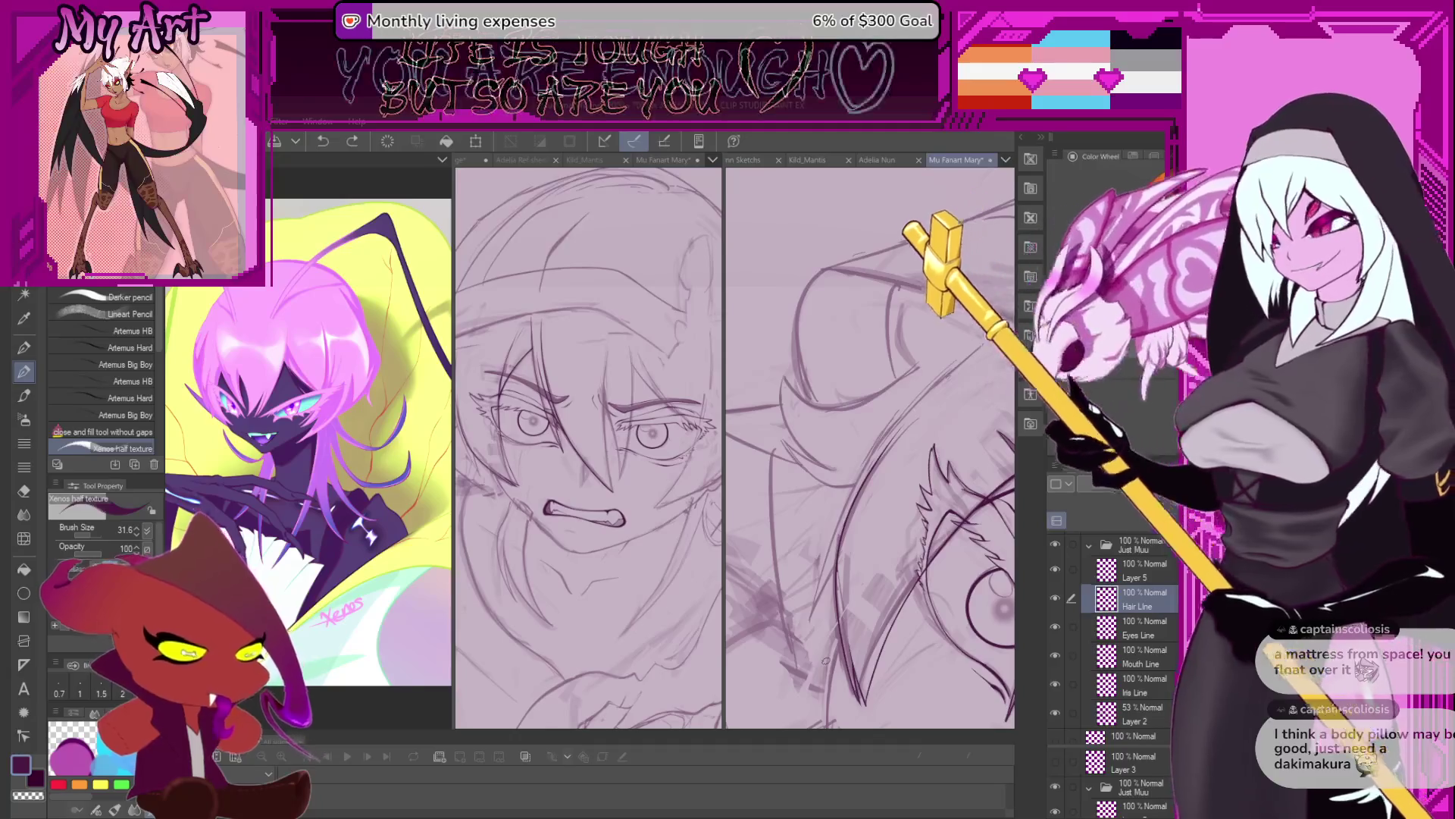
scroll(829, 556, "up", 1)
scroll(805, 577, "up", 1)
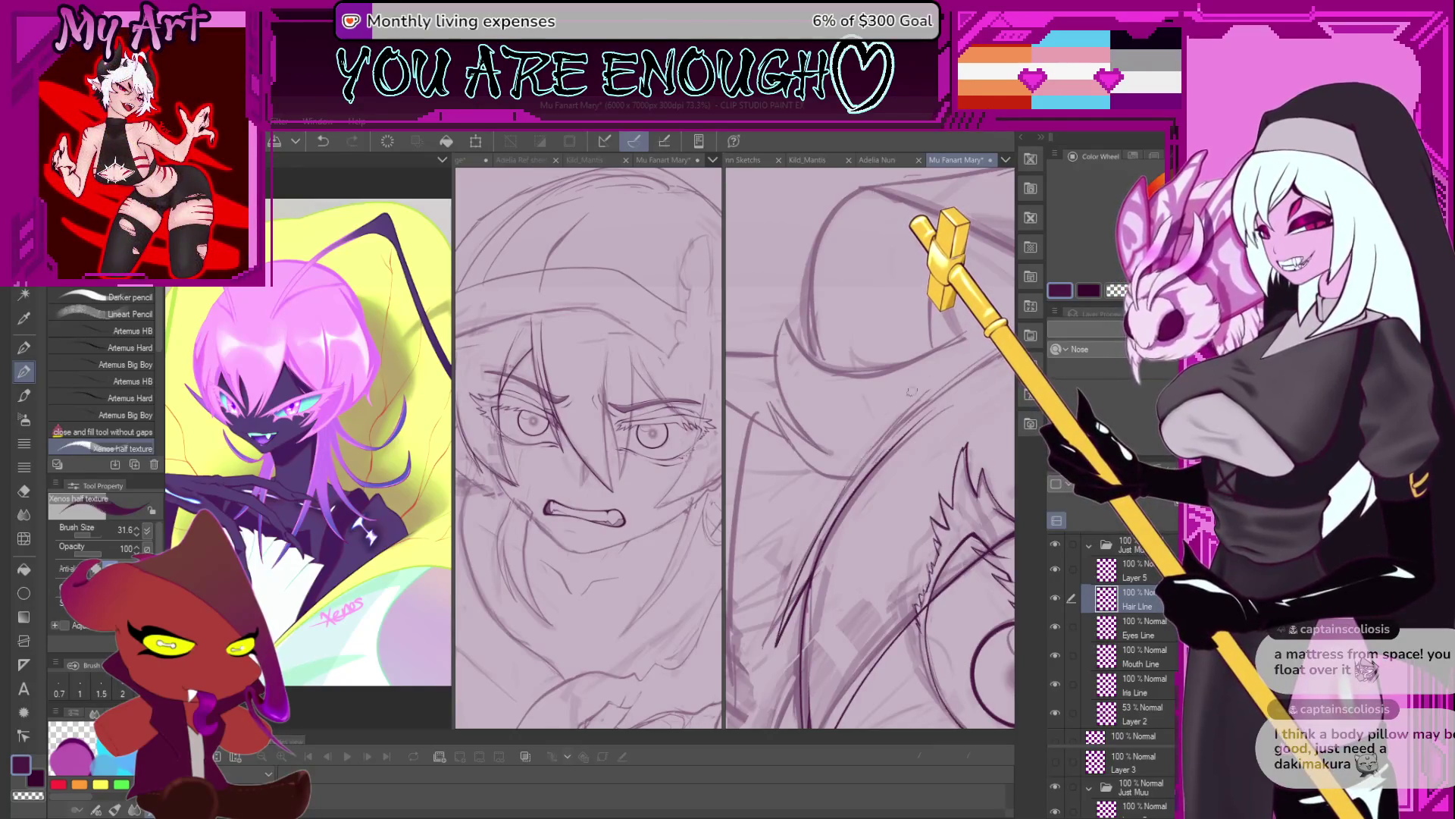
scroll(781, 606, "down", 1)
scroll(788, 561, "down", 1)
scroll(789, 561, "up", 1)
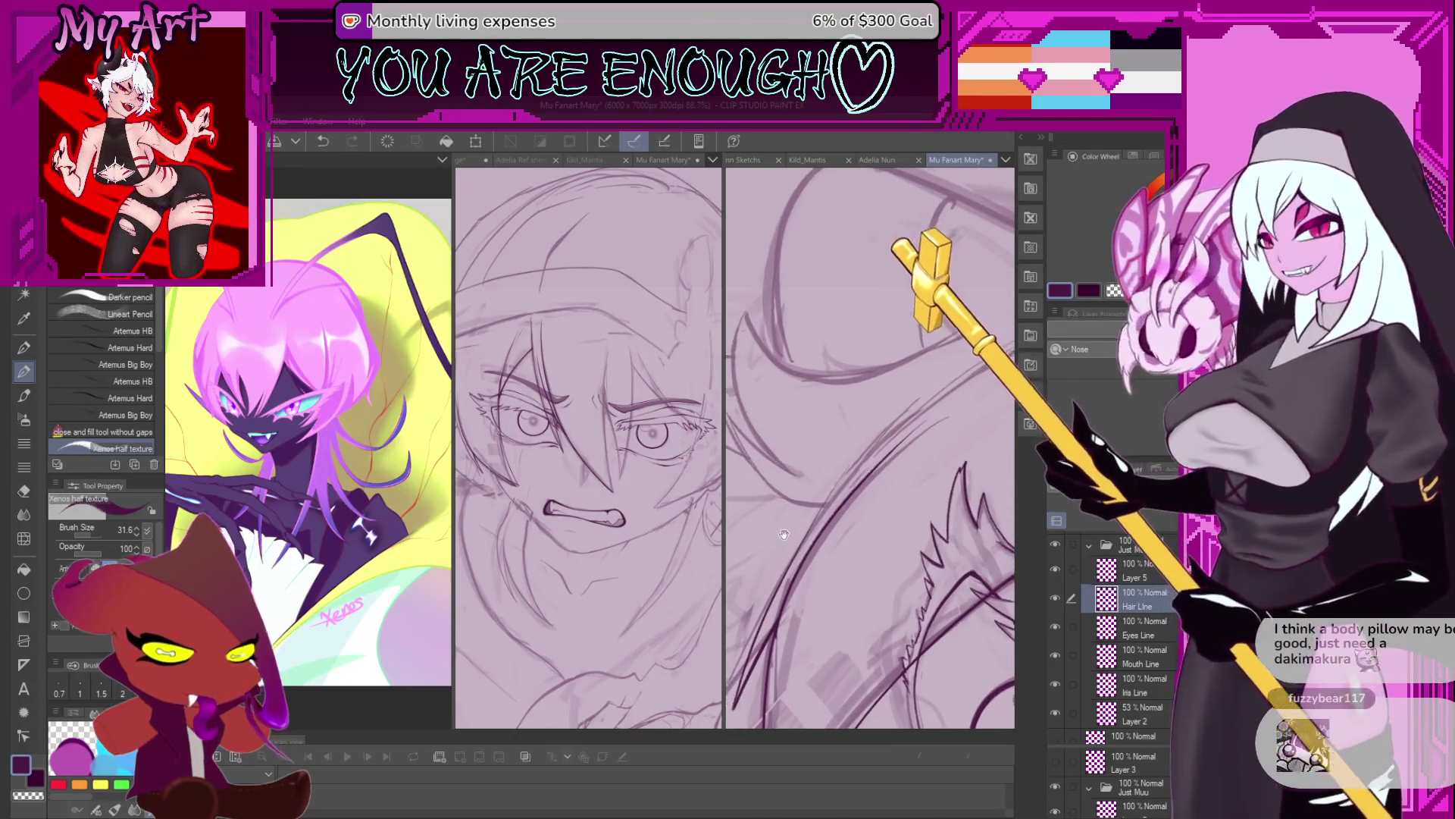
scroll(773, 591, "up", 1)
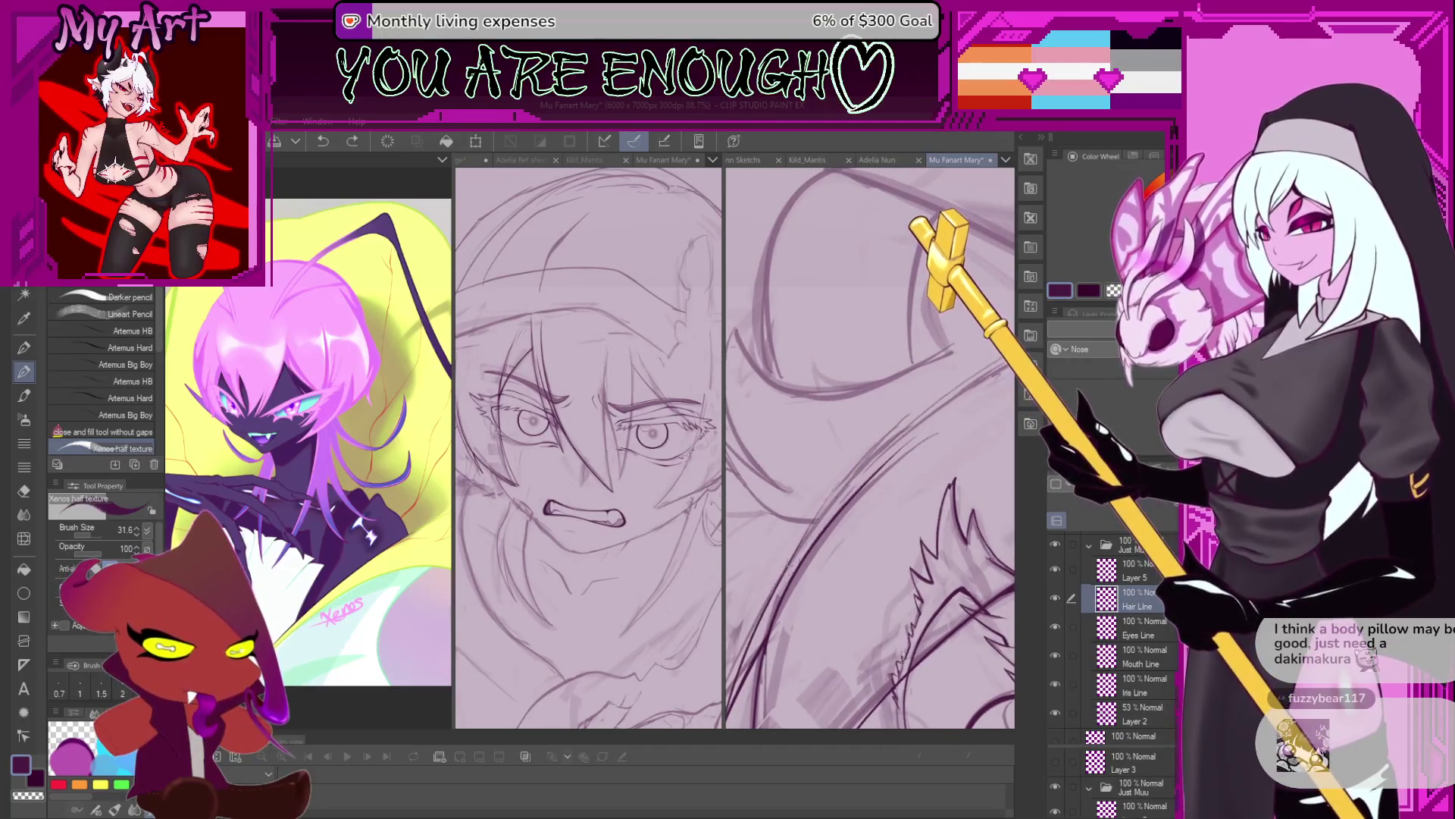
key("ctrl+z")
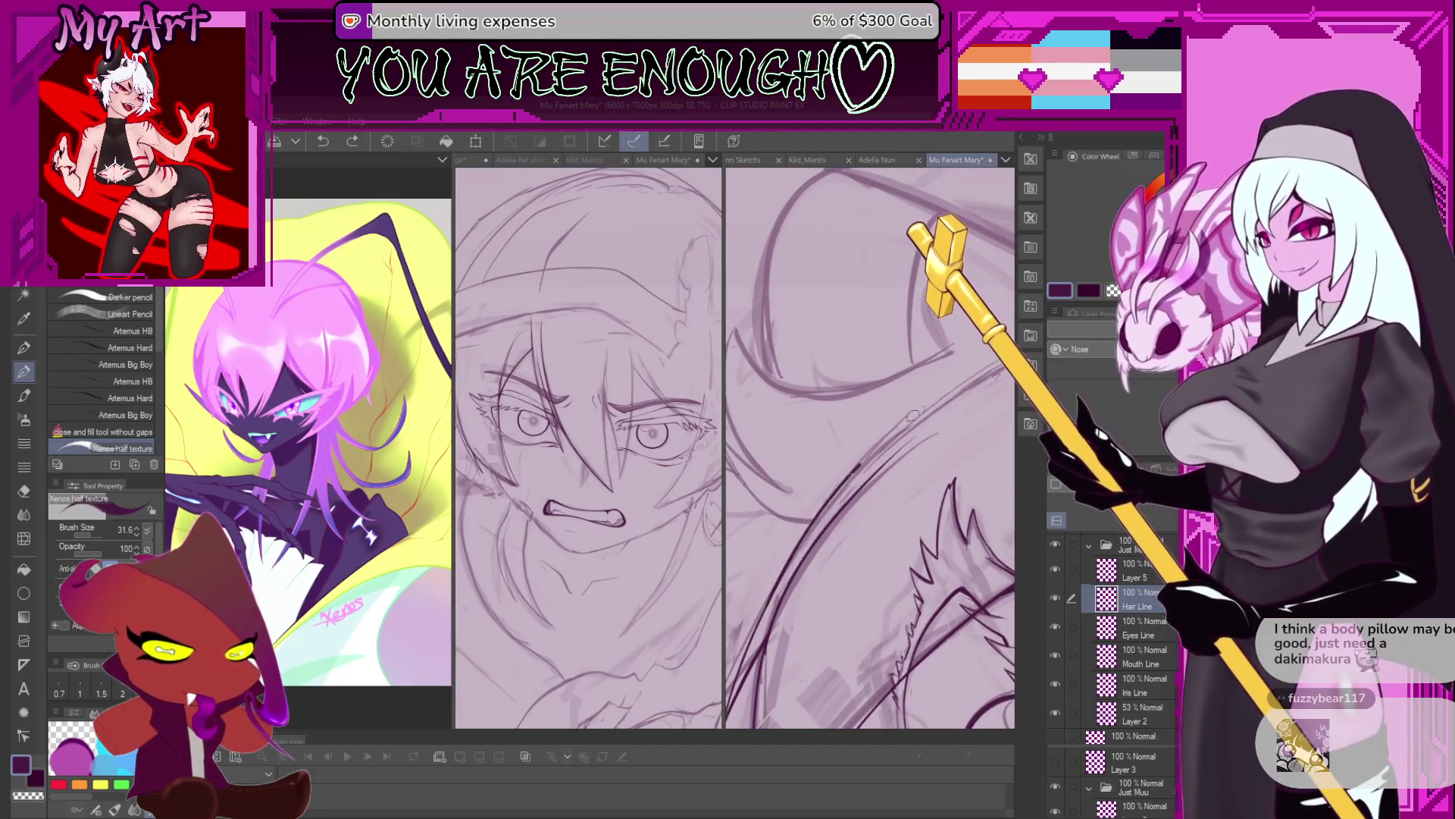
key("g")
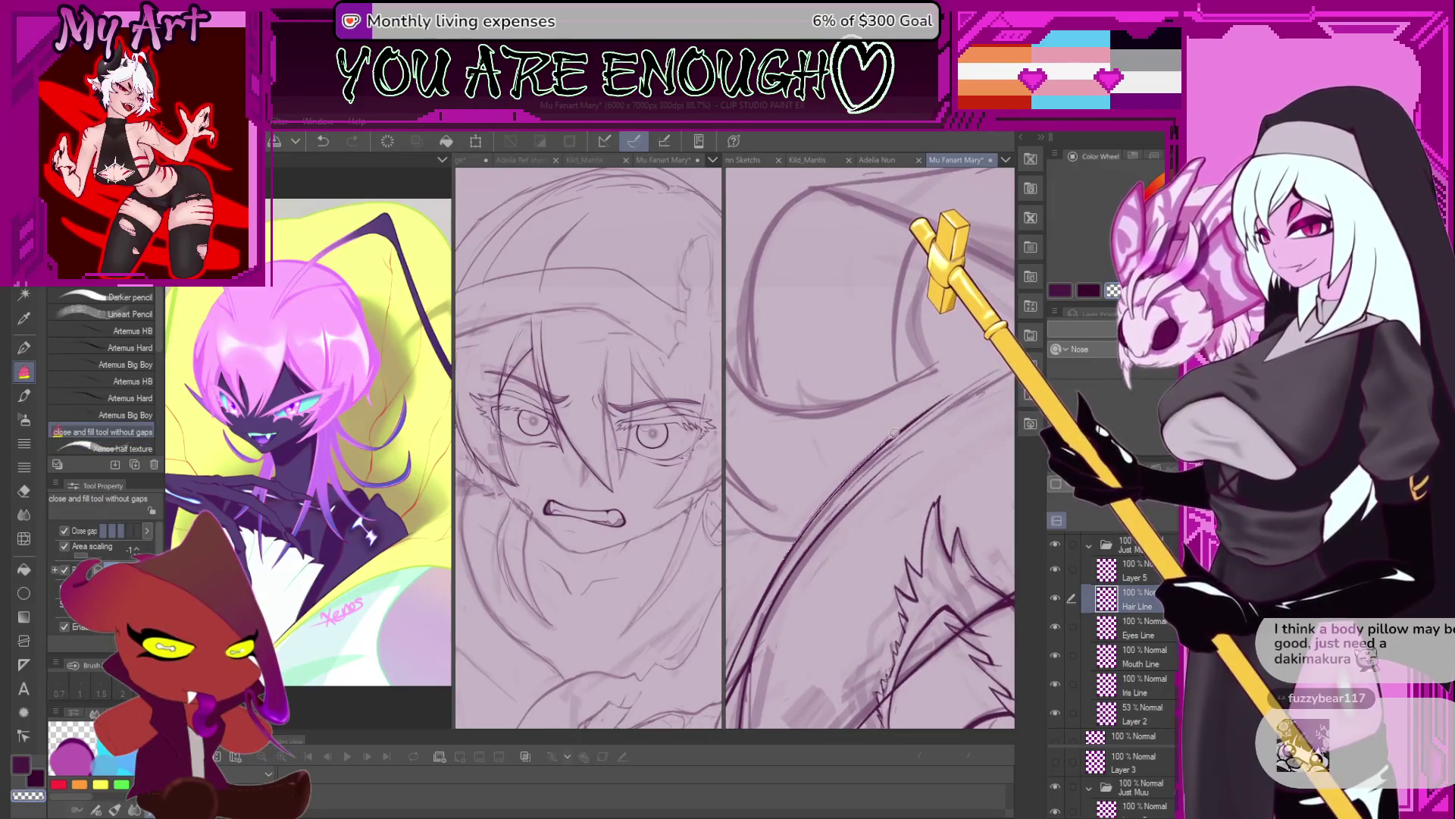
key("ctrl+z")
key("p")
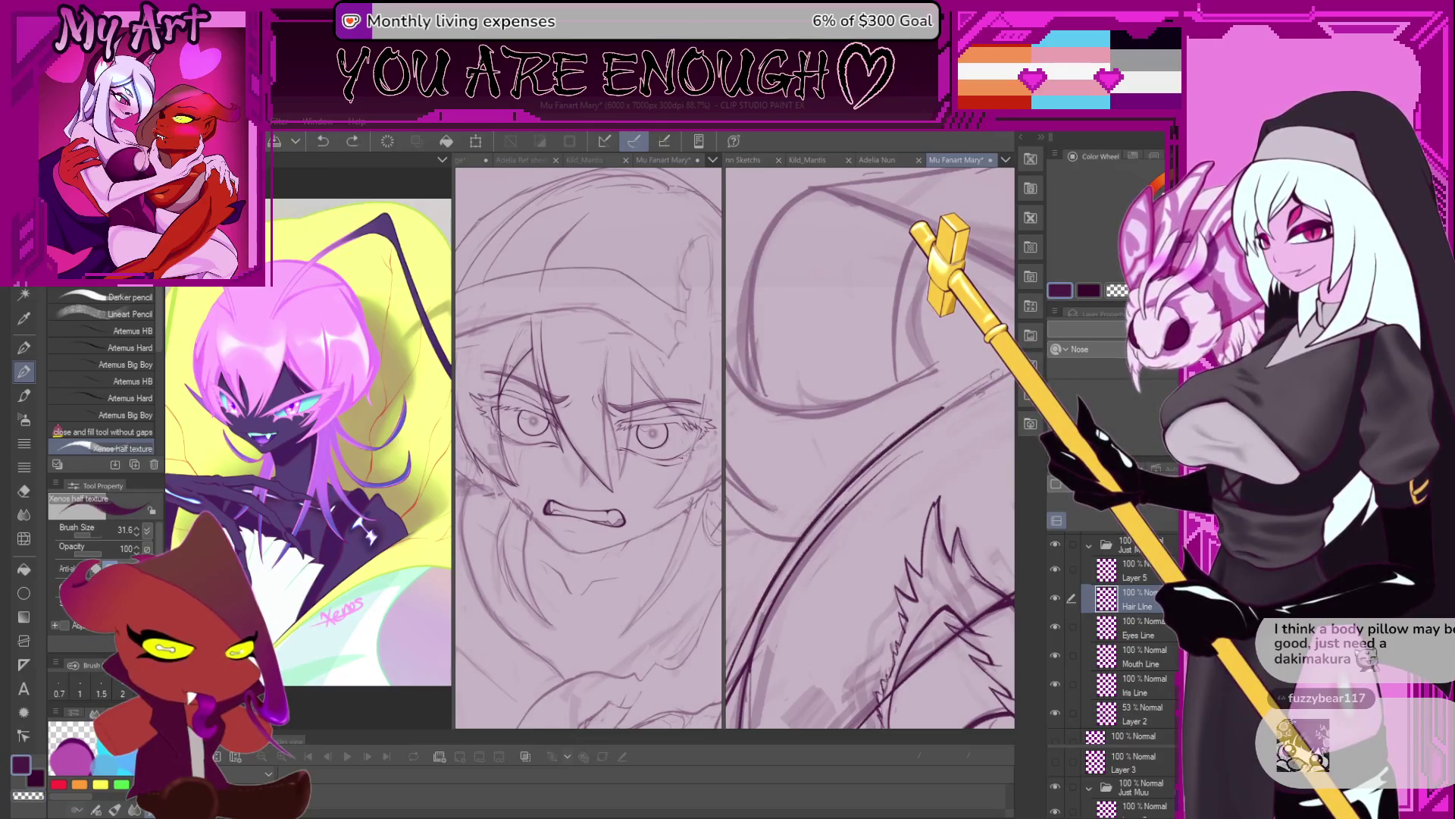
scroll(847, 499, "down", 2)
key("ctrl+z")
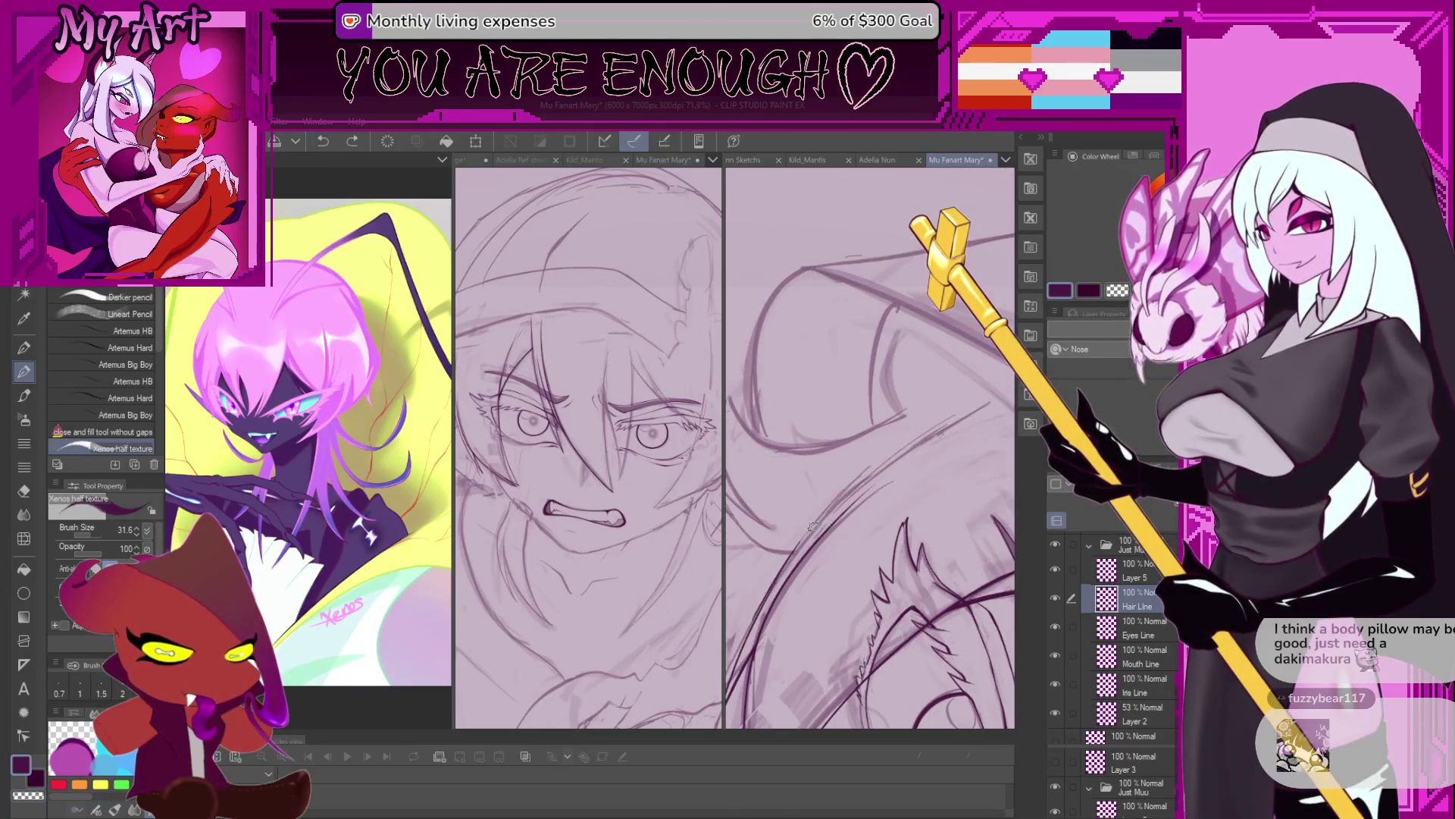
Bring the eye into a level view and undo the small stroke and stray diagonal stroke near it.
mouse_move(898, 459)
left_mouse_down()
mouse_move(841, 544)
mouse_move(855, 641)
left_mouse_up()
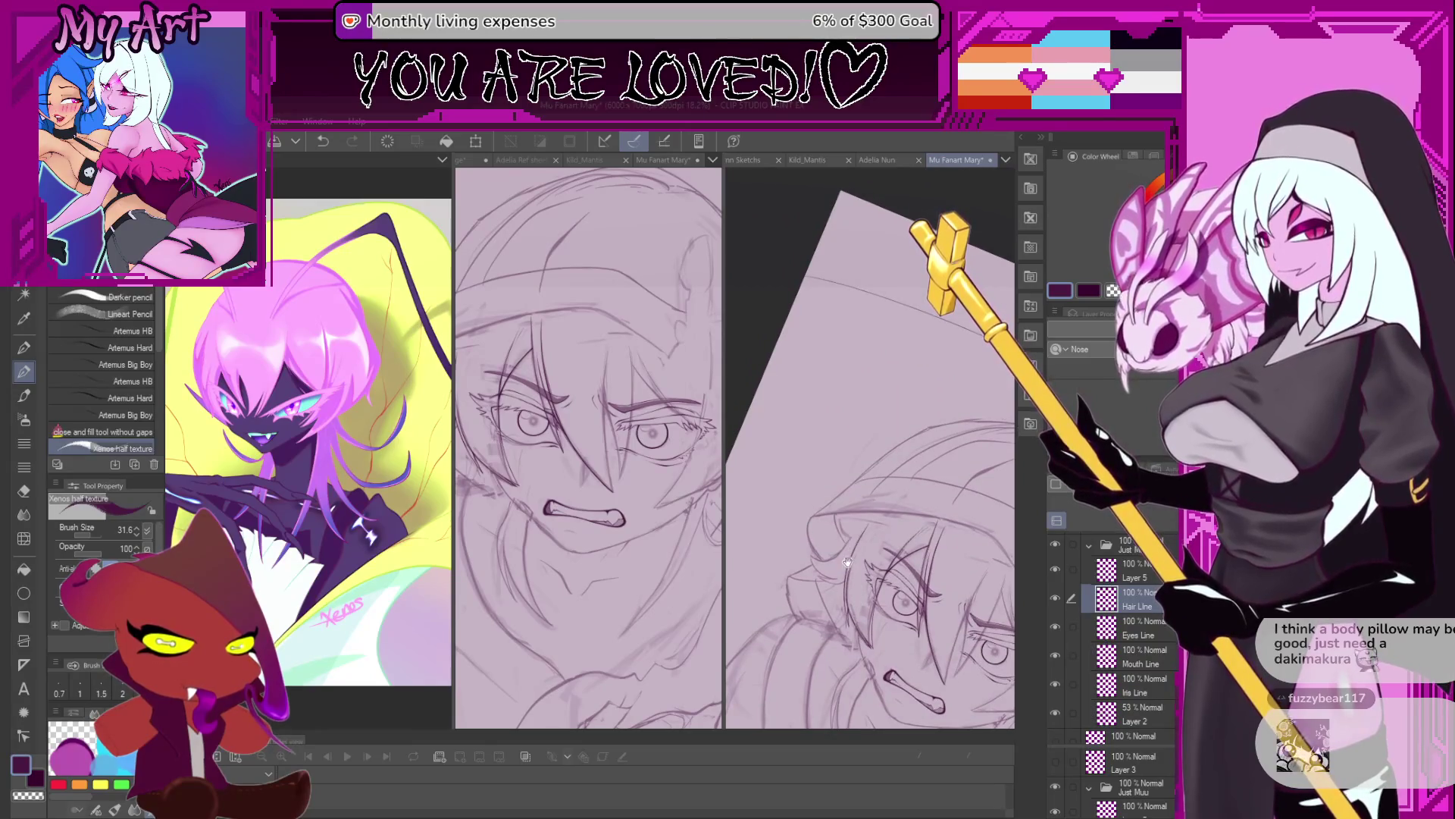
scroll(842, 555, "up", 1)
left_click_drag(837, 538, 896, 518)
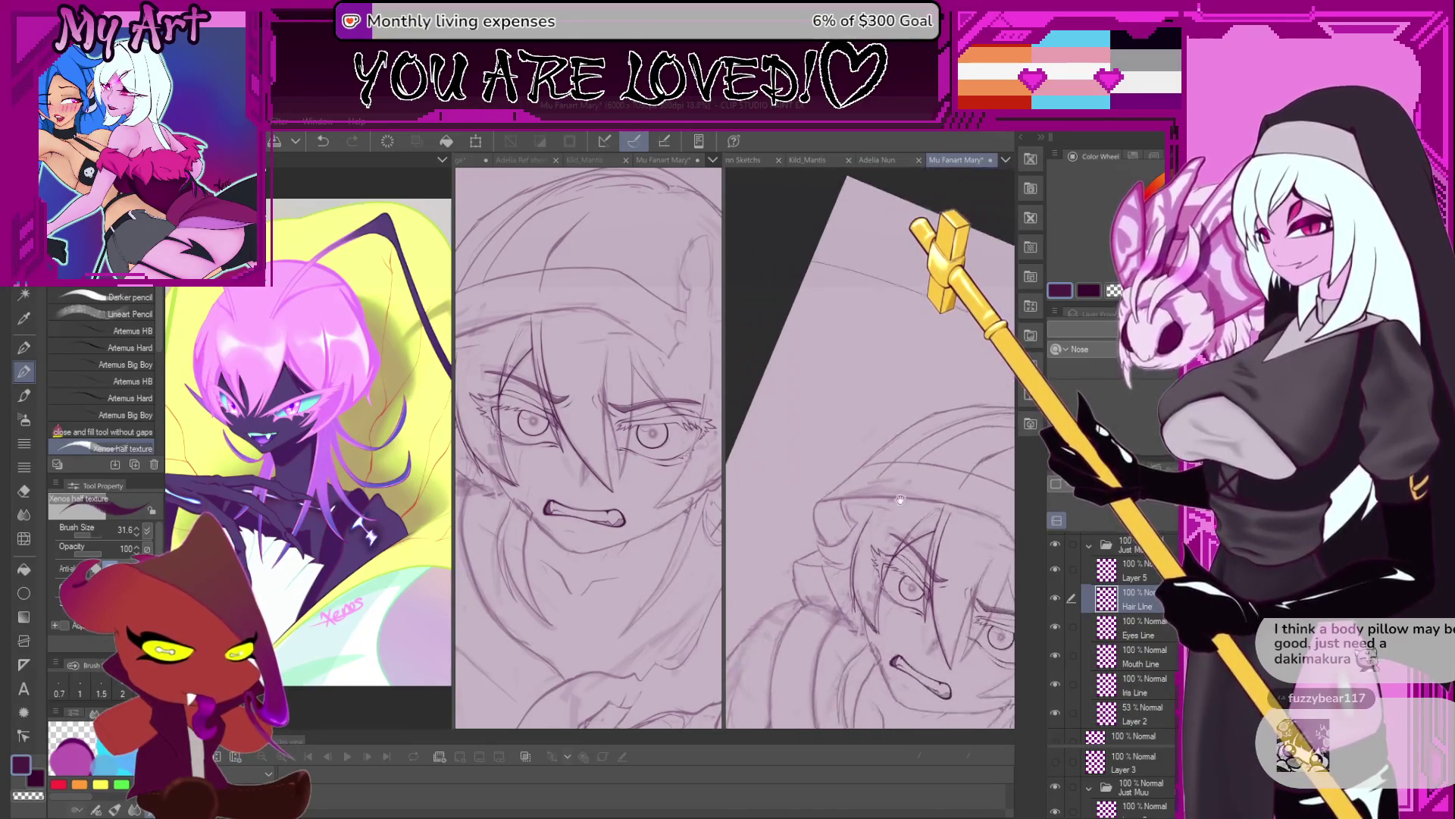
scroll(896, 517, "up", 2)
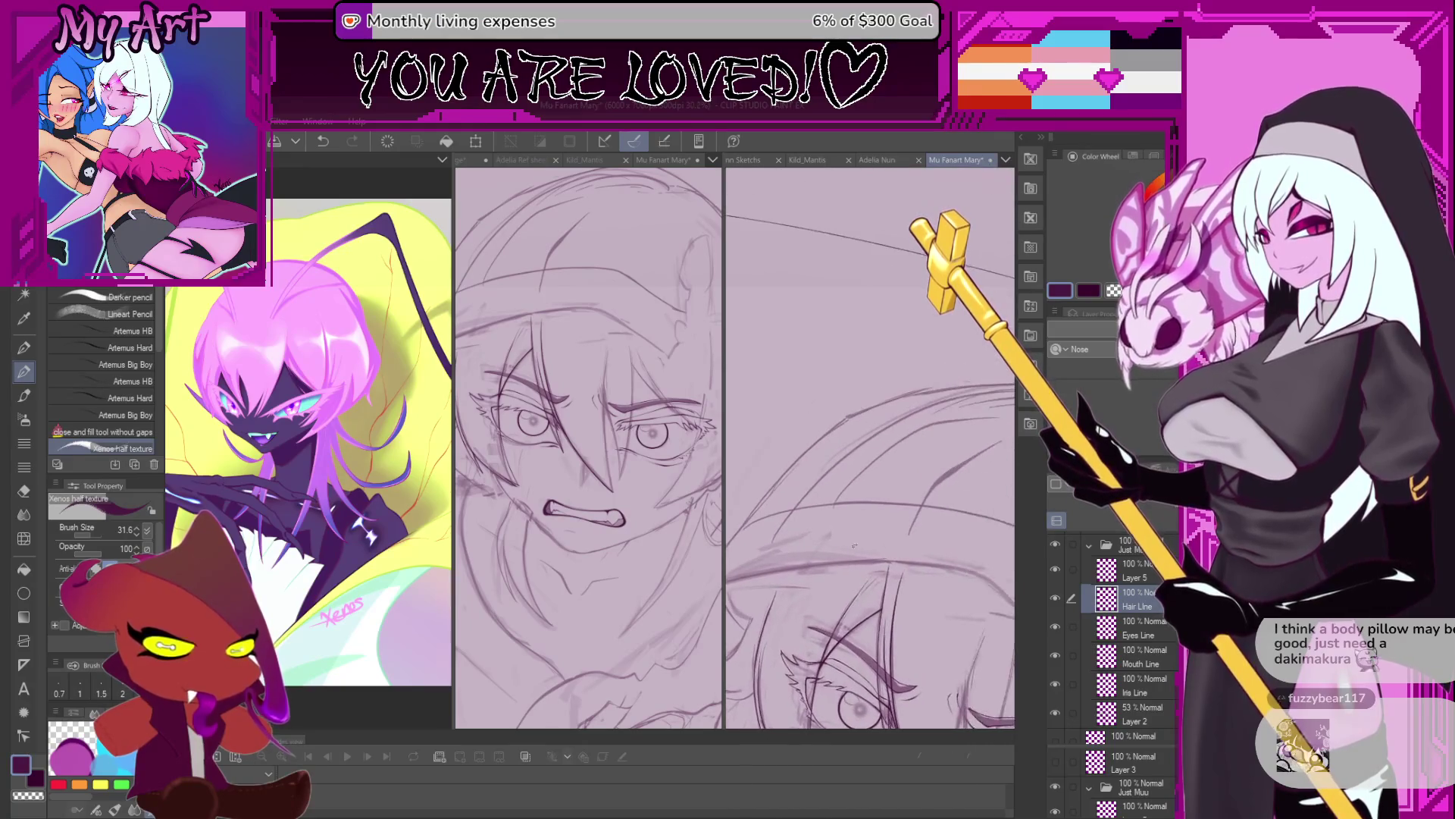
scroll(767, 645, "up", 3)
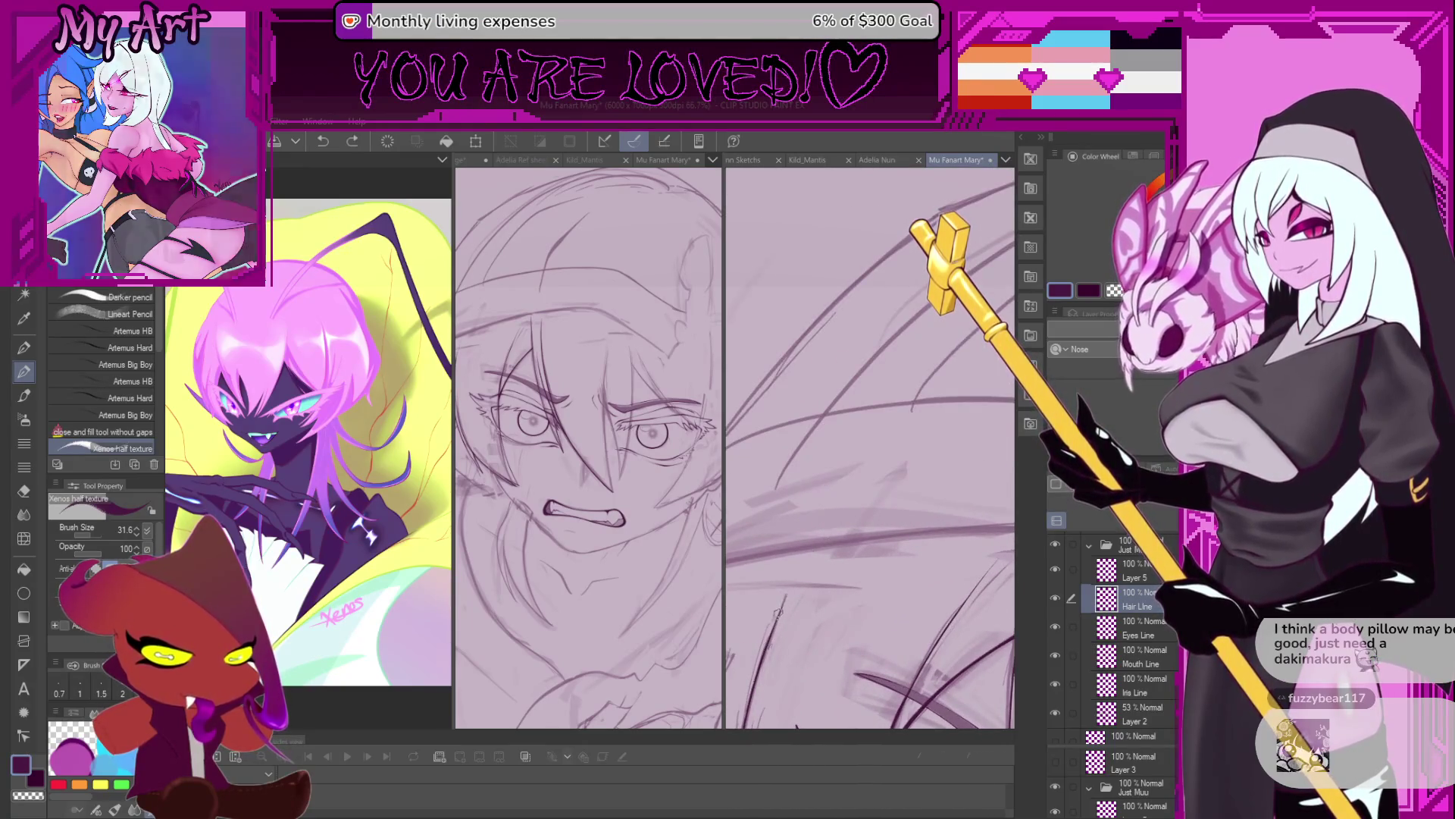
key("ctrl+z")
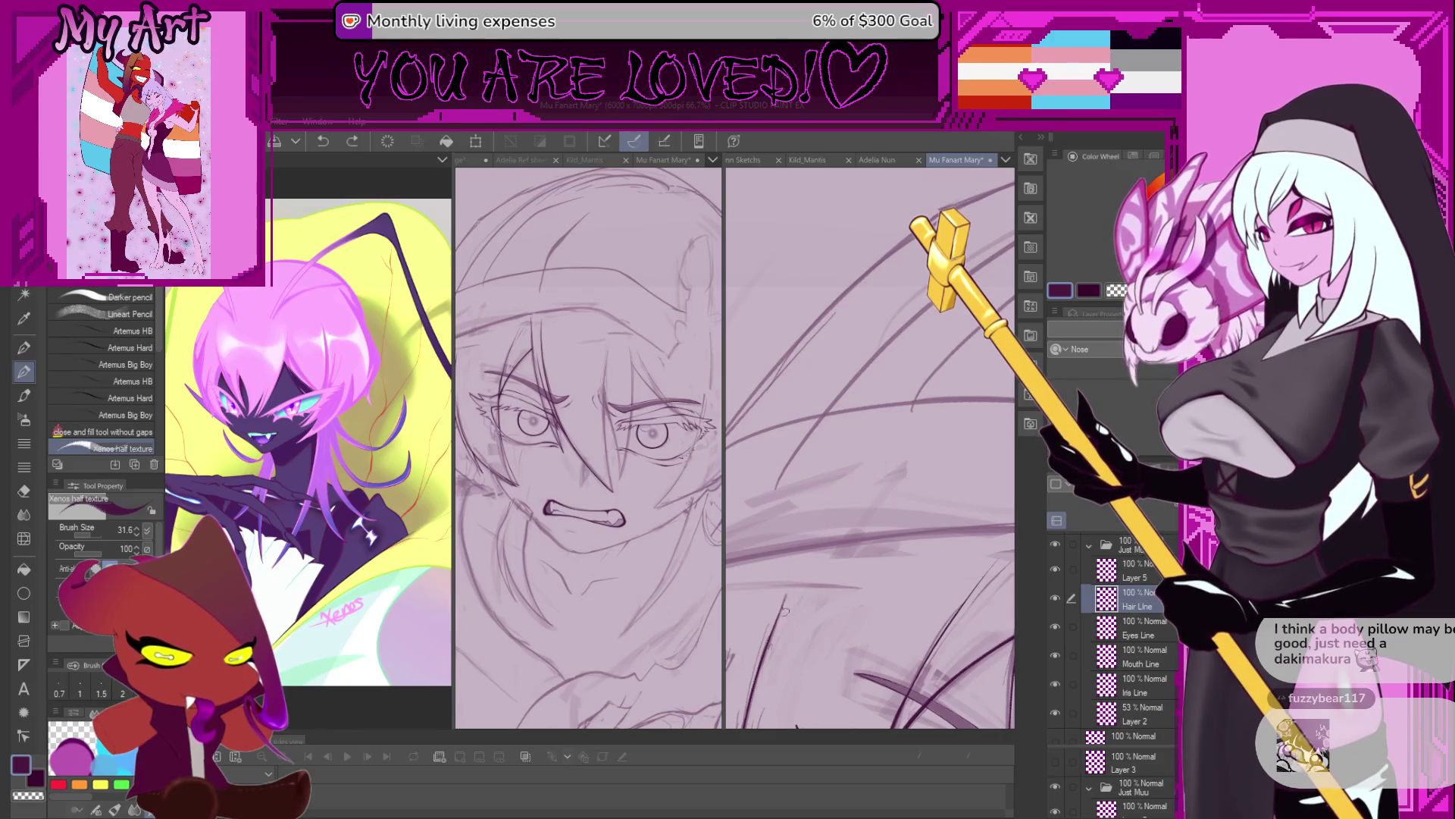
key("ctrl+z")
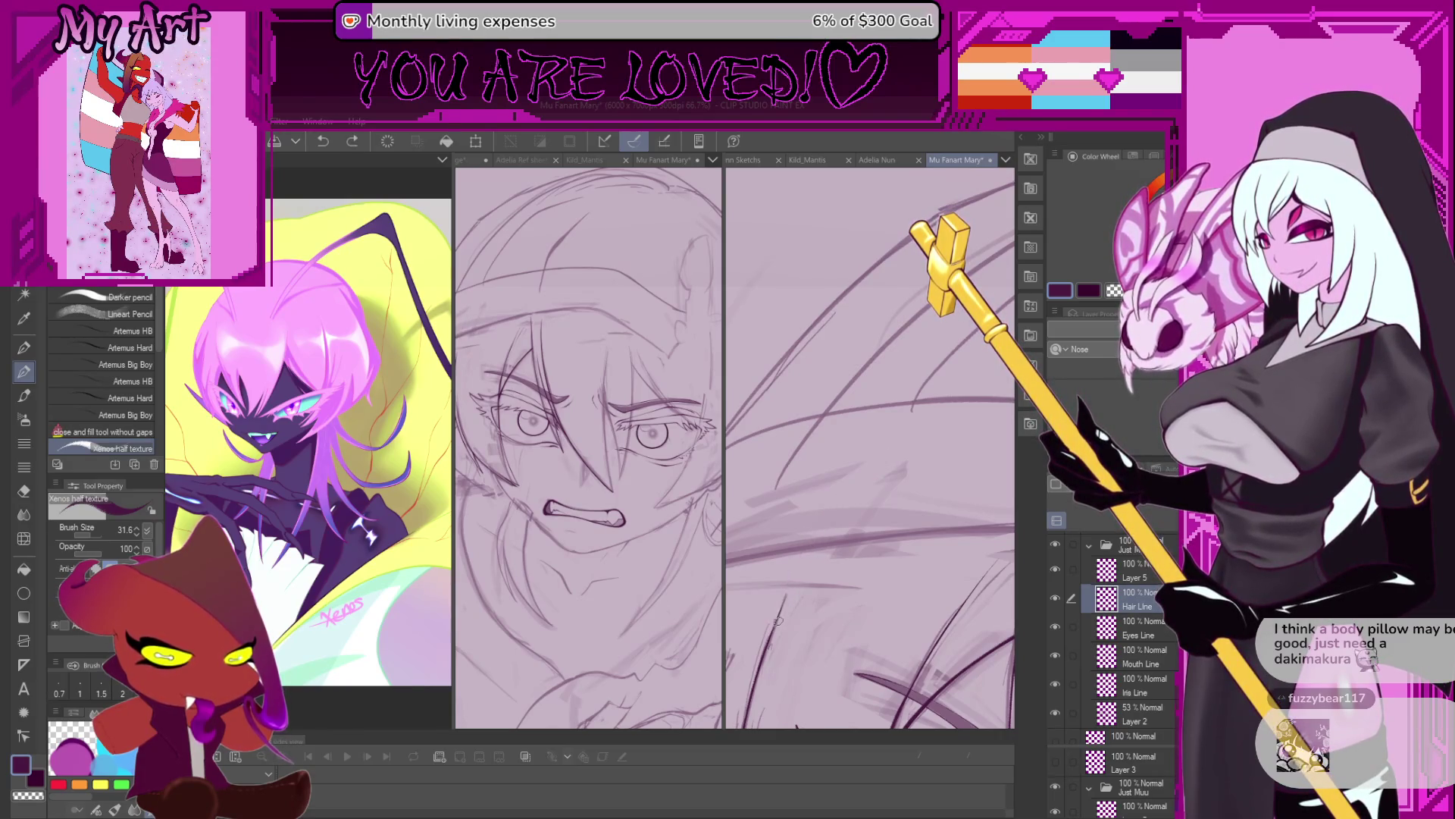
scroll(830, 531, "down", 3)
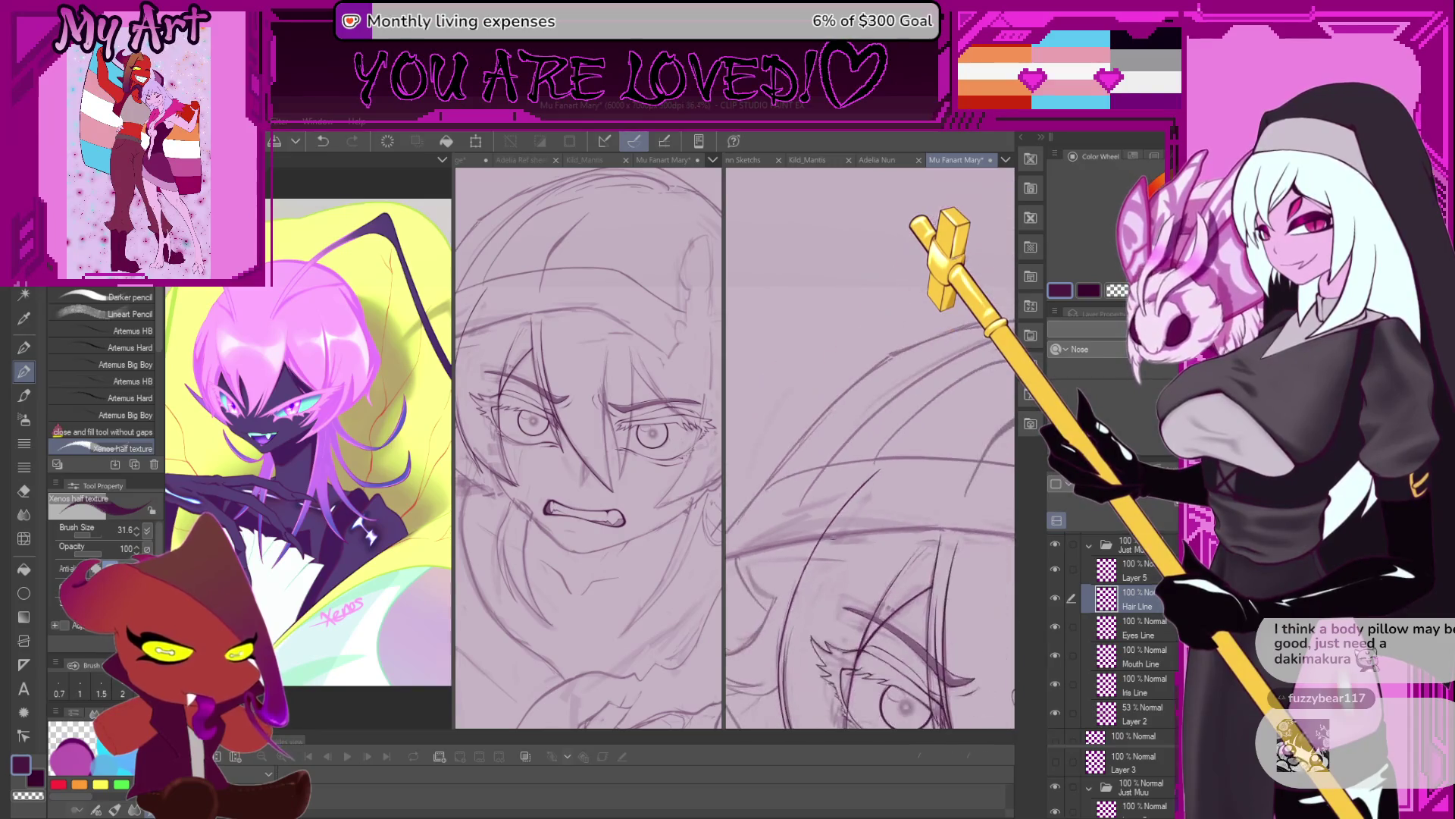
scroll(818, 530, "up", 1)
scroll(781, 573, "up", 2)
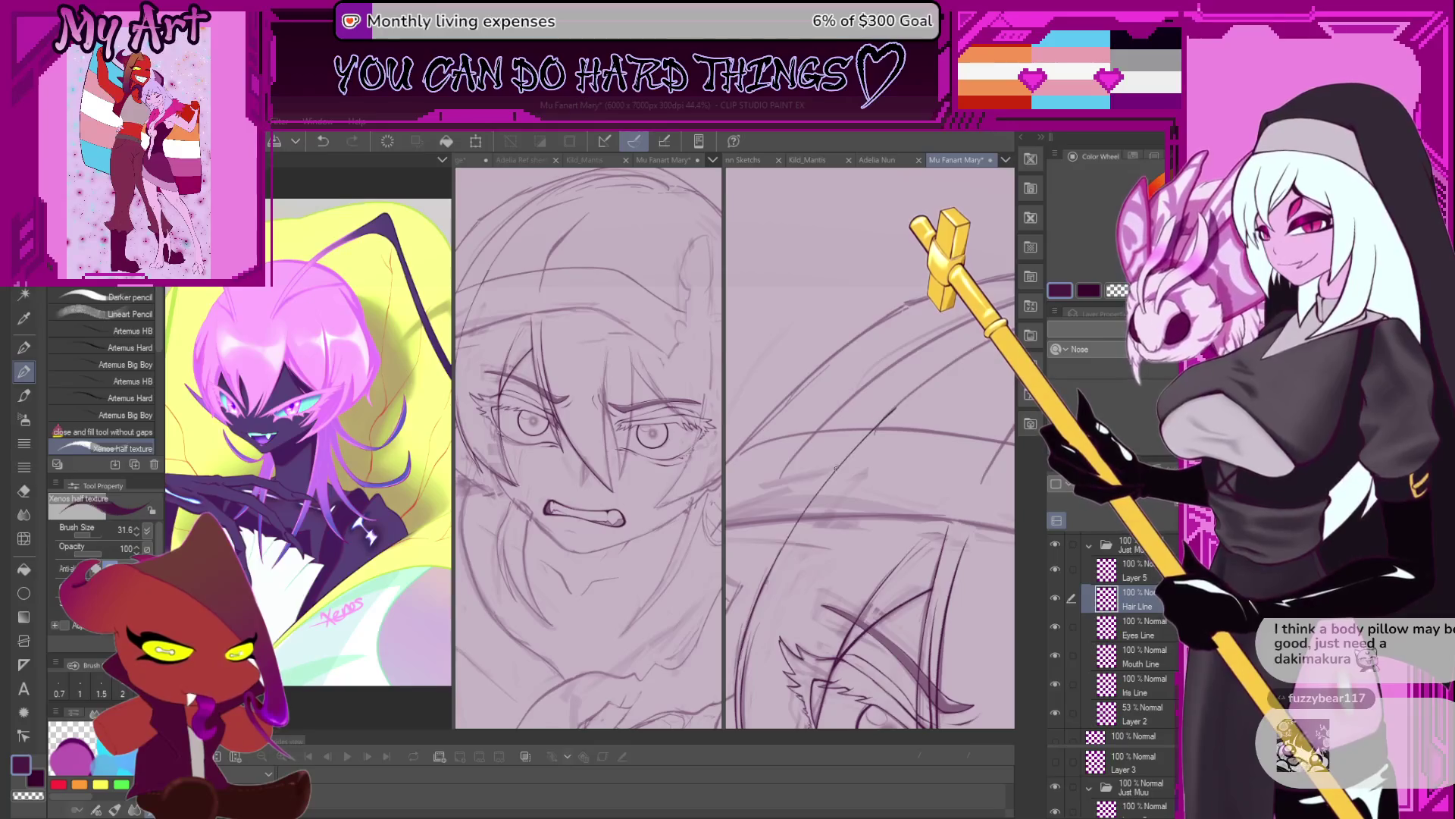
Enlarge the brush to about 84 and zoom the view onto the eye area.
left_click_drag(864, 452, 883, 416)
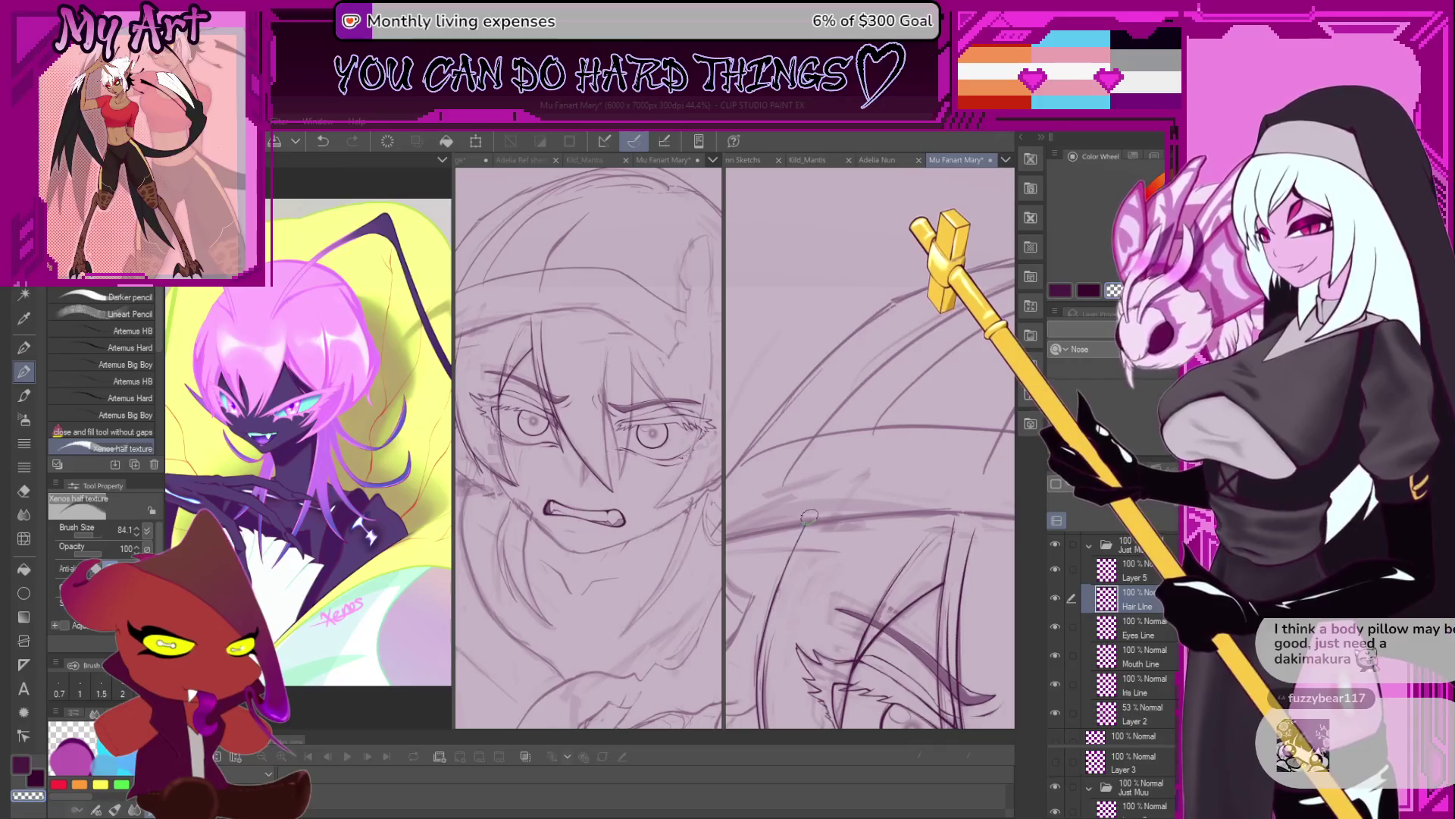
scroll(806, 518, "down", 3)
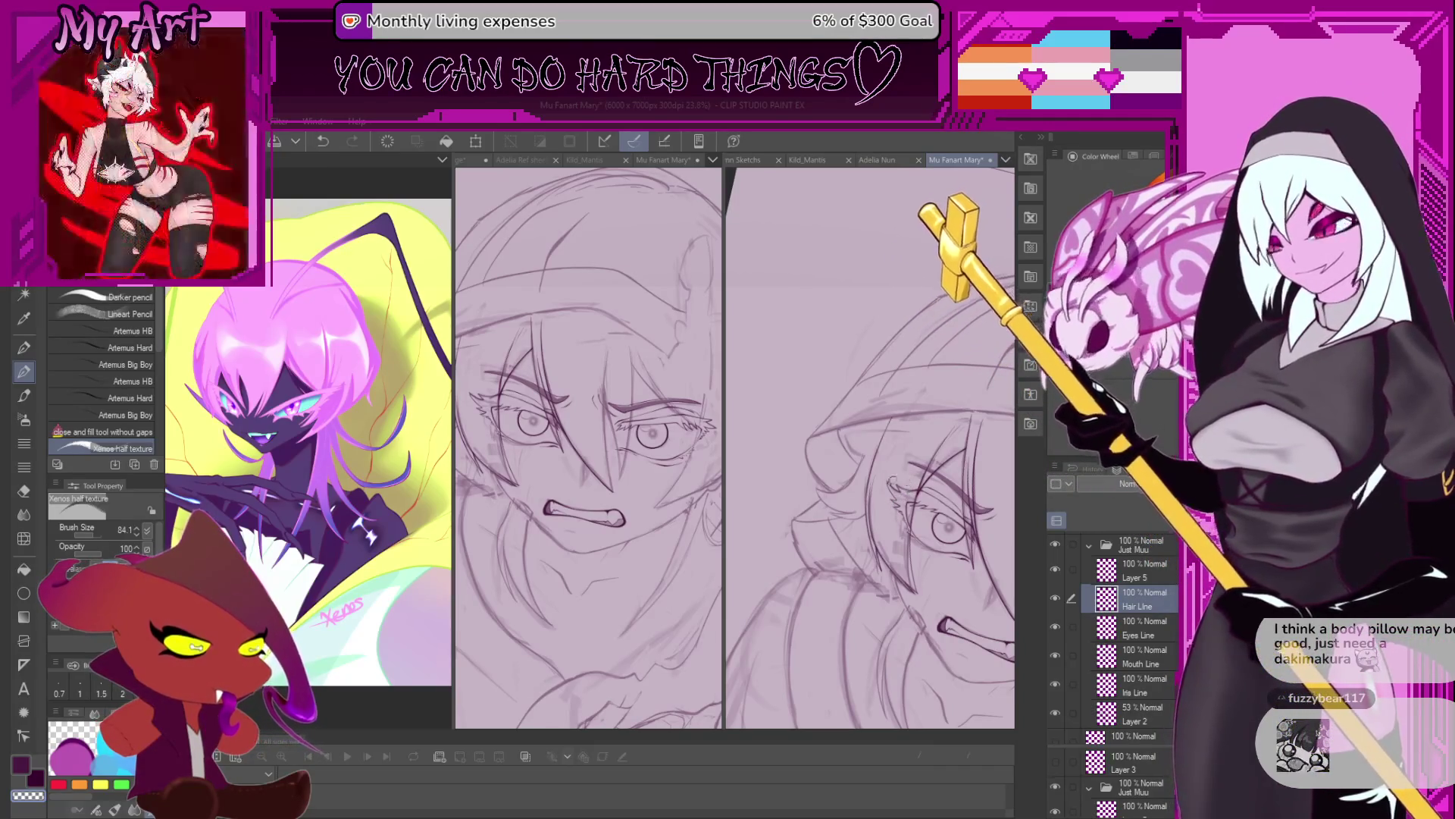
scroll(892, 541, "down", 2)
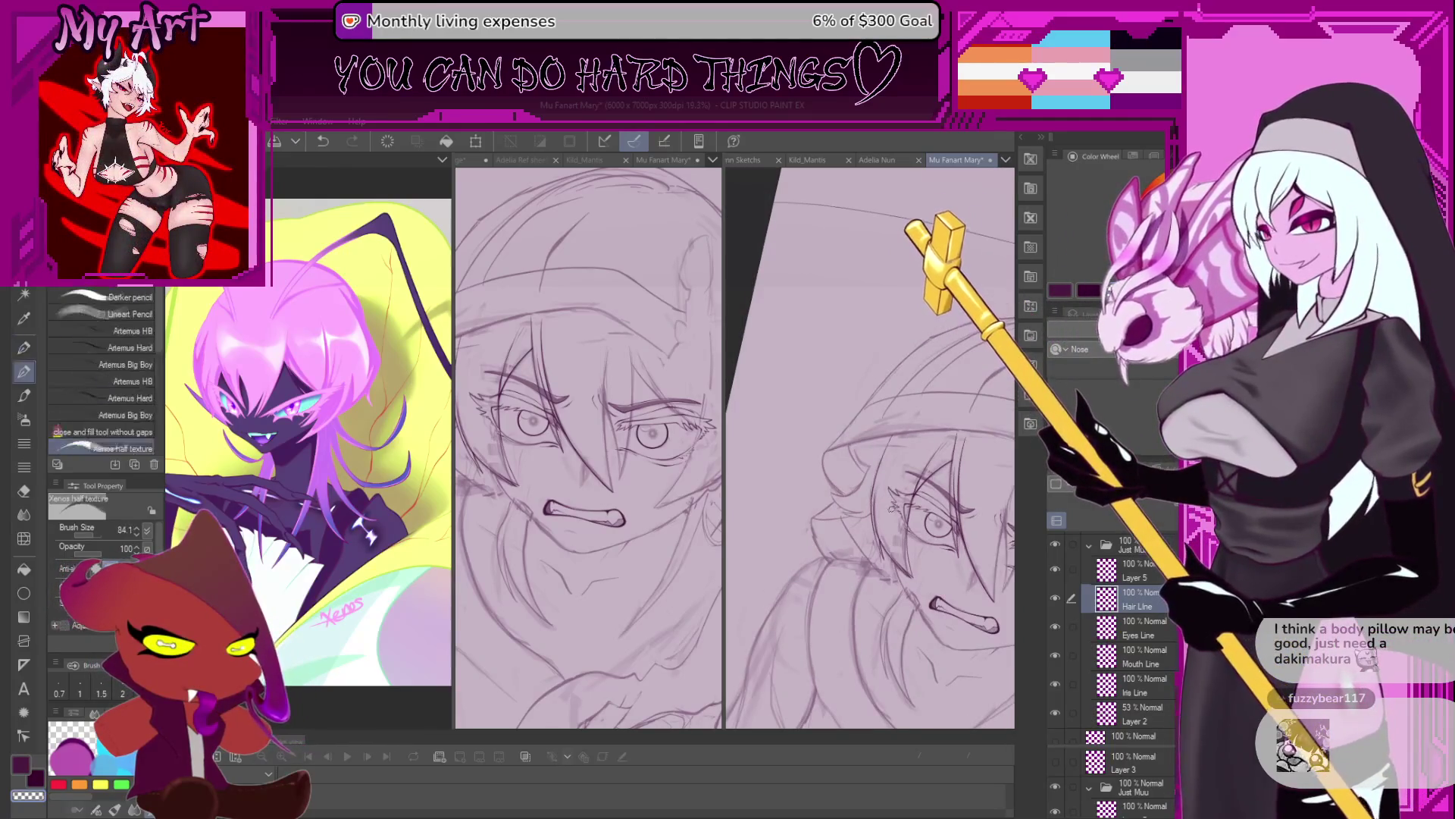
scroll(891, 509, "down", 2)
left_click_drag(894, 434, 873, 439)
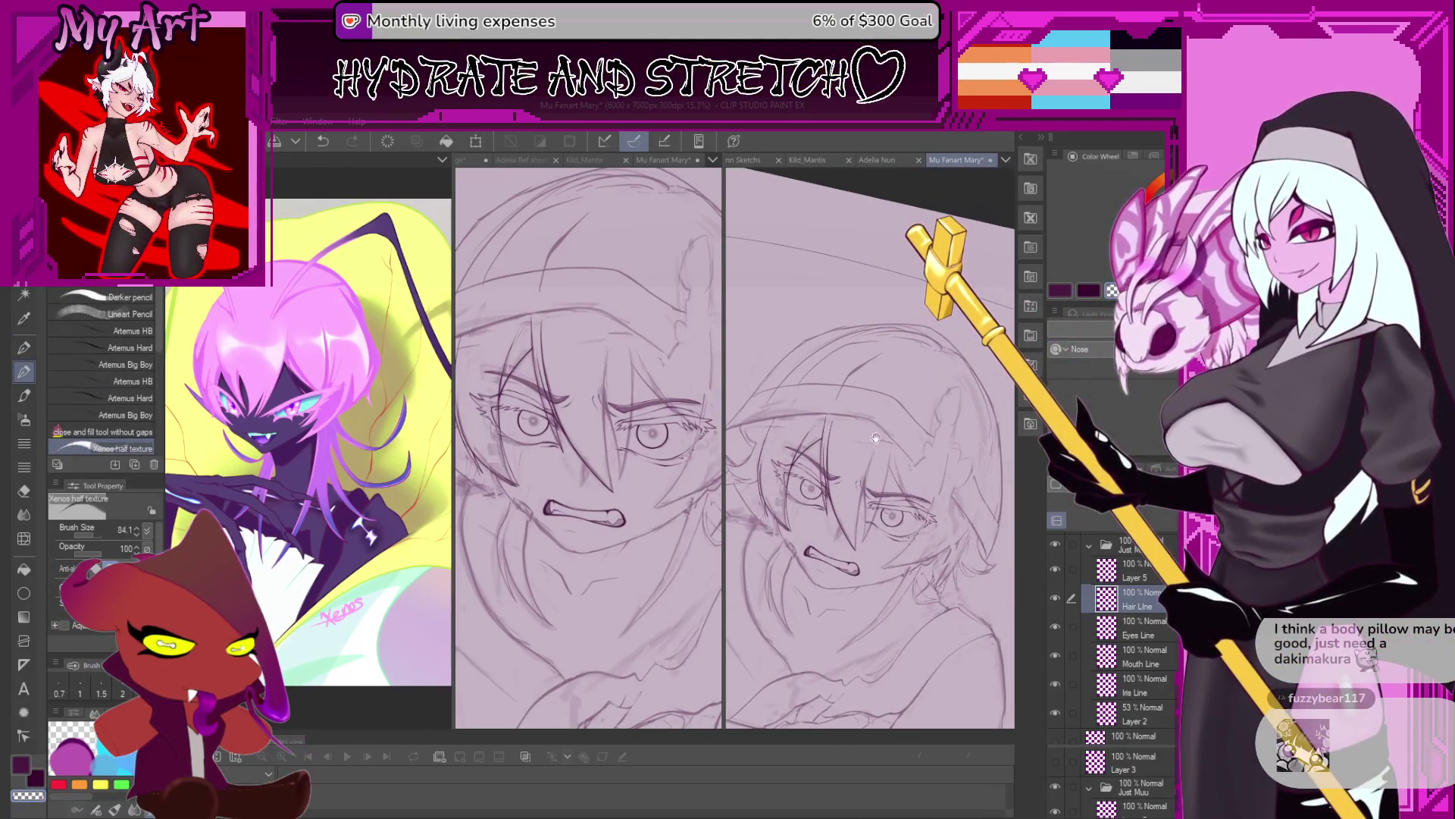
scroll(879, 538, "up", 2)
scroll(849, 553, "up", 2)
scroll(794, 591, "up", 2)
scroll(795, 591, "up", 1)
left_click_drag(794, 582, 782, 615)
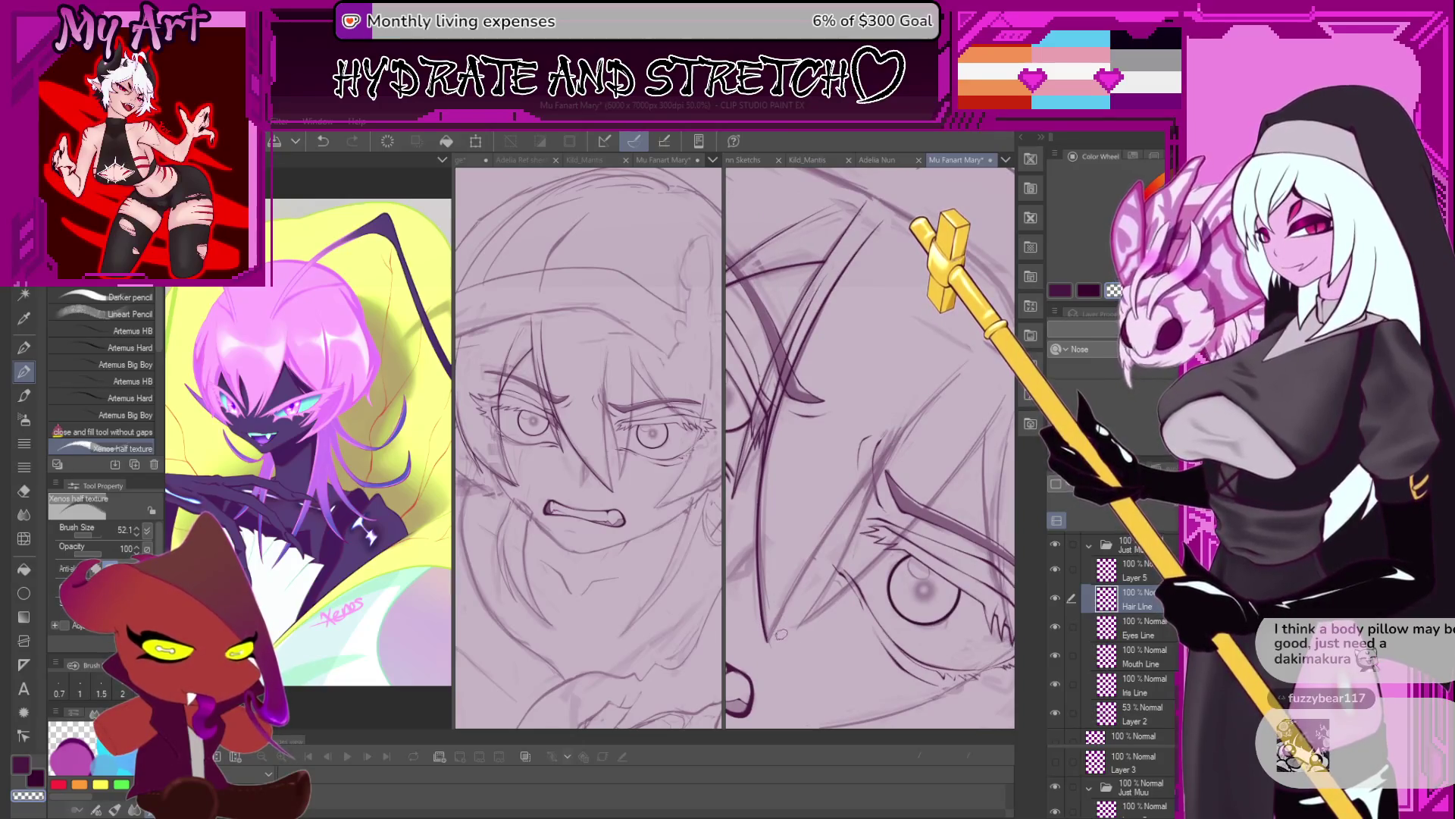
Draw upward-sweeping hair strands across the eye, undoing unsatisfying attempts, then show both eyes.
mouse_move(811, 570)
left_mouse_down()
mouse_move(767, 643)
mouse_move(913, 429)
left_mouse_up()
key("ctrl+z")
key("ctrl+z")
key("ctrl+z")
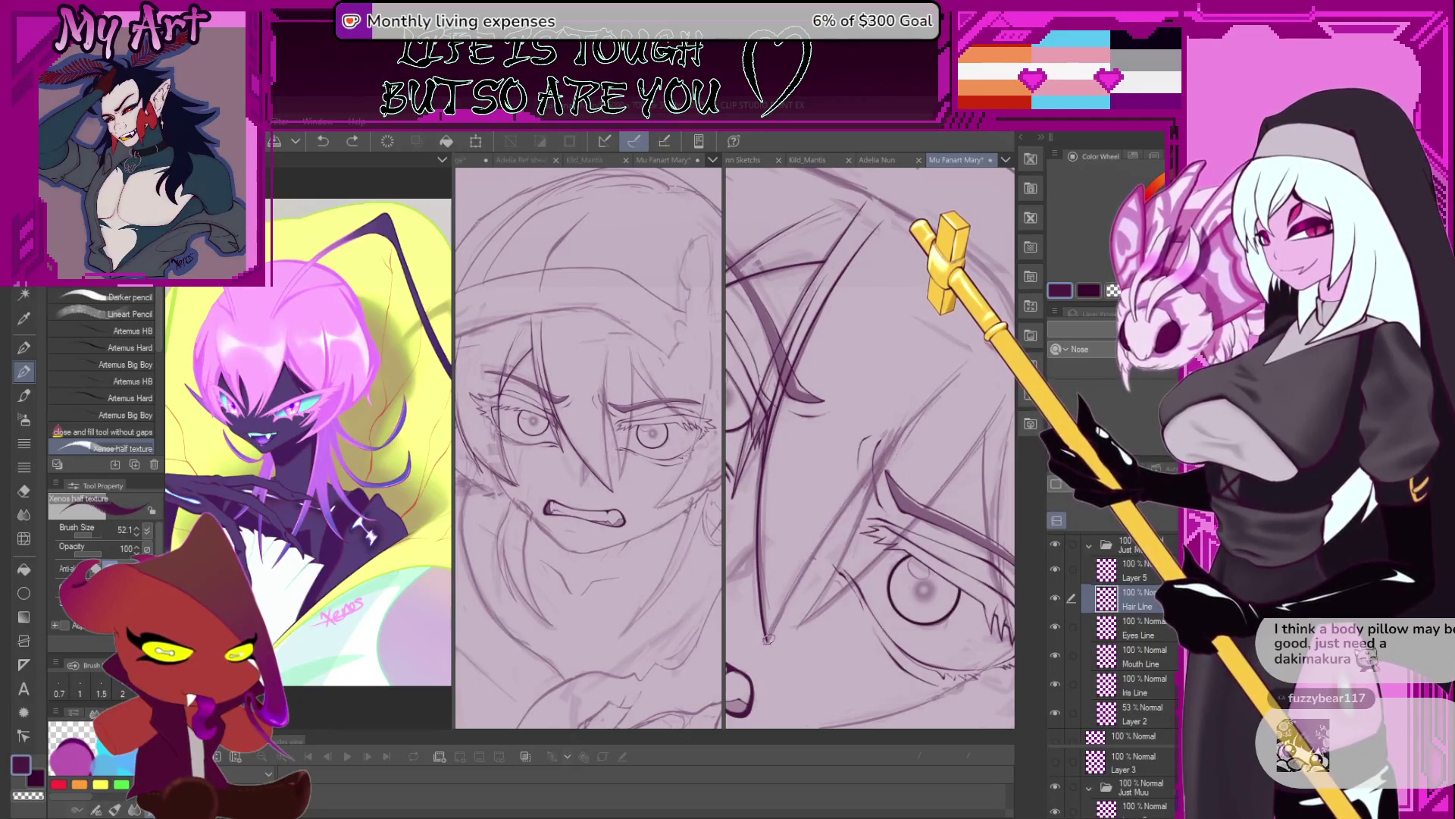
left_click_drag(768, 637, 947, 390)
key("ctrl+z")
mouse_move(769, 637)
left_mouse_down()
mouse_move(923, 414)
mouse_move(977, 371)
left_mouse_up()
key("ctrl+z")
key("ctrl+z")
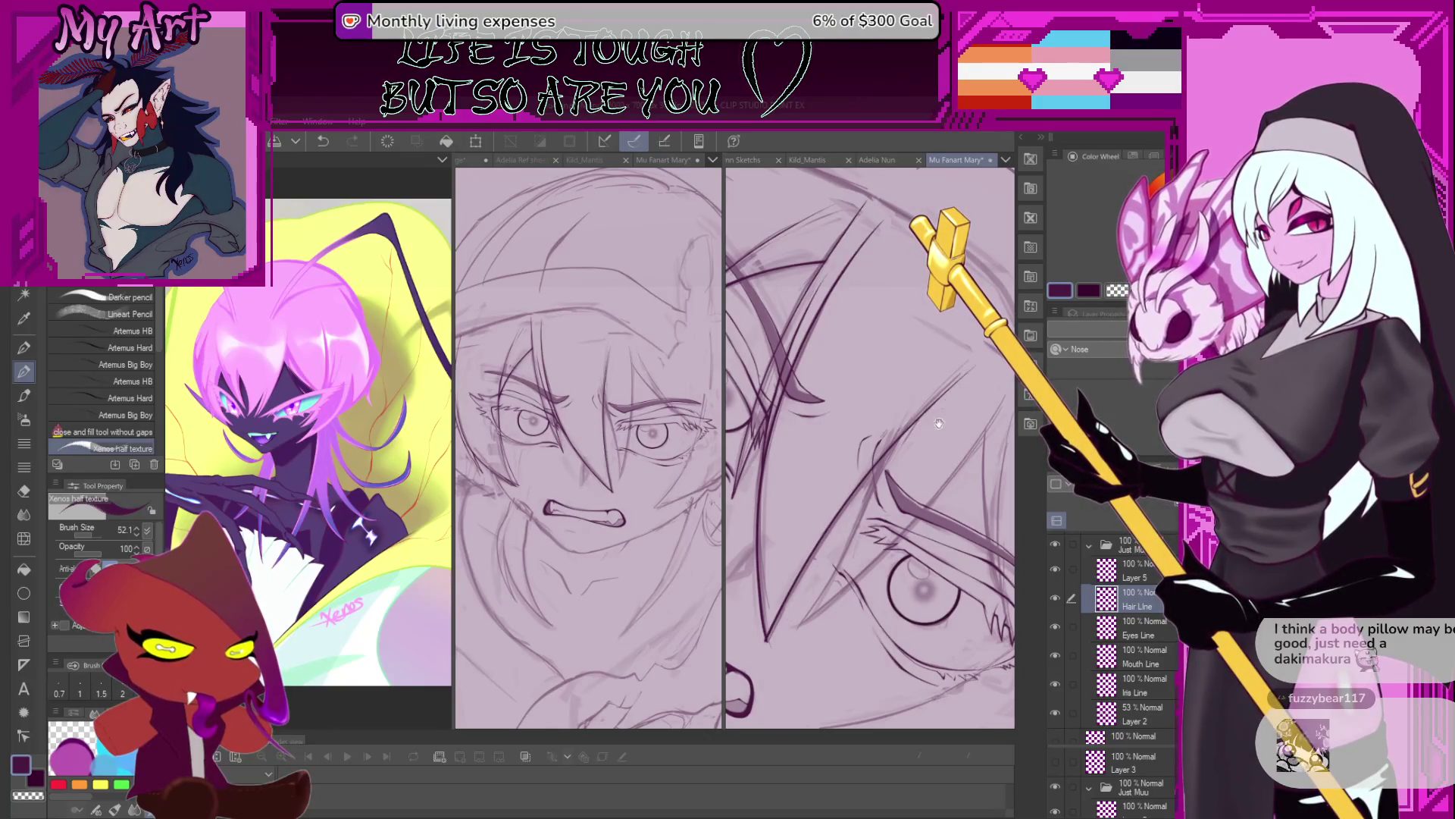
key("ctrl+z")
left_click_drag(943, 416, 817, 500)
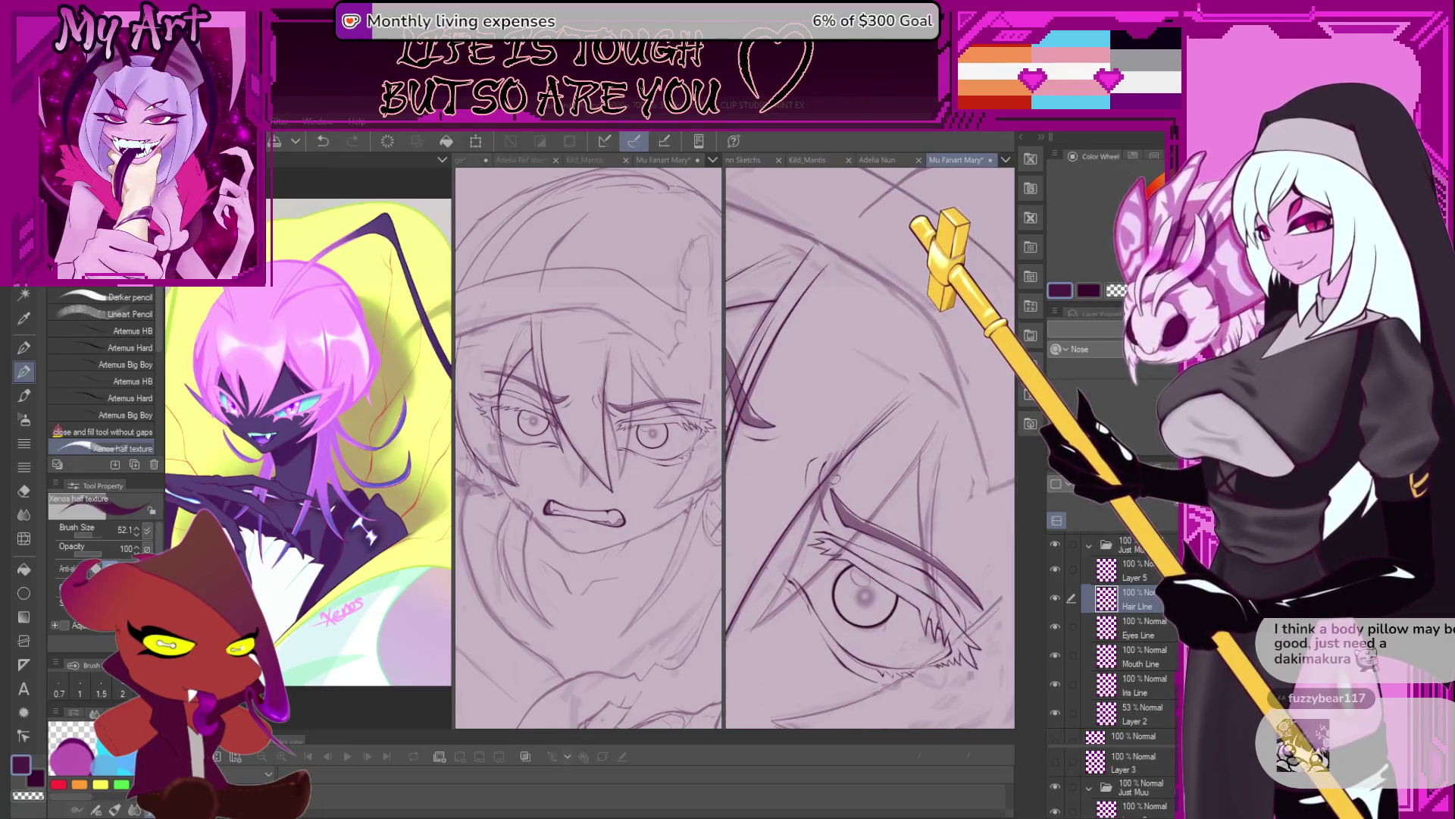
mouse_move(842, 489)
left_mouse_down()
mouse_move(834, 544)
mouse_move(788, 570)
mouse_move(935, 500)
left_mouse_up()
Lasso the area around the eye and ink a diagonal hair strand with the Xenos textured pencil.
key("m")
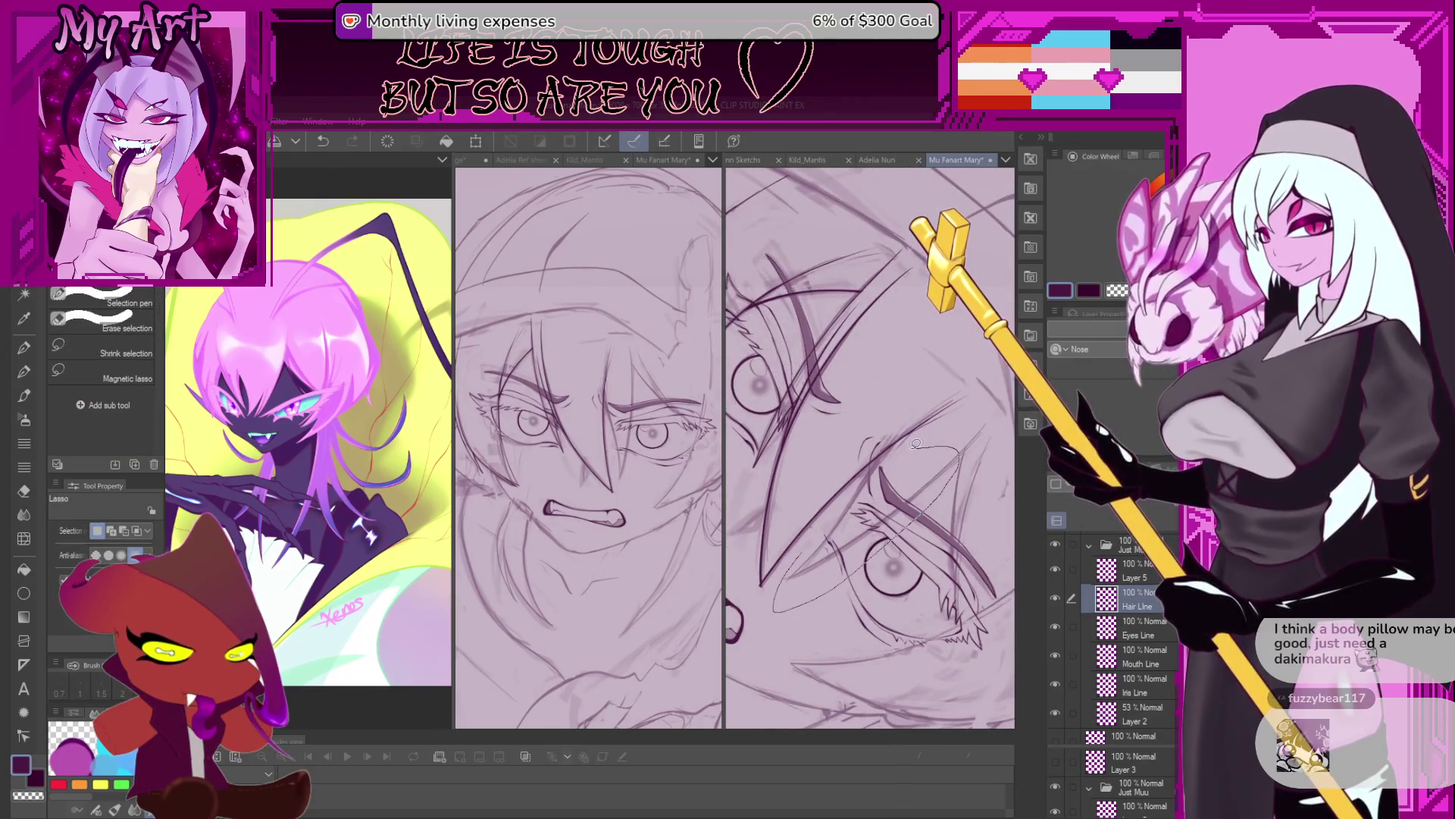
mouse_move(901, 442)
left_mouse_down()
mouse_move(890, 460)
mouse_move(872, 424)
mouse_move(804, 485)
mouse_move(768, 548)
mouse_move(800, 513)
left_mouse_up()
key("p")
key("shift+p")
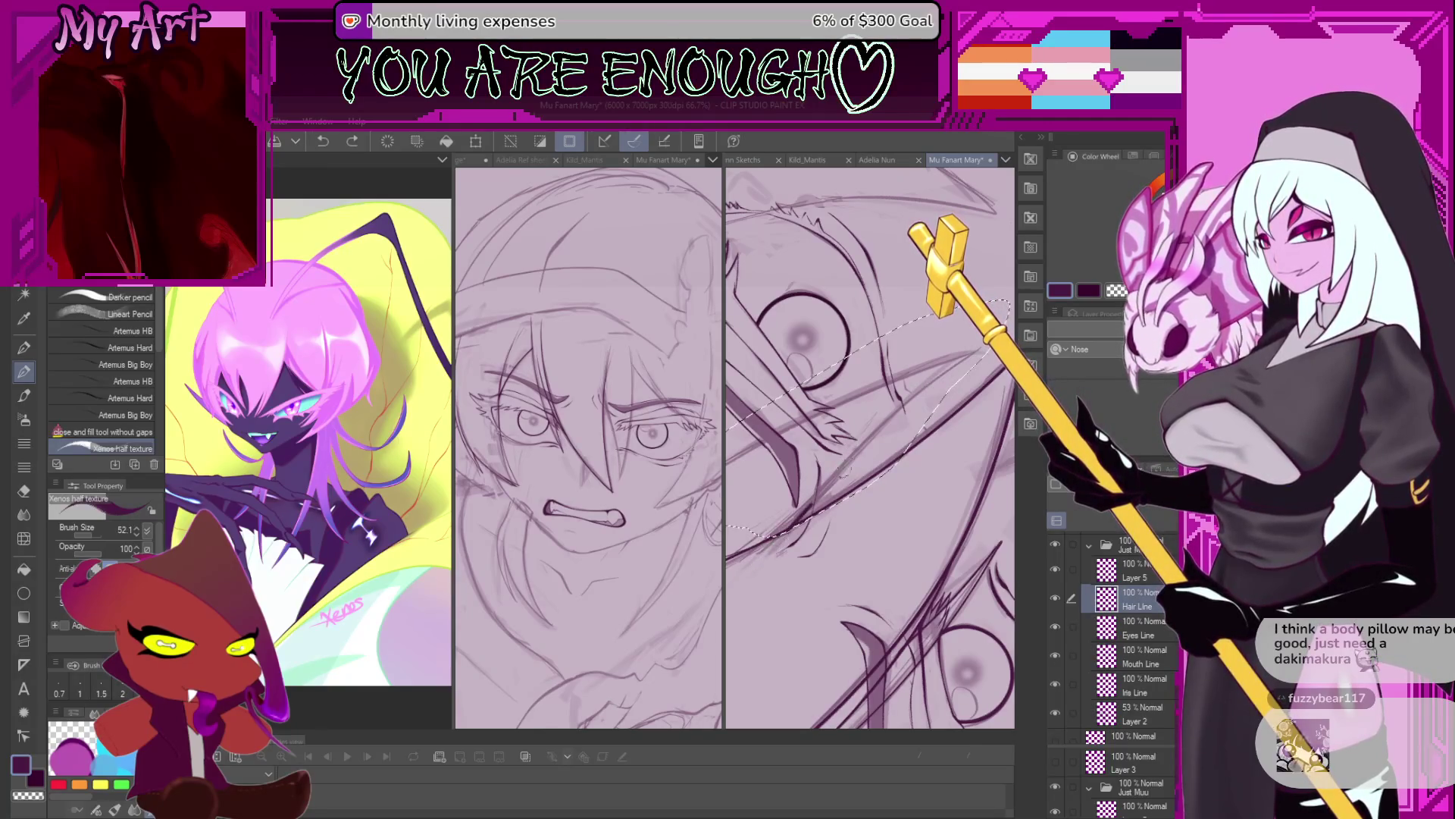
left_click_drag(873, 434, 978, 350)
Ink more strands inside the selection, rotating the canvas flatter and undoing stray marks.
scroll(969, 361, "down", 1)
scroll(910, 424, "down", 2)
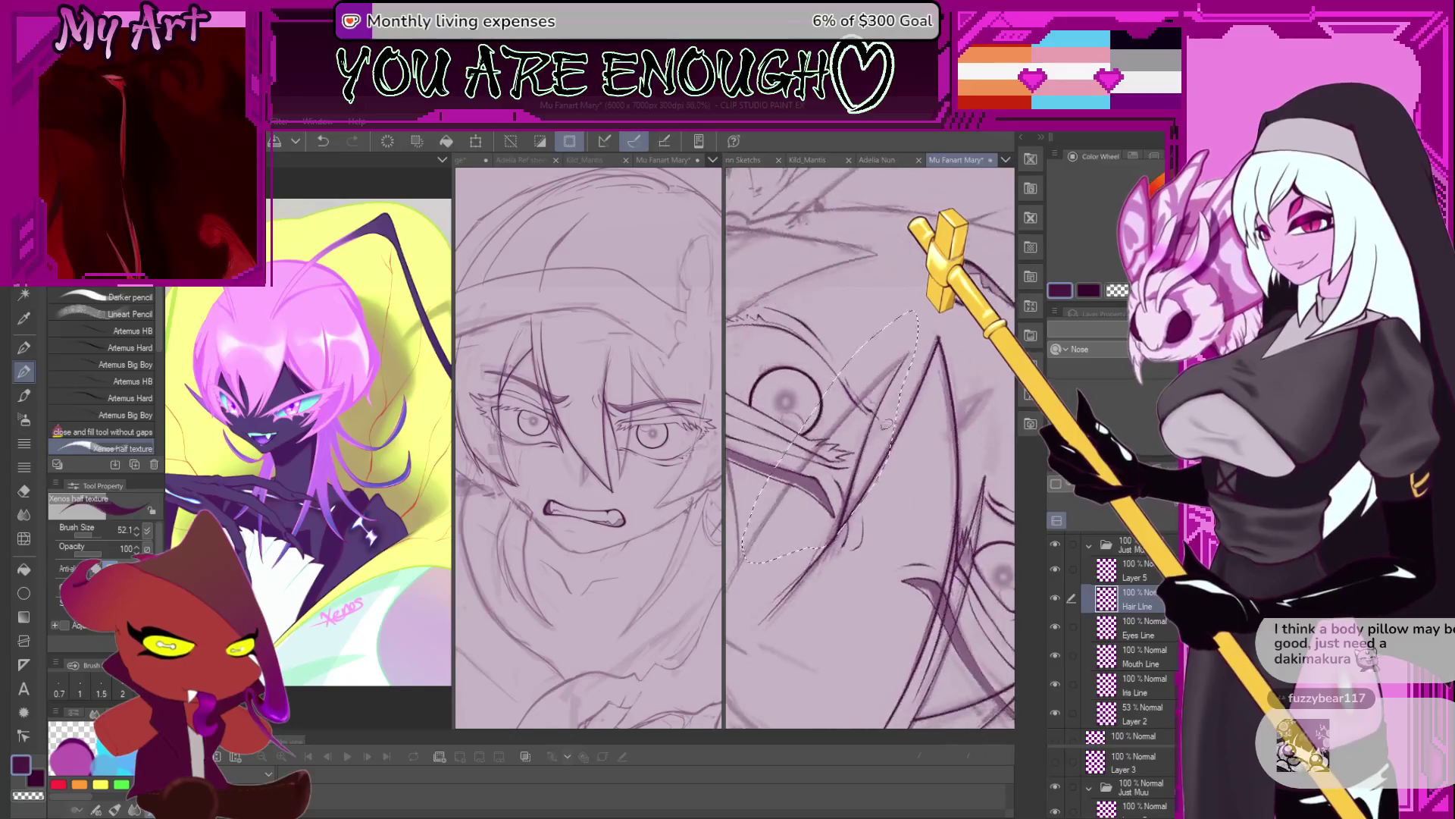
scroll(864, 470, "down", 2)
key("m")
scroll(857, 491, "up", 2)
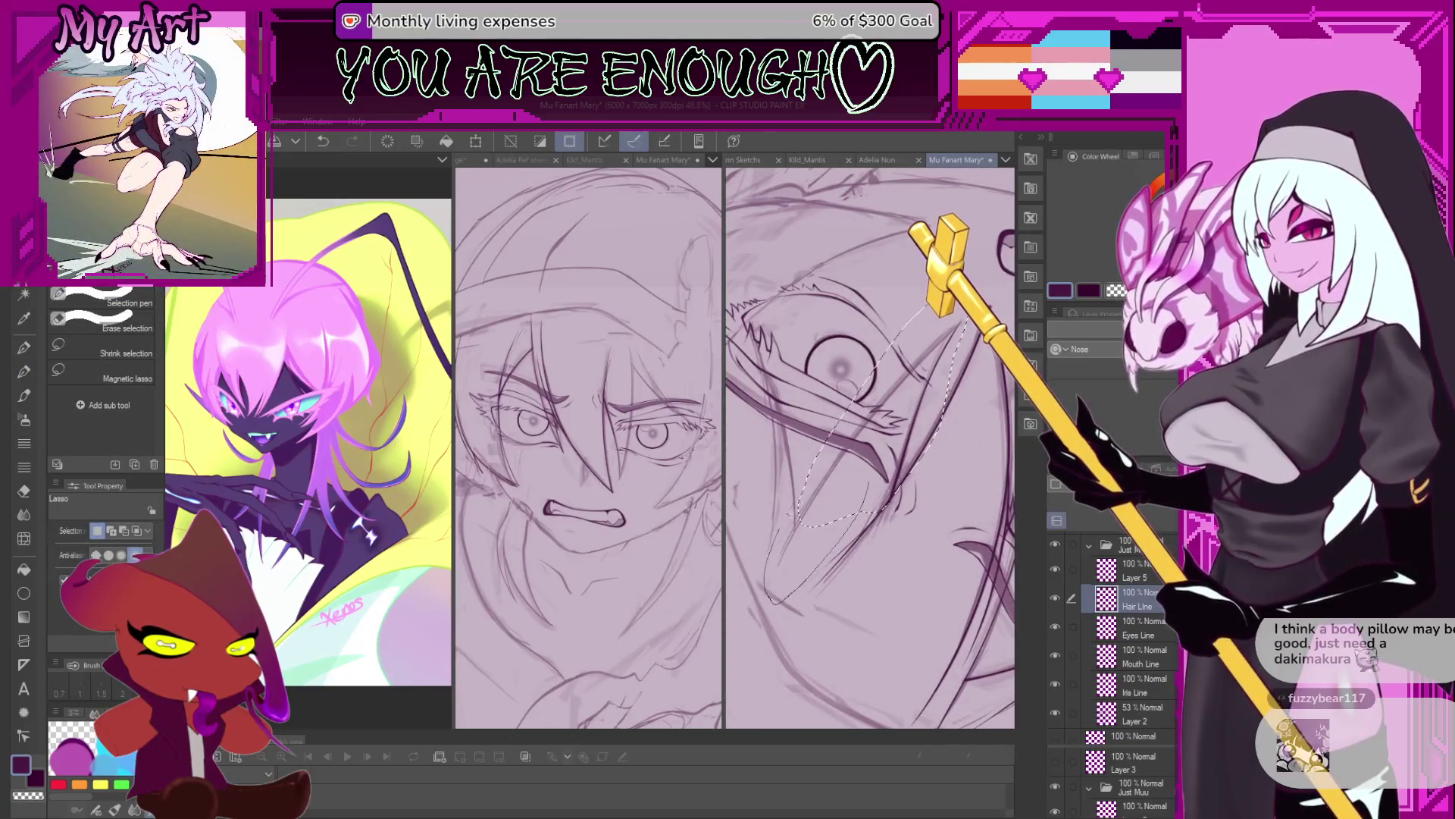
key("p")
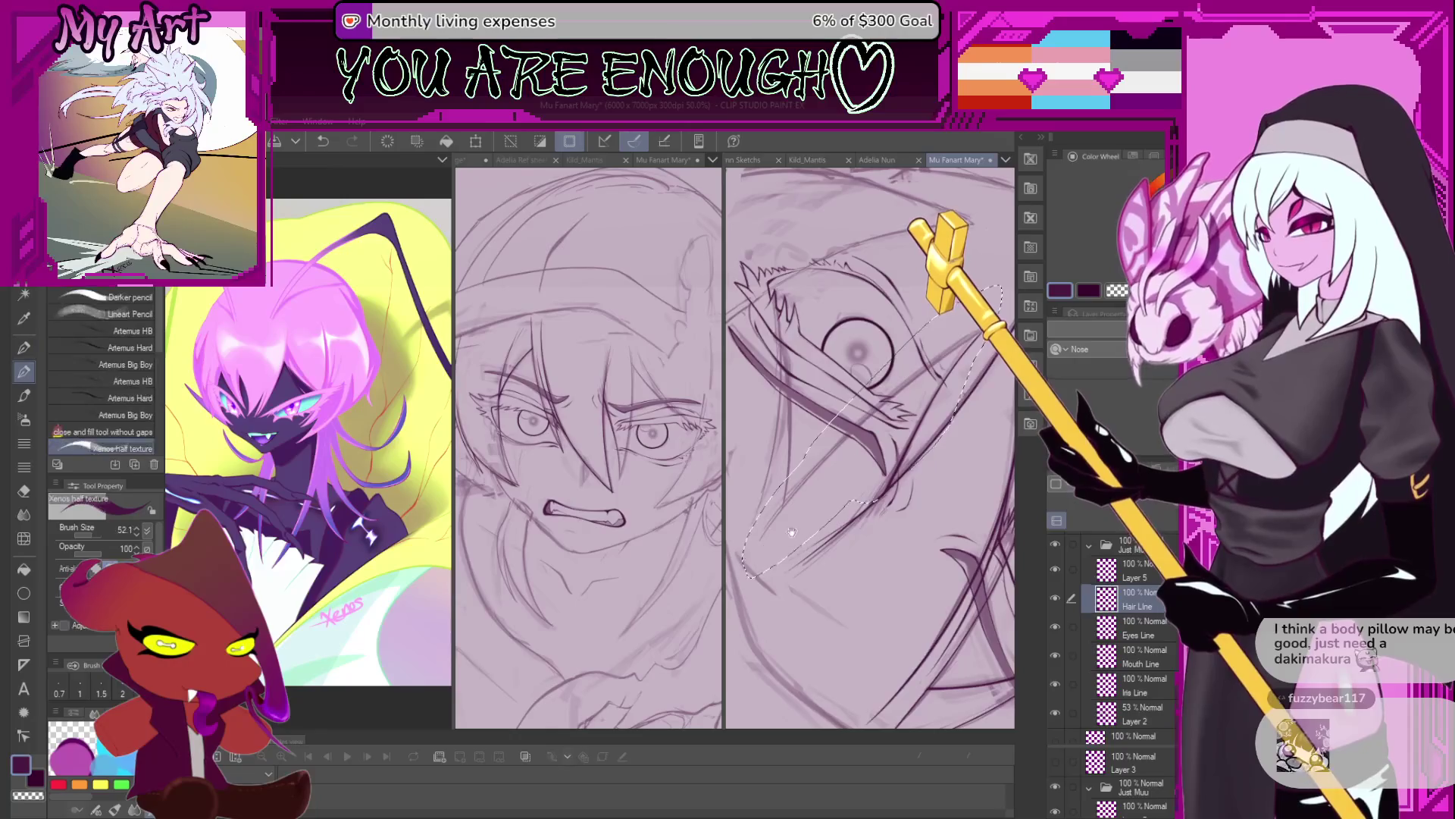
key("ctrl+z")
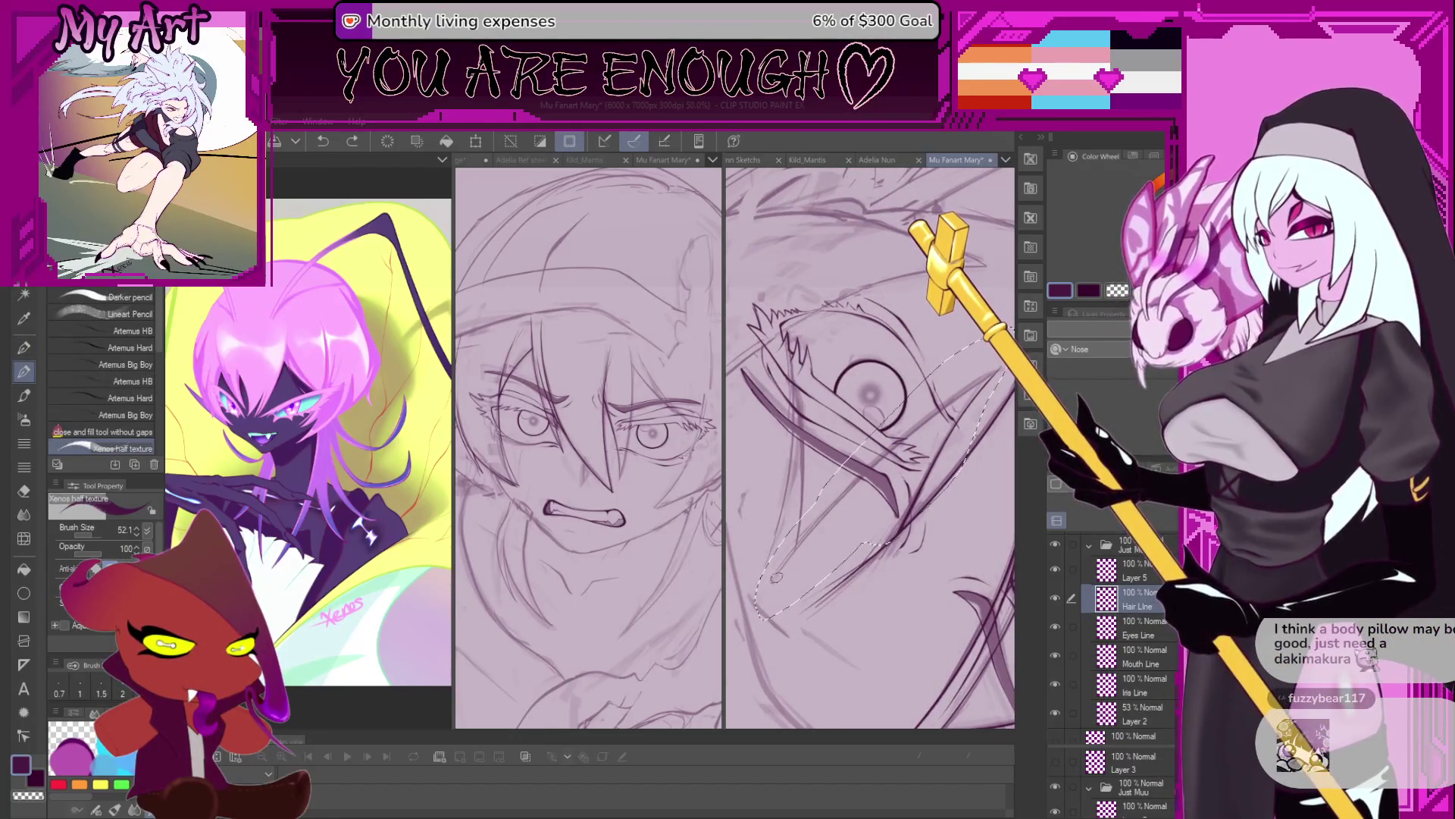
left_click_drag(781, 575, 765, 590)
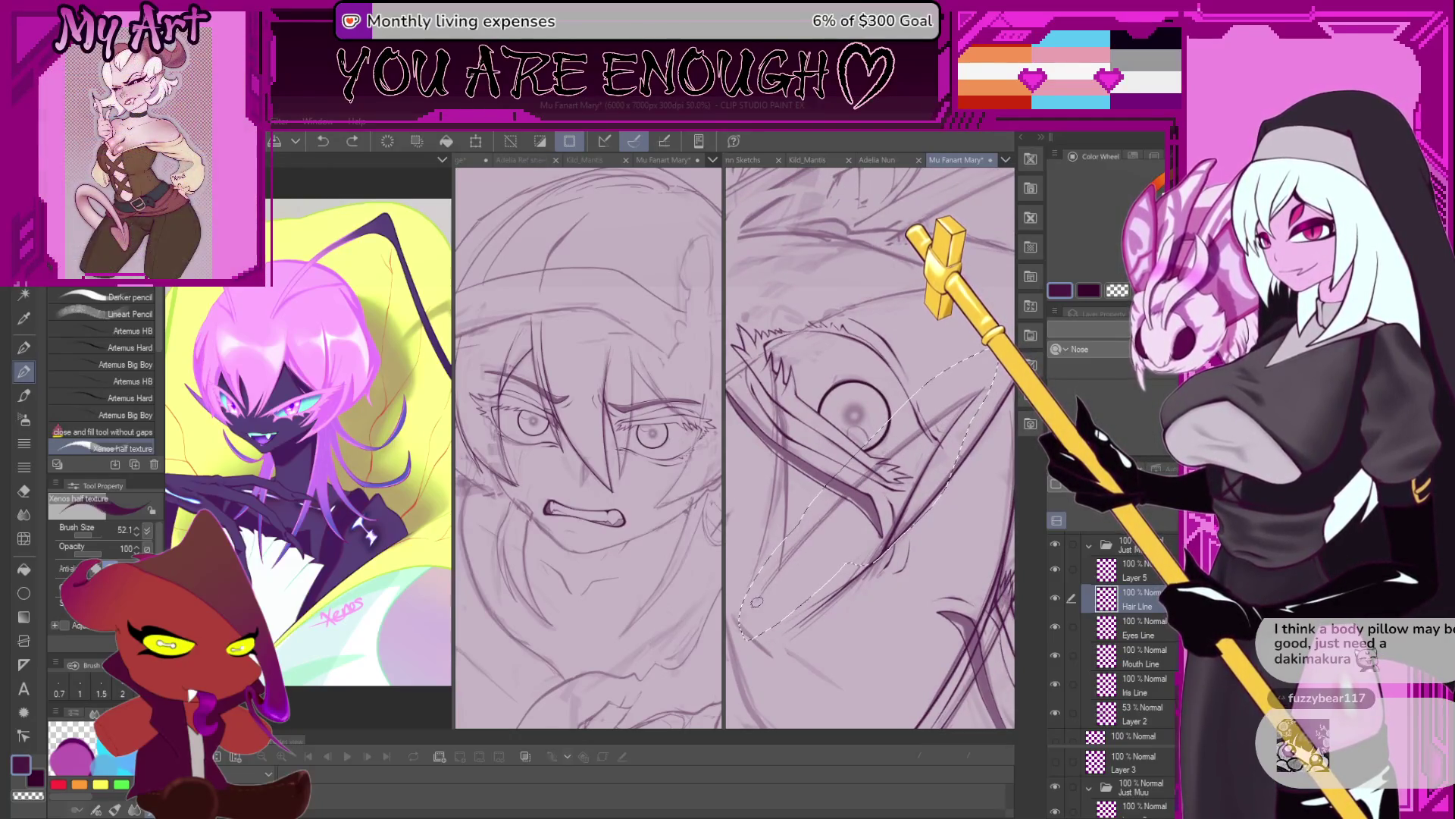
scroll(982, 356, "up", 3)
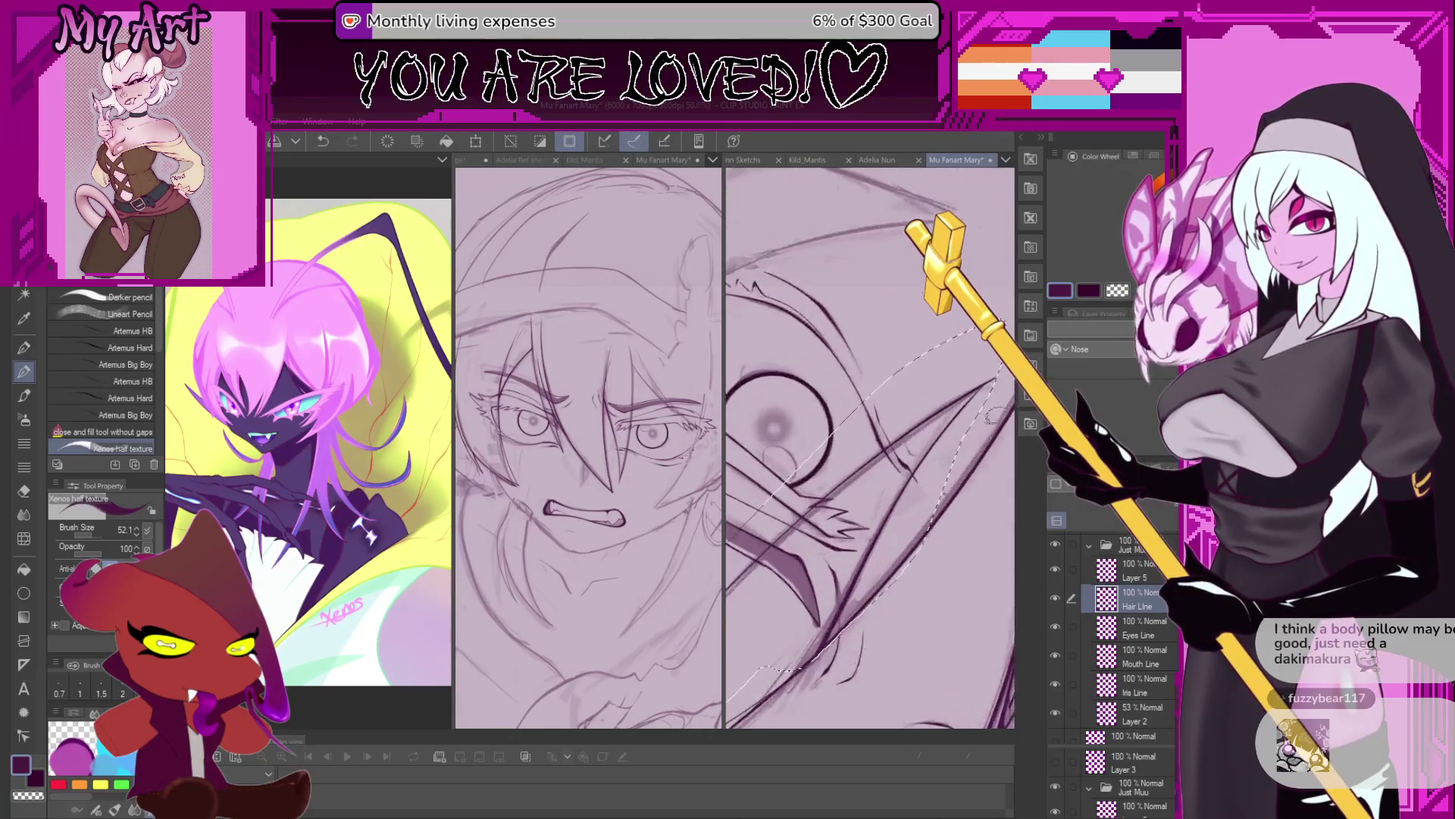
mouse_move(985, 352)
left_mouse_down()
mouse_move(953, 411)
mouse_move(906, 433)
left_mouse_up()
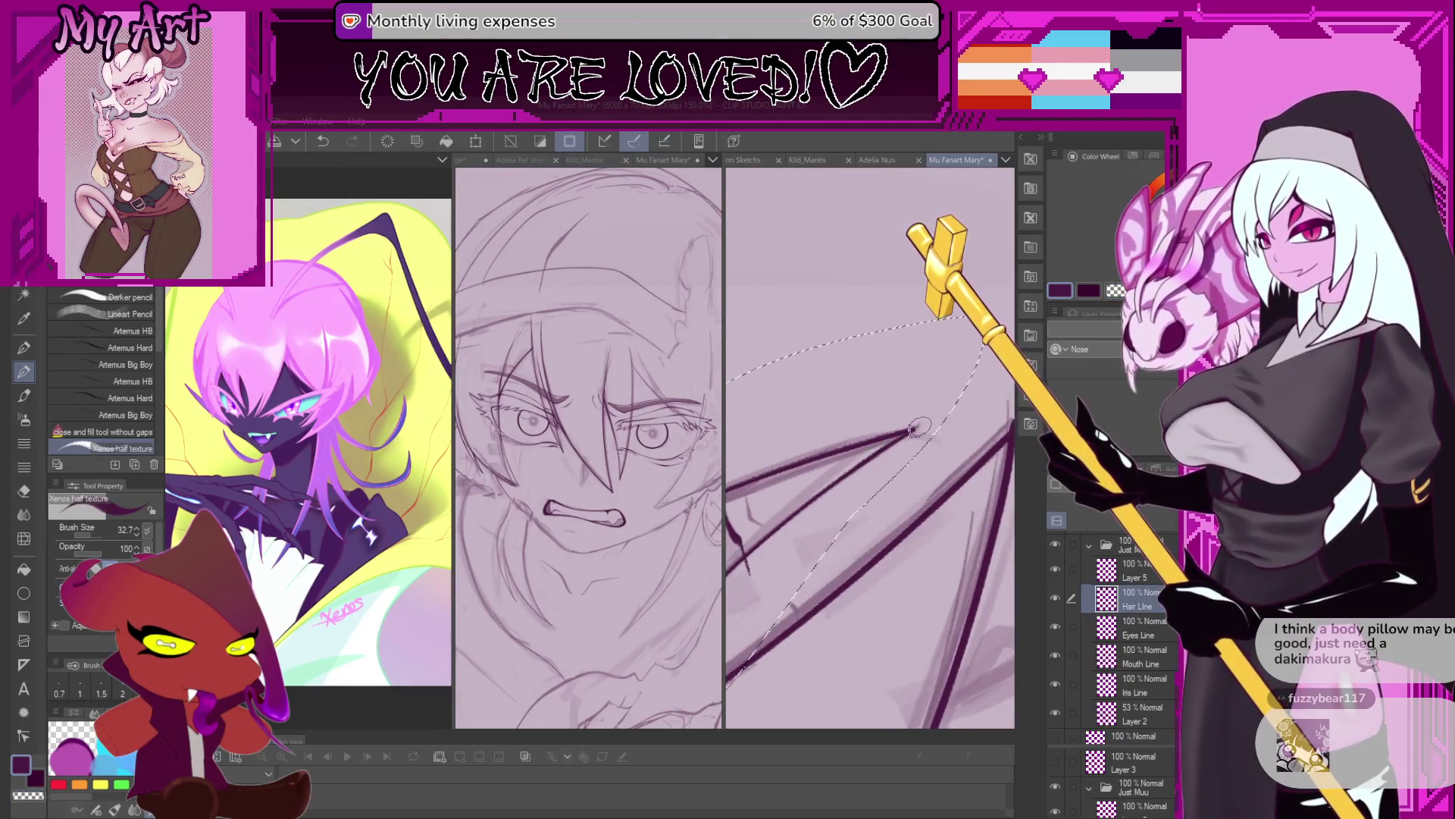
key("ctrl+z")
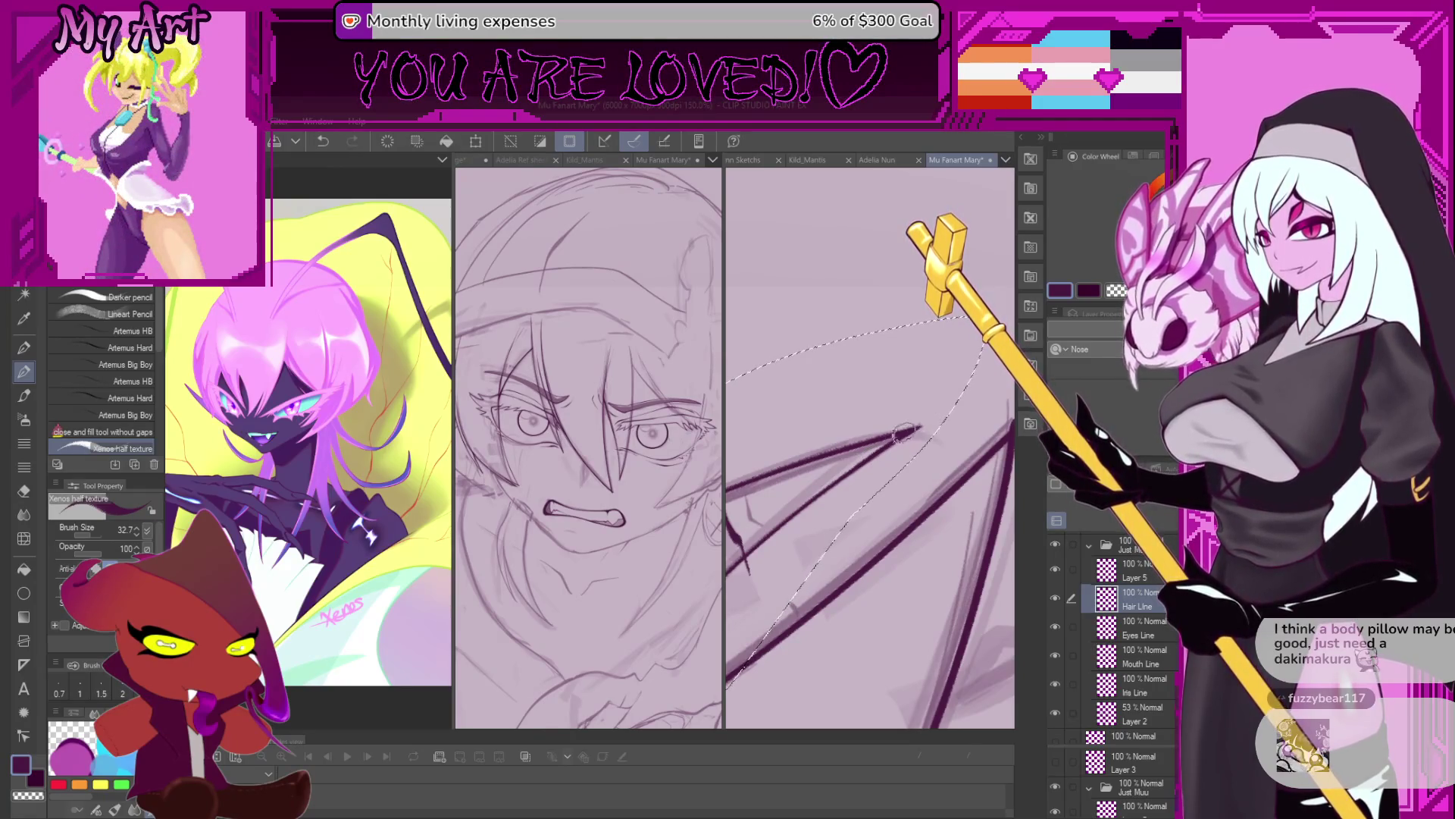
Rotate and tilt the canvas to straighten the eyebrow while adding strands between the eyes.
scroll(879, 446, "down", 2)
scroll(864, 453, "down", 2)
scroll(848, 461, "down", 1)
scroll(838, 468, "down", 1)
left_click_drag(838, 468, 875, 440)
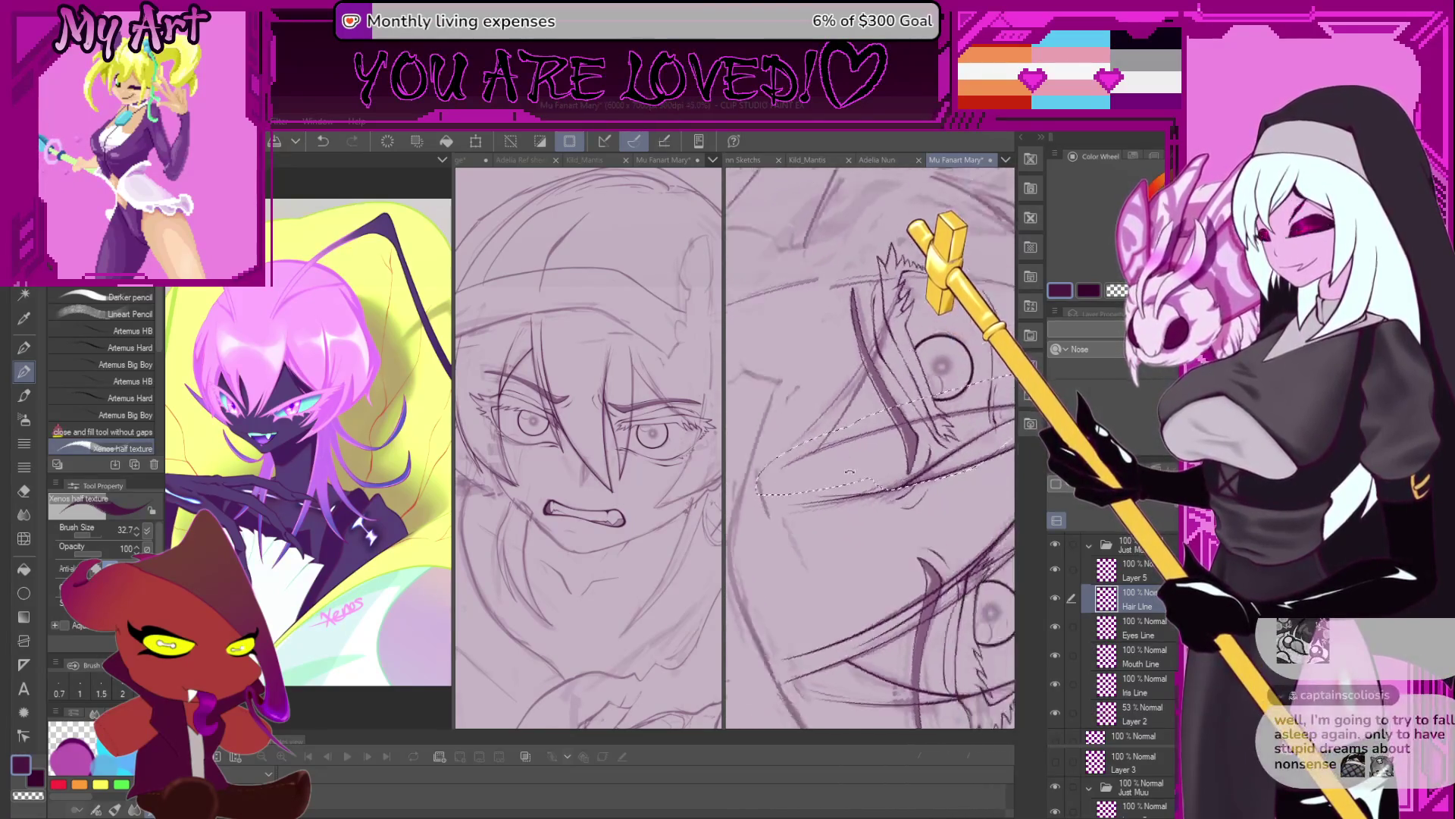
scroll(875, 440, "up", 1)
scroll(857, 455, "up", 1)
scroll(834, 474, "up", 1)
scroll(808, 494, "up", 1)
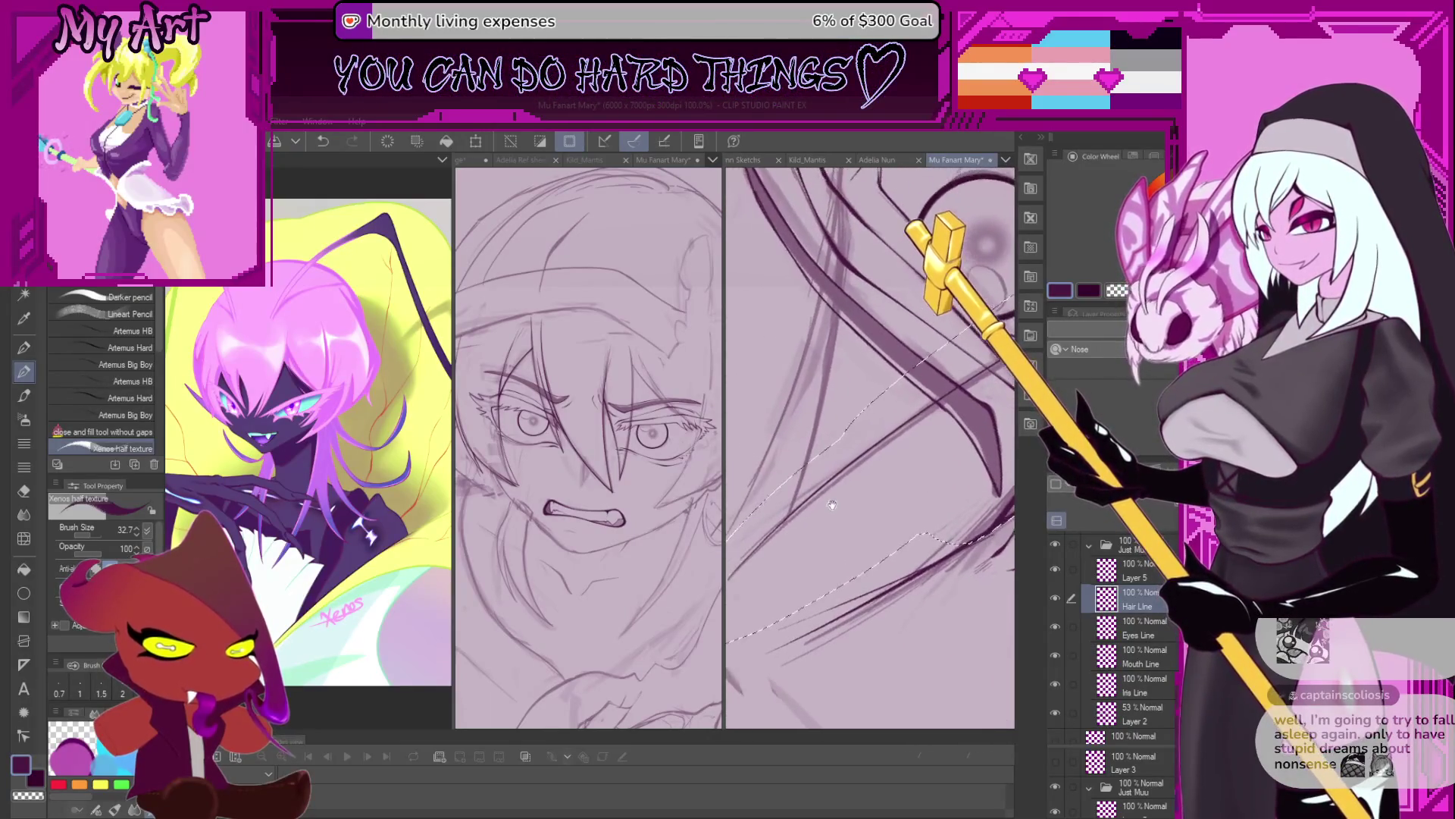
left_click_drag(808, 494, 910, 418)
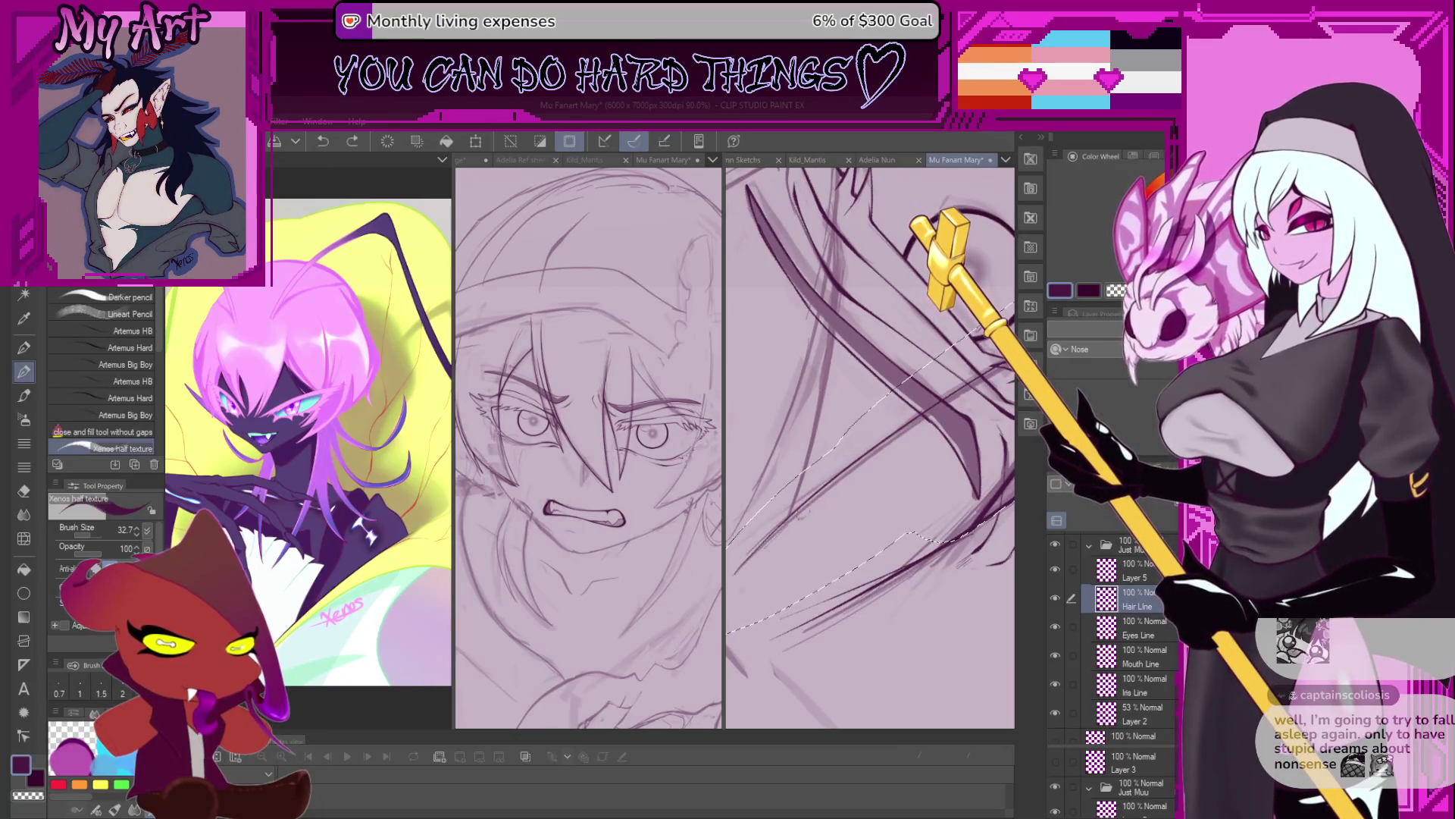
scroll(860, 467, "down", 3)
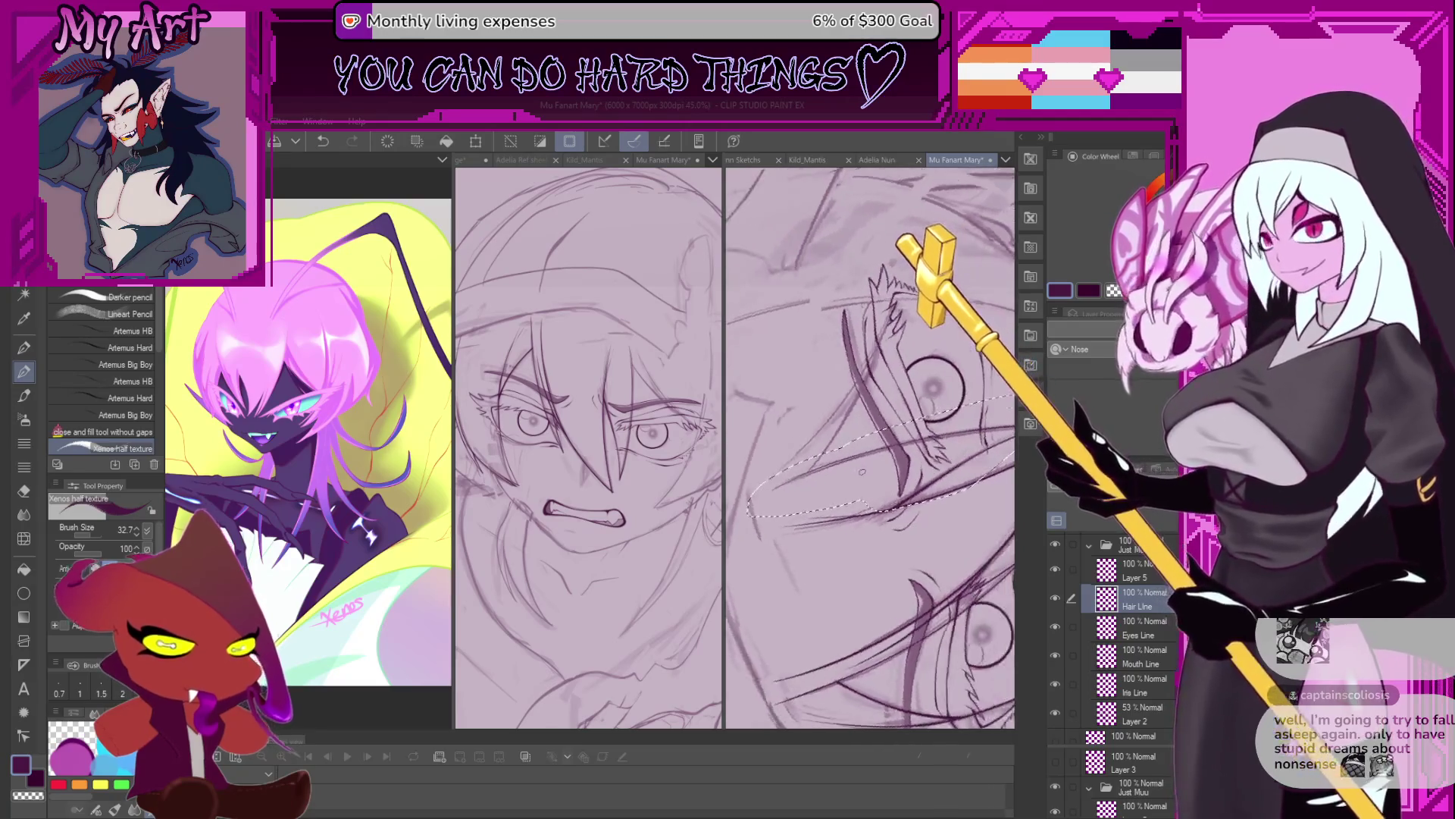
Deselect with Ctrl+D, zoom out and hide the sketch to check the lineart.
key("ctrl+d")
scroll(855, 486, "down", 1)
scroll(855, 485, "down", 2)
scroll(855, 486, "down", 1)
scroll(855, 486, "down", 1)
left_click(1055, 712)
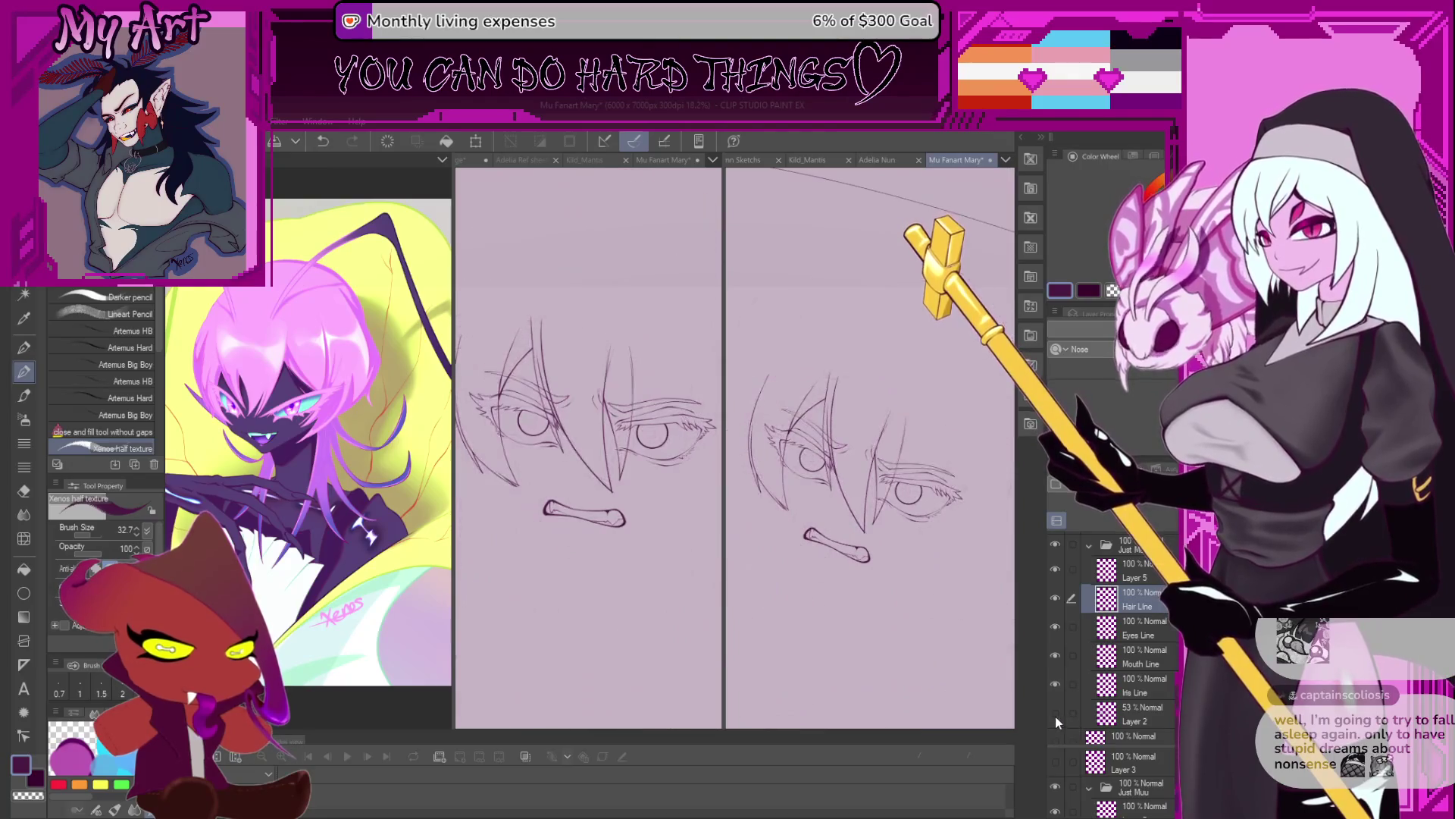
Show the sketch again and zoom in on the face, shifted to the left.
left_click(1057, 712)
scroll(930, 492, "up", 1)
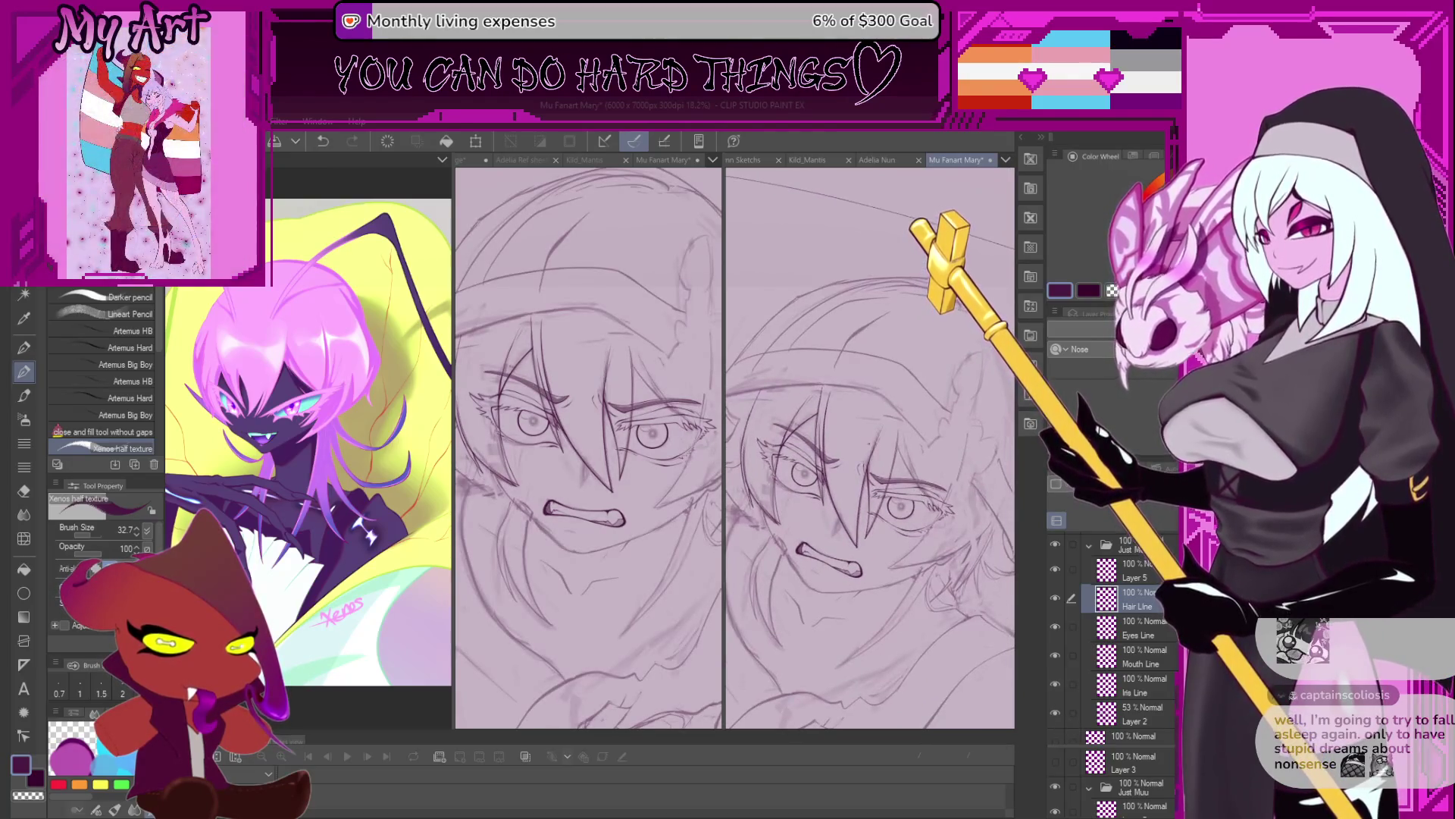
scroll(849, 419, "down", 1)
scroll(849, 419, "down", 1)
scroll(849, 419, "down", 1)
scroll(848, 419, "down", 1)
left_click_drag(844, 482, 743, 459)
scroll(883, 493, "up", 1)
scroll(879, 485, "up", 1)
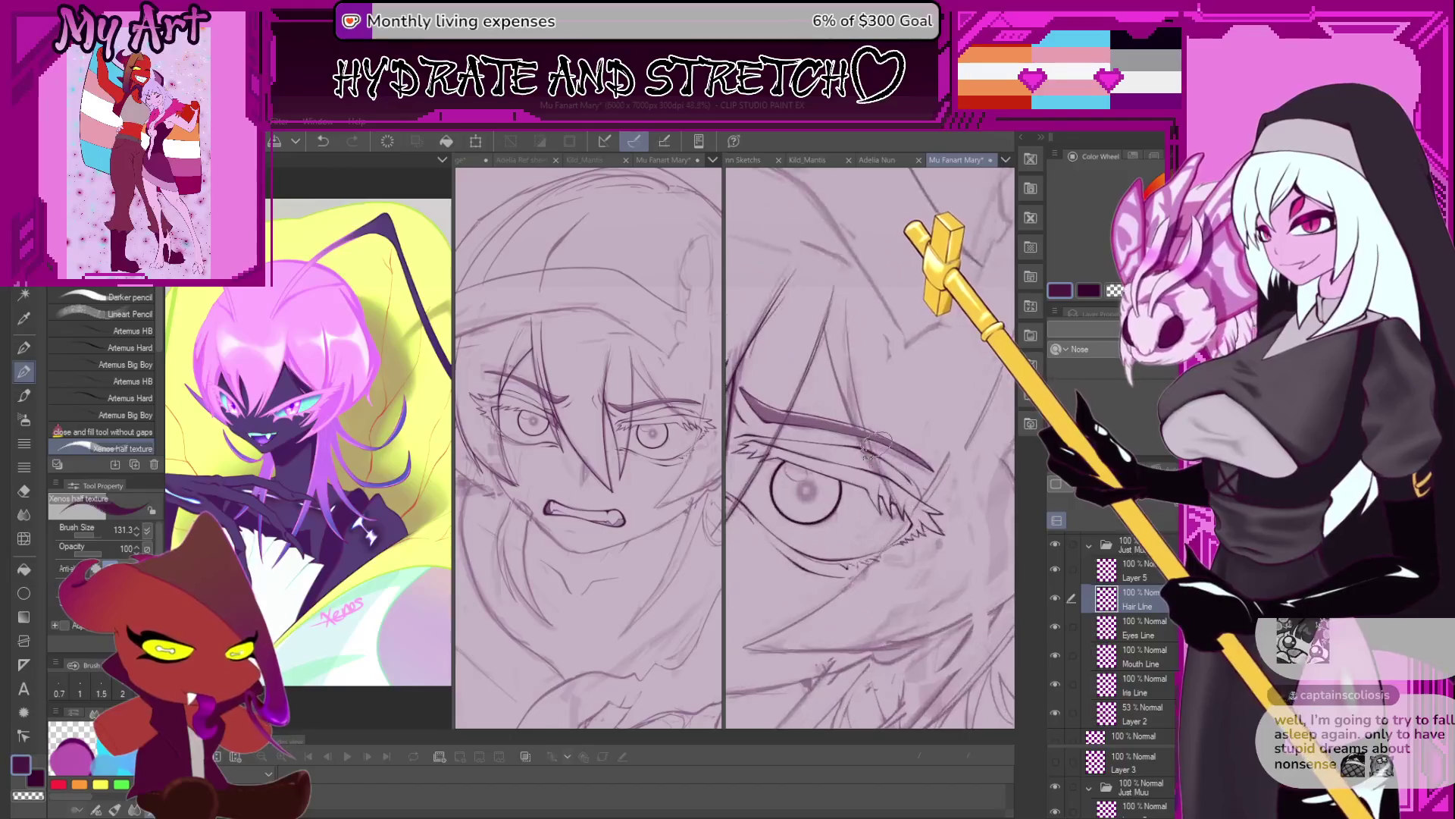
scroll(872, 479, "up", 2)
scroll(864, 482, "up", 1)
scroll(849, 500, "up", 1)
scroll(819, 527, "up", 1)
scroll(796, 546, "up", 1)
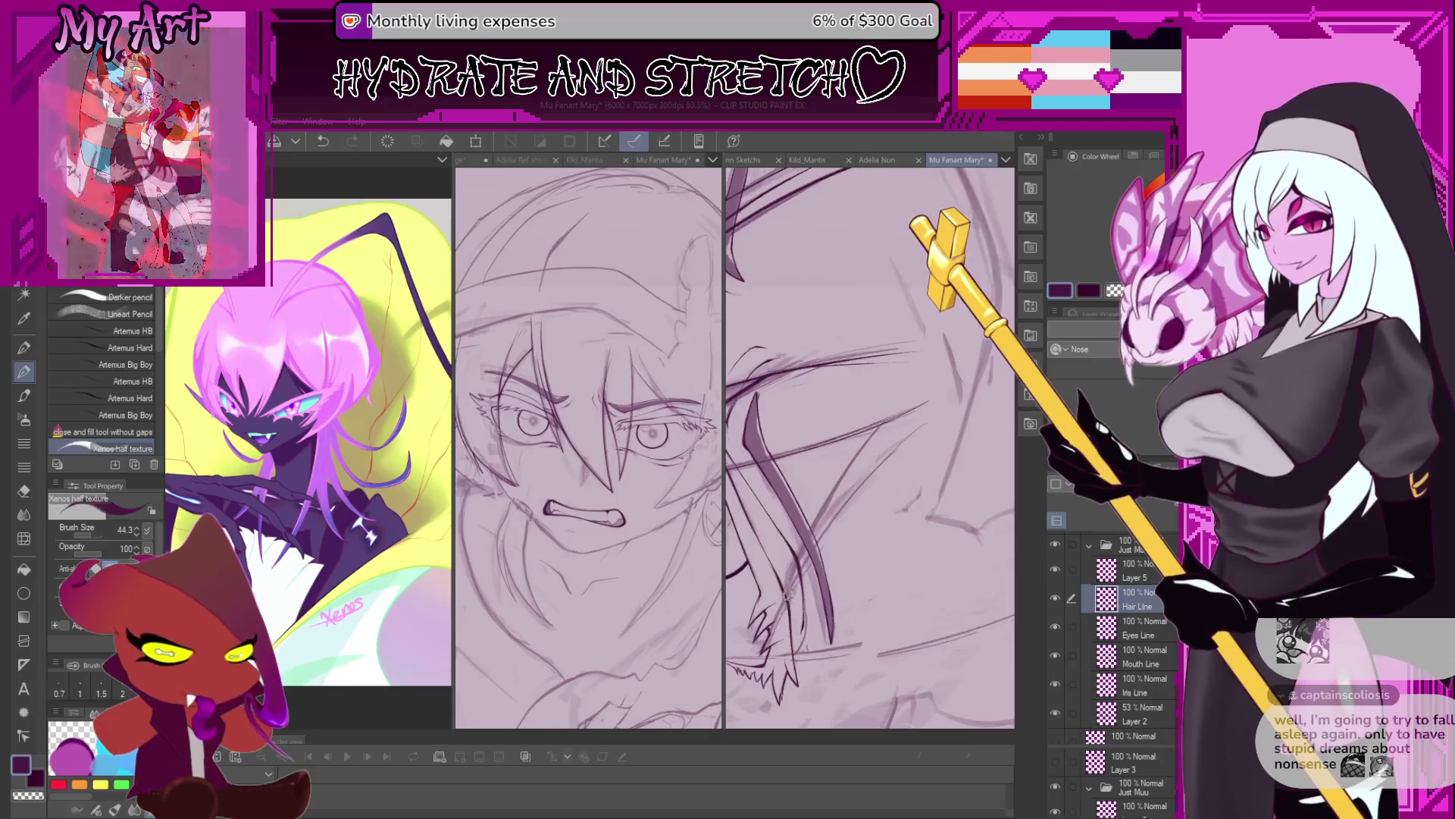
Undo the last stroke and lasso a closed selection around the hair strands beside the lower eye.
key("ctrl+z")
key("m")
scroll(885, 417, "up", 1)
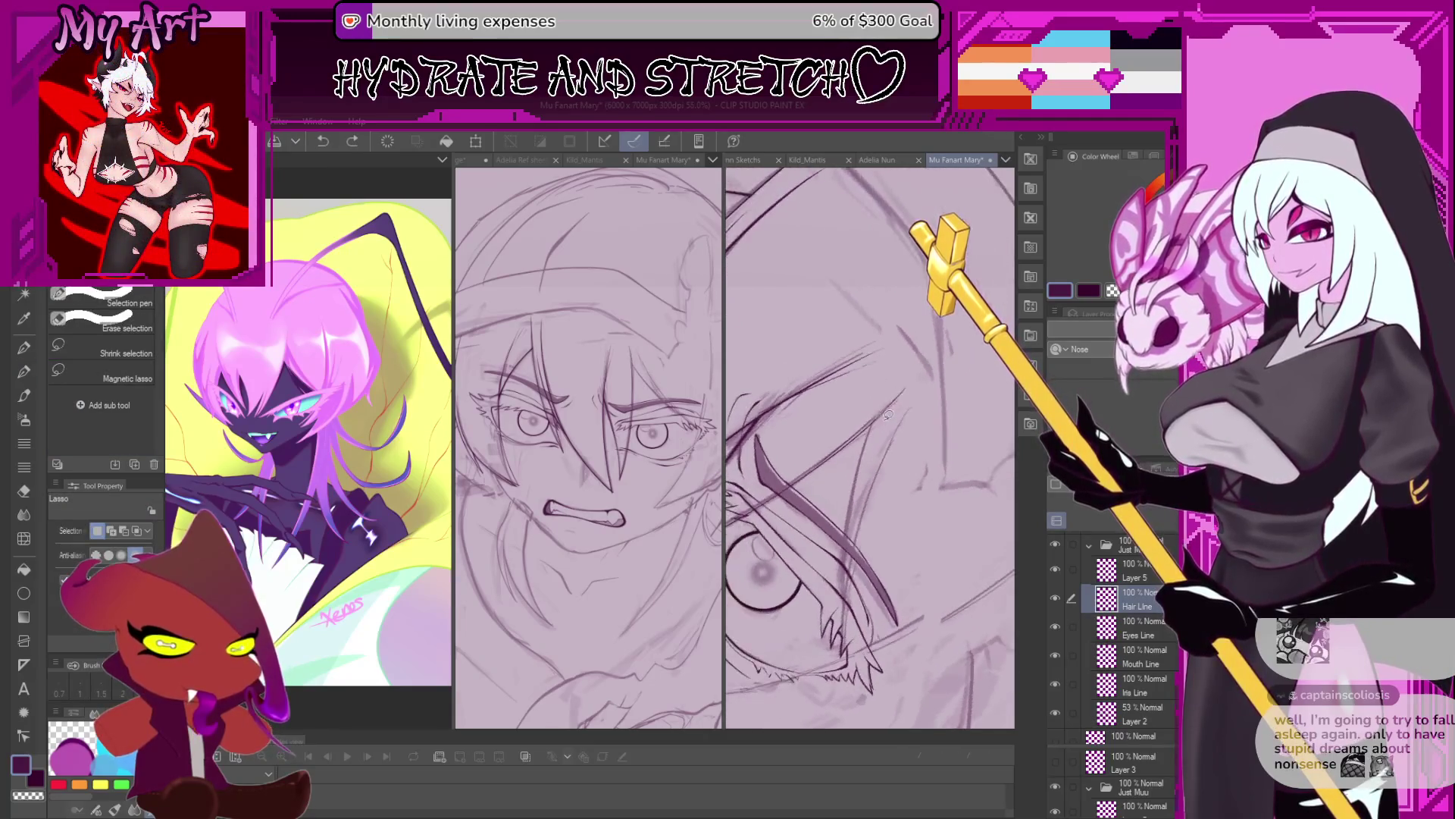
left_click_drag(873, 421, 813, 507)
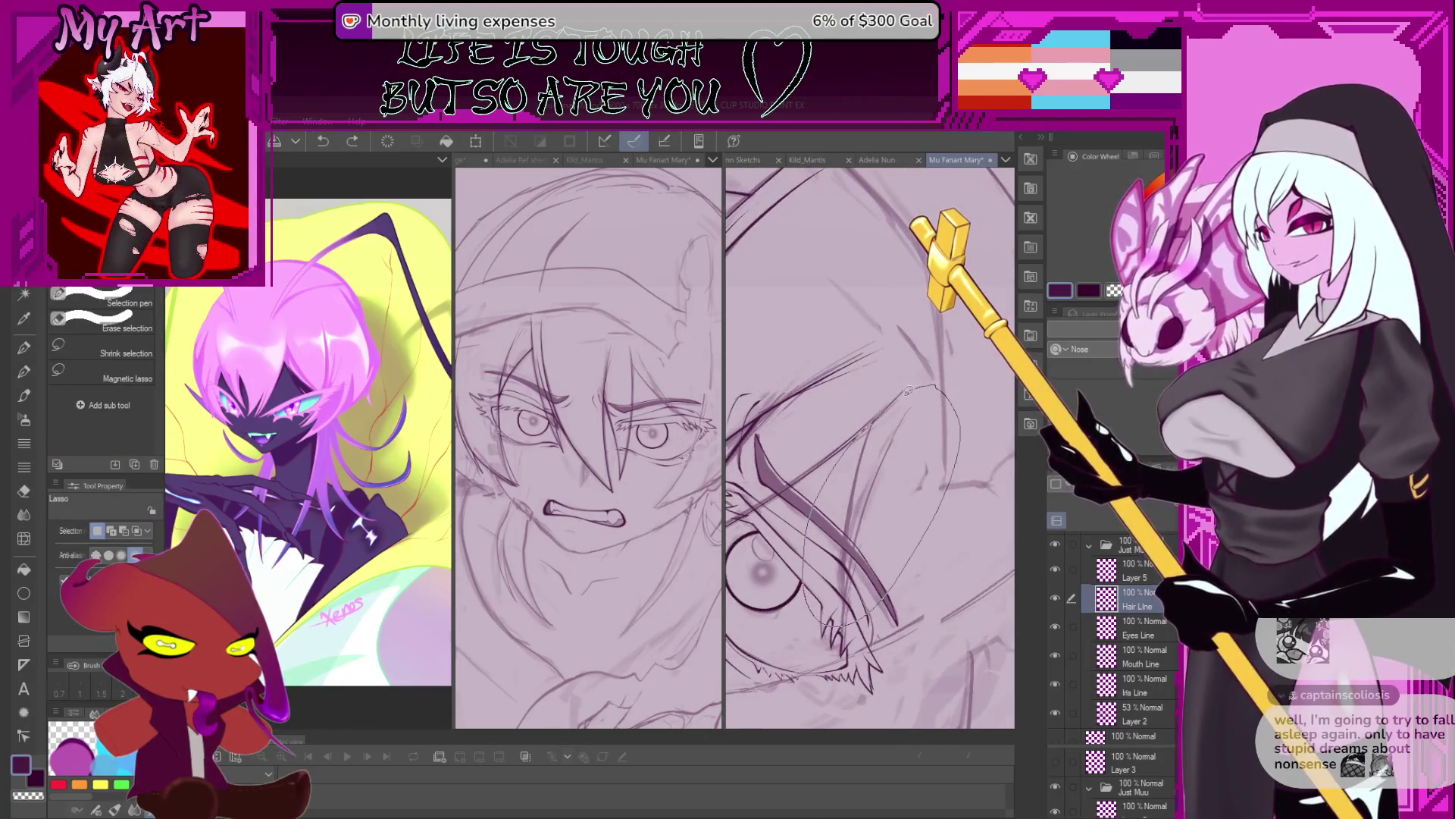
left_click_drag(870, 421, 872, 422)
scroll(897, 416, "up", 3)
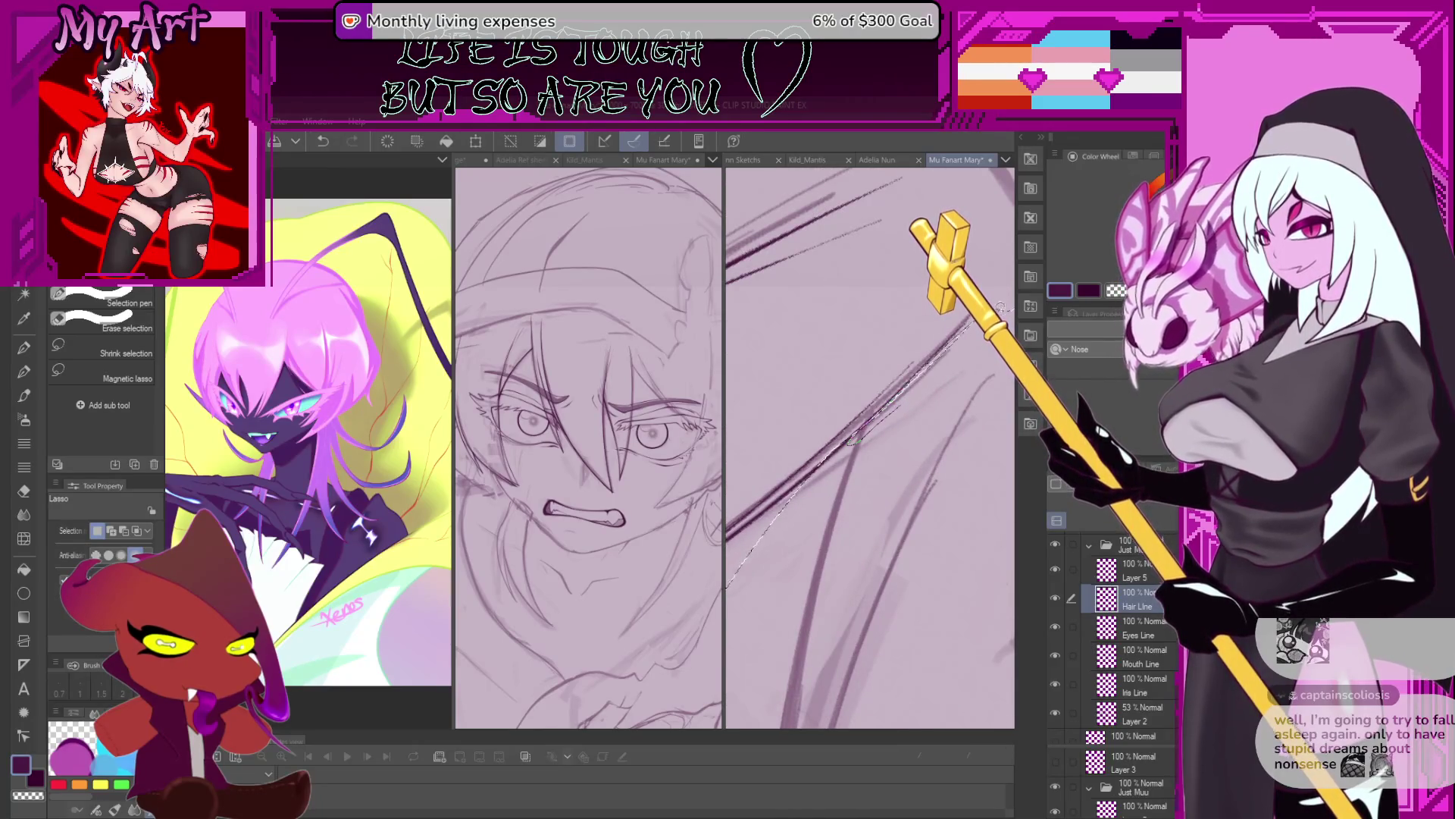
scroll(852, 508, "down", 1)
scroll(852, 508, "down", 1)
scroll(852, 508, "down", 1)
Switch to the textured pencil and bring the view onto the selected area.
key("p")
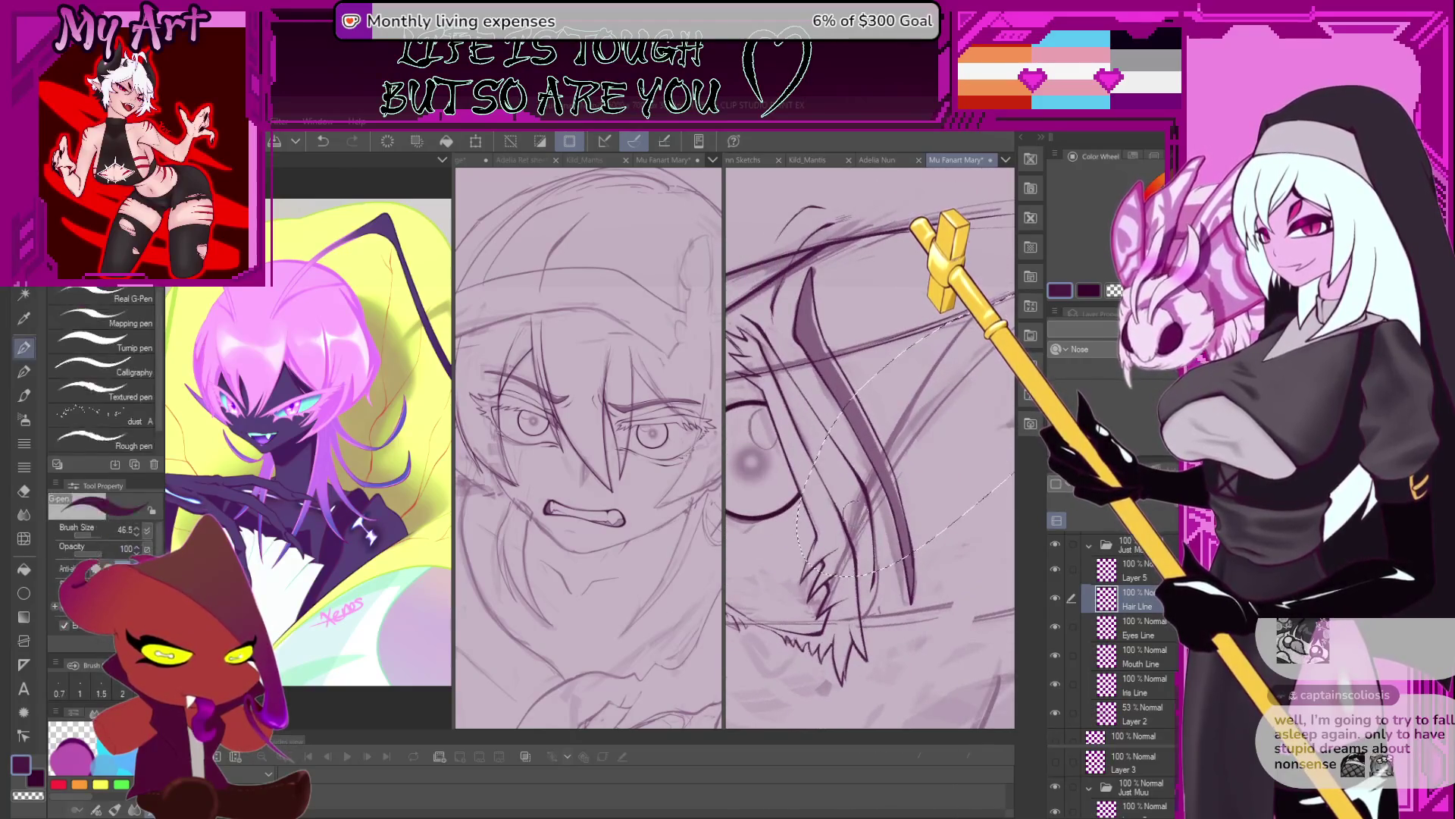
left_click_drag(852, 506, 820, 612)
key("p")
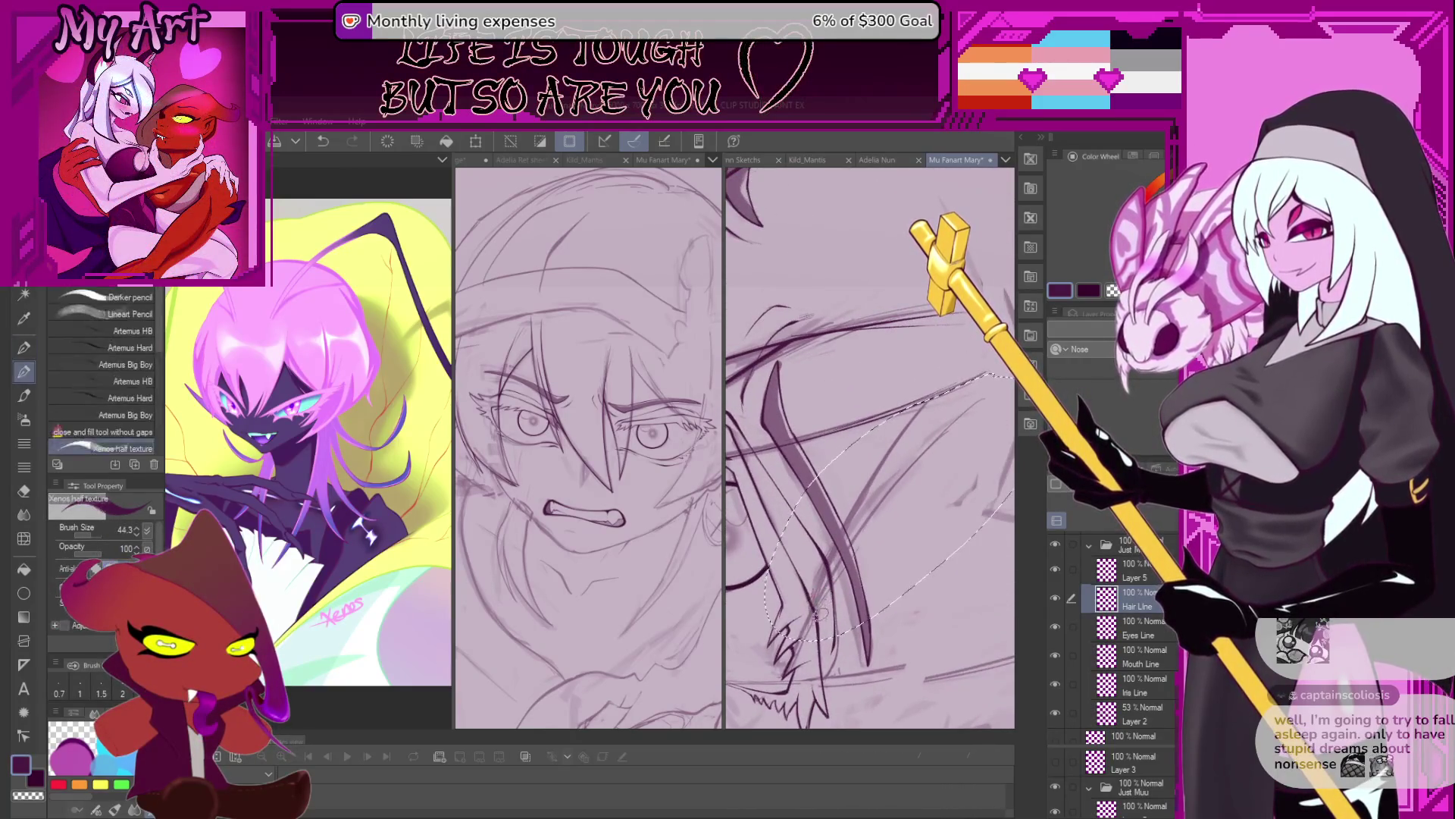
scroll(820, 613, "down", 2)
key("m")
scroll(882, 552, "down", 1)
scroll(883, 552, "down", 1)
scroll(882, 551, "down", 1)
key("p")
key("p")
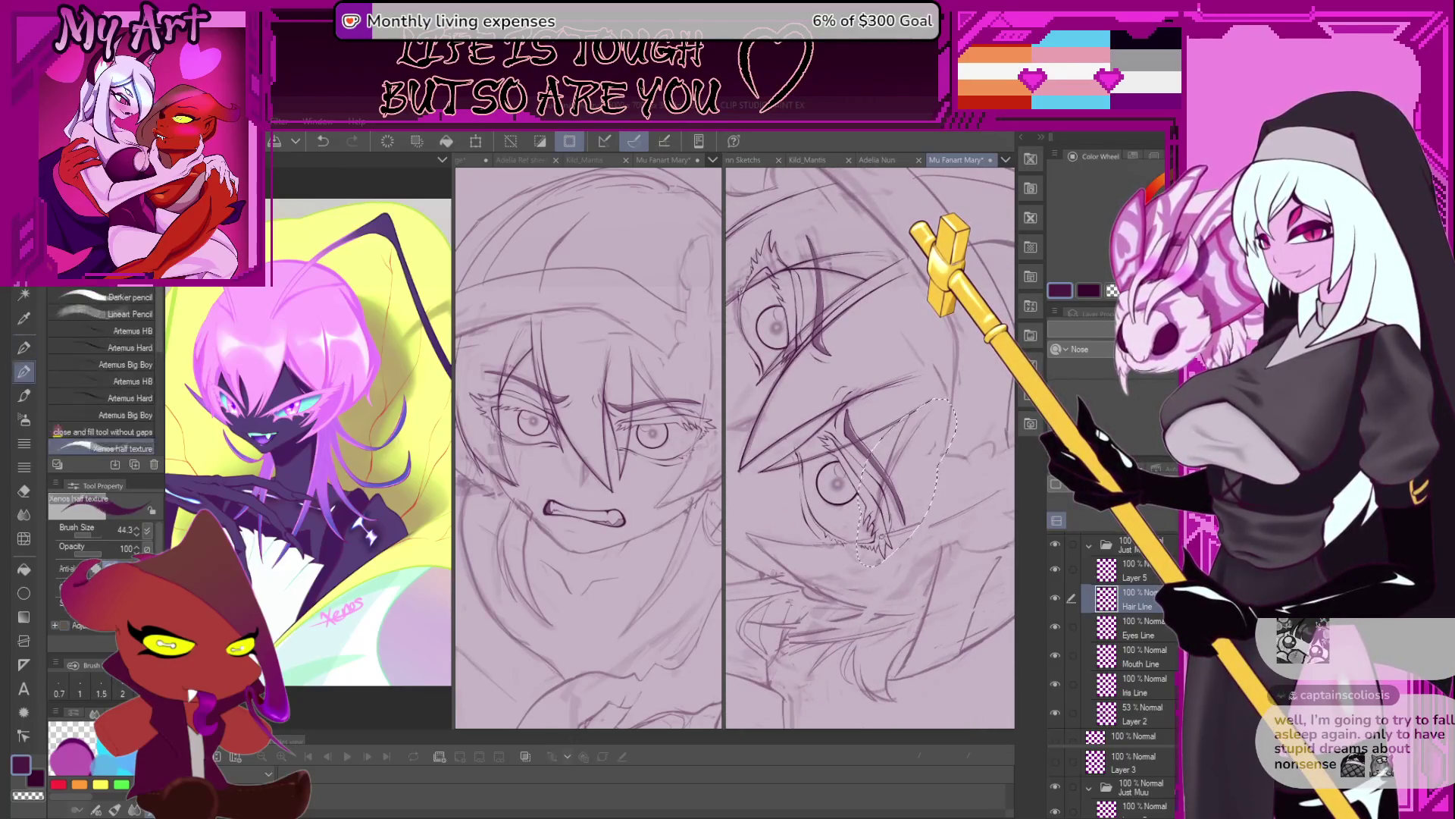
scroll(882, 540, "up", 1)
scroll(882, 540, "up", 1)
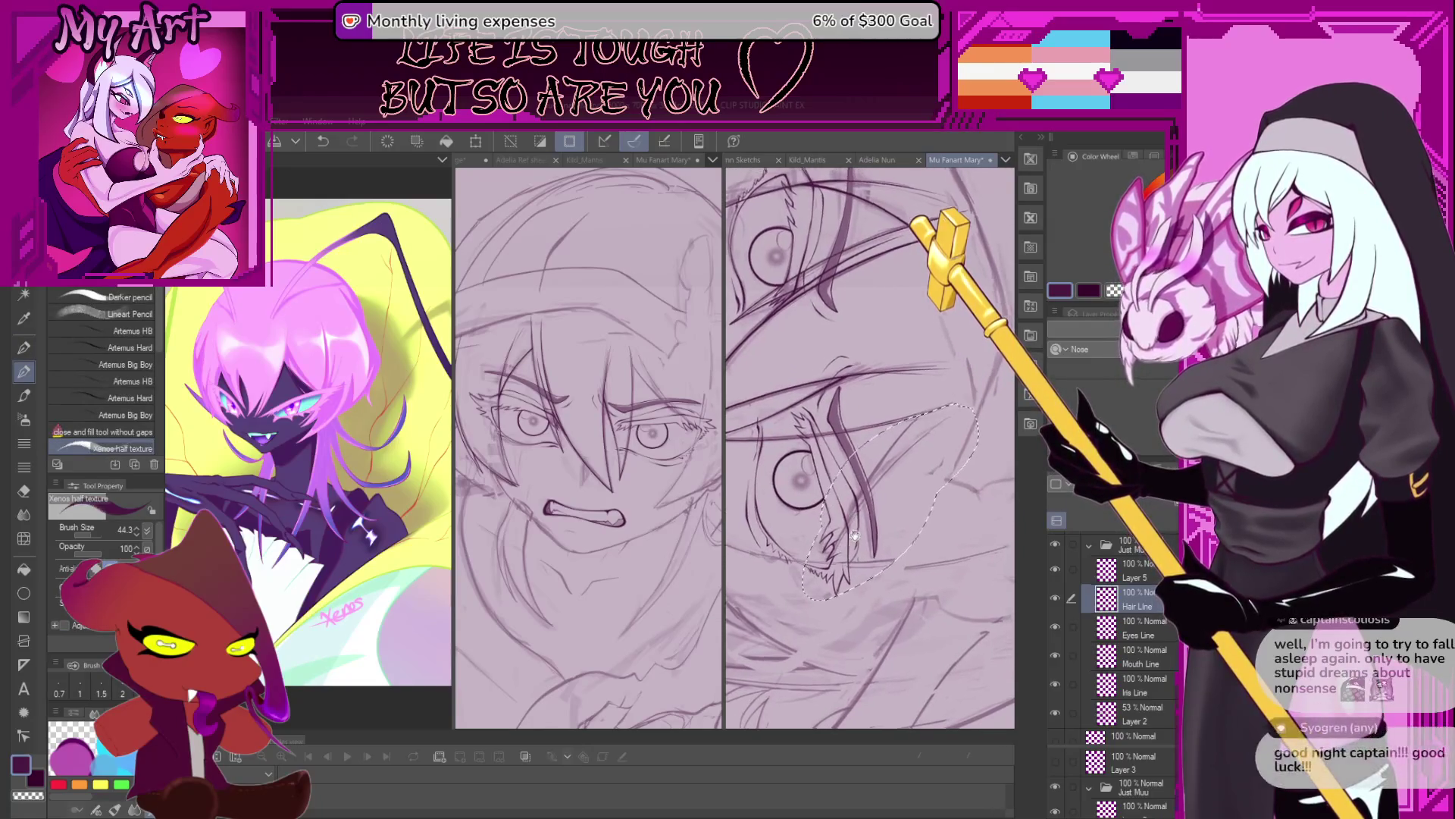
left_click_drag(860, 514, 856, 537)
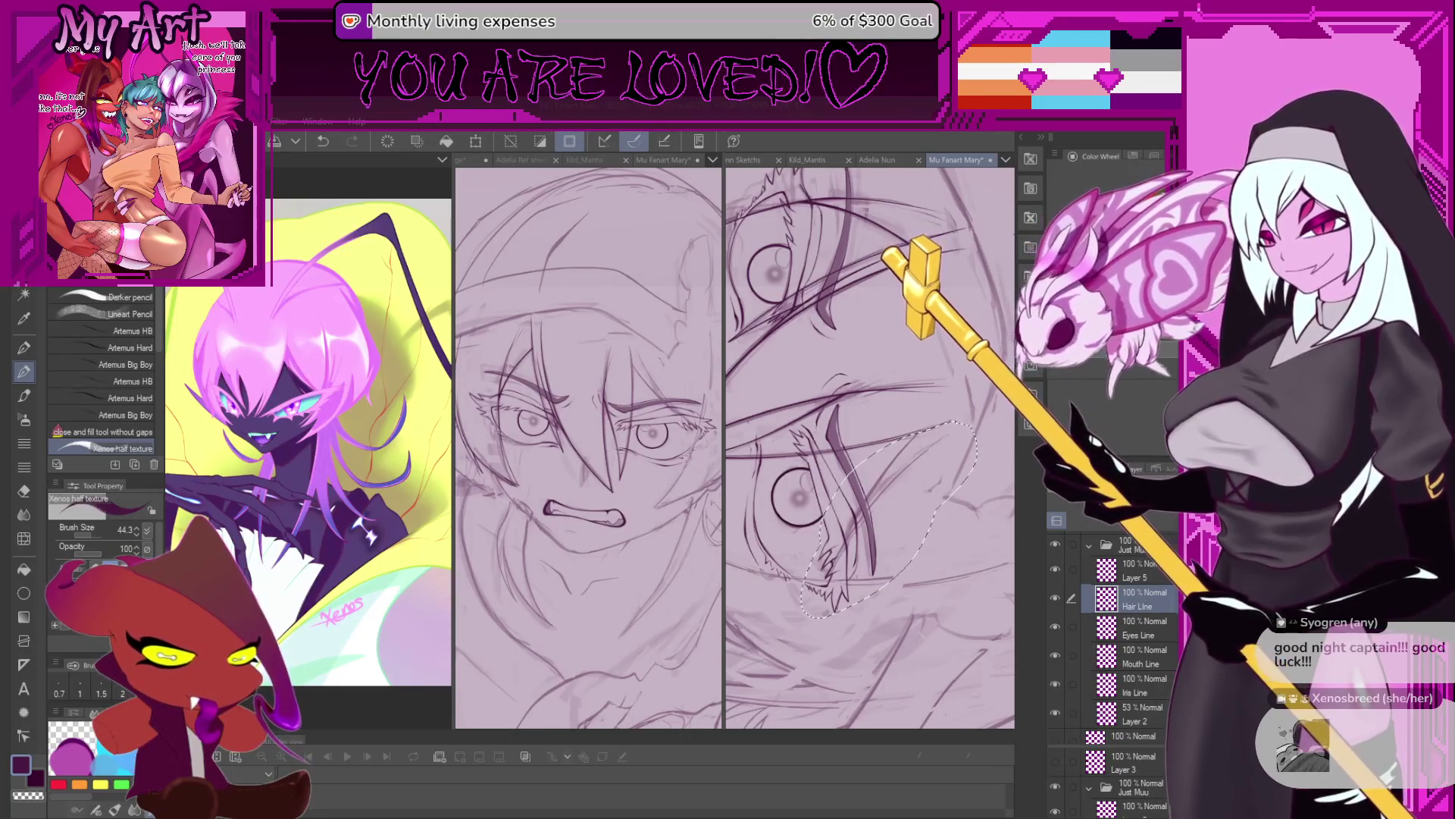
scroll(860, 576, "down", 3)
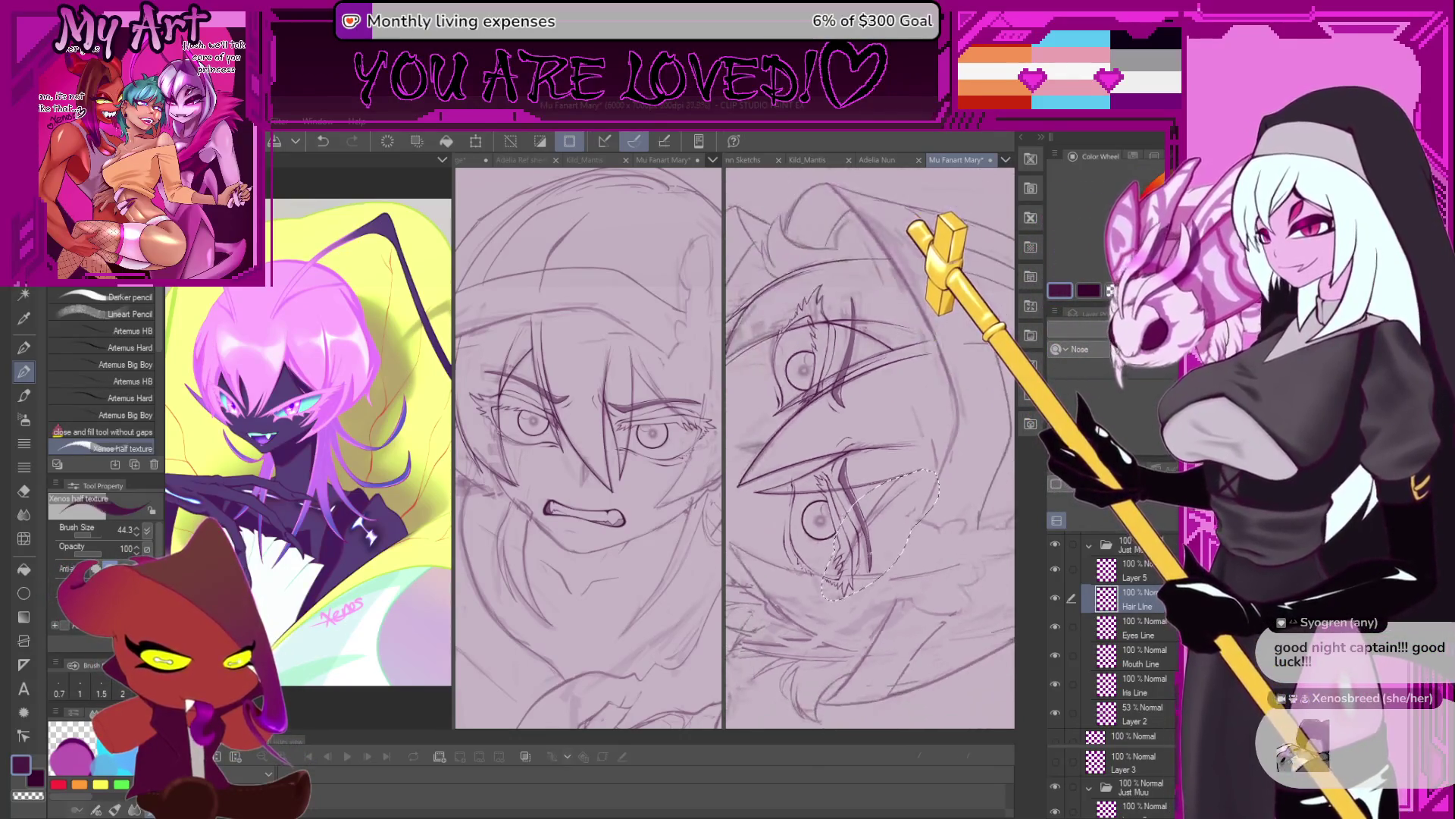
scroll(879, 531, "up", 3)
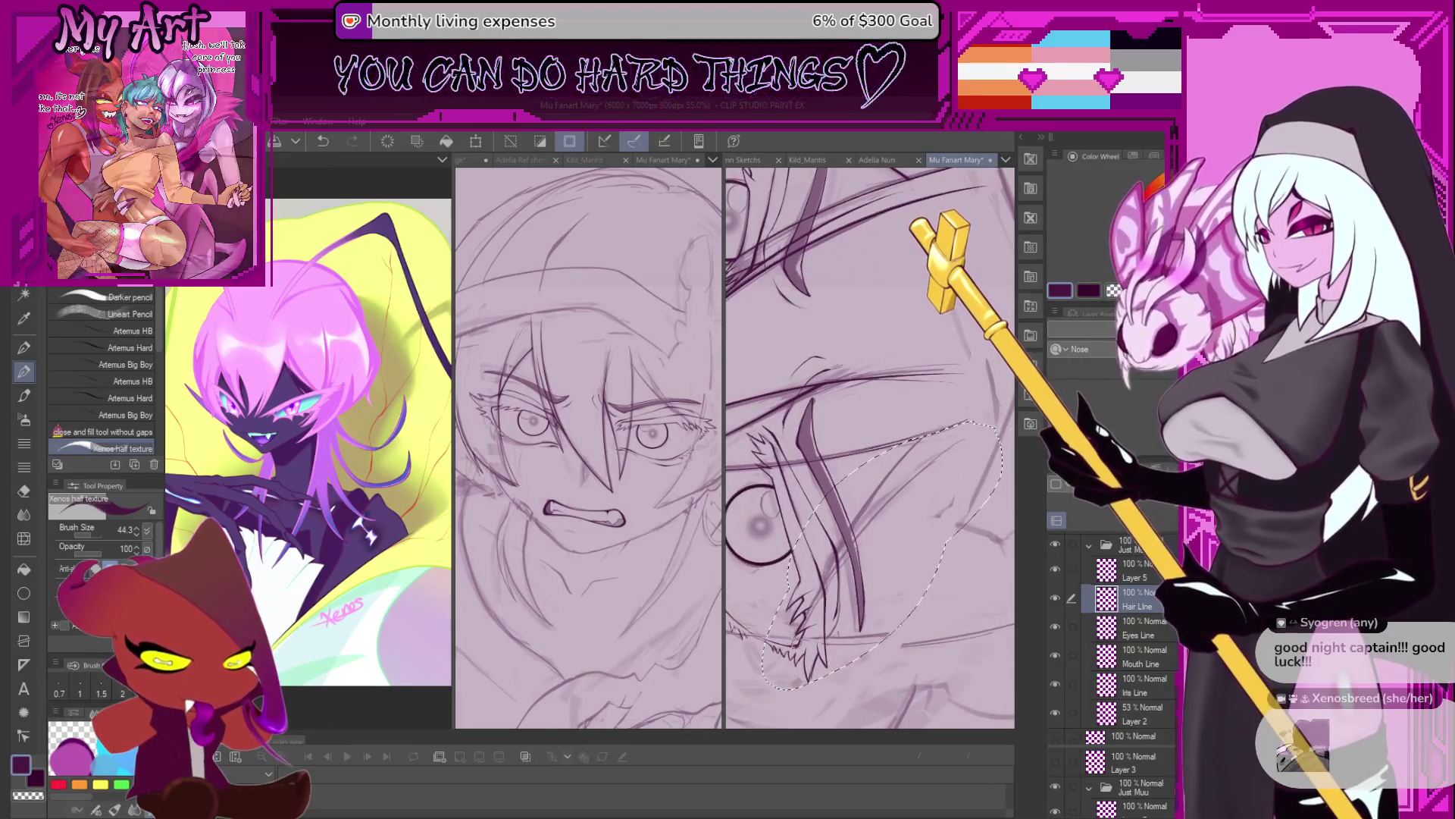
Recentre on the eye, then undo and erase the faint stray strokes inside the lasso selection.
left_click_drag(794, 640, 798, 610)
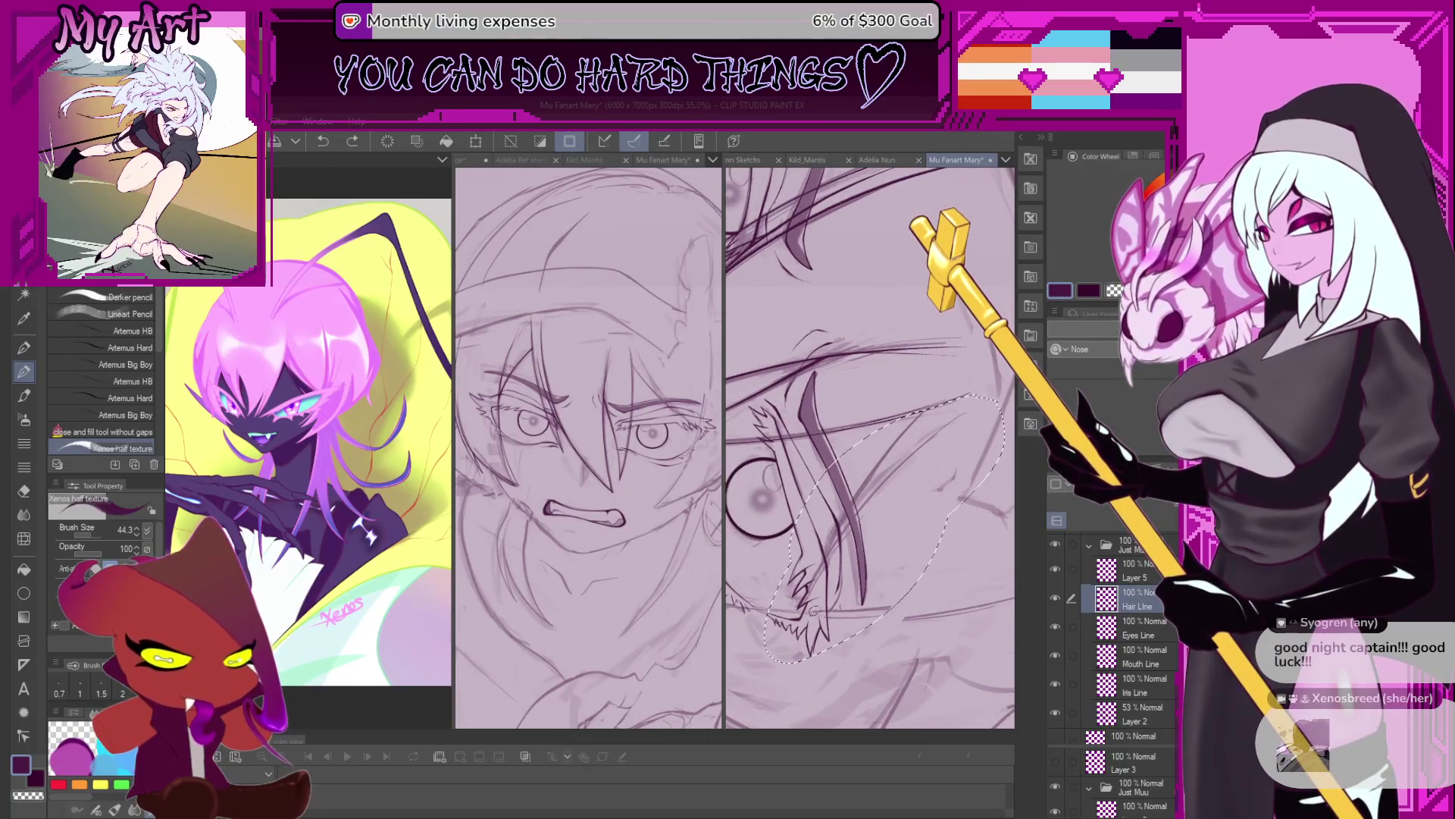
left_click_drag(813, 611, 766, 633)
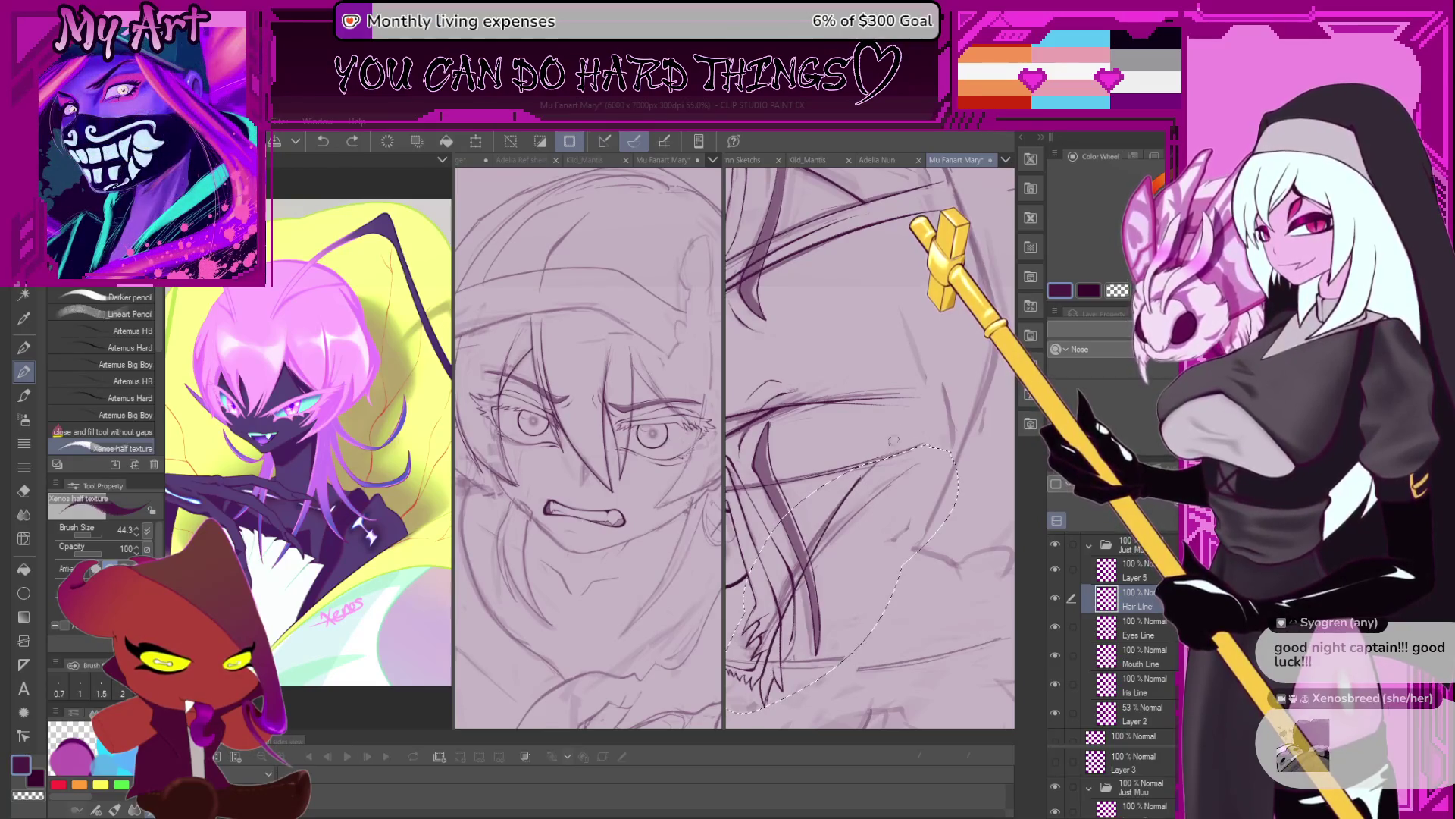
scroll(787, 612, "up", 1)
scroll(777, 641, "up", 1)
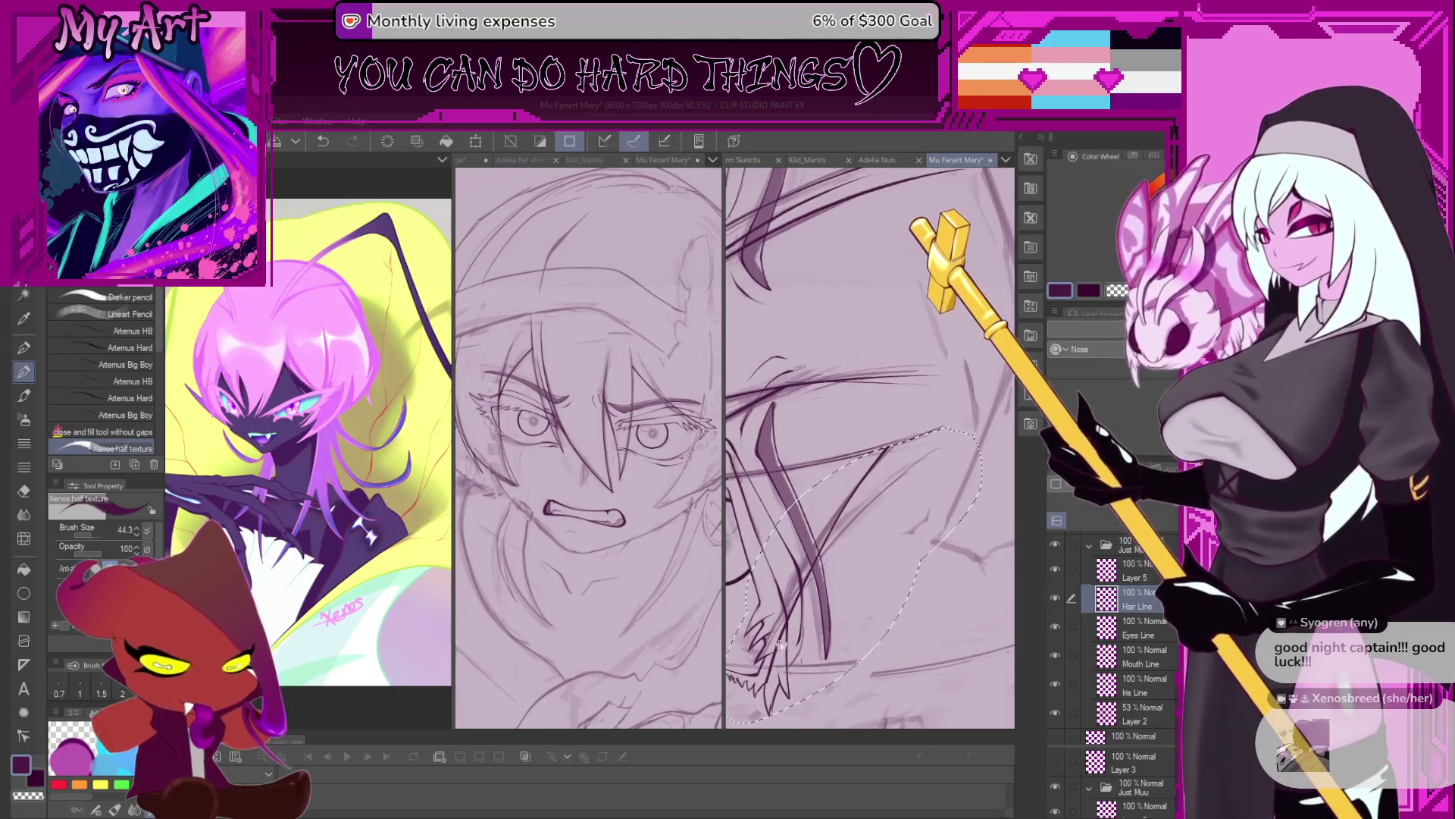
left_click_drag(826, 580, 778, 622)
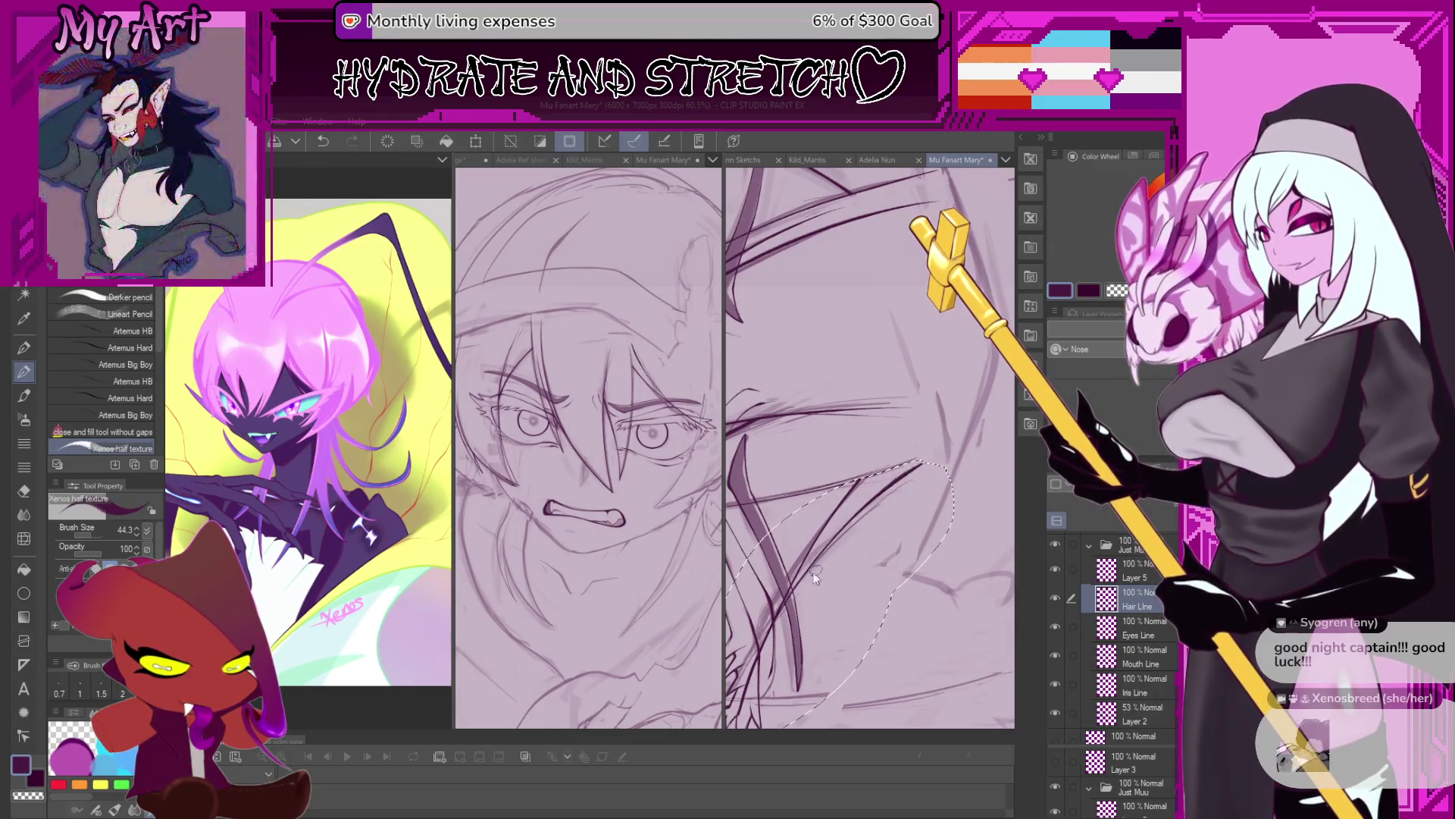
mouse_move(792, 631)
left_mouse_down()
mouse_move(849, 547)
mouse_move(817, 601)
left_mouse_up()
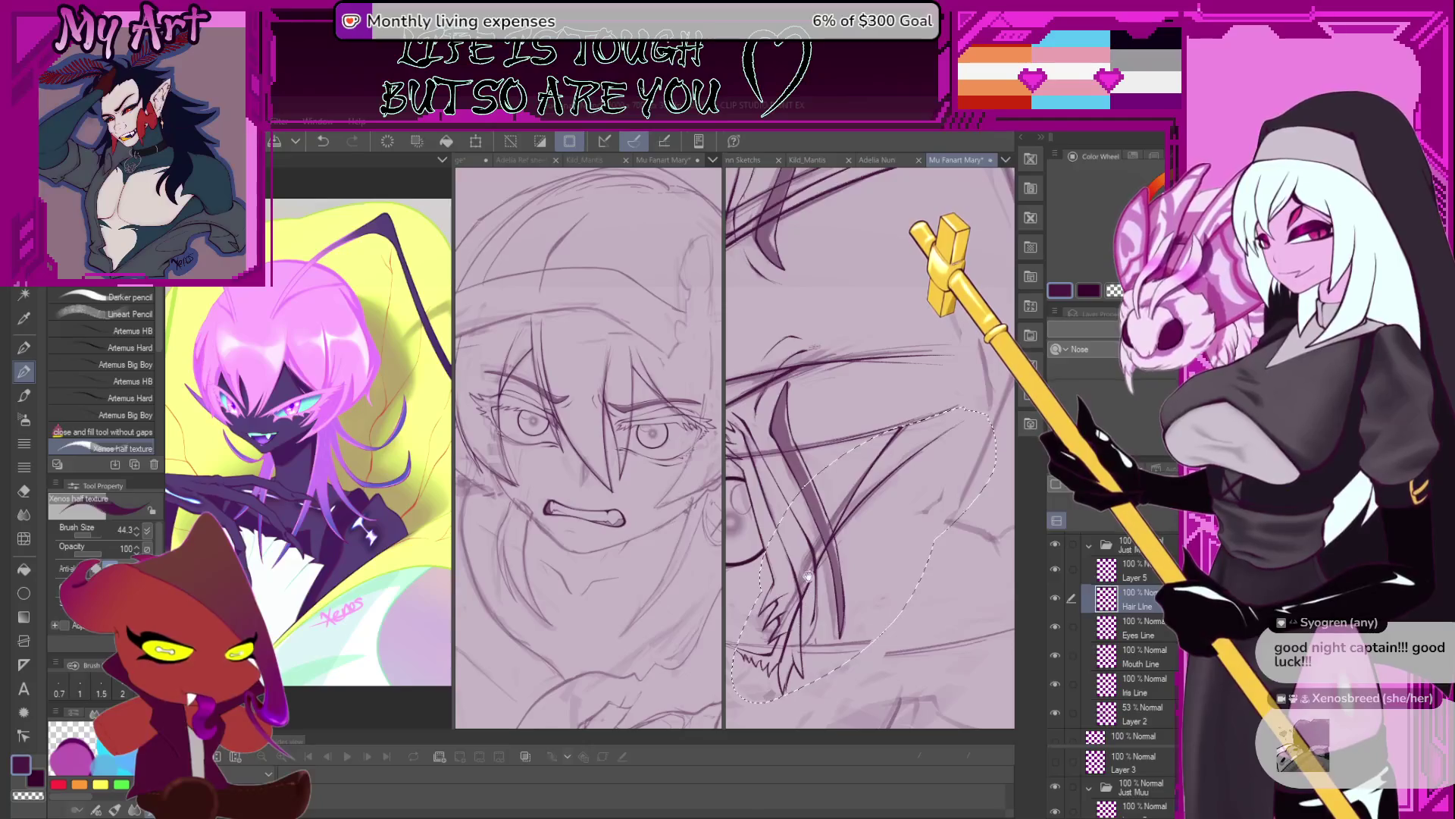
key("ctrl+z")
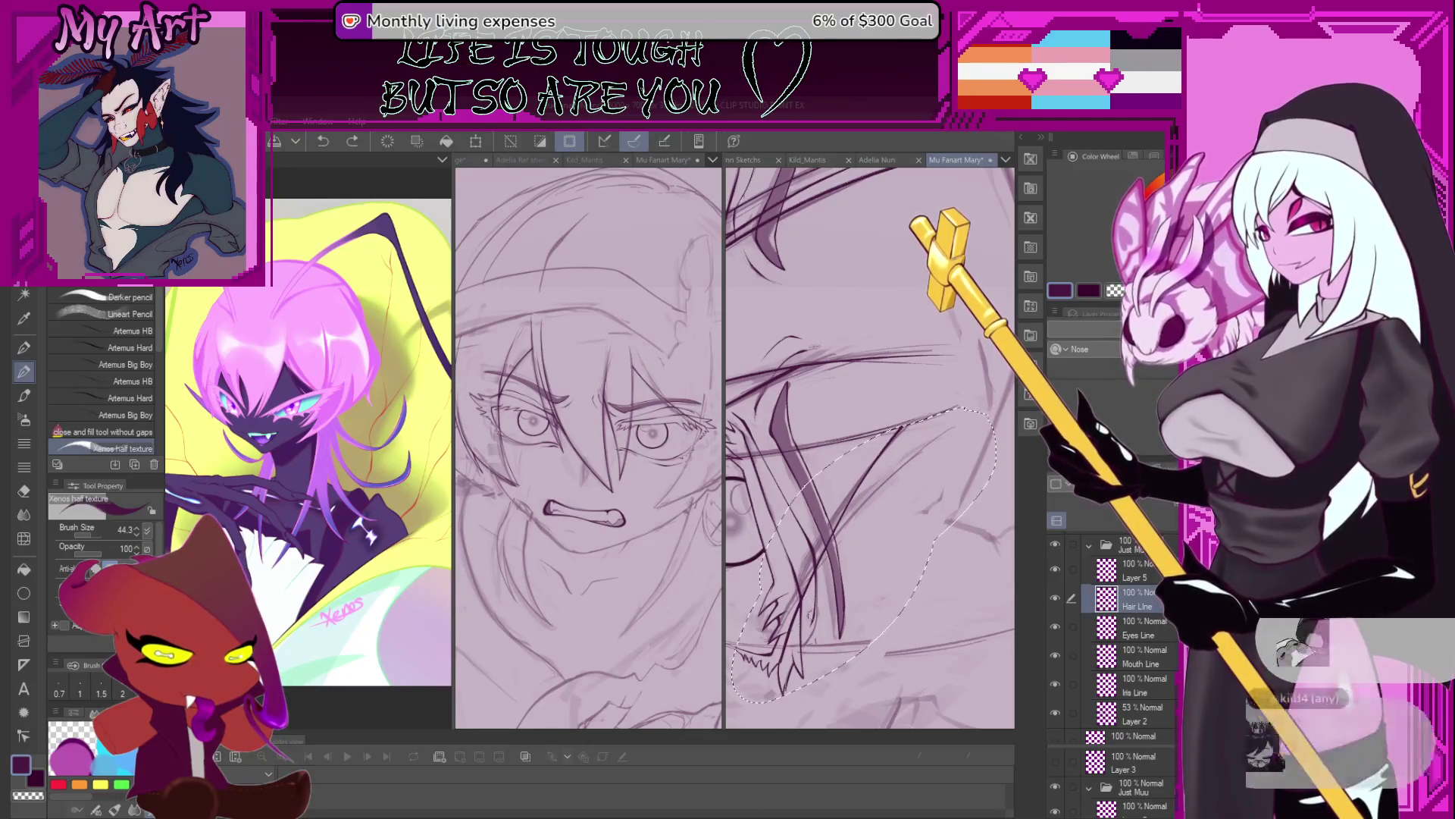
key("ctrl+z")
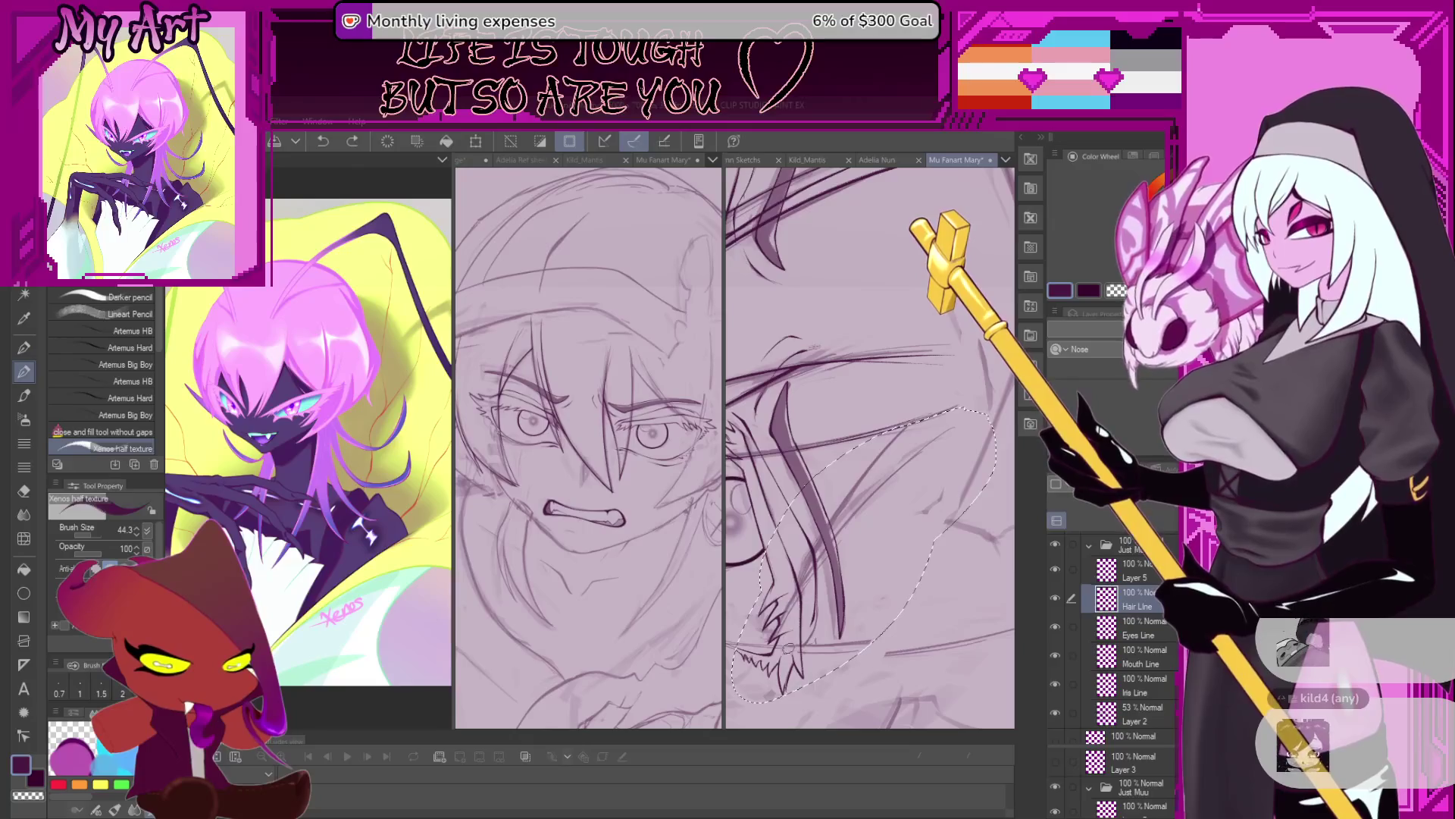
left_click_drag(964, 408, 793, 652)
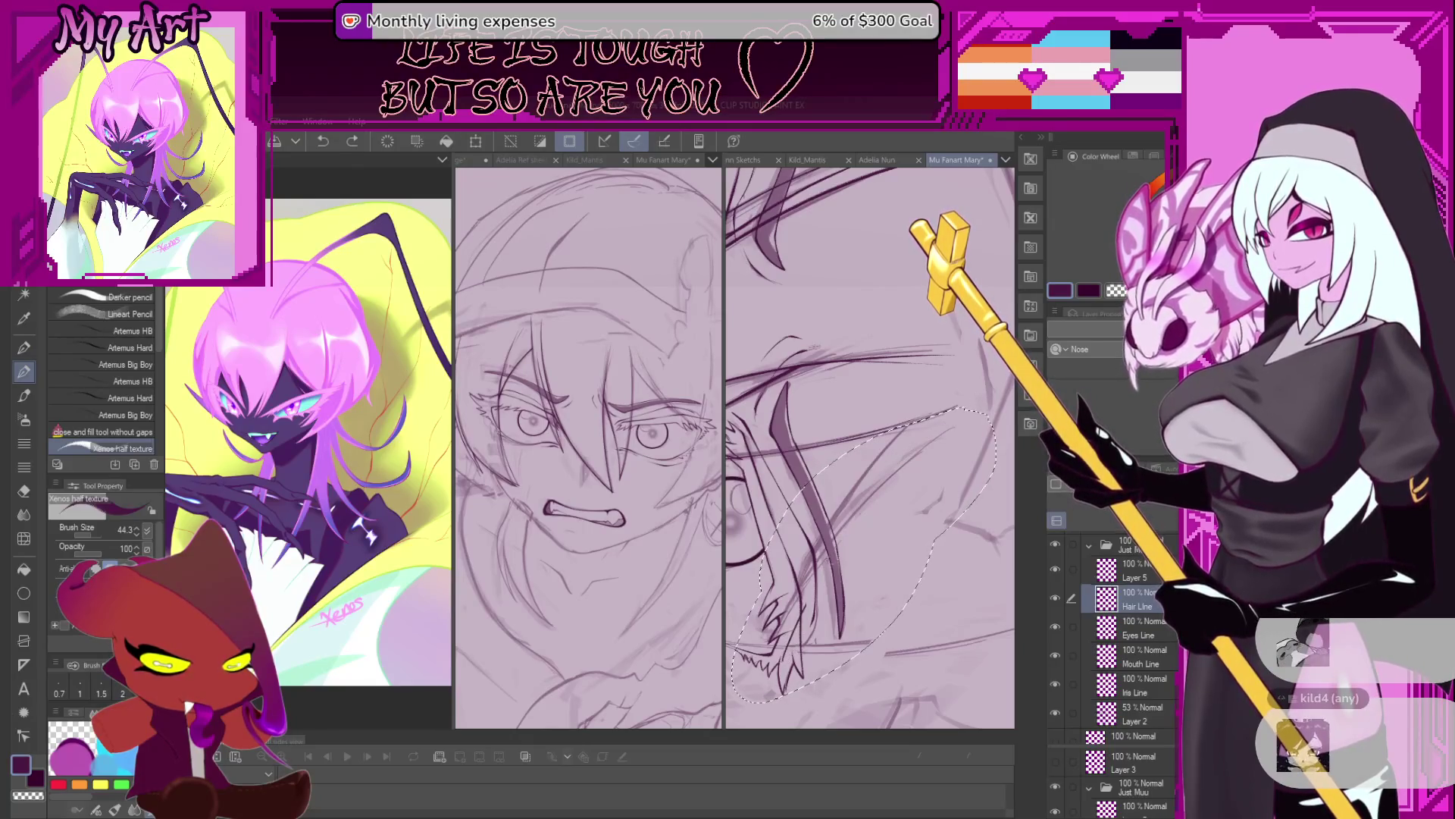
key("ctrl+z")
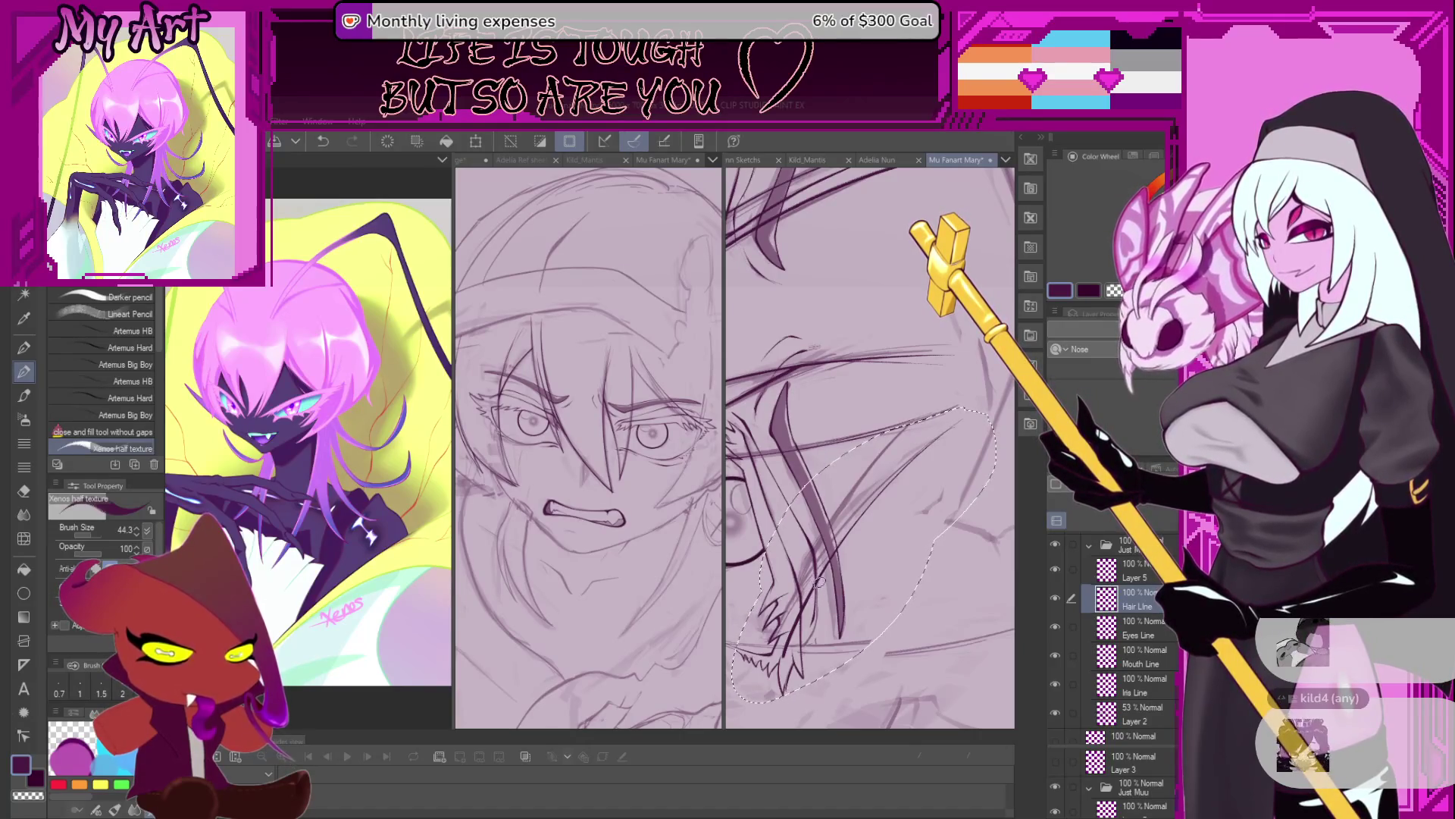
key("m")
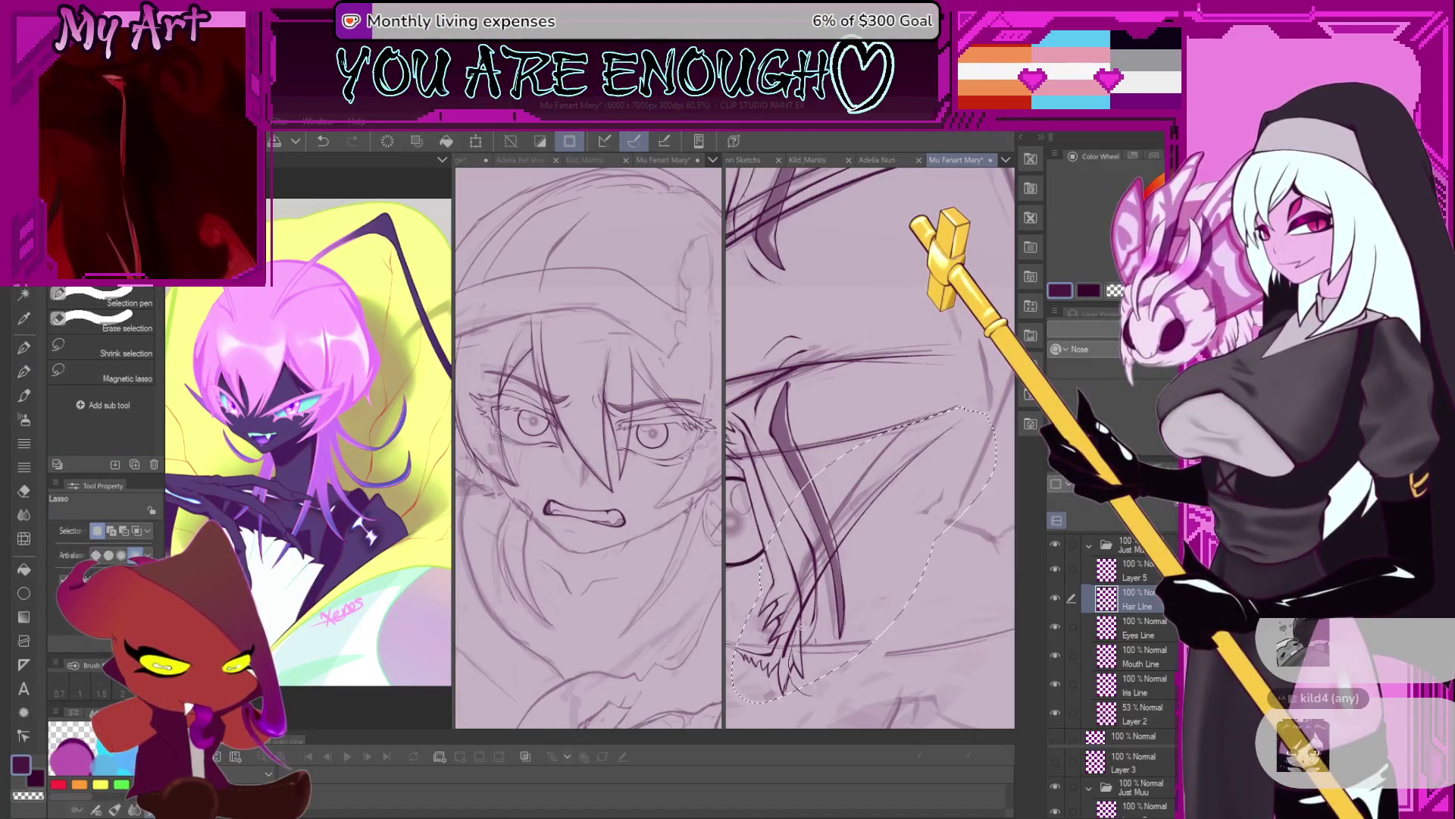
Reselect the Xenos half texture pencil and rotate and zoom the canvas around the eye.
scroll(844, 546, "up", 1)
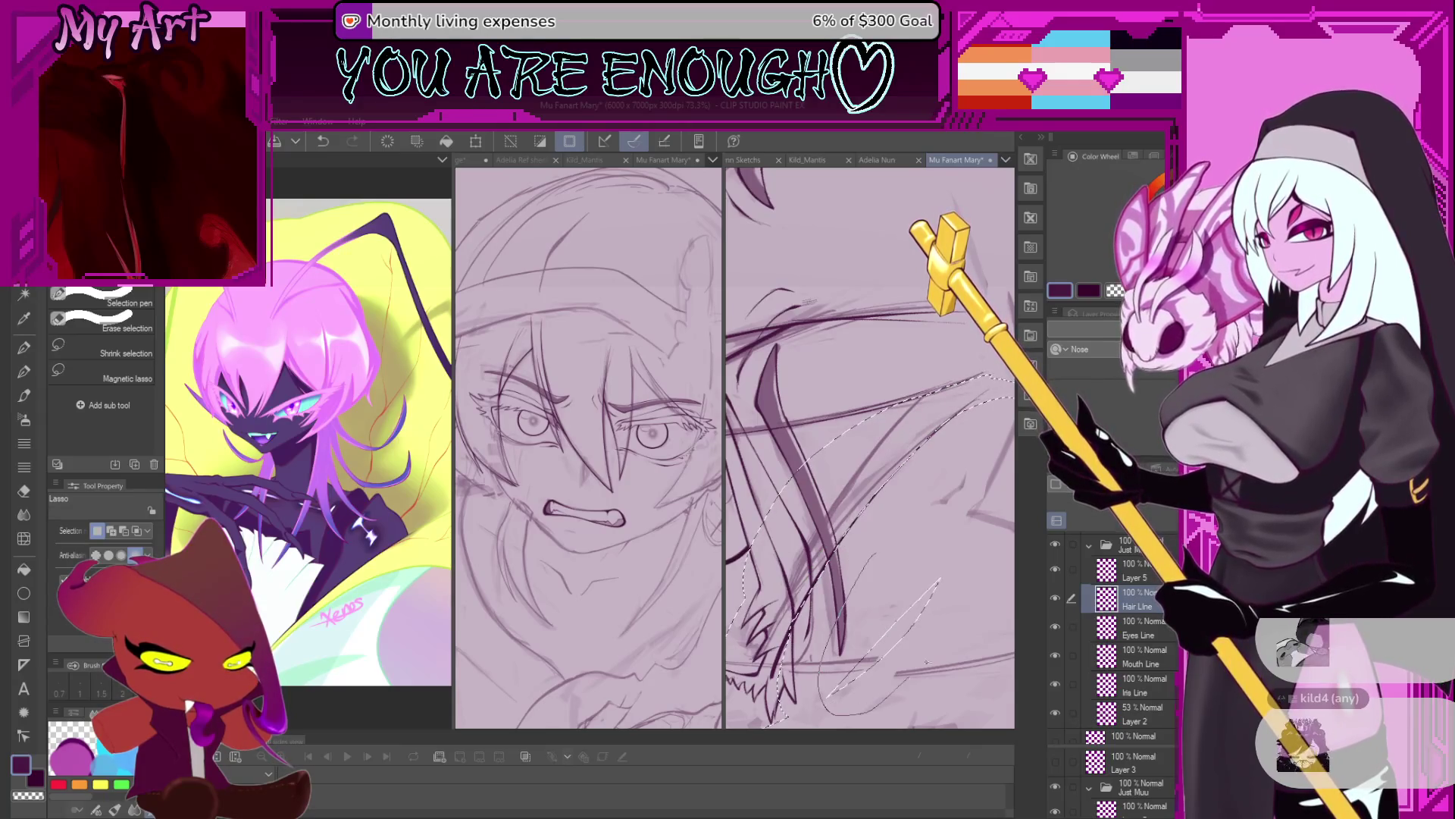
key("p")
scroll(921, 523, "down", 2)
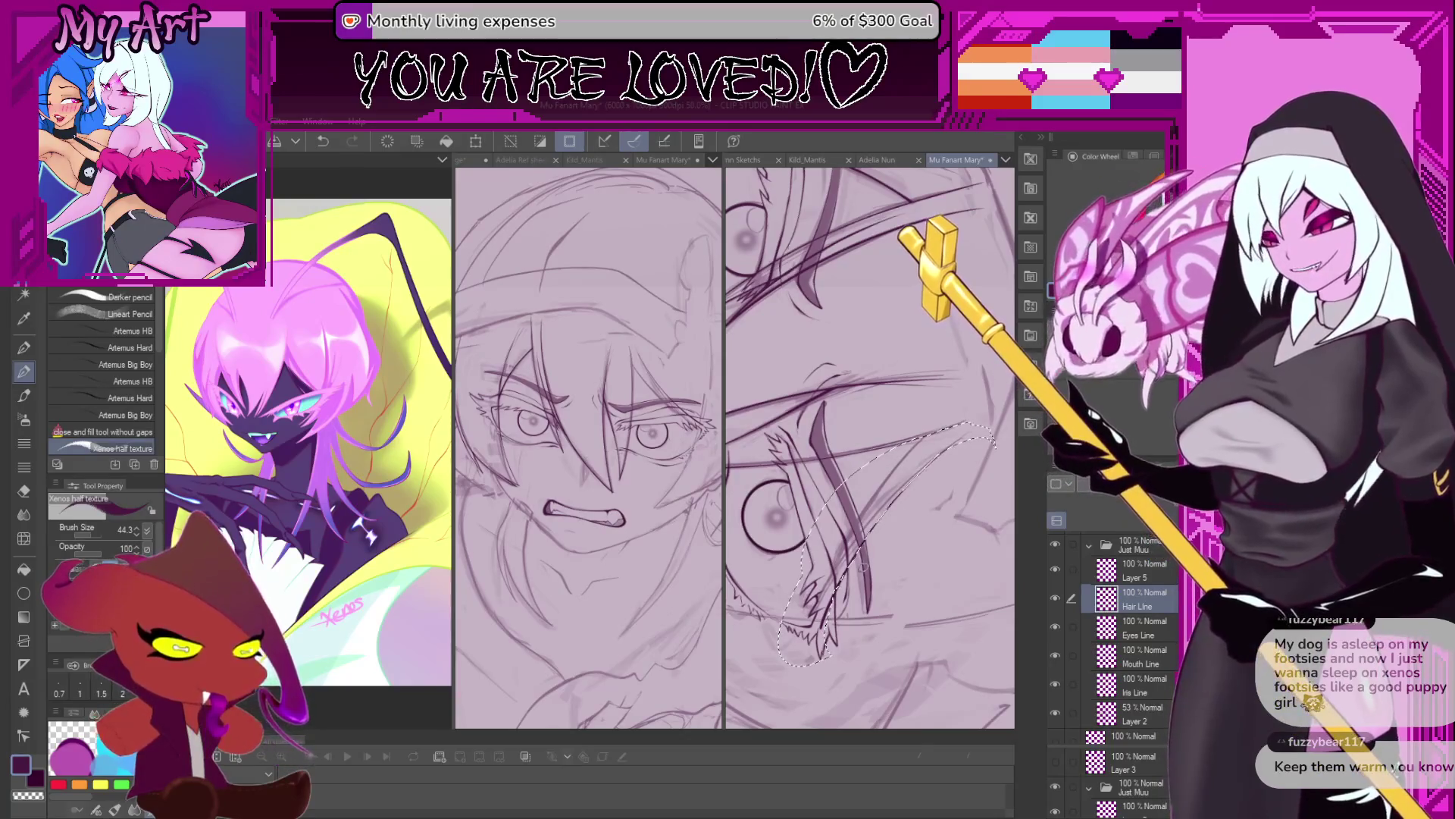
left_click_drag(864, 564, 832, 536)
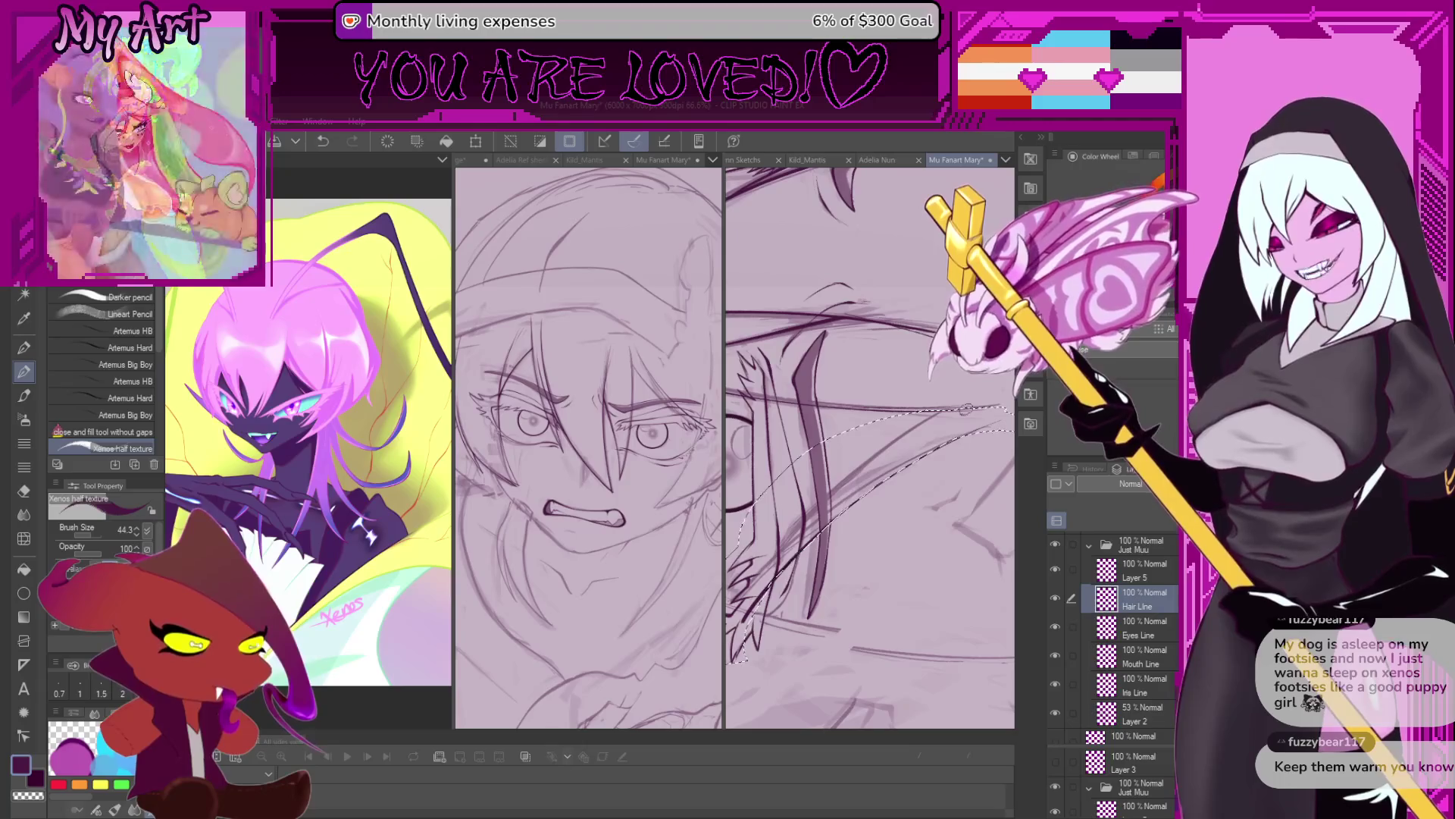
scroll(810, 474, "up", 2)
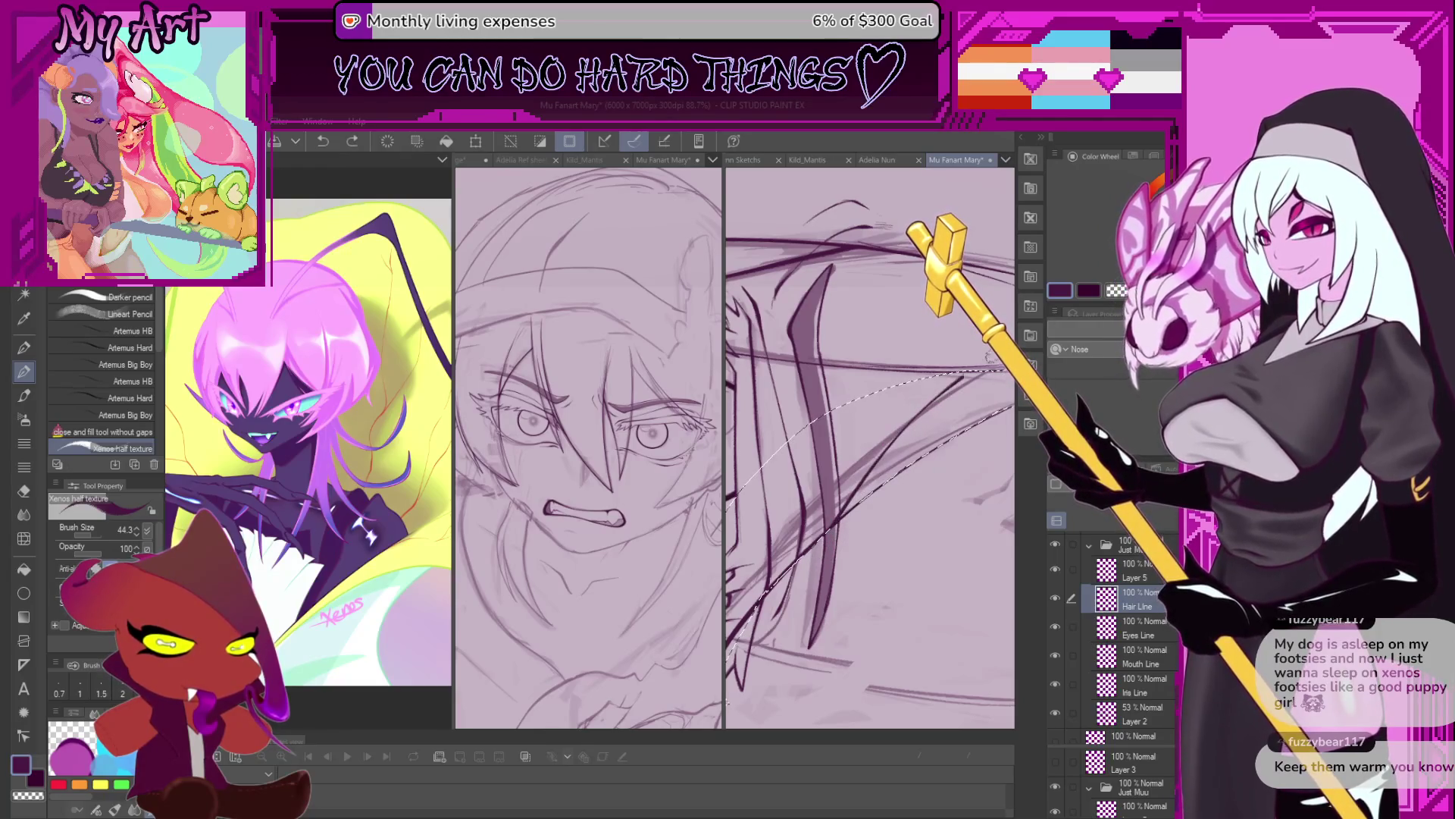
scroll(859, 465, "down", 2)
scroll(857, 477, "down", 1)
scroll(854, 493, "down", 1)
scroll(852, 514, "down", 1)
scroll(857, 485, "down", 1)
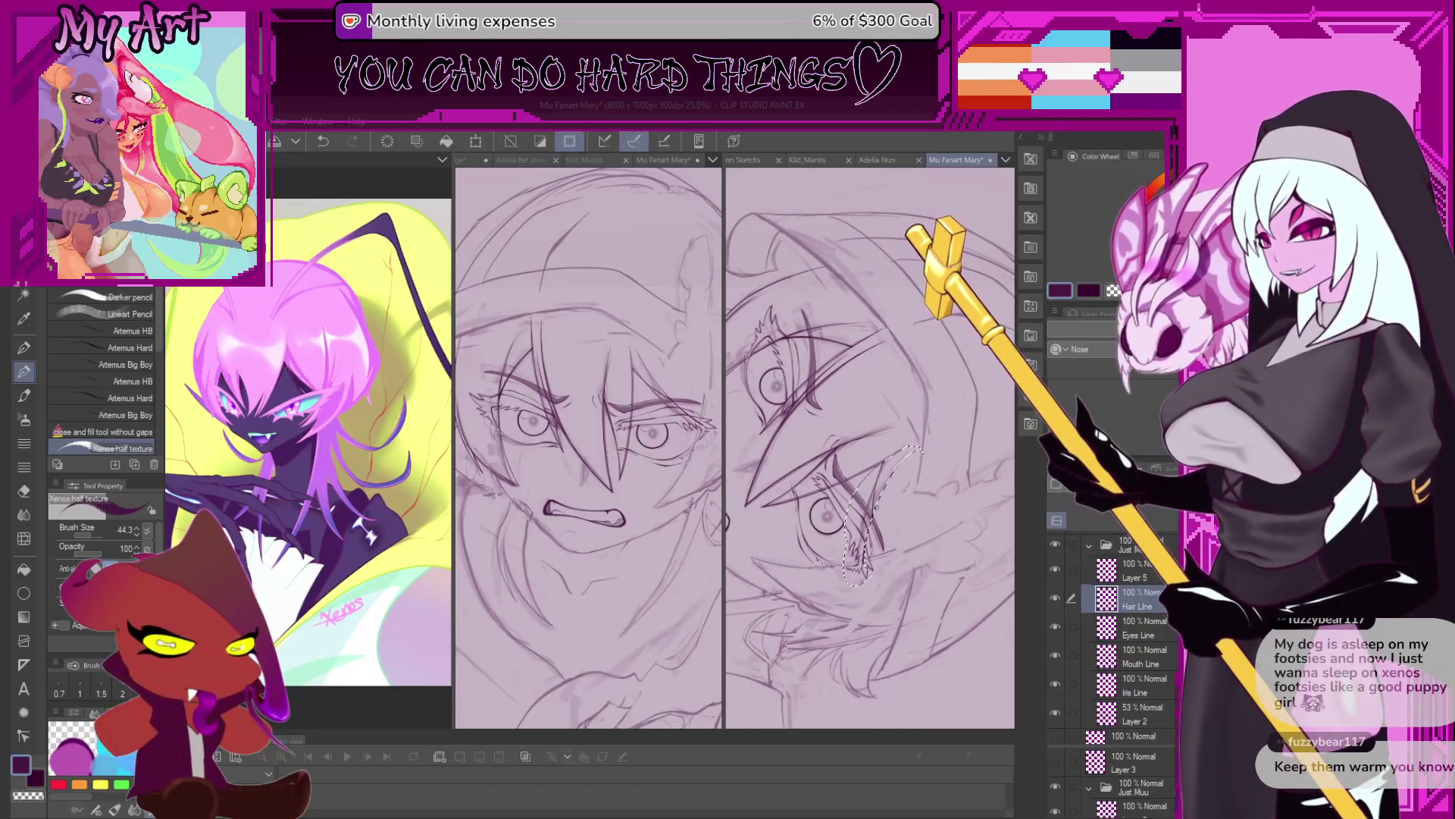
scroll(880, 424, "up", 1)
scroll(880, 425, "up", 1)
scroll(880, 425, "up", 1)
scroll(880, 424, "up", 1)
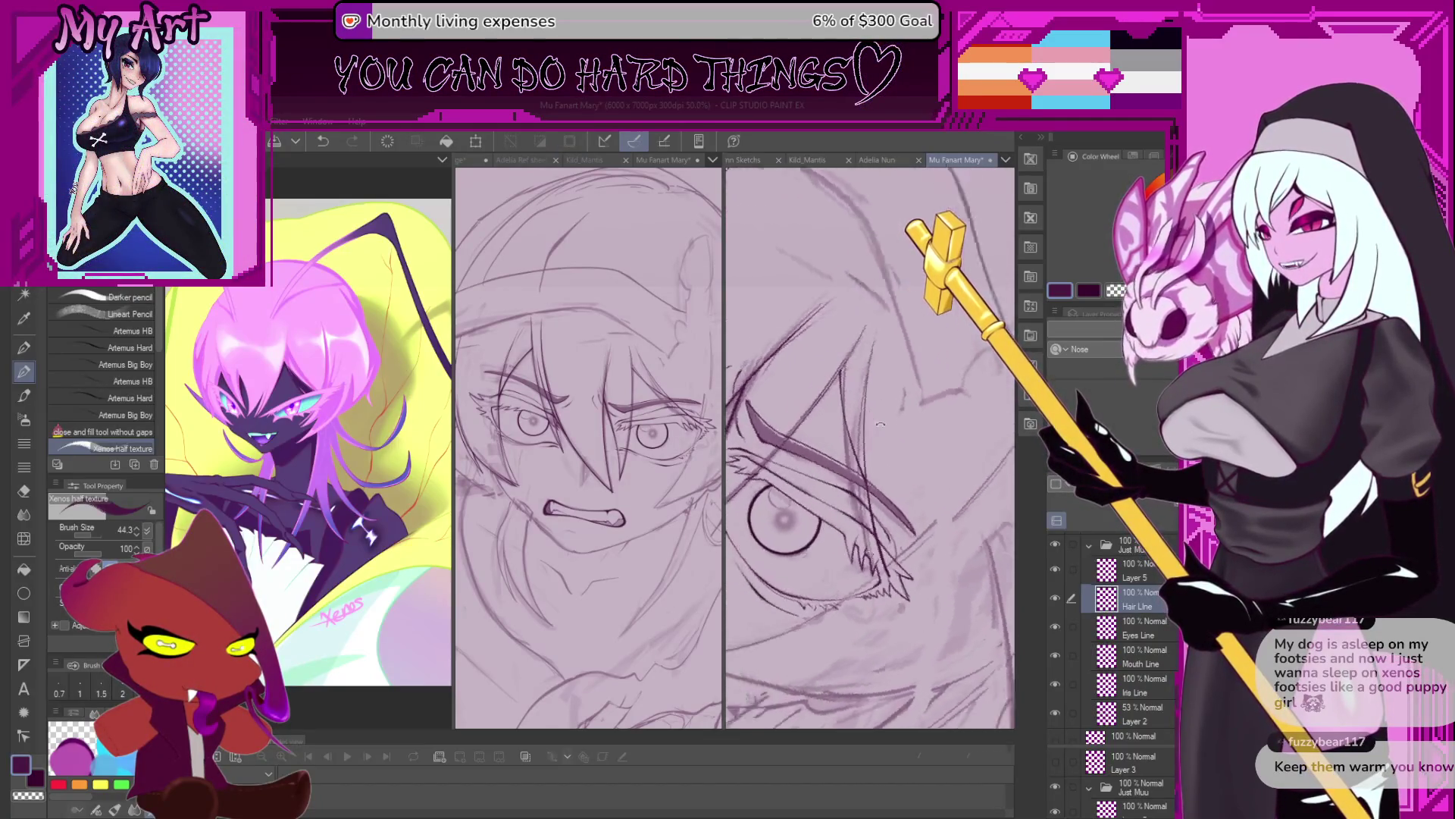
key("minus")
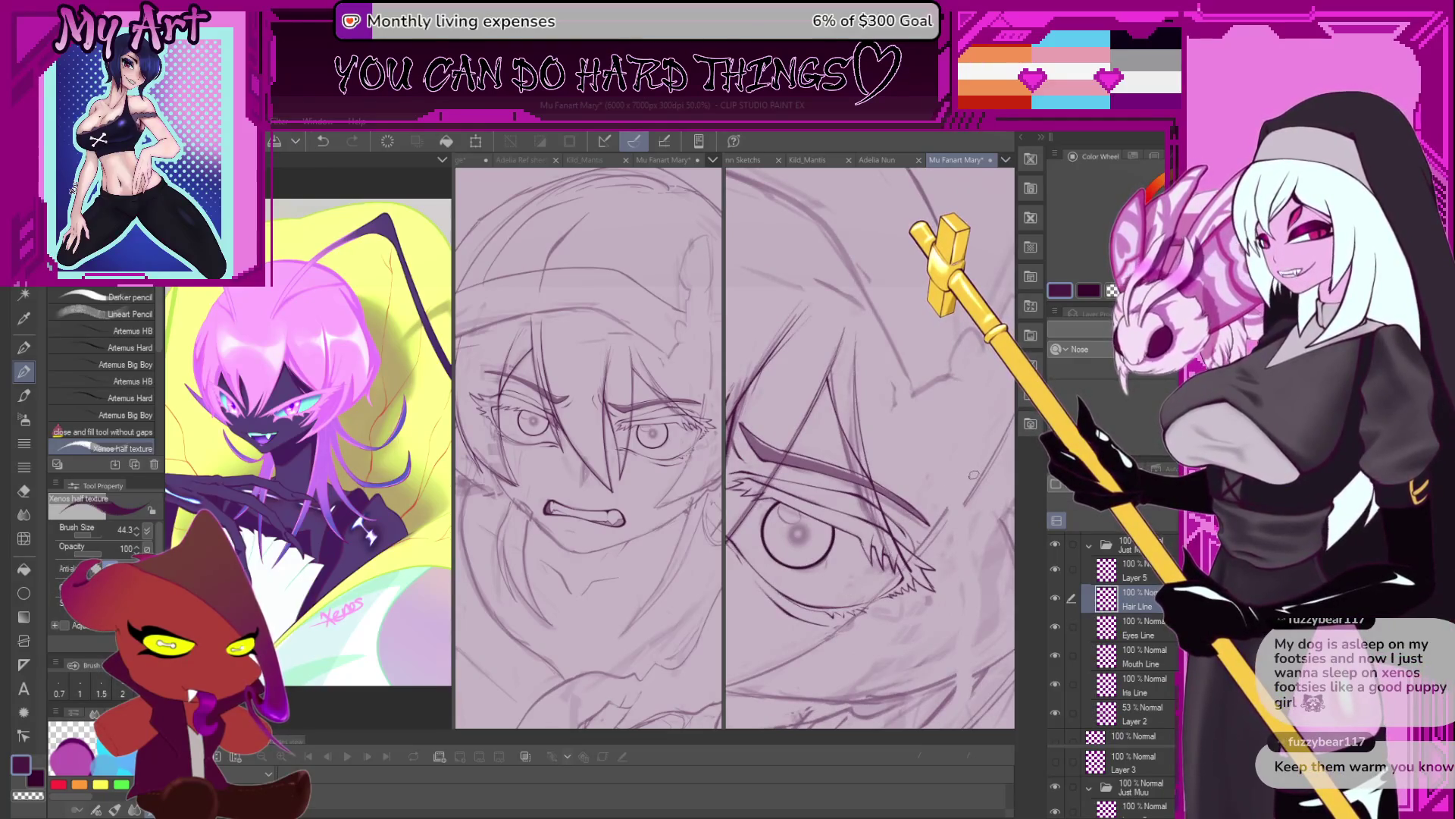
key("asciicircum")
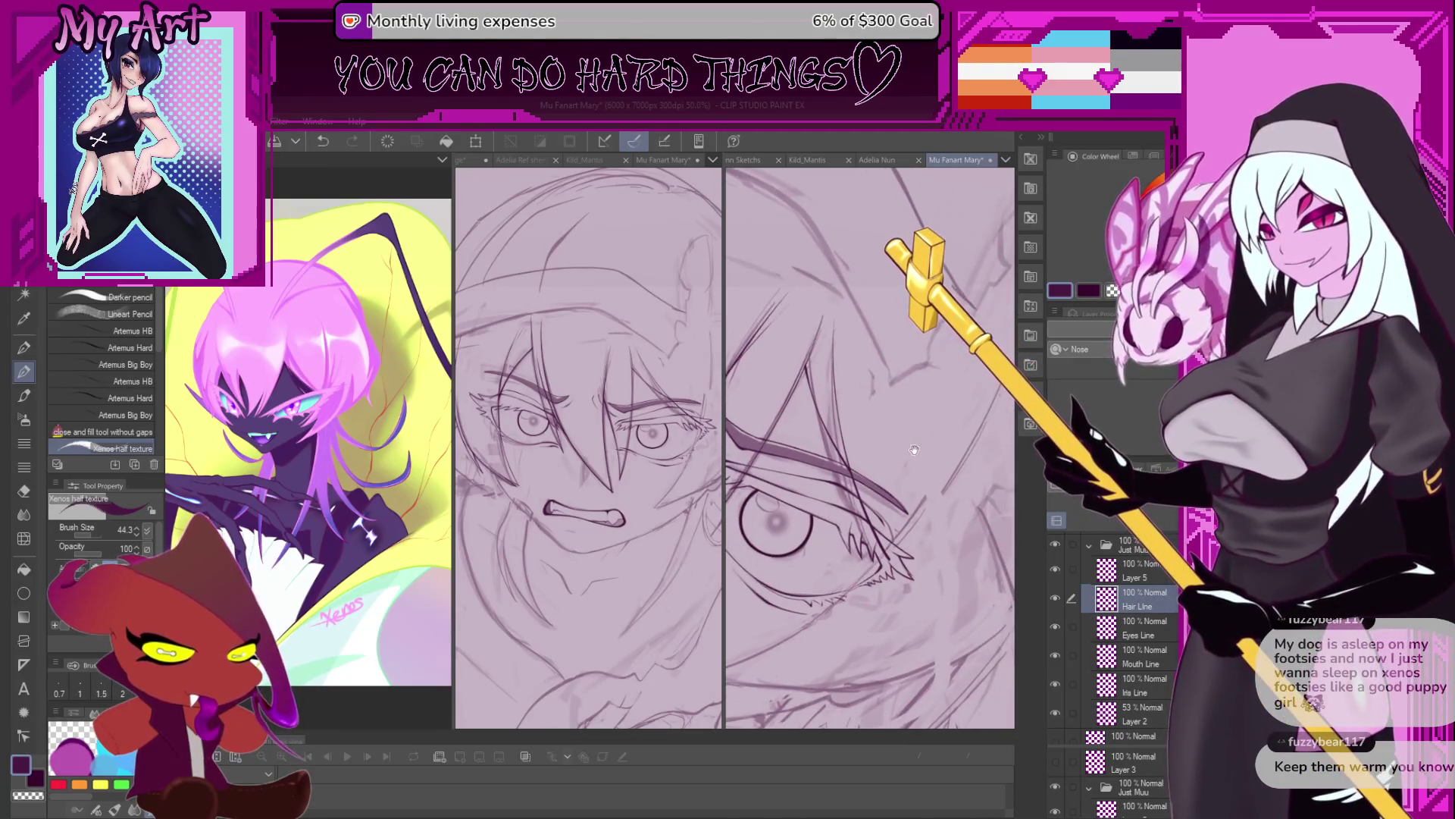
key("ctrl+minus")
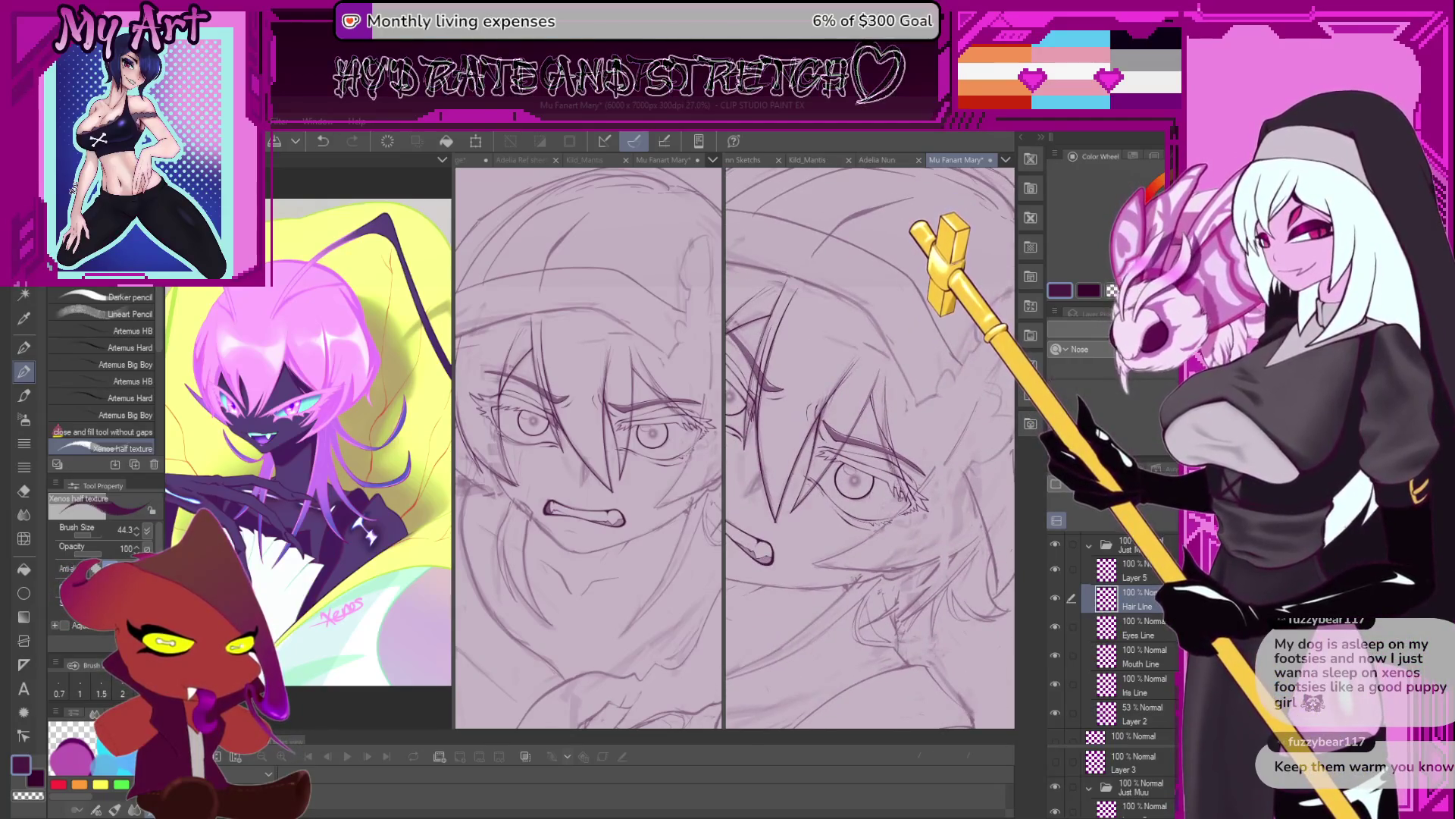
key("ctrl+minus")
key("ctrl+plus")
key("ctrl+plus")
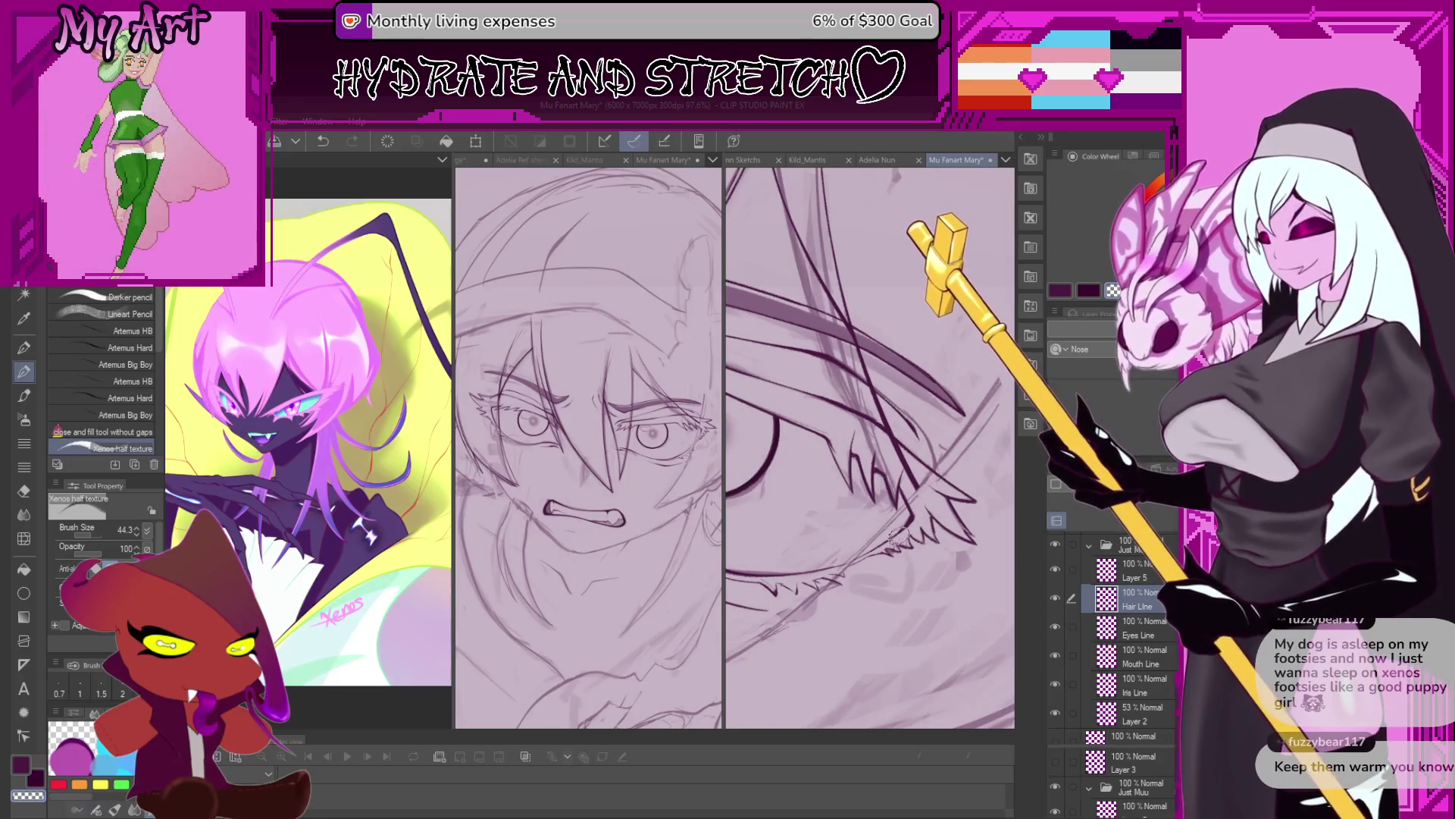
key("ctrl+minus")
key("ctrl+minus")
key("ctrl+minus")
key("ctrl+minus")
key("ctrl+minus")
key("ctrl+minus")
mouse_move(941, 414)
left_mouse_down()
mouse_move(793, 509)
mouse_move(782, 607)
left_mouse_up()
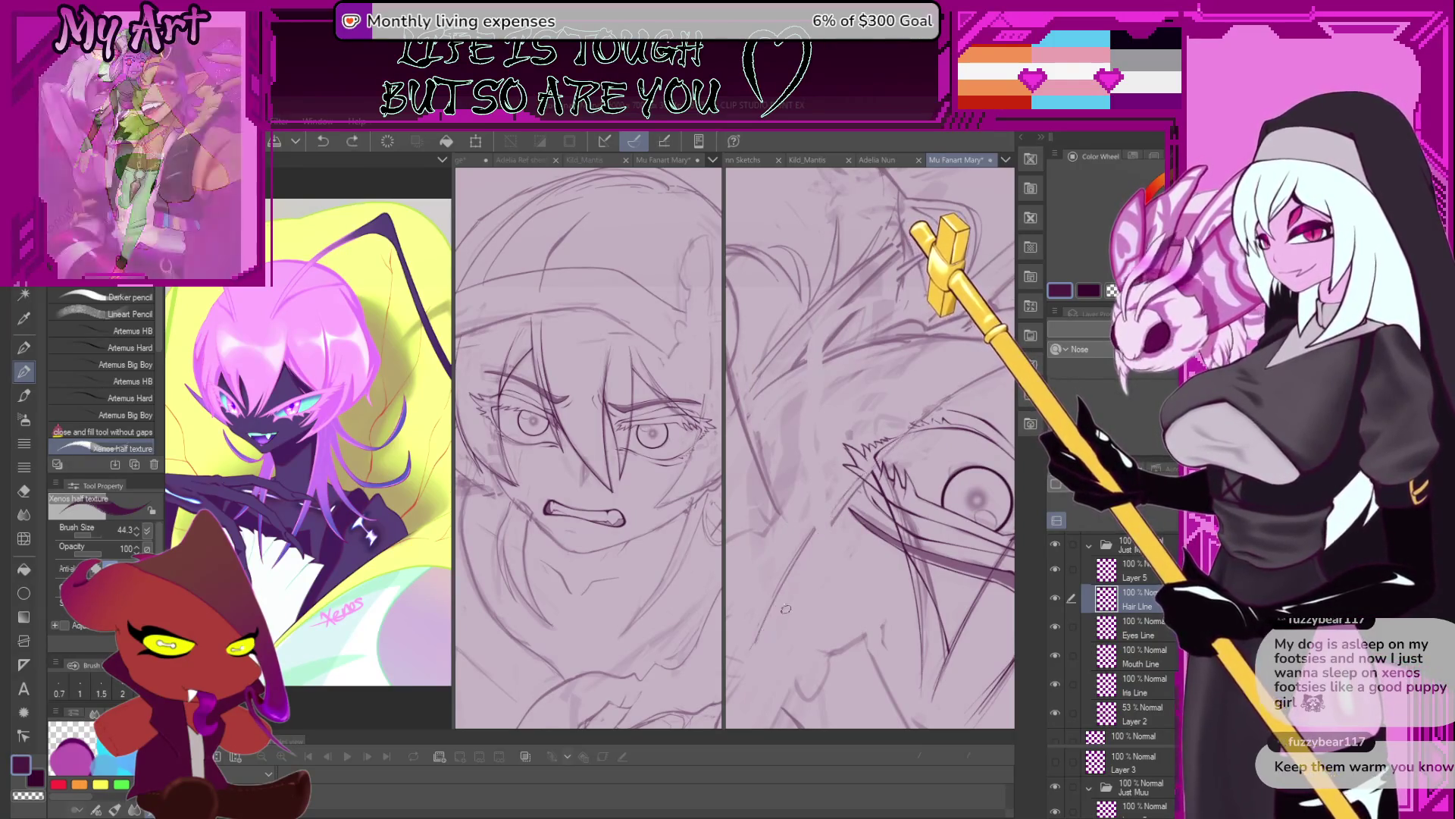
left_click_drag(915, 430, 790, 532)
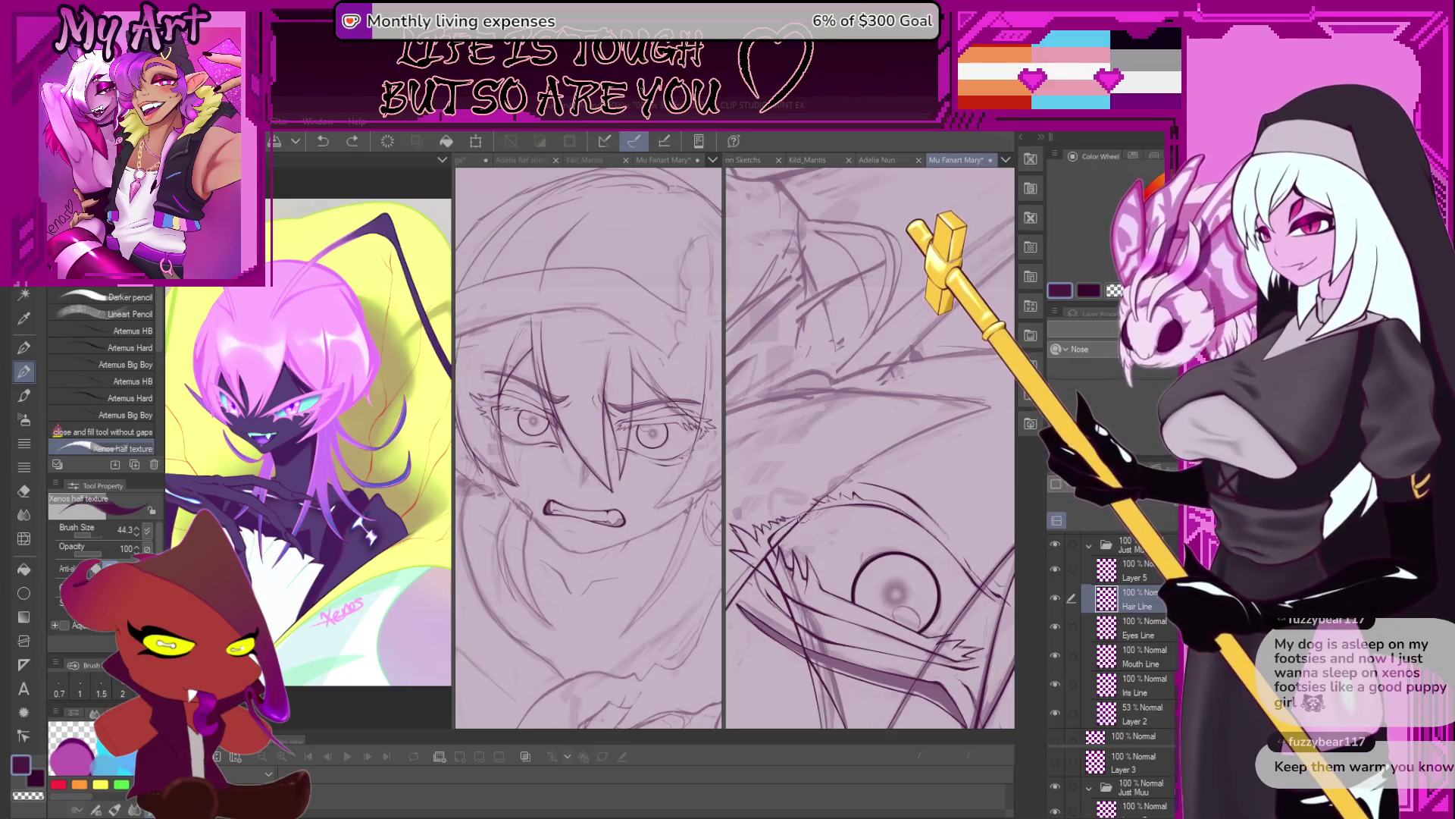
scroll(949, 418, "down", 2)
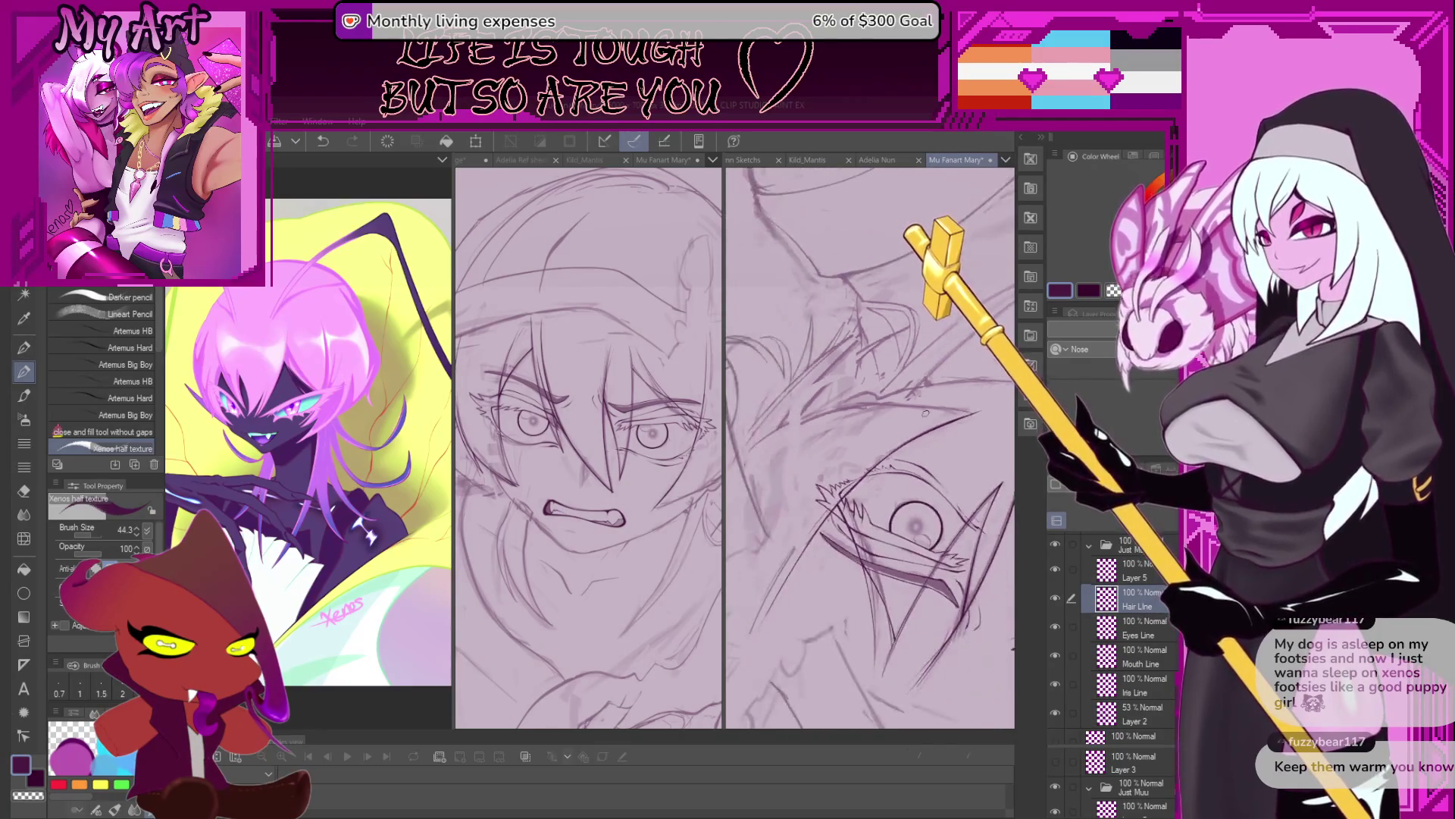
scroll(919, 435, "up", 2)
scroll(919, 435, "up", 2)
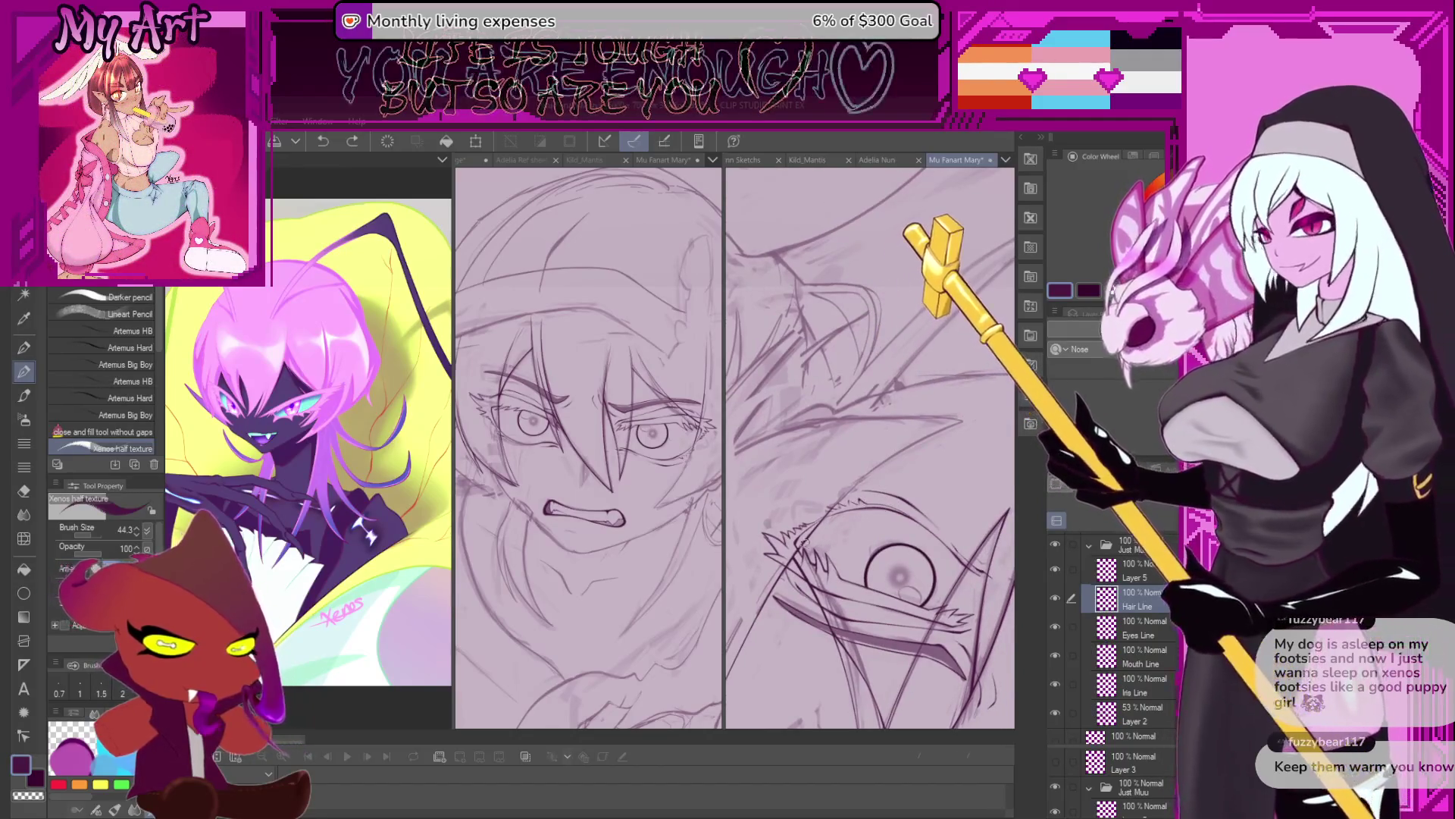
scroll(832, 505, "up", 2)
left_click_drag(833, 507, 778, 570)
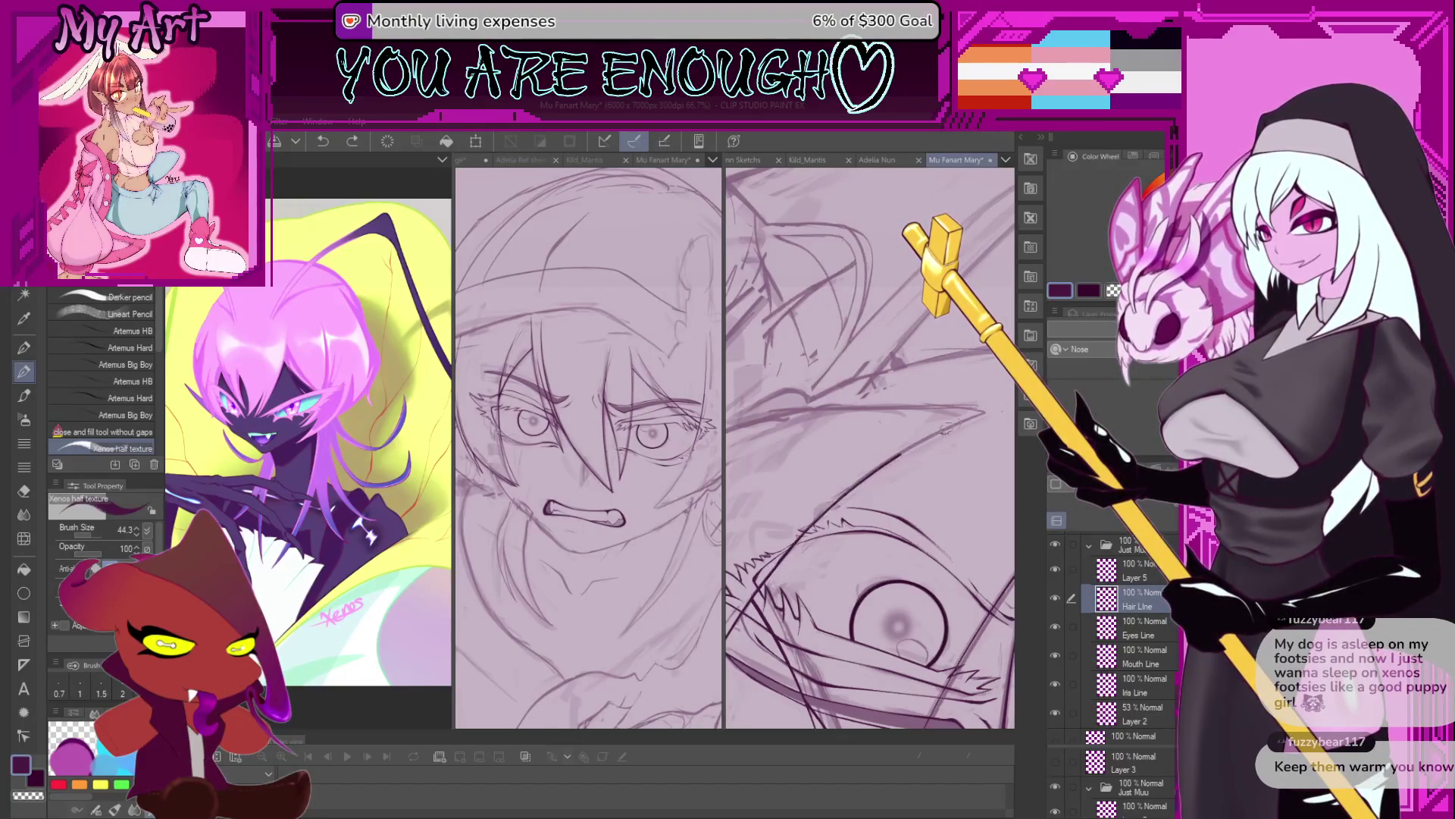
scroll(932, 432, "up", 2)
scroll(878, 461, "up", 2)
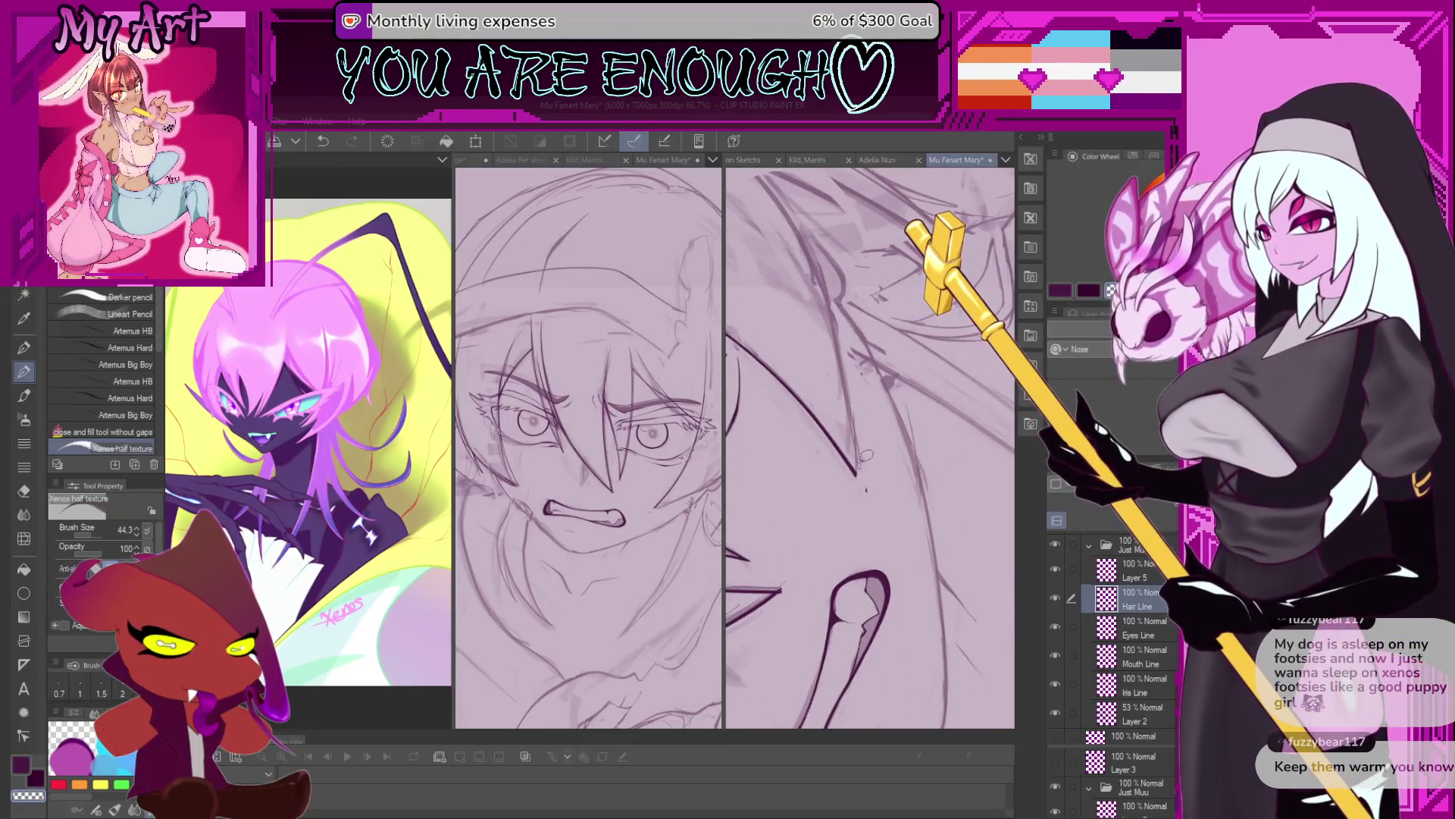
scroll(865, 466, "down", 1)
scroll(861, 482, "down", 1)
scroll(857, 496, "down", 1)
scroll(853, 512, "down", 1)
scroll(852, 516, "up", 1)
scroll(864, 470, "up", 1)
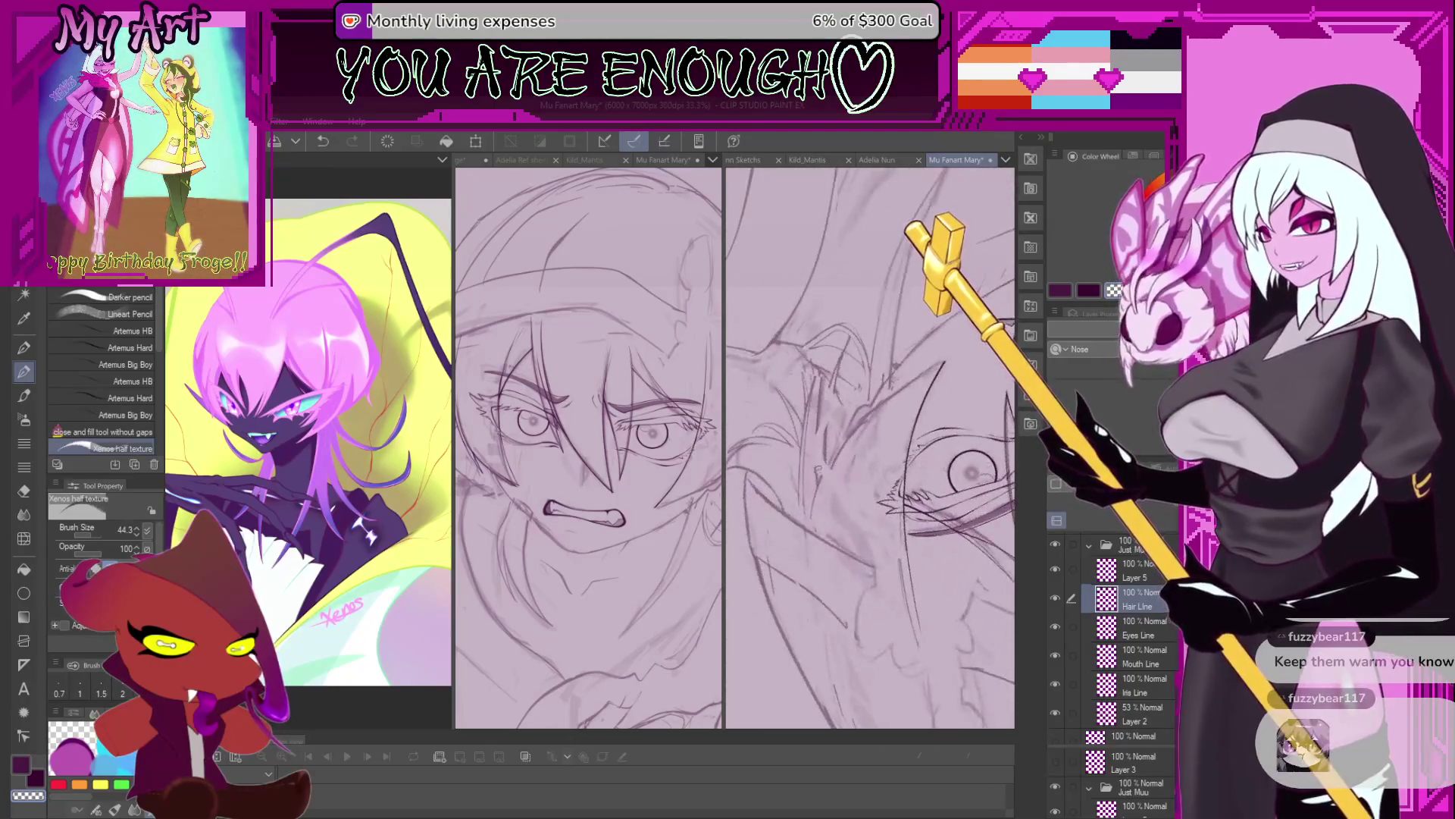
left_click_drag(870, 452, 815, 532)
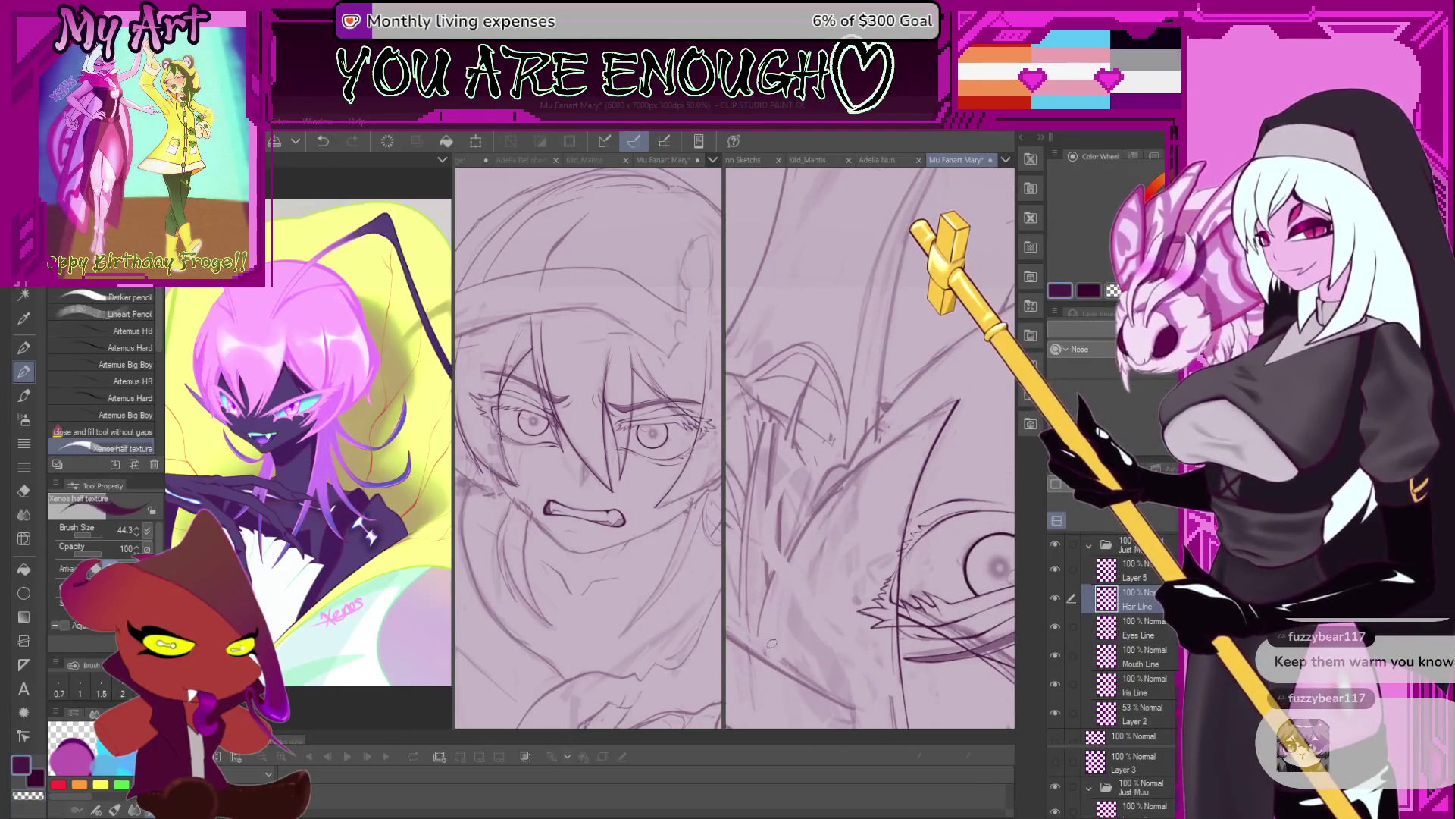
left_click_drag(771, 639, 792, 615)
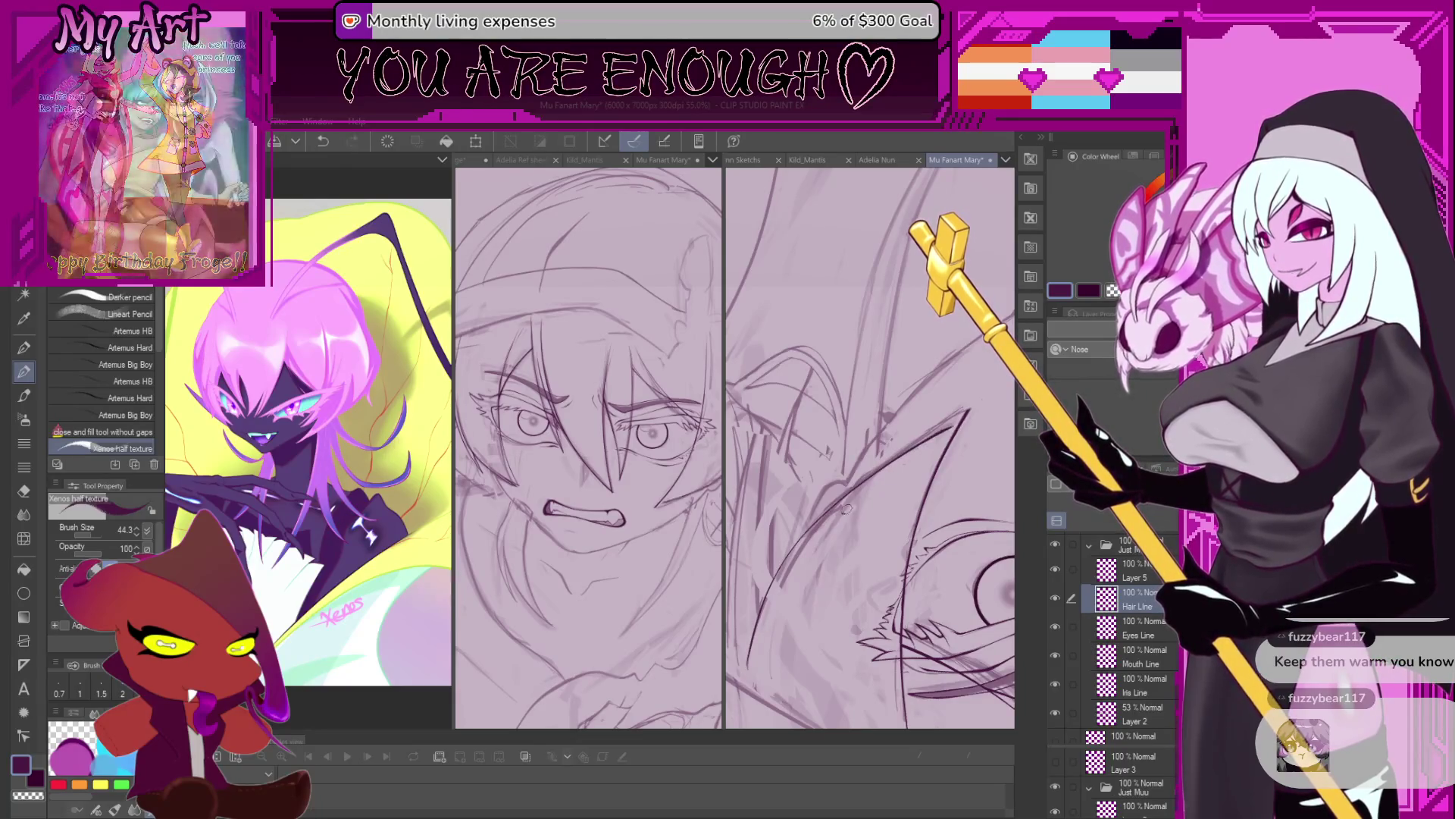
left_click_drag(797, 576, 823, 579)
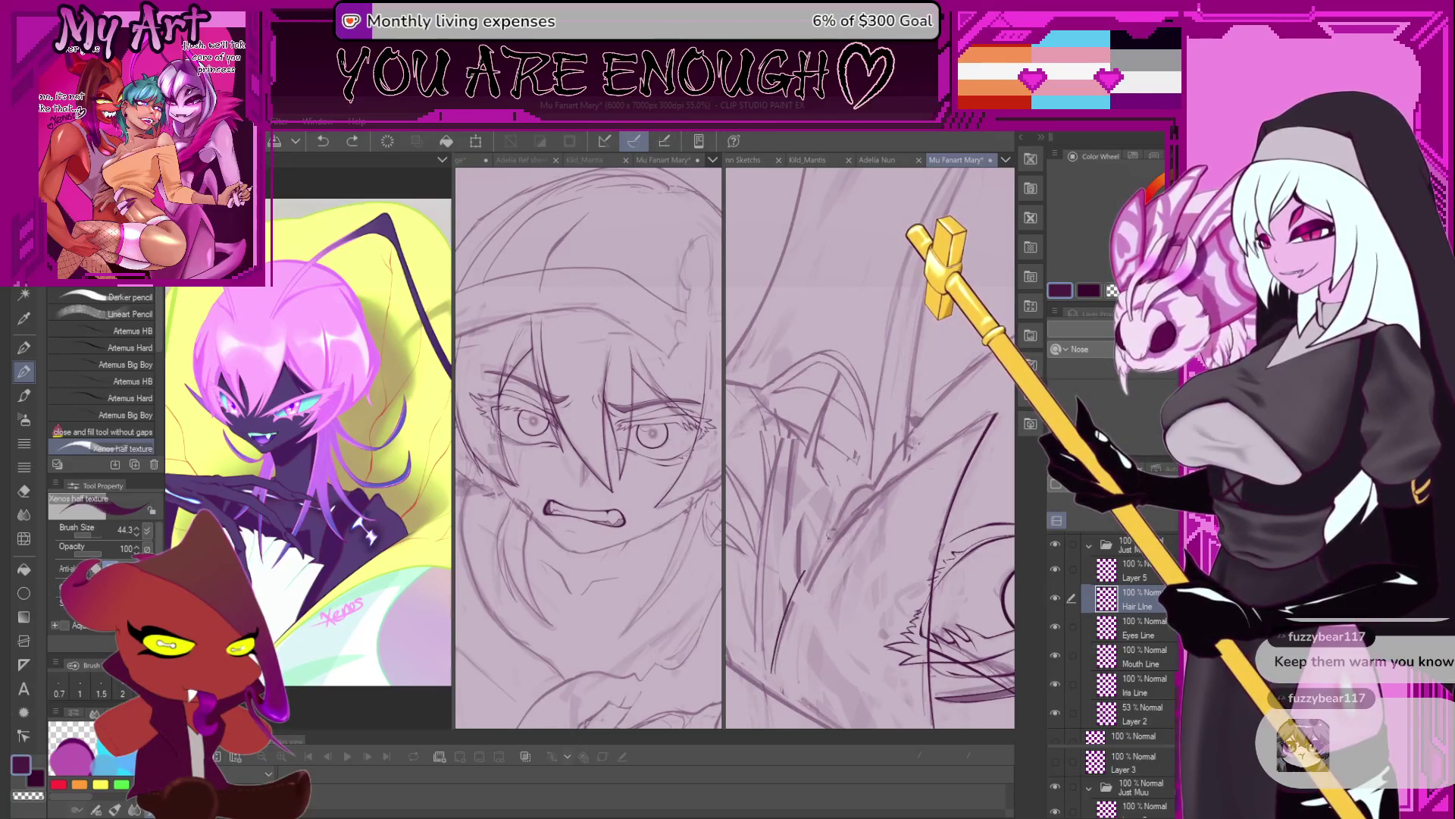
scroll(882, 500, "up", 2)
scroll(895, 489, "up", 2)
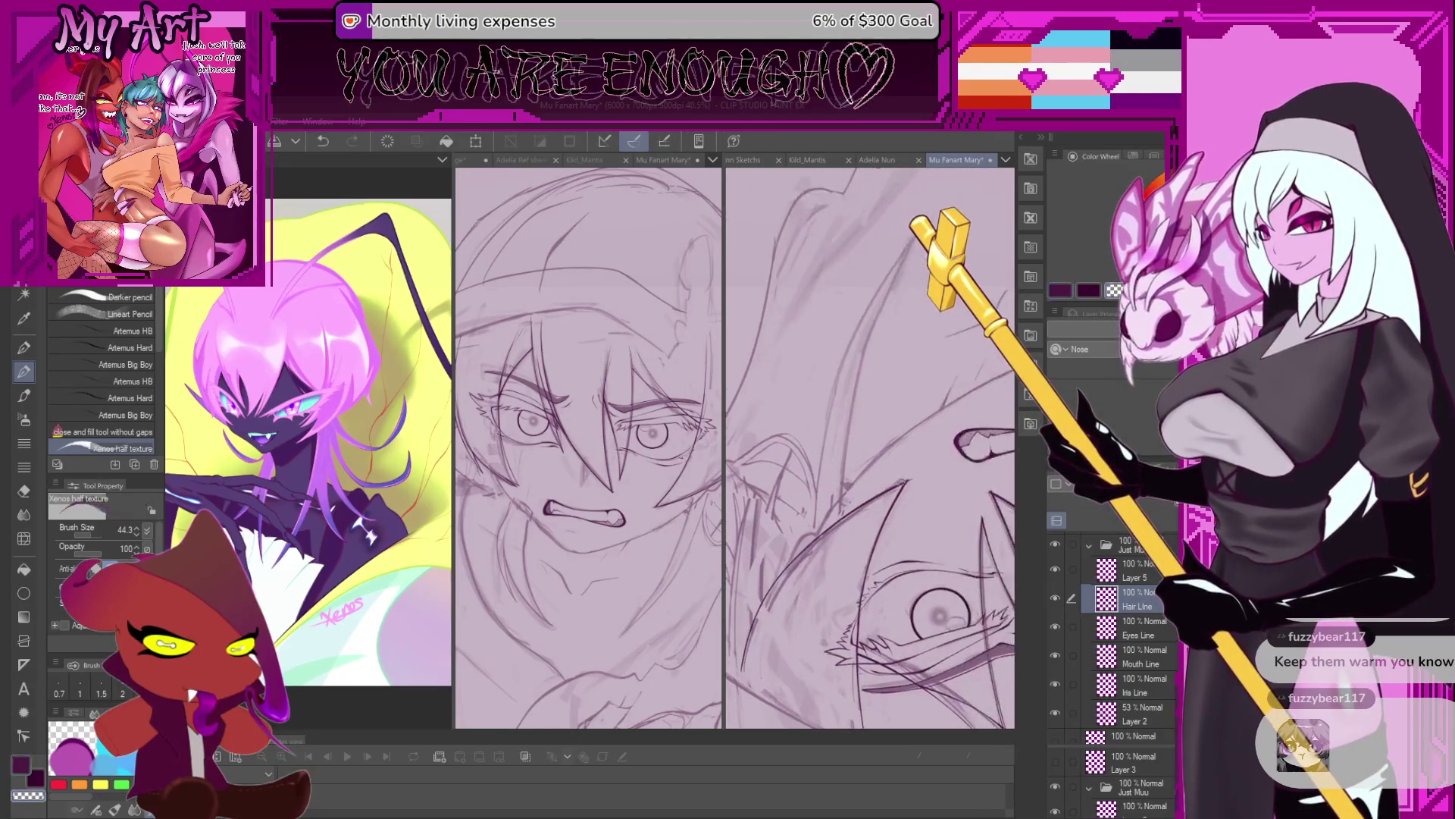
scroll(910, 474, "up", 2)
scroll(923, 460, "up", 2)
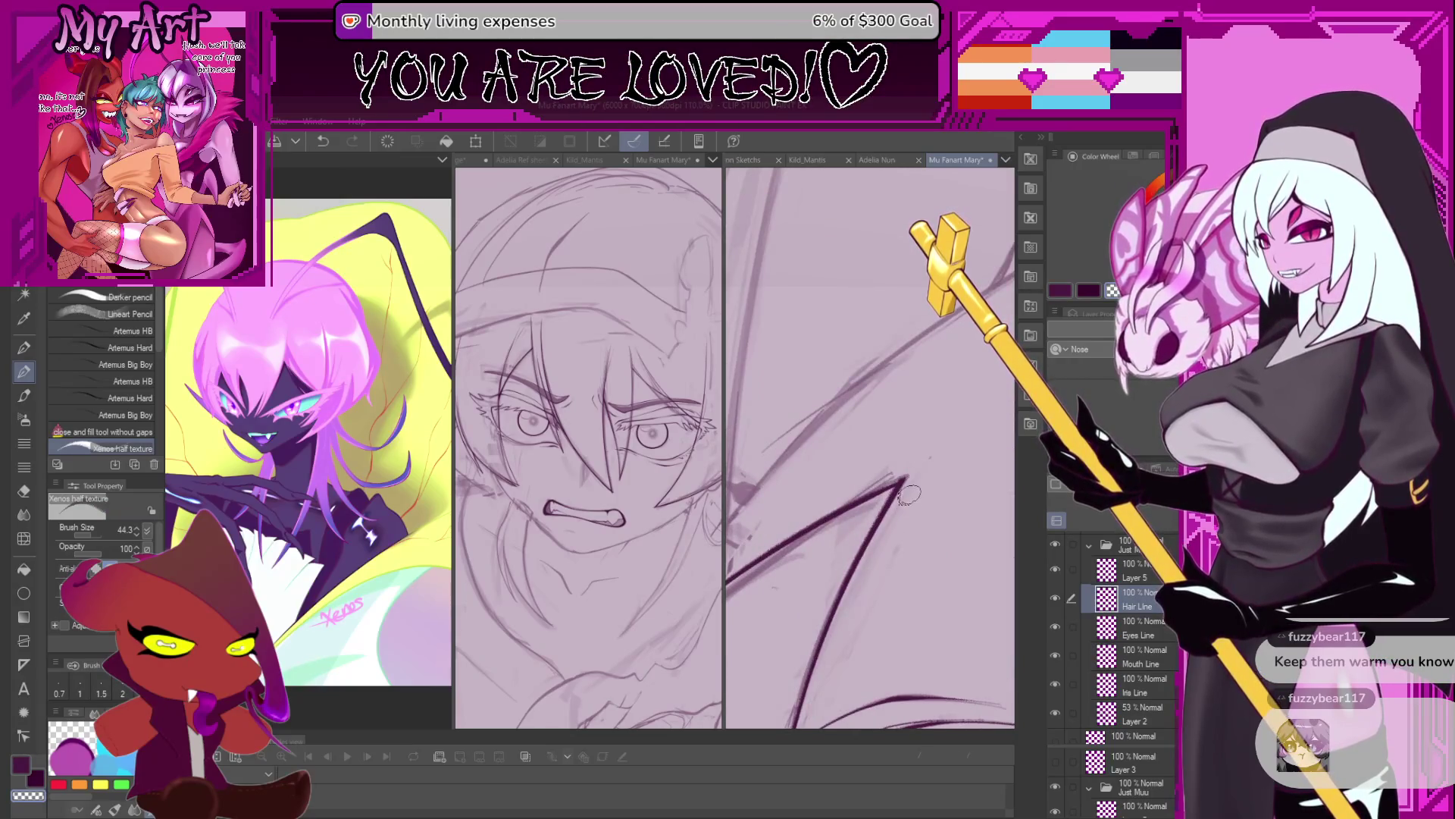
Set the pencil brush size to about 13.8.
scroll(909, 489, "up", 2)
scroll(910, 477, "up", 2)
scroll(910, 464, "up", 1)
scroll(912, 454, "up", 2)
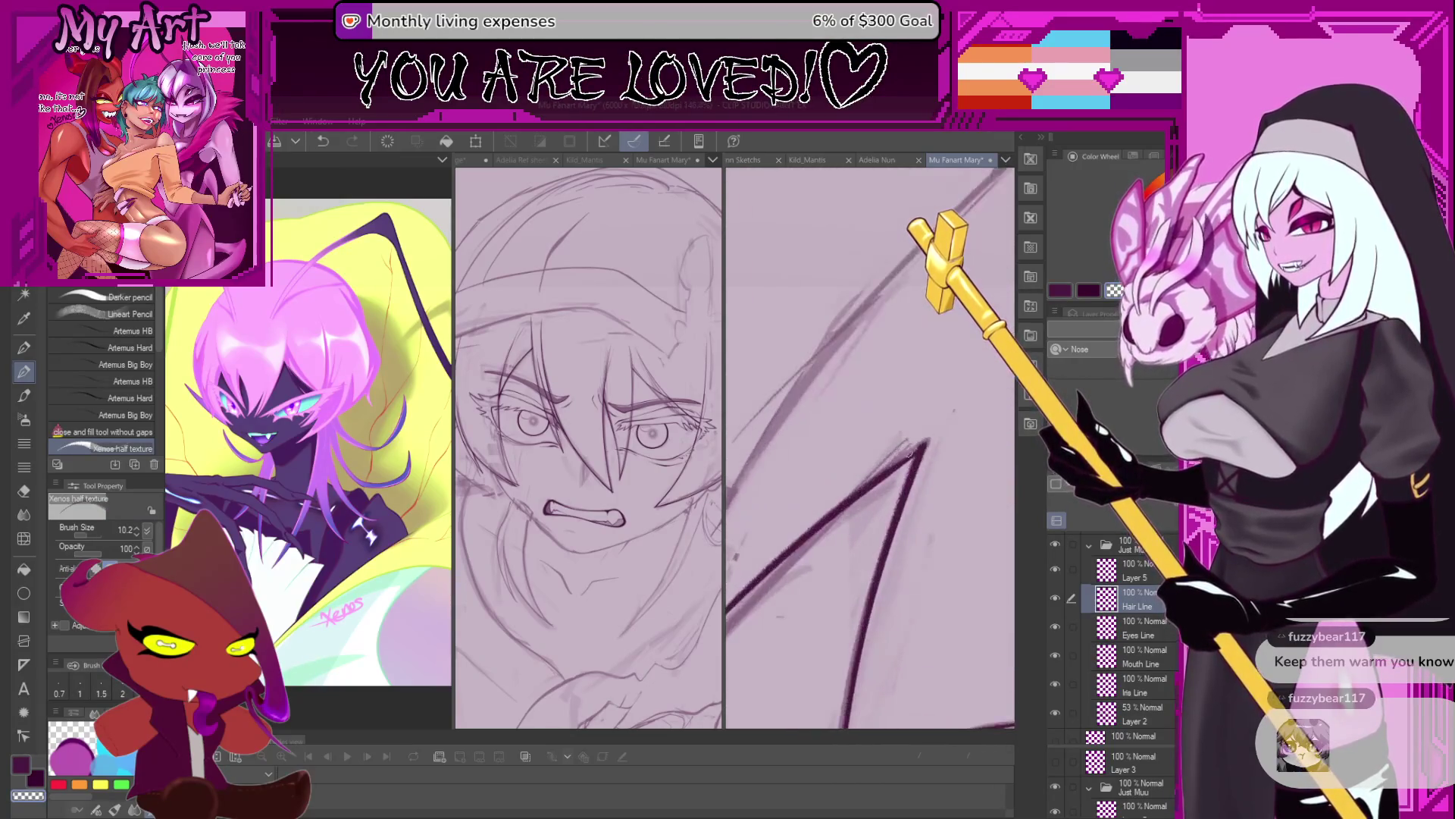
left_click_drag(912, 452, 918, 446)
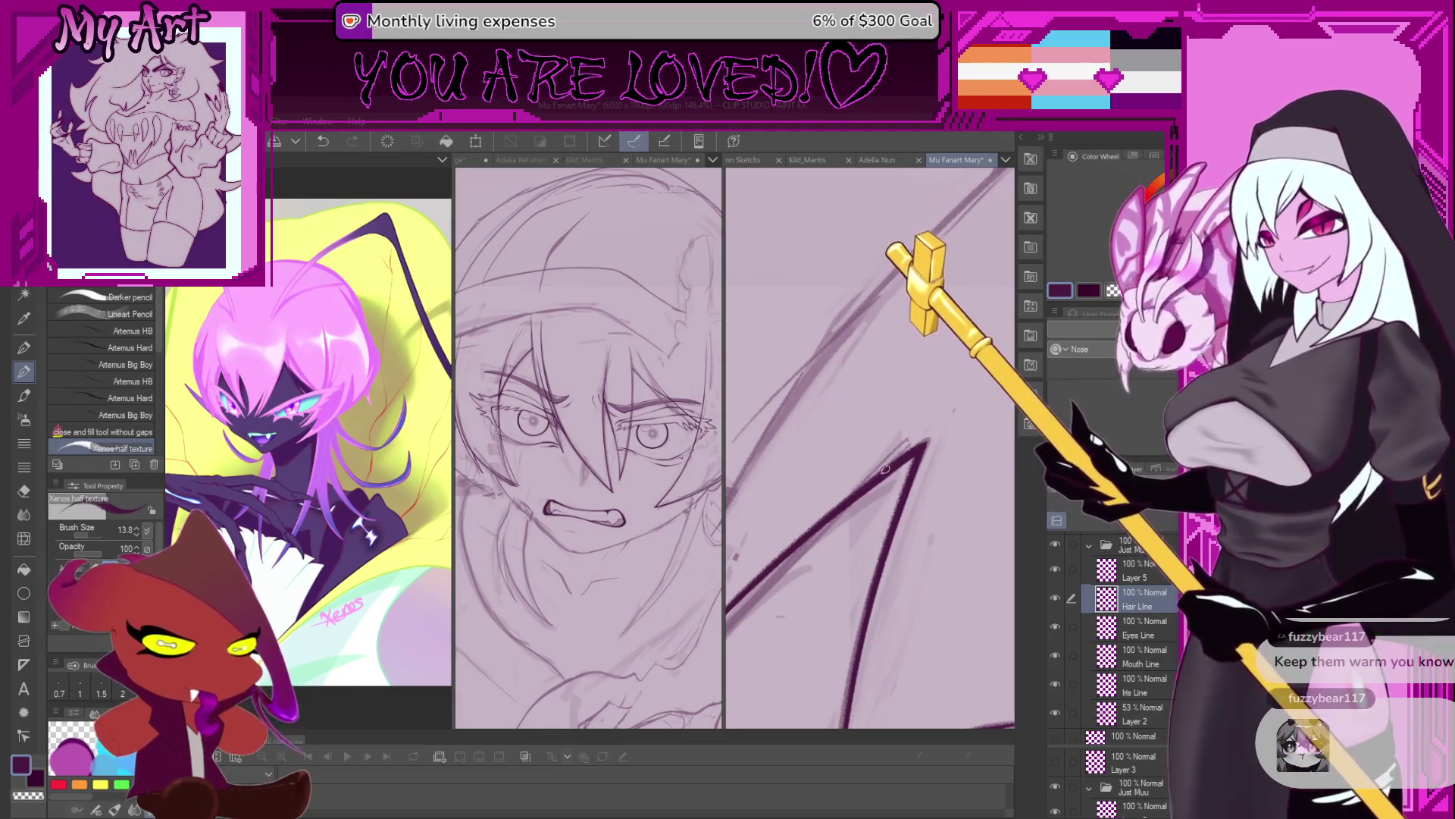
scroll(875, 498, "down", 2)
scroll(875, 498, "down", 3)
scroll(875, 498, "down", 3)
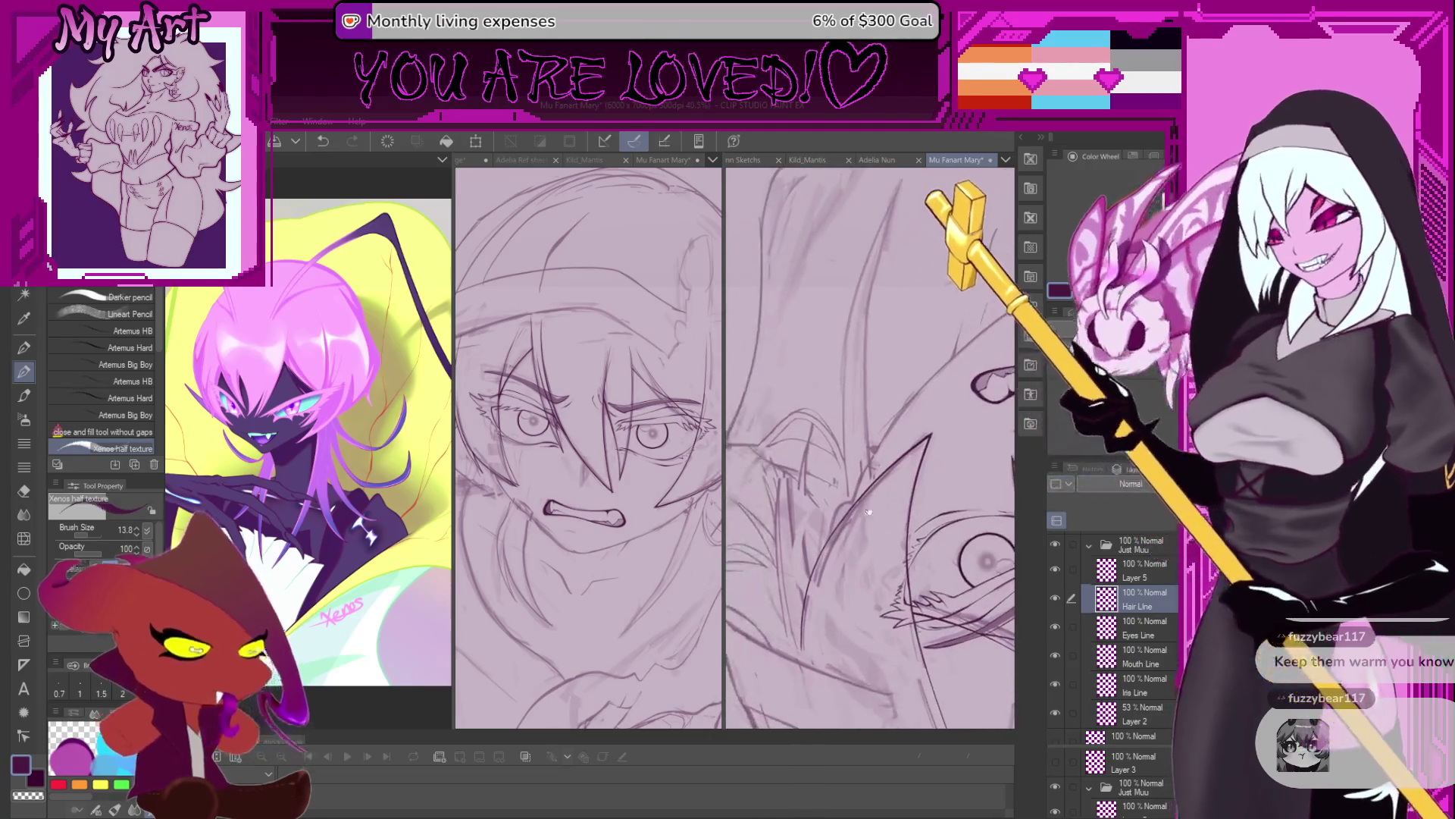
scroll(874, 498, "down", 3)
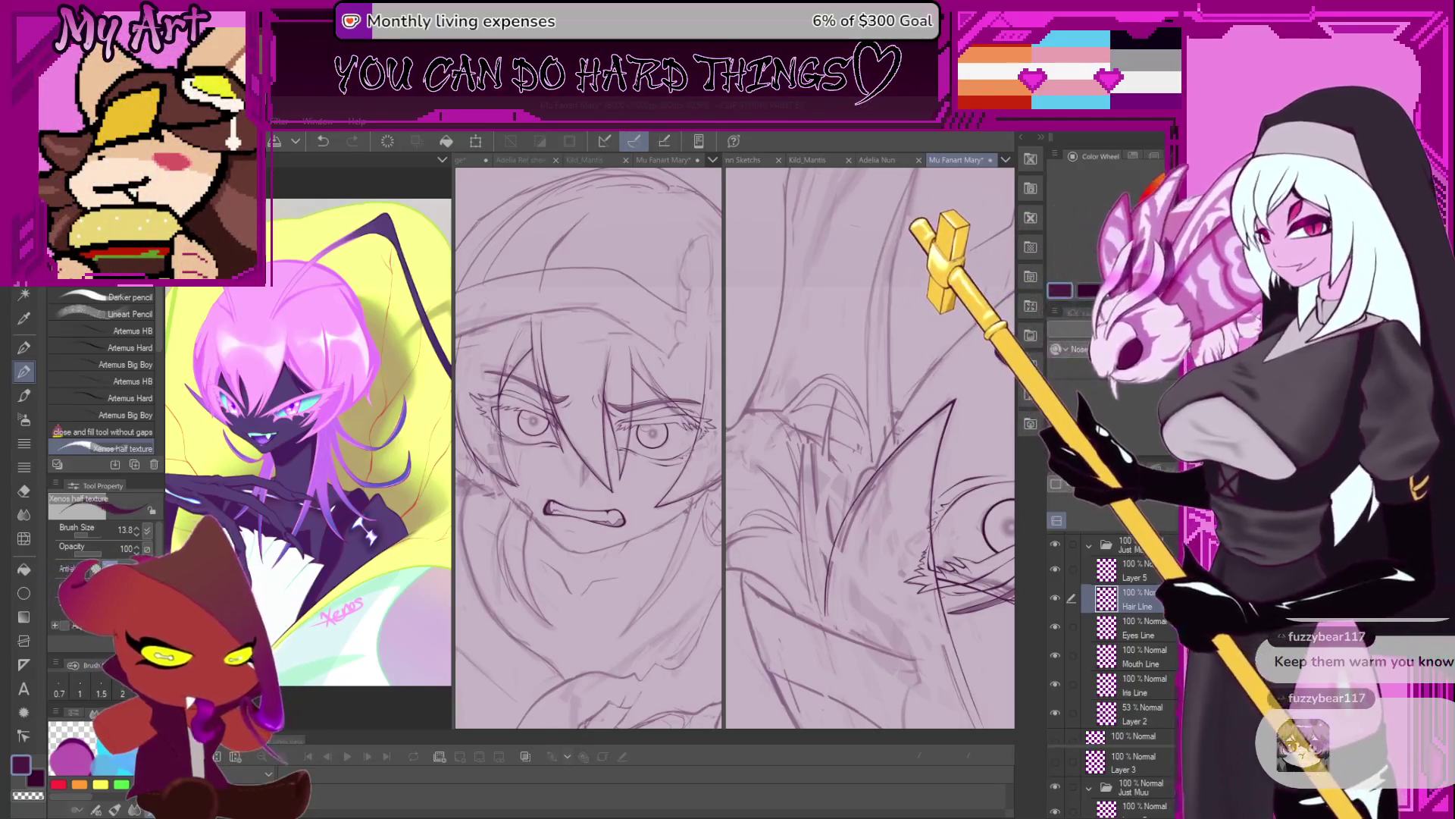
Turn the view to another part of the hair and switch to the freehand Lasso tool.
mouse_move(986, 584)
left_mouse_down()
mouse_move(856, 604)
mouse_move(837, 491)
left_mouse_up()
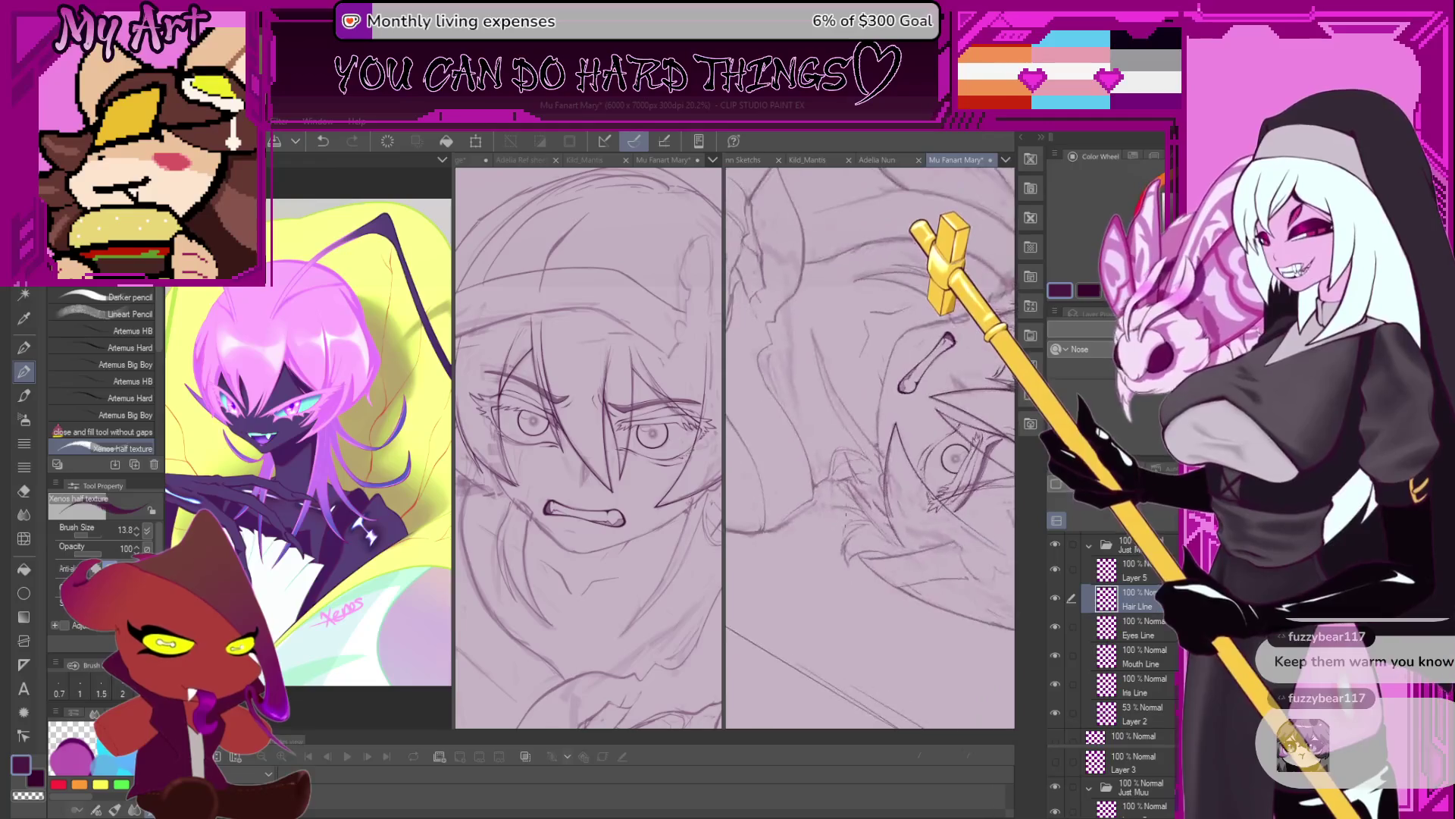
scroll(837, 489, "up", 2)
scroll(845, 494, "up", 2)
scroll(853, 498, "up", 2)
scroll(861, 503, "up", 2)
scroll(861, 504, "up", 1)
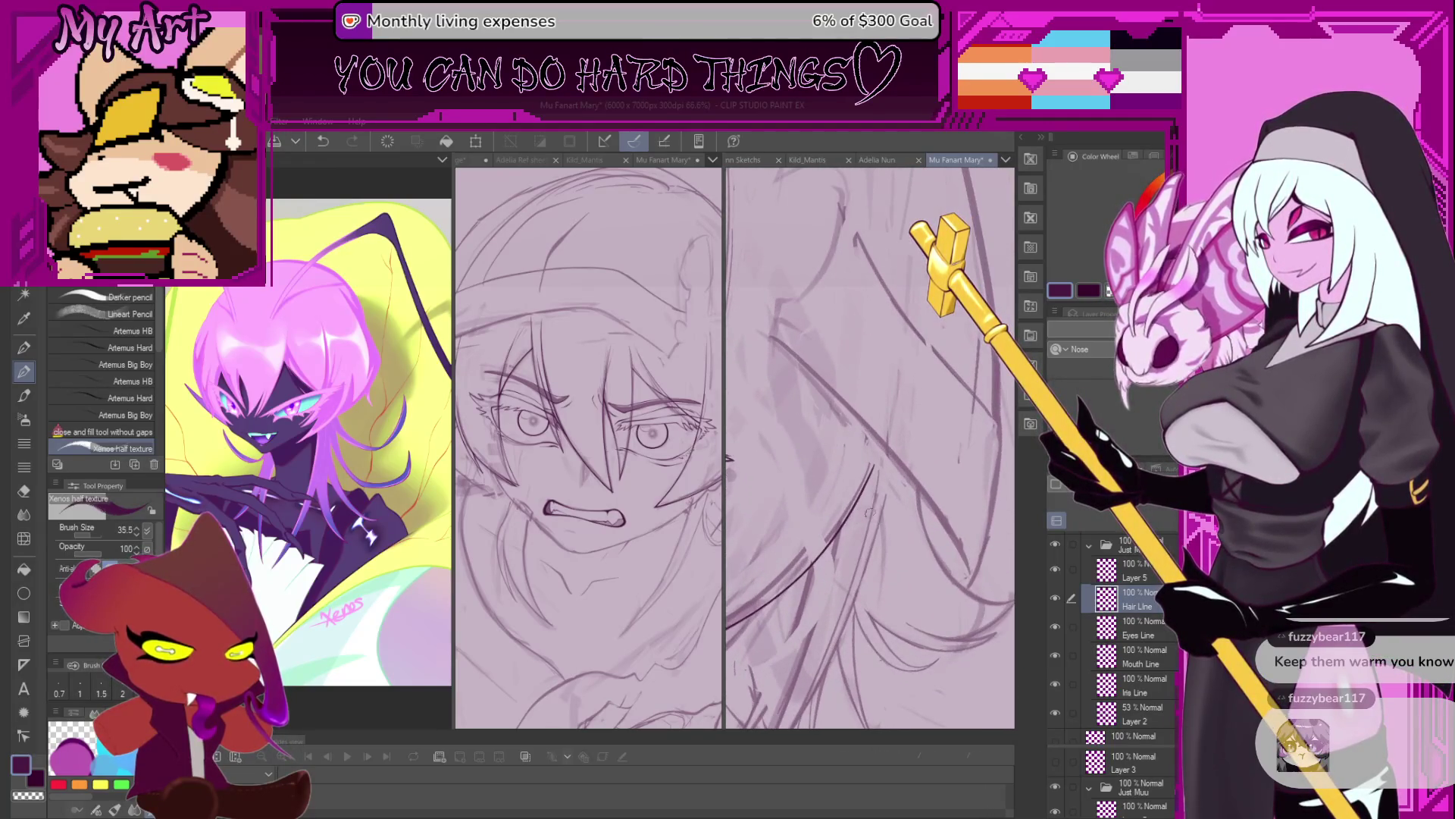
scroll(871, 513, "down", 2)
scroll(867, 518, "down", 1)
scroll(865, 525, "down", 1)
scroll(863, 531, "down", 1)
scroll(863, 532, "up", 1)
scroll(863, 535, "up", 2)
scroll(861, 538, "up", 1)
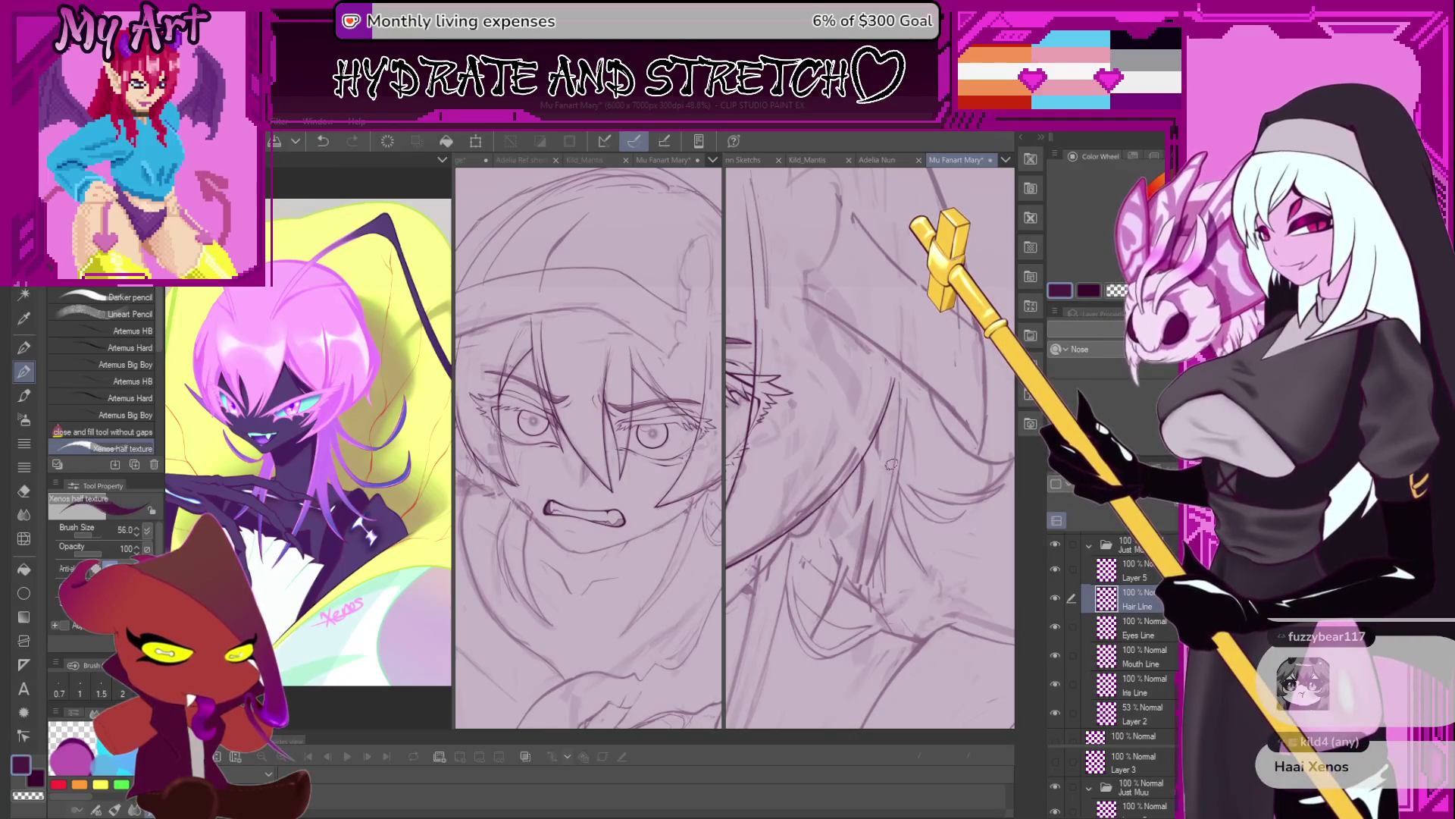
key("m")
scroll(871, 435, "up", 1)
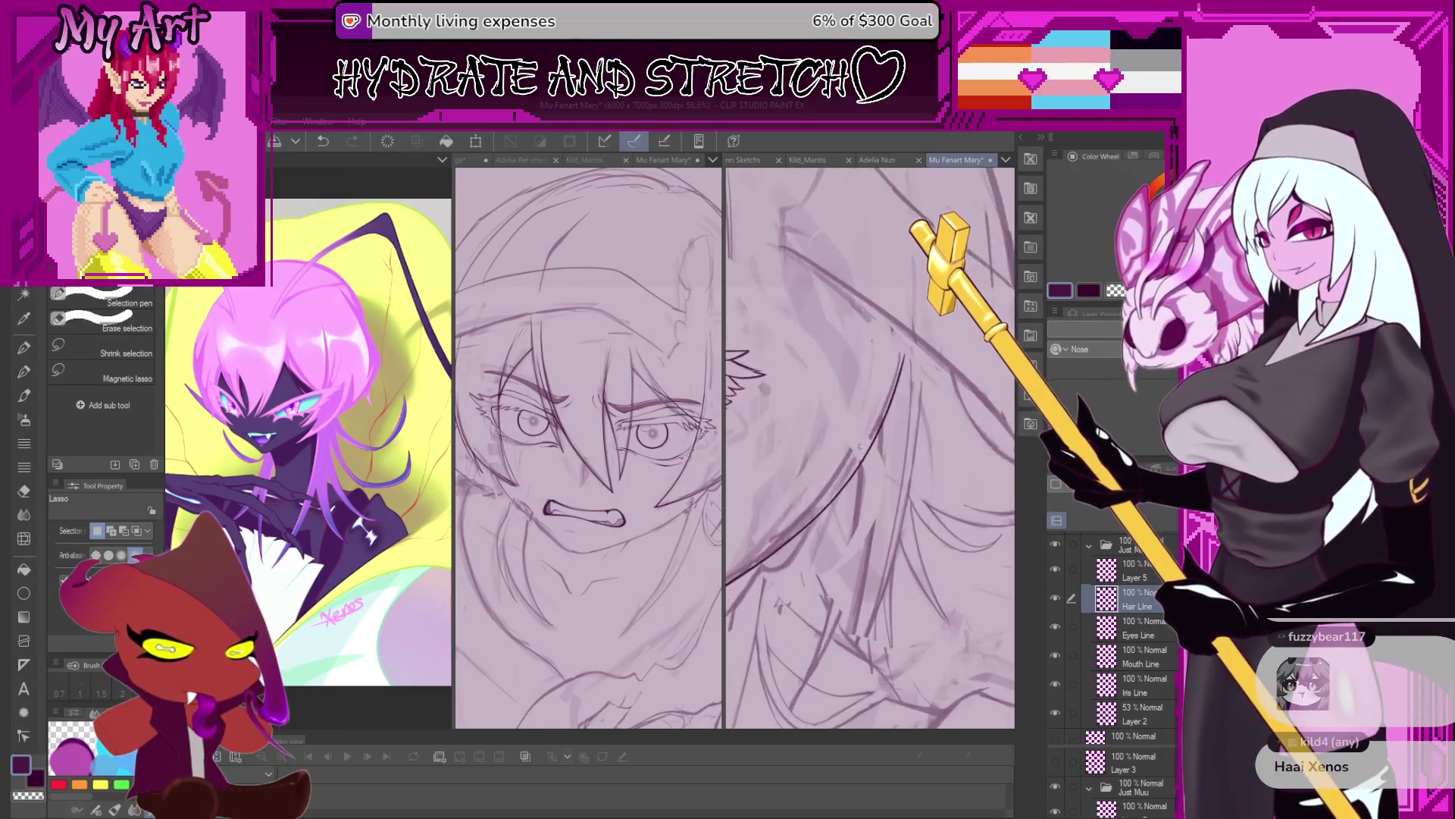
Lasso-select a narrow strip of hair beside a long strand, then return to the pencil.
left_click_drag(887, 427, 951, 438)
left_click_drag(919, 354, 907, 356)
scroll(883, 426, "up", 1)
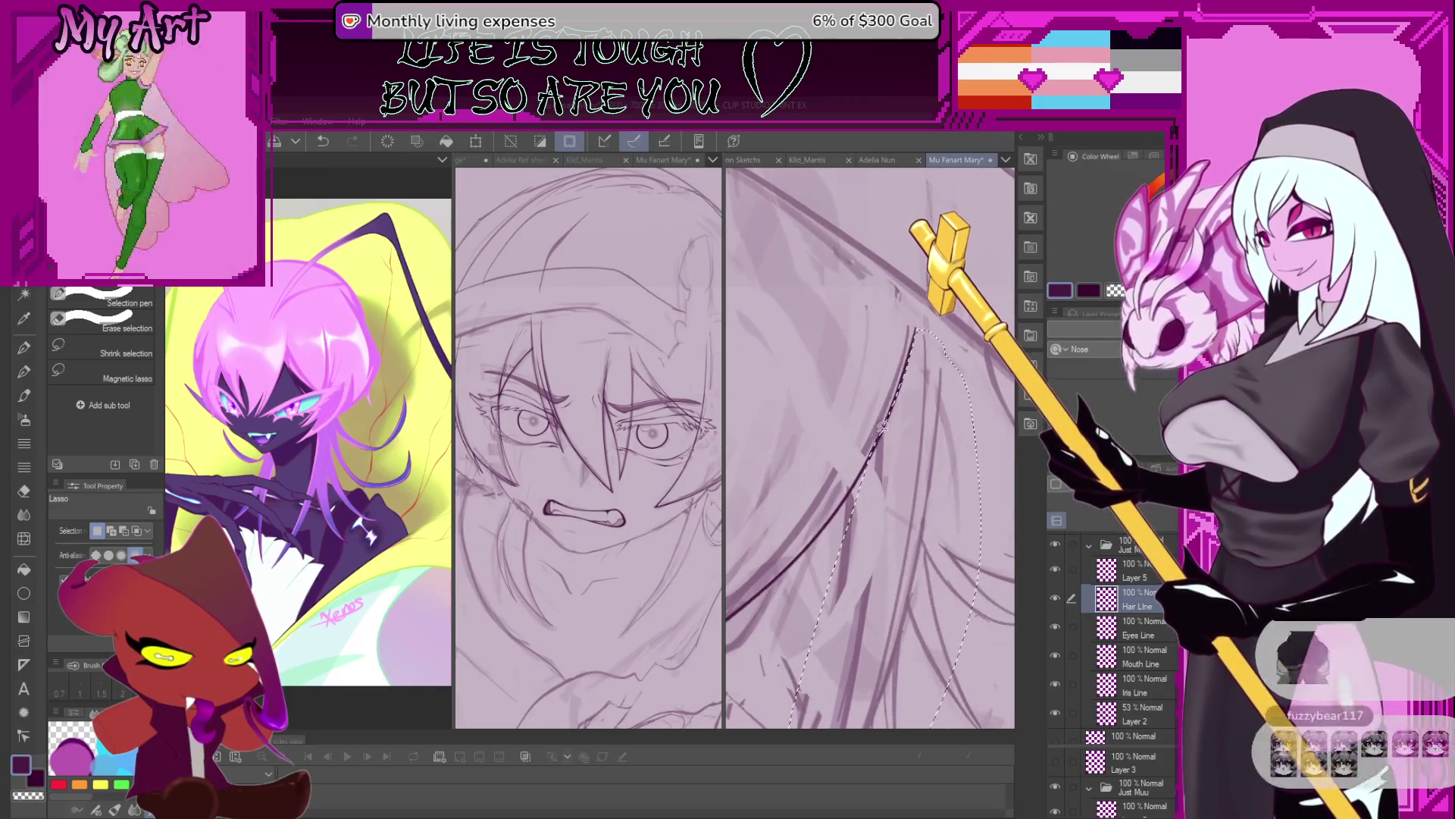
scroll(895, 478, "up", 1)
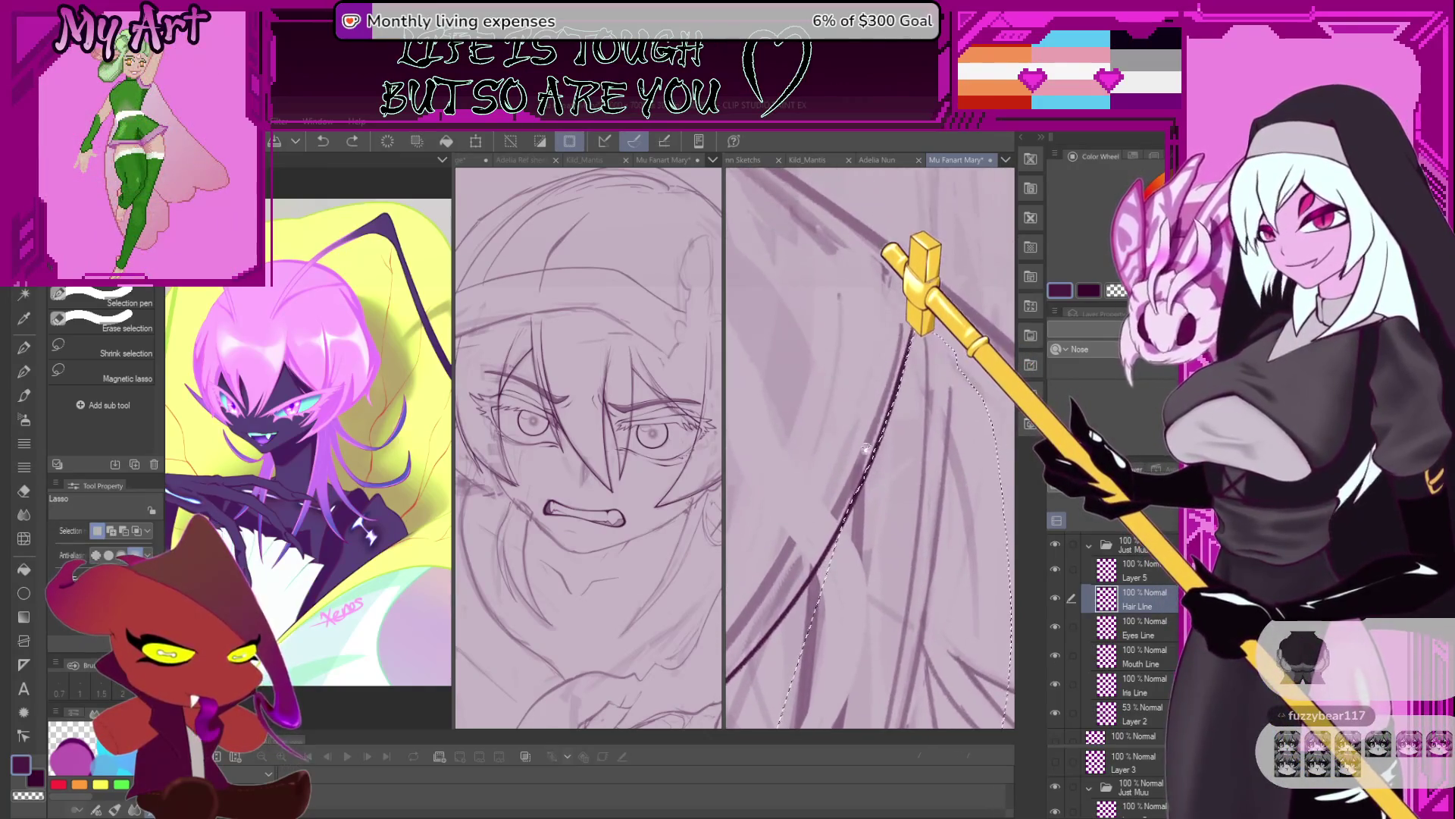
scroll(898, 523, "down", 2)
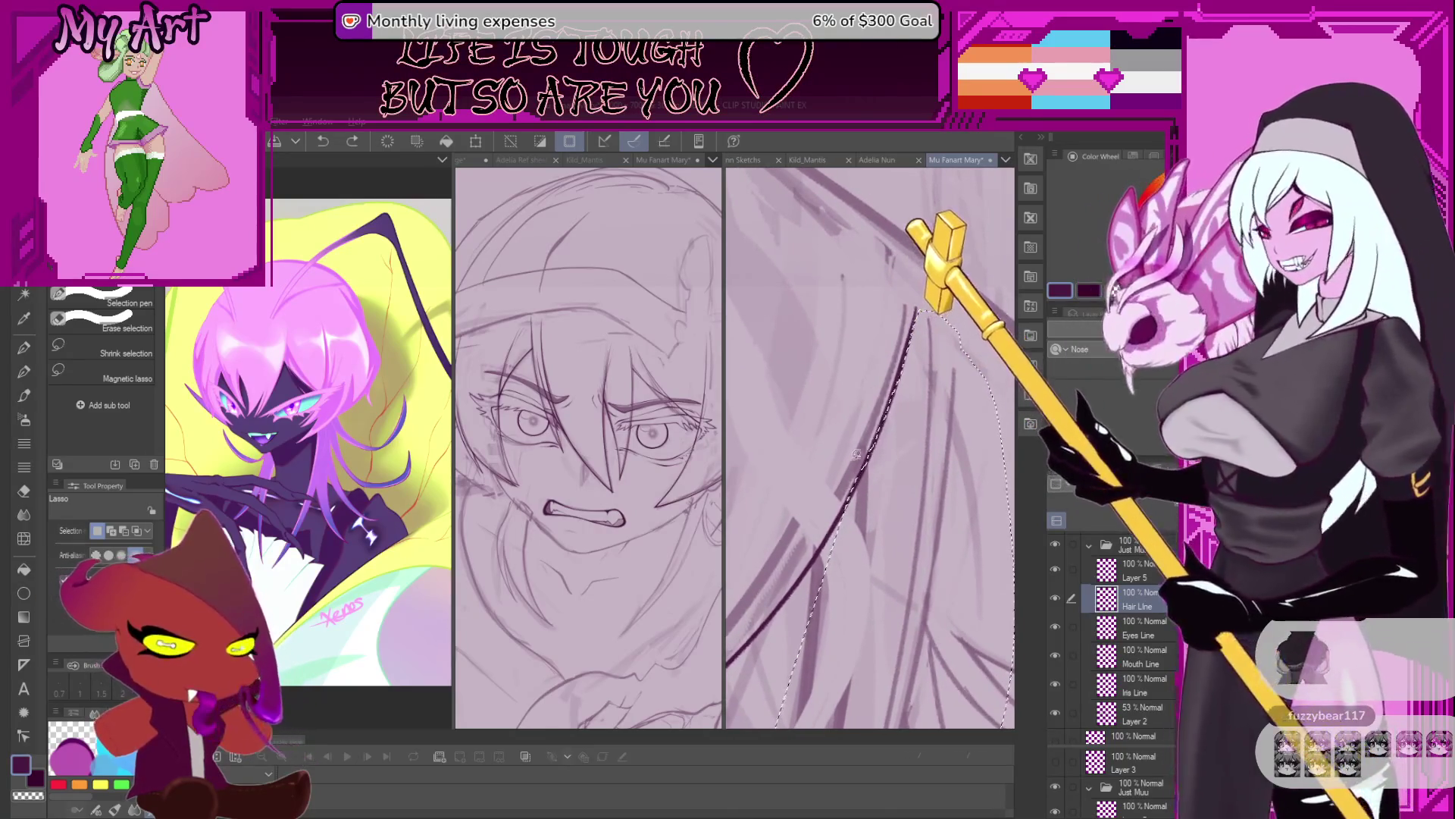
key("p")
scroll(867, 498, "down", 5)
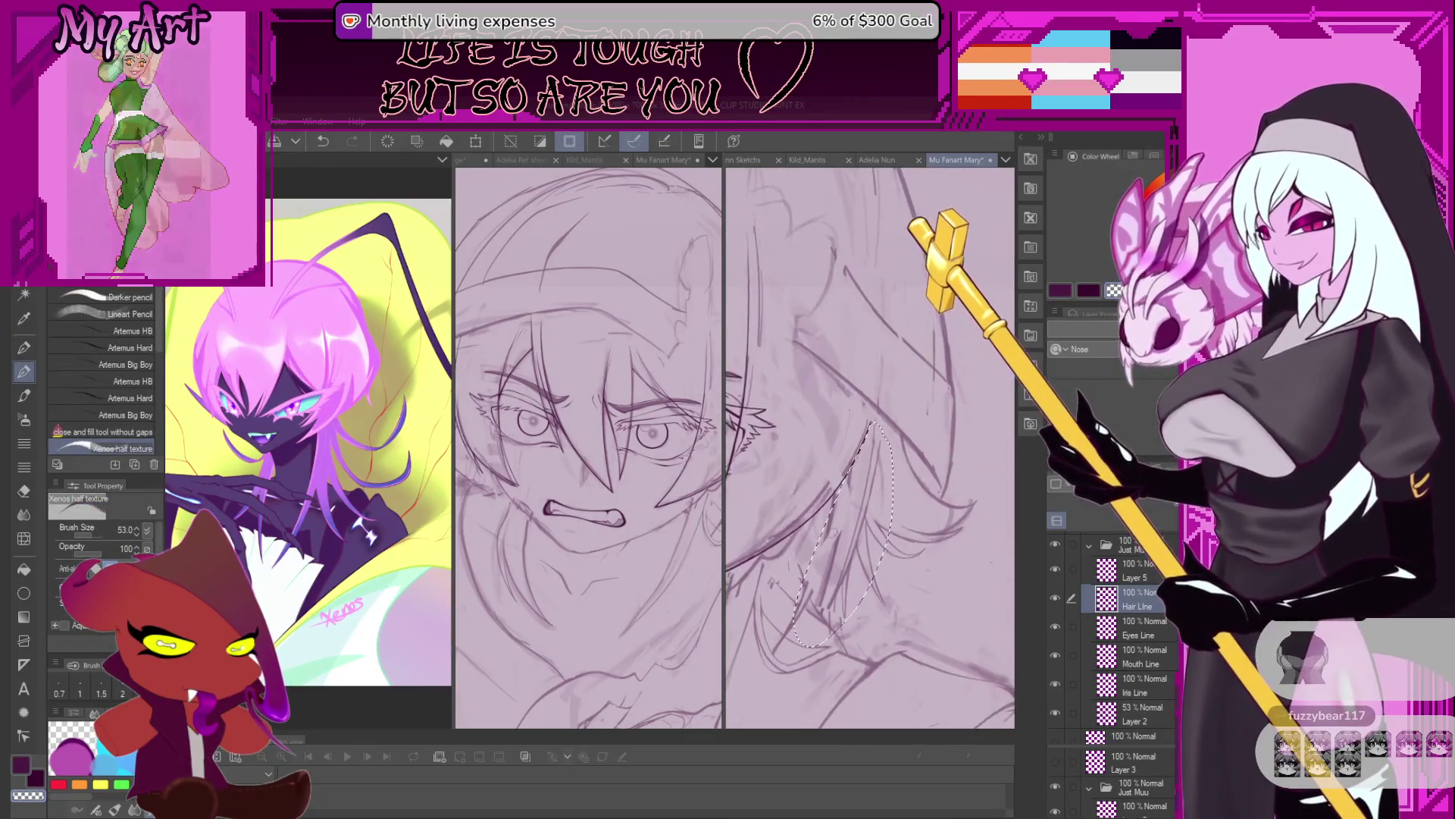
Draw a thin hair strand in the selected area, discarding an earlier long stroke that didn't fit.
left_click_drag(842, 515, 788, 603)
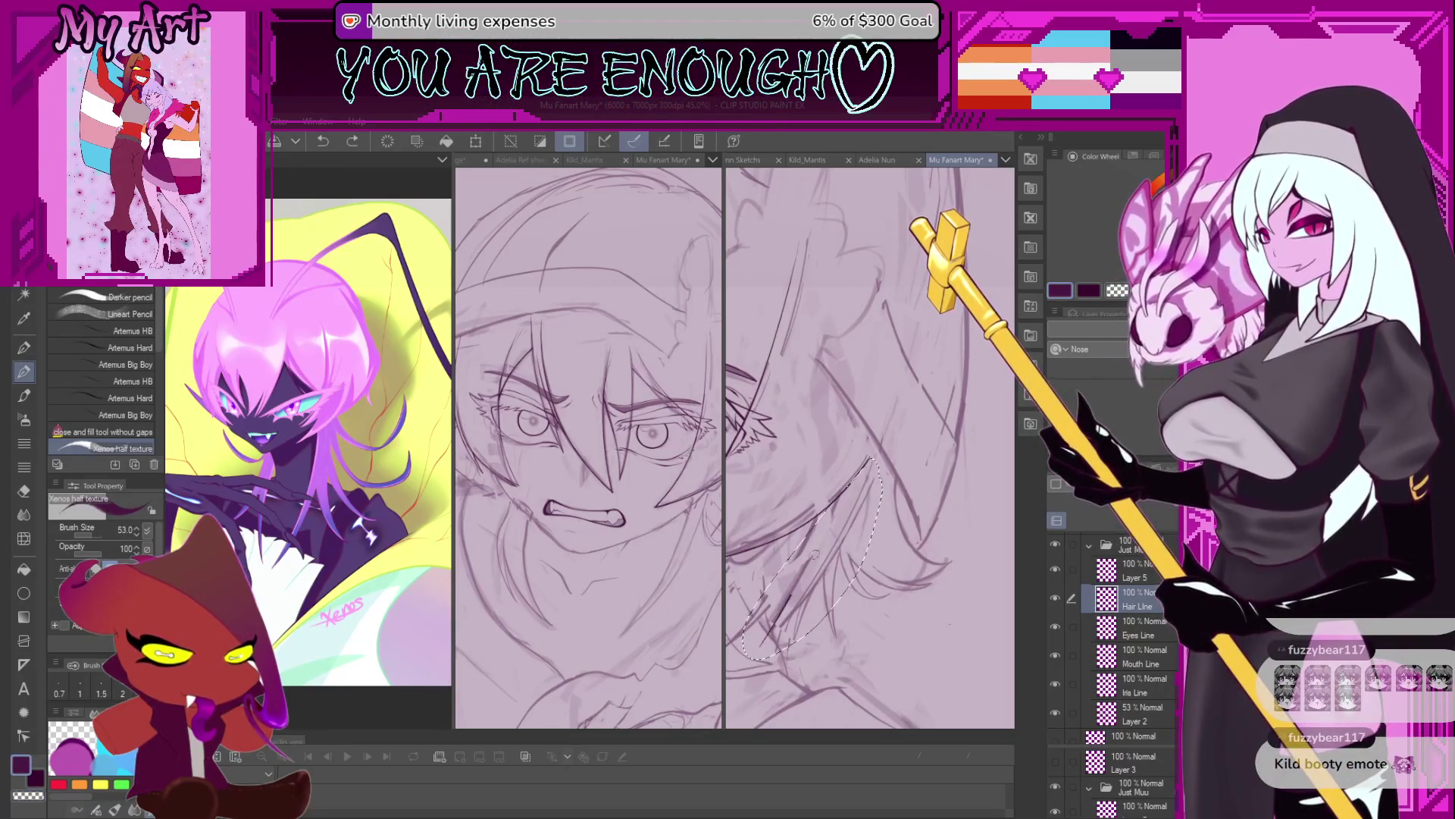
scroll(775, 629, "up", 2)
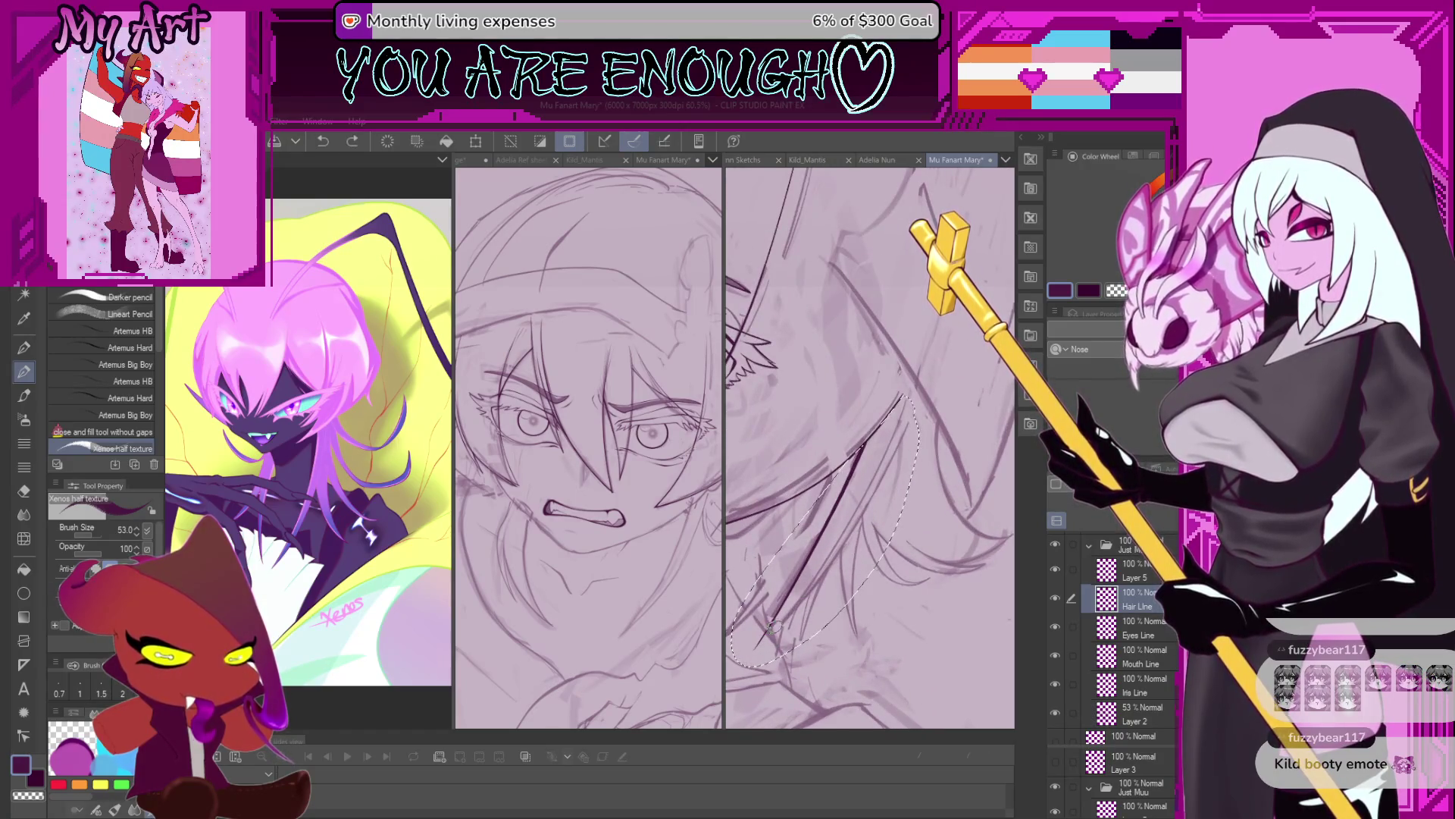
scroll(773, 624, "down", 2)
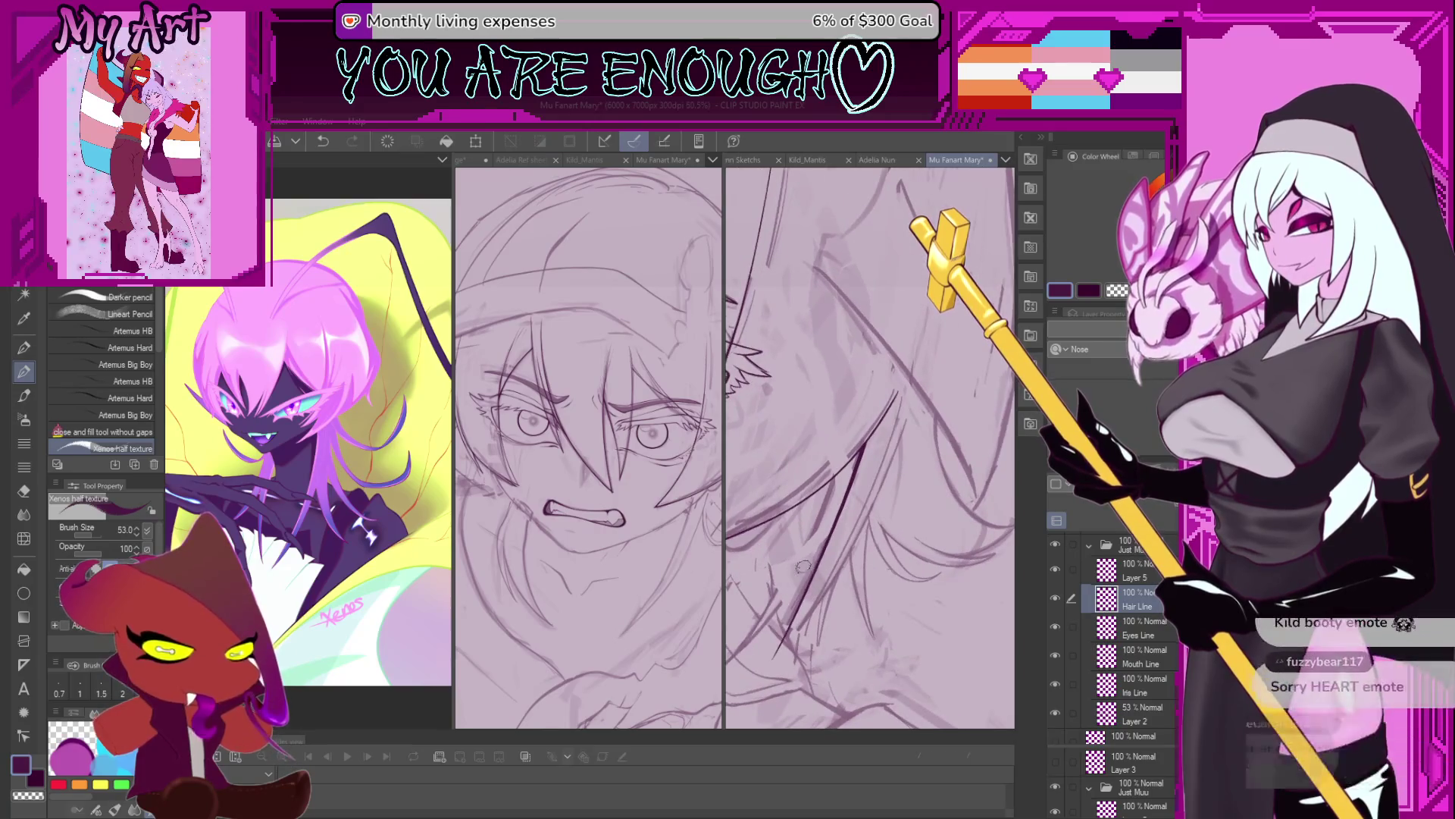
left_click_drag(784, 602, 799, 567)
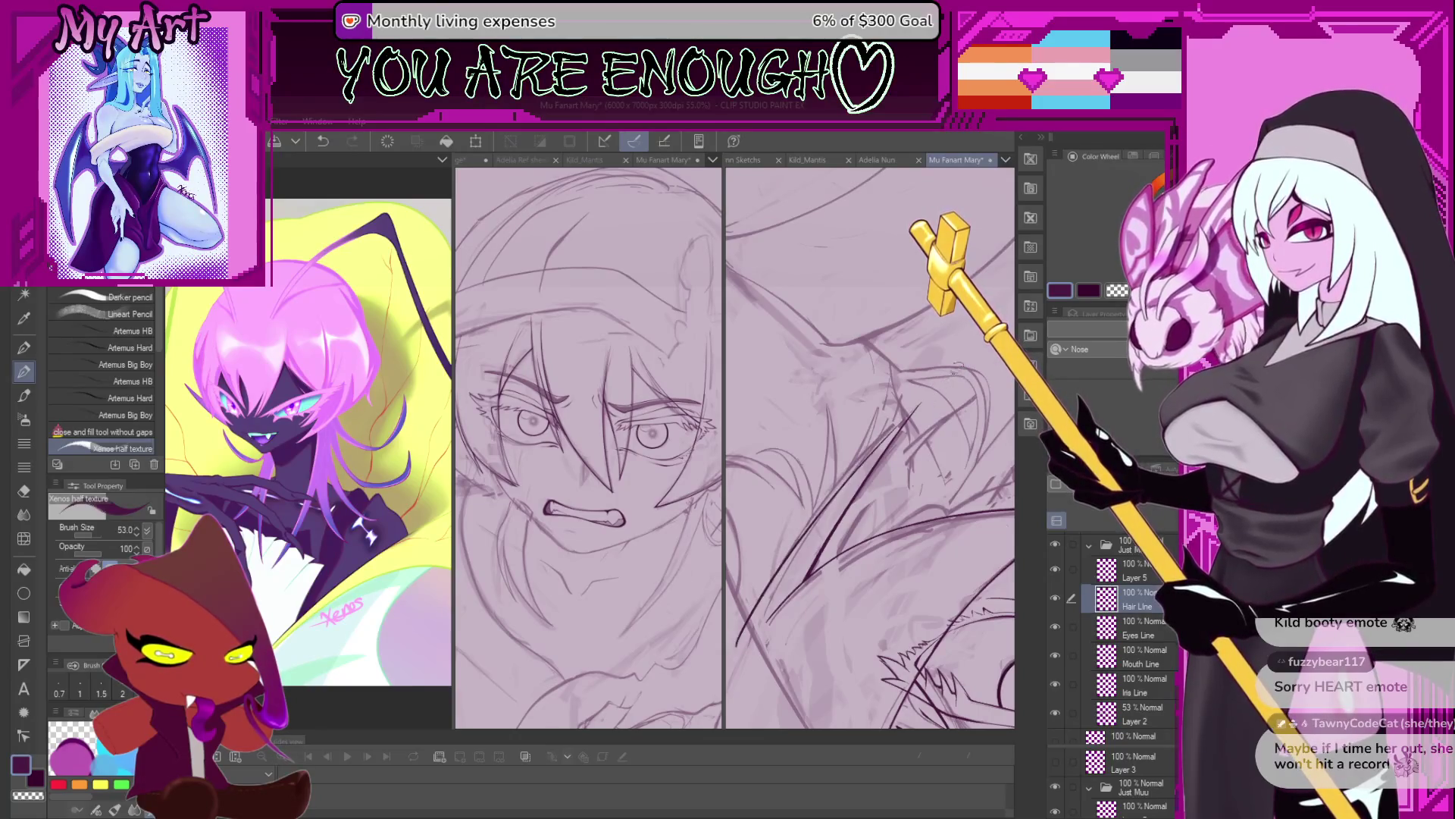
left_click_drag(731, 644, 961, 370)
key("ctrl+z")
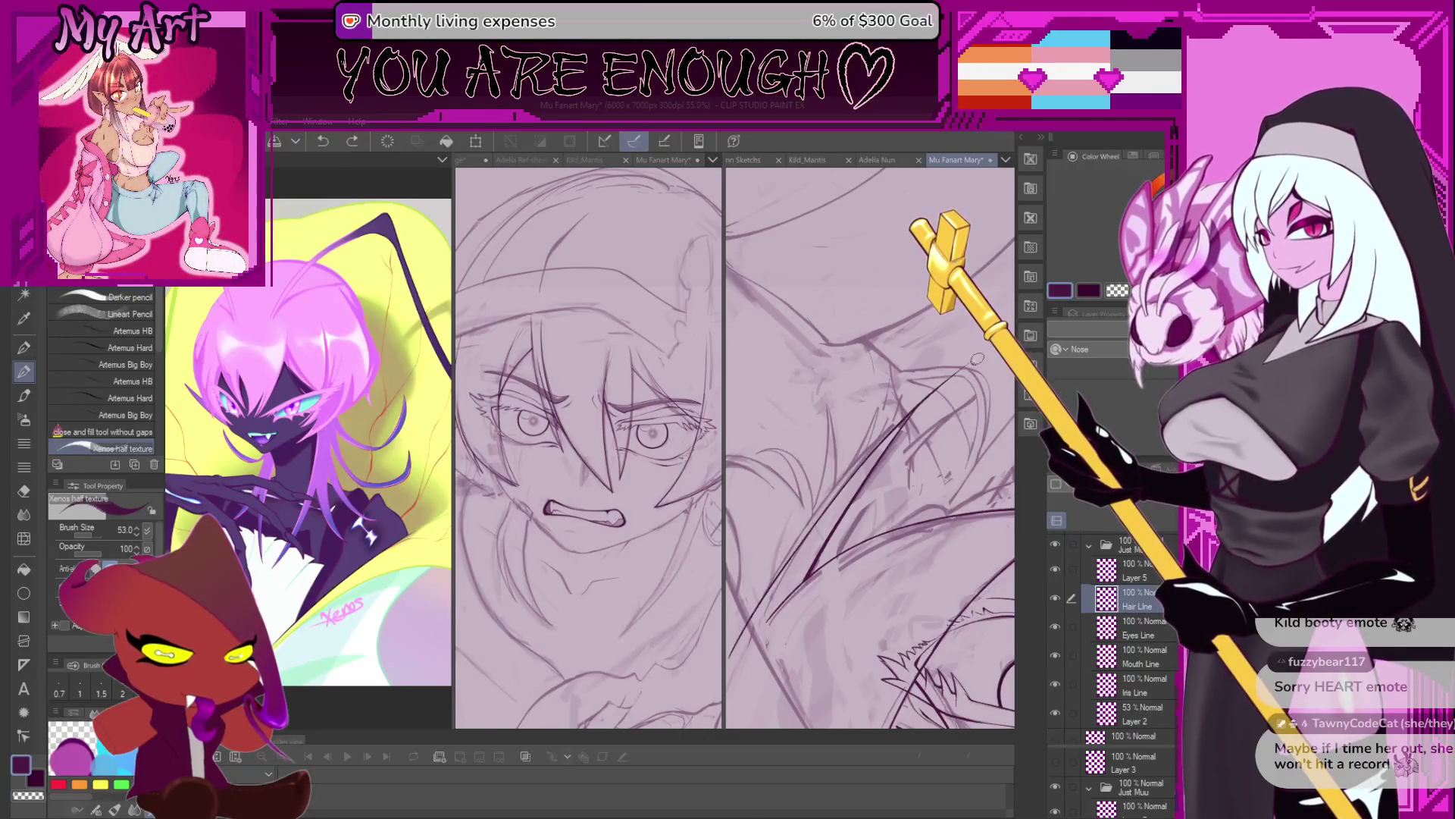
left_click_drag(898, 438, 957, 392)
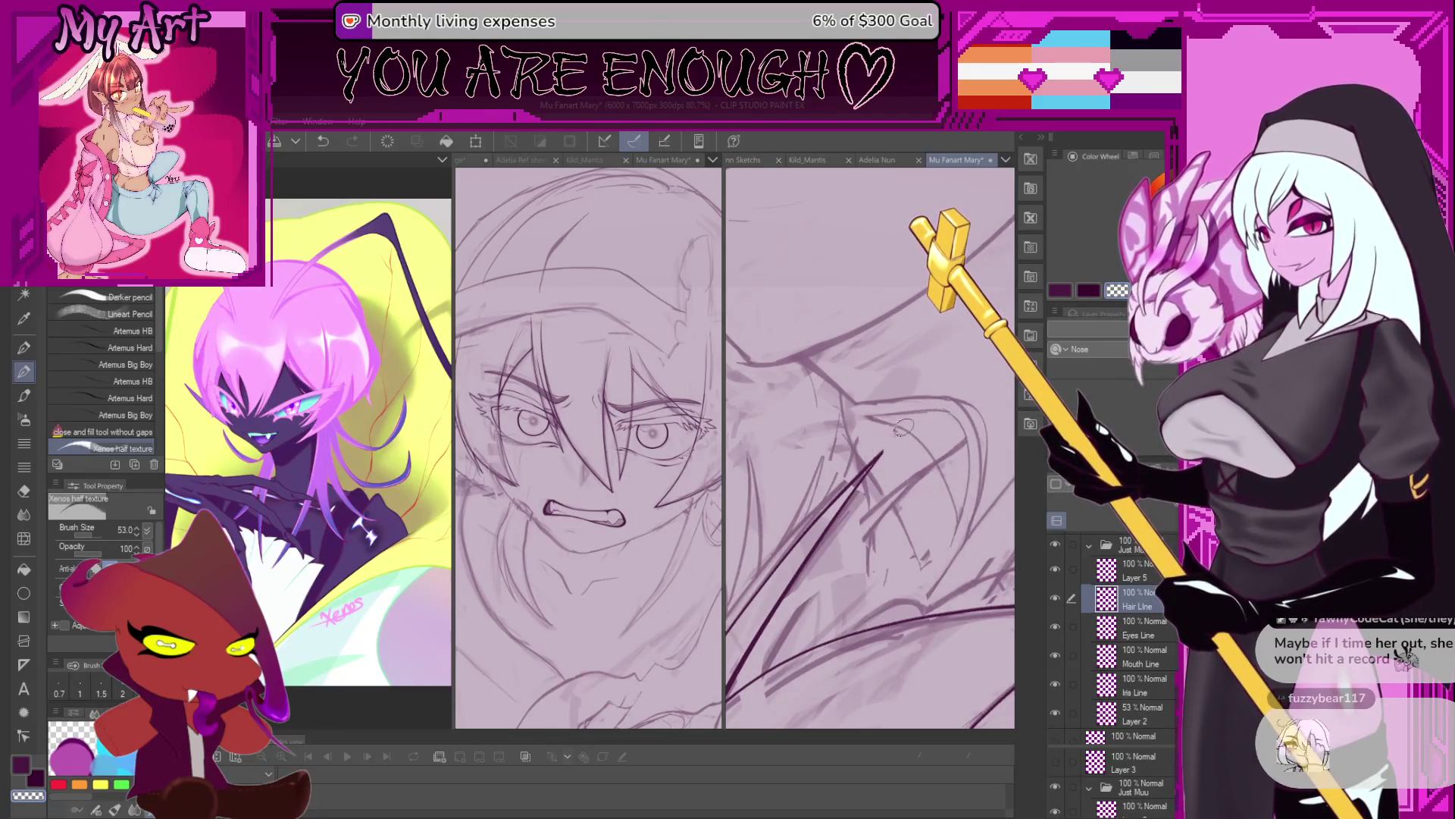
mouse_move(868, 455)
left_mouse_down()
mouse_move(923, 506)
mouse_move(986, 399)
left_mouse_up()
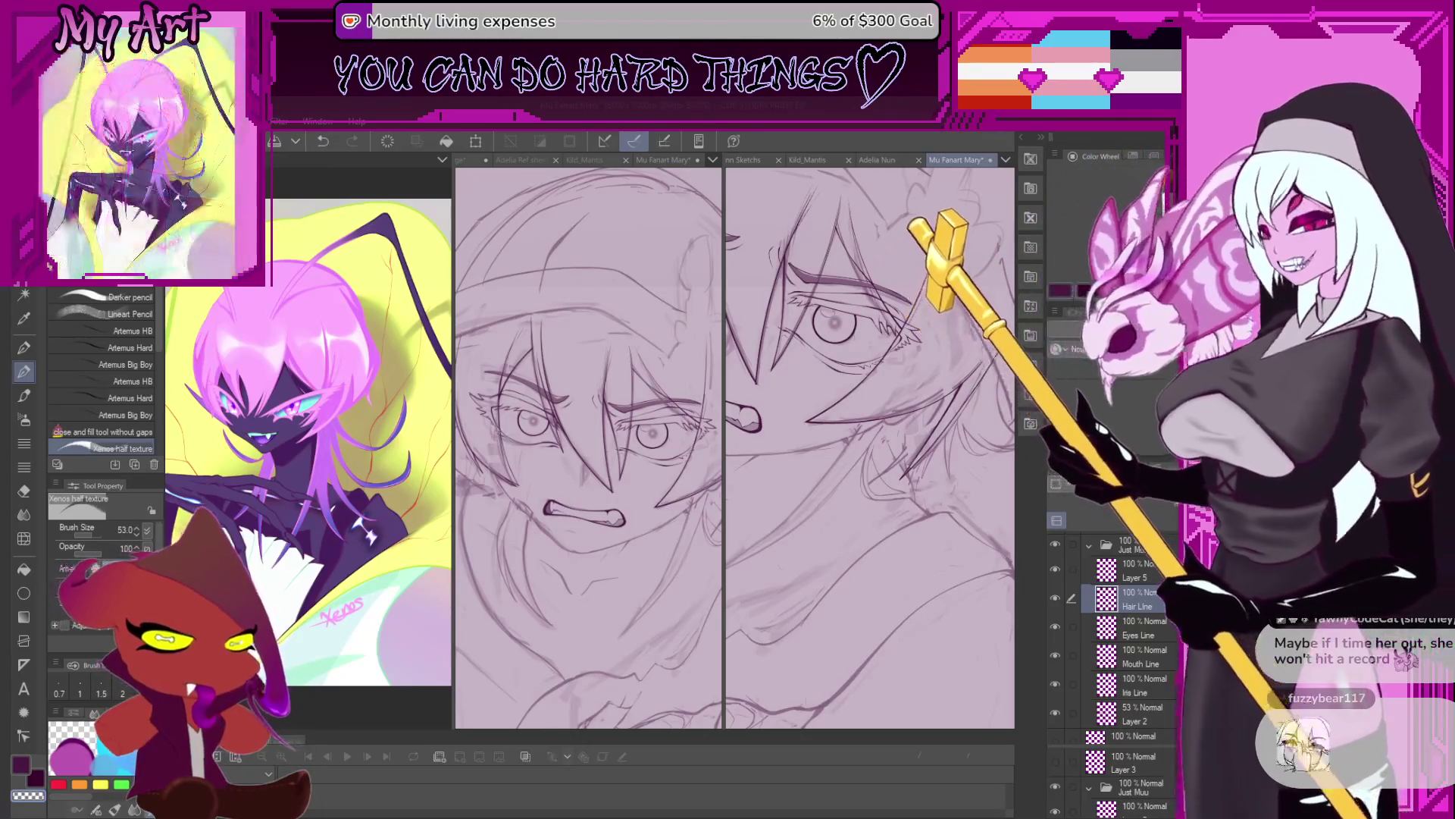
Zoom into the lower hair, thin the brush to about 37.5 and discard a test stroke.
scroll(948, 498, "up", 2)
scroll(947, 498, "up", 2)
left_click_drag(948, 498, 885, 426)
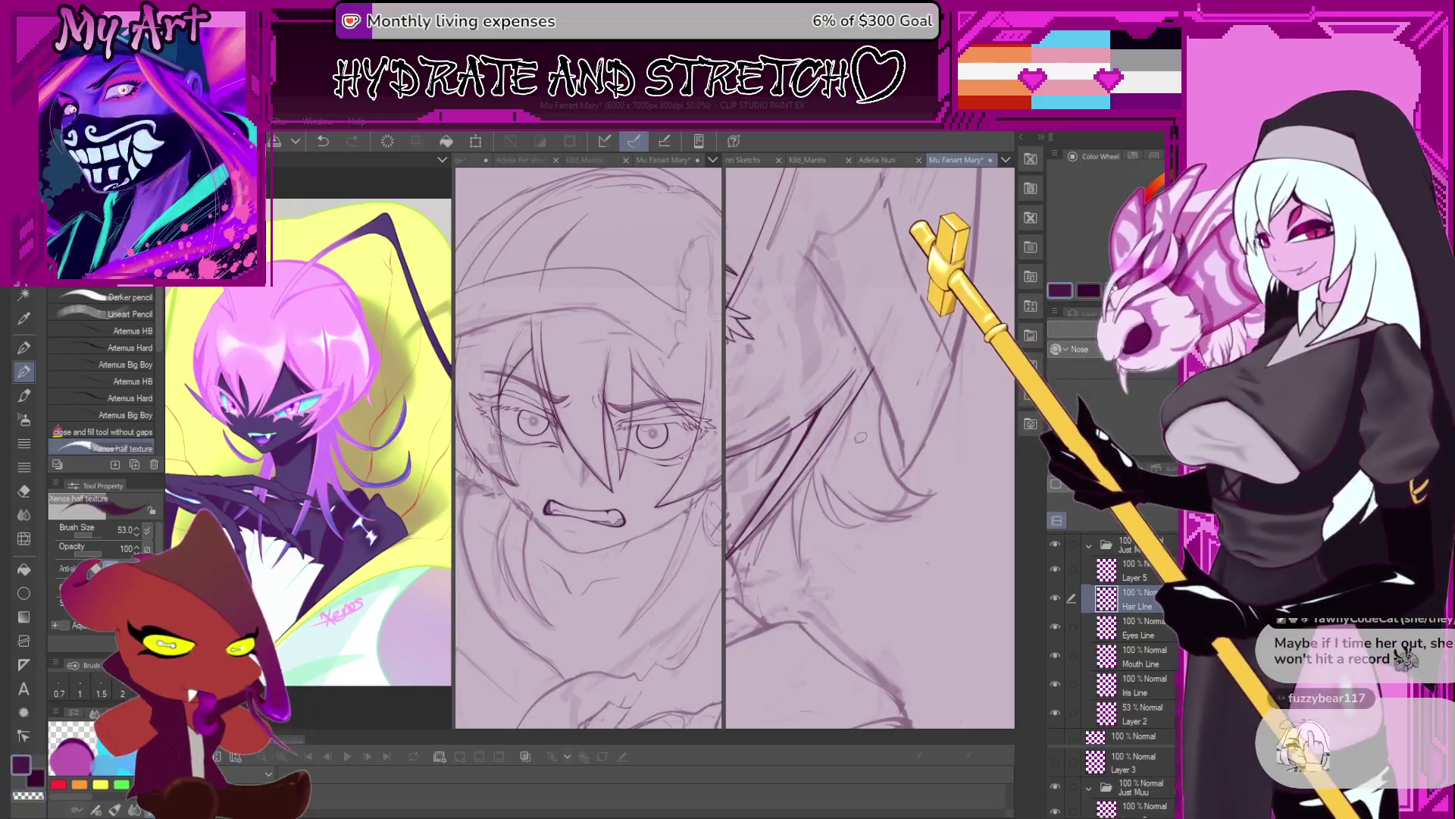
scroll(876, 405, "up", 2)
key("bracketleft")
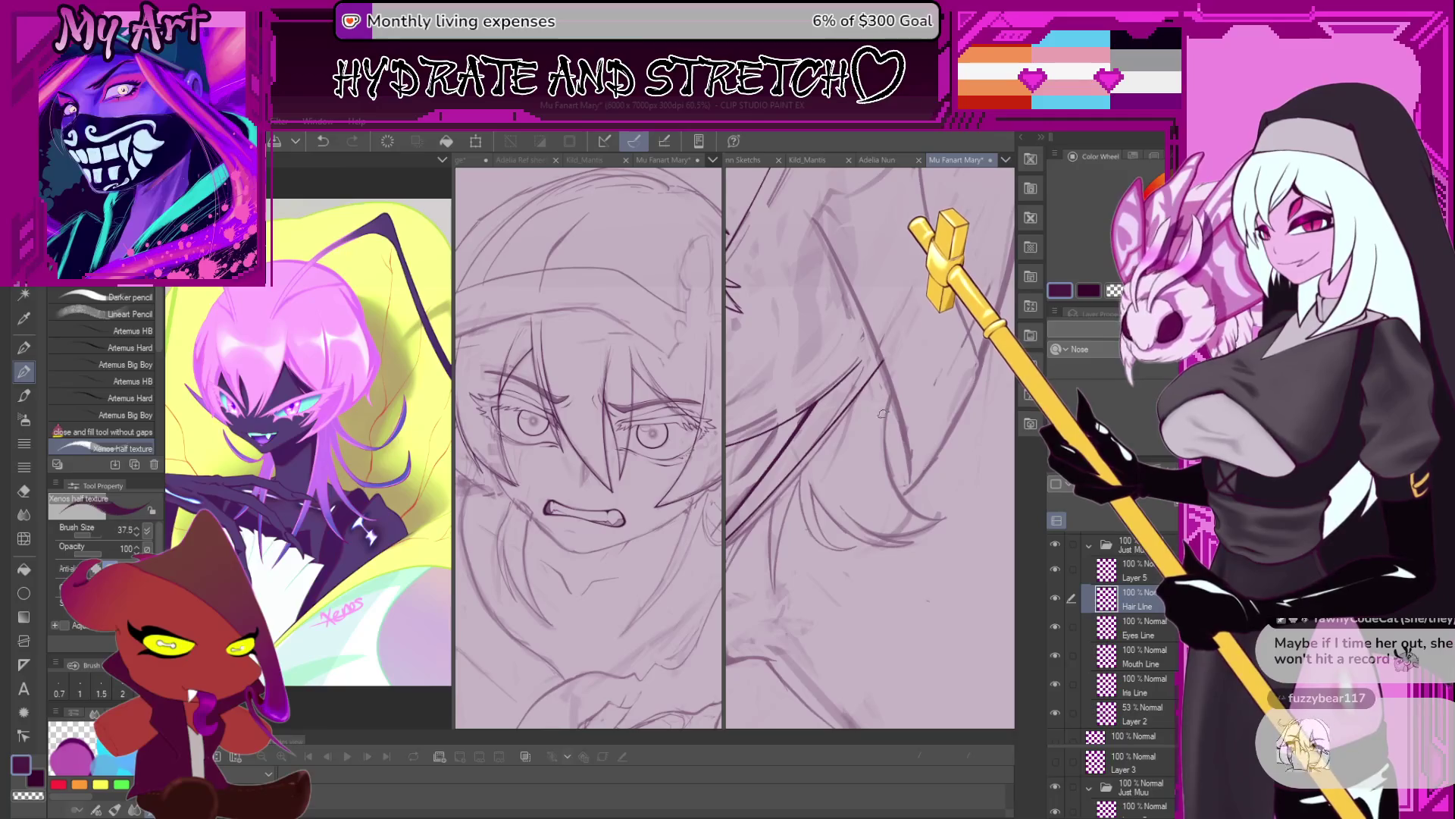
key("ctrl+z")
mouse_move(906, 379)
left_mouse_down()
mouse_move(884, 417)
mouse_move(854, 587)
left_mouse_up()
Ink two curved strands rising through the lower hair.
scroll(874, 391, "up", 1)
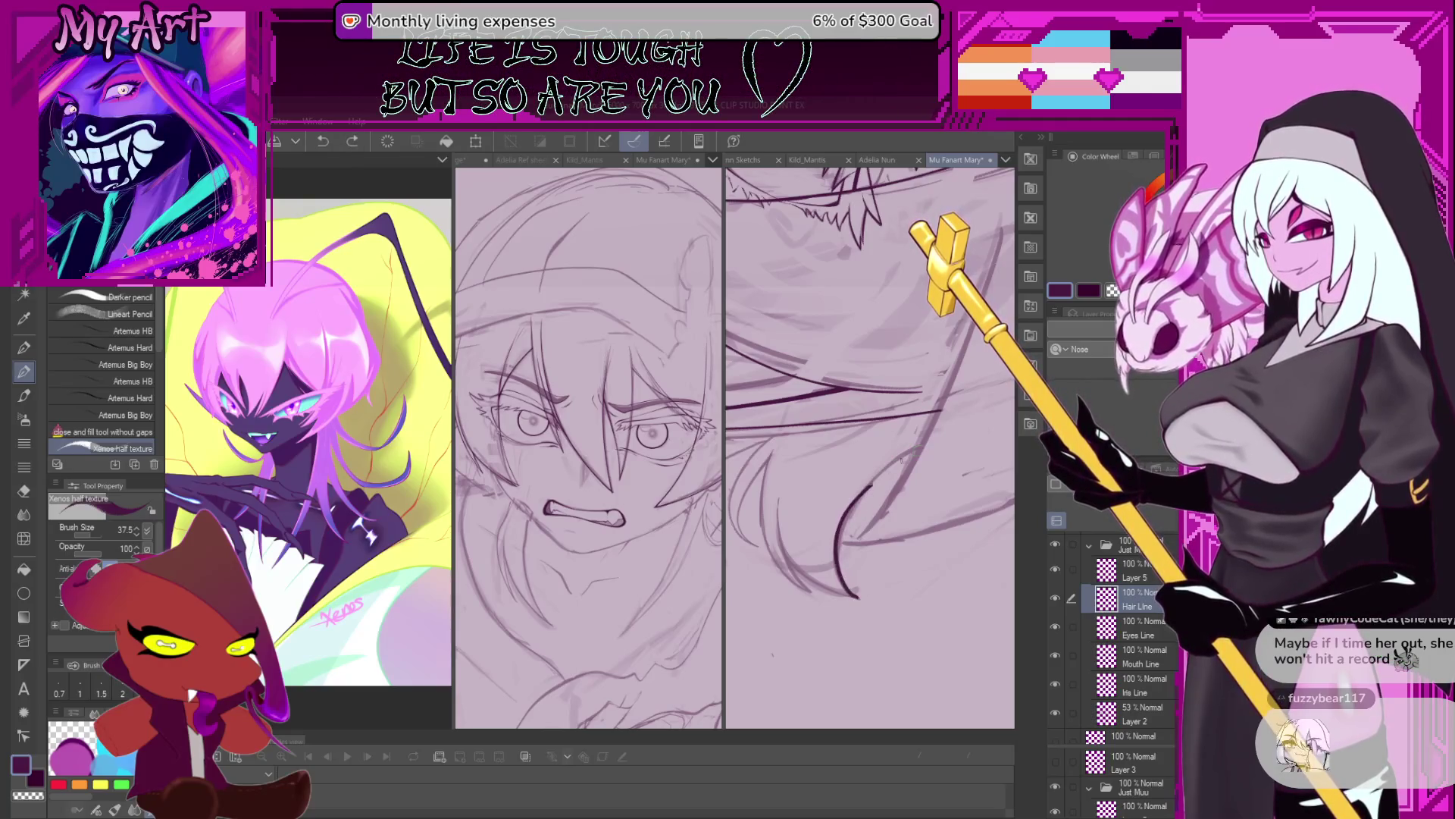
left_click_drag(857, 592, 844, 525)
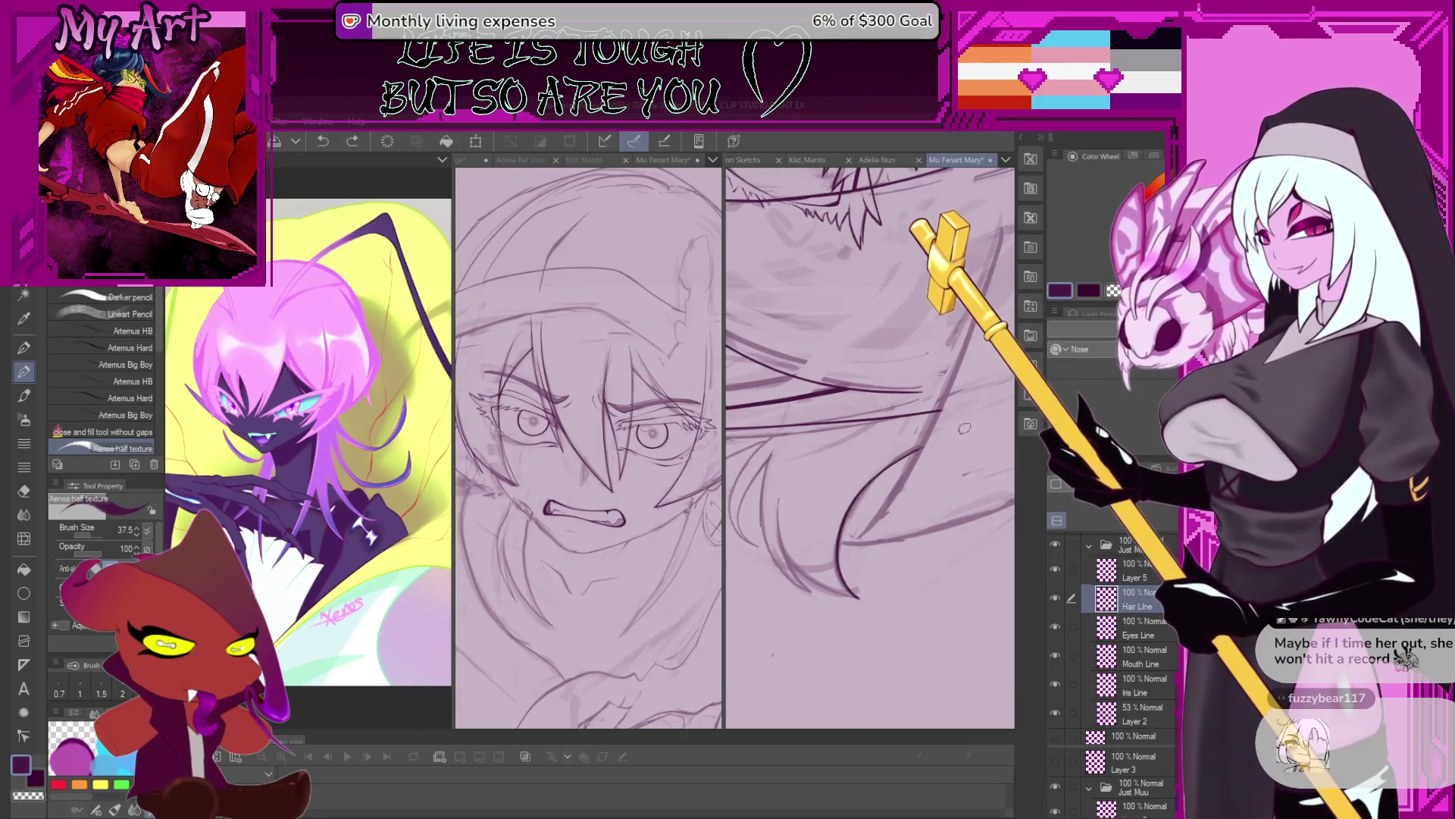
left_click_drag(834, 548, 891, 465)
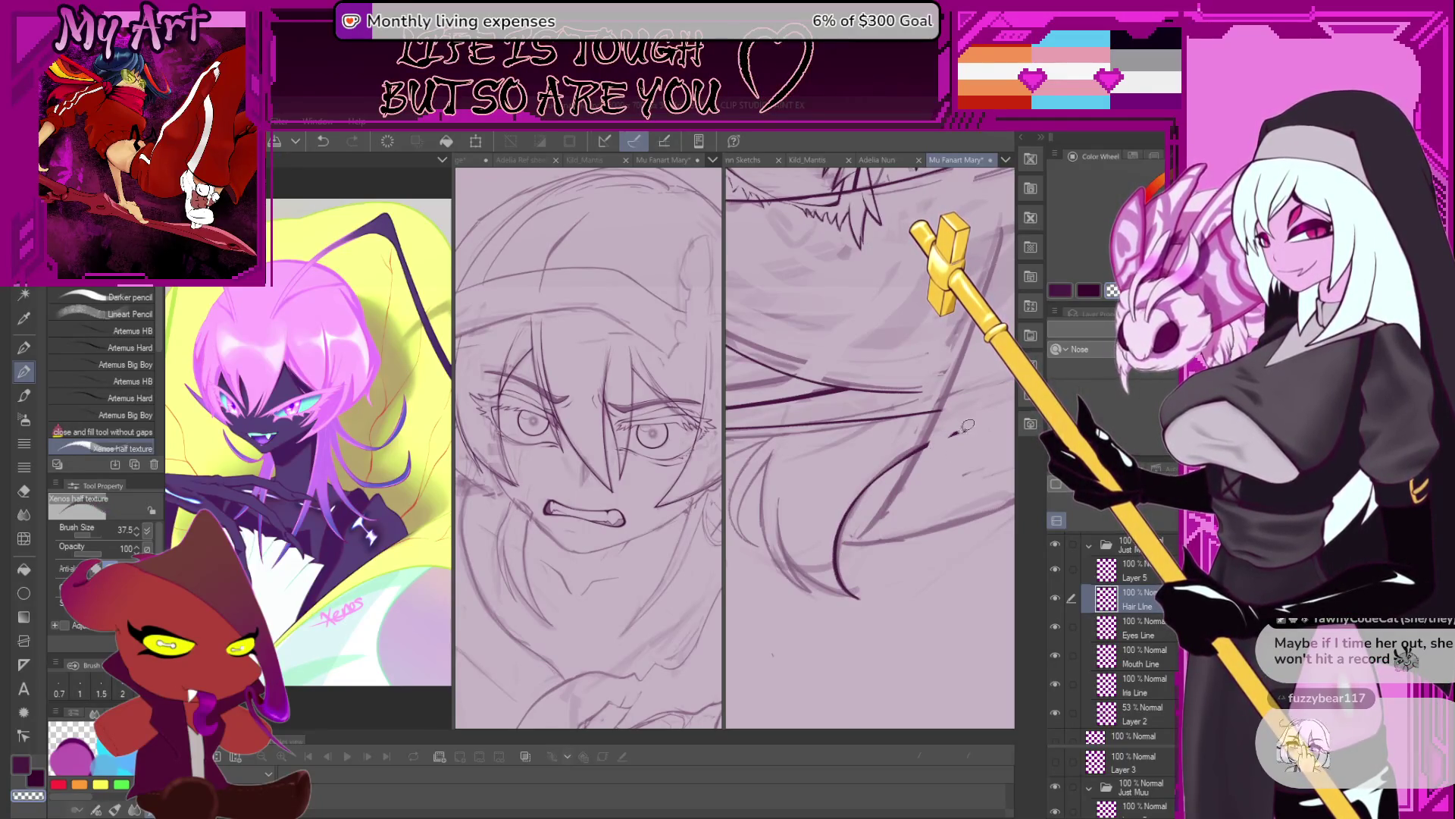
left_click_drag(946, 443, 889, 465)
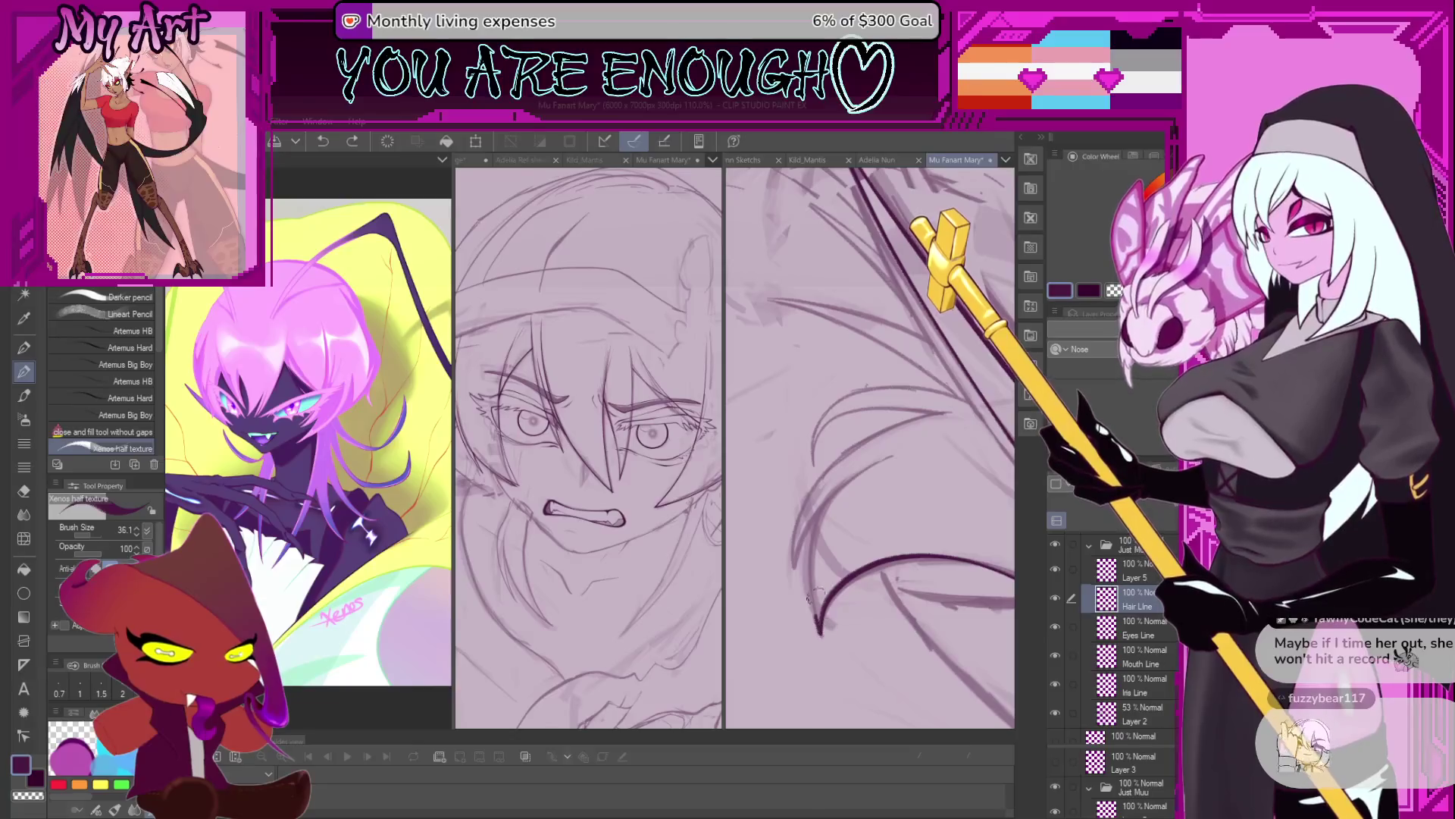
Undo the last curved strand, then redraw it and undo it again.
key("ctrl+z")
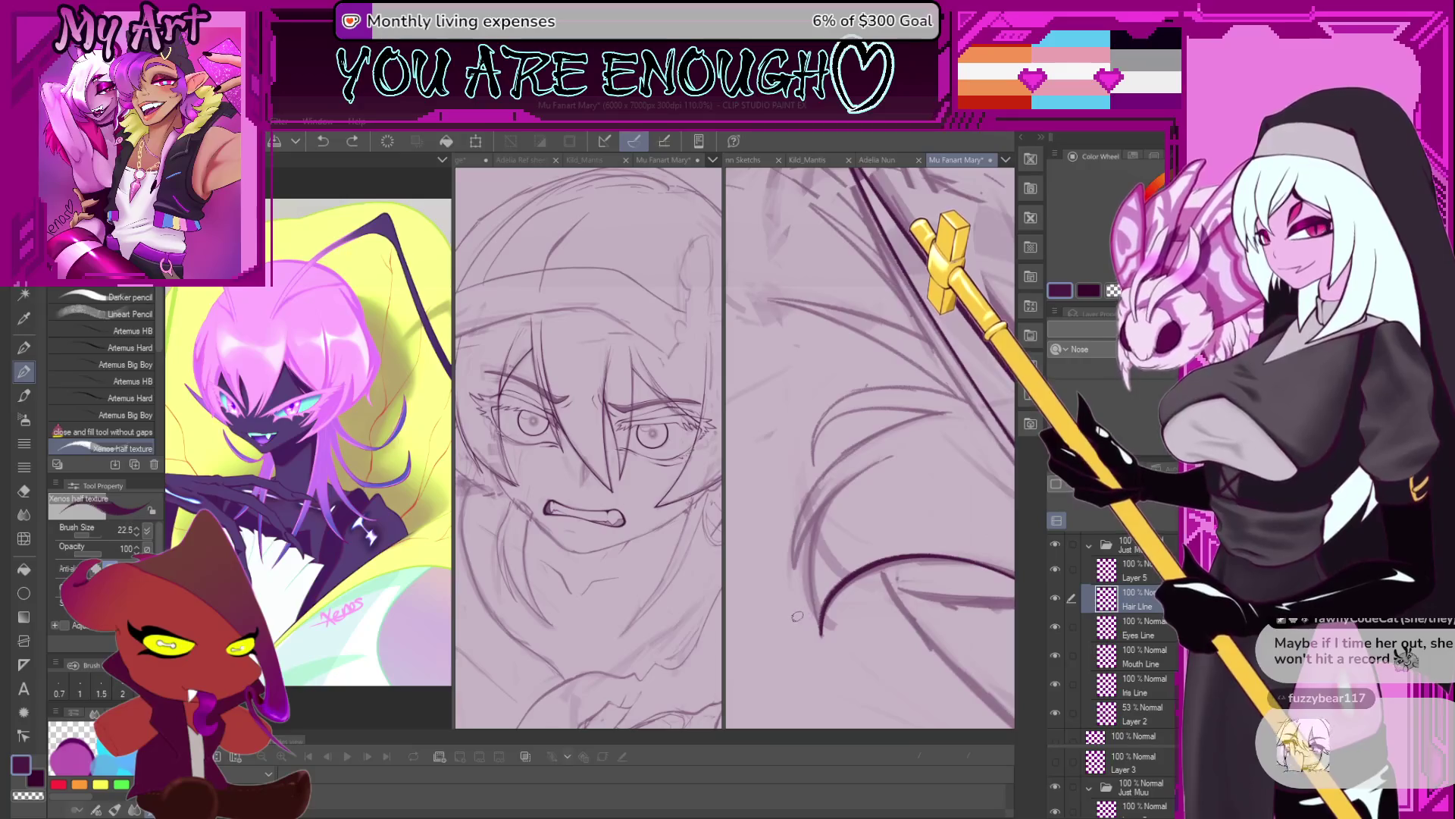
scroll(799, 615, "up", 3)
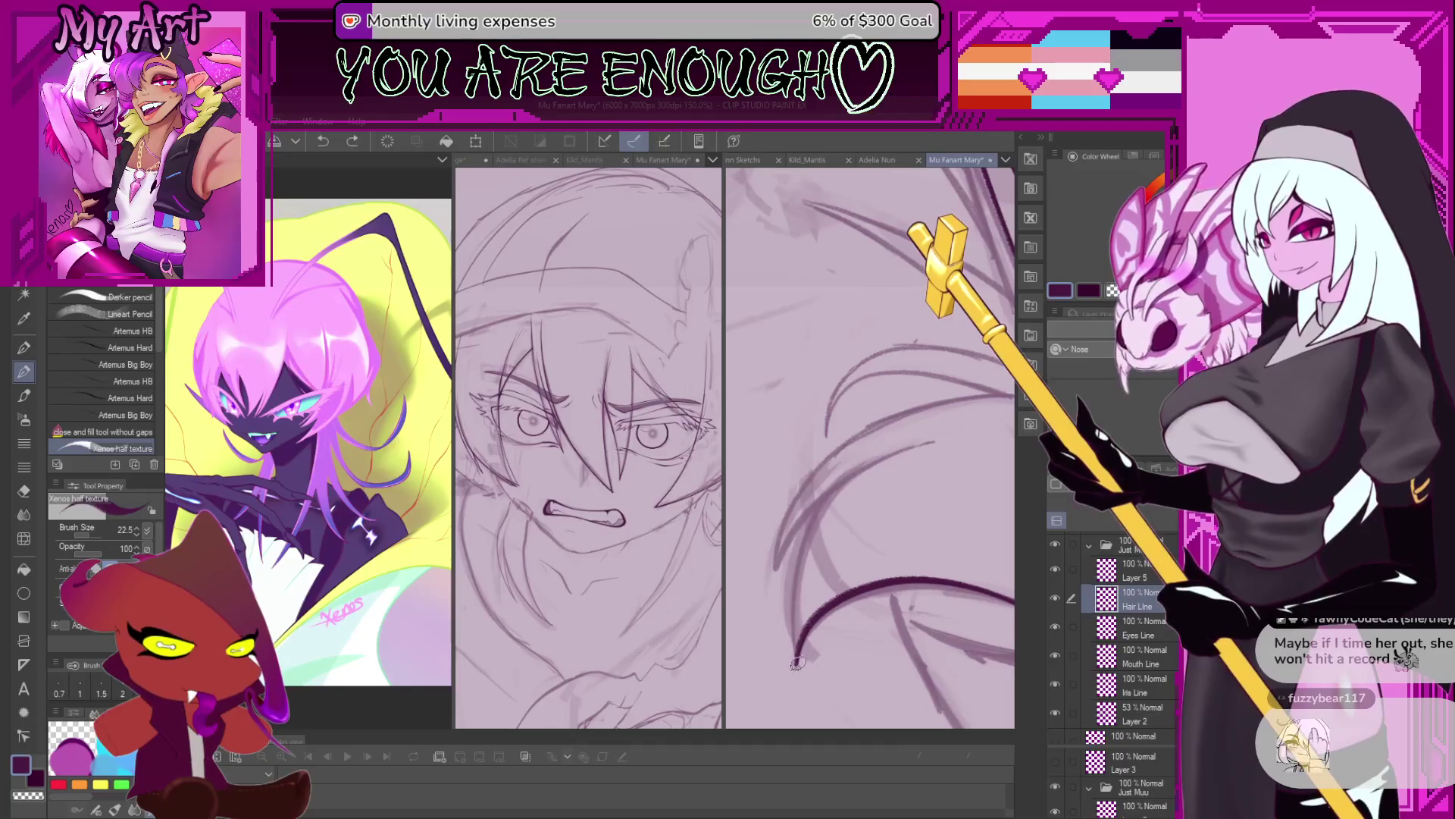
left_click_drag(810, 523, 898, 443)
key("ctrl+z")
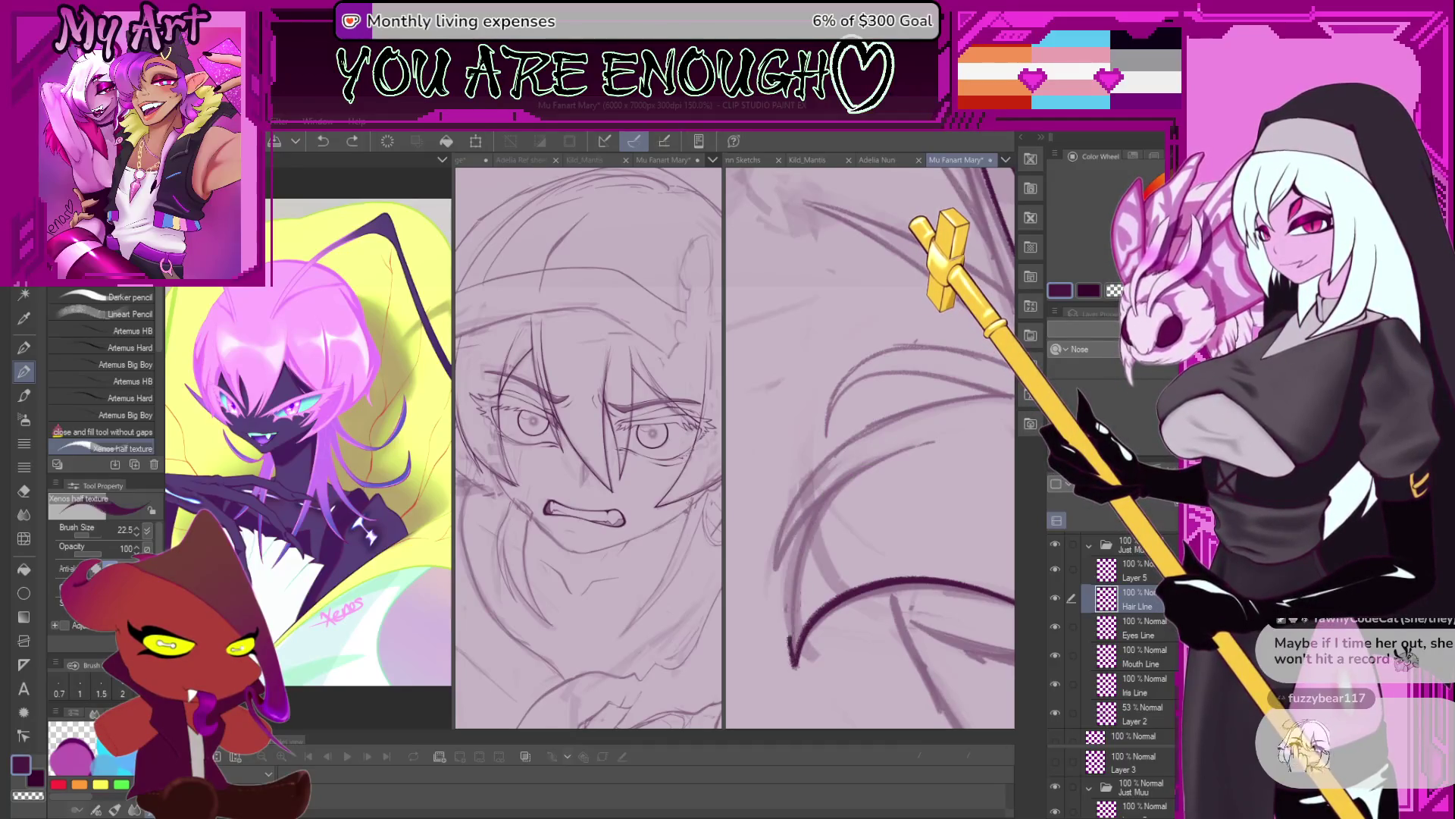
Check the full-face view, then pan and tilt the close-up to frame the lower strands.
left_click_drag(937, 451, 871, 530)
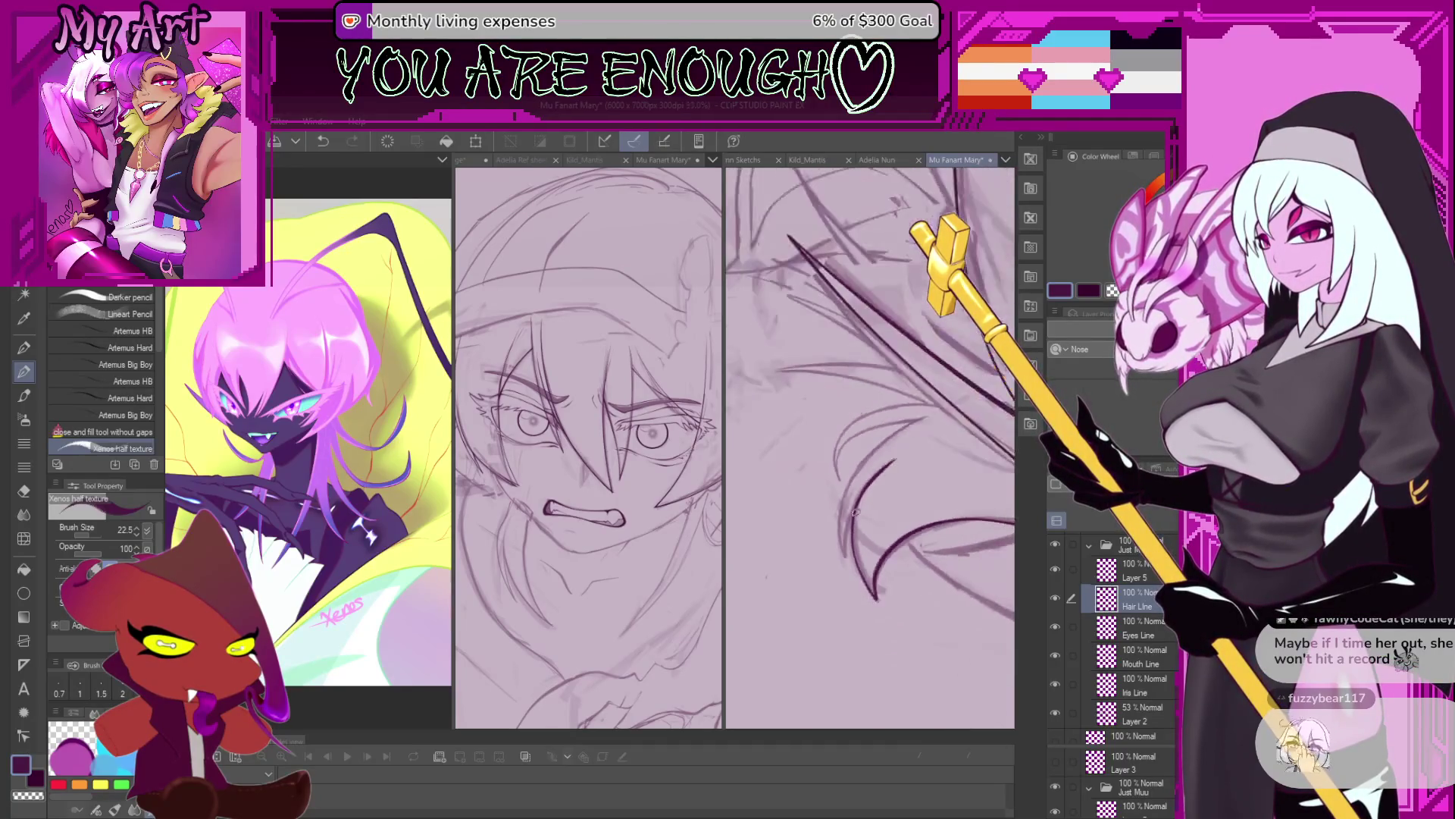
left_click(654, 574)
scroll(654, 574, "down", 3)
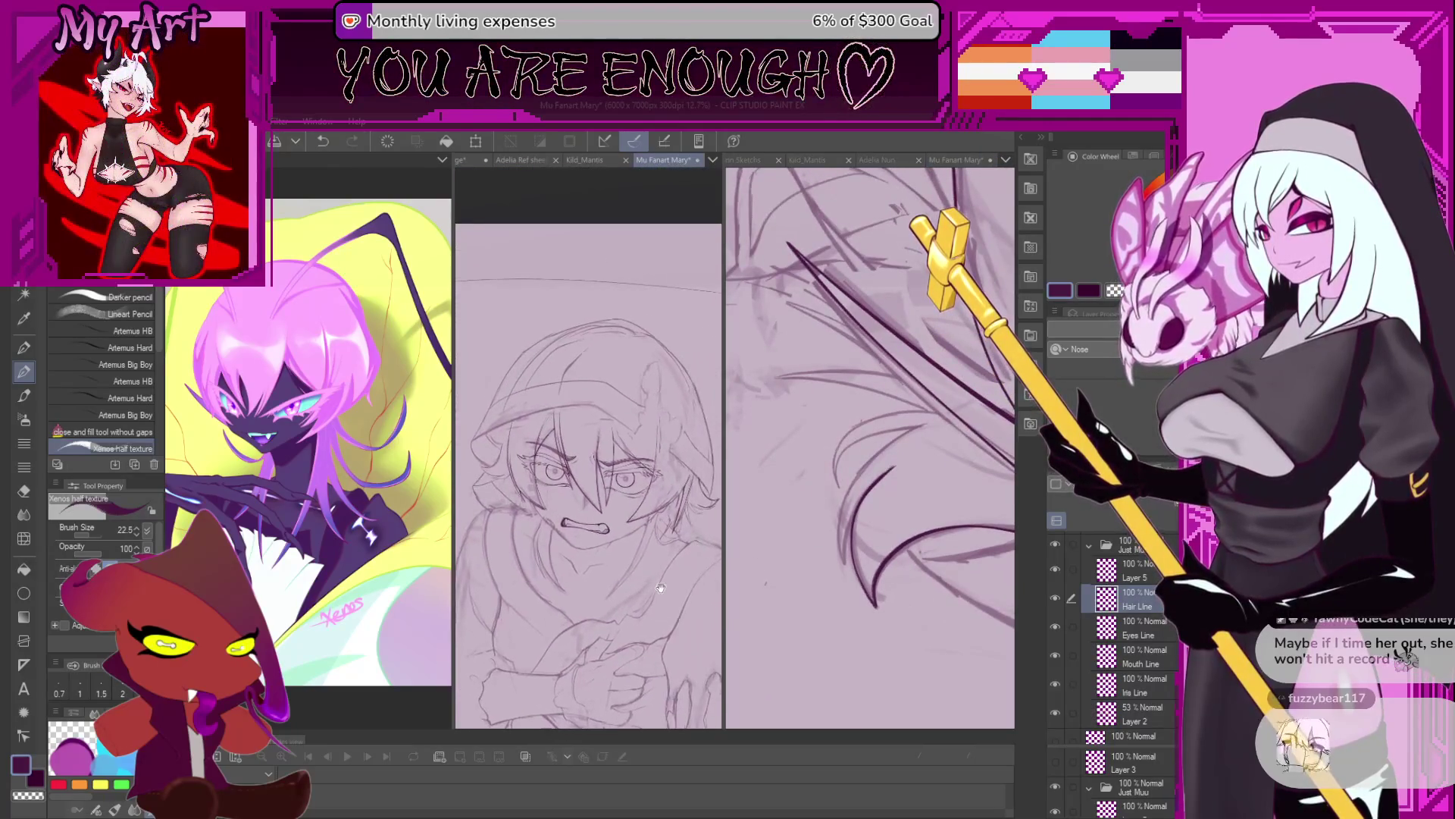
left_click(868, 520)
scroll(860, 538, "up", 2)
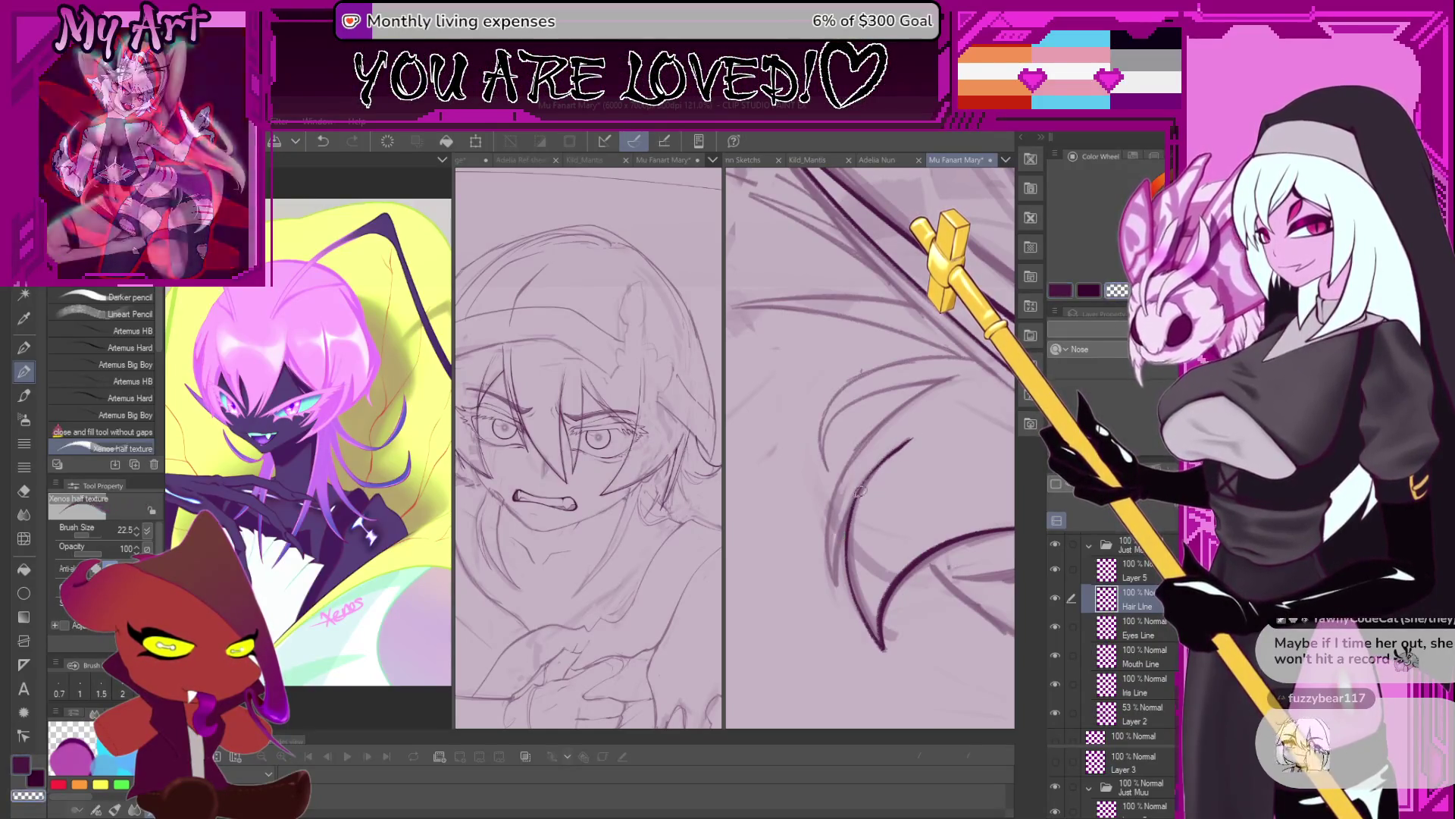
mouse_move(839, 539)
left_mouse_down()
mouse_move(824, 578)
mouse_move(801, 574)
left_mouse_up()
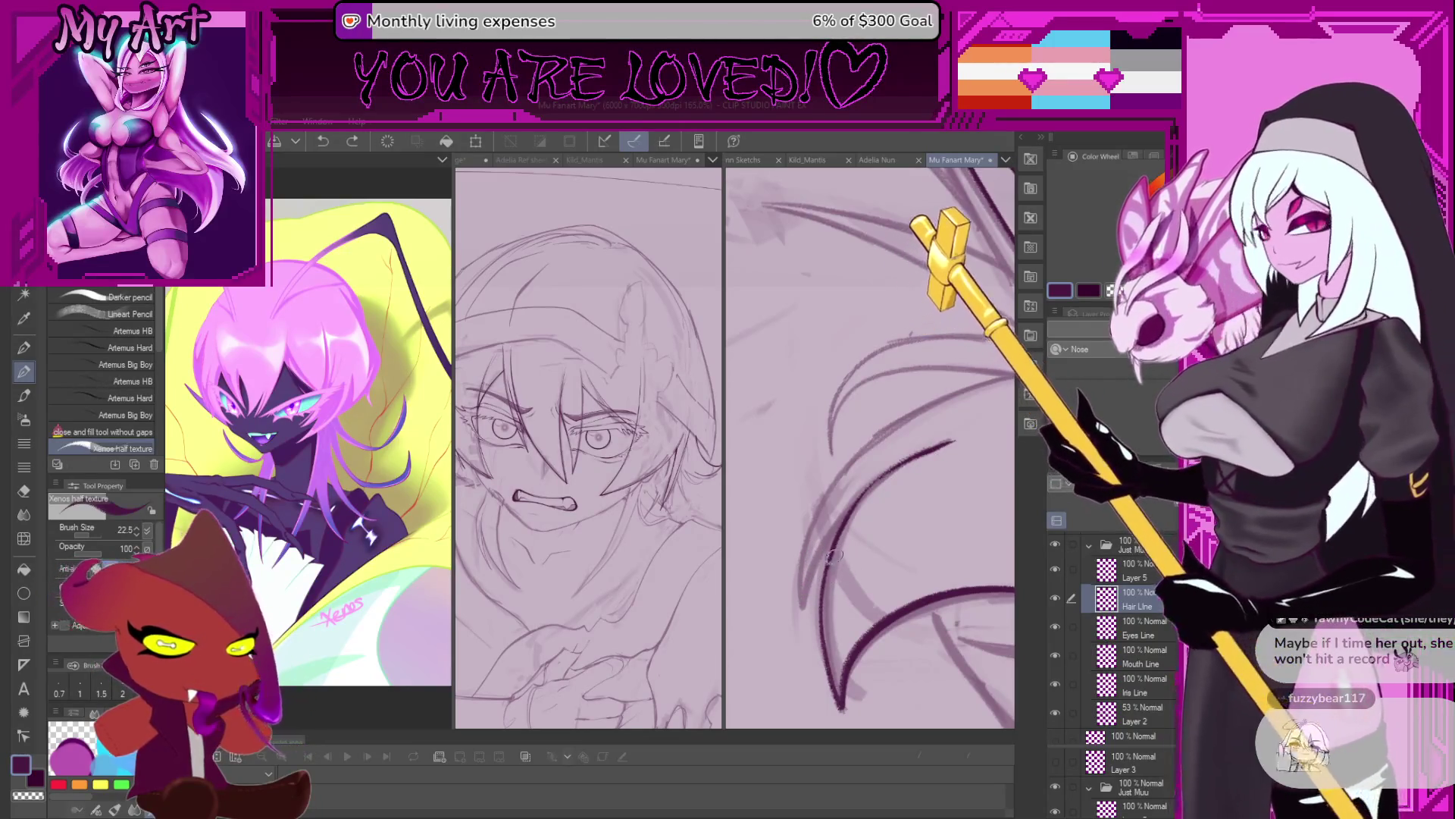
left_click_drag(835, 557, 811, 568)
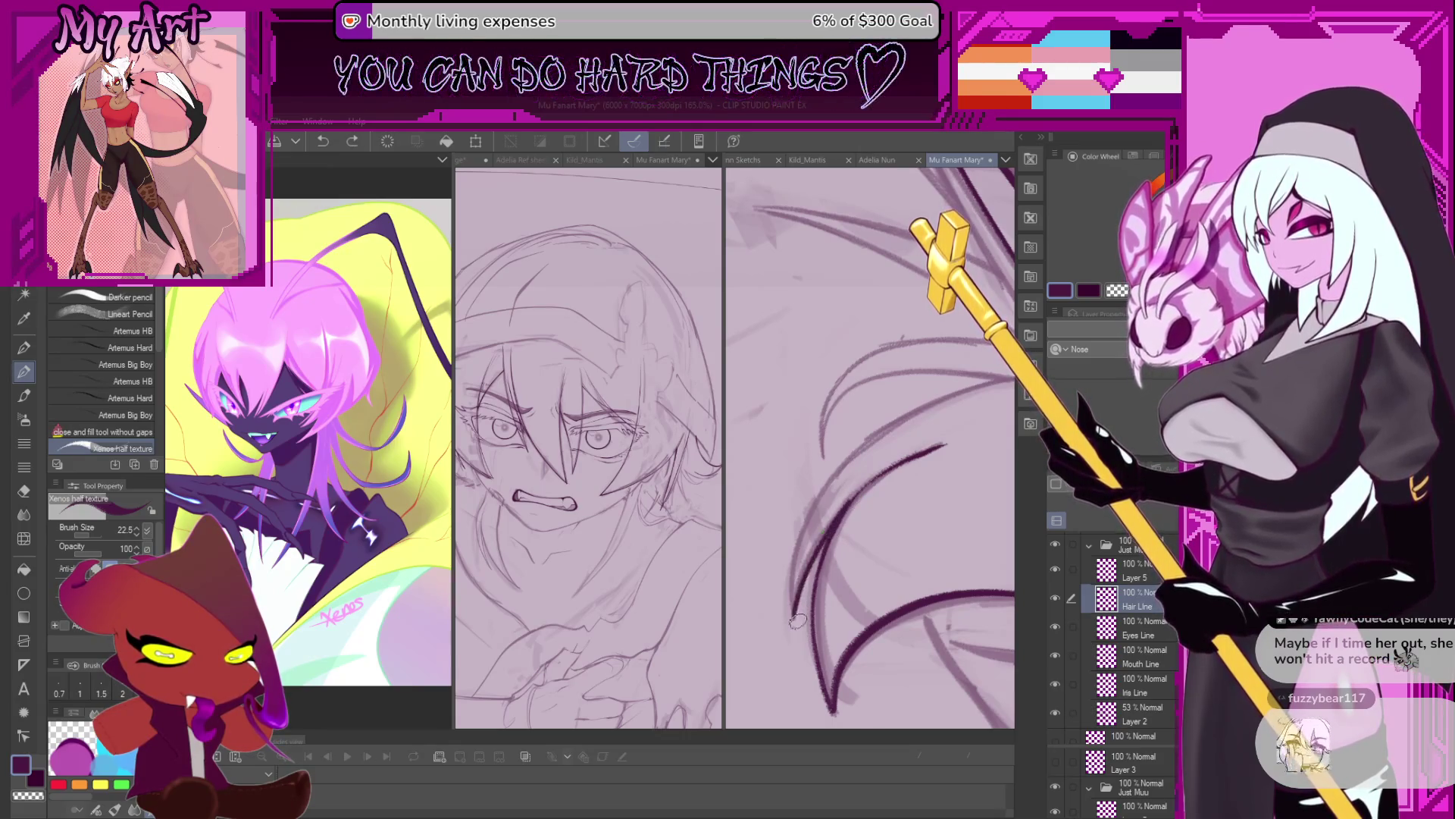
scroll(933, 409, "up", 3)
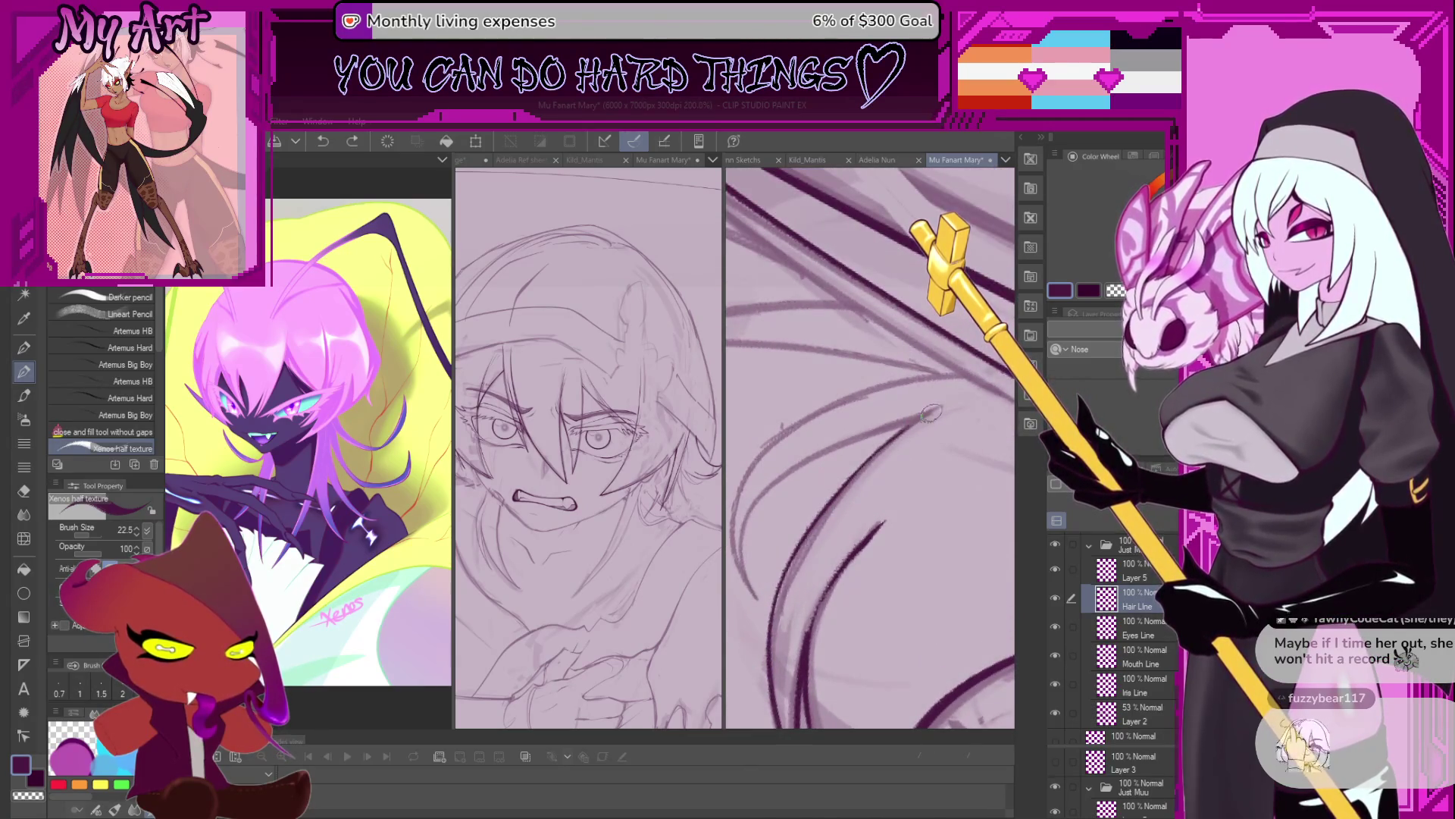
Extend a dark strand up and right near the upper strands in the dark ink colour.
left_click_drag(834, 438, 906, 428)
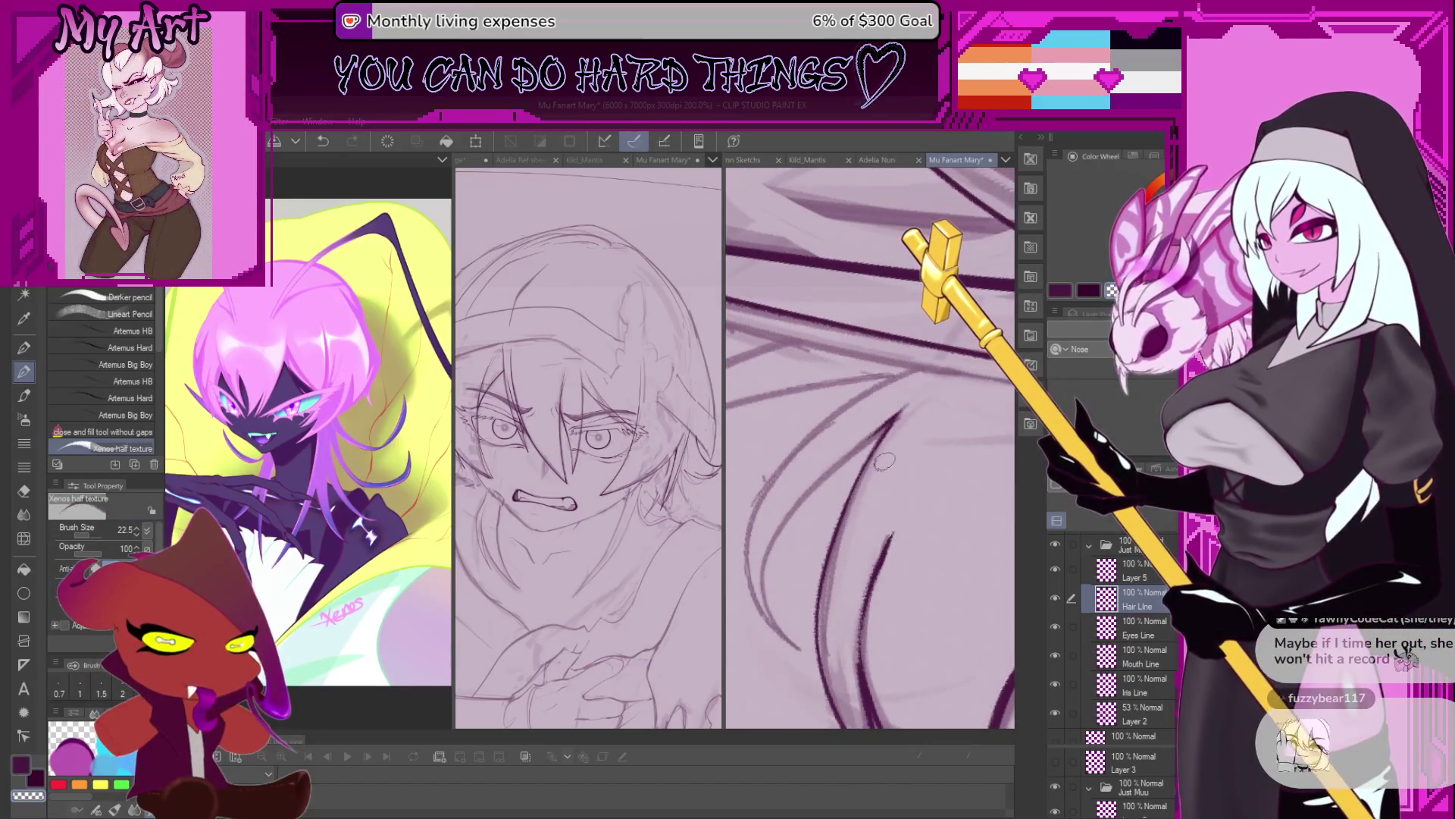
key("ctrl+z")
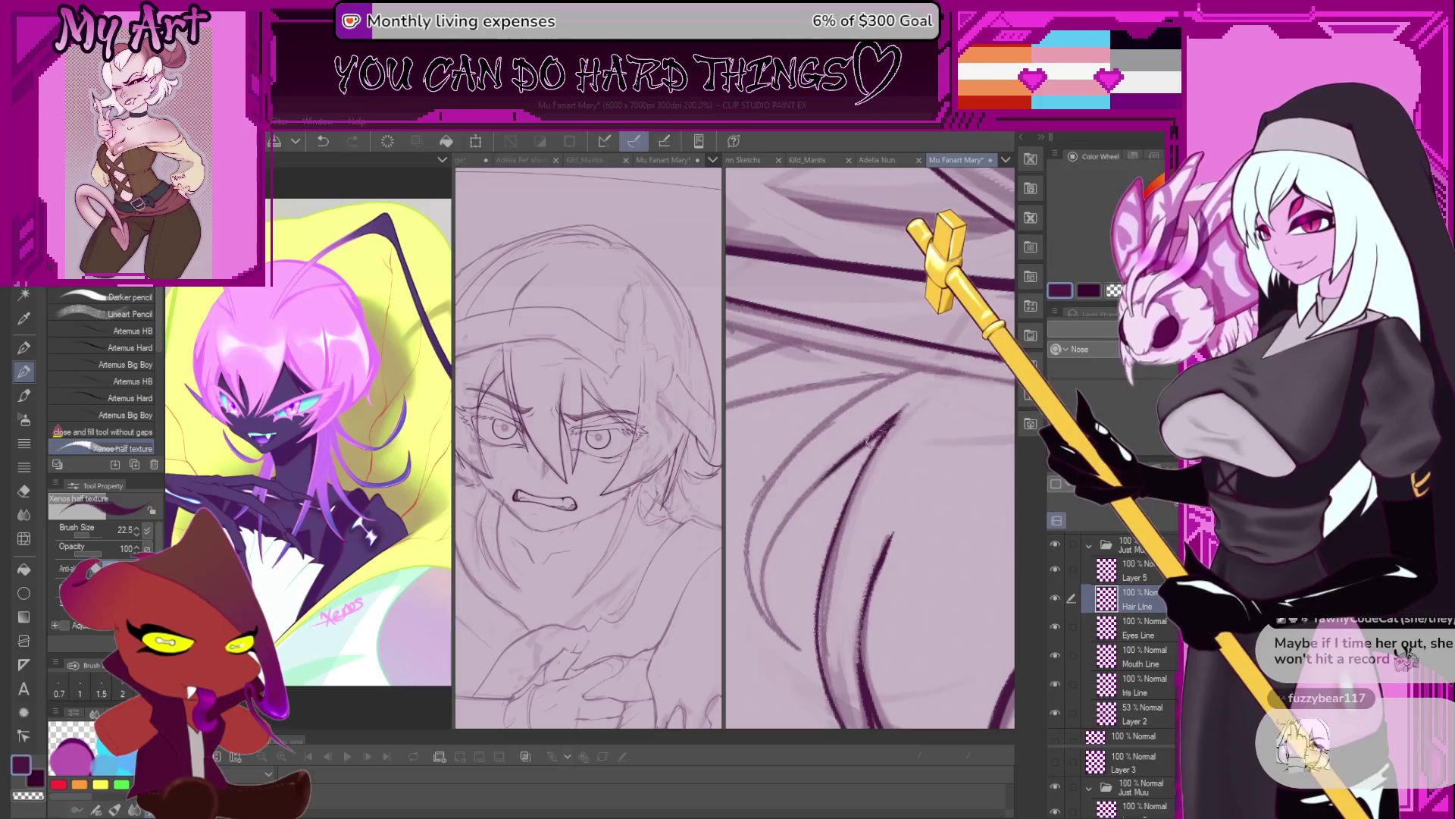
left_click_drag(893, 426, 912, 408)
left_click(869, 471, "alt")
Darken the left and lower hair curves with several strokes.
left_click_drag(760, 562, 830, 633)
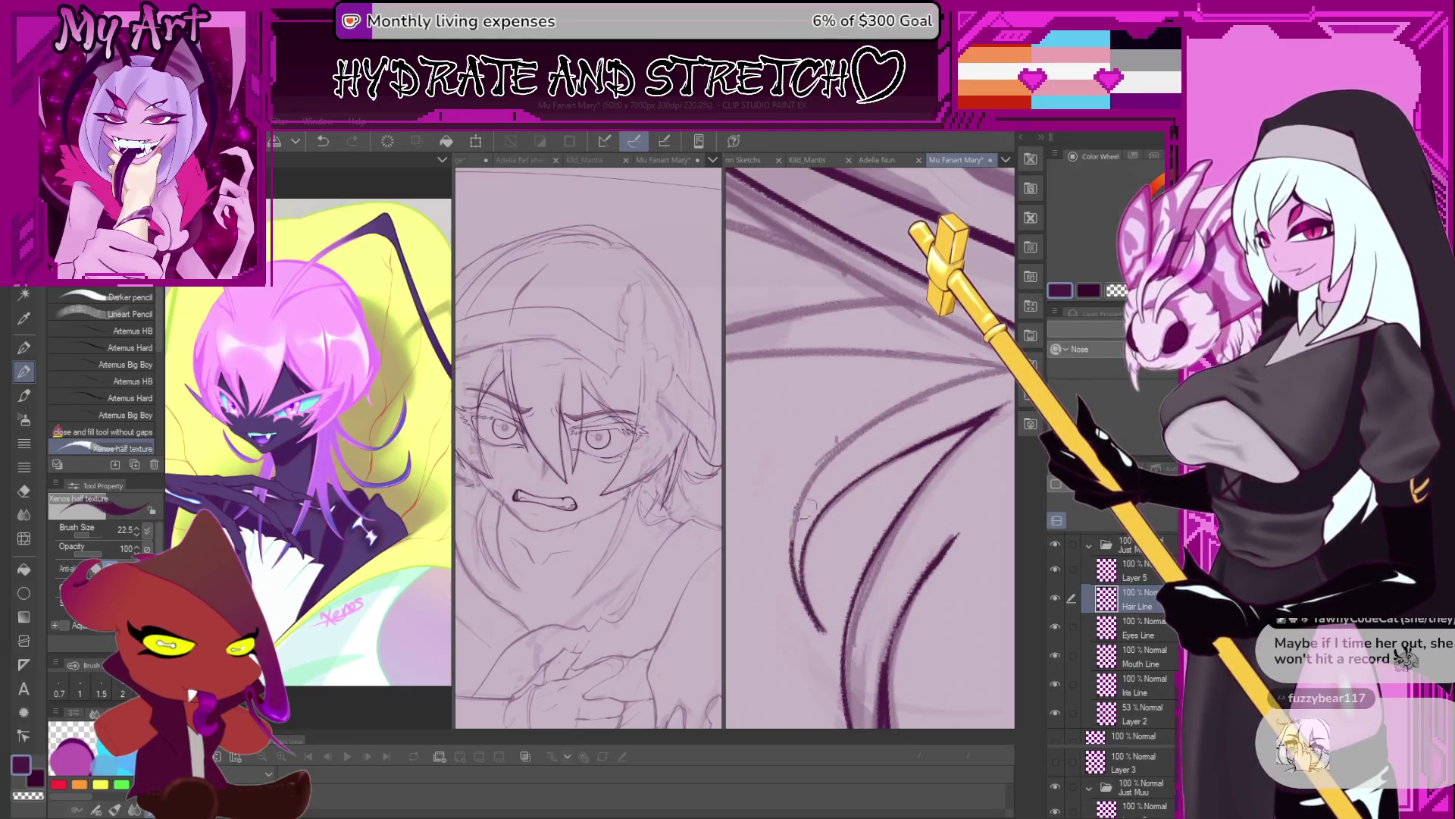
mouse_move(863, 573)
left_mouse_down()
mouse_move(861, 623)
mouse_move(850, 592)
left_mouse_up()
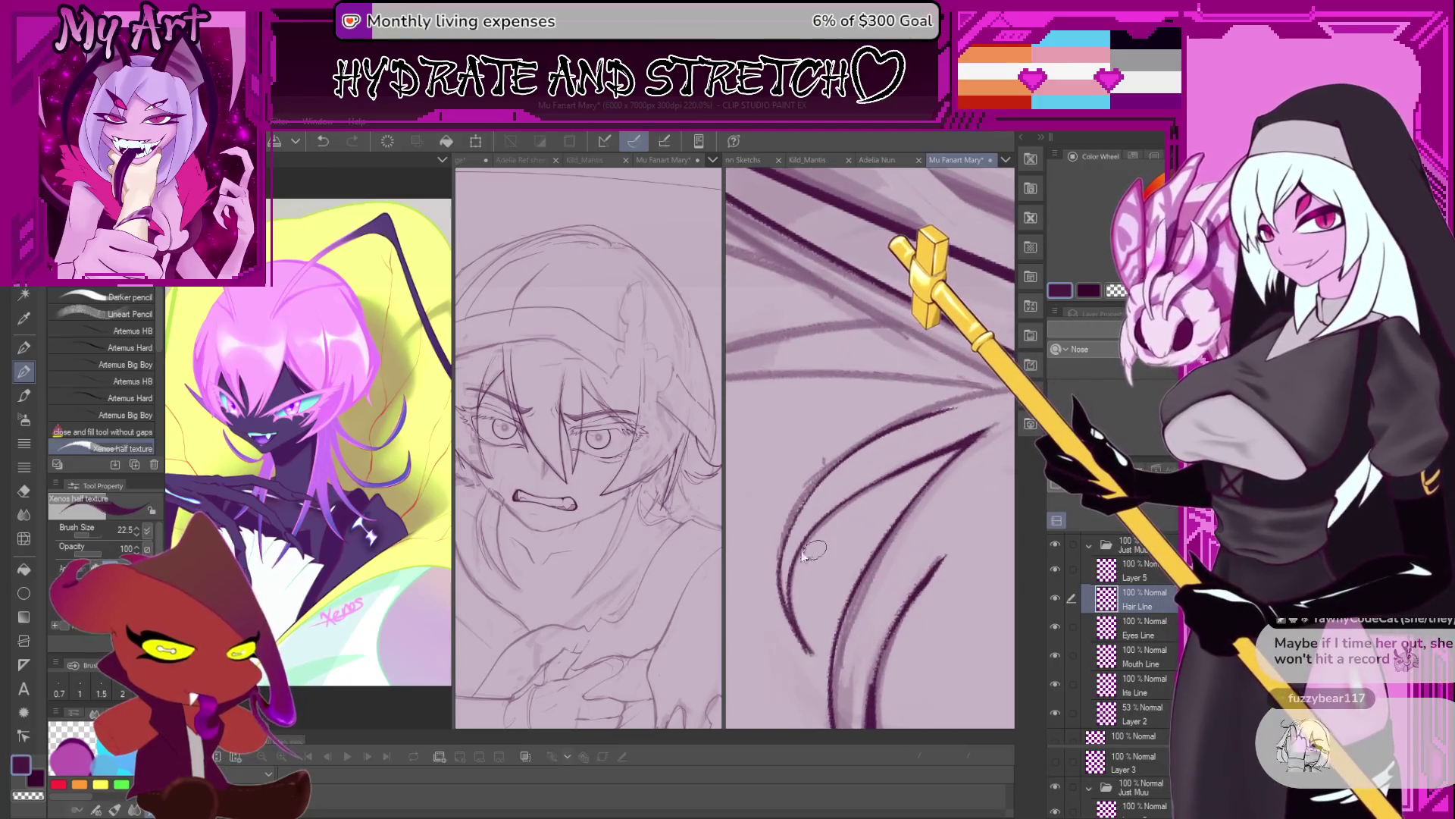
left_click_drag(780, 561, 856, 438)
left_click_drag(775, 614, 793, 510)
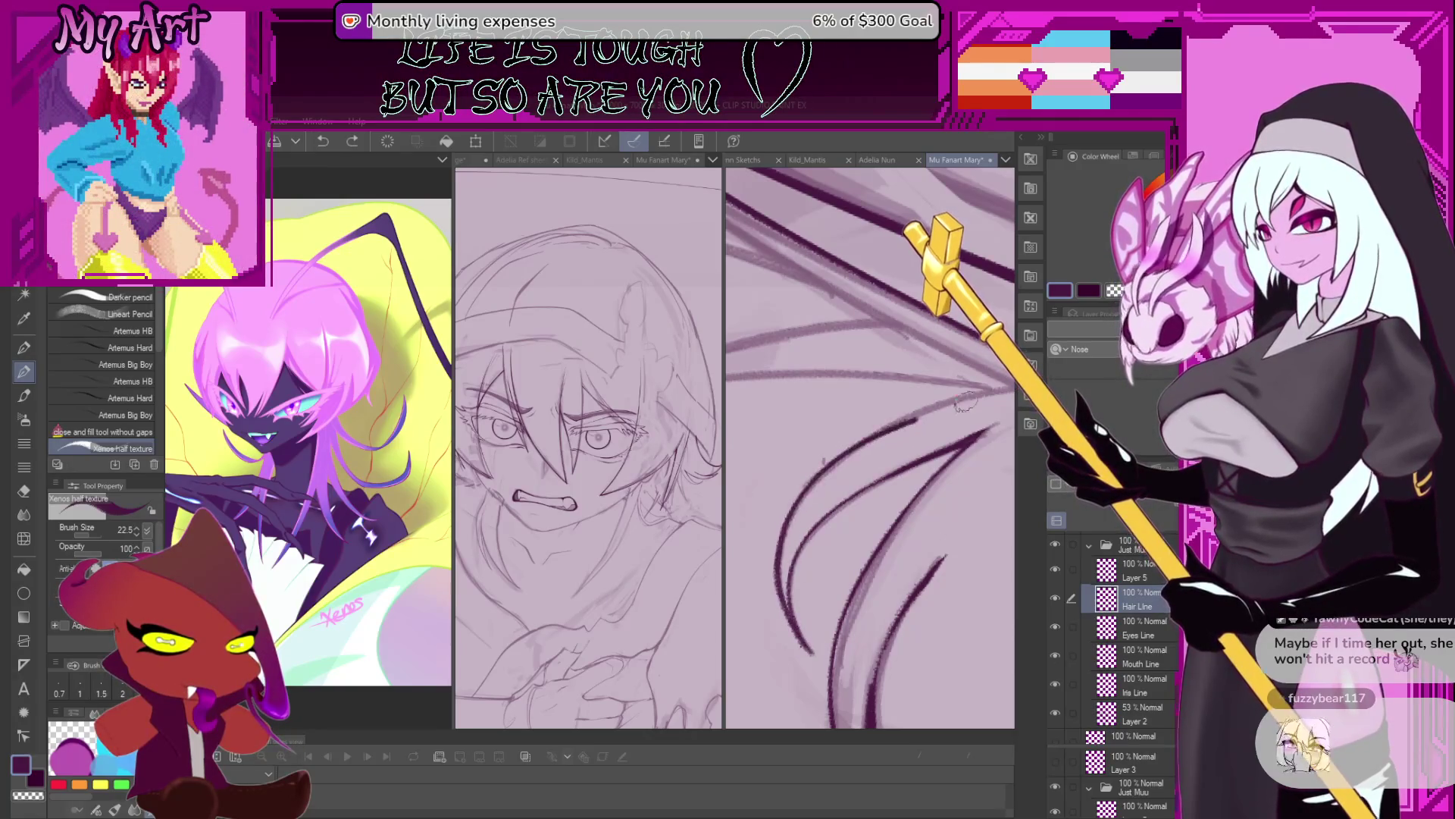
left_click_drag(803, 631, 805, 680)
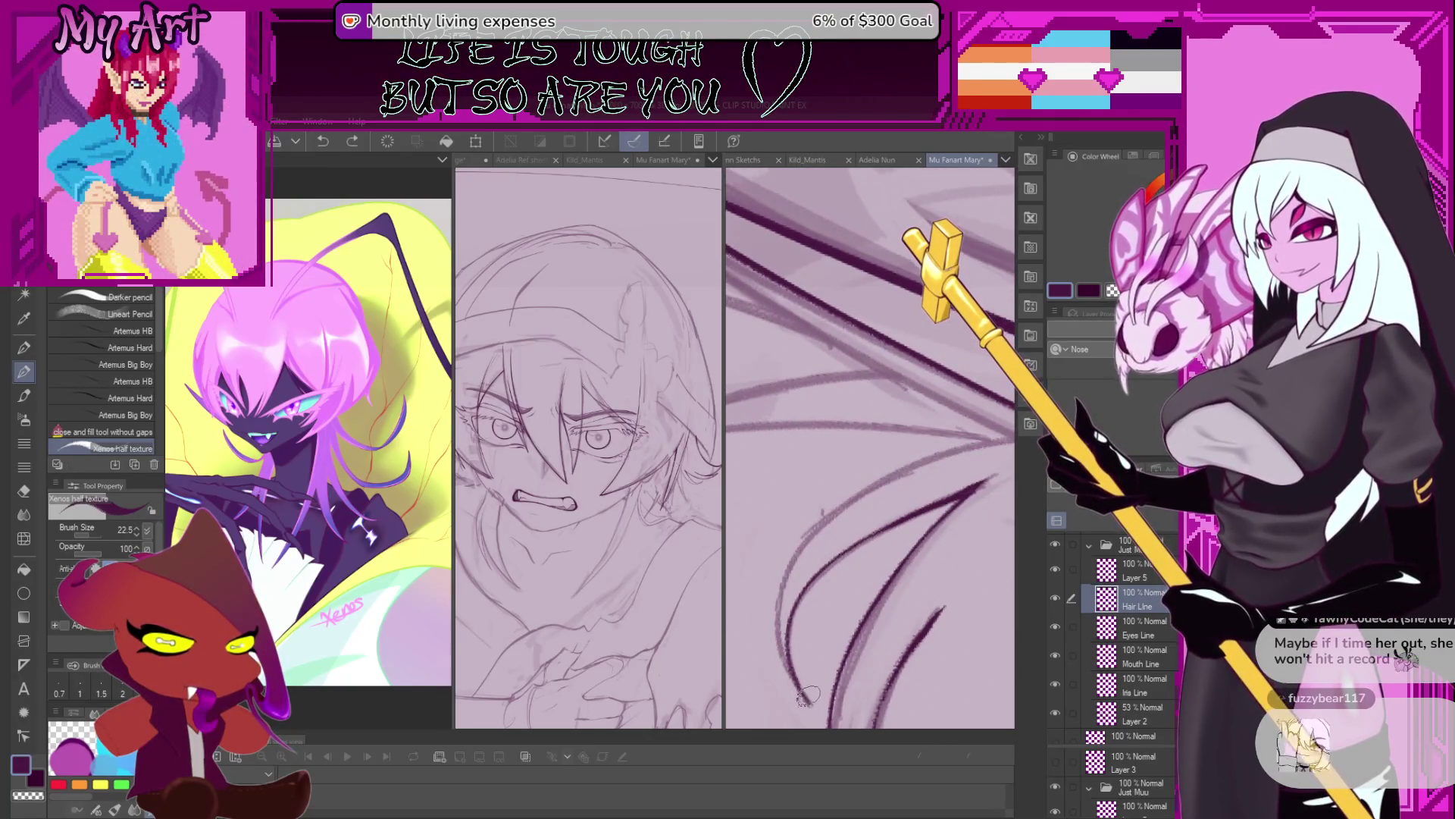
mouse_move(796, 677)
left_mouse_down()
mouse_move(818, 516)
mouse_move(930, 437)
mouse_move(866, 522)
left_mouse_up()
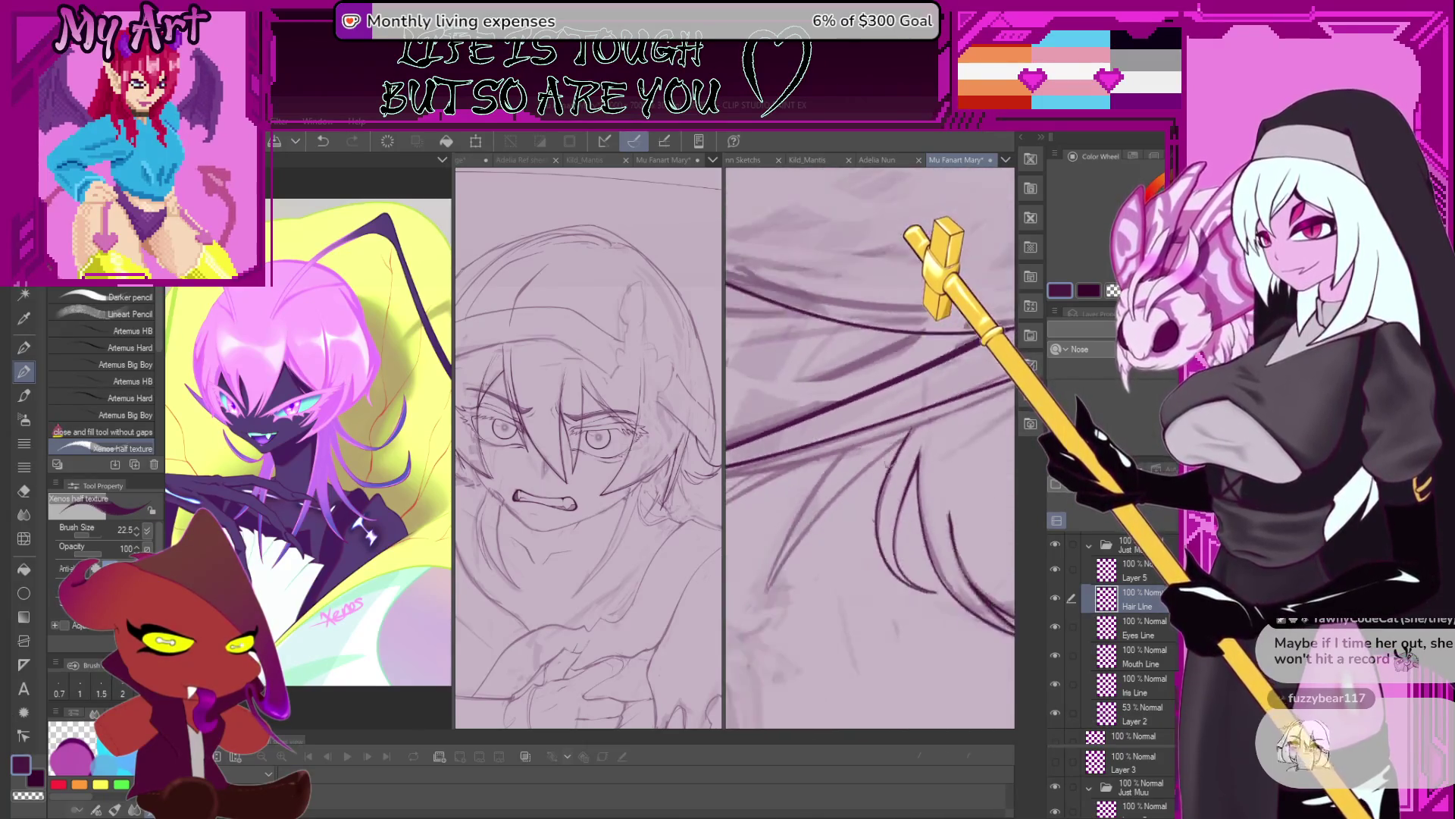
Try a thin new hair strand, then undo it.
scroll(866, 522, "up", 5)
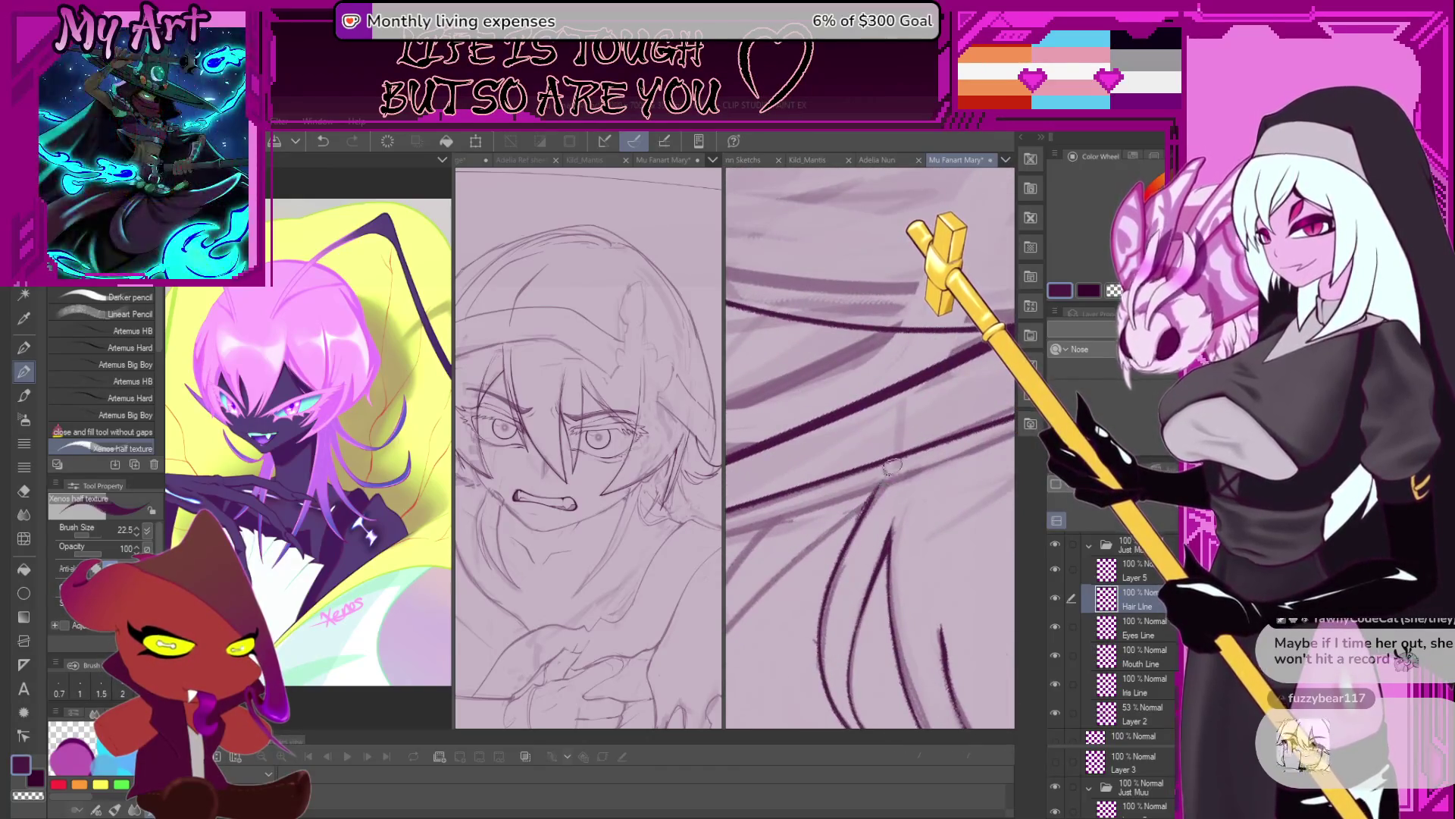
left_click_drag(887, 473, 865, 515)
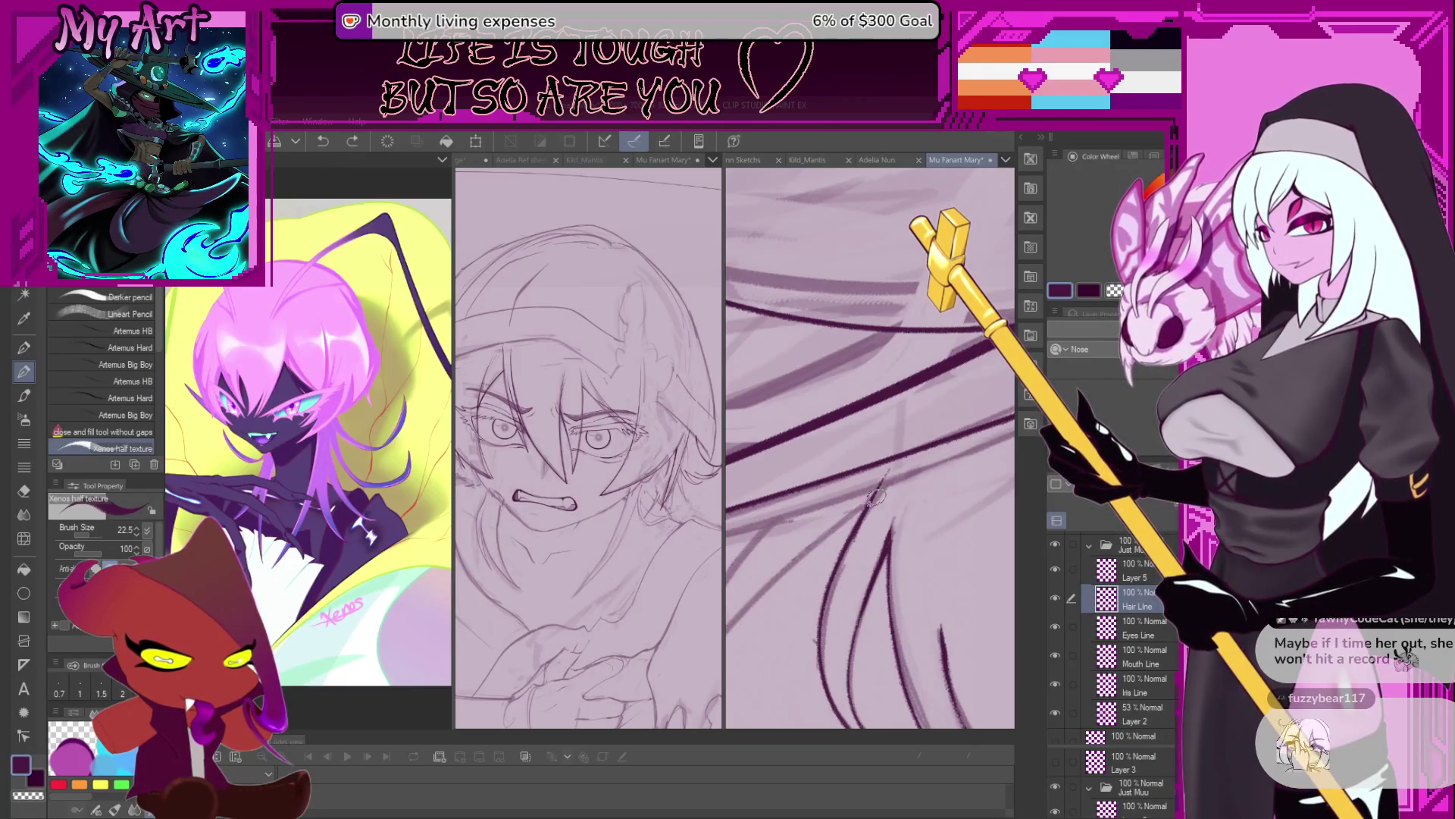
scroll(876, 497, "down", 2)
scroll(872, 515, "down", 2)
scroll(868, 538, "down", 2)
scroll(863, 559, "down", 1)
scroll(849, 569, "up", 1)
key("ctrl+z")
scroll(818, 584, "up", 1)
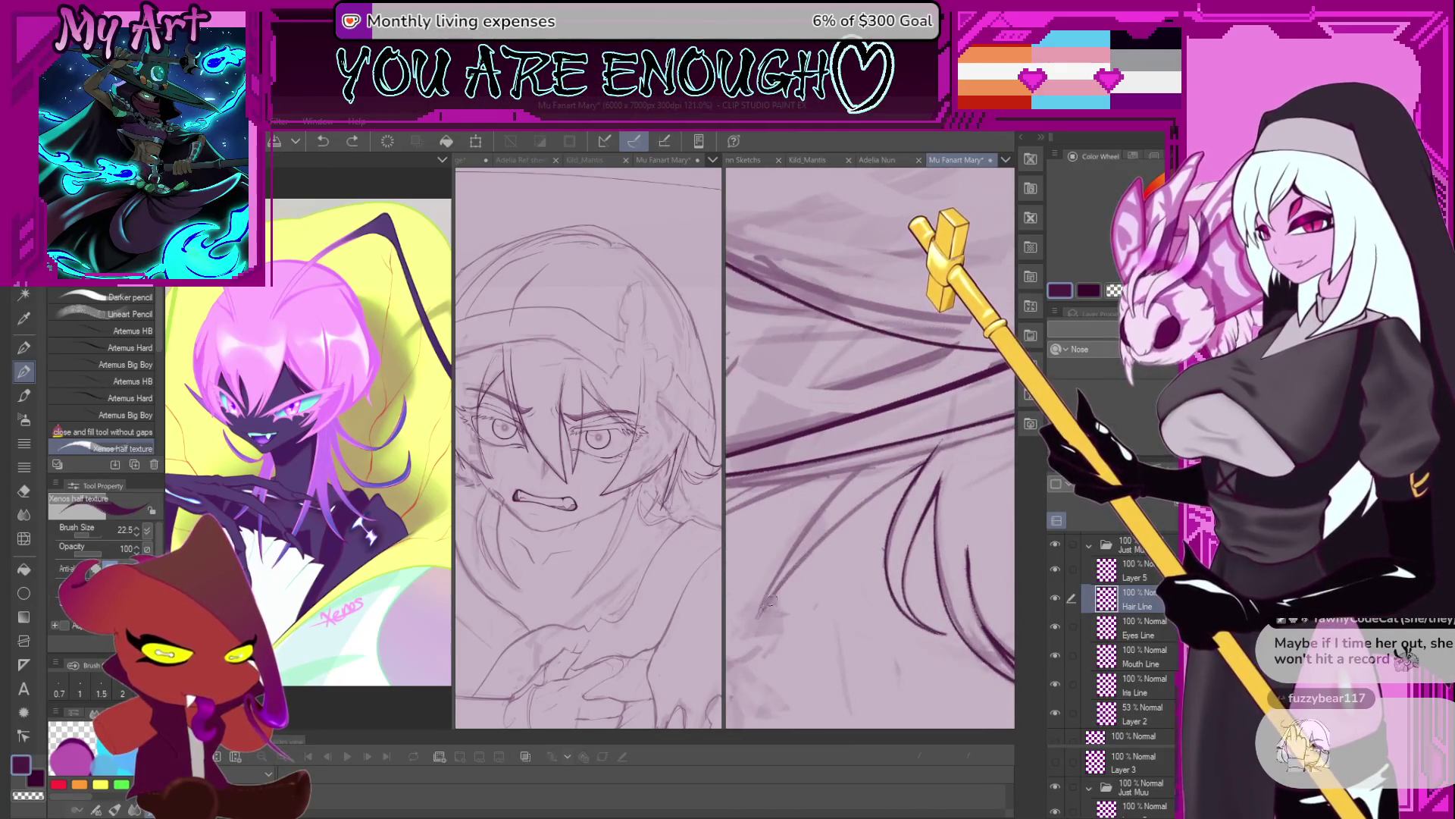
Ink a long diagonal hair strand sweeping down-left, redrawing it until it fits.
left_click_drag(834, 525, 760, 612)
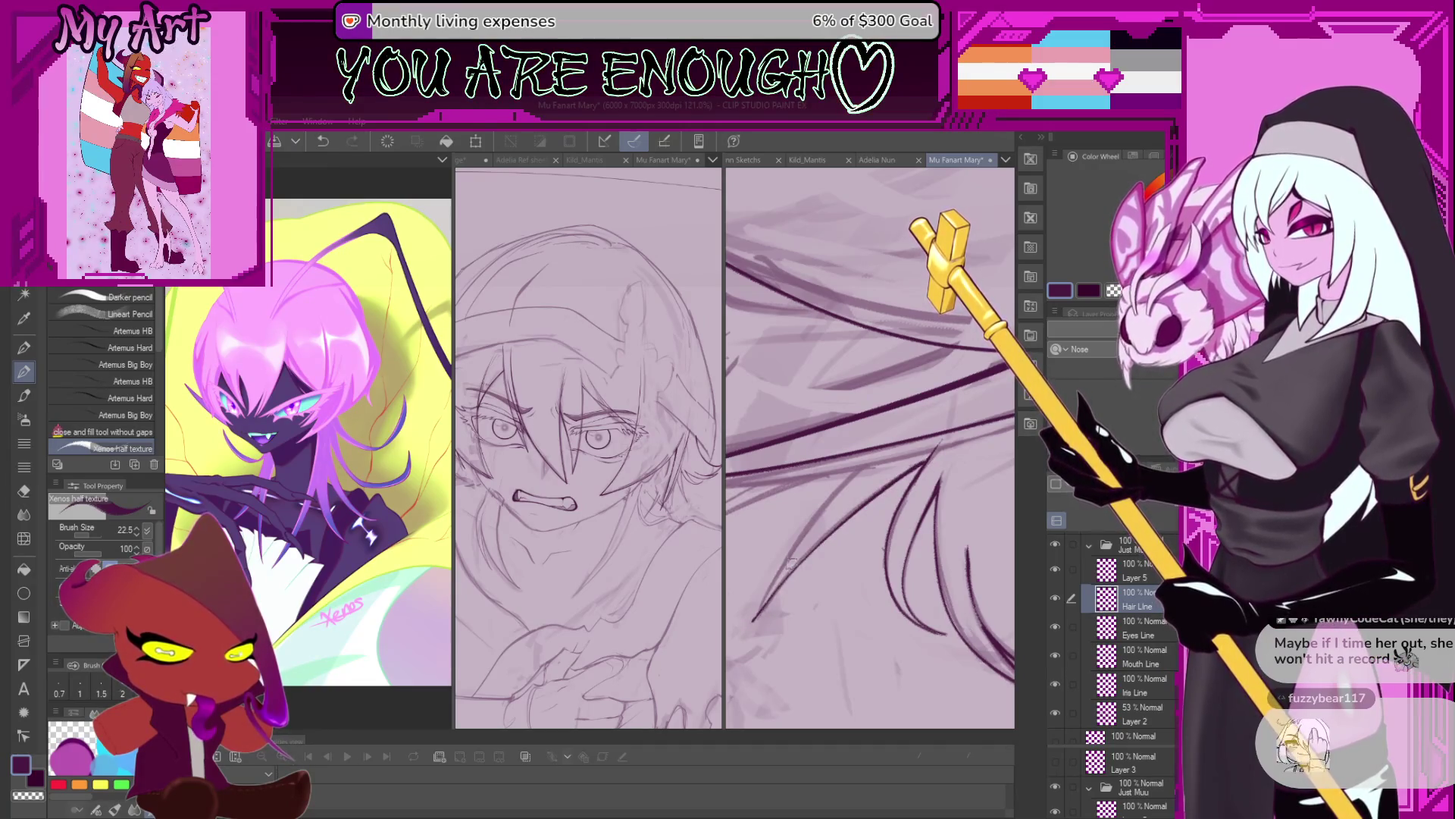
left_click_drag(789, 566, 771, 623)
key("ctrl+z")
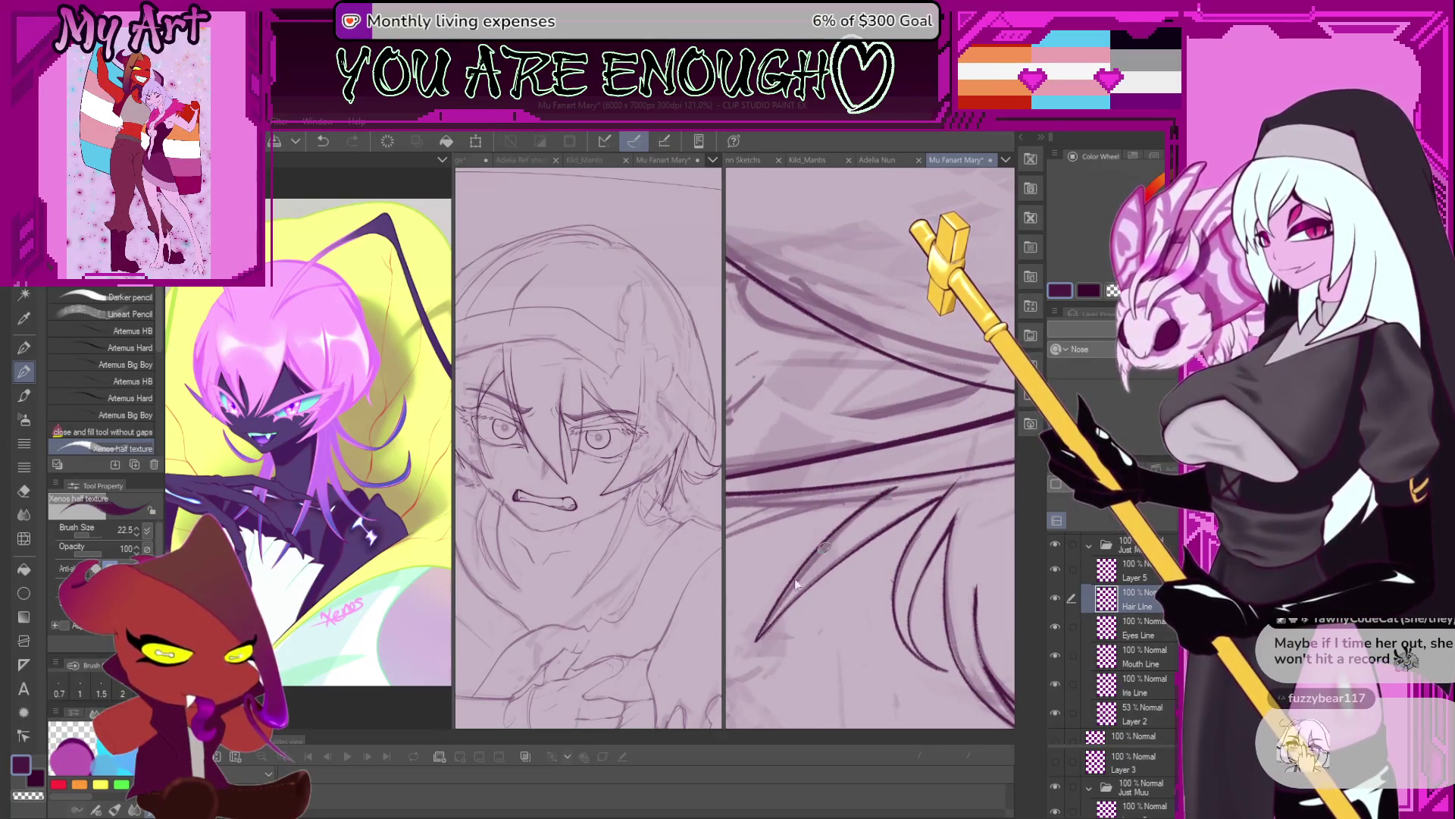
left_click_drag(757, 638, 902, 483)
key("ctrl+z")
left_click_drag(758, 637, 896, 492)
Reframe the view on the eye and hair and rotate the canvas slightly clockwise.
scroll(832, 543, "down", 2)
scroll(841, 561, "down", 2)
scroll(857, 592, "down", 2)
scroll(878, 627, "down", 2)
mouse_move(878, 629)
left_mouse_down()
mouse_move(901, 586)
mouse_move(919, 613)
left_mouse_up()
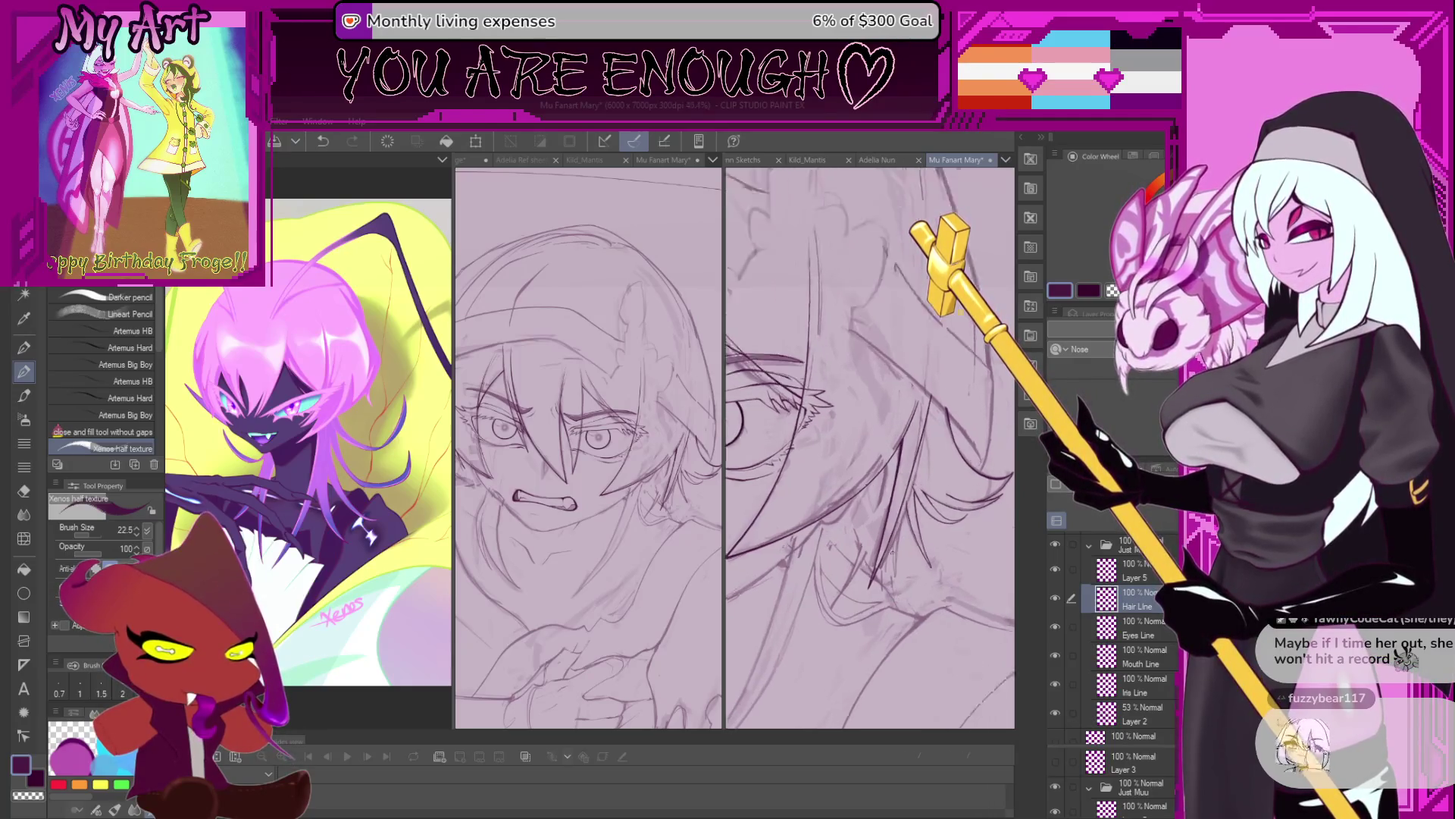
scroll(920, 612, "up", 1)
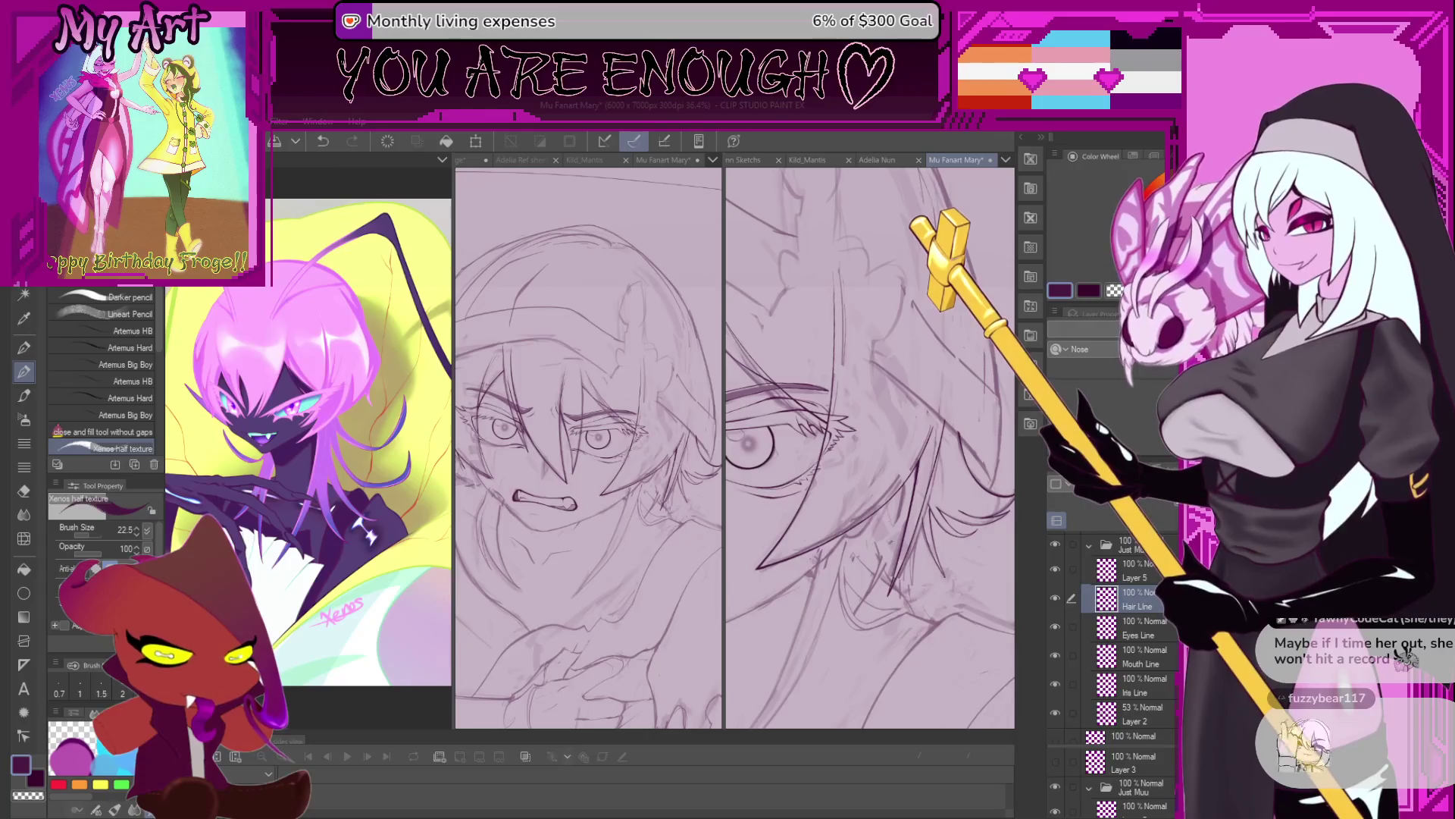
scroll(920, 612, "up", 1)
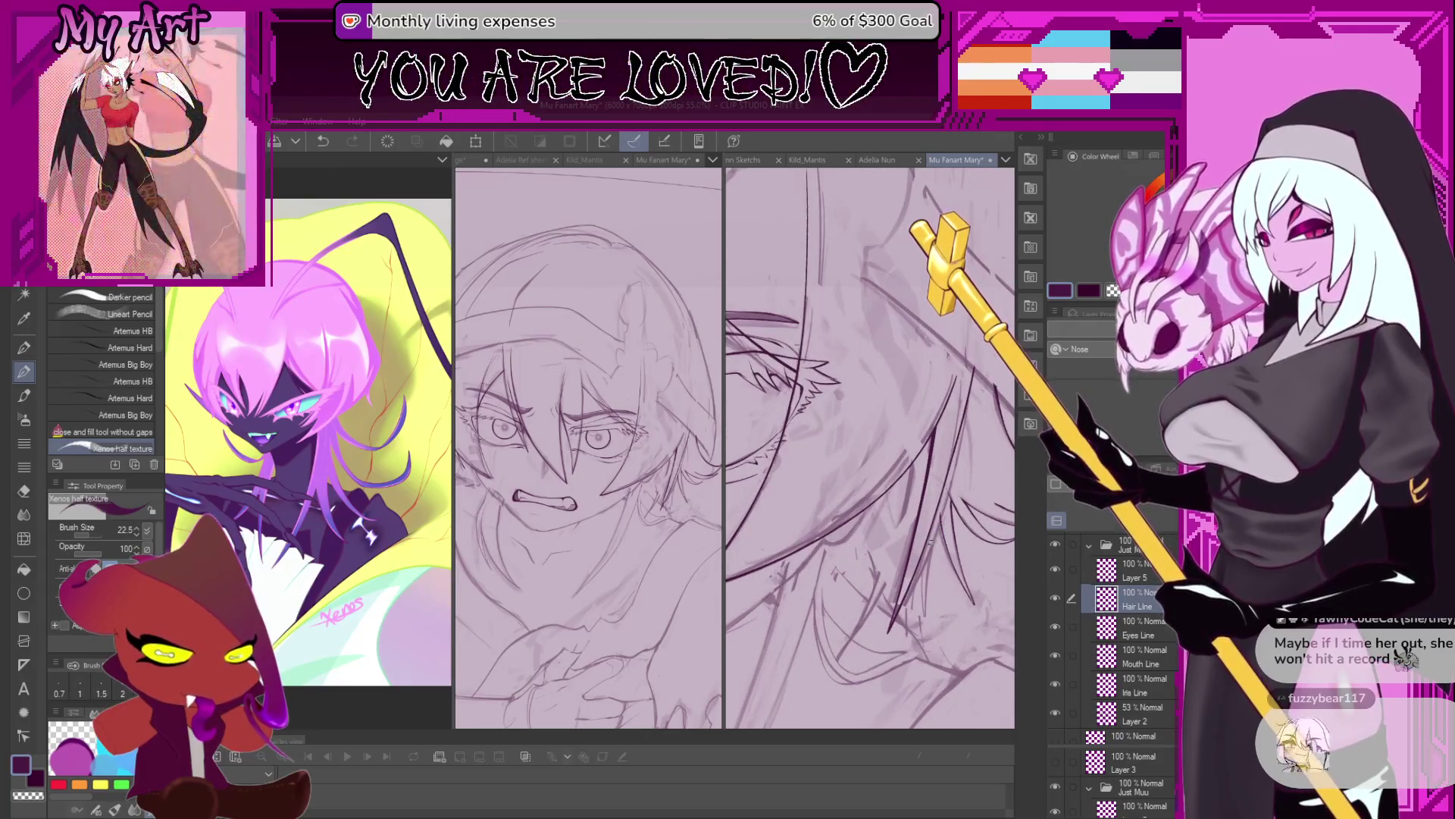
scroll(899, 539, "up", 1)
scroll(910, 539, "up", 1)
scroll(921, 539, "up", 1)
scroll(934, 538, "up", 1)
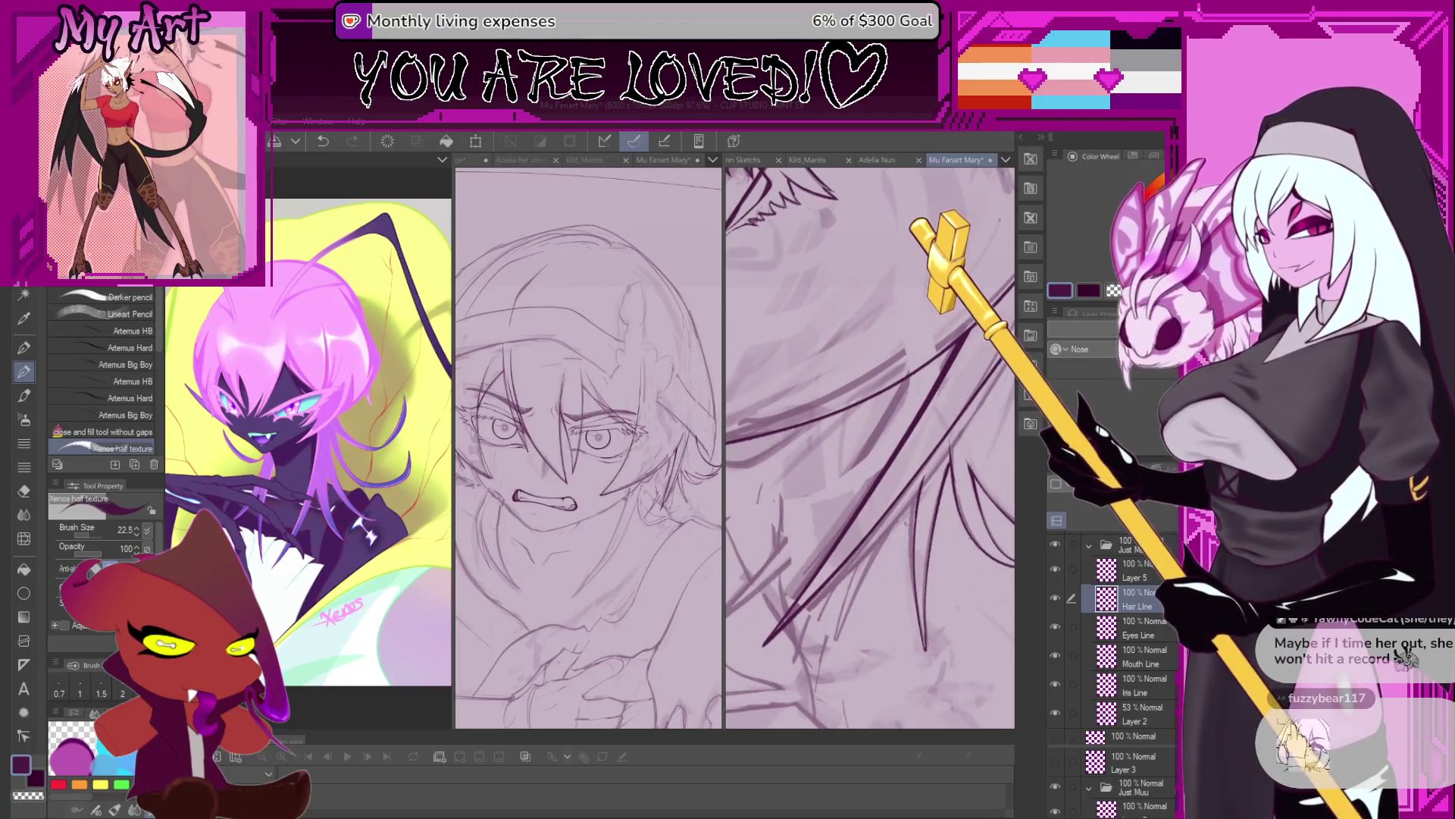
key("^")
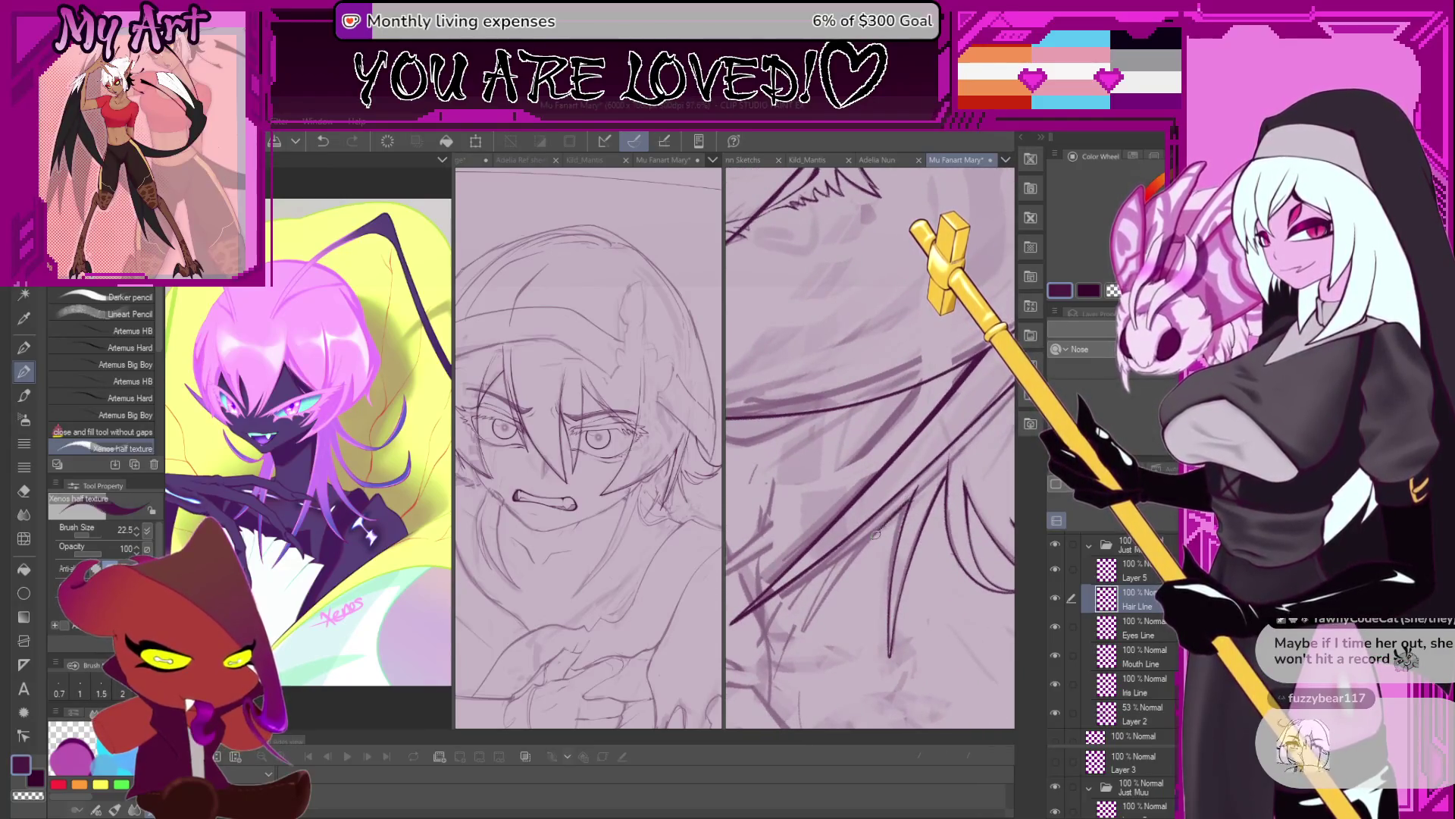
Undo the last small stroke and lasso-select a group of lower hair strands.
key("ctrl+z")
scroll(815, 636, "up", 2)
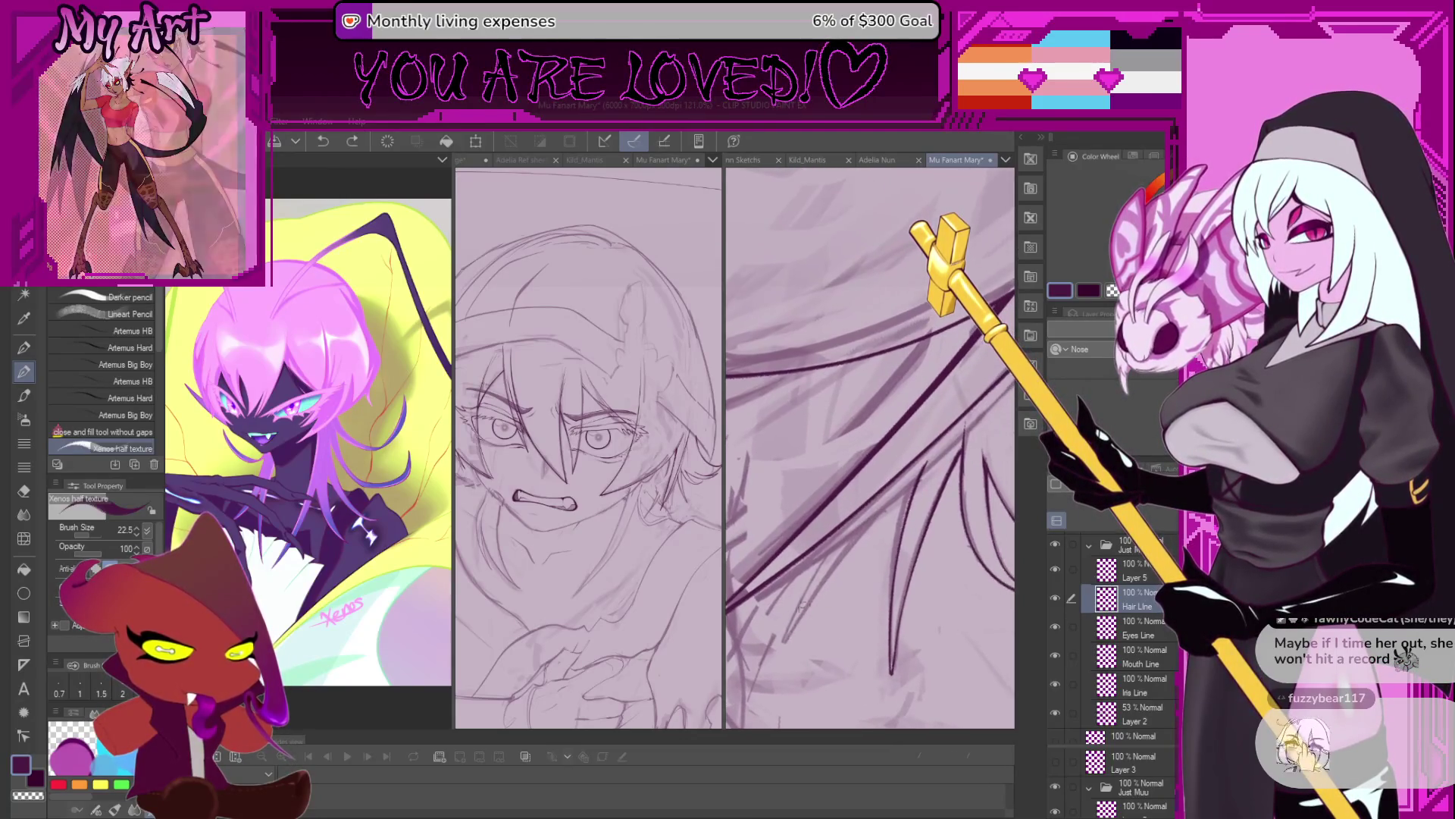
key("m")
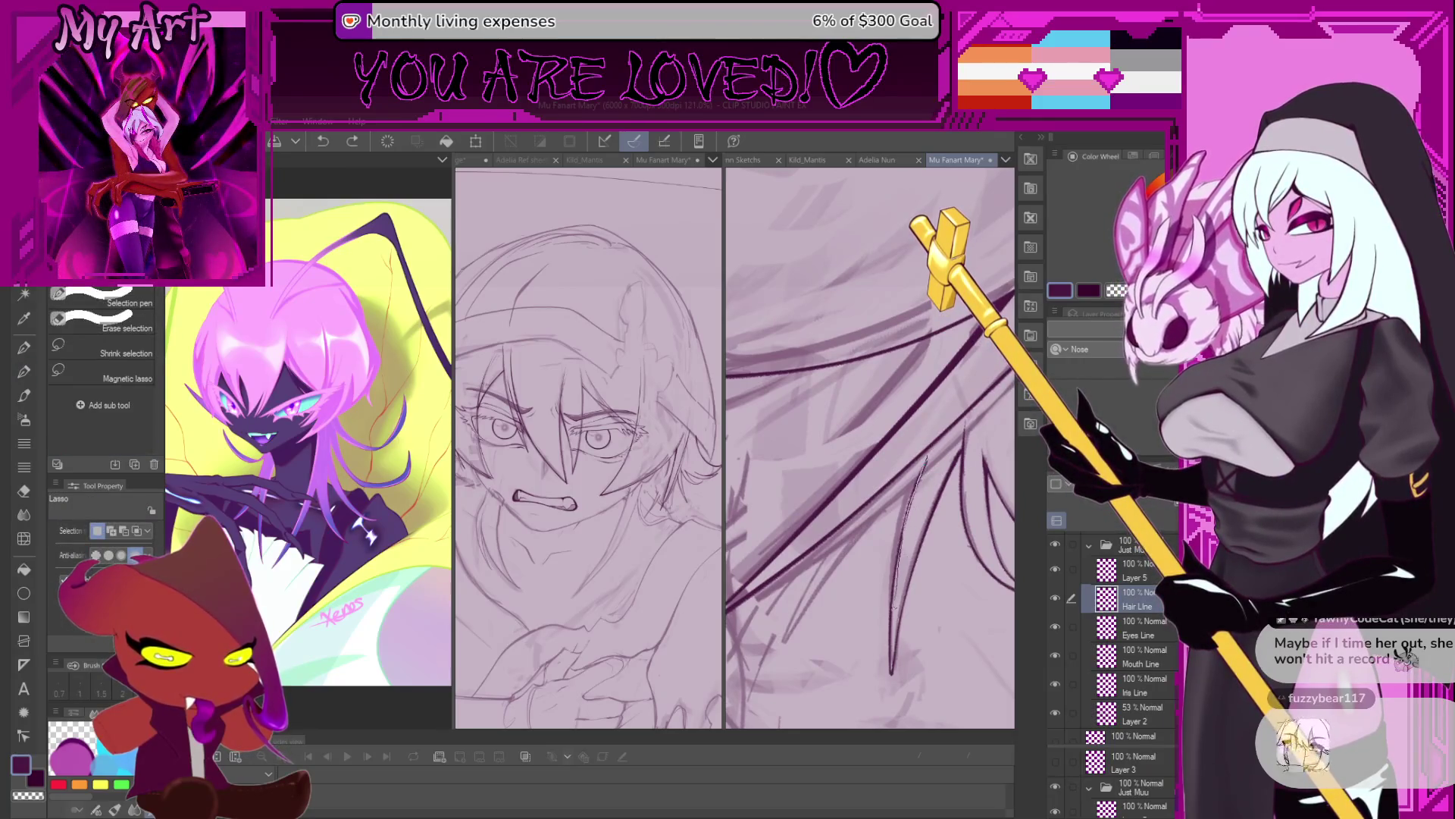
left_click_drag(777, 627, 960, 392)
key("p")
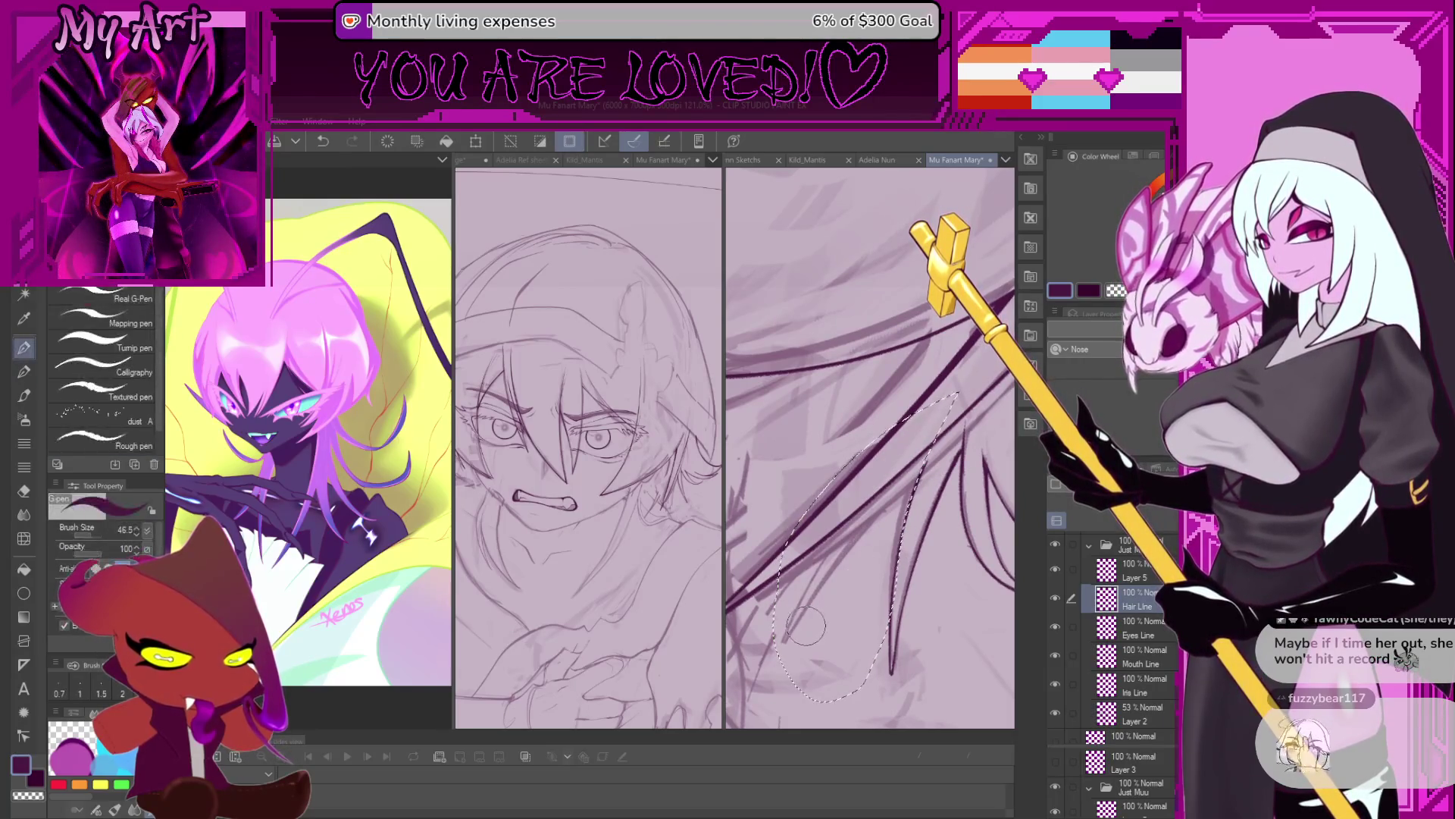
Shift and tilt the selected strands, reselect them more tightly, then clear the selection.
key("ctrl+z")
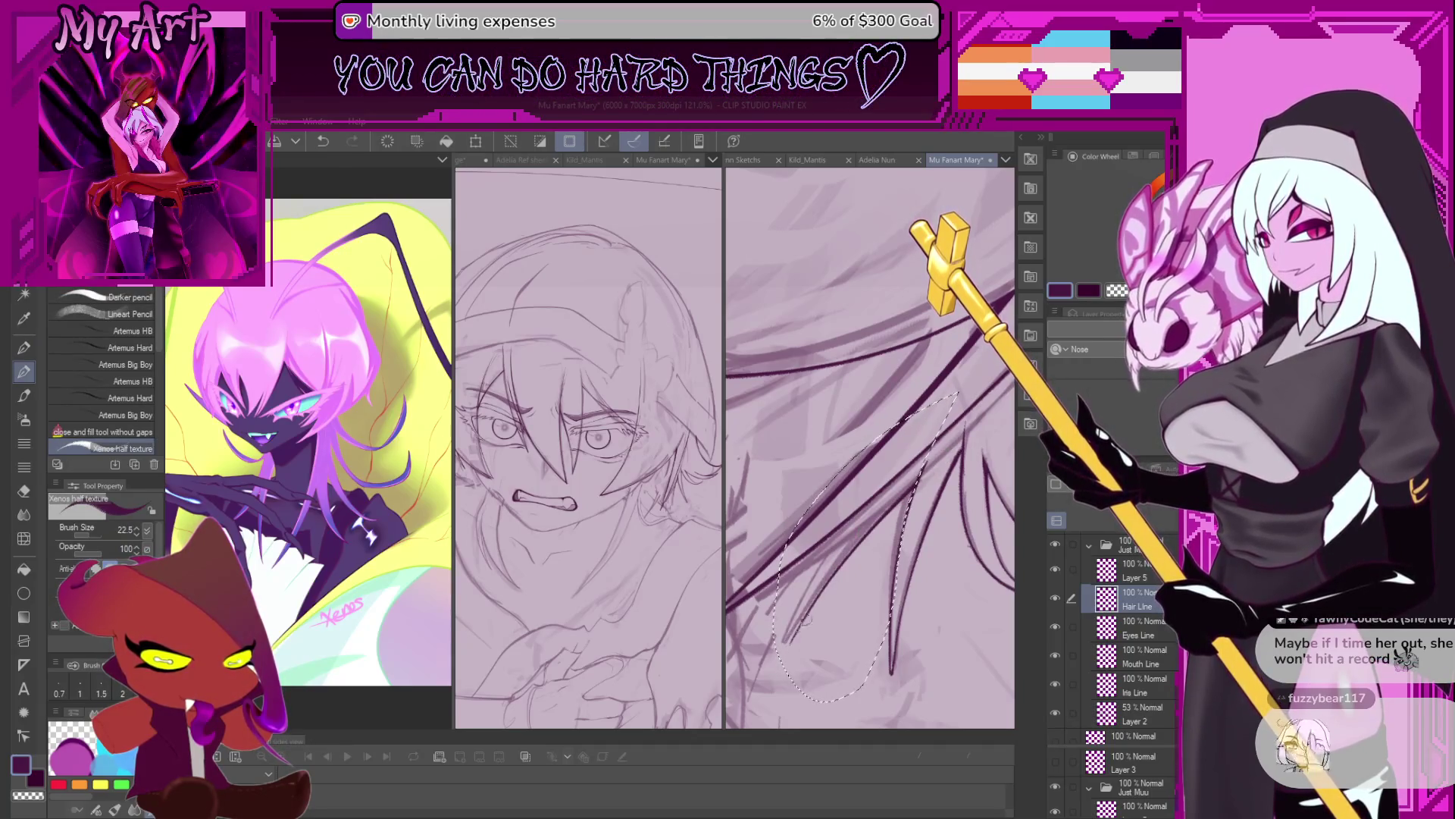
mouse_move(789, 631)
left_mouse_down()
mouse_move(810, 557)
mouse_move(903, 514)
left_mouse_up()
key("m")
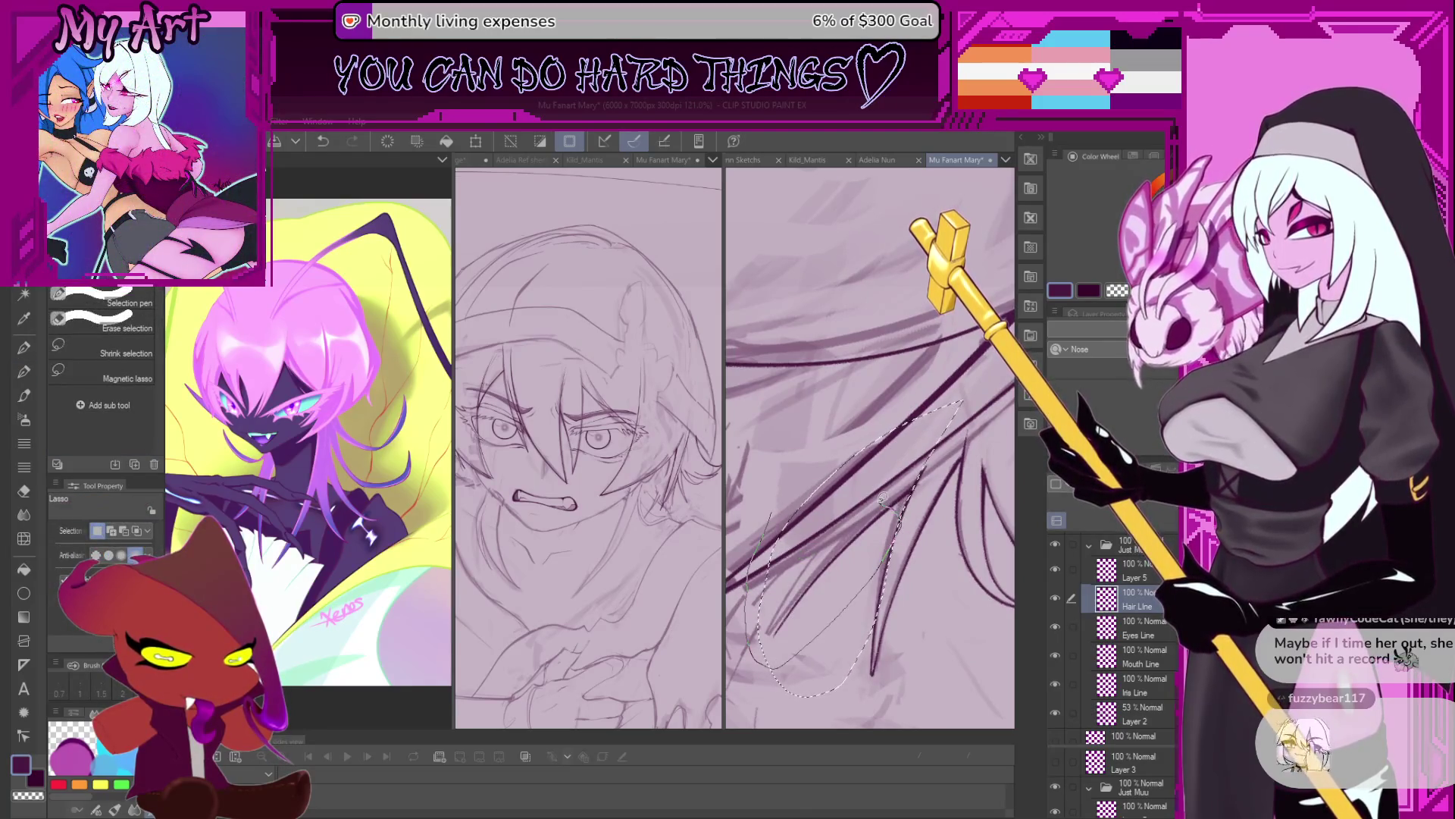
left_click_drag(880, 501, 792, 542)
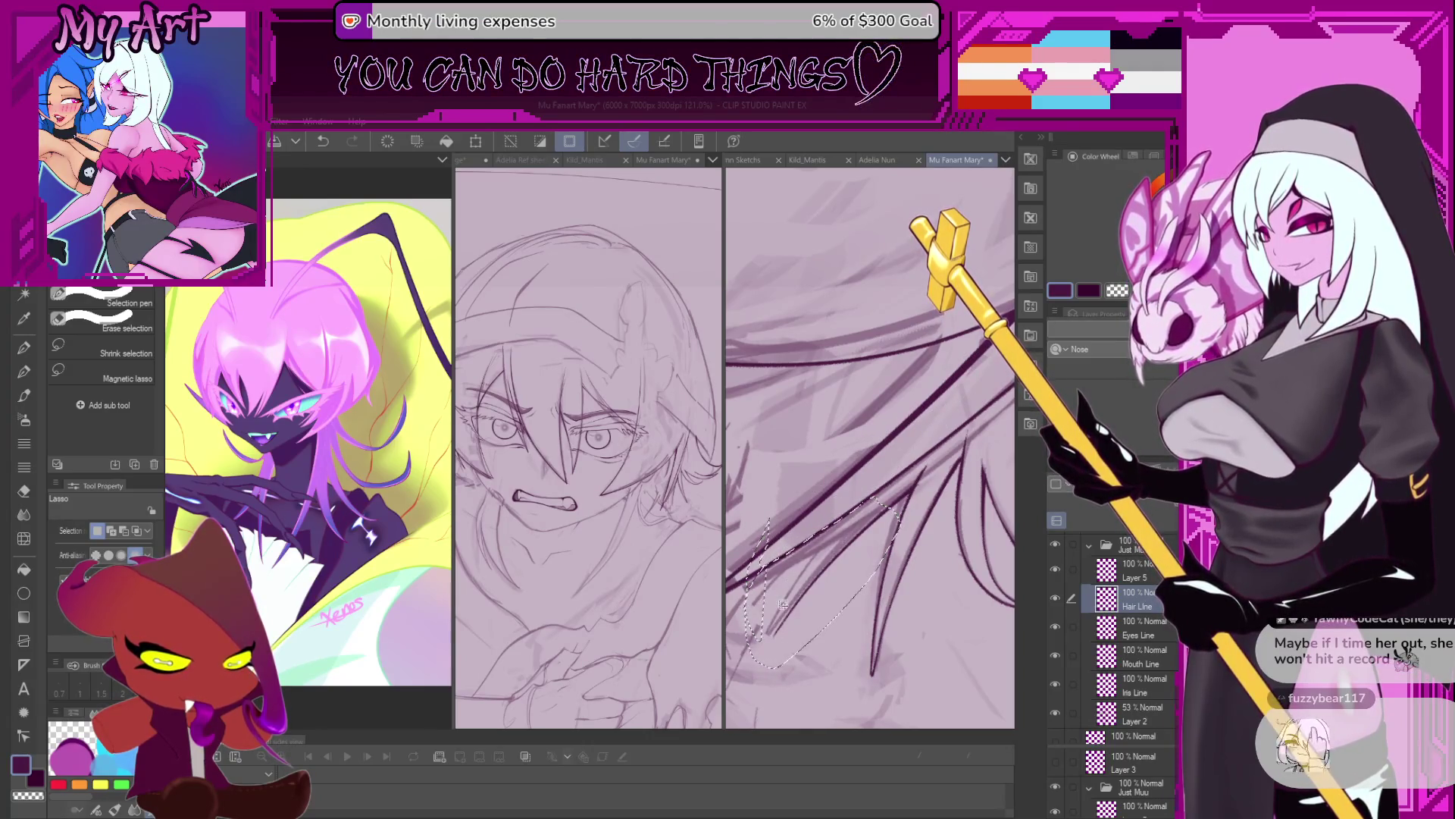
key("p")
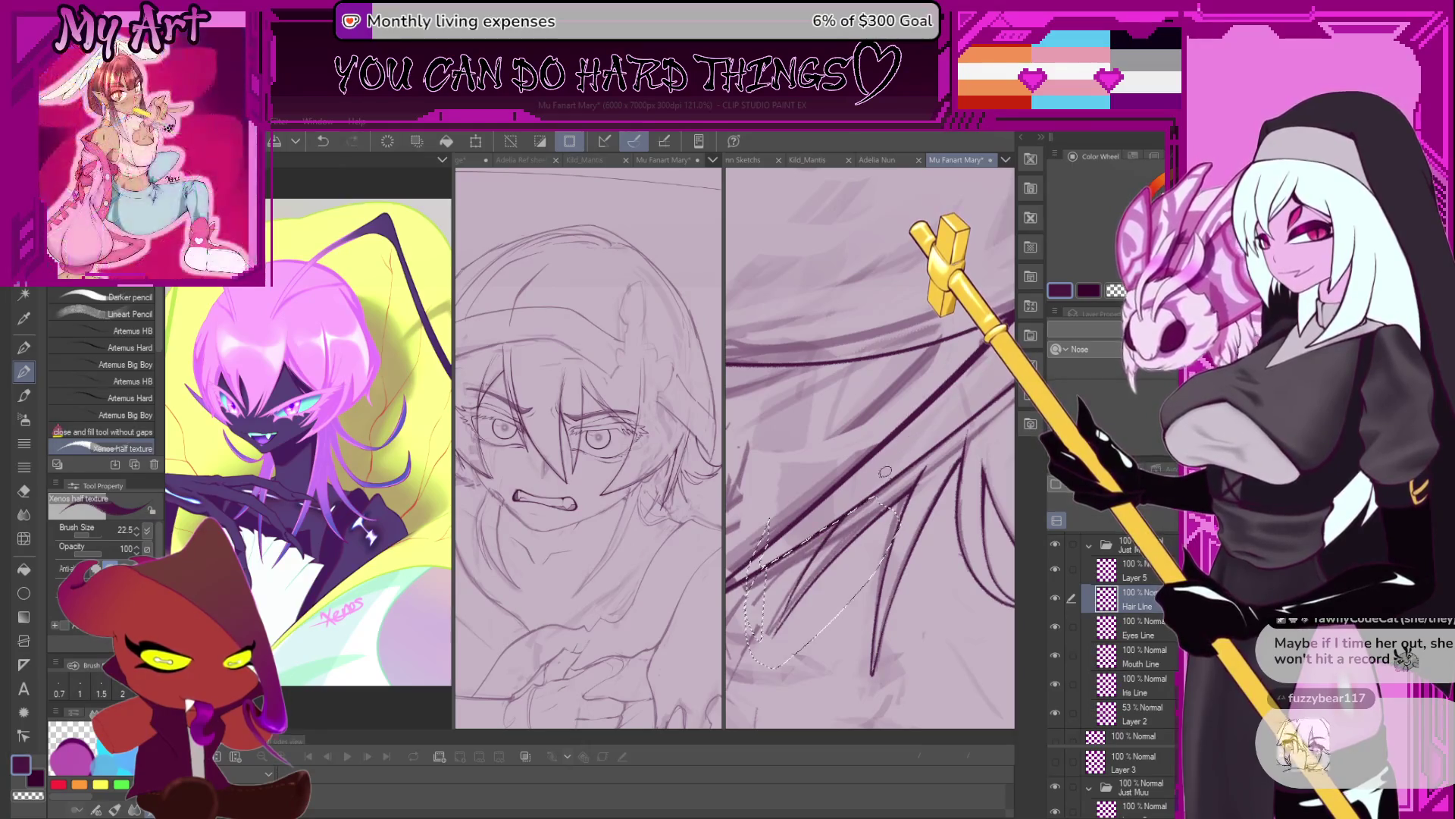
scroll(774, 633, "down", 4)
key("ctrl+d")
scroll(871, 447, "down", 4)
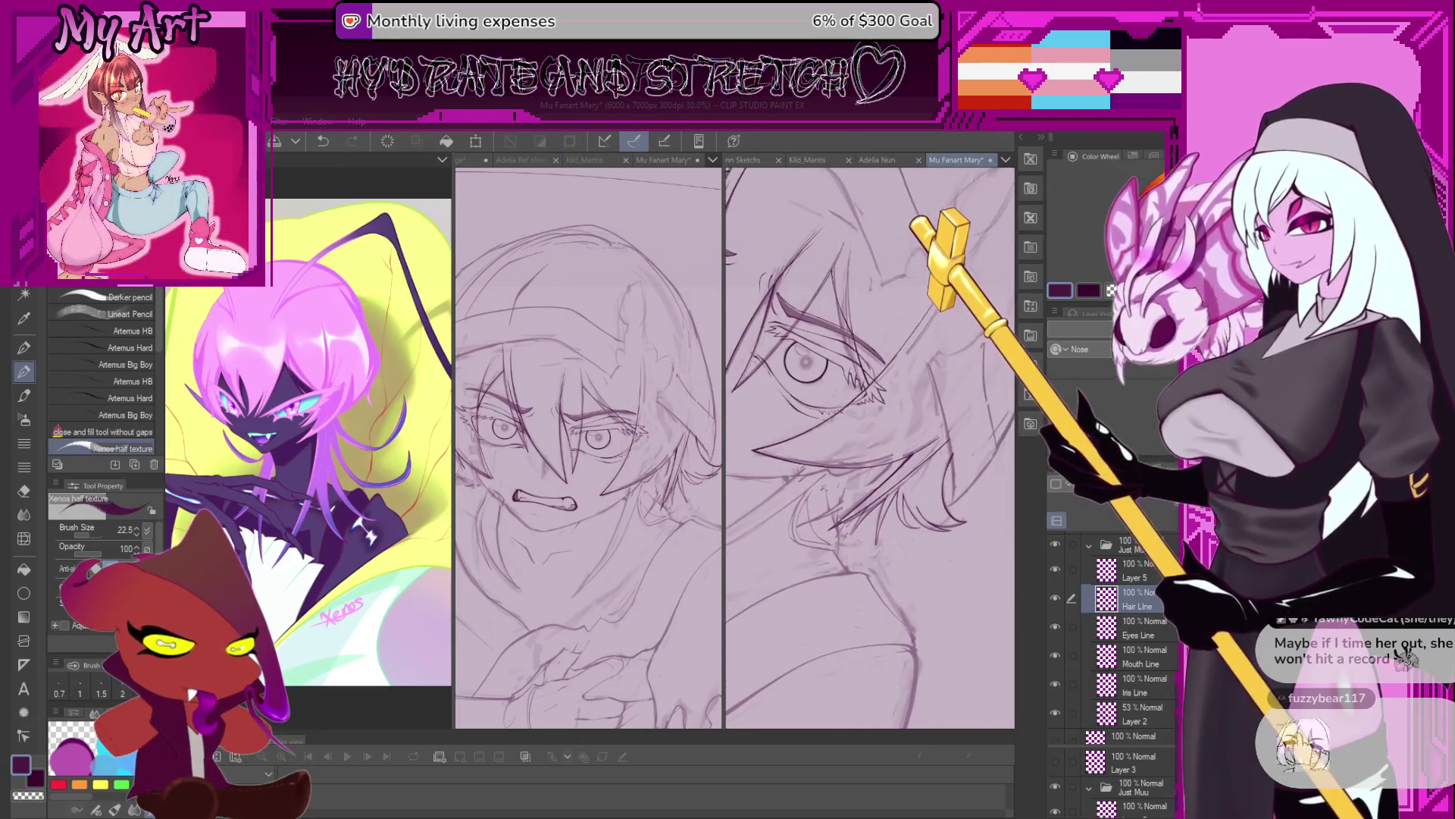
scroll(896, 549, "up", 1)
scroll(898, 569, "up", 1)
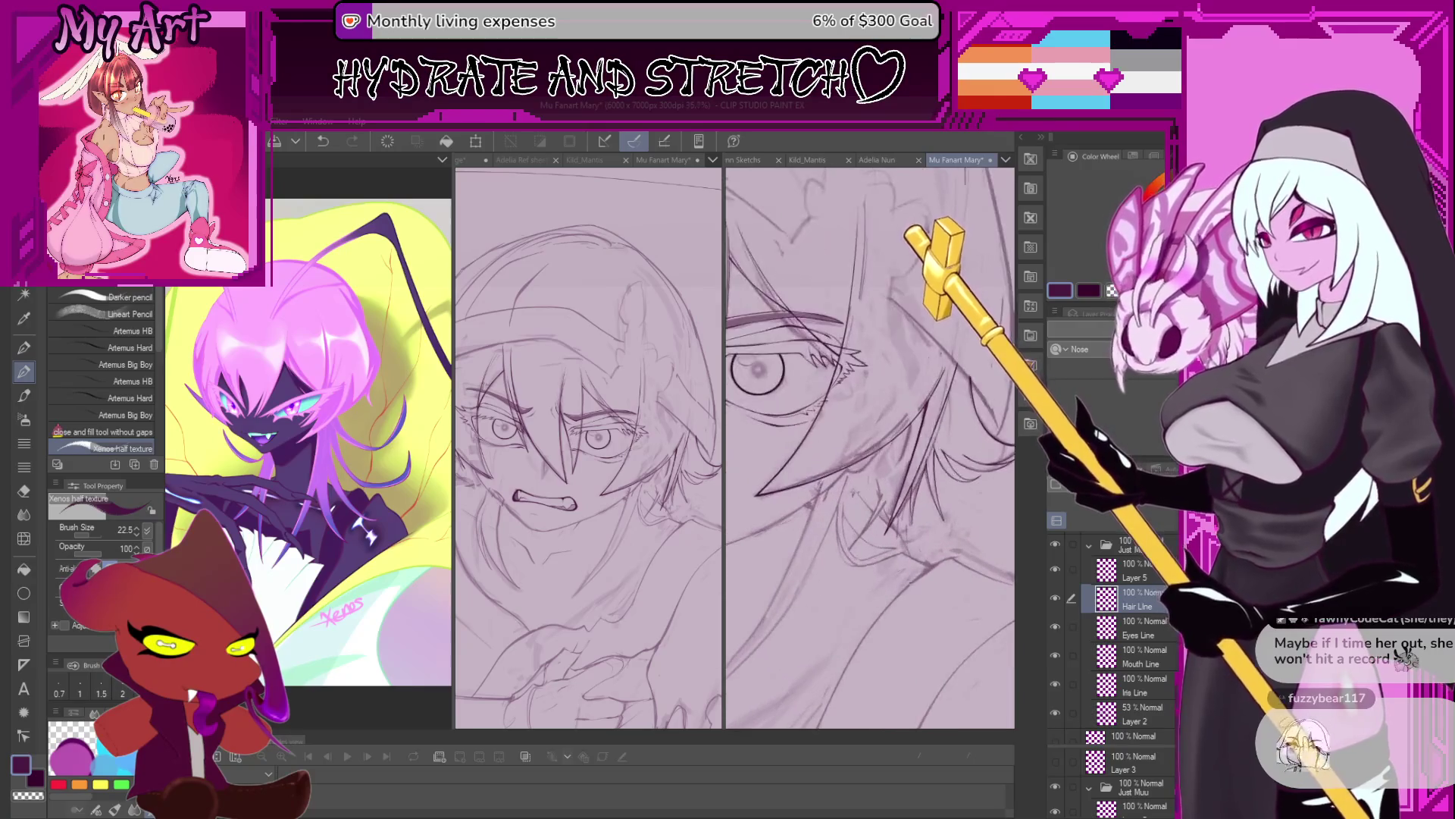
scroll(955, 621, "down", 3)
left_click(1054, 714)
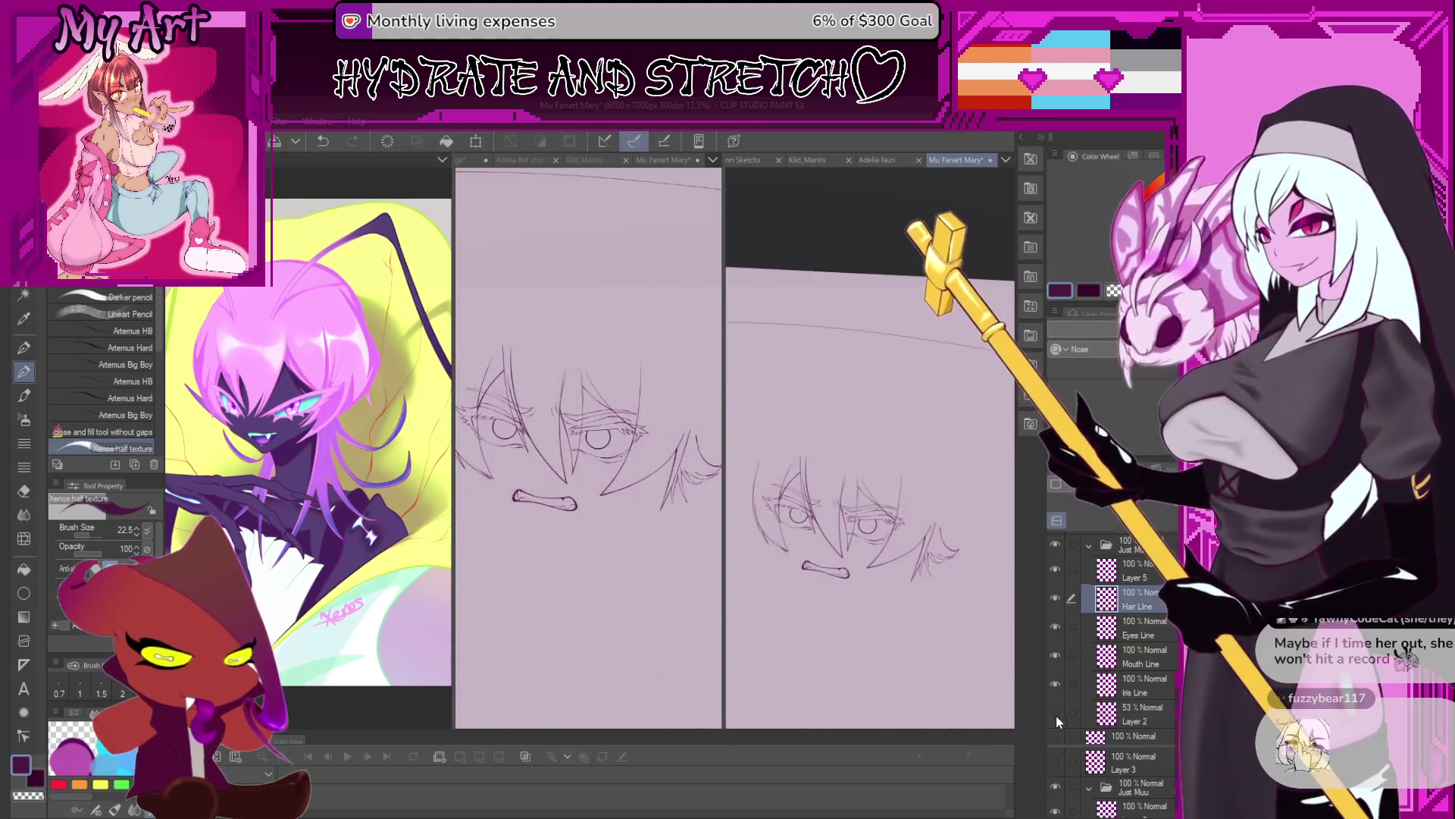
scroll(978, 629, "up", 1)
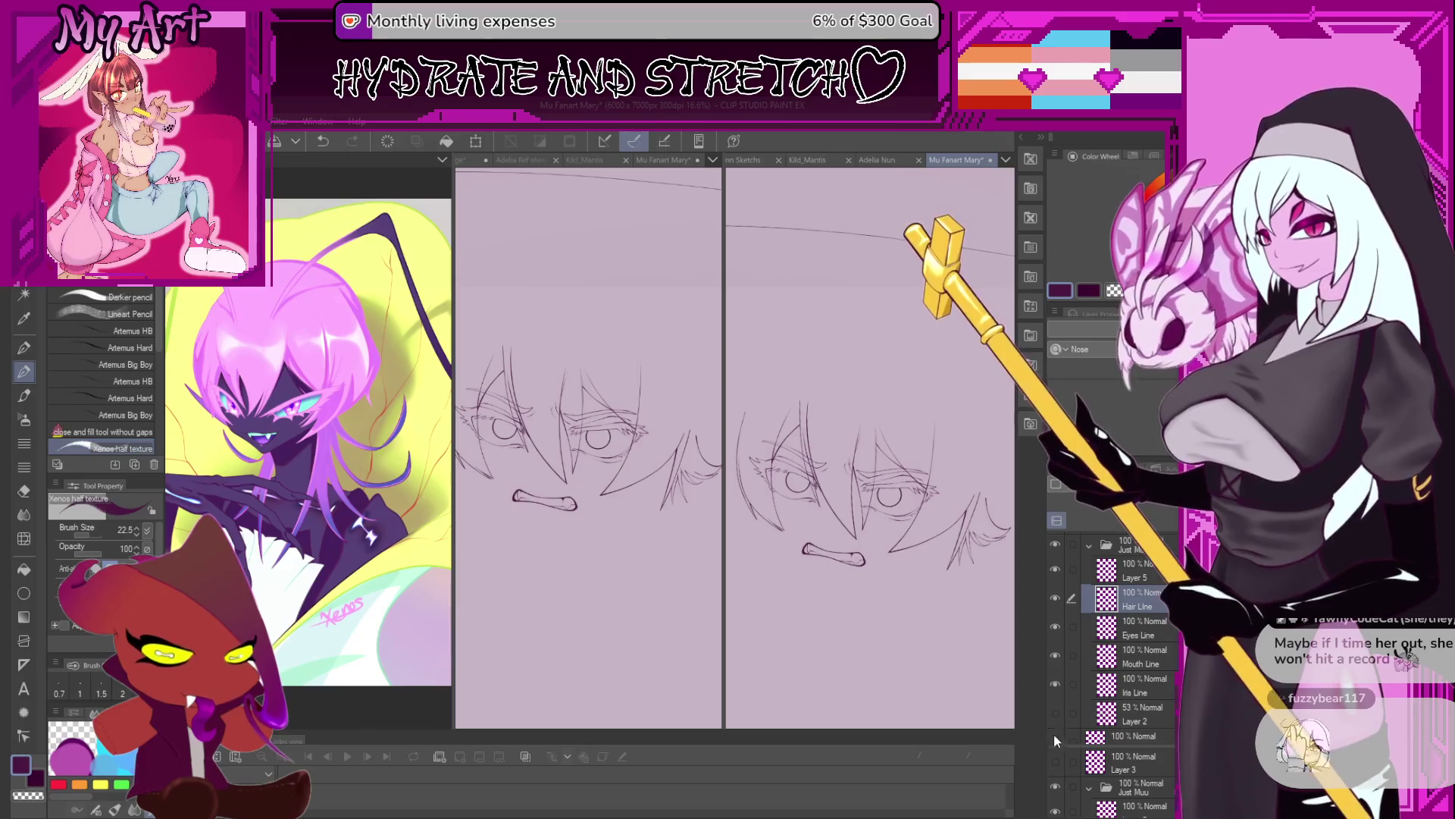
left_click(1054, 714)
scroll(898, 603, "down", 1)
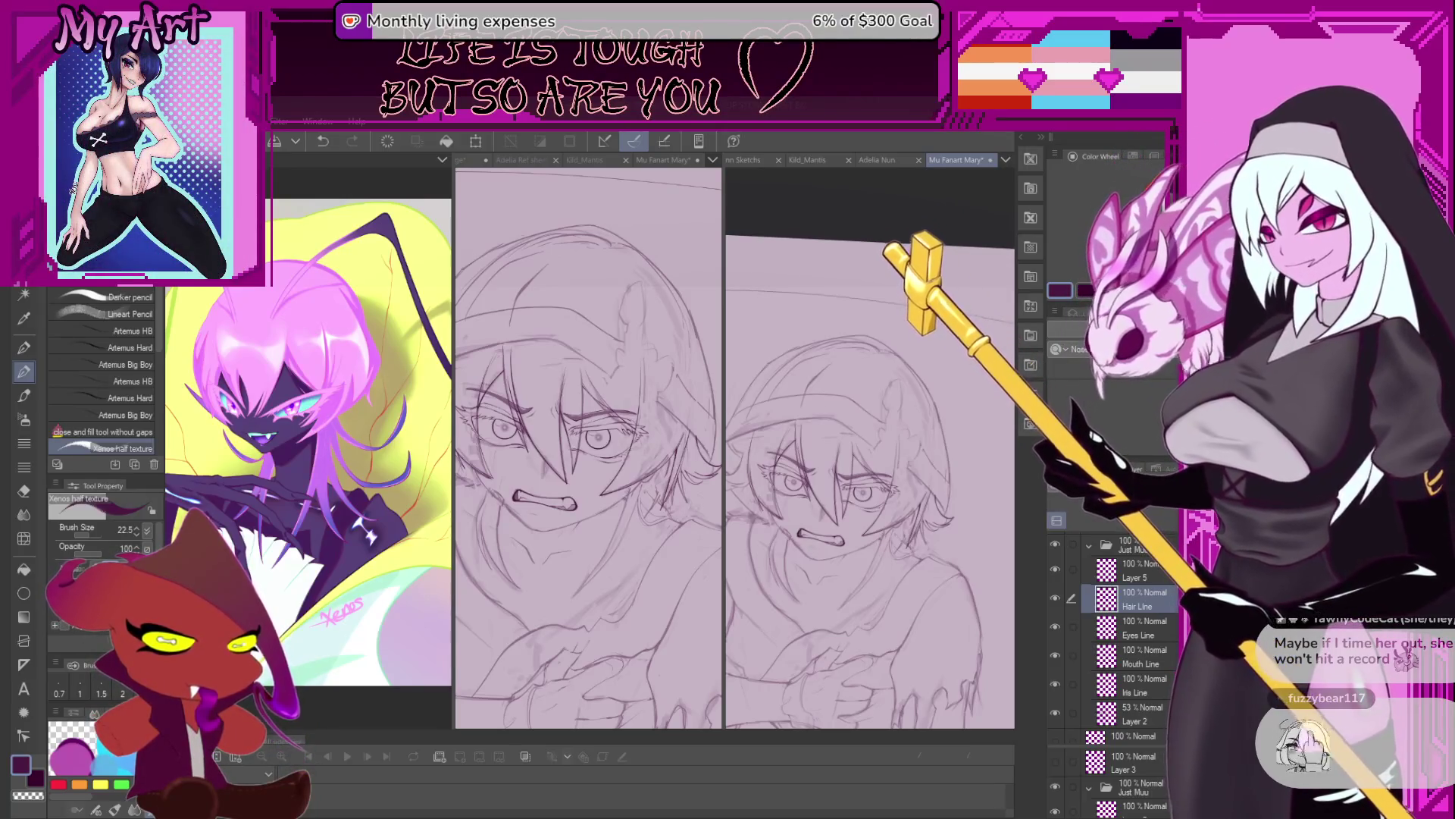
scroll(902, 463, "up", 2)
scroll(902, 463, "up", 2)
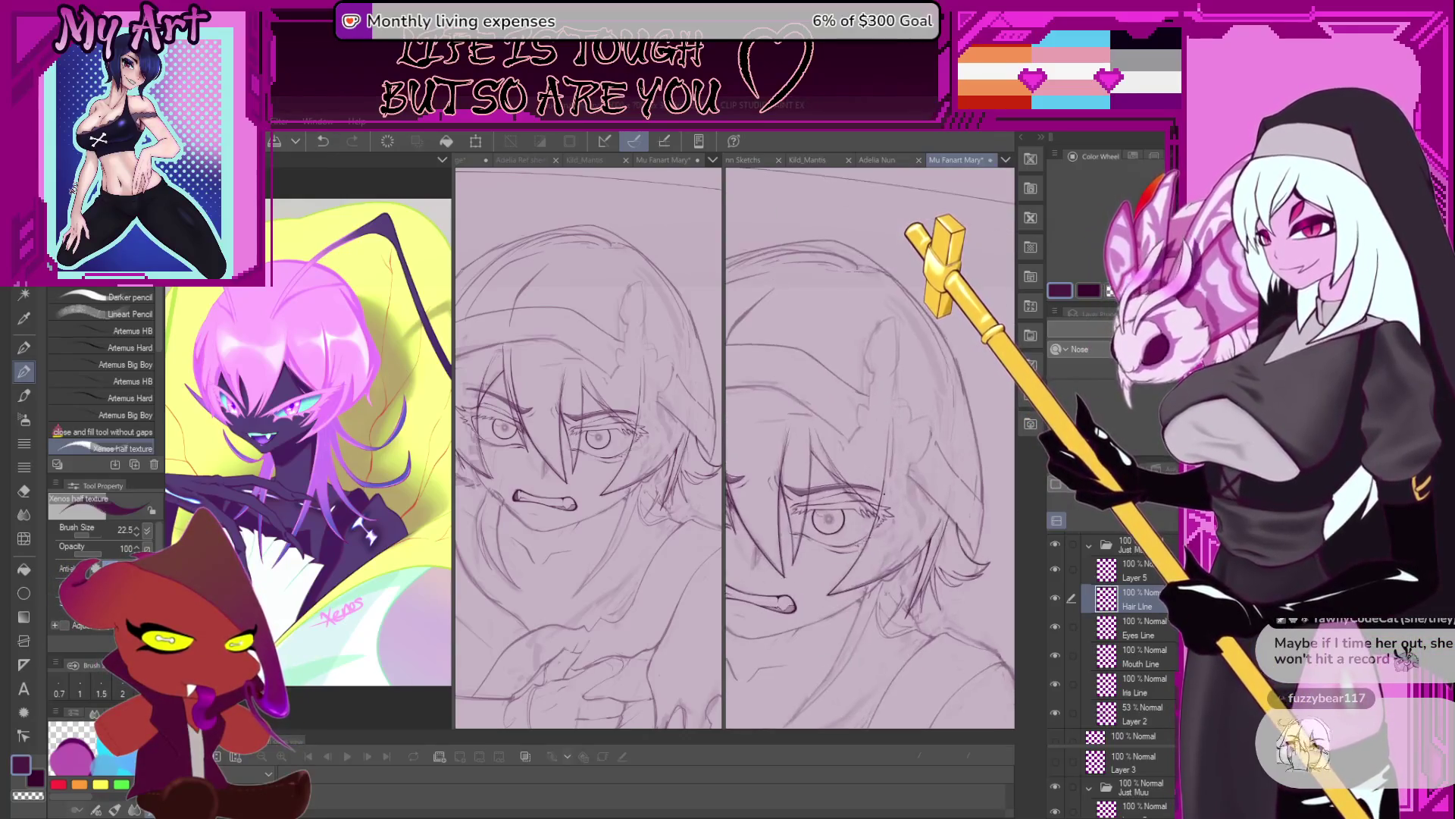
Reposition and rotate the canvas view to recenter the whole face.
mouse_move(875, 471)
left_mouse_down()
mouse_move(906, 492)
mouse_move(894, 514)
mouse_move(919, 467)
left_mouse_up()
scroll(902, 527, "up", 1)
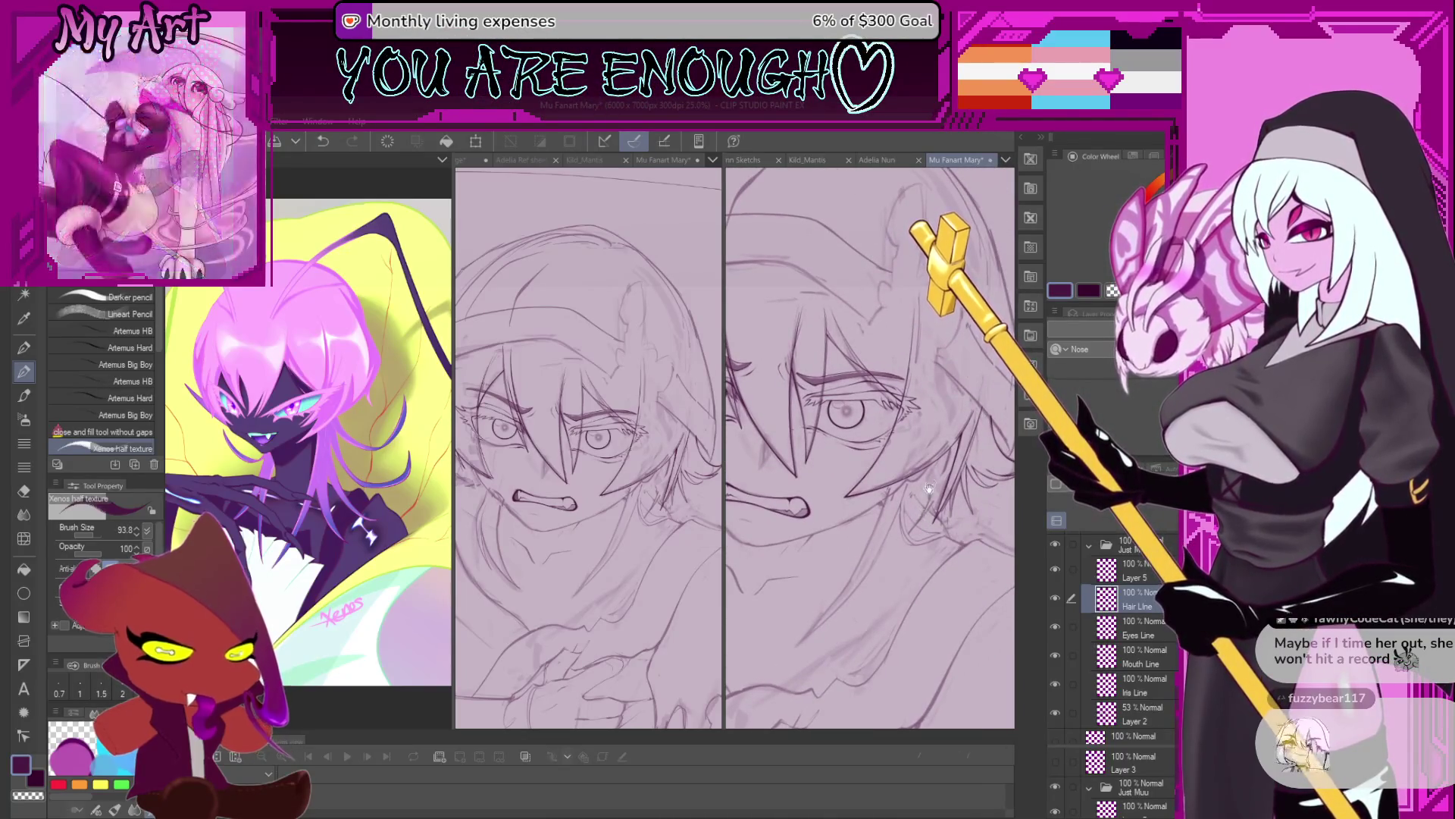
scroll(917, 478, "up", 1)
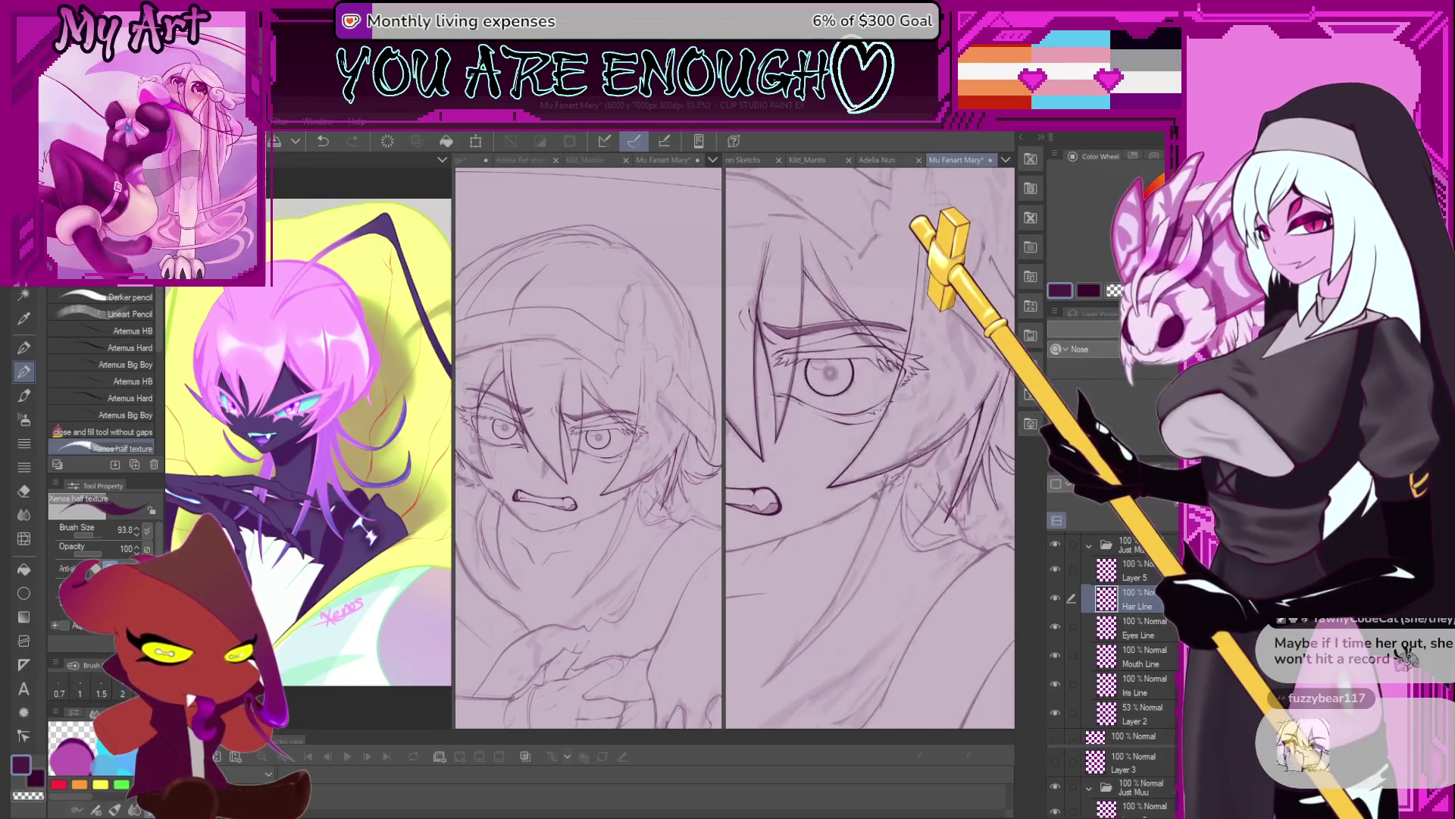
left_click_drag(910, 478, 895, 465)
left_click_drag(887, 493, 896, 472)
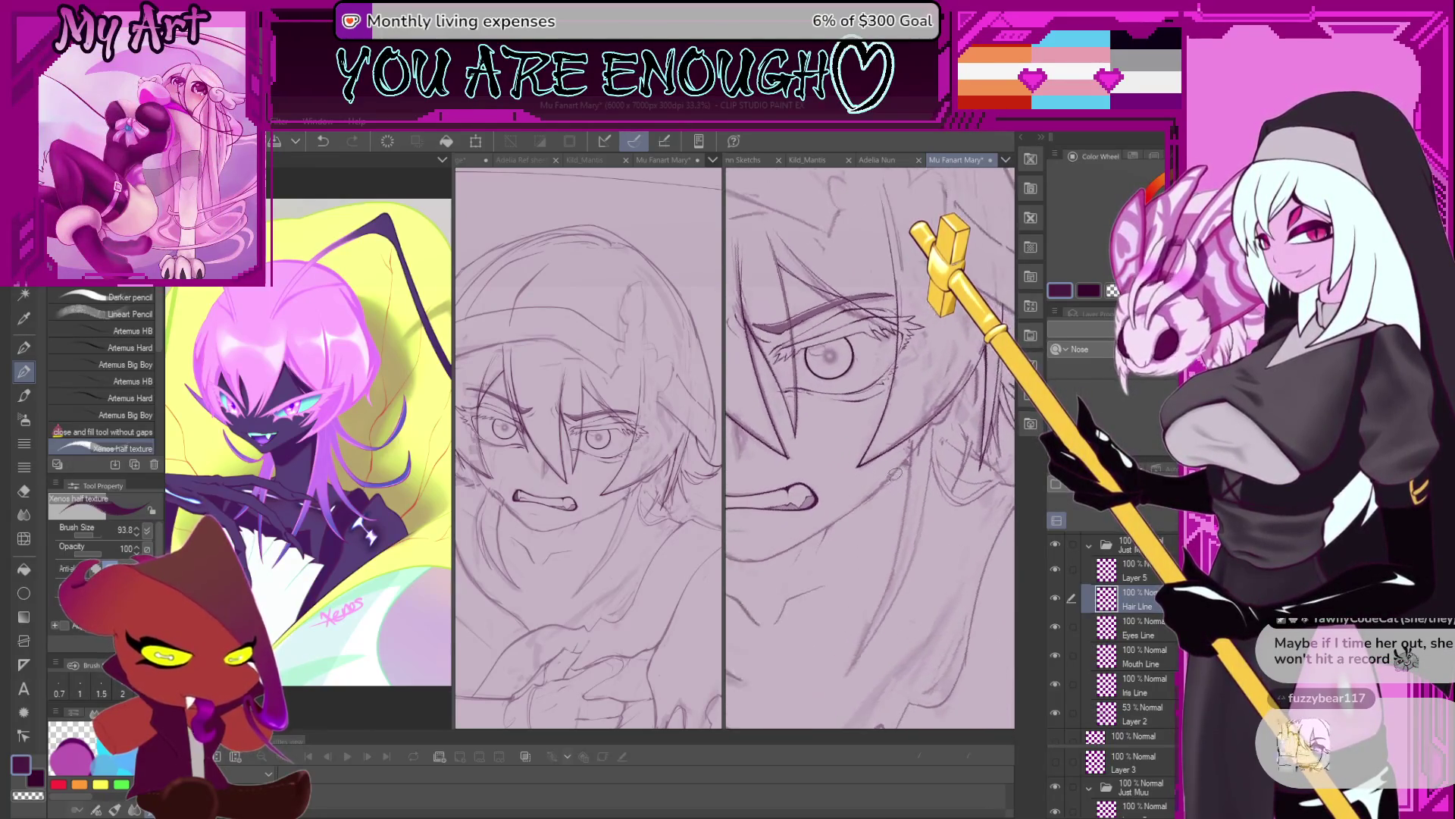
left_click_drag(922, 425, 936, 436)
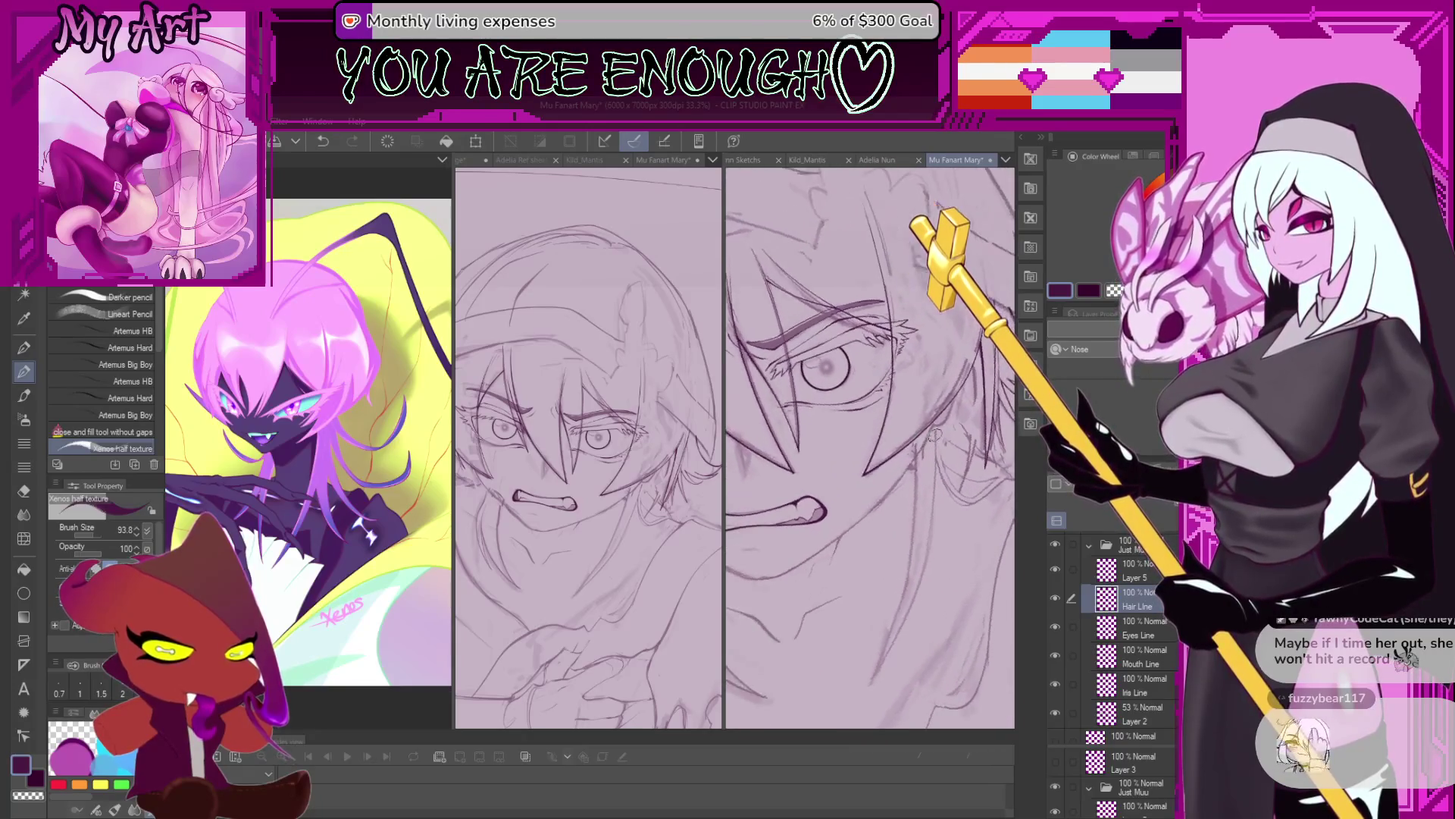
scroll(931, 429, "up", 2)
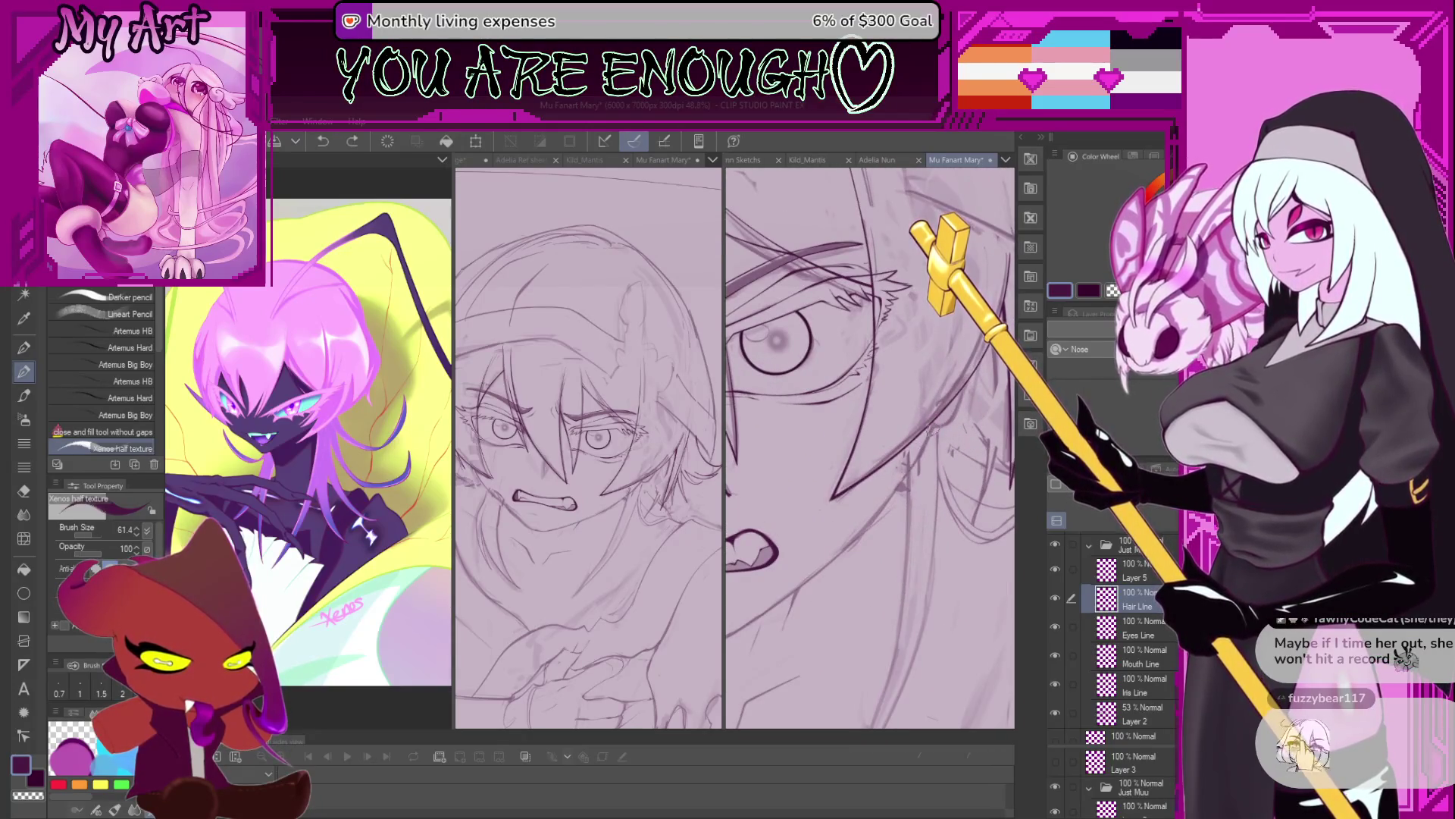
scroll(928, 445, "down", 2)
scroll(927, 445, "down", 1)
left_click_drag(928, 445, 849, 568)
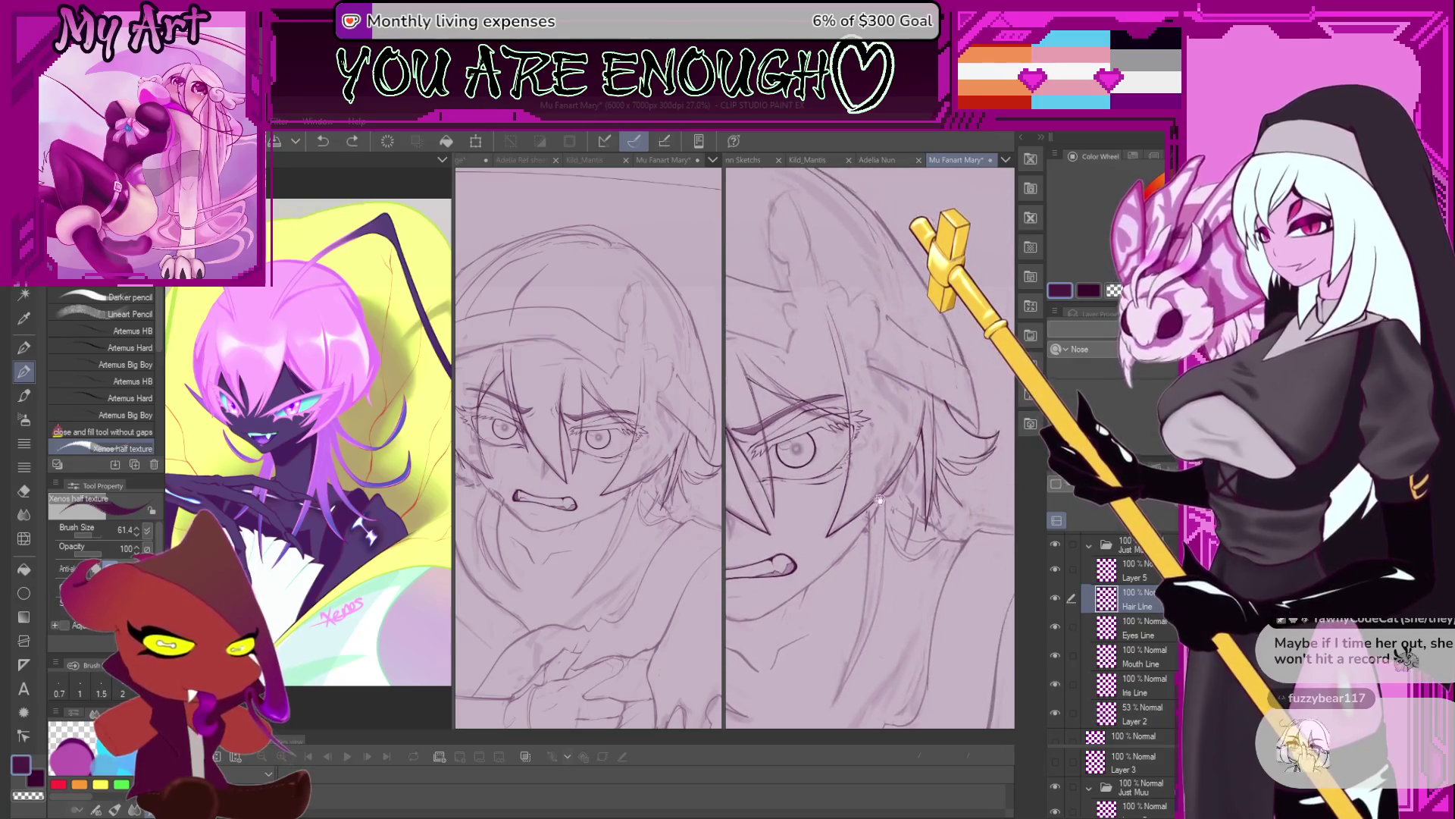
Zoom in on the hair and draw a dark curved hair strand stroke.
scroll(902, 538, "down", 2)
scroll(908, 533, "down", 1)
scroll(849, 485, "up", 1)
scroll(849, 485, "up", 1)
scroll(849, 485, "up", 1)
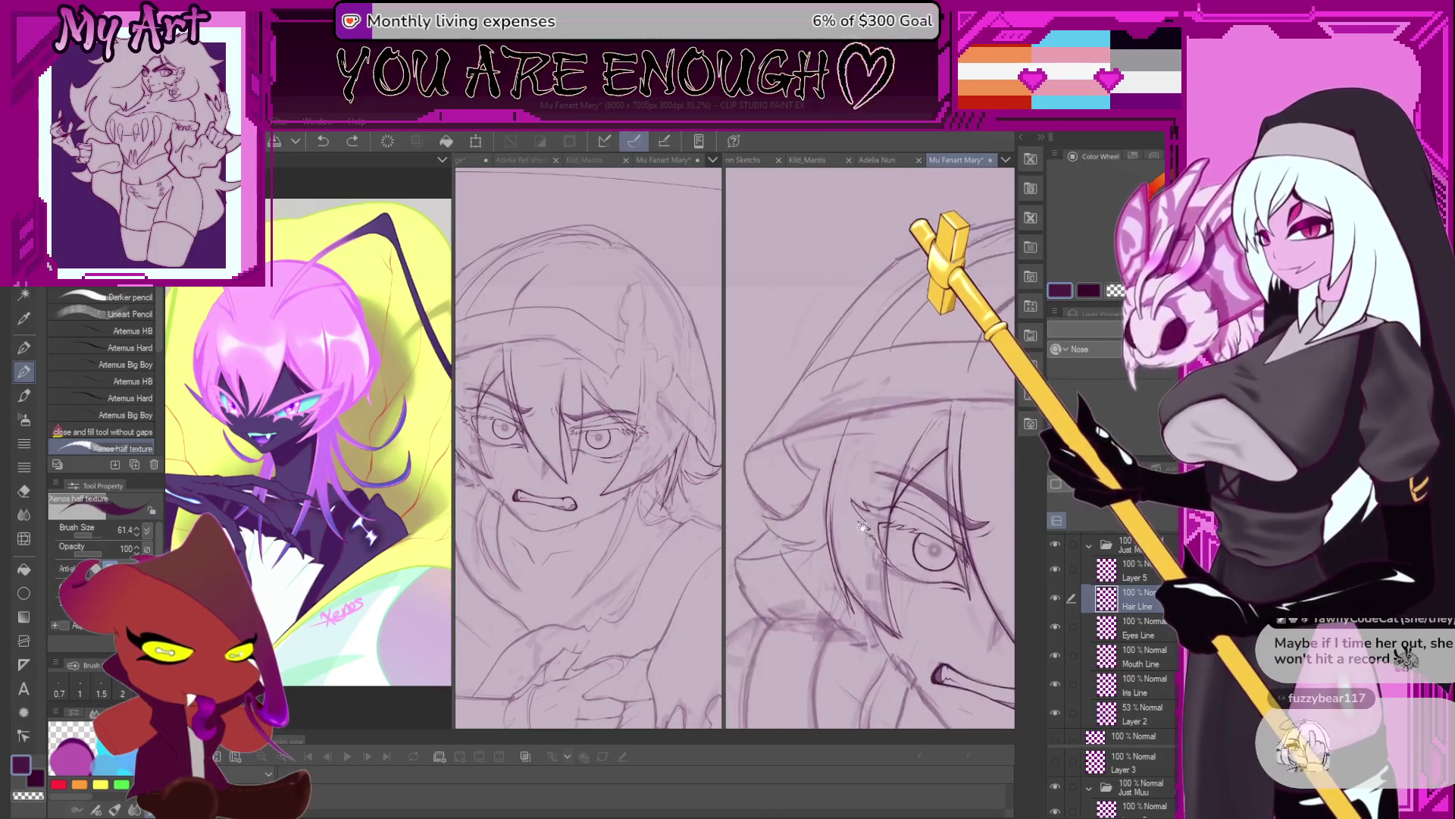
scroll(849, 485, "up", 1)
scroll(850, 508, "up", 1)
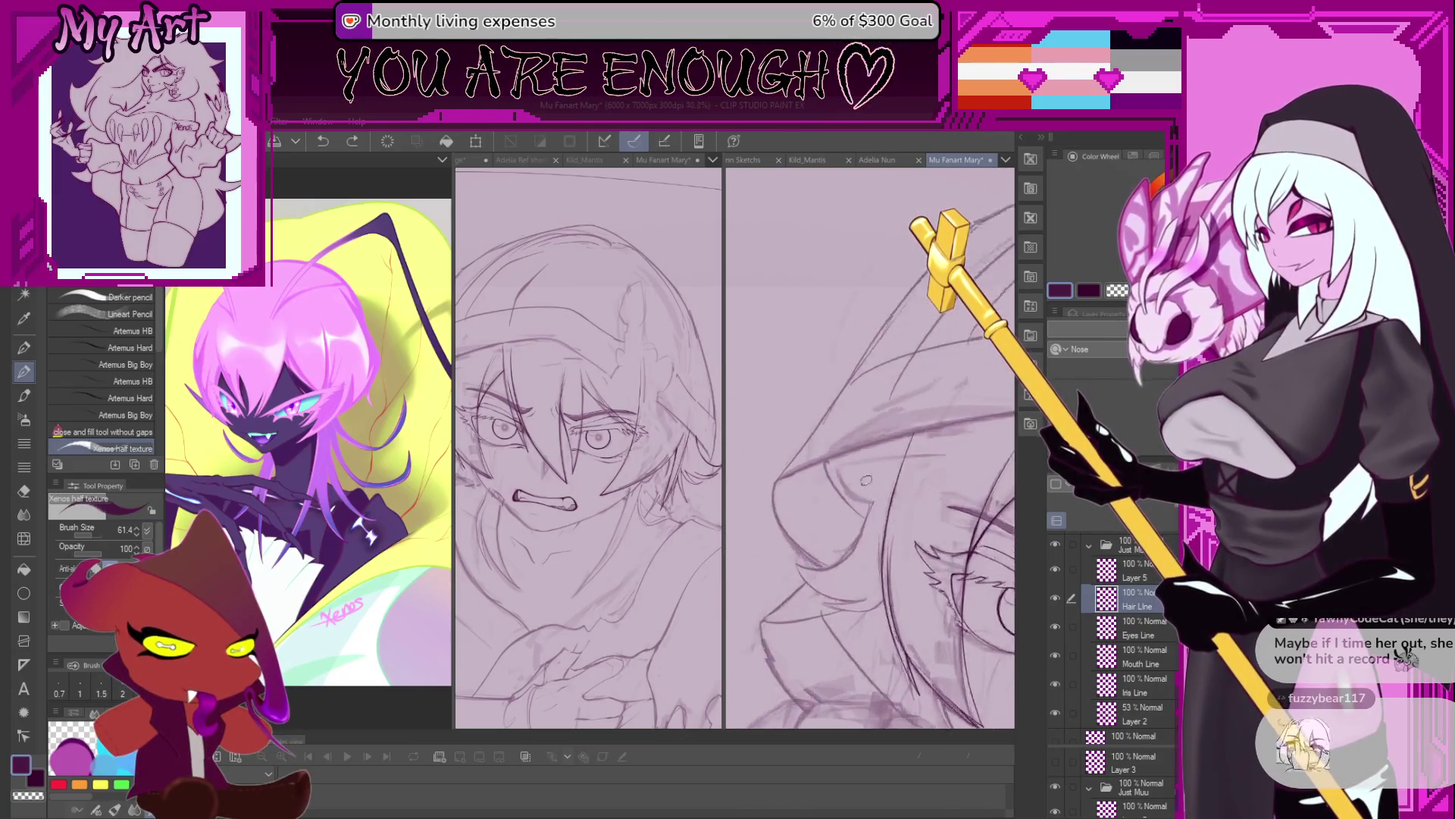
scroll(834, 478, "up", 1)
scroll(819, 447, "up", 1)
scroll(827, 485, "up", 1)
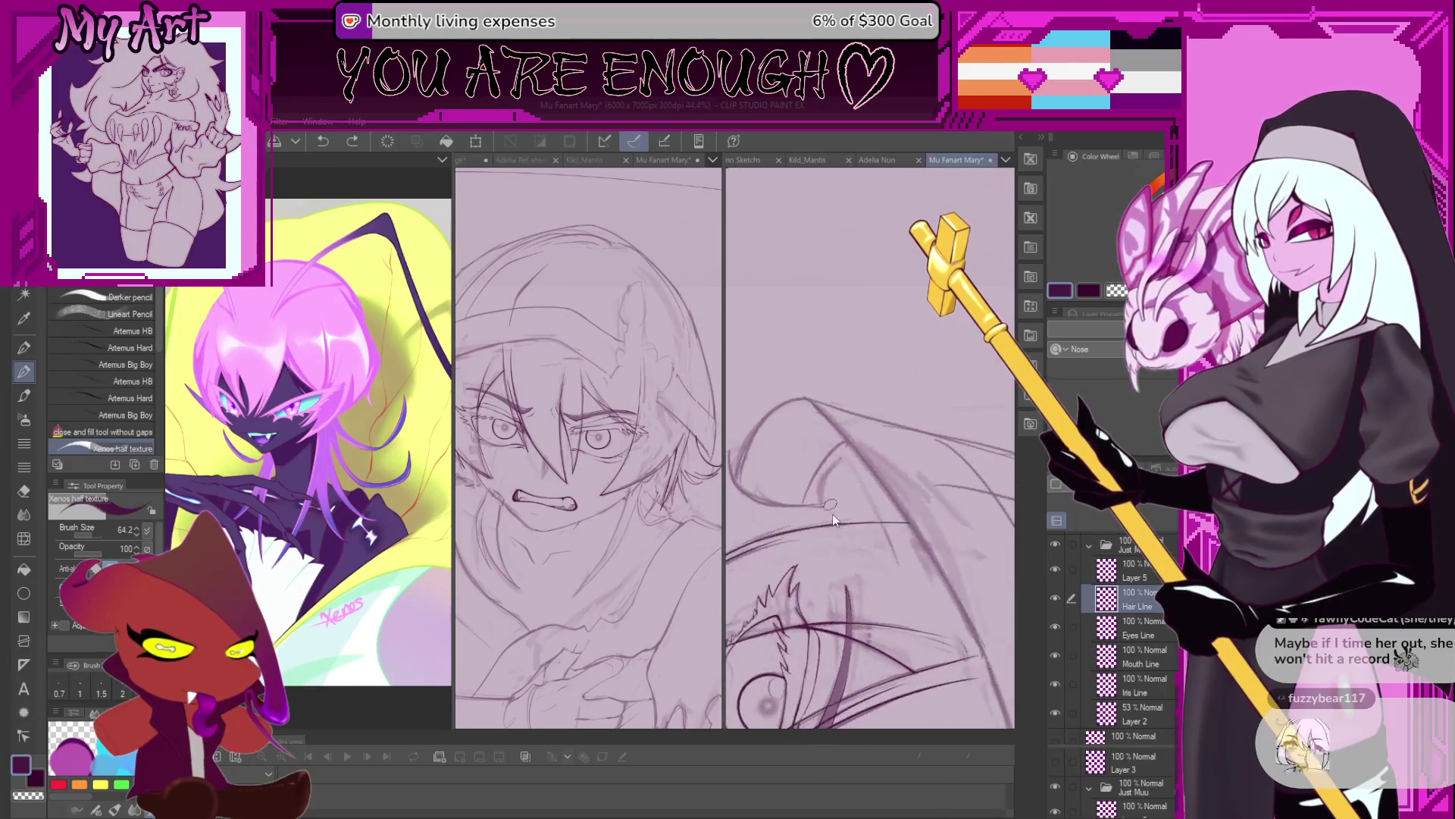
scroll(833, 514, "up", 1)
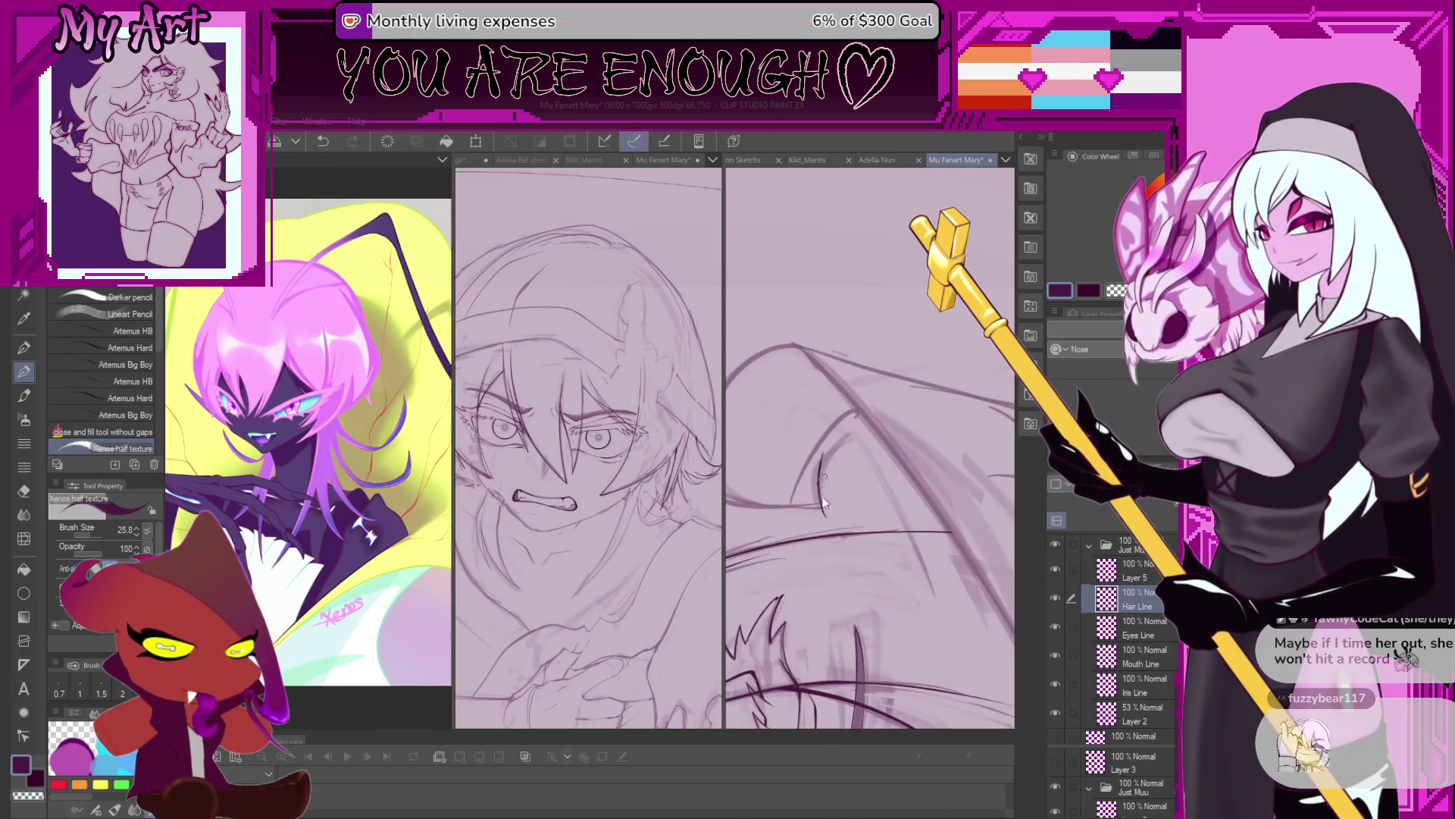
left_click_drag(823, 512, 846, 418)
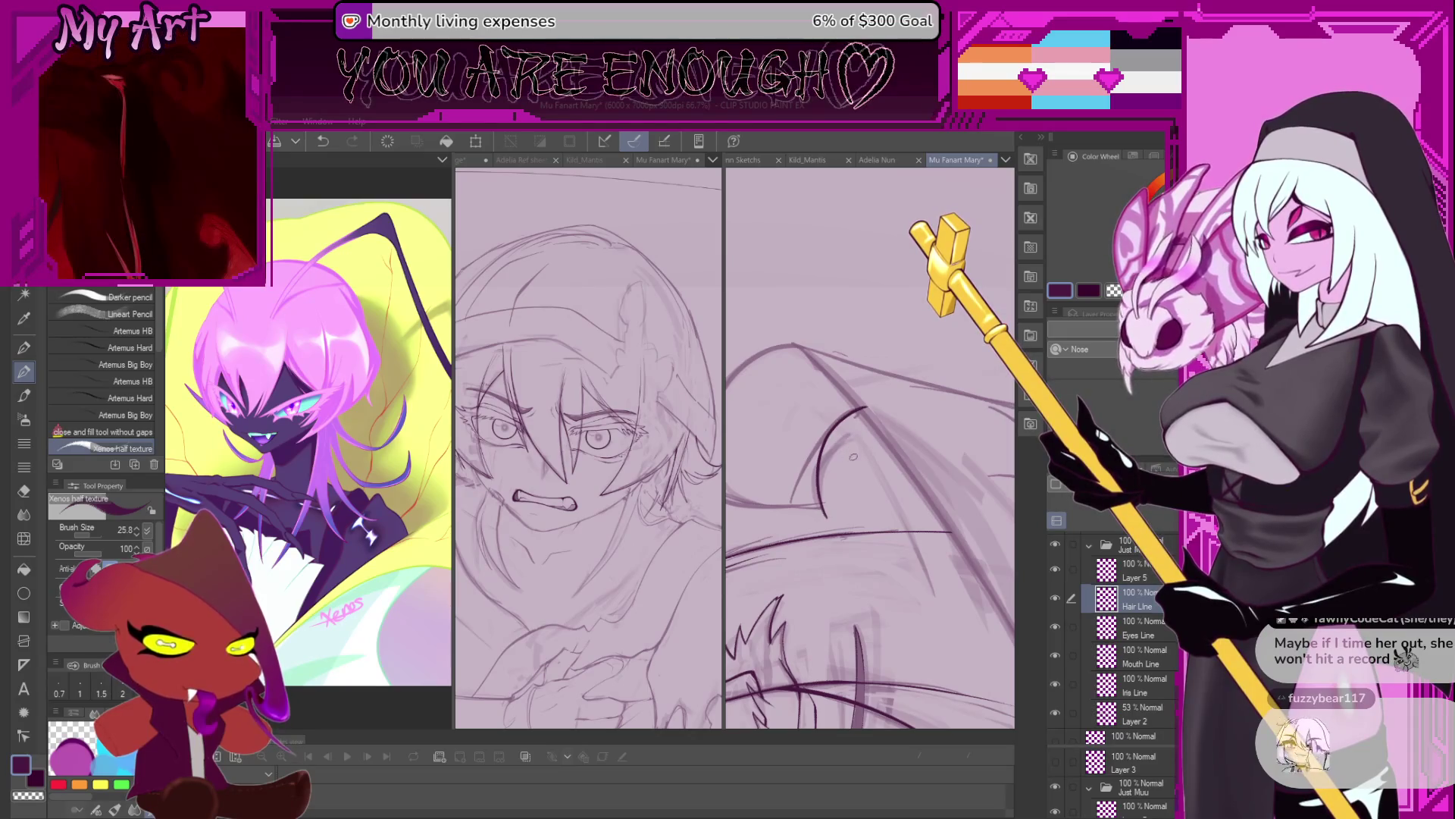
Undo the last hair stroke and pan to bring the lower hair strands into view.
scroll(851, 469, "down", 1)
scroll(850, 469, "down", 1)
scroll(855, 469, "down", 1)
scroll(863, 467, "down", 1)
scroll(871, 468, "down", 1)
key("ctrl+z")
scroll(873, 454, "up", 2)
scroll(875, 439, "up", 1)
scroll(876, 425, "up", 1)
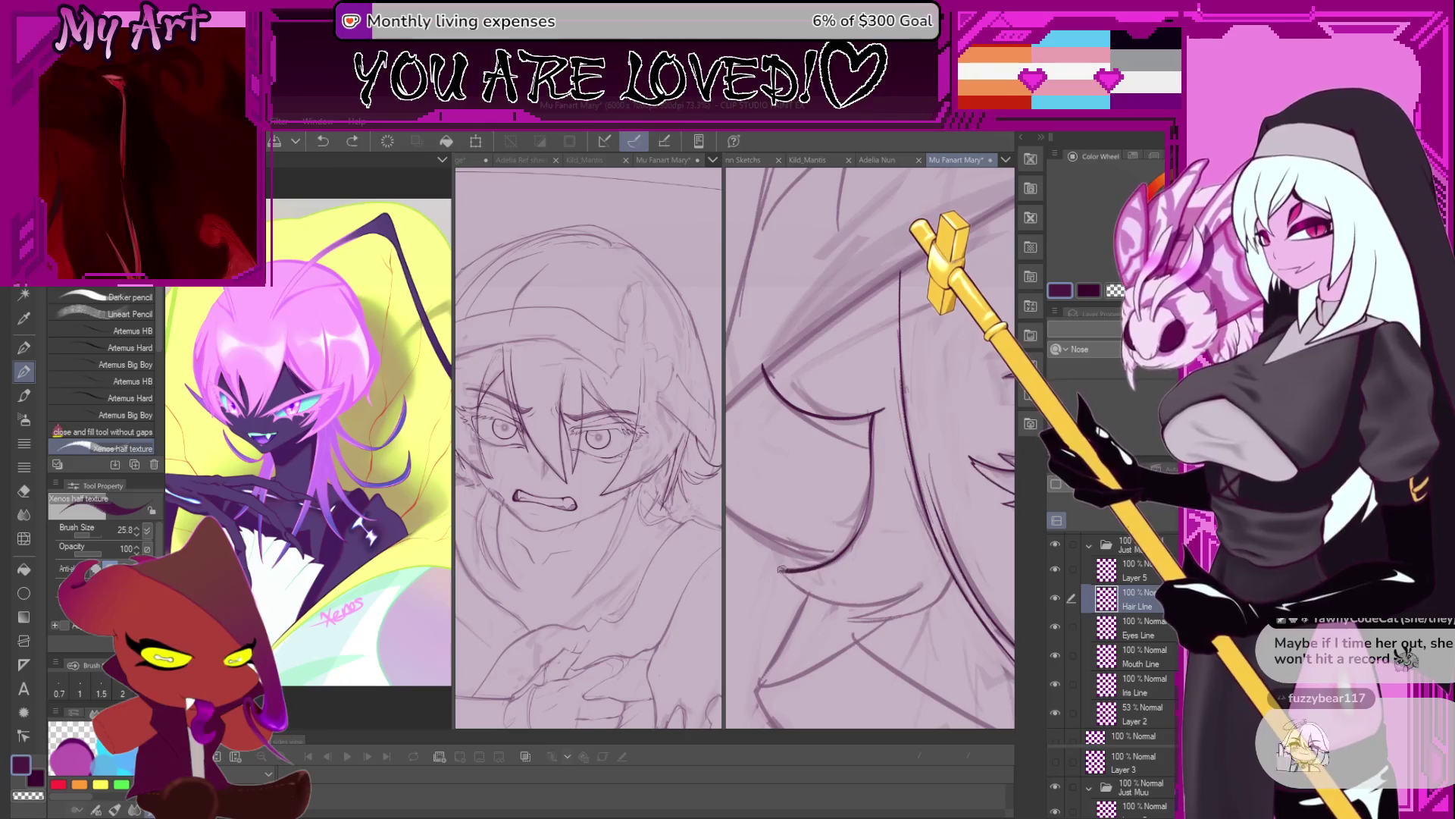
left_click_drag(798, 609, 771, 506)
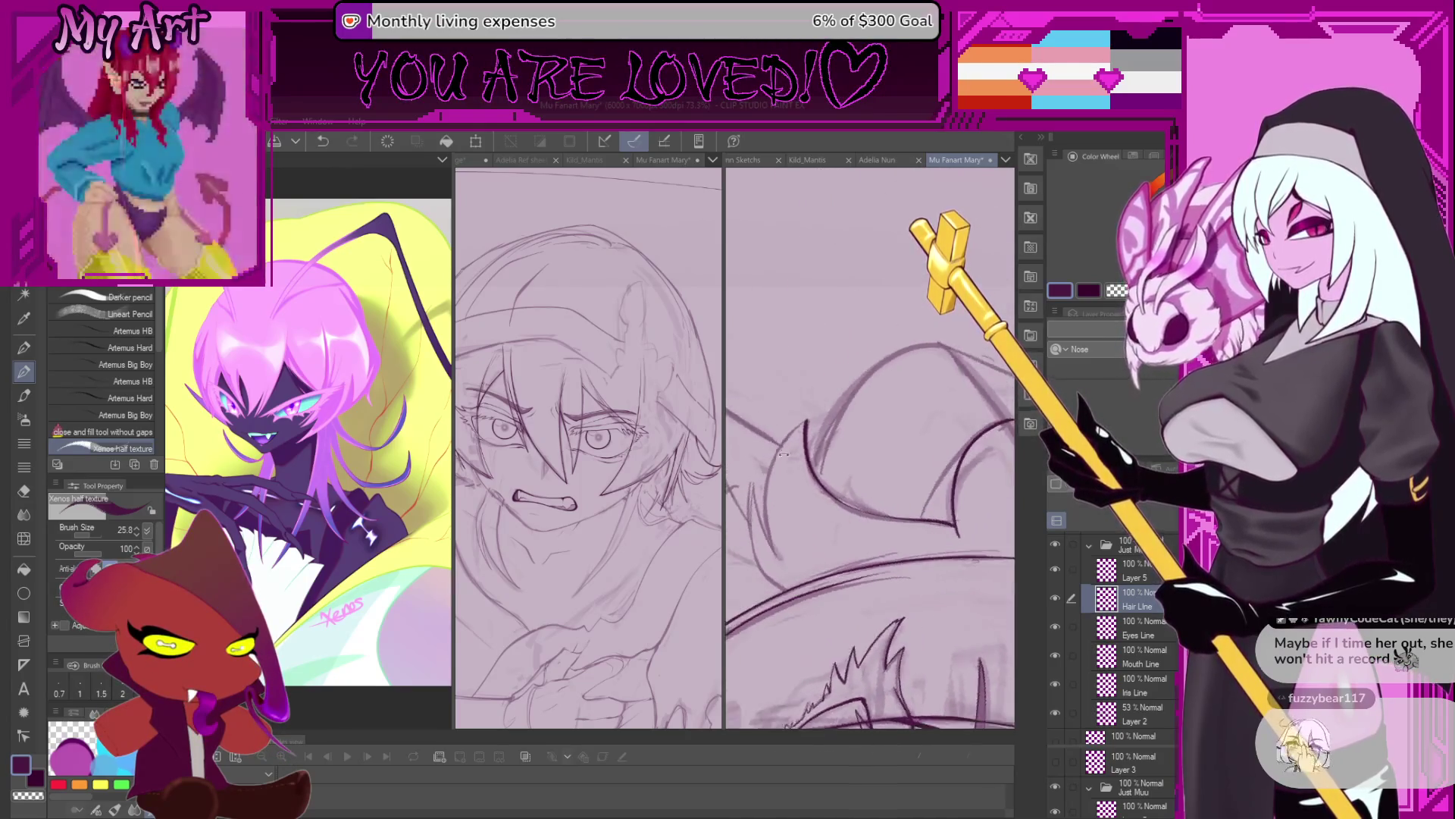
scroll(771, 506, "up", 3)
Ink curved hair strands over the brow, undoing the misplaced, darkened and retraced strokes.
mouse_move(824, 624)
left_mouse_down()
mouse_move(791, 576)
mouse_move(789, 500)
mouse_move(855, 375)
mouse_move(822, 624)
mouse_move(837, 620)
left_mouse_up()
key("ctrl+z")
key("ctrl+z")
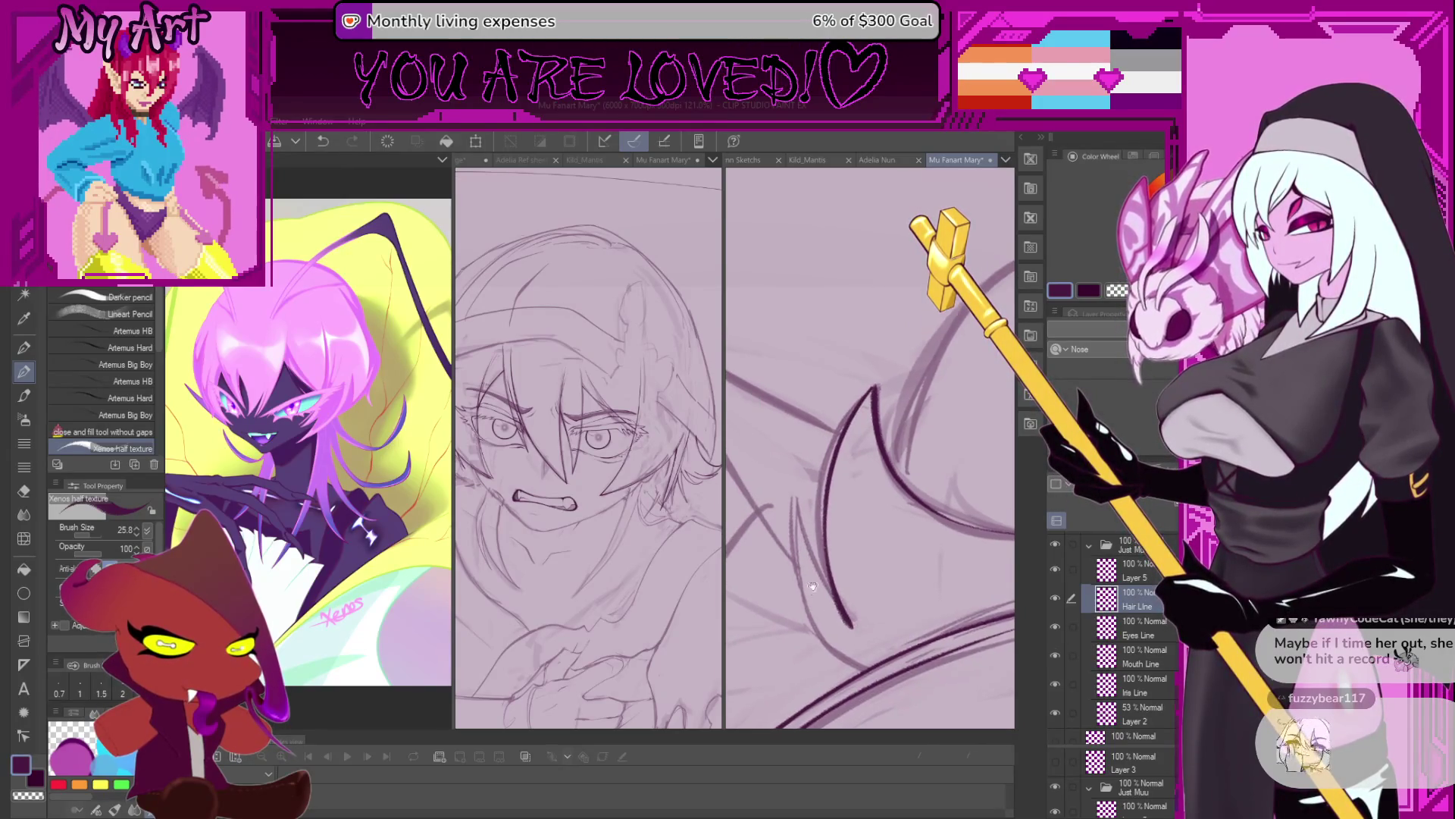
mouse_move(841, 618)
left_mouse_down()
mouse_move(874, 391)
mouse_move(849, 614)
mouse_move(821, 524)
left_mouse_up()
key("ctrl+z")
key("ctrl+z")
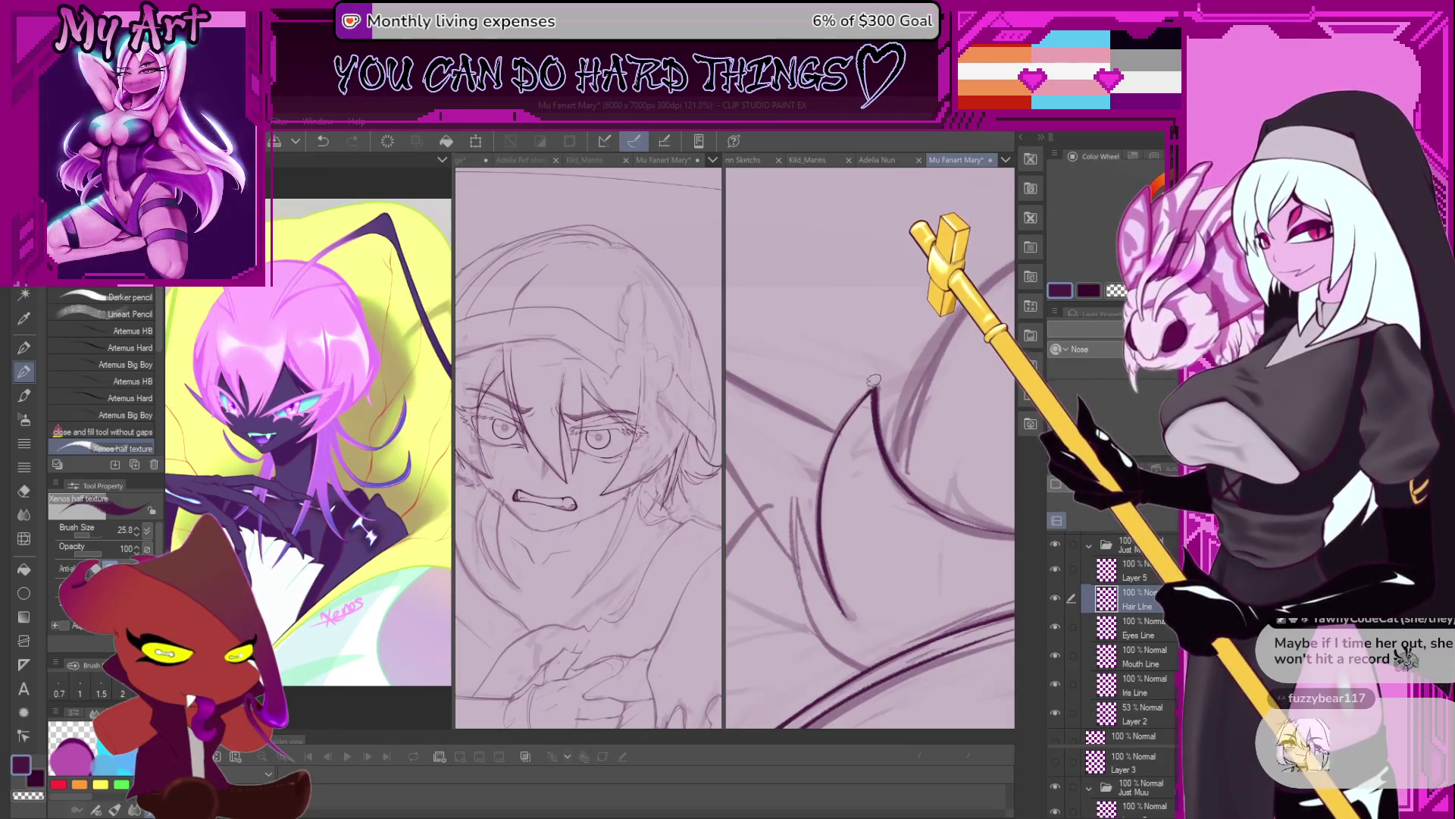
scroll(831, 586, "down", 1)
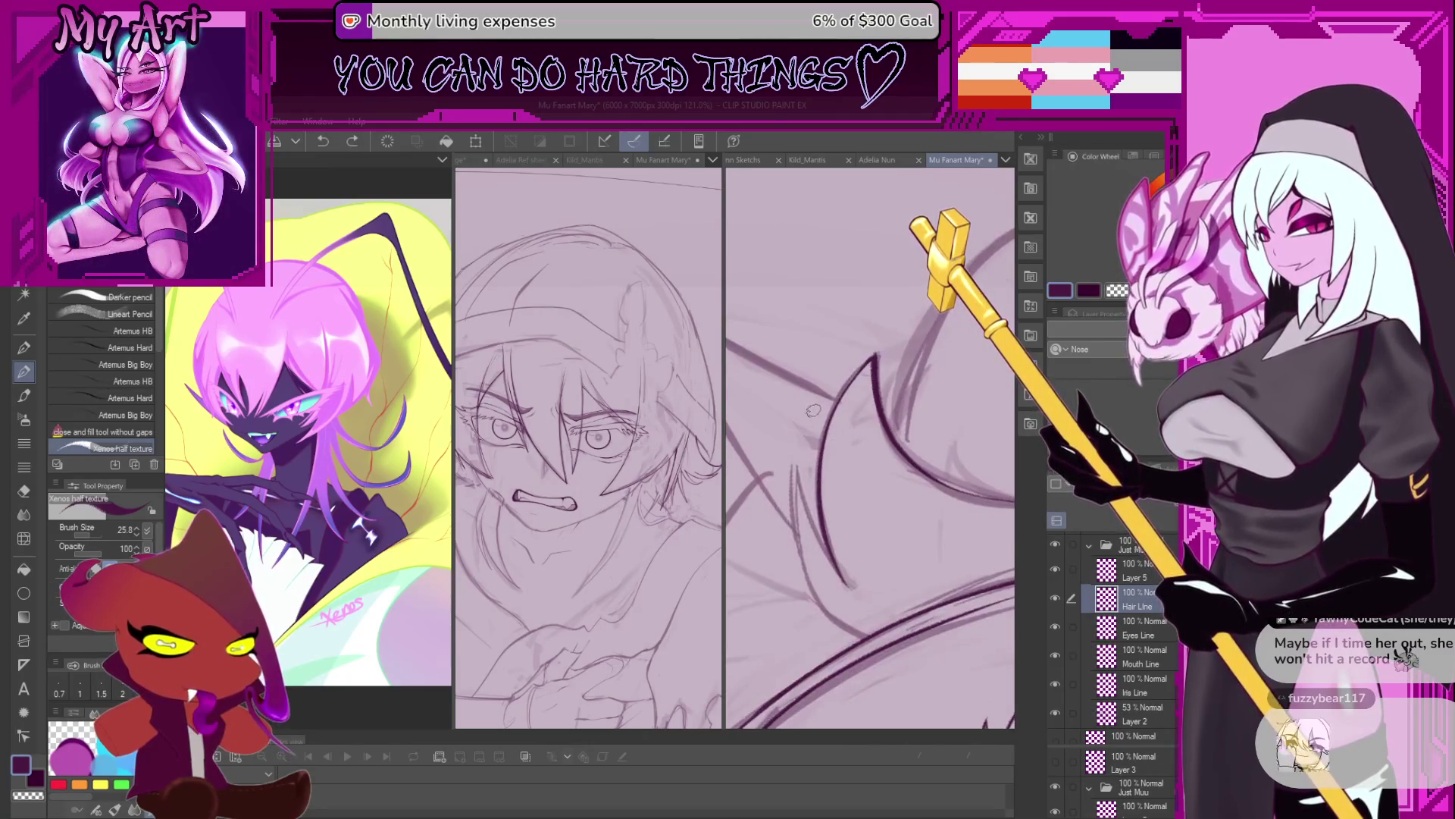
left_click_drag(845, 578, 823, 474)
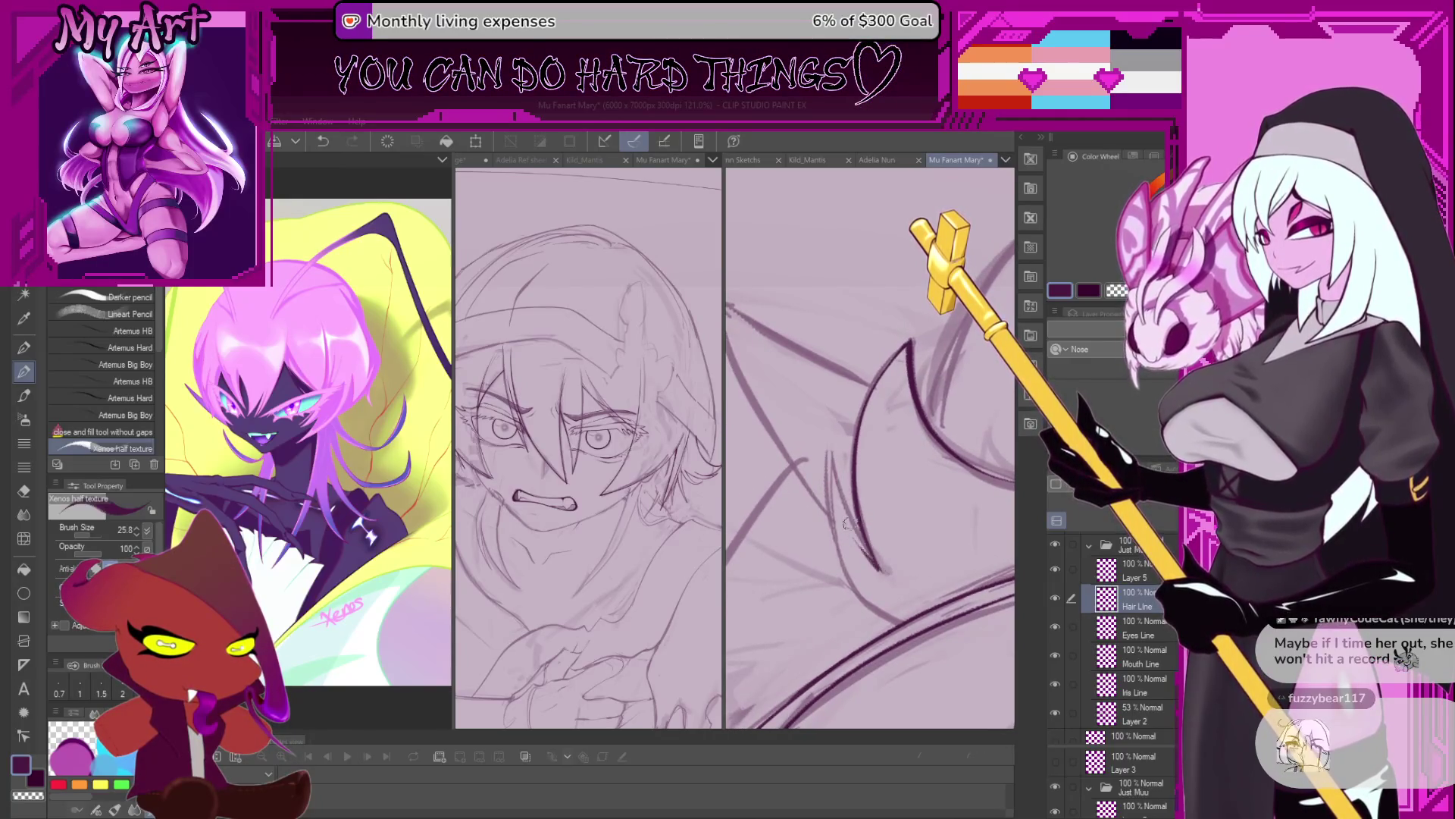
left_click_drag(836, 457, 832, 517)
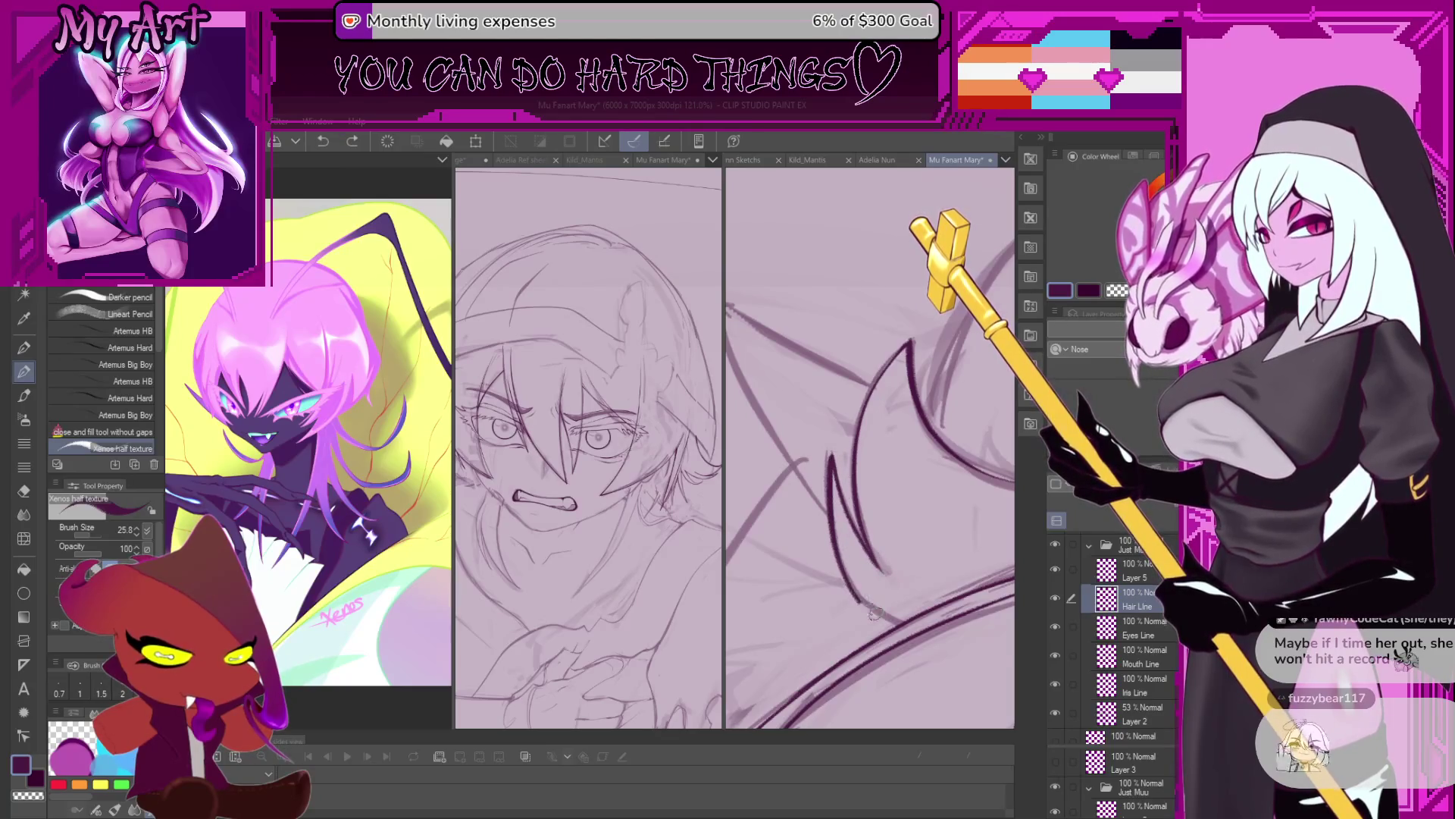
key("ctrl+z")
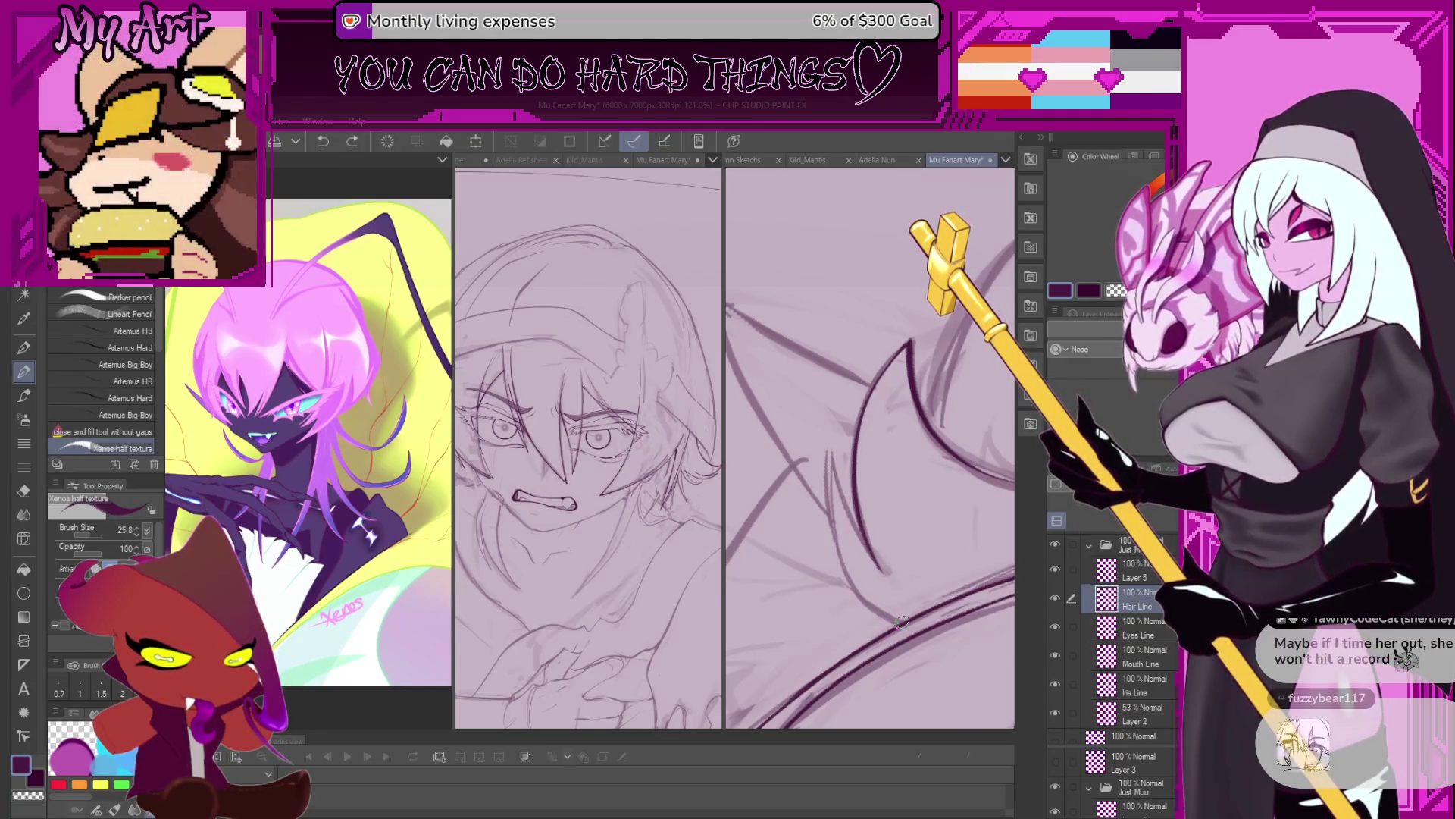
left_click_drag(868, 599, 828, 504)
key("ctrl+z")
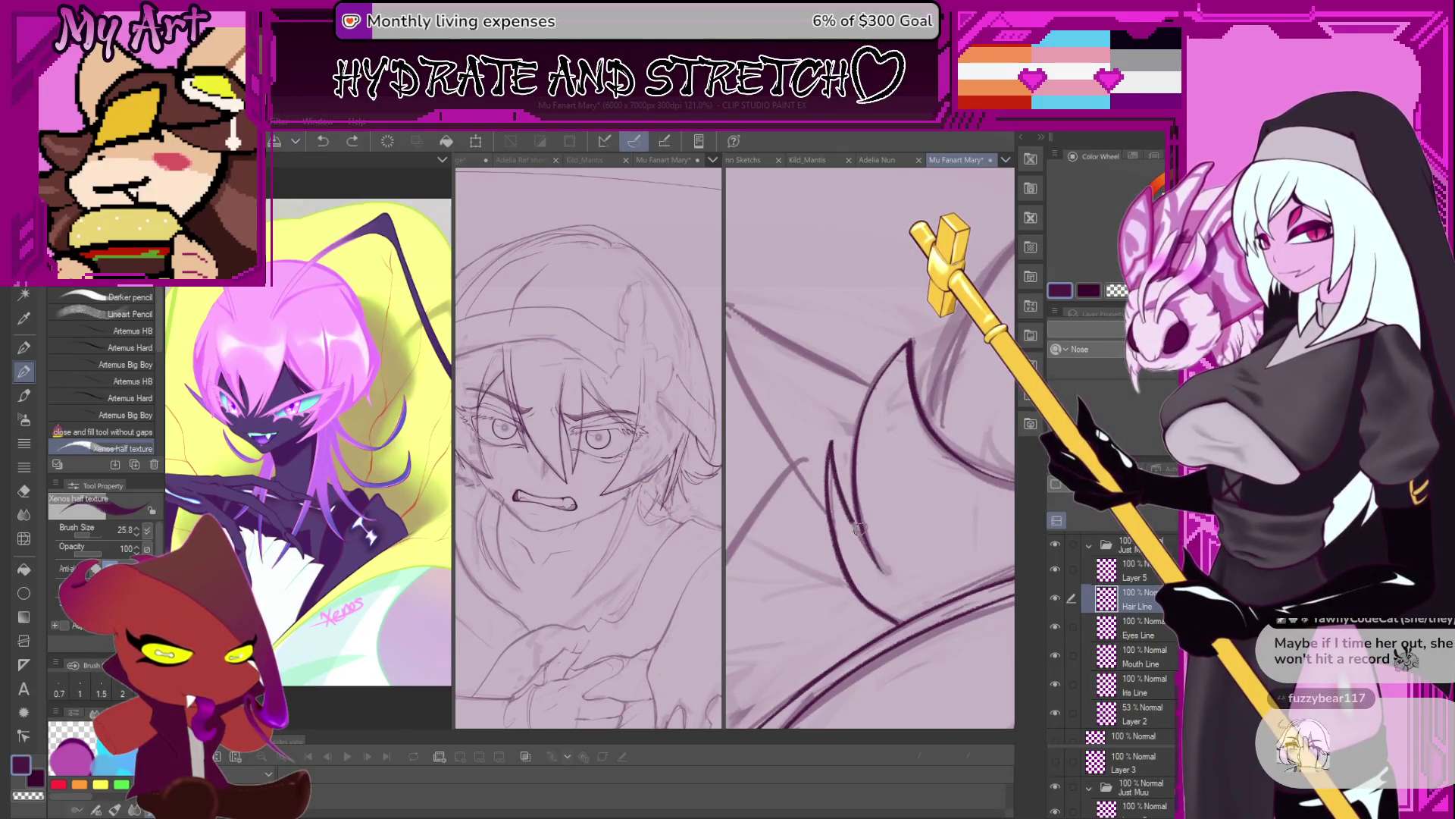
Recentre the view on the eye and mouth, then select Layer 2.
scroll(829, 442, "down", 2)
scroll(829, 442, "down", 2)
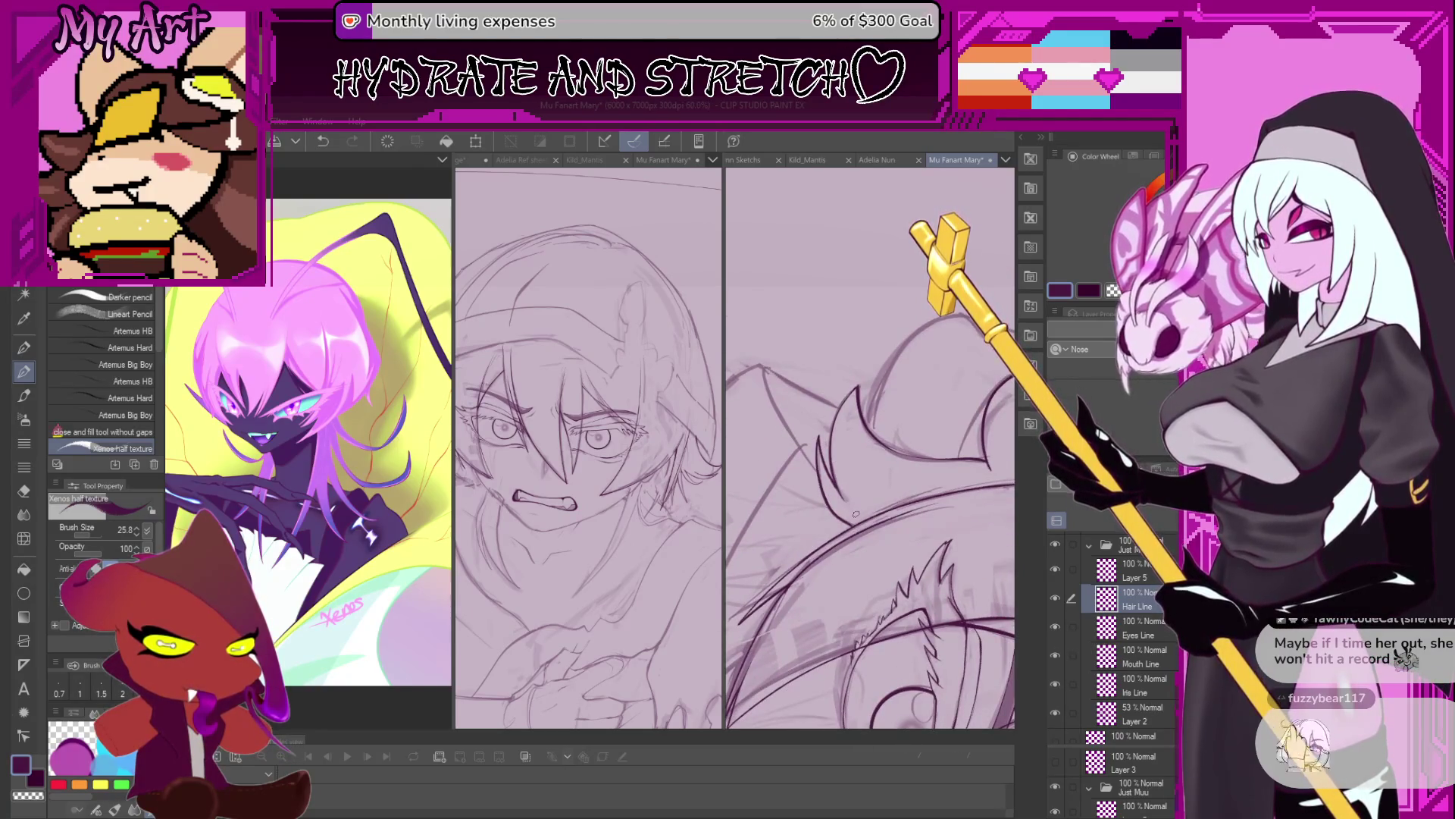
scroll(855, 514, "down", 2)
scroll(855, 500, "down", 1)
scroll(855, 485, "down", 1)
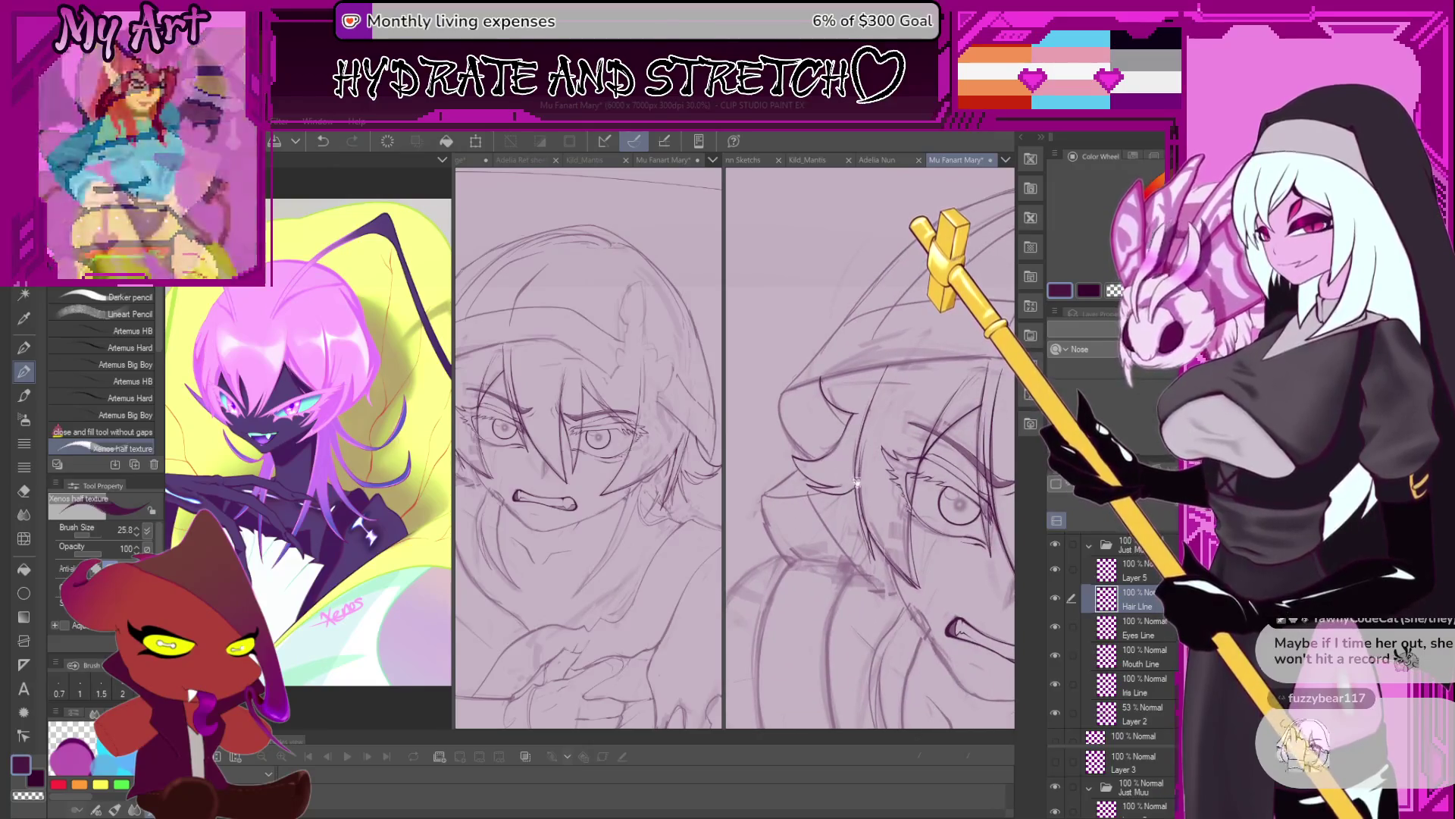
scroll(856, 485, "up", 1)
scroll(856, 486, "up", 1)
scroll(856, 485, "up", 1)
scroll(856, 485, "up", 1)
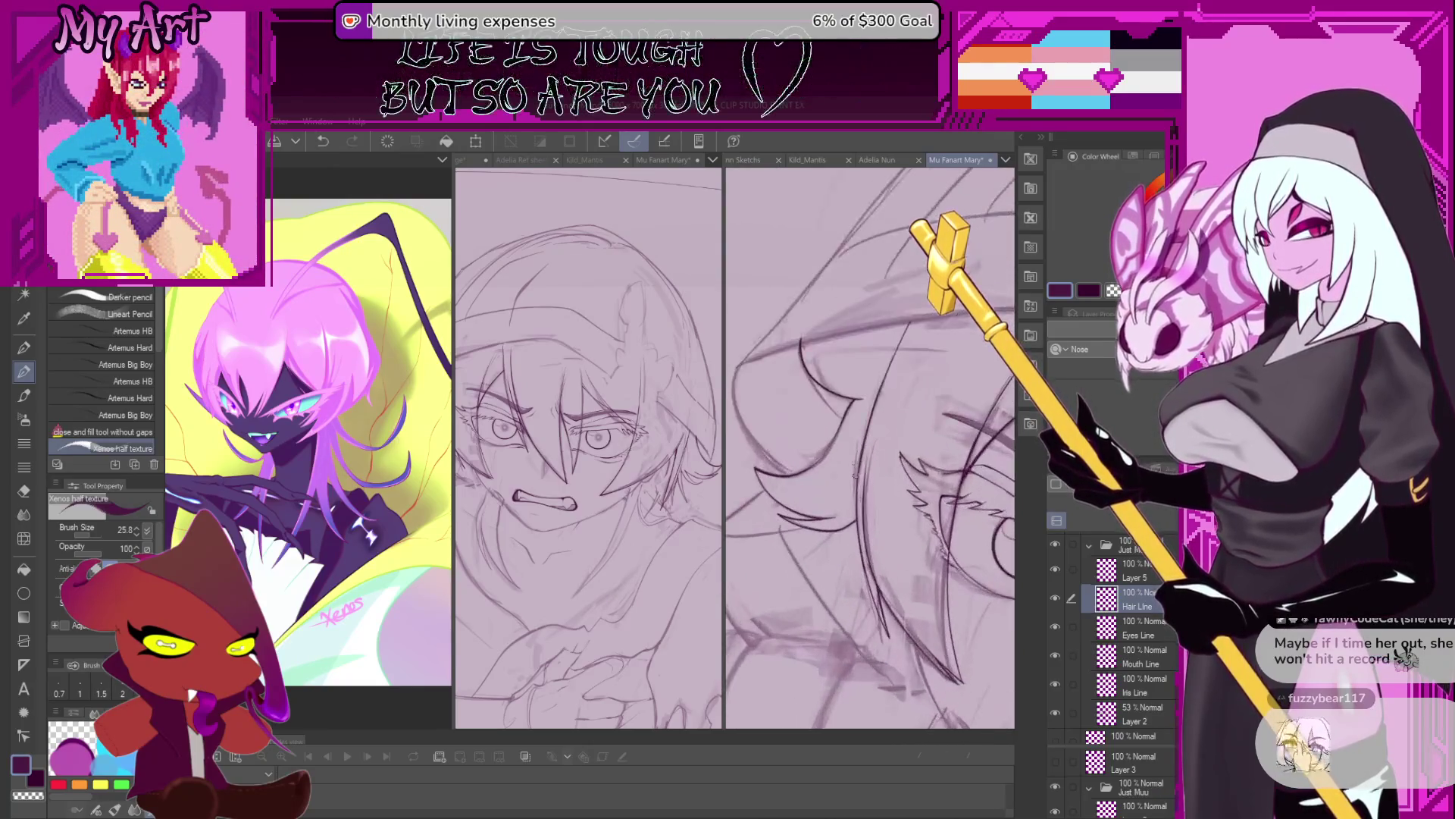
scroll(855, 485, "up", 2)
scroll(849, 482, "up", 1)
scroll(842, 479, "up", 2)
scroll(842, 479, "down", 2)
scroll(845, 455, "down", 1)
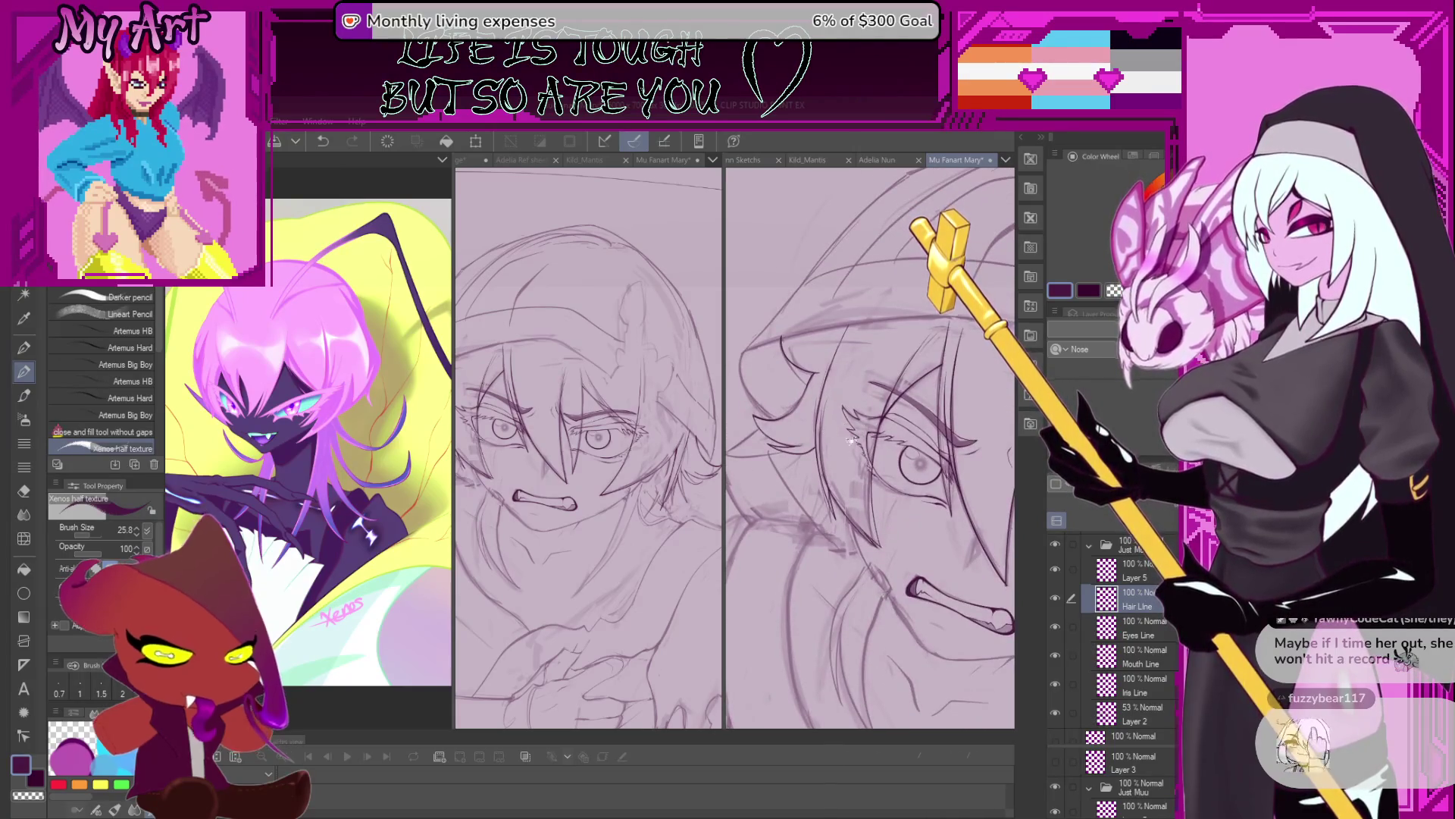
left_click_drag(847, 427, 787, 287)
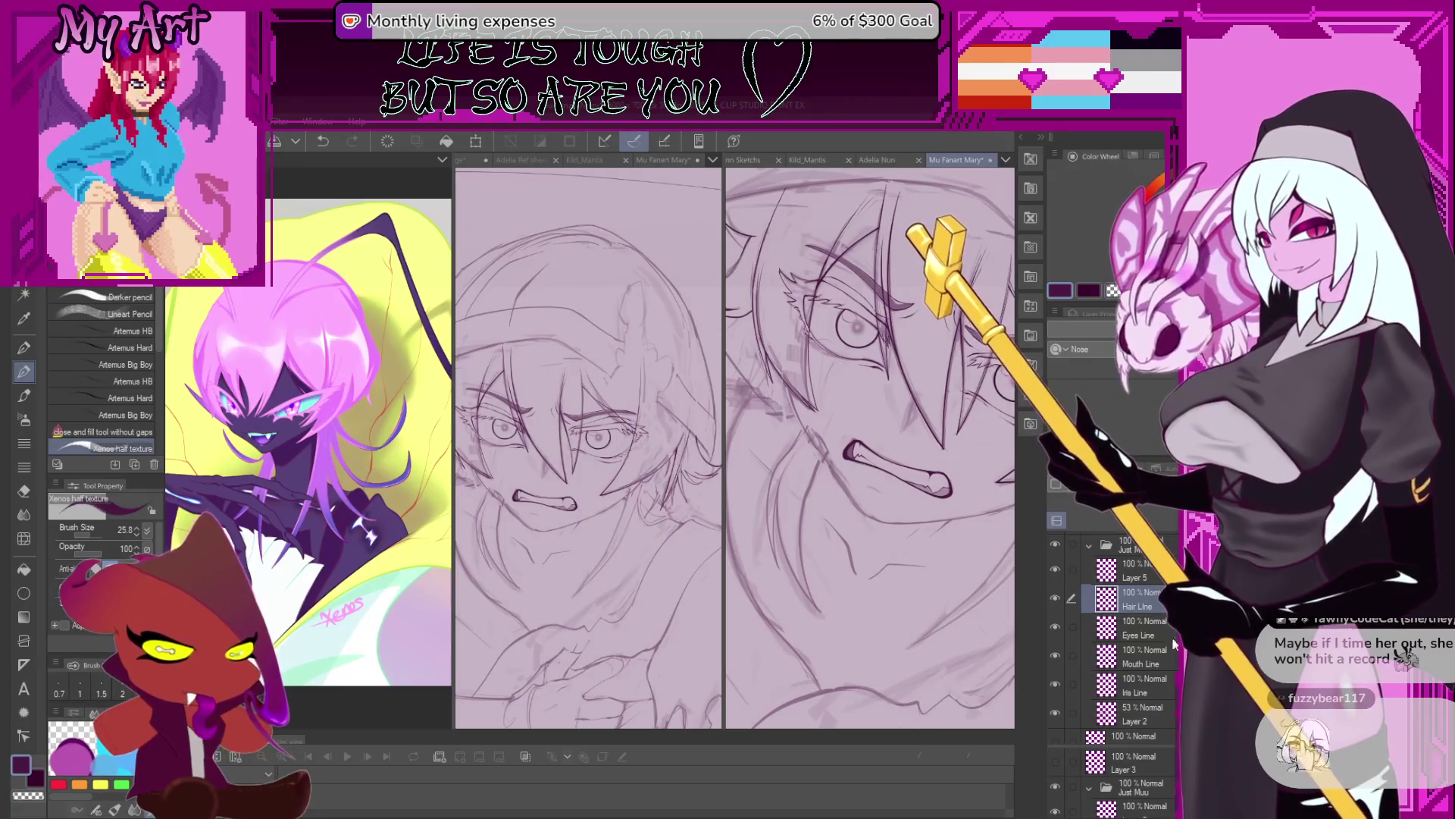
left_click(1143, 706)
Toggle Layer 2's visibility, then add a new layer above it named 'Face Line'.
left_click(1056, 712)
left_click(1054, 713)
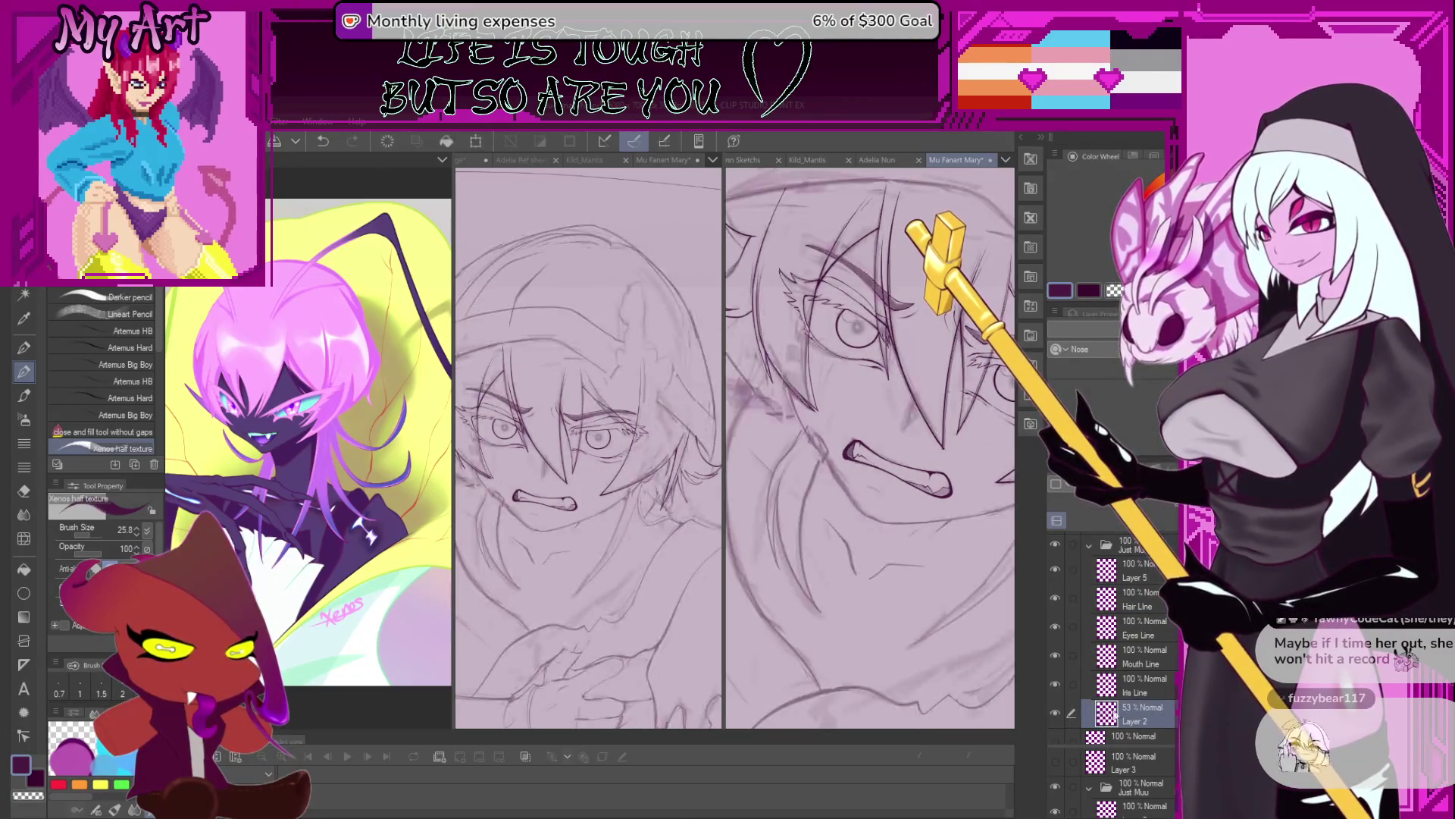
key("ctrl+shift+n")
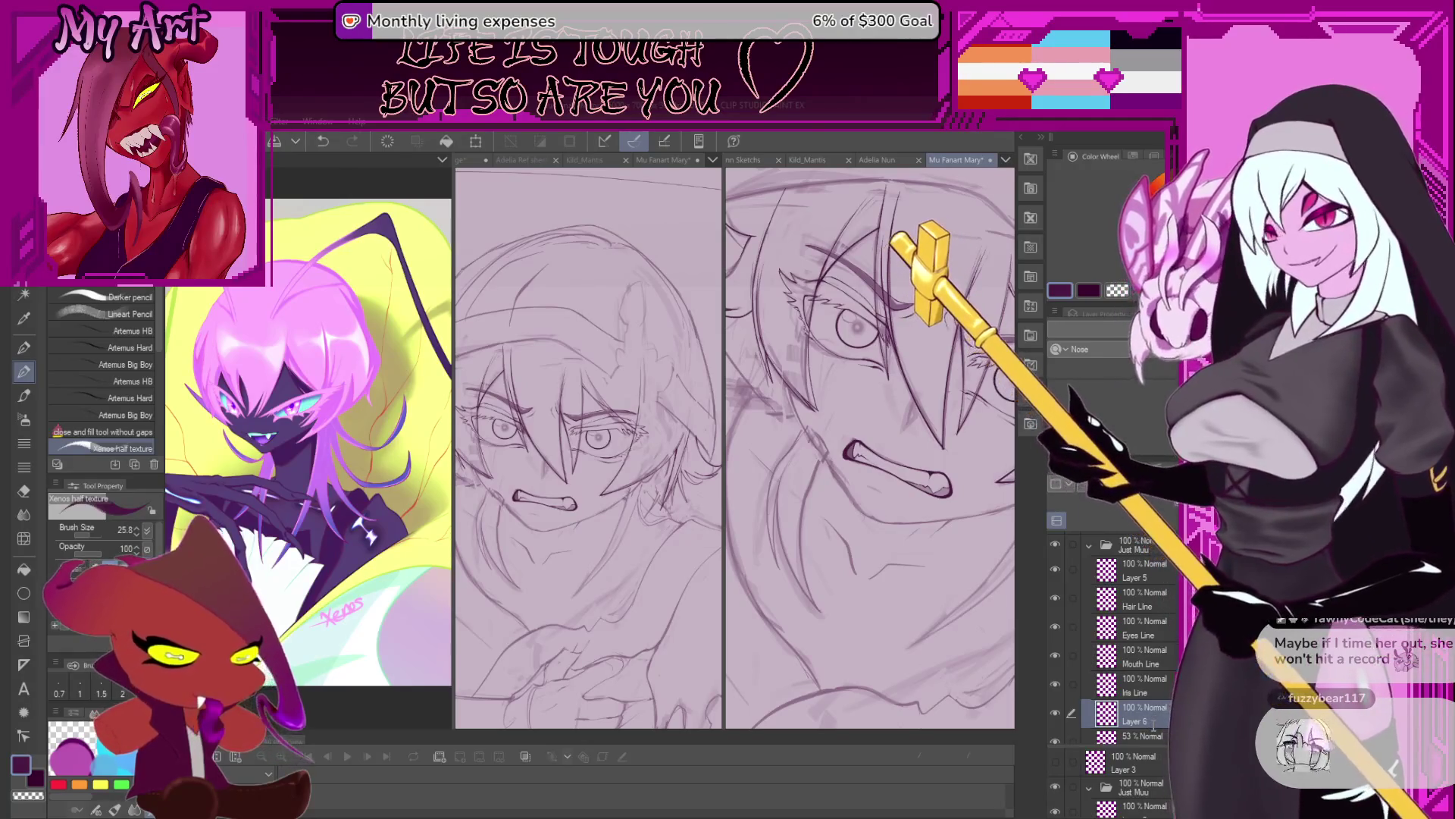
double_click(1152, 724)
type("Face Line")
key("Return")
Ink a short face outline line near the mouth on Face Line.
scroll(805, 432, "up", 3)
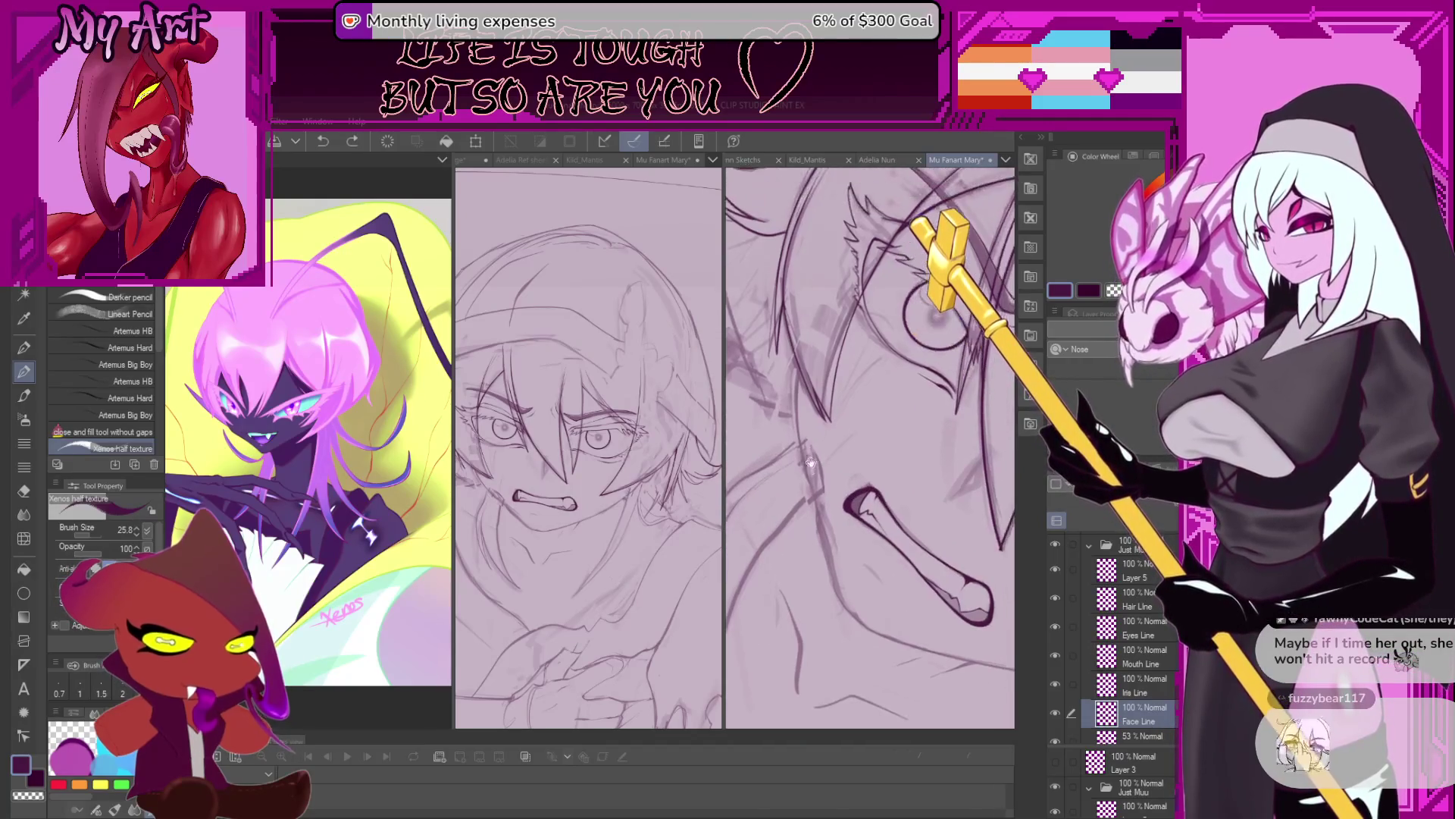
scroll(805, 425, "up", 1)
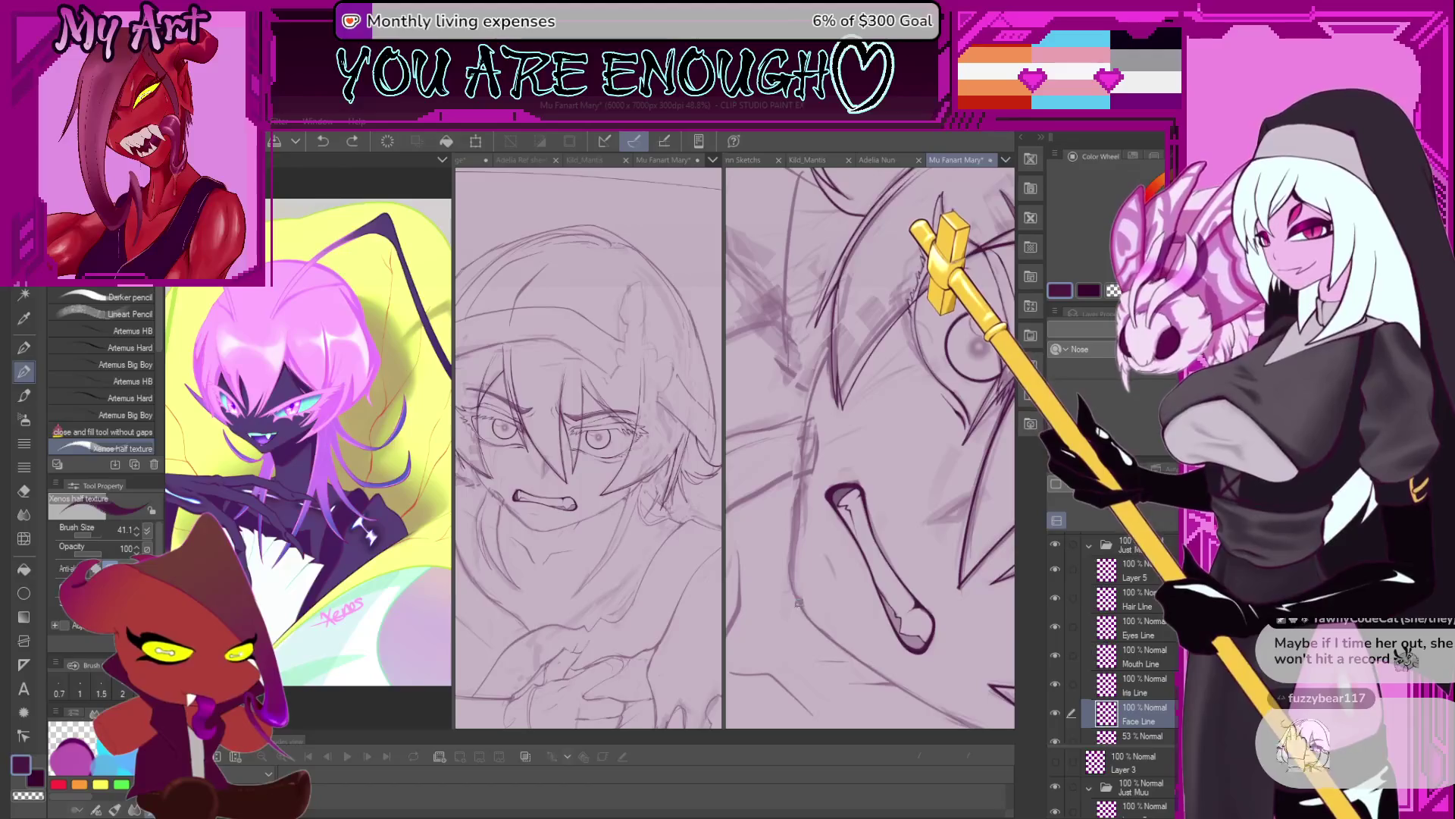
left_click_drag(800, 604, 794, 577)
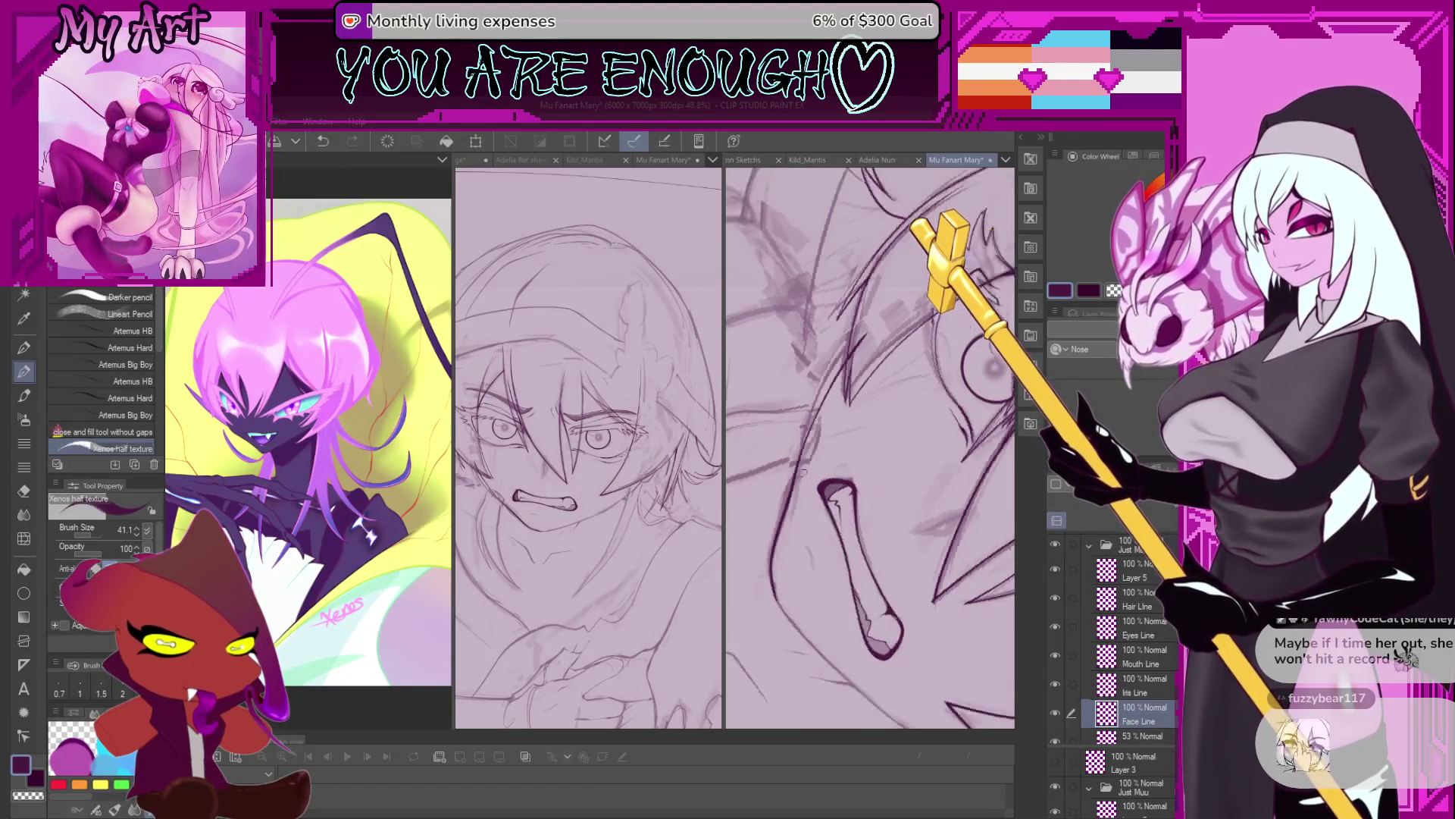
scroll(826, 470, "up", 1)
scroll(803, 591, "up", 1)
scroll(794, 624, "up", 1)
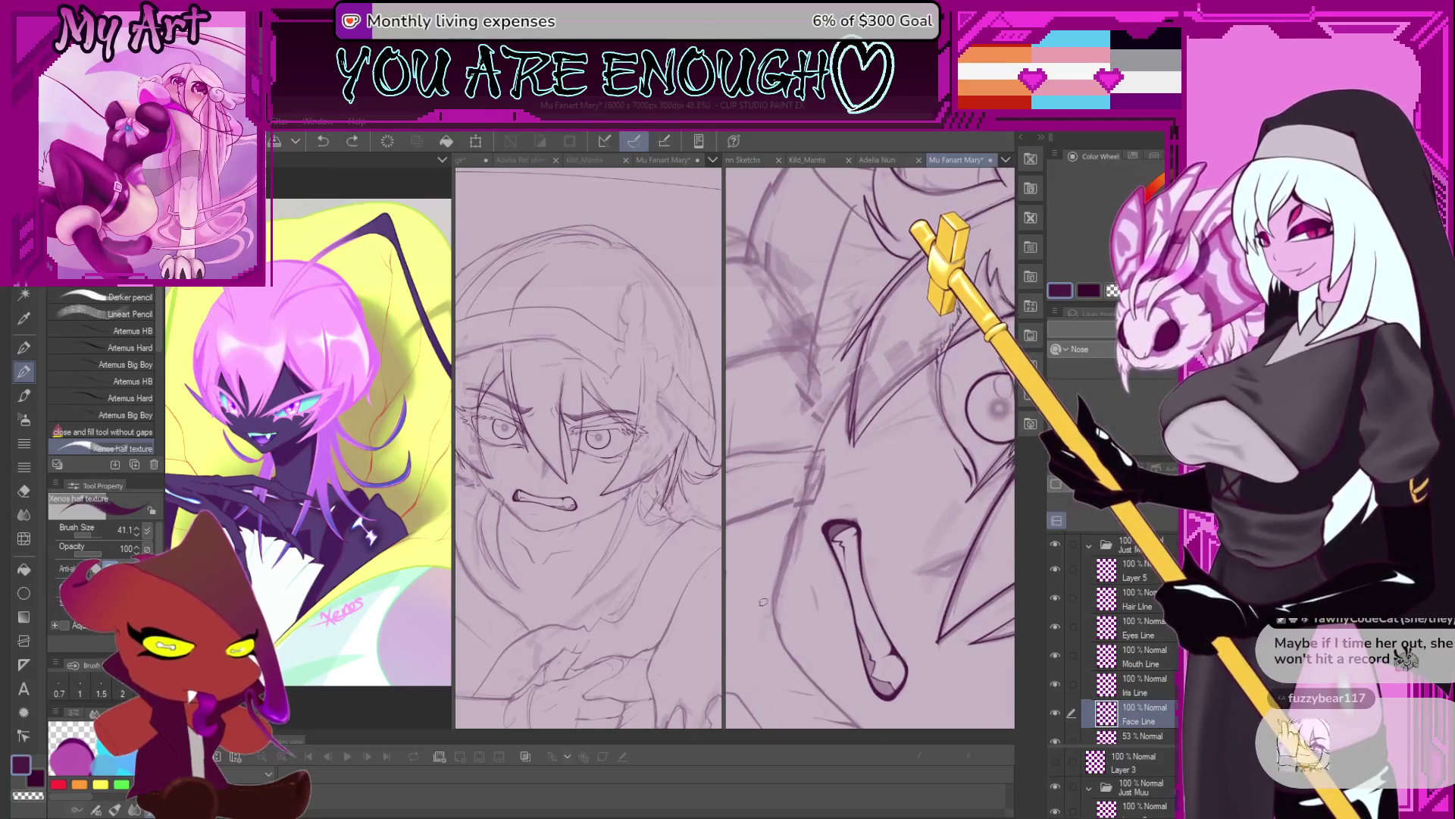
scroll(814, 631, "up", 1)
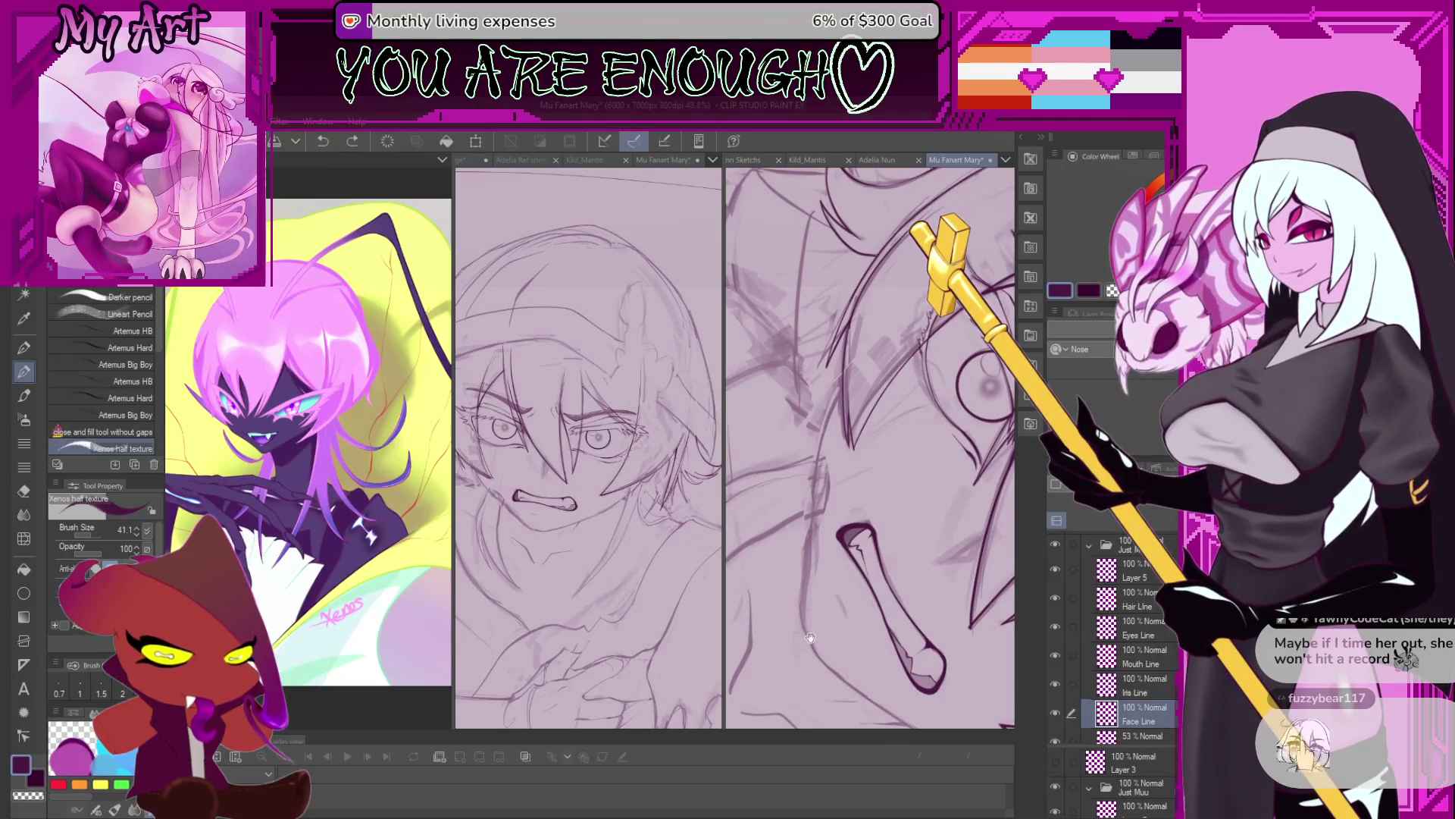
scroll(809, 635, "up", 1)
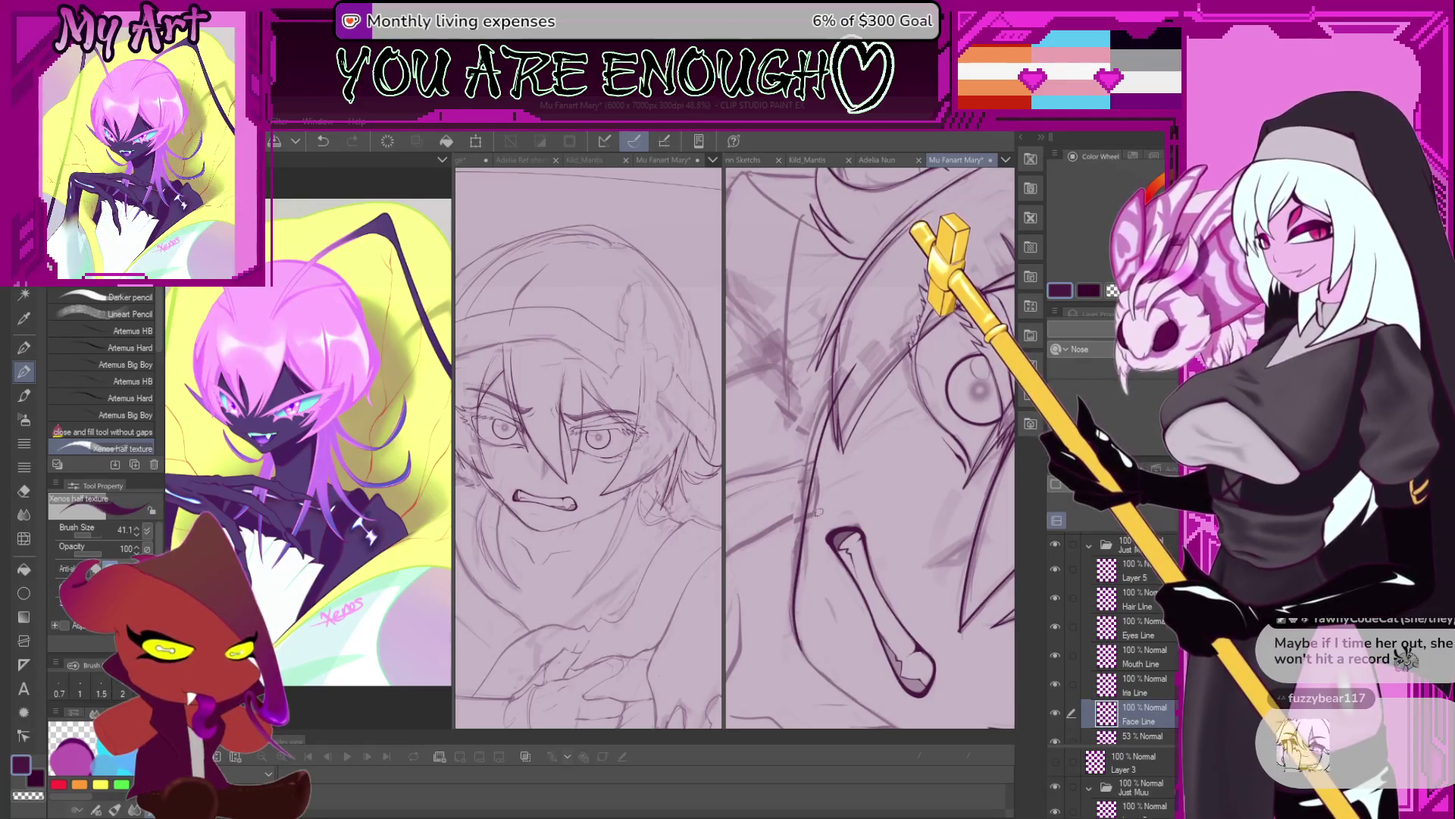
scroll(817, 508, "down", 2)
scroll(815, 497, "down", 2)
scroll(814, 482, "down", 1)
scroll(813, 470, "down", 1)
Rotate and zoom the canvas so the mouth sits upright, with the eye in view.
mouse_move(812, 467)
left_mouse_down()
mouse_move(836, 555)
mouse_move(798, 453)
mouse_move(829, 492)
left_mouse_up()
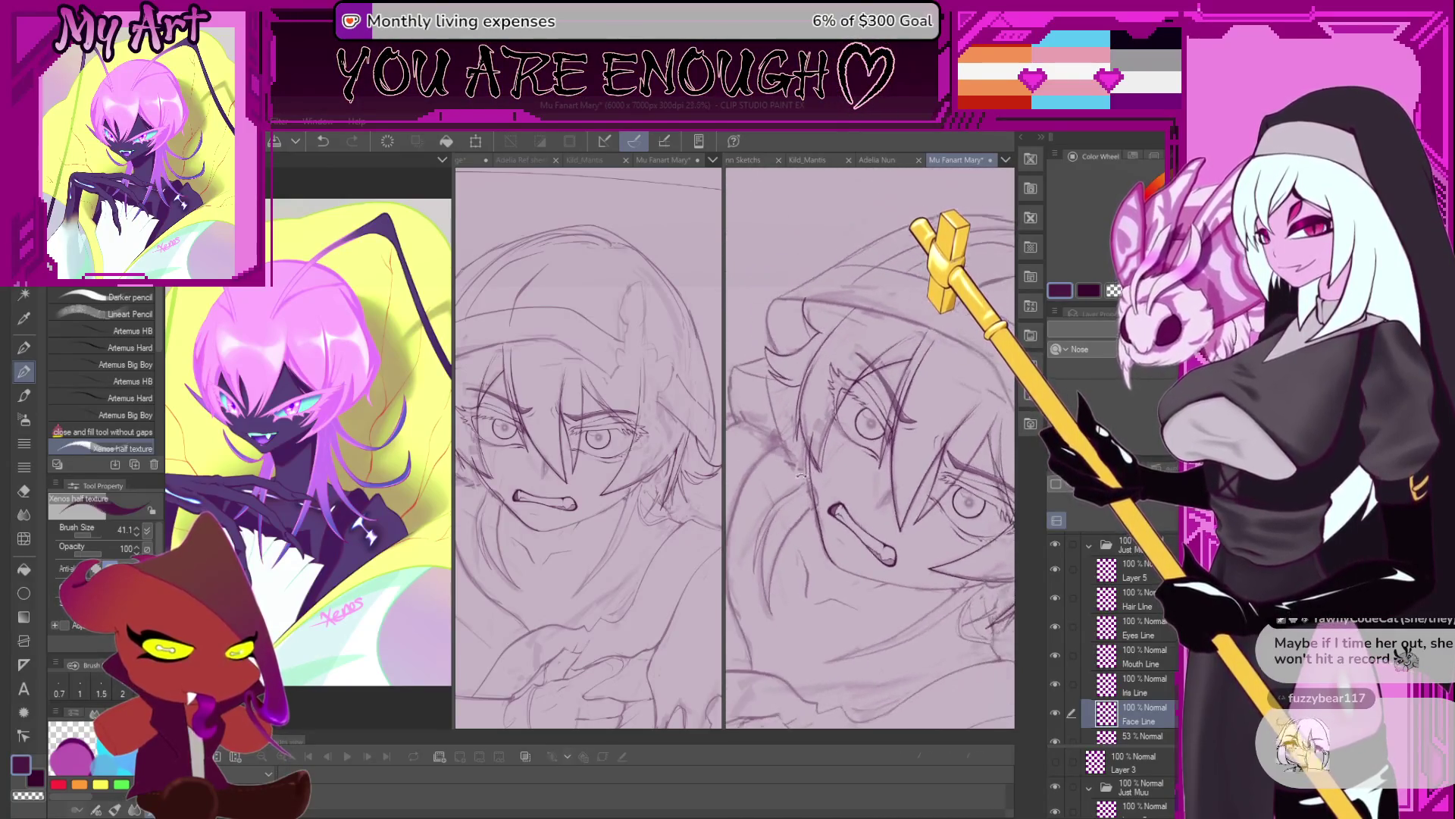
left_click_drag(823, 403, 810, 565)
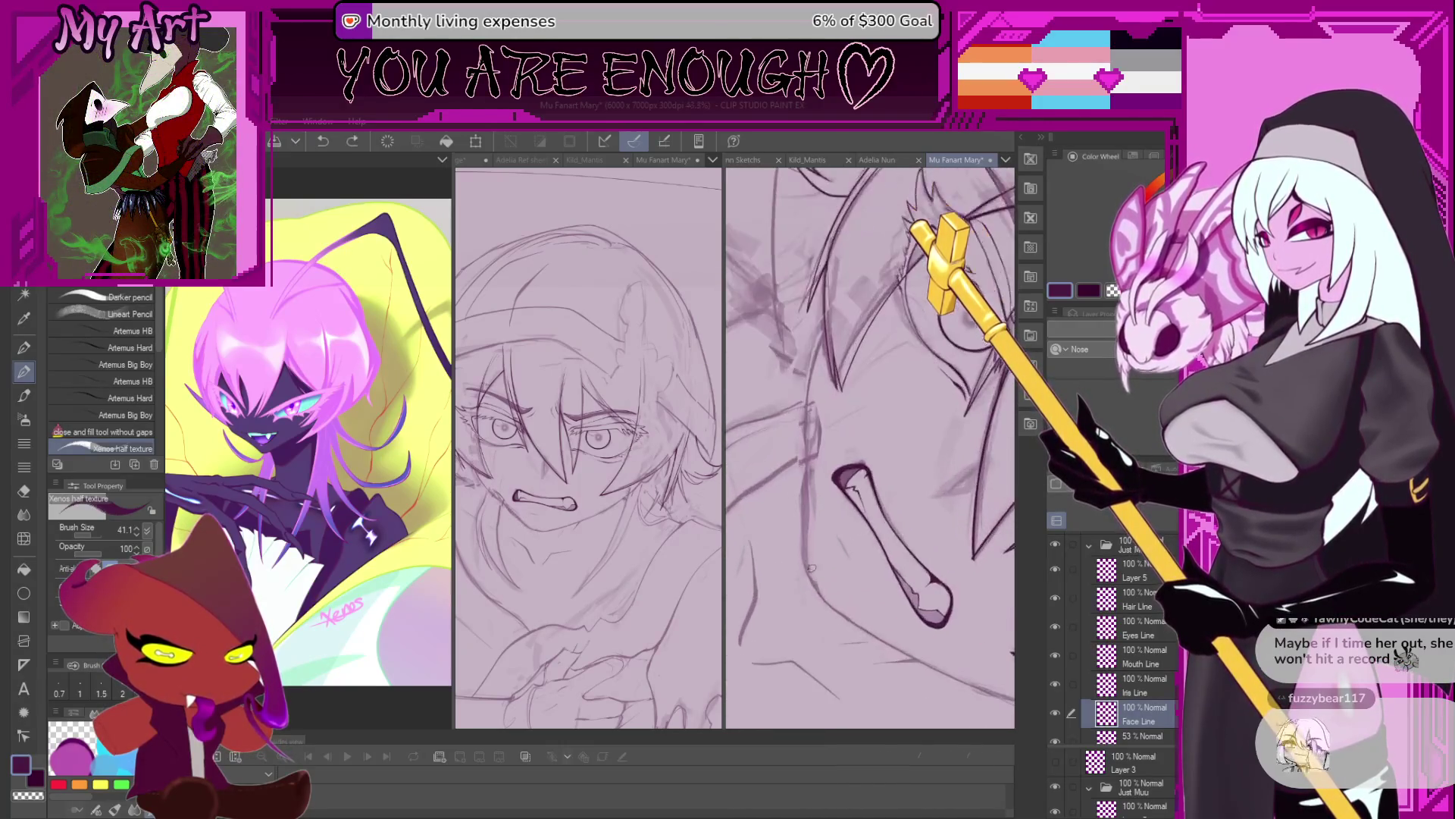
mouse_move(819, 588)
left_mouse_down()
mouse_move(785, 561)
mouse_move(784, 609)
left_mouse_up()
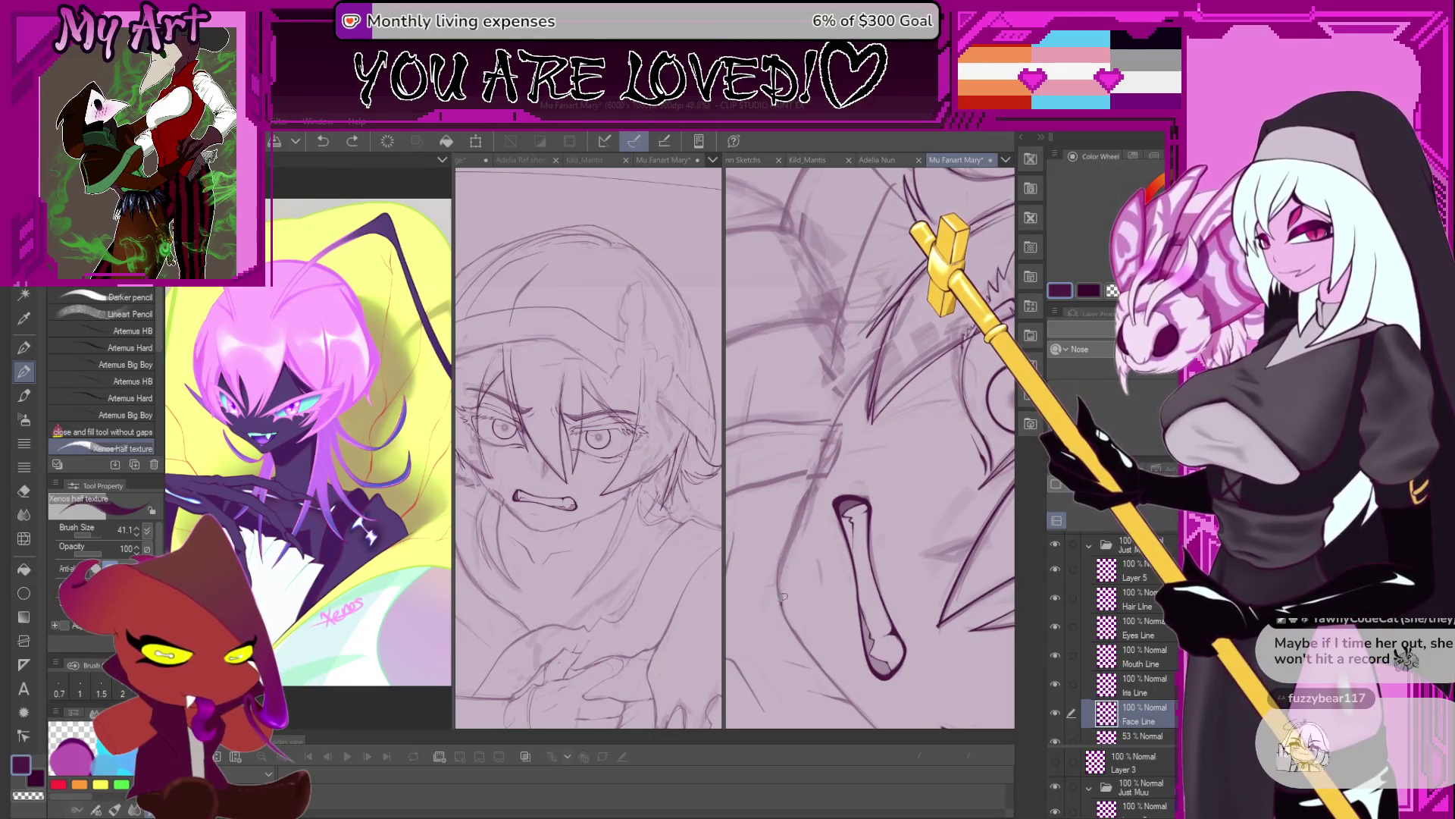
left_click_drag(832, 428, 818, 481)
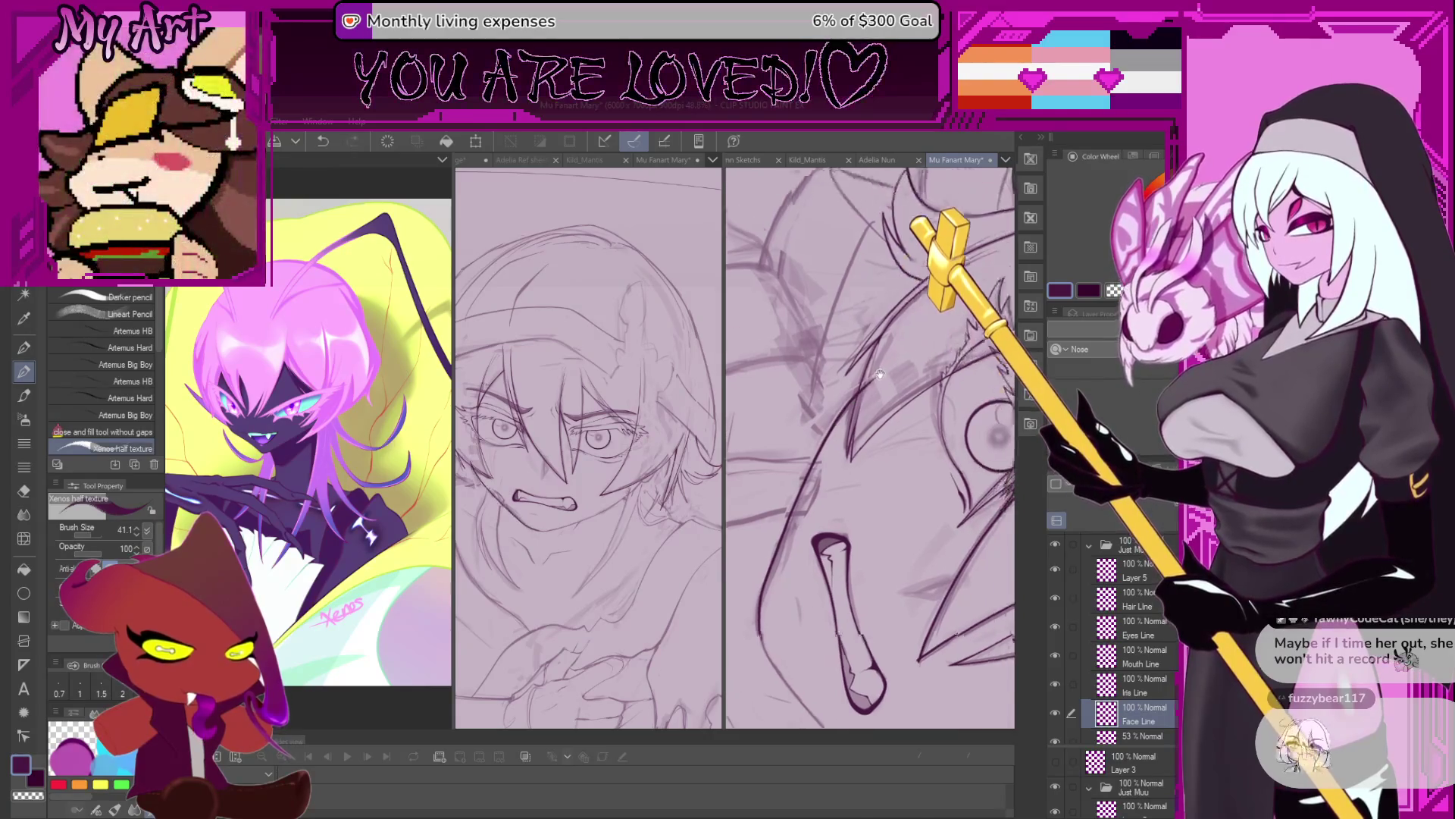
scroll(878, 384, "down", 1)
scroll(864, 402, "down", 1)
scroll(853, 421, "down", 1)
scroll(841, 436, "down", 1)
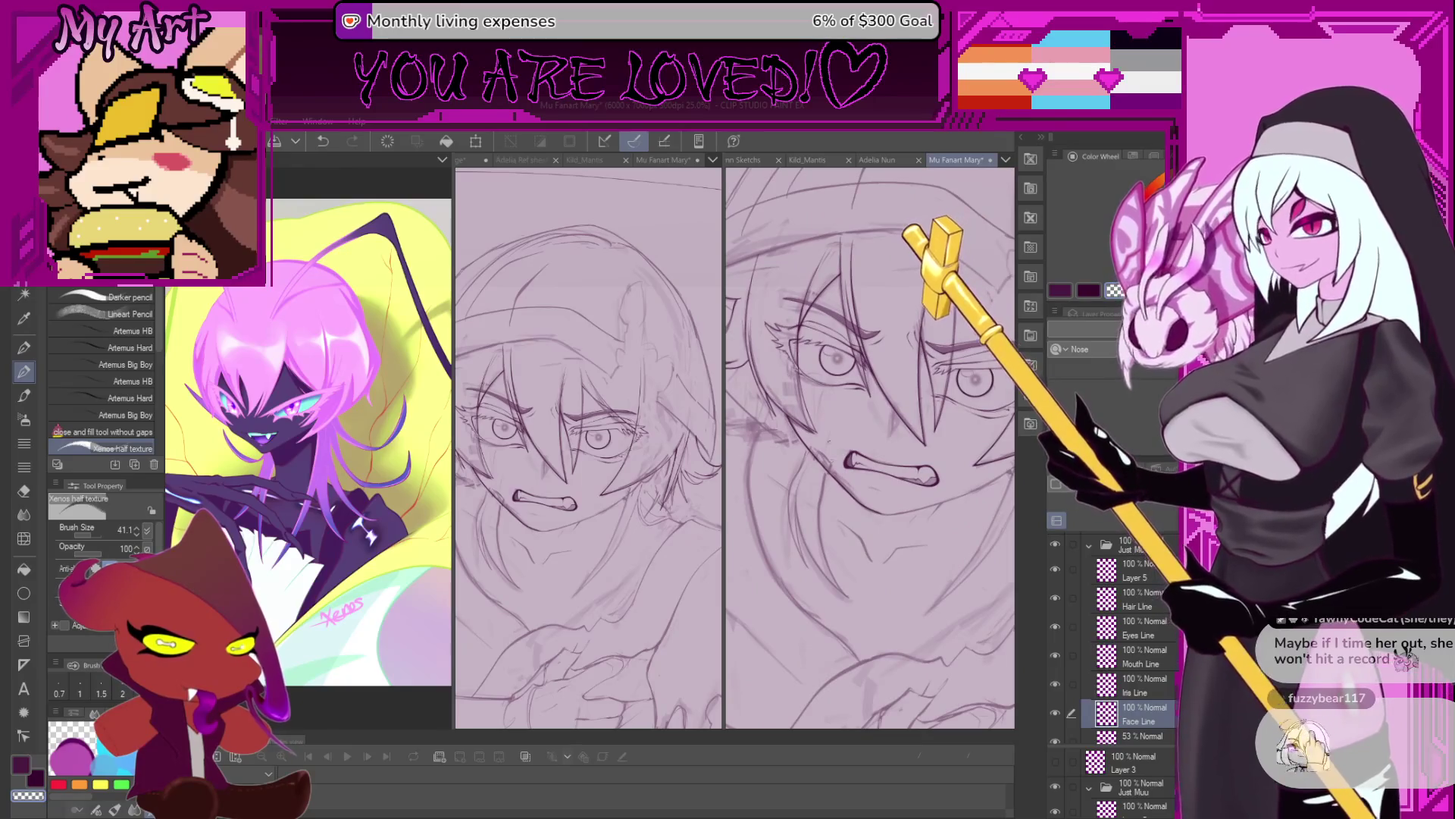
Alternate between the close-and-fill tool and the pen while zooming in on the mouth.
key("g")
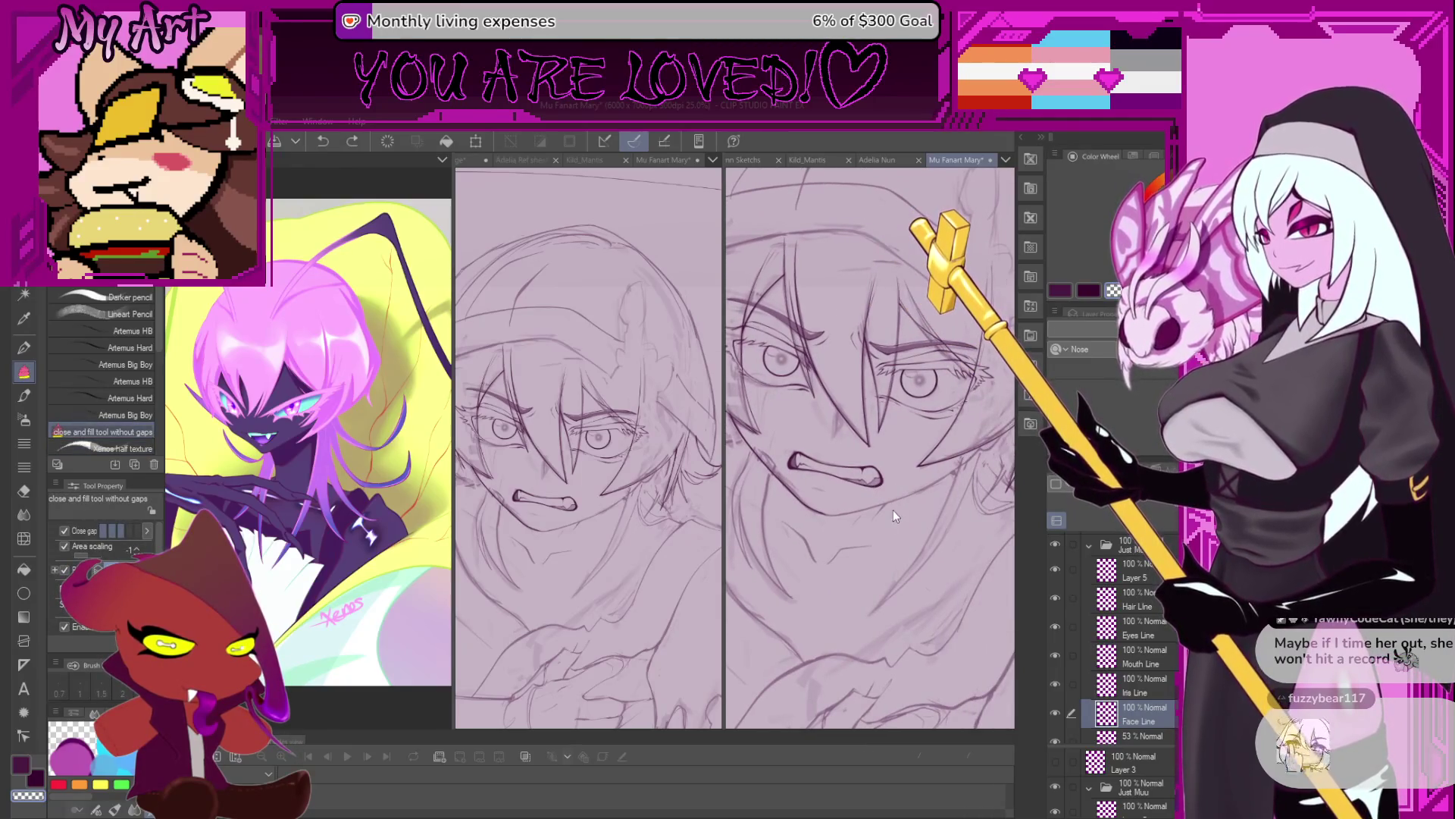
scroll(898, 505, "up", 1)
scroll(879, 523, "up", 1)
scroll(860, 542, "up", 1)
scroll(841, 561, "up", 1)
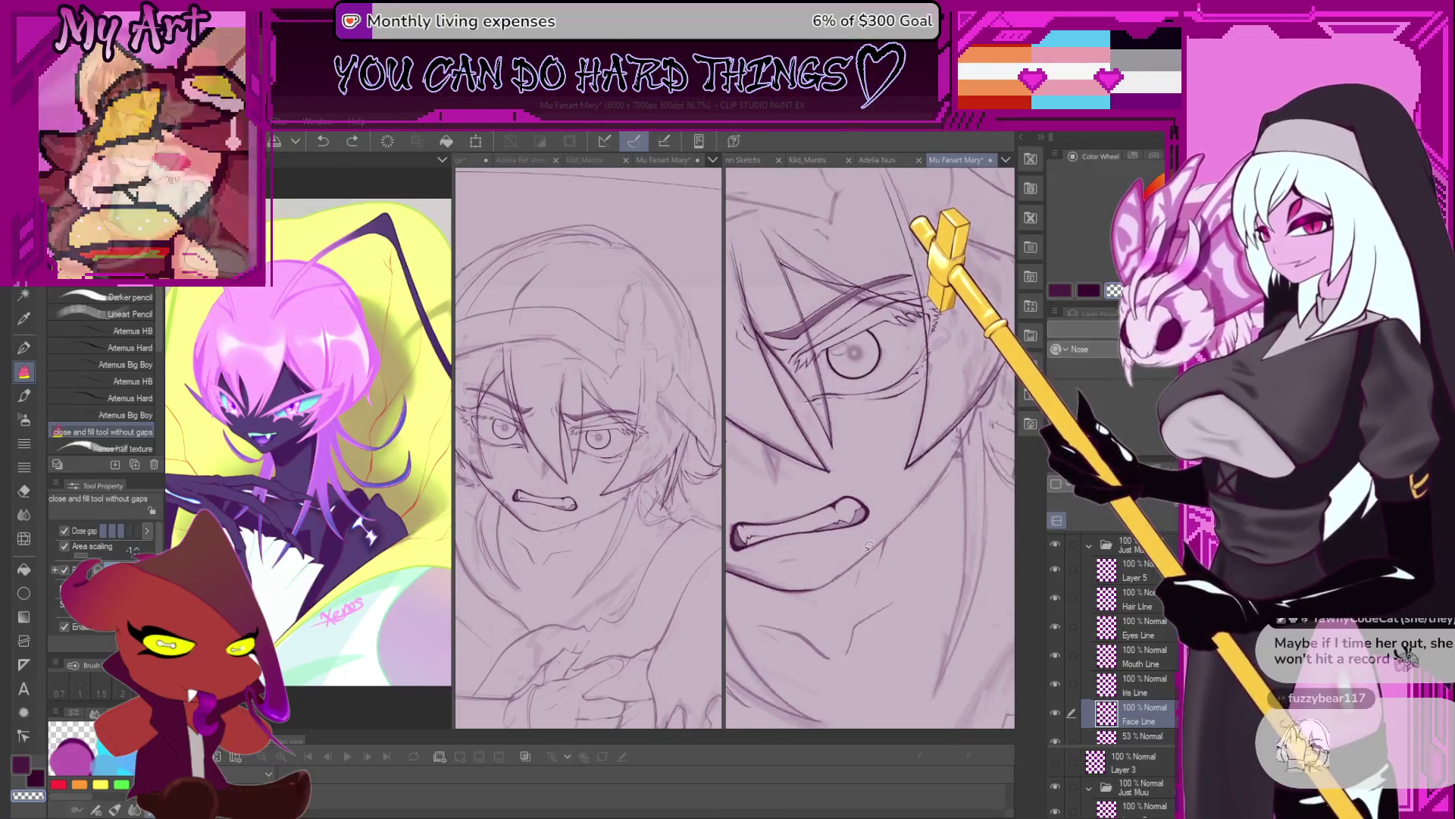
key("p")
key("g")
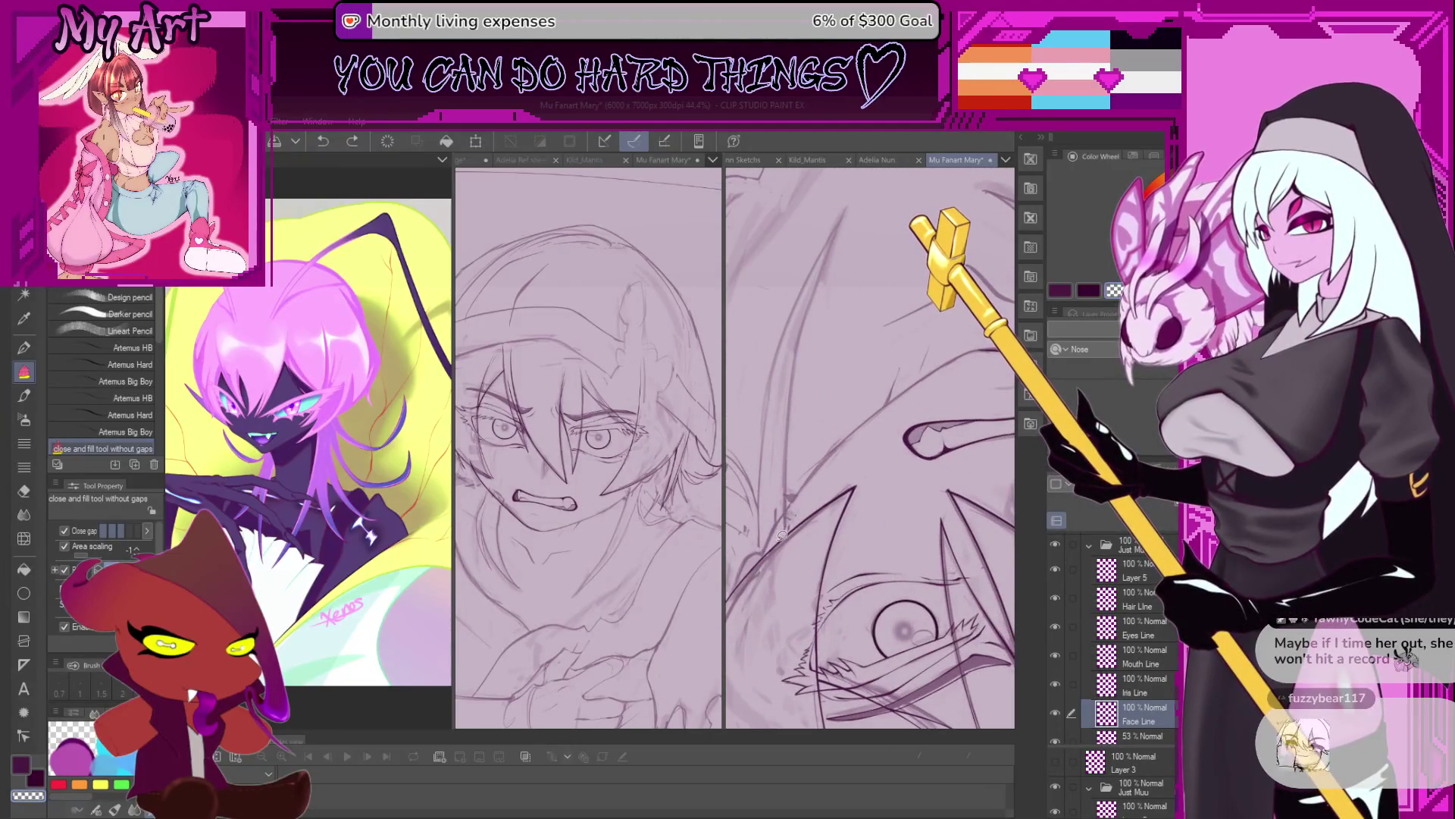
key("p")
key("p")
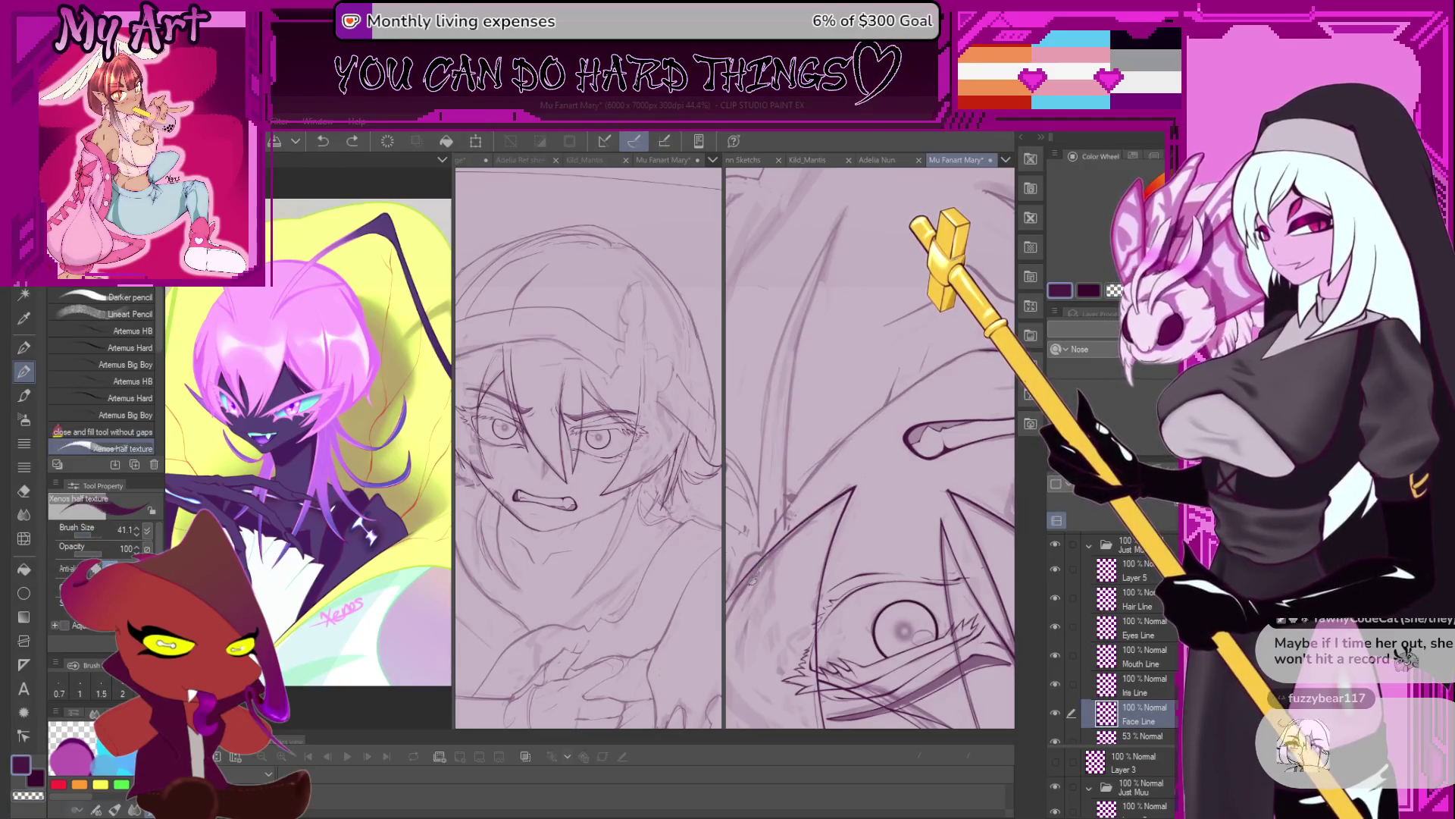
left_click_drag(872, 455, 858, 493)
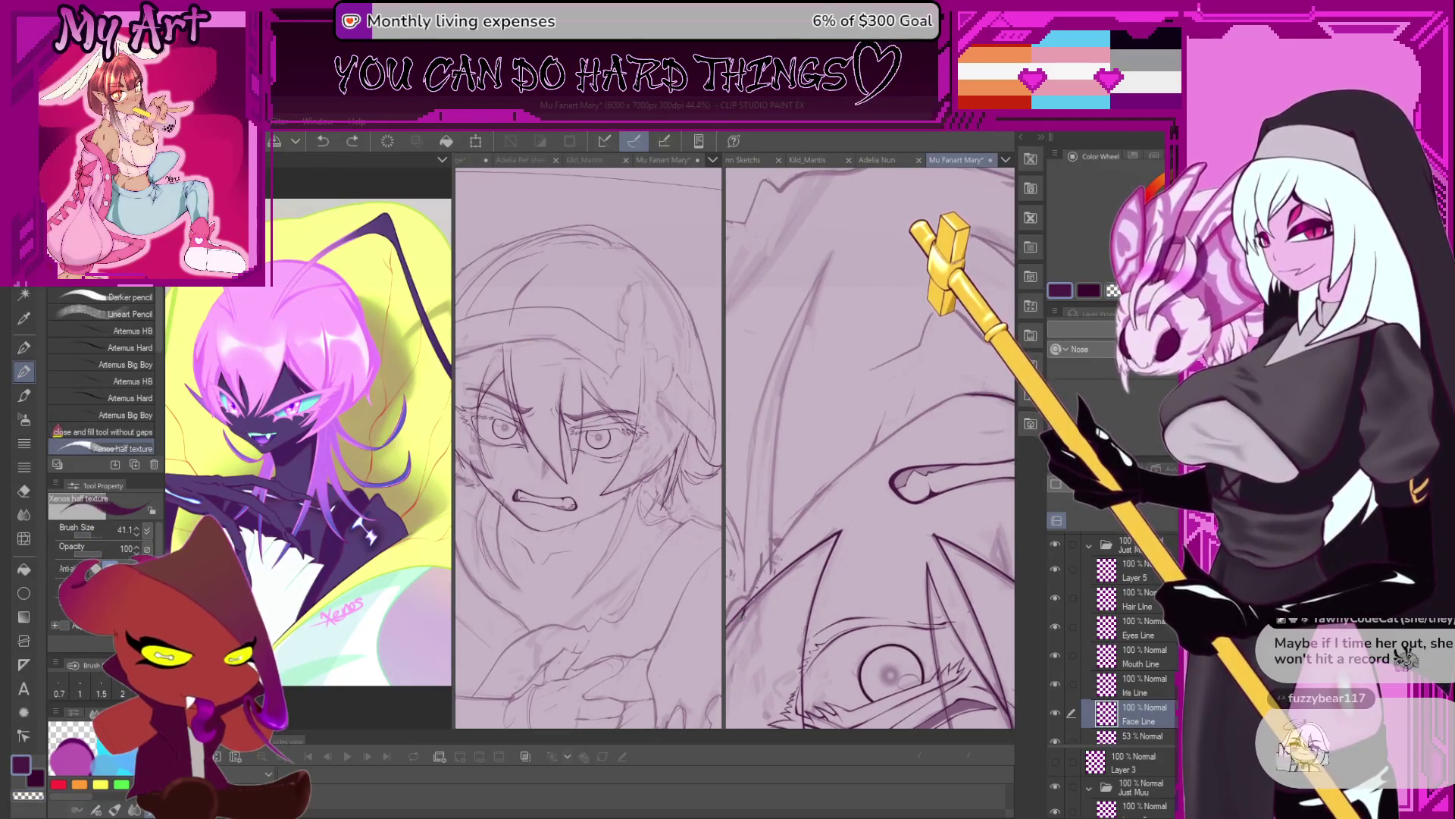
Undo two recent outline strokes, then try a short dark outline stroke and undo it.
key("ctrl+z")
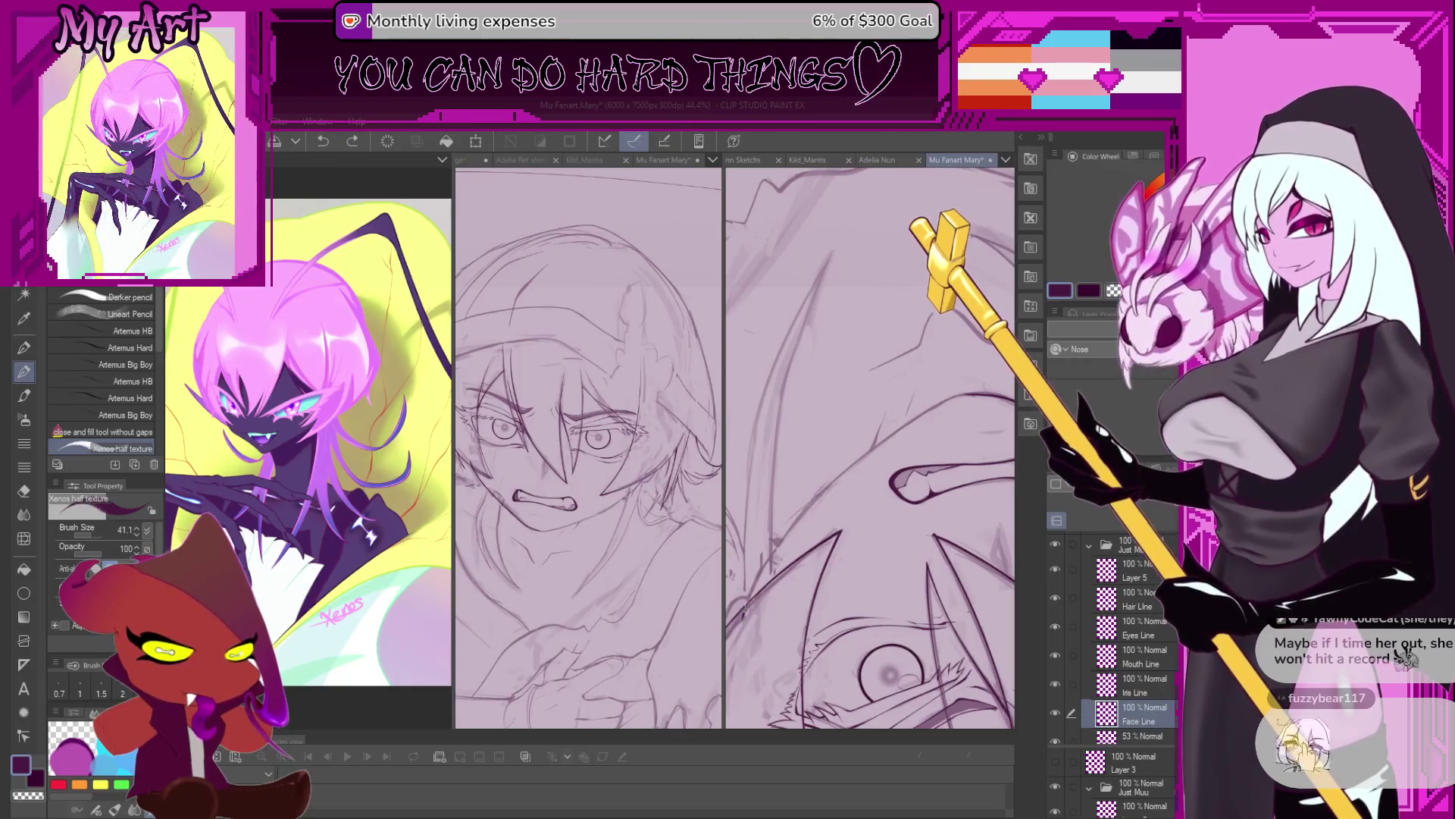
key("ctrl+z")
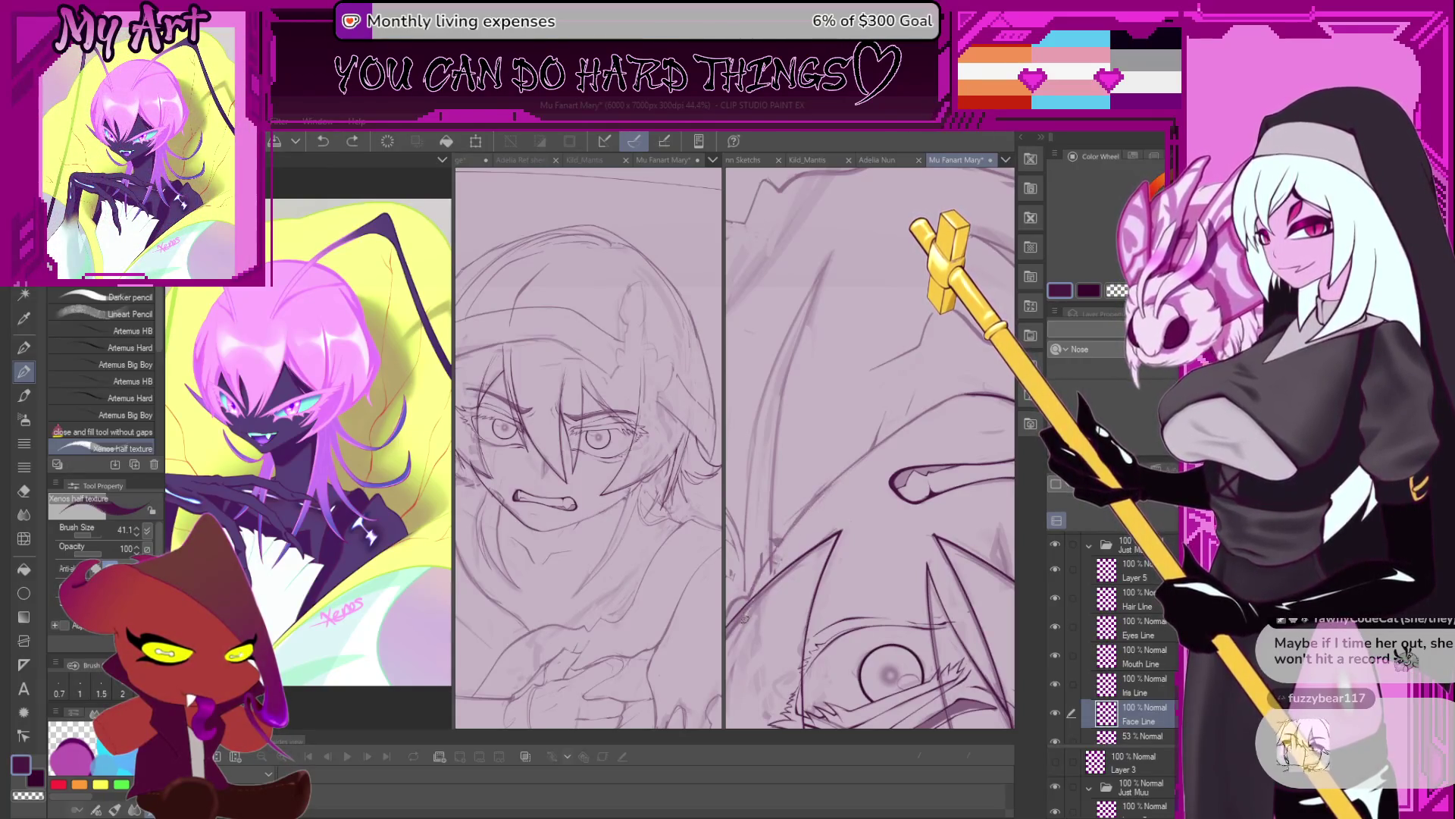
left_click_drag(747, 606, 768, 563)
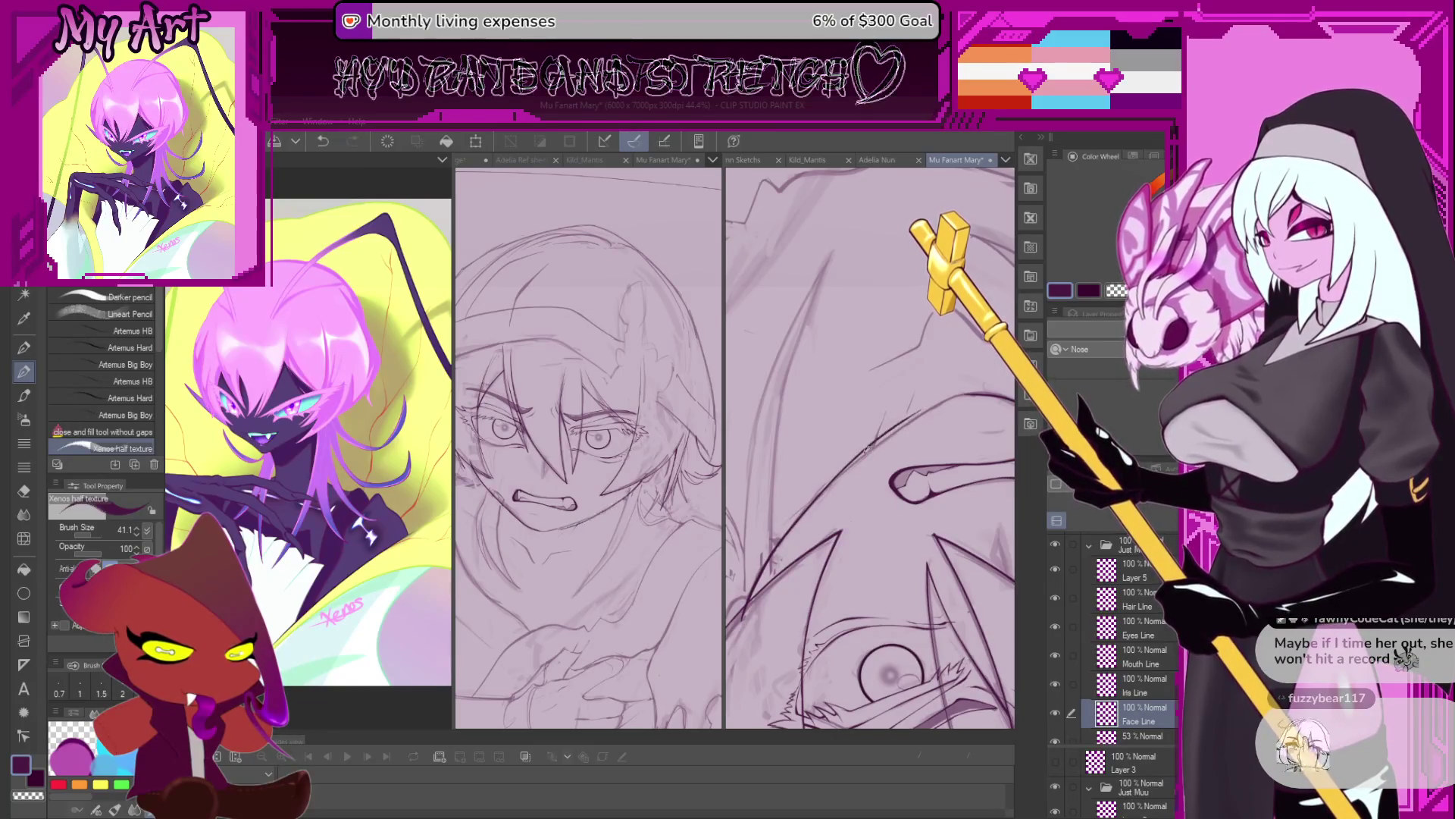
key("ctrl+z")
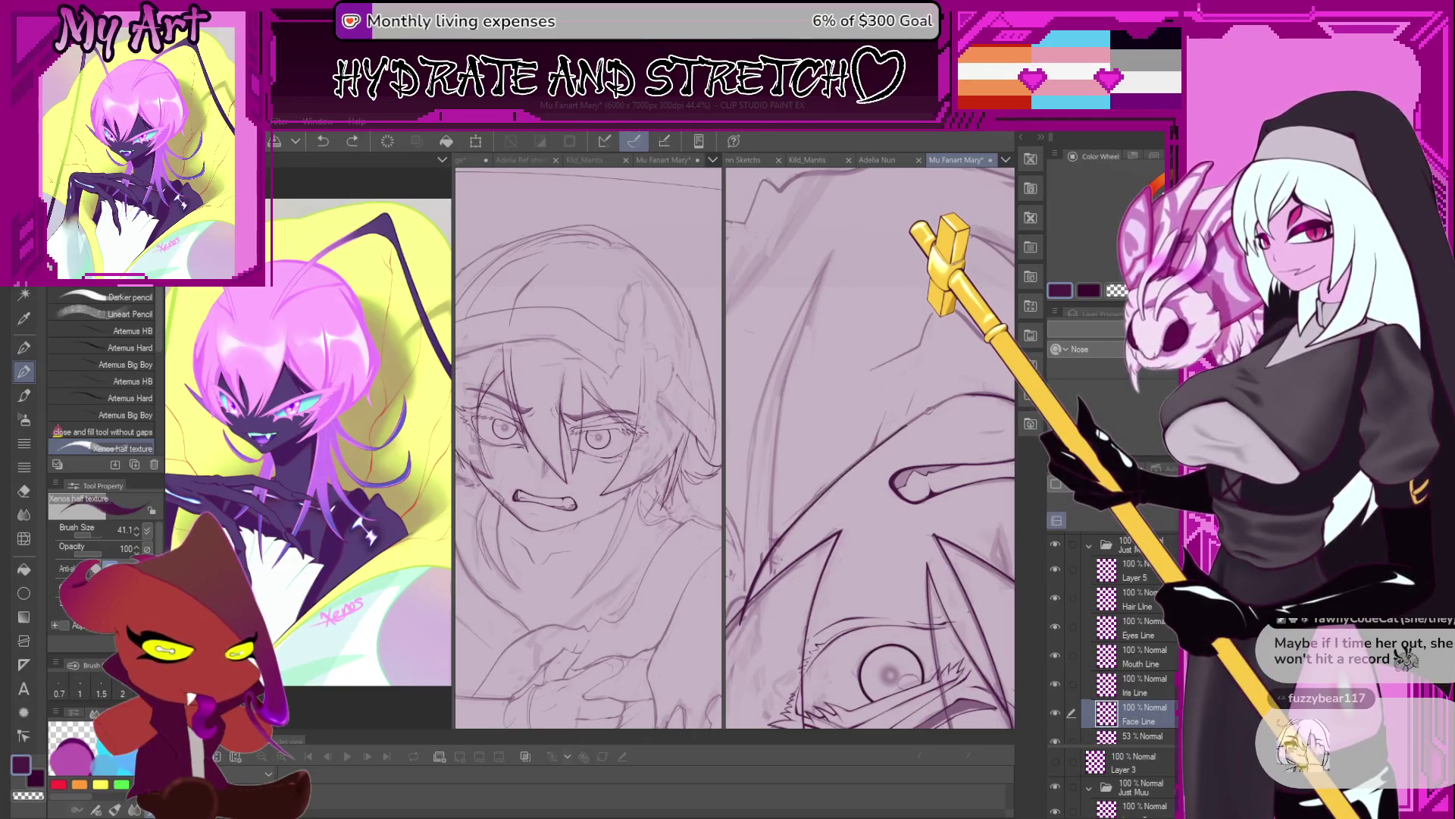
scroll(948, 425, "up", 3)
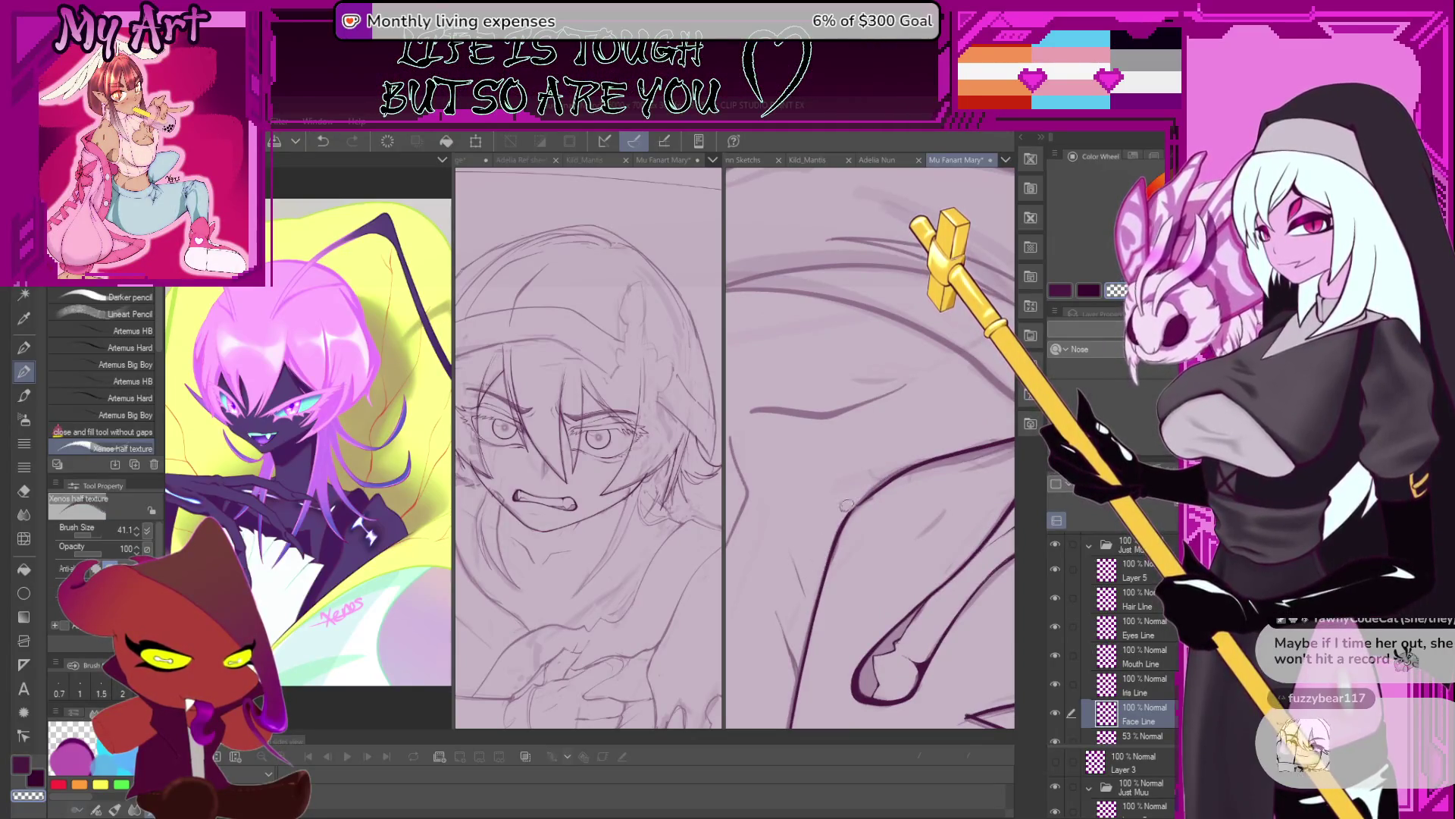
scroll(833, 565, "down", 2)
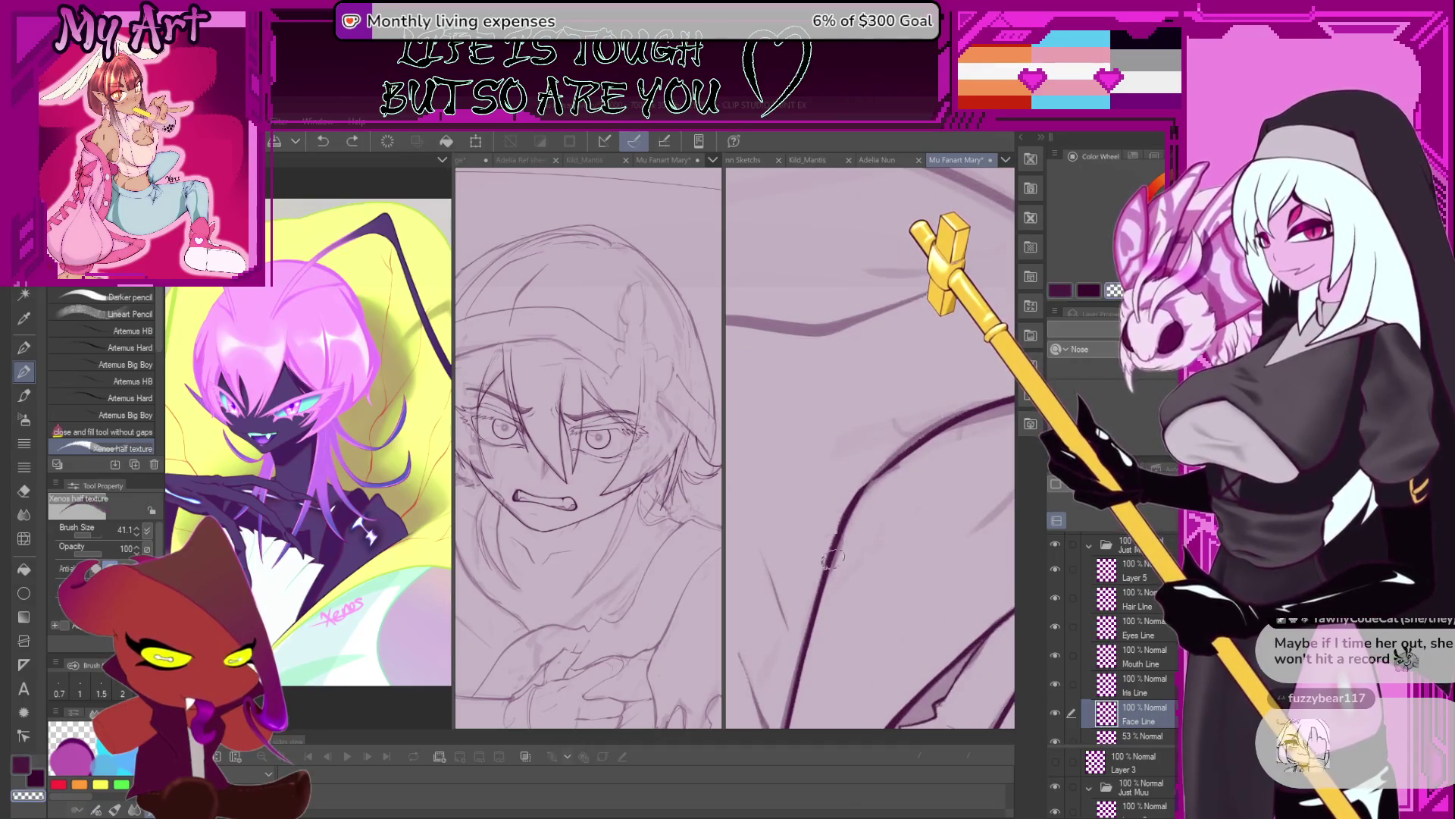
scroll(830, 557, "down", 1)
scroll(833, 531, "down", 1)
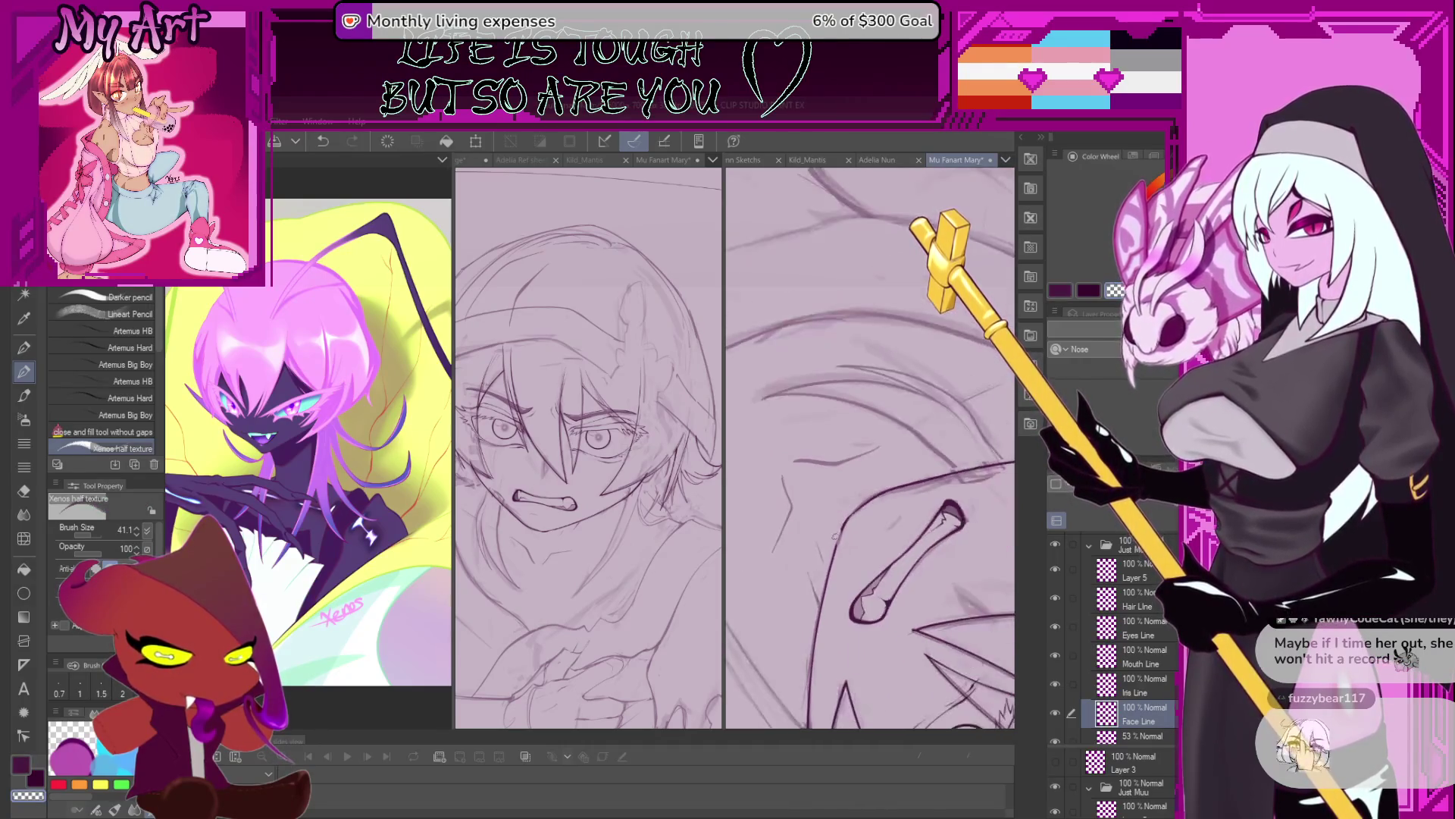
scroll(842, 493, "down", 2)
scroll(850, 454, "down", 1)
scroll(850, 453, "up", 2)
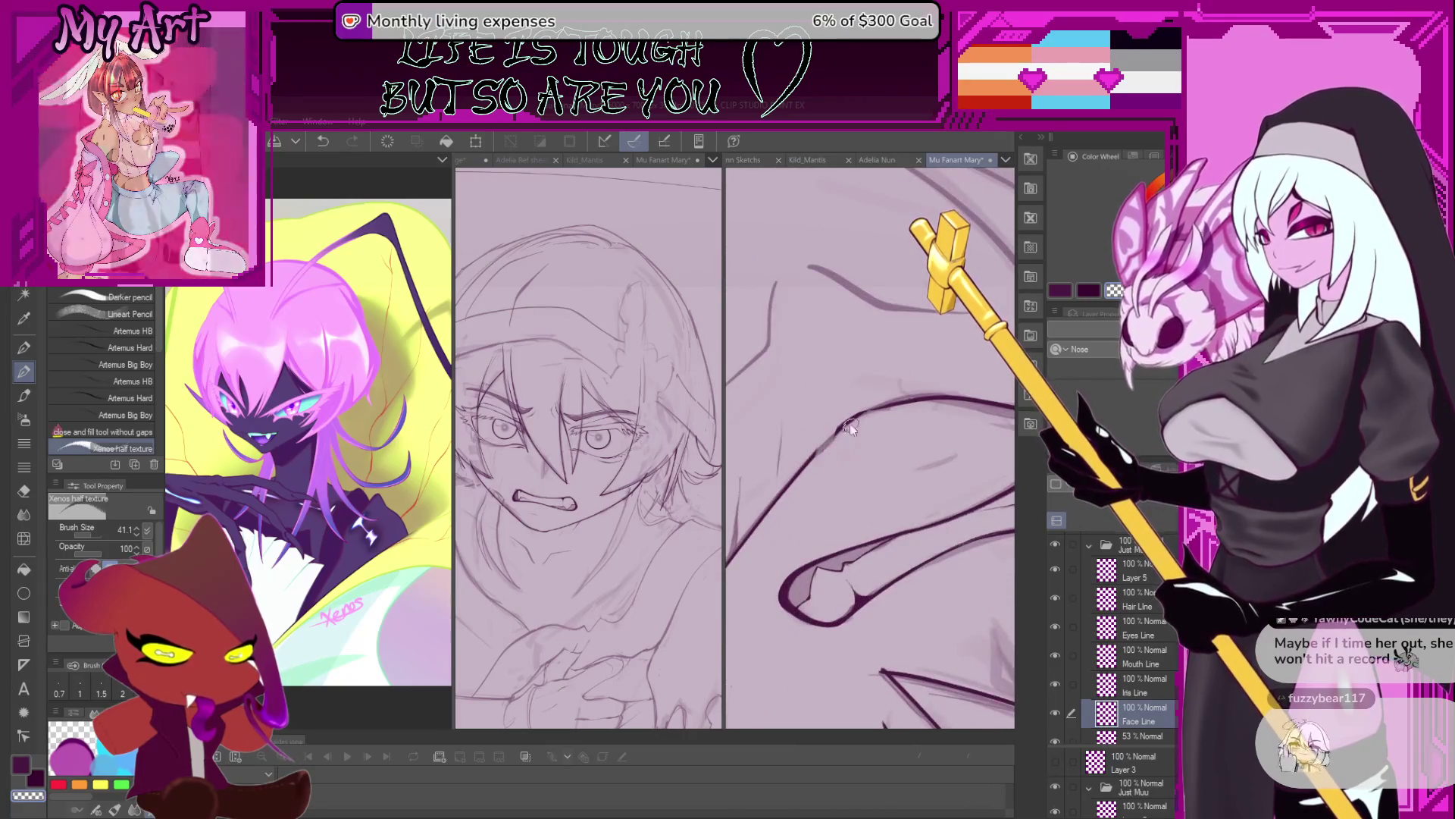
key("m")
scroll(849, 424, "down", 2)
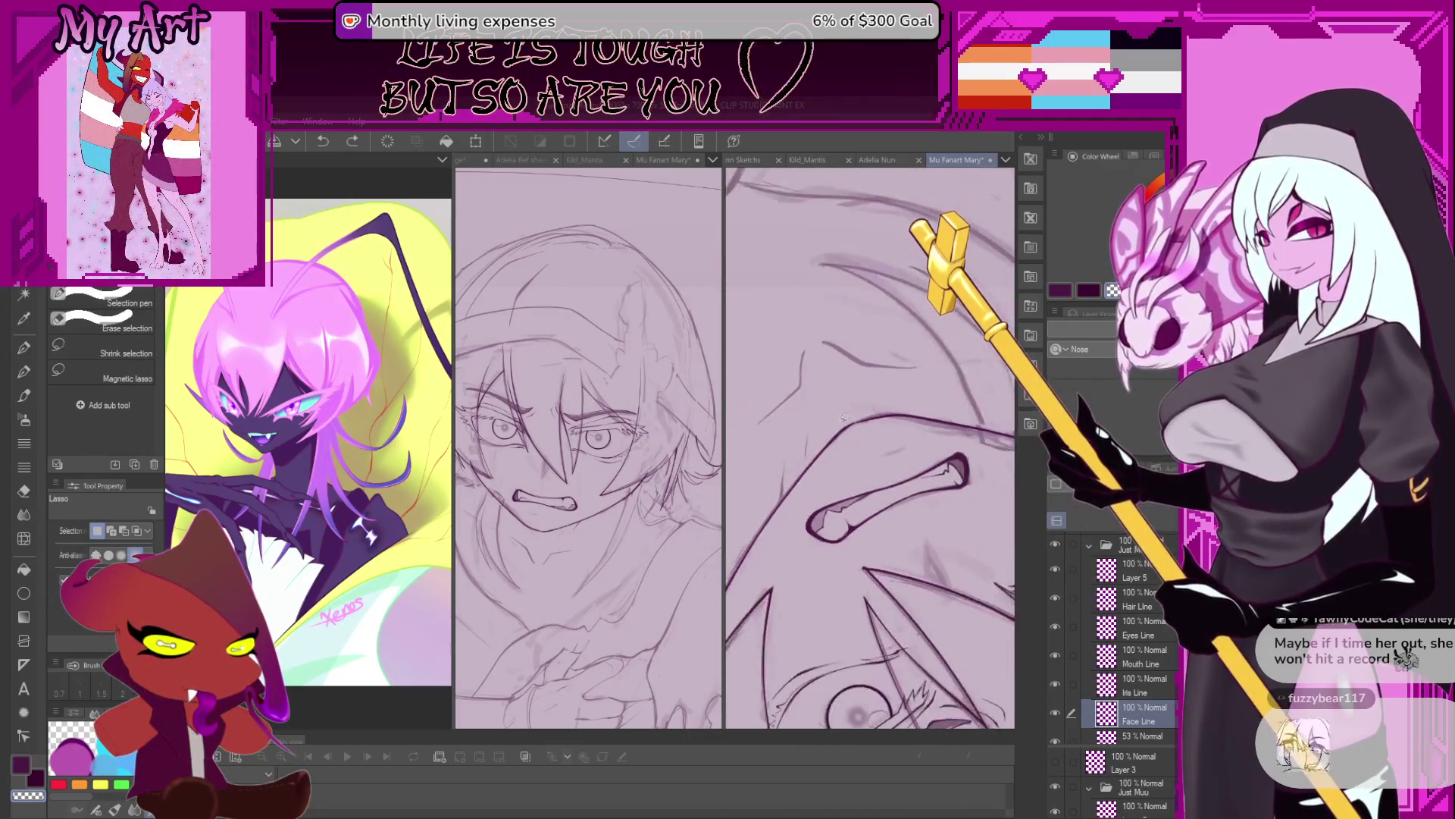
Lasso an outline section and start a free transform, then cancel, deselect and undo the last curve part.
left_click_drag(838, 461, 830, 421)
scroll(814, 542, "up", 2)
key("ctrl+t")
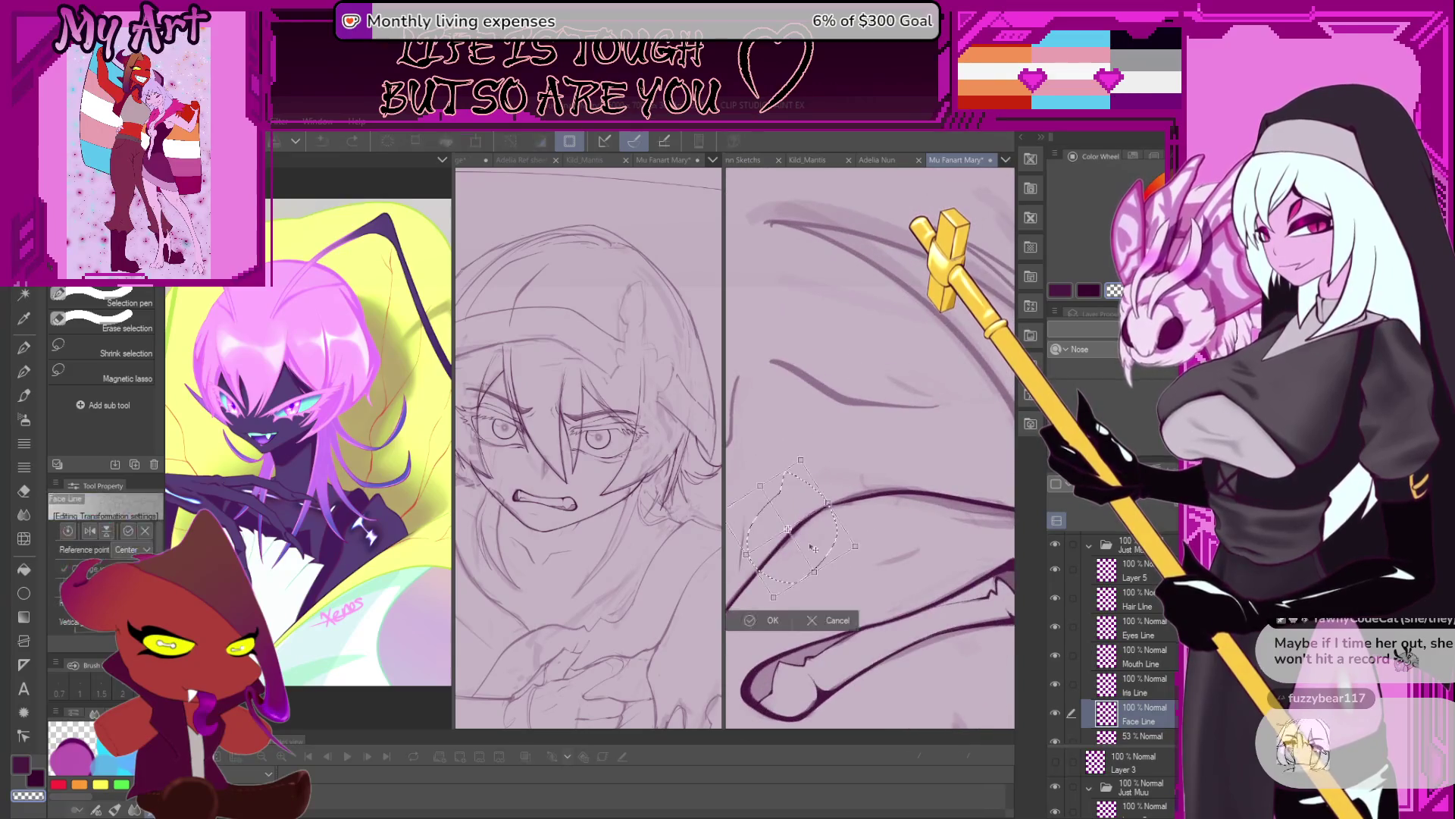
key("ctrl+z")
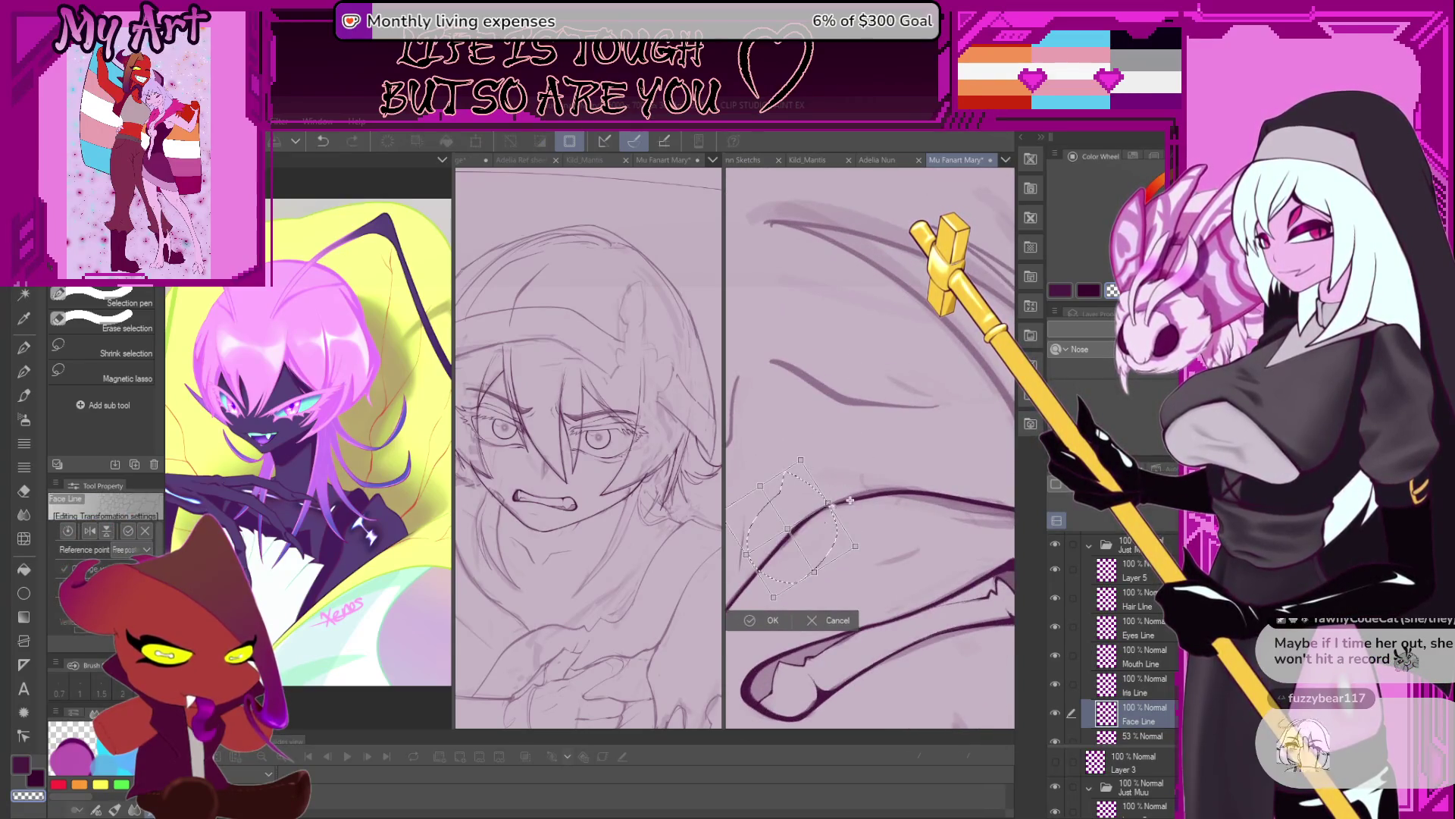
mouse_move(850, 500)
left_mouse_down()
mouse_move(875, 468)
mouse_move(889, 479)
left_mouse_up()
left_click(788, 585)
key("p")
key("ctrl+z")
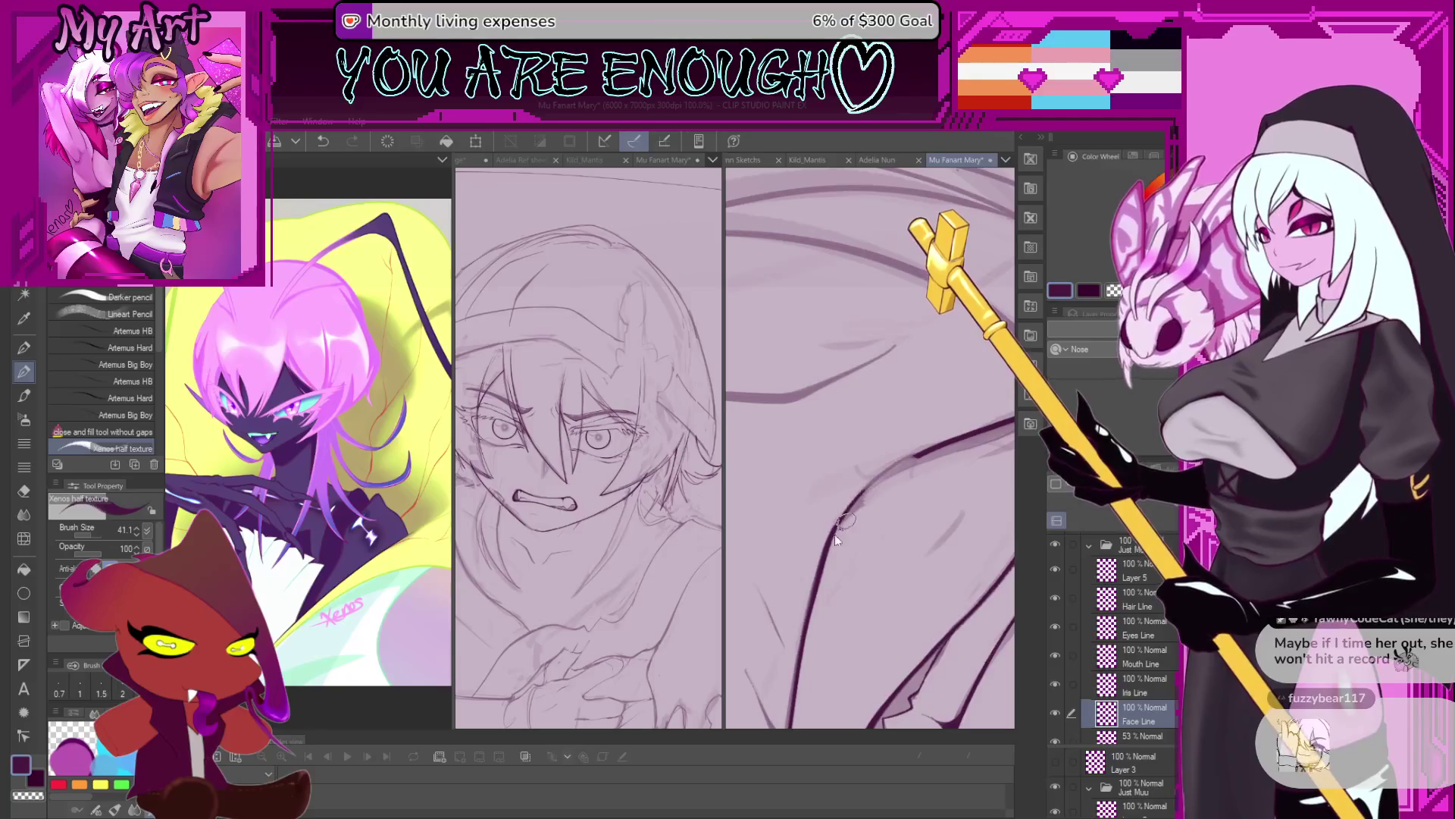
key("ctrl+z")
Extend the curved face outline down-left, then rotate the view upright and zoom in.
left_click_drag(902, 468, 837, 532)
scroll(934, 449, "down", 3)
scroll(925, 451, "down", 3)
scroll(913, 454, "down", 2)
scroll(902, 455, "down", 3)
key("minus")
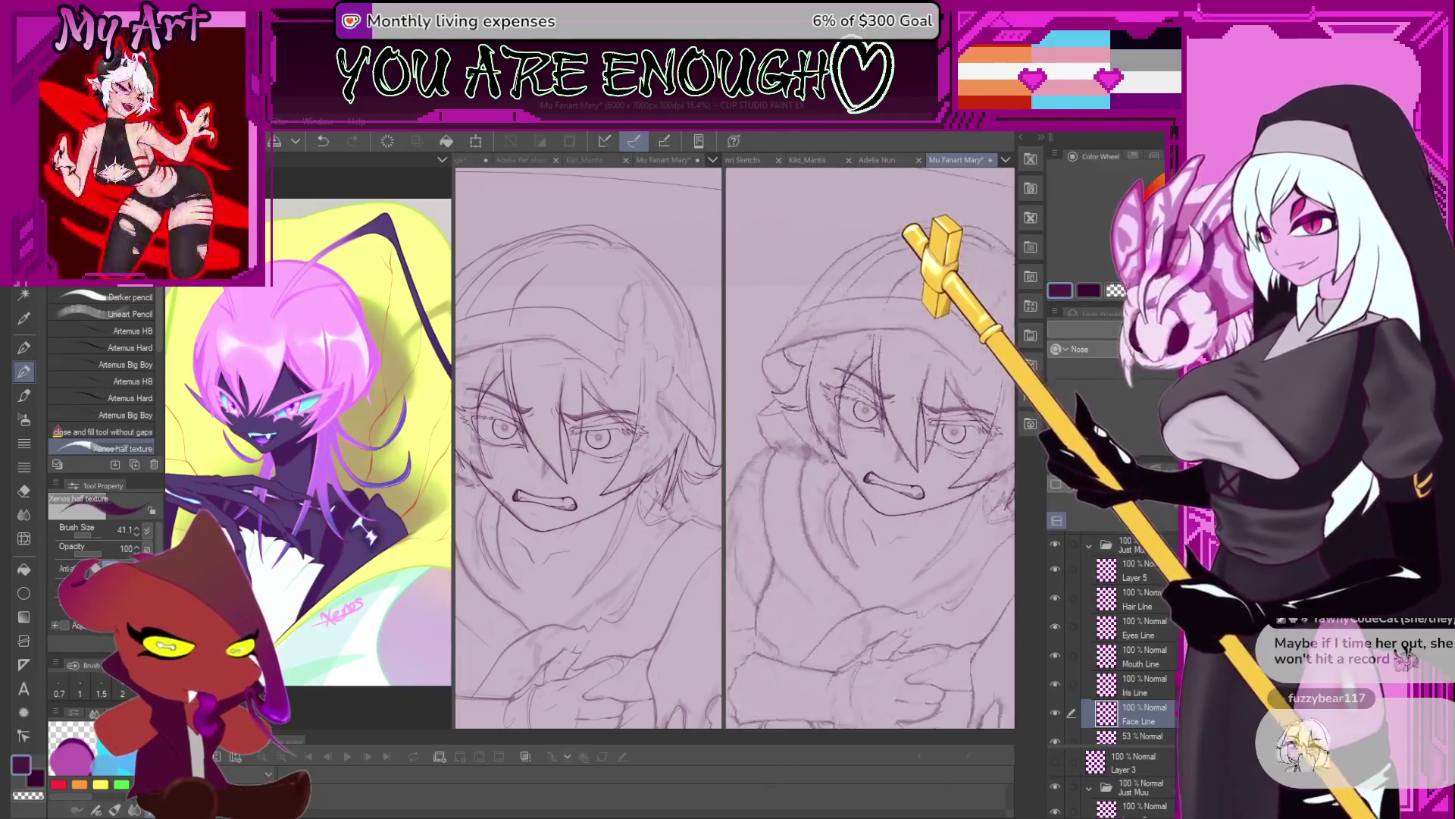
scroll(936, 496, "up", 1)
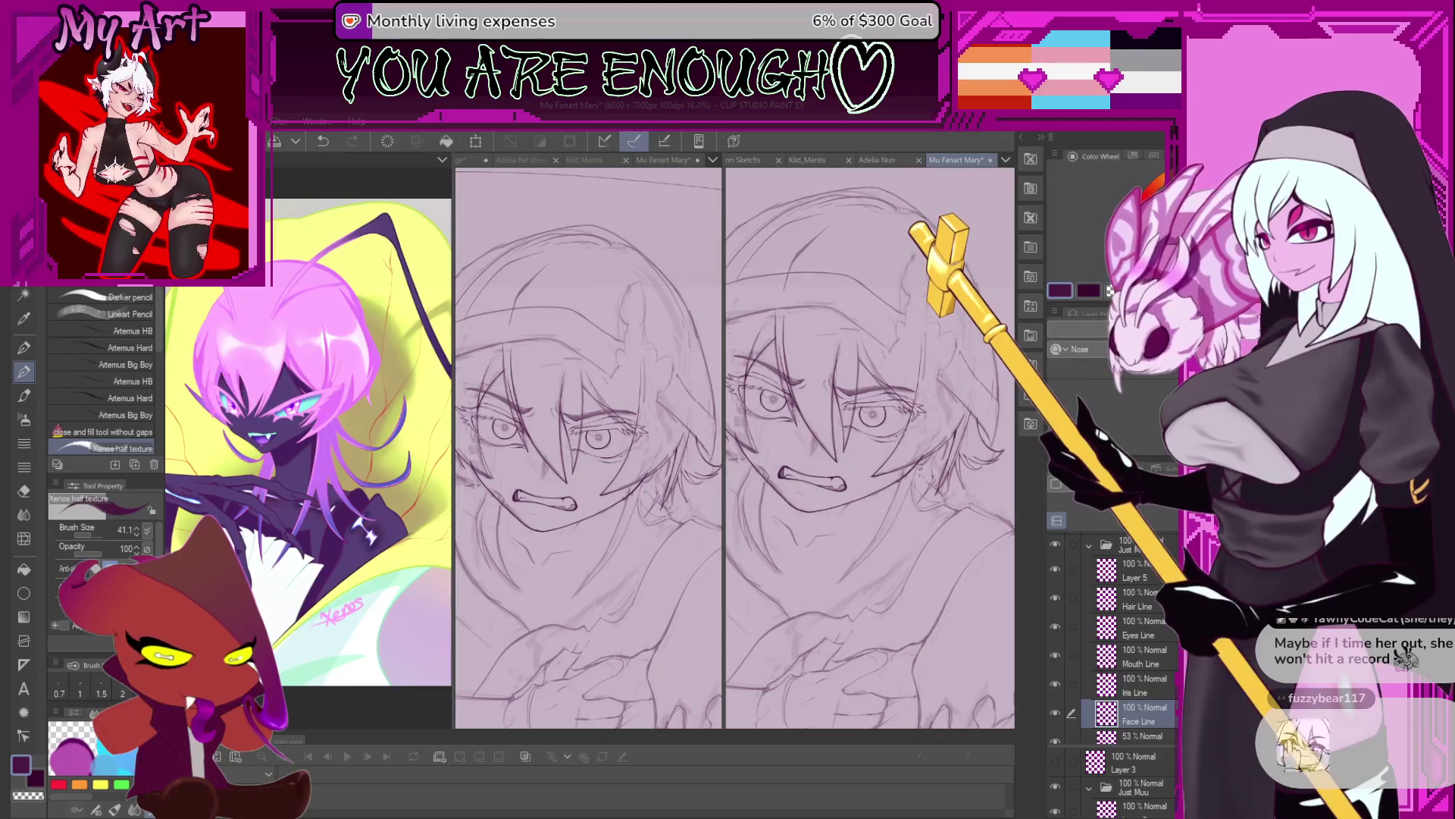
scroll(936, 497, "up", 1)
scroll(936, 496, "up", 1)
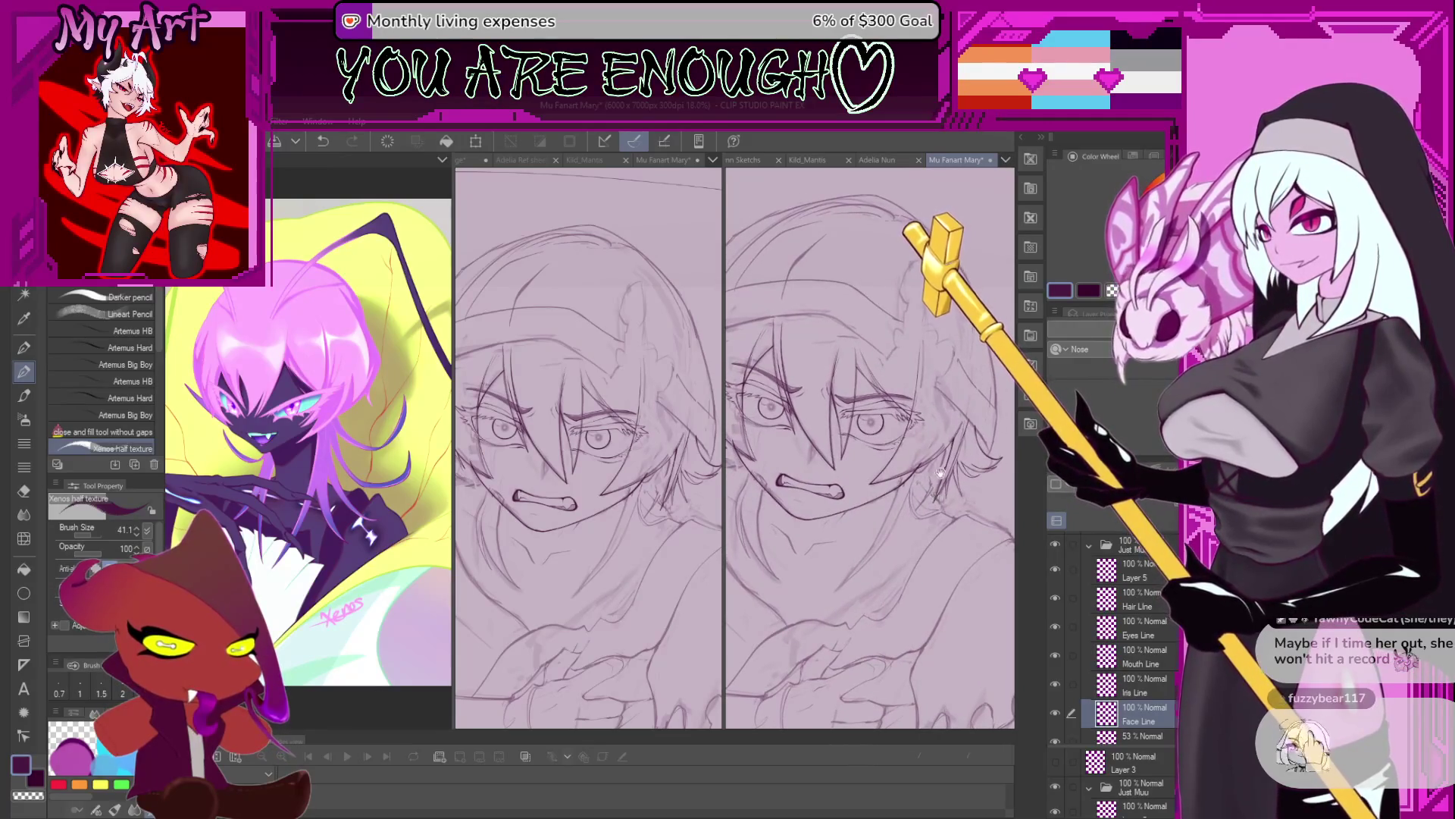
scroll(936, 497, "up", 2)
scroll(917, 470, "up", 2)
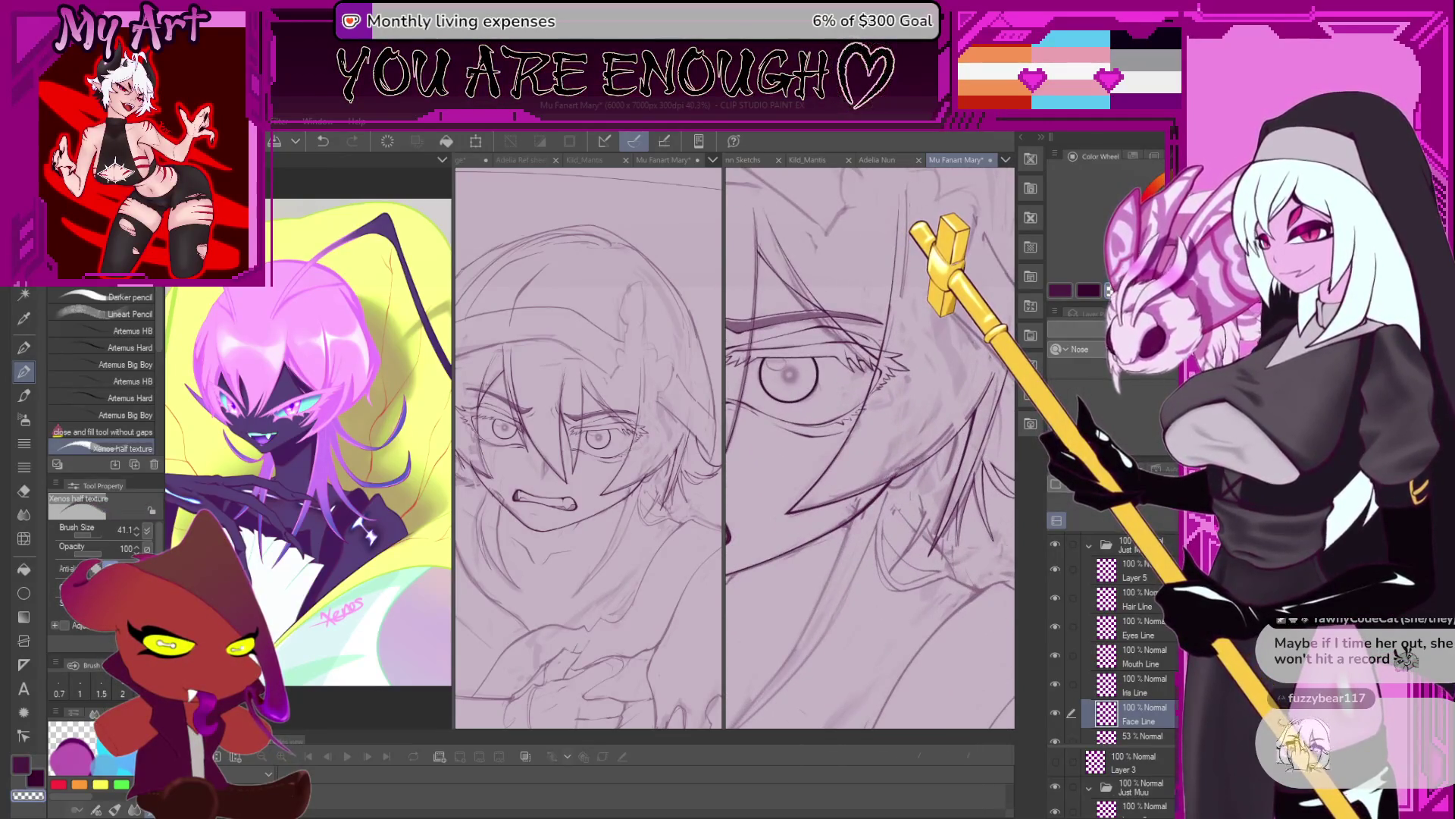
scroll(898, 468, "up", 2)
Undo two small marks near the eye and redraw a short stroke and mark there.
key("ctrl+z")
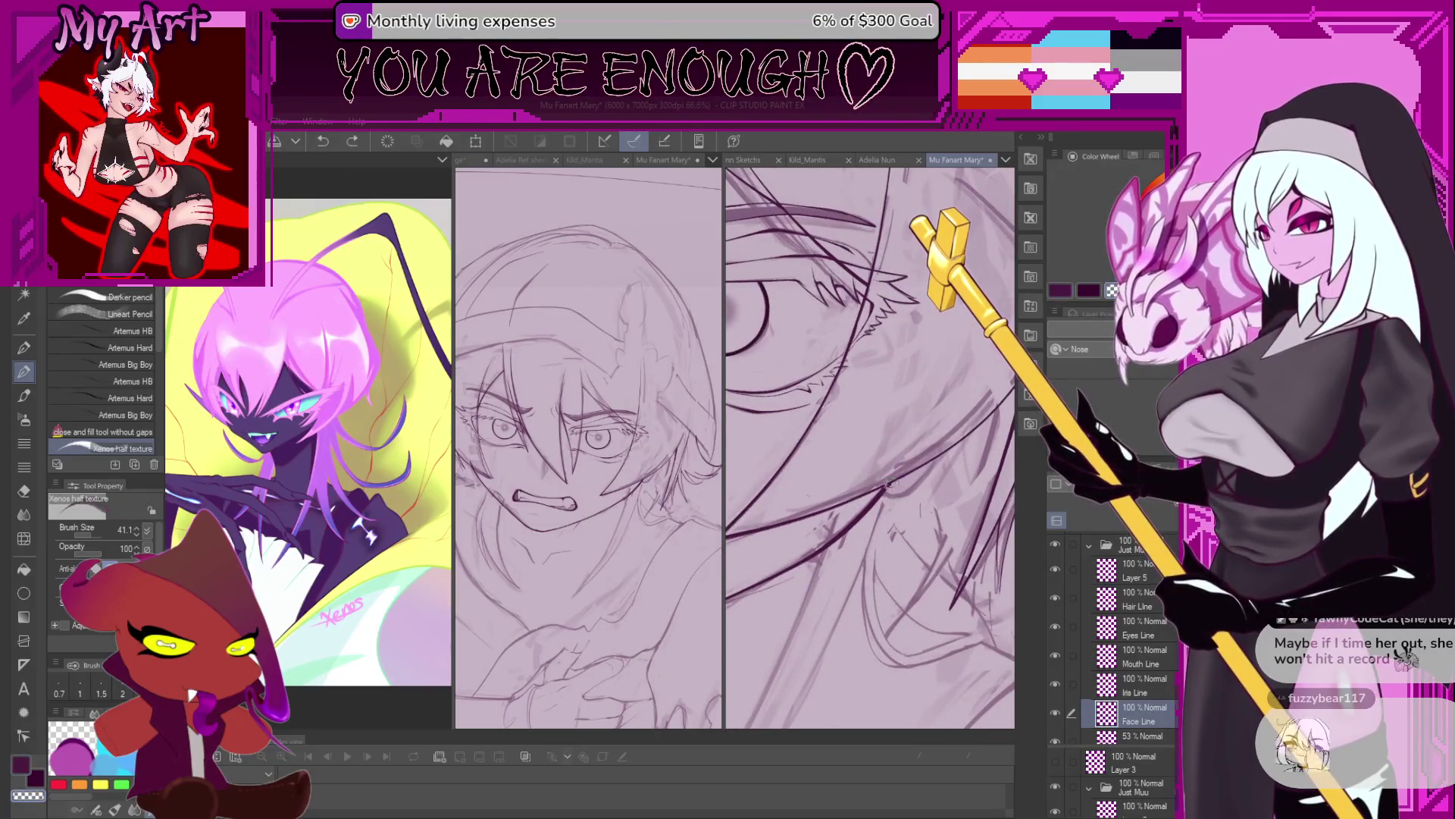
key("ctrl+z")
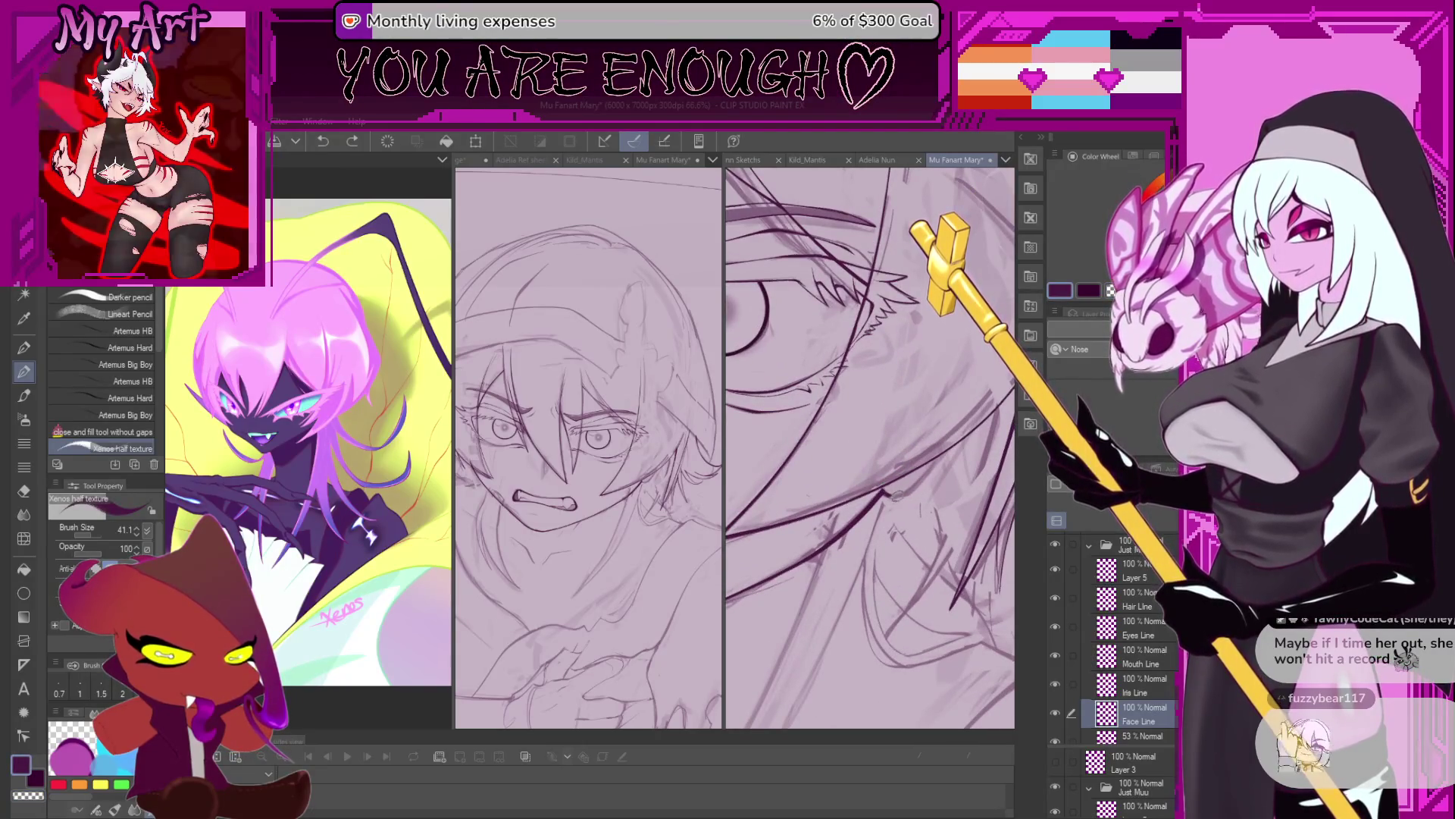
left_click_drag(884, 490, 905, 496)
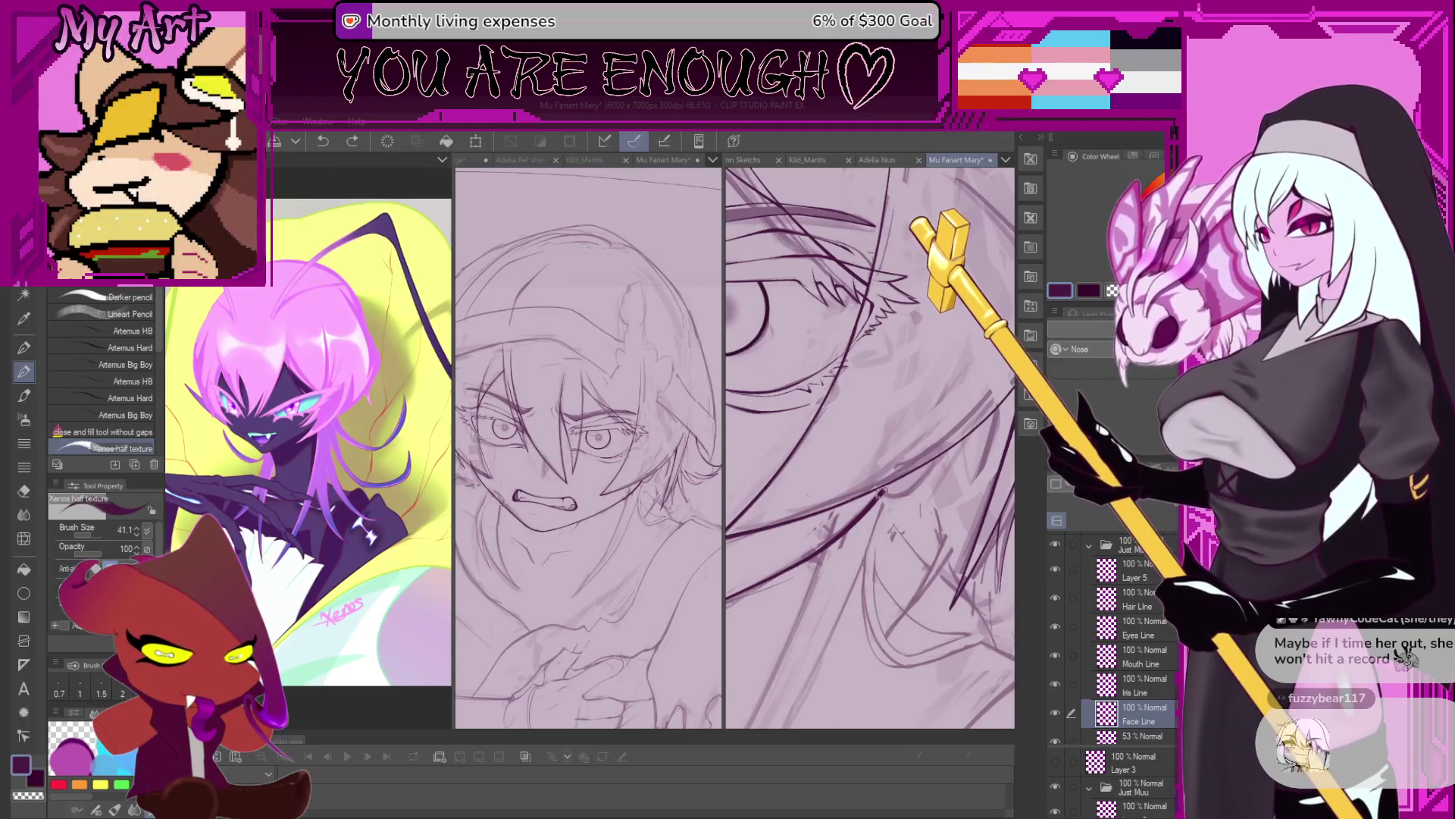
left_click(947, 446)
scroll(947, 446, "down", 5)
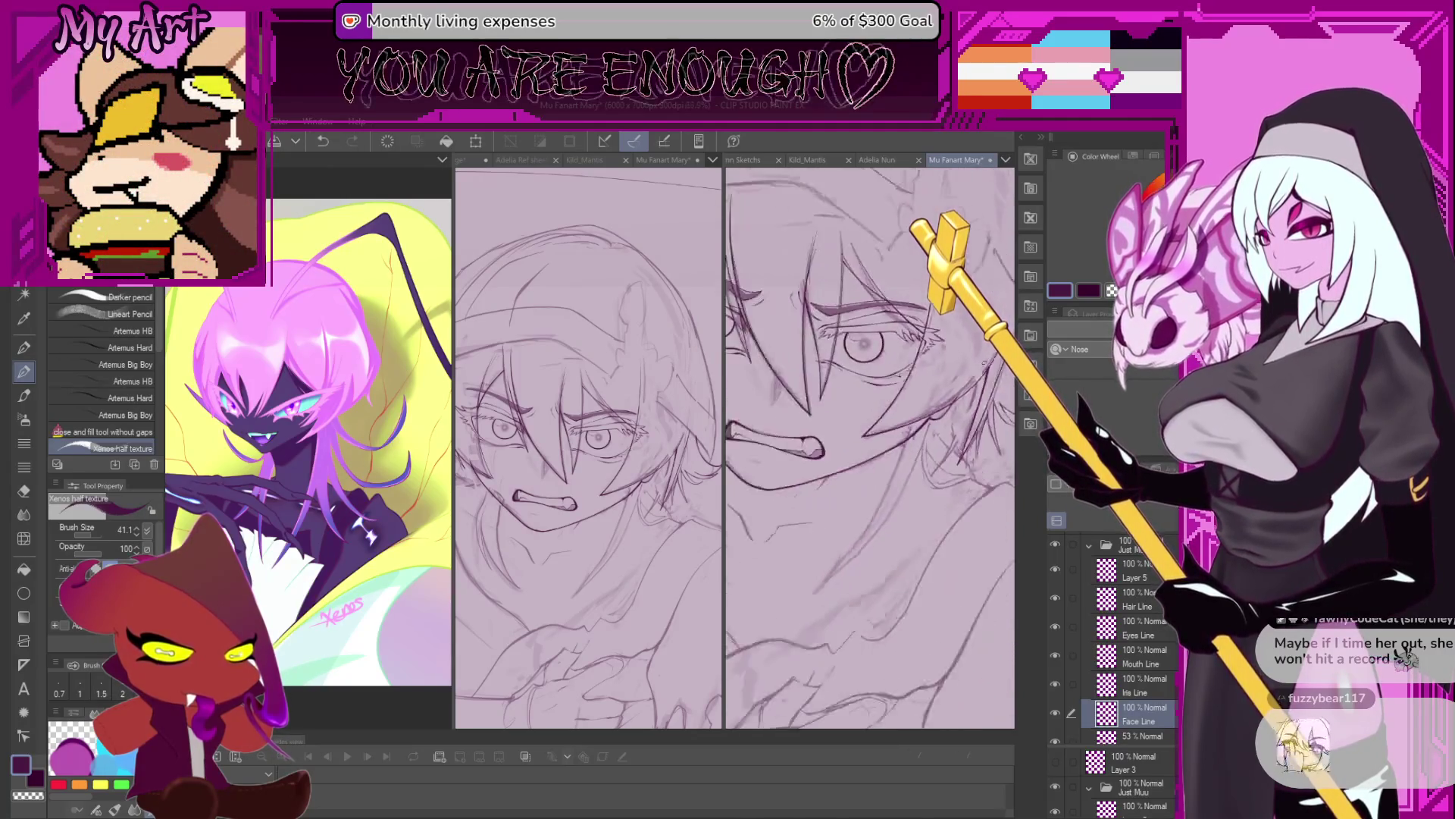
scroll(944, 390, "up", 5)
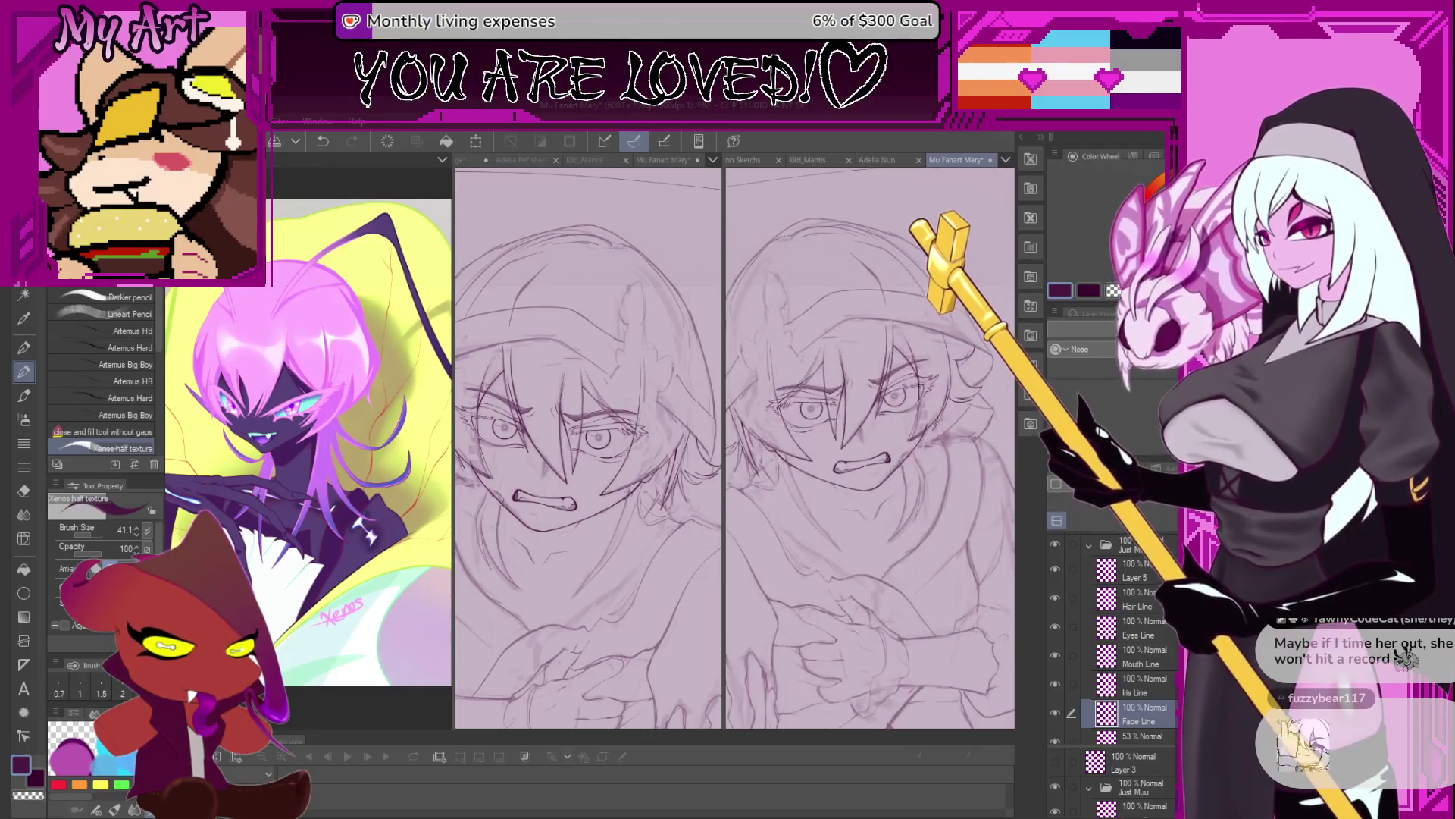
key("m")
scroll(895, 474, "up", 2)
Lasso the area around the right eye, switch to Eyes Line, and undo the last edit there.
left_click_drag(895, 474, 893, 367)
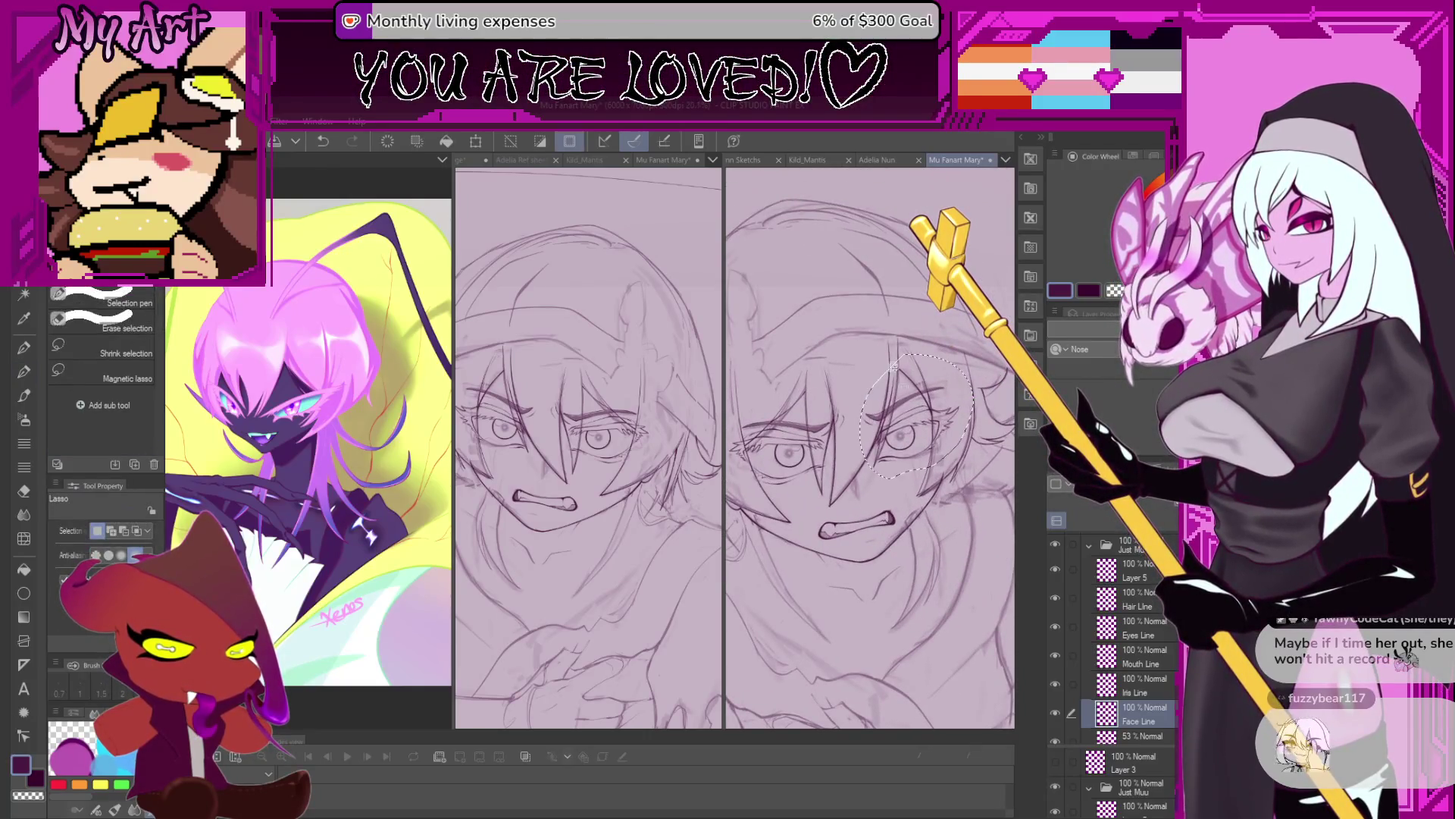
left_click(889, 459, "ctrl+shift")
left_click_drag(888, 458, 893, 474)
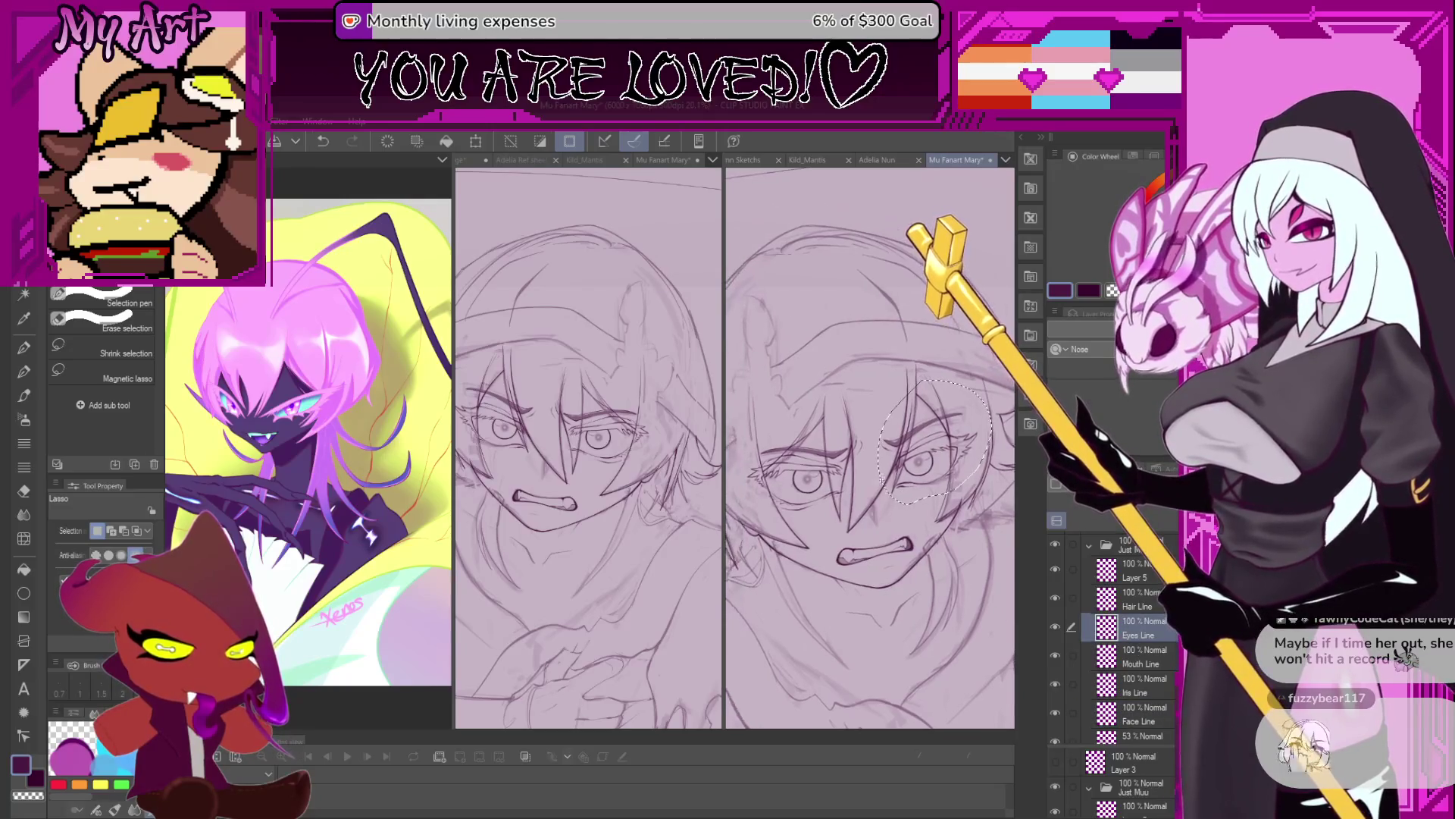
key("ctrl+z")
scroll(930, 470, "up", 2)
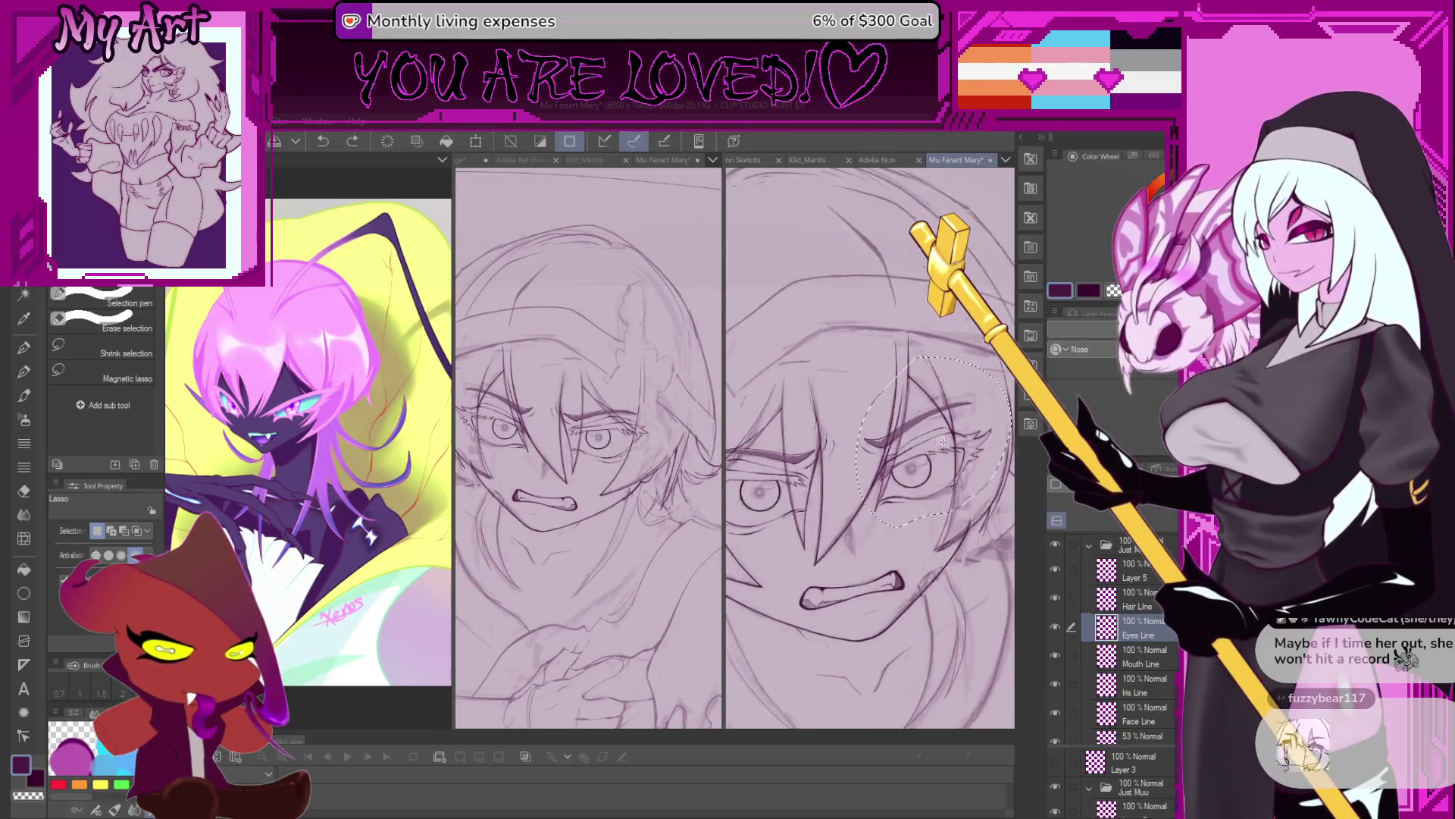
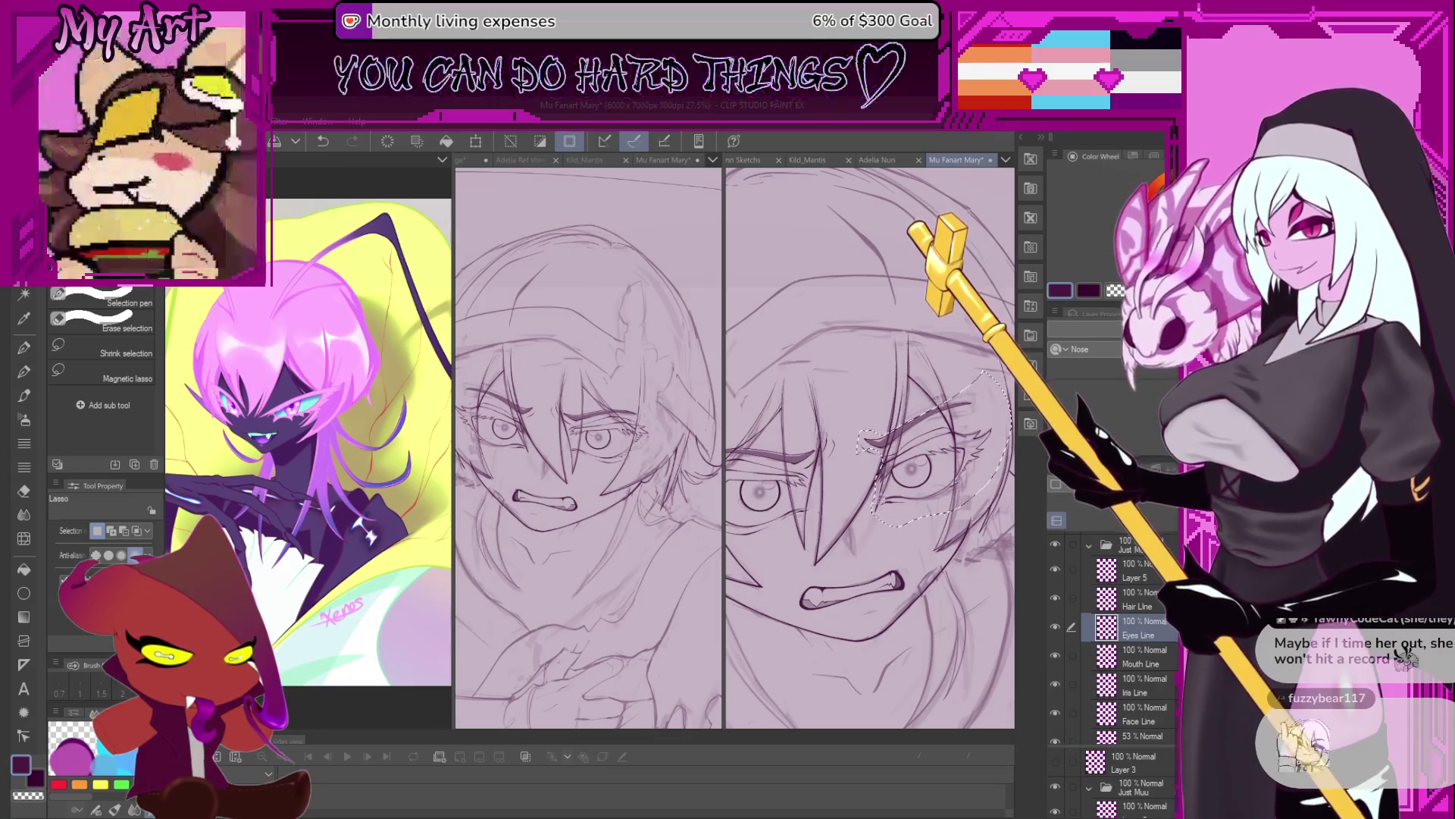
Zoom and pan the canvas to bring the lassoed eye into view.
scroll(892, 470, "up", 1)
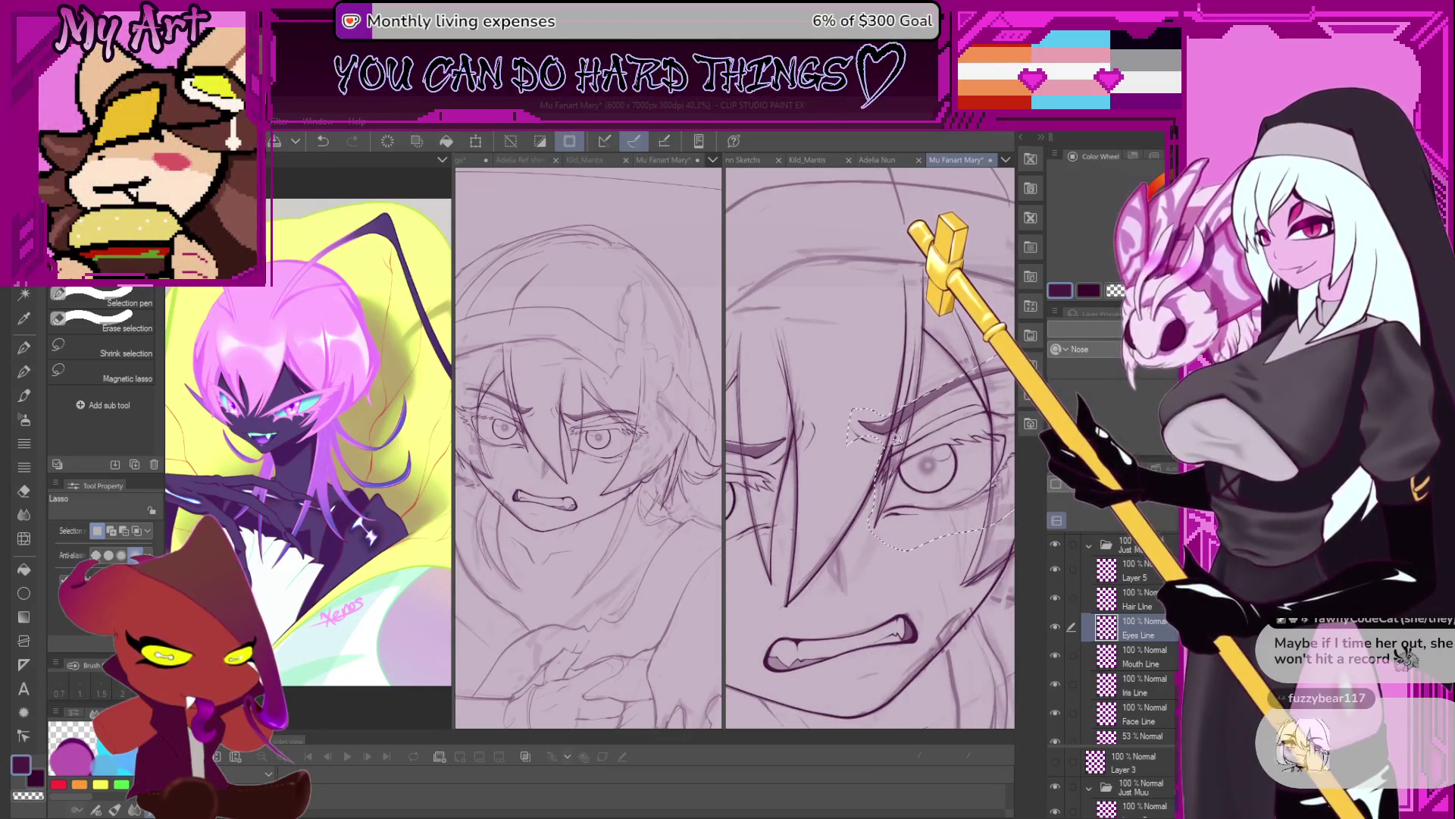
scroll(947, 450, "right", 2)
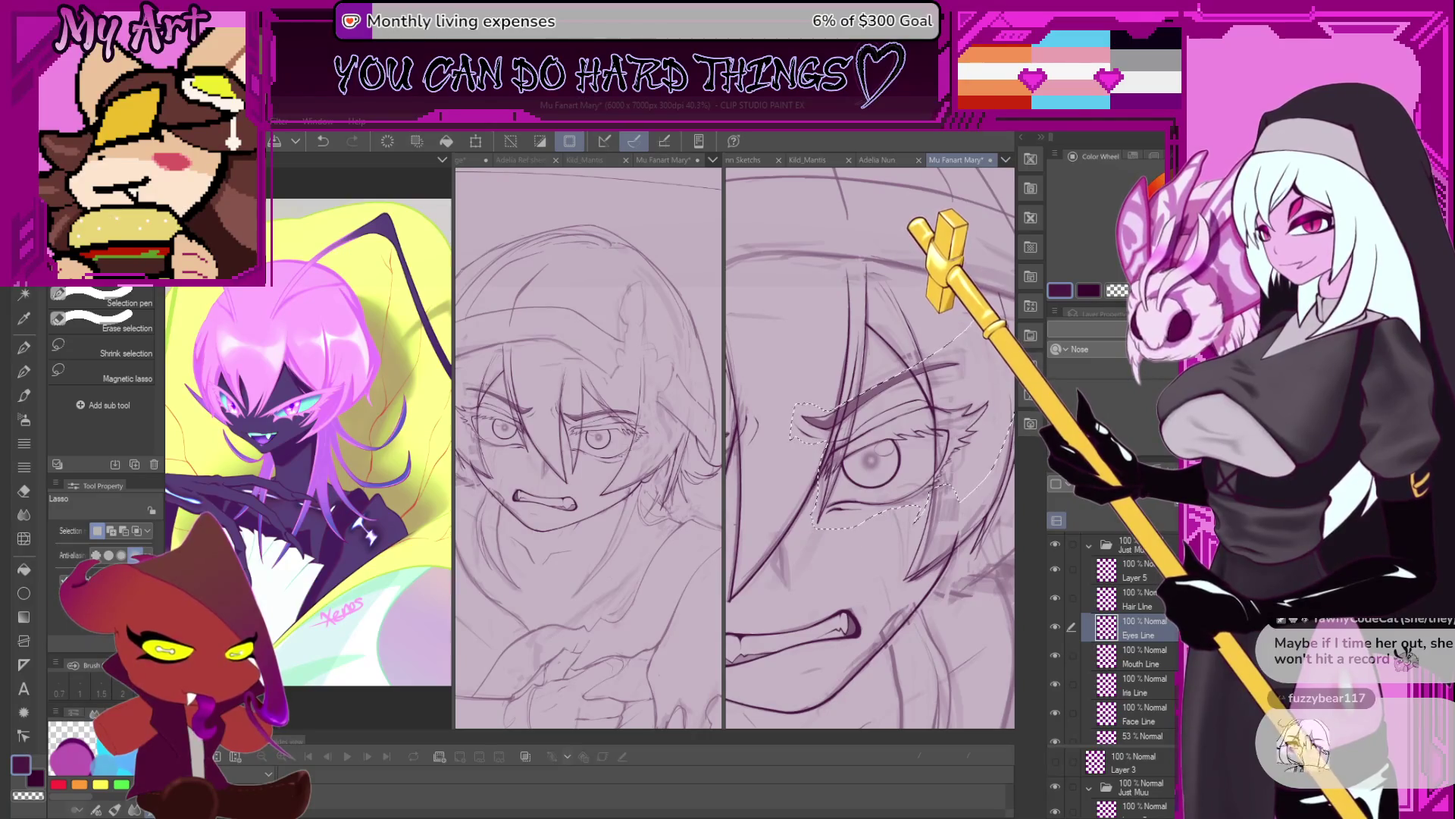
mouse_move(953, 462)
left_mouse_down()
mouse_move(918, 538)
mouse_move(922, 423)
left_mouse_up()
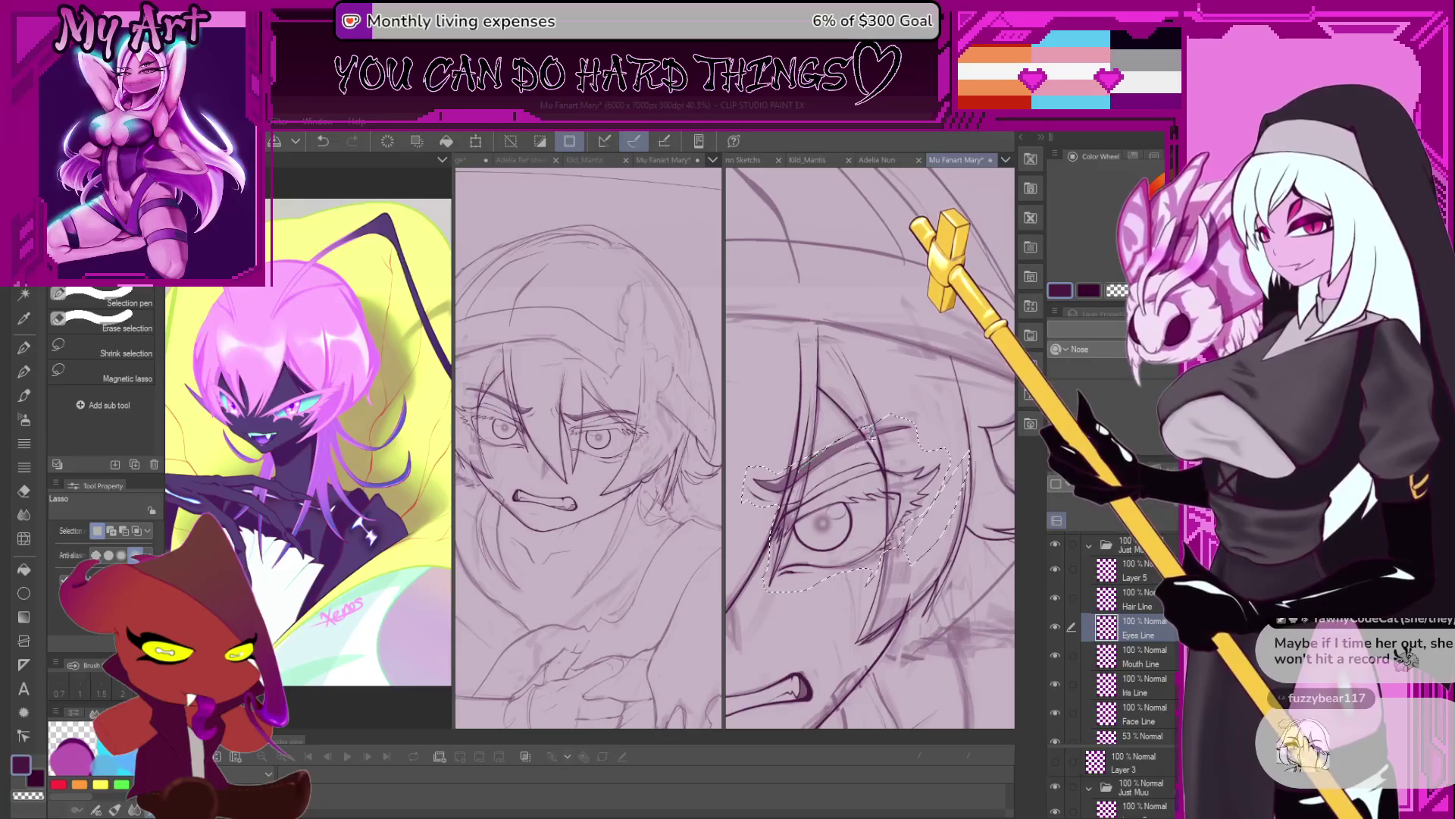
scroll(827, 475, "down", 1)
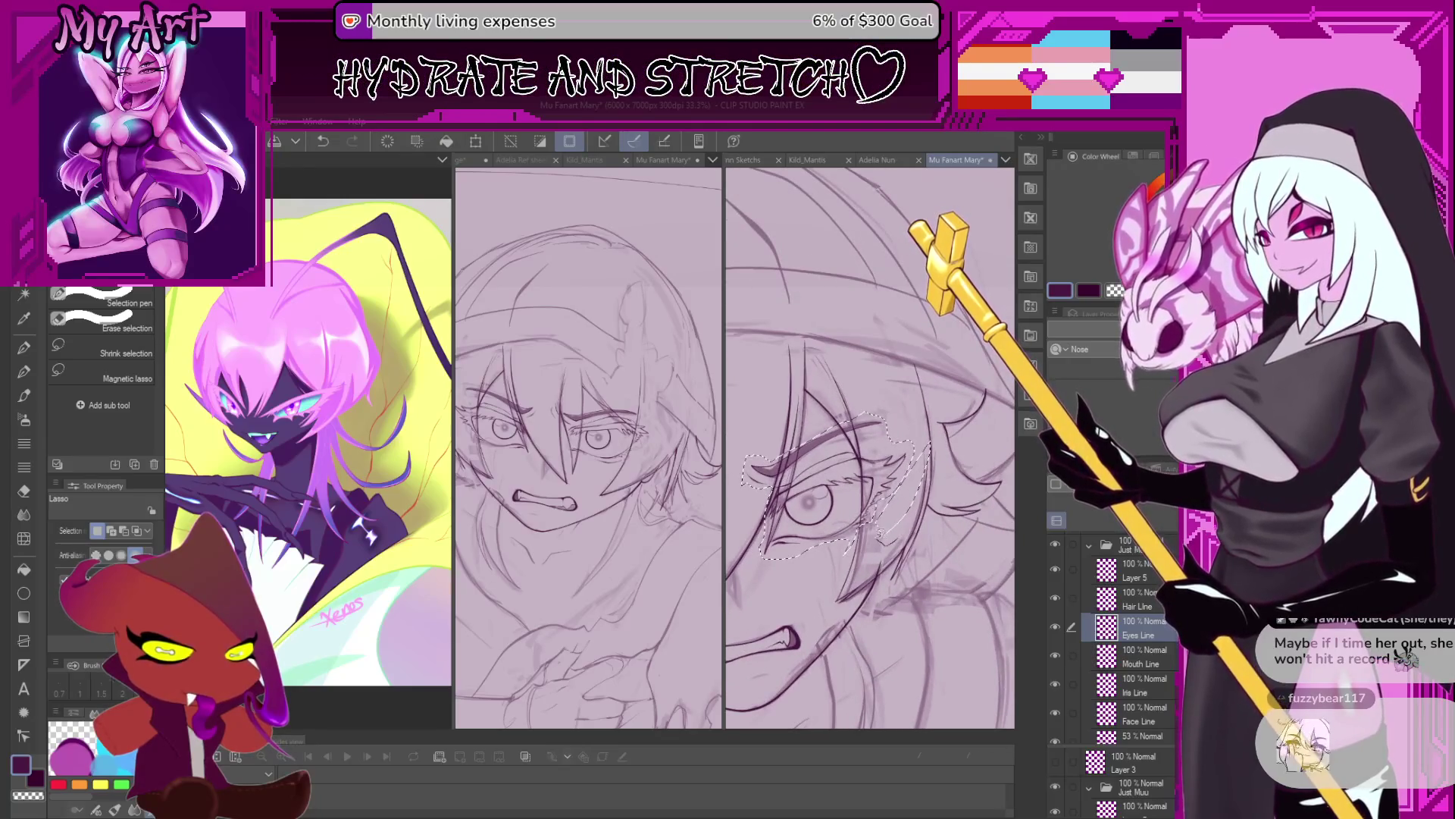
scroll(892, 555, "up", 2)
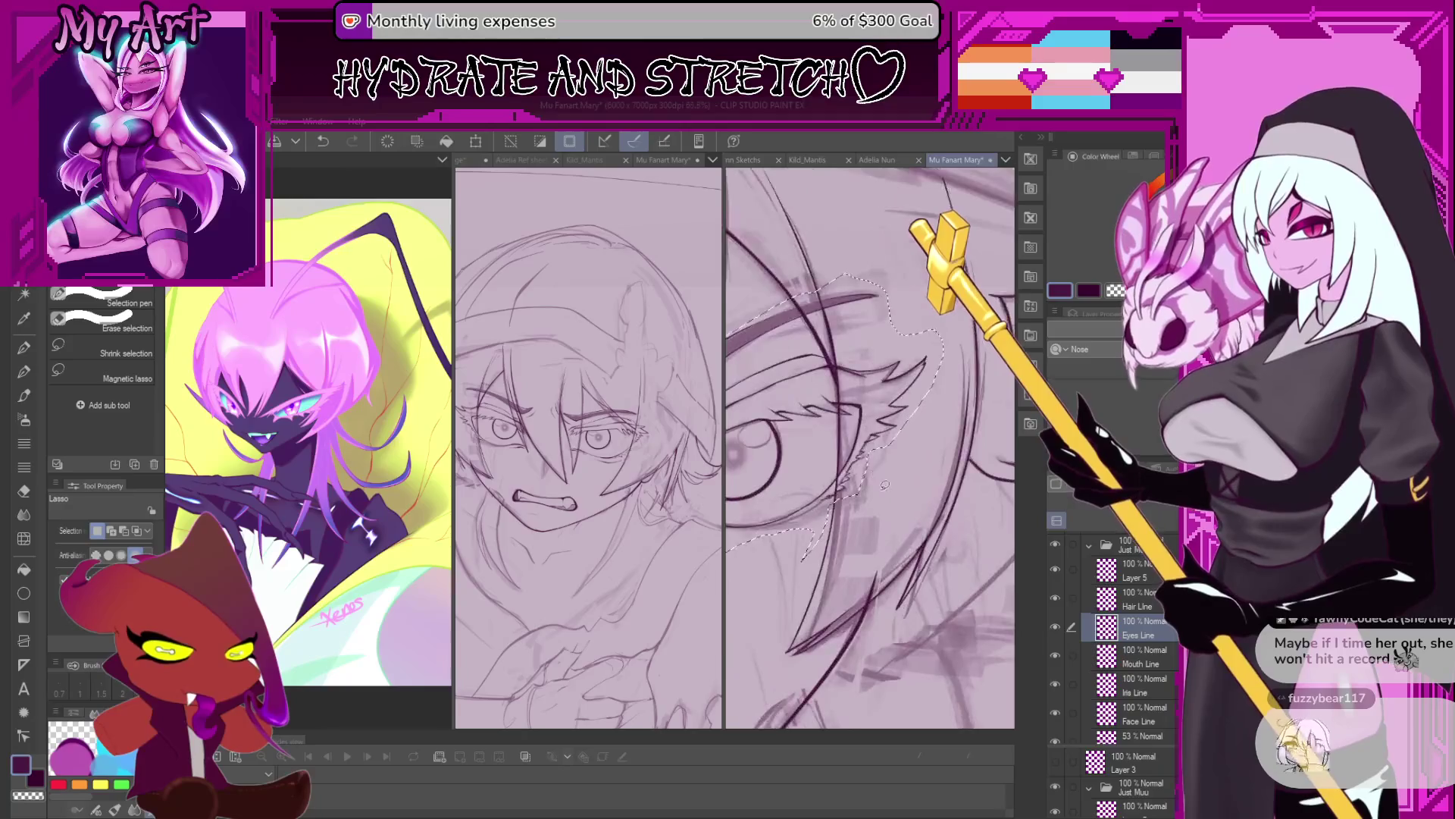
left_click_drag(868, 569, 886, 569)
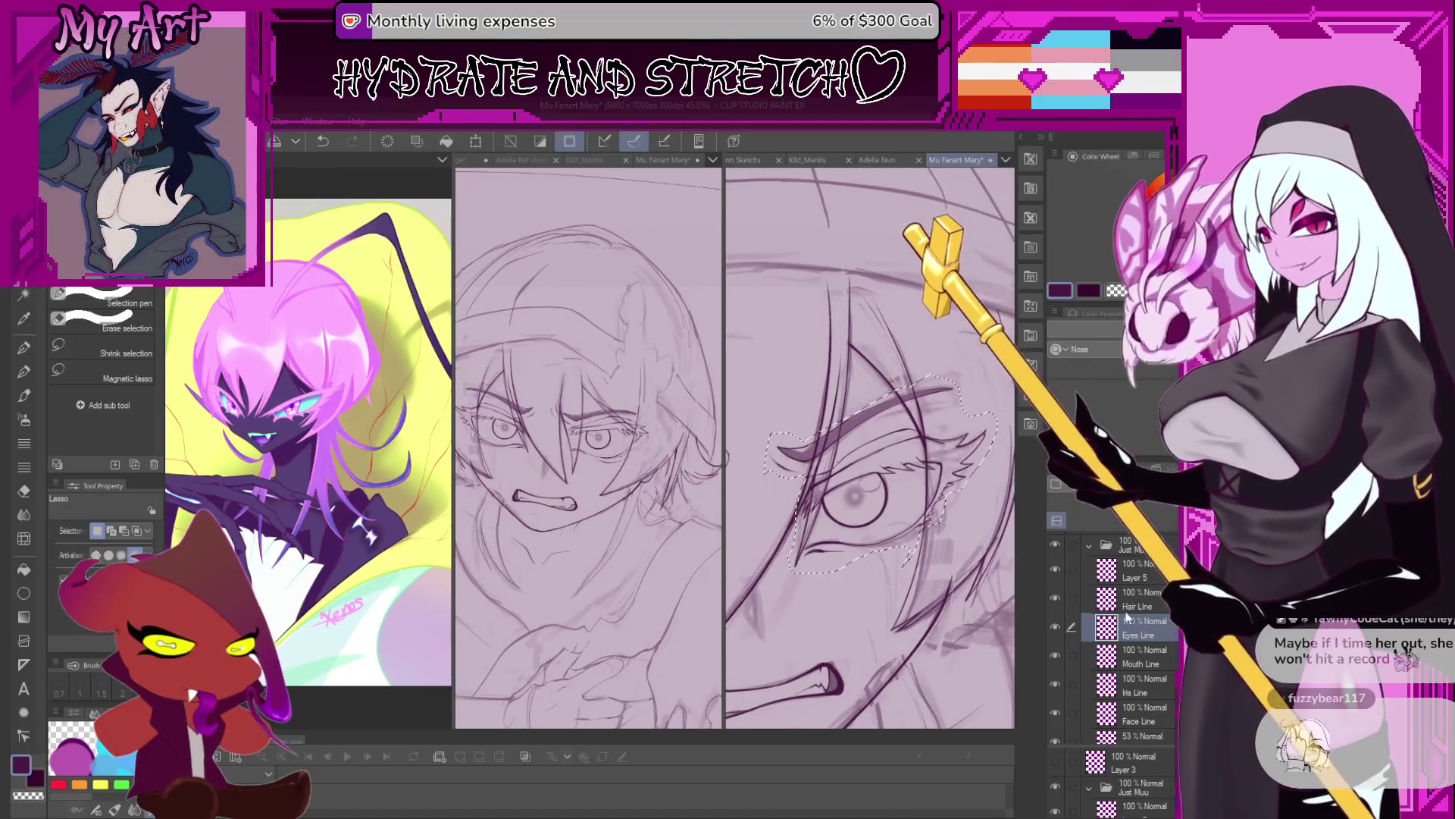
Reselect the Eyes Line layer and toggle Layer 2's pink sketch off and on to compare.
left_click(1145, 711)
left_click(1144, 633)
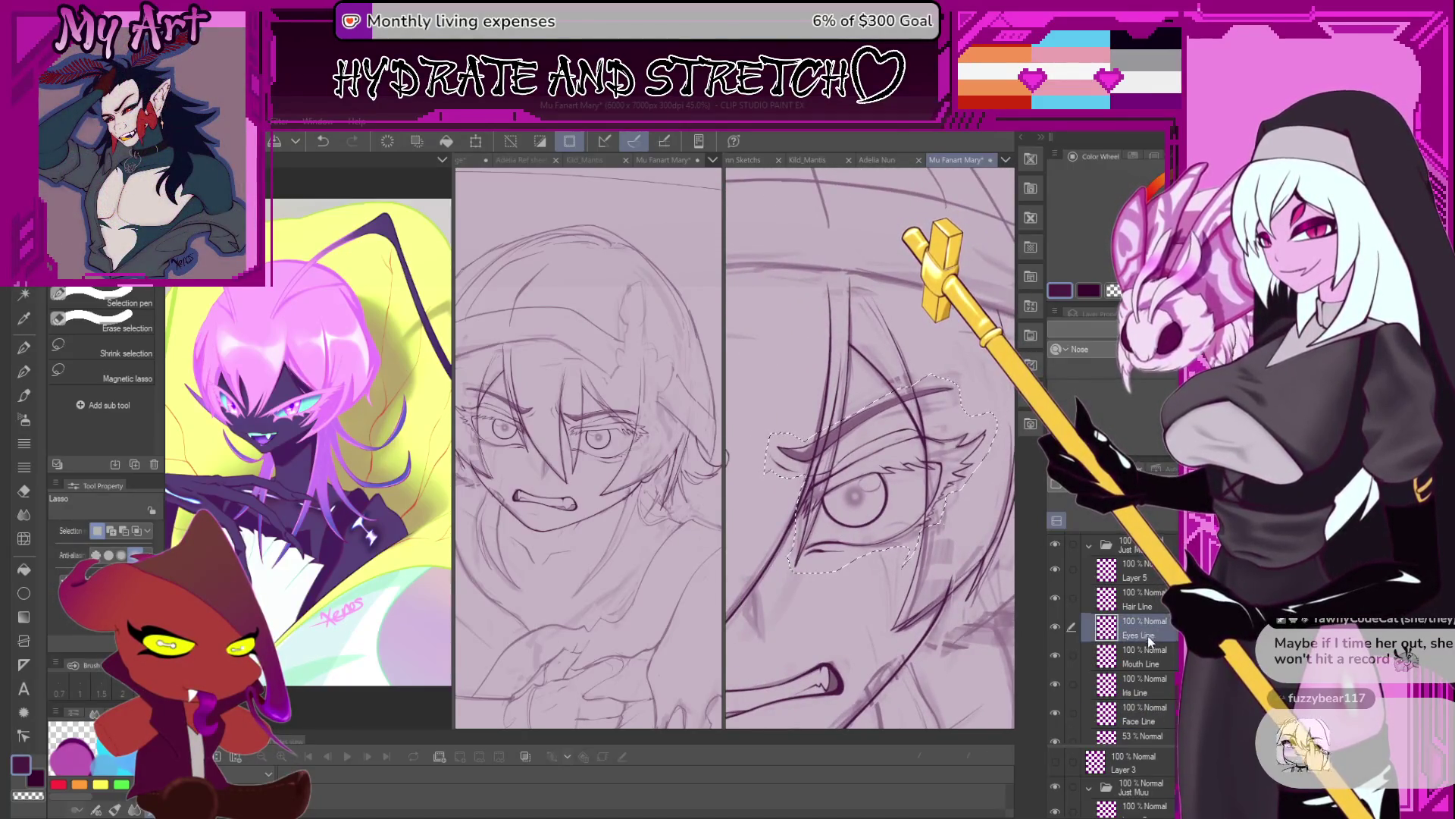
scroll(1148, 727, "down", 2)
left_click(1058, 679)
left_click(1056, 677)
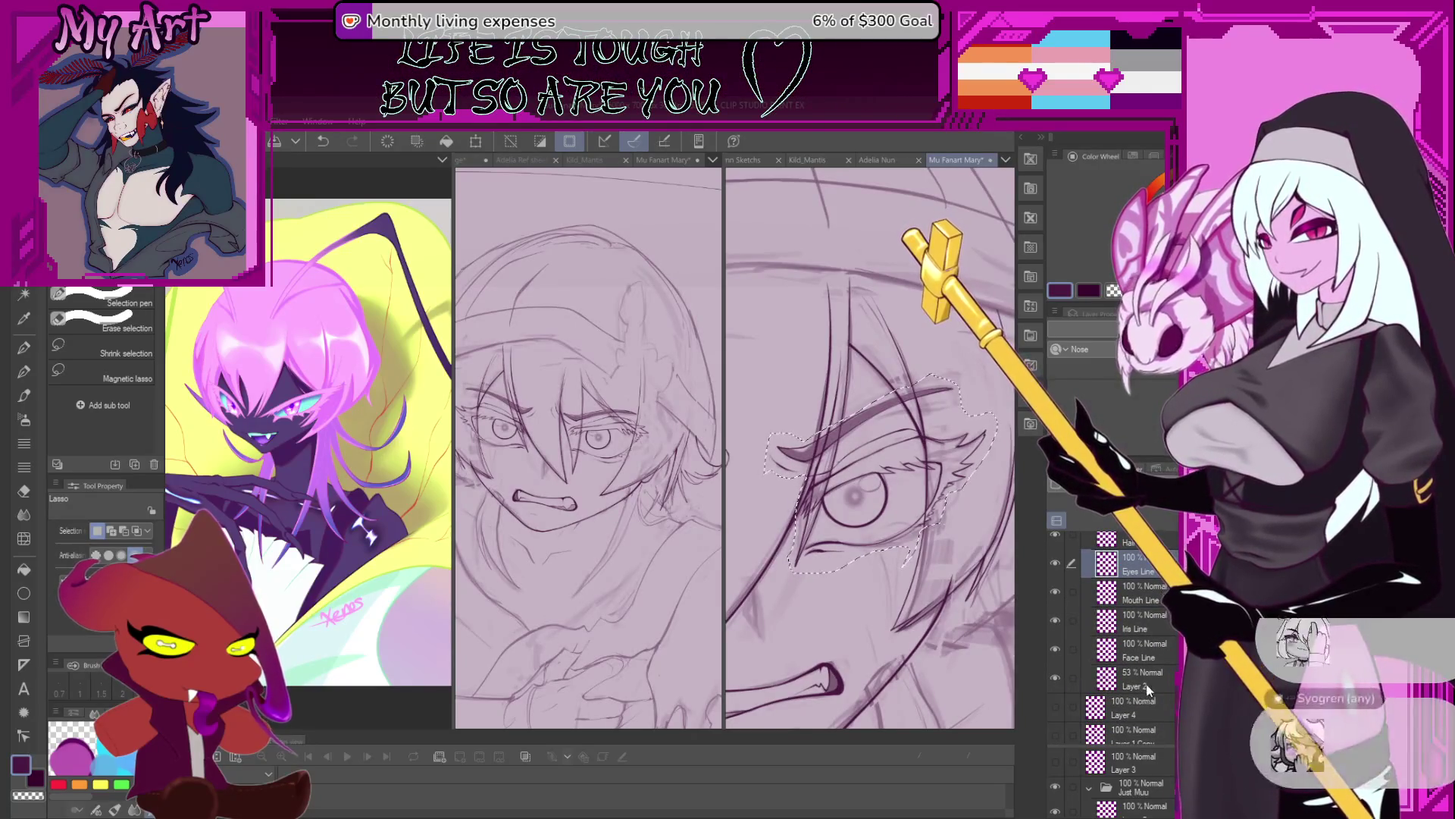
Centre the lassoed eye and start a Scale/Rotate transform with Ctrl+T.
left_click_drag(874, 559, 859, 590)
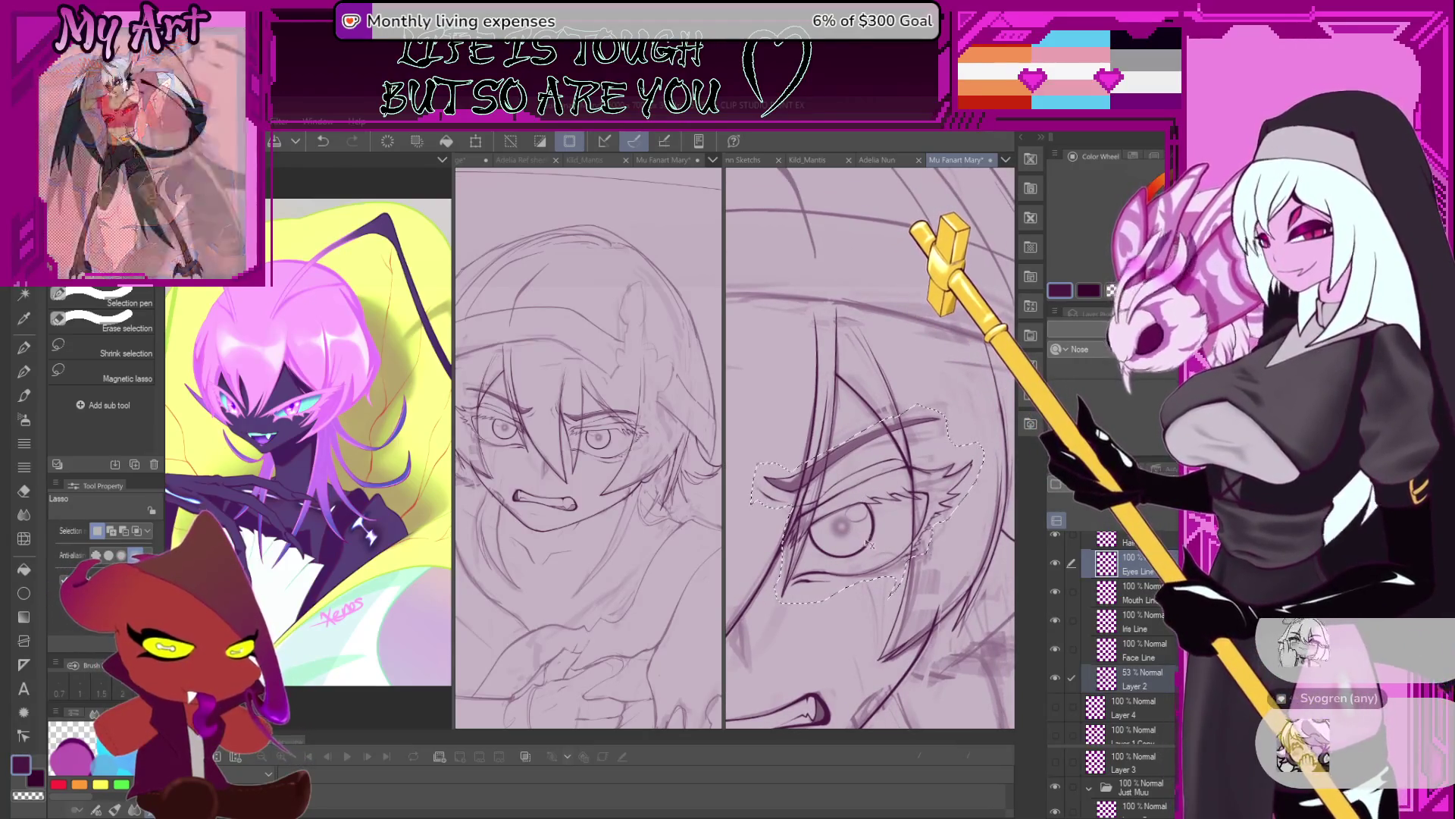
key("ctrl+t")
scroll(837, 512, "down", 3)
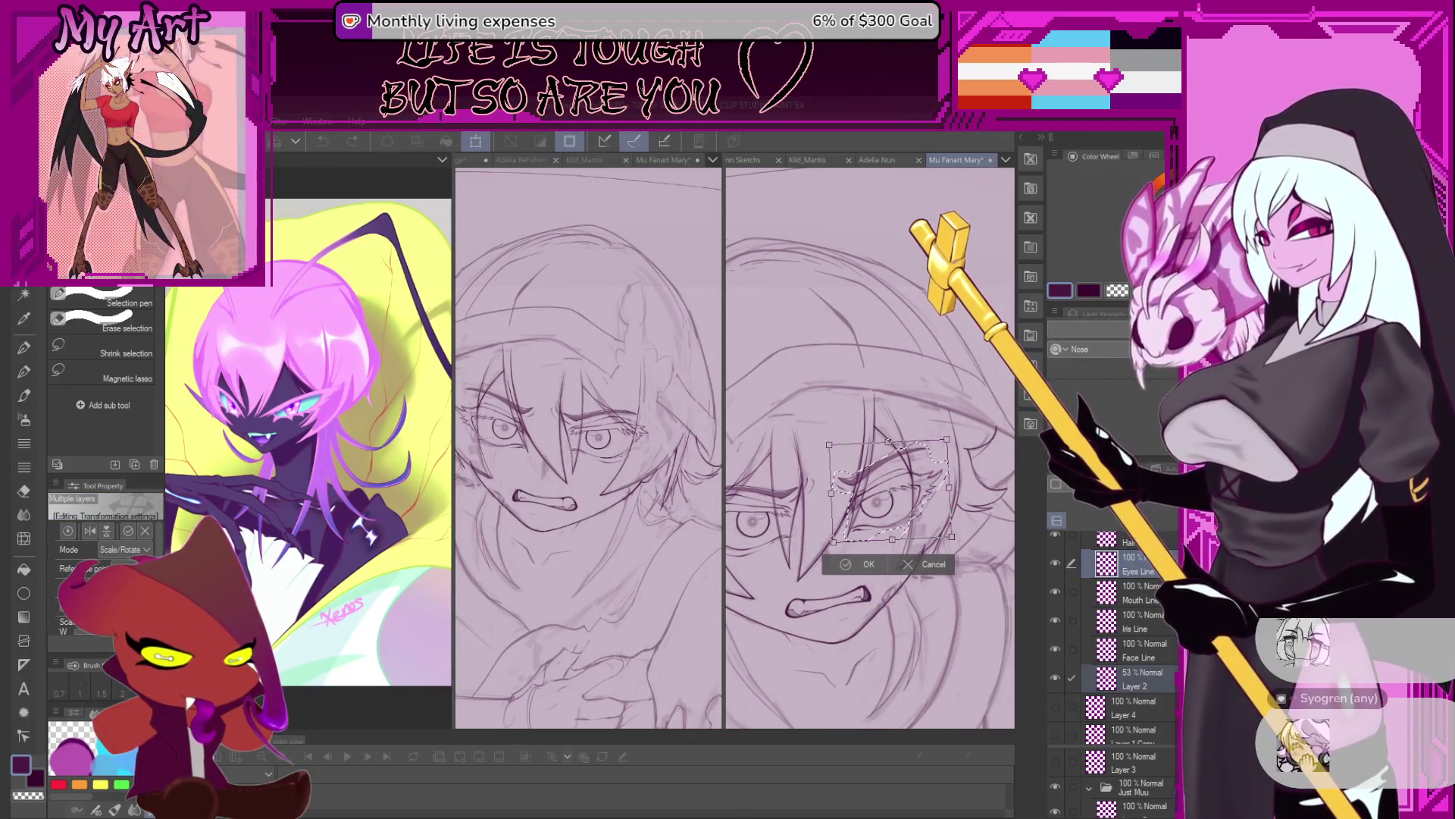
Commit the current transform of the eye lines.
scroll(902, 474, "down", 2)
scroll(921, 487, "up", 1)
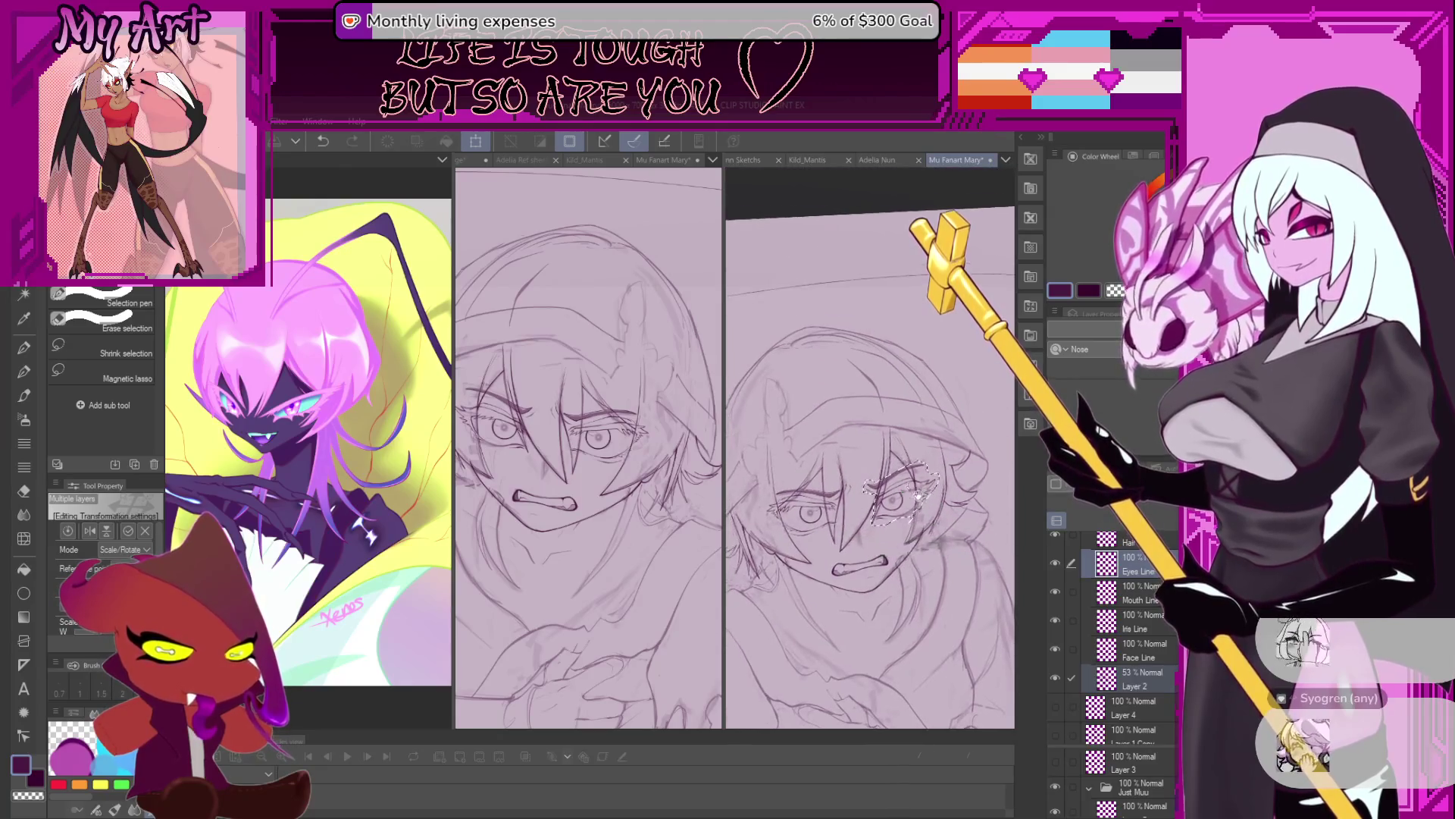
scroll(919, 507, "up", 1)
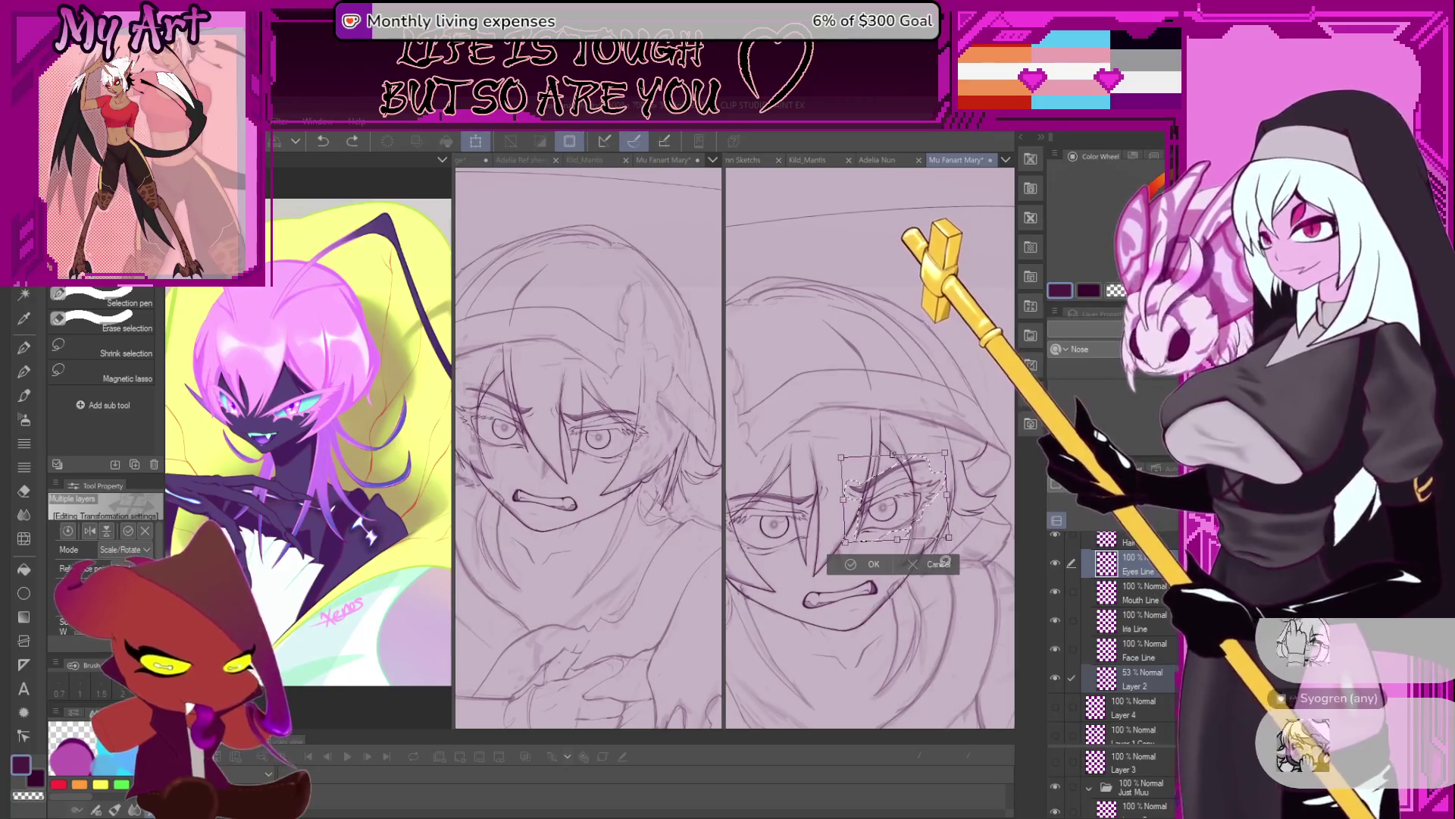
key("Return")
Transform the eye lines again, nudging them slightly up and right, and apply the change.
key("ctrl+t")
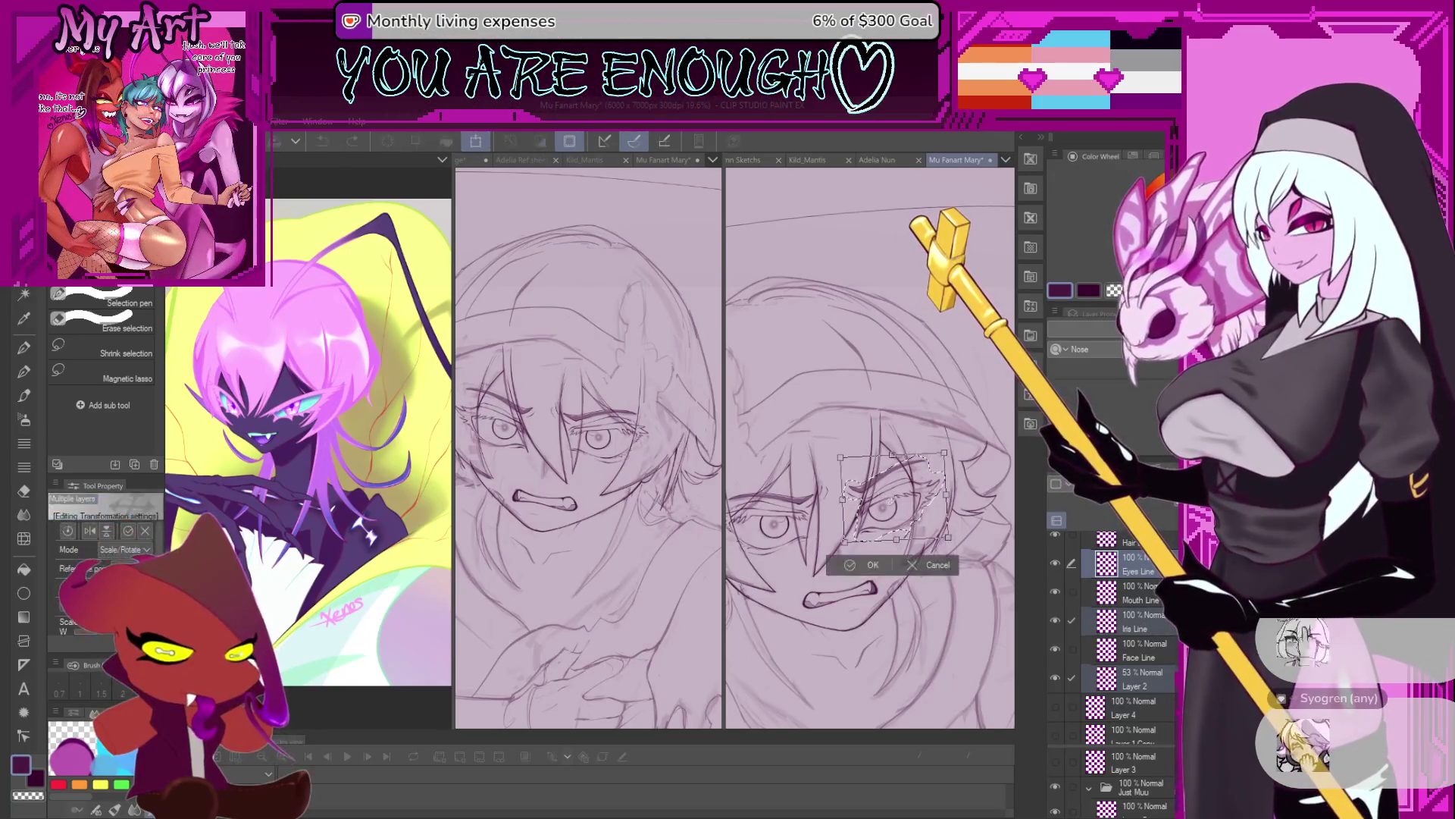
left_click_drag(912, 515, 911, 517)
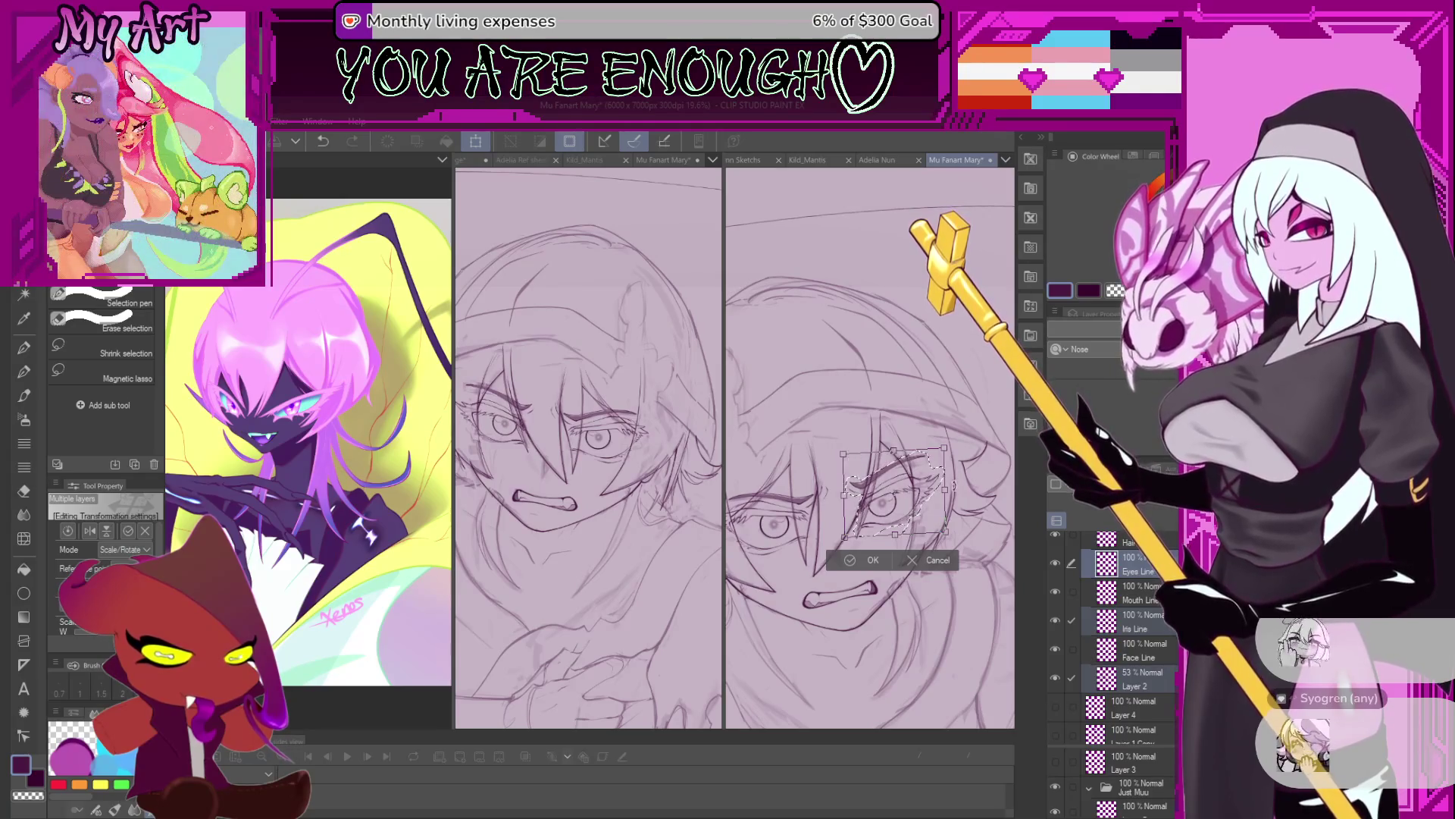
left_click_drag(914, 504, 916, 504)
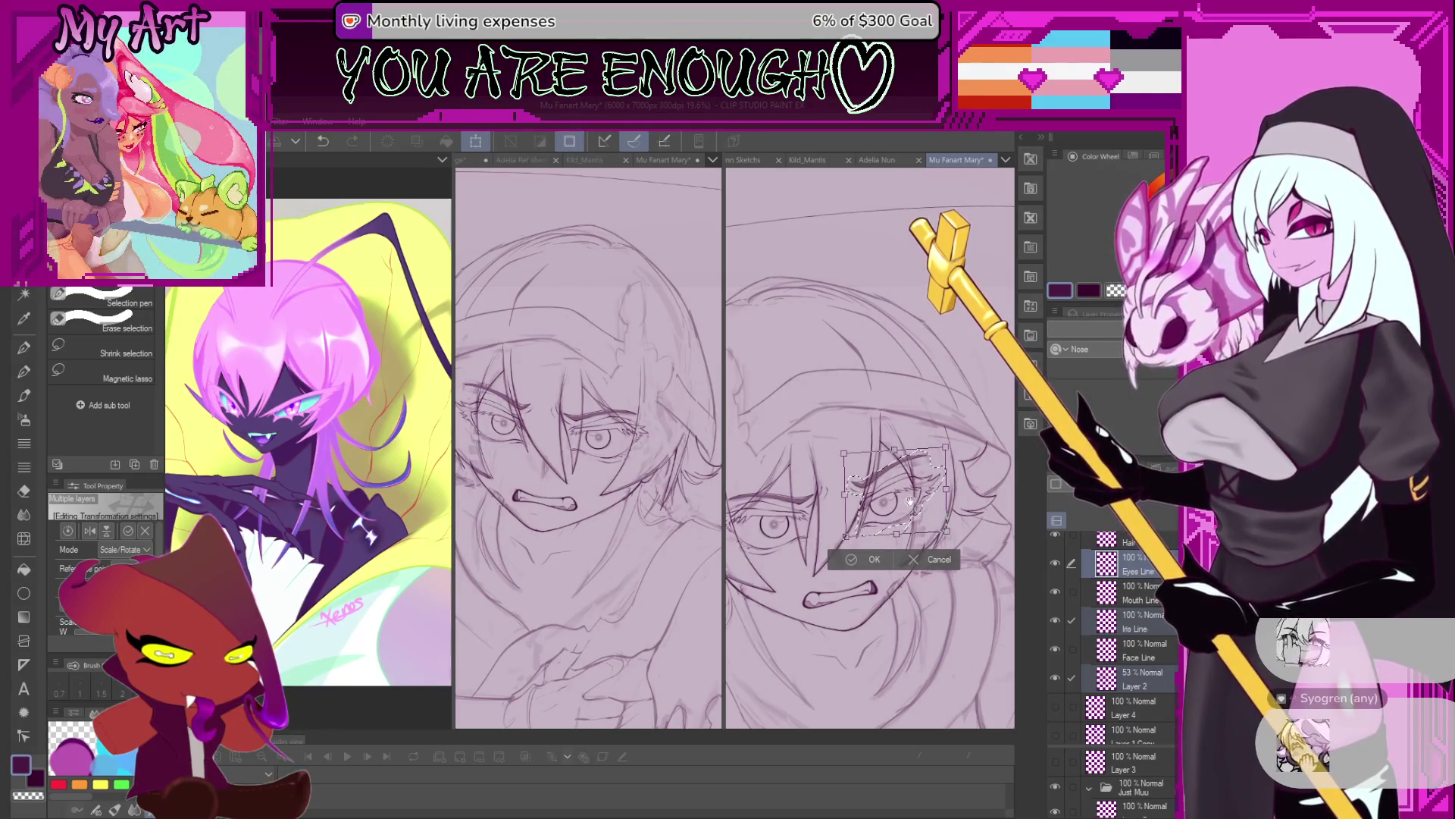
scroll(917, 505, "down", 2)
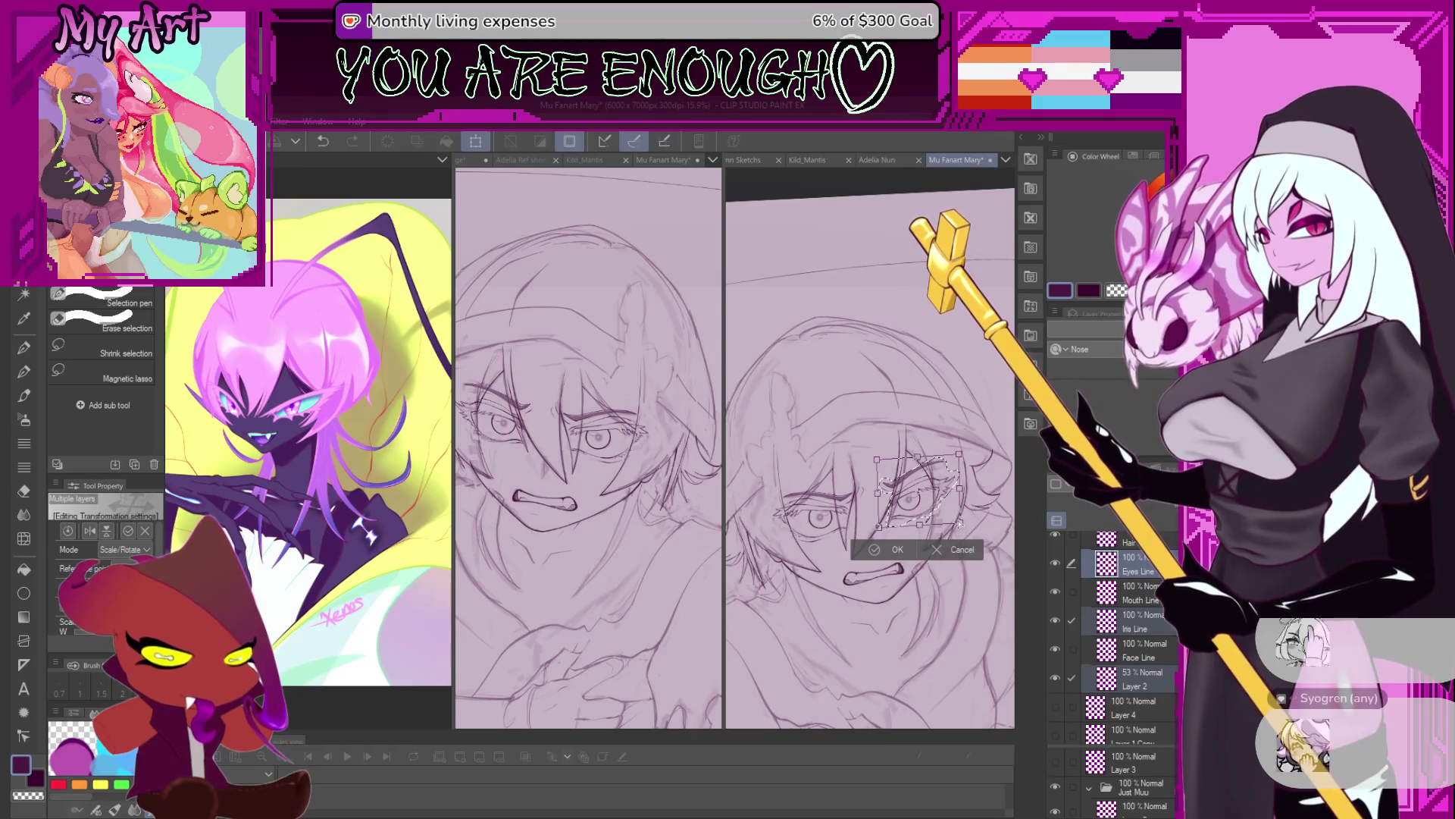
left_click(896, 551)
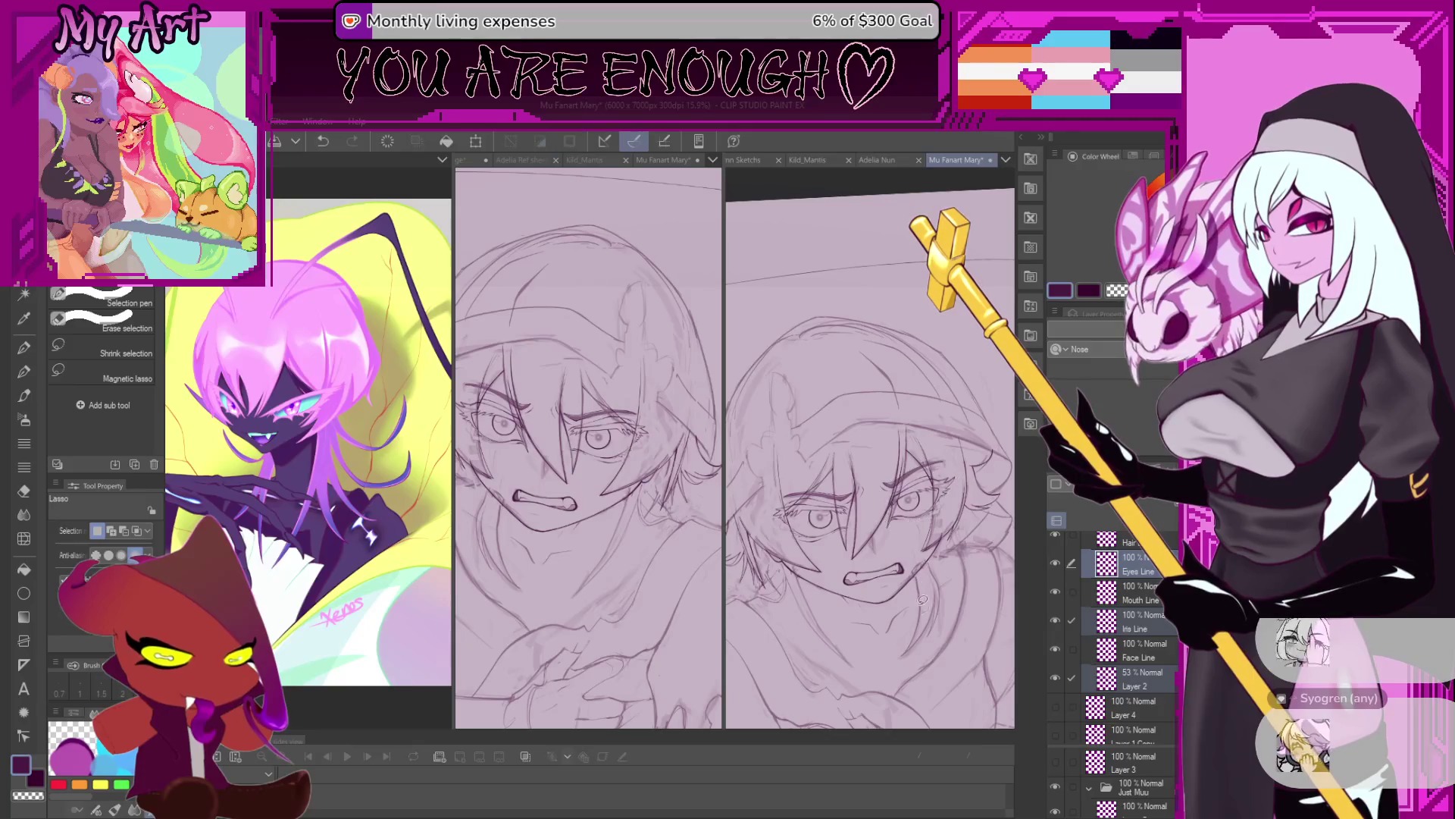
left_click_drag(922, 595, 915, 575)
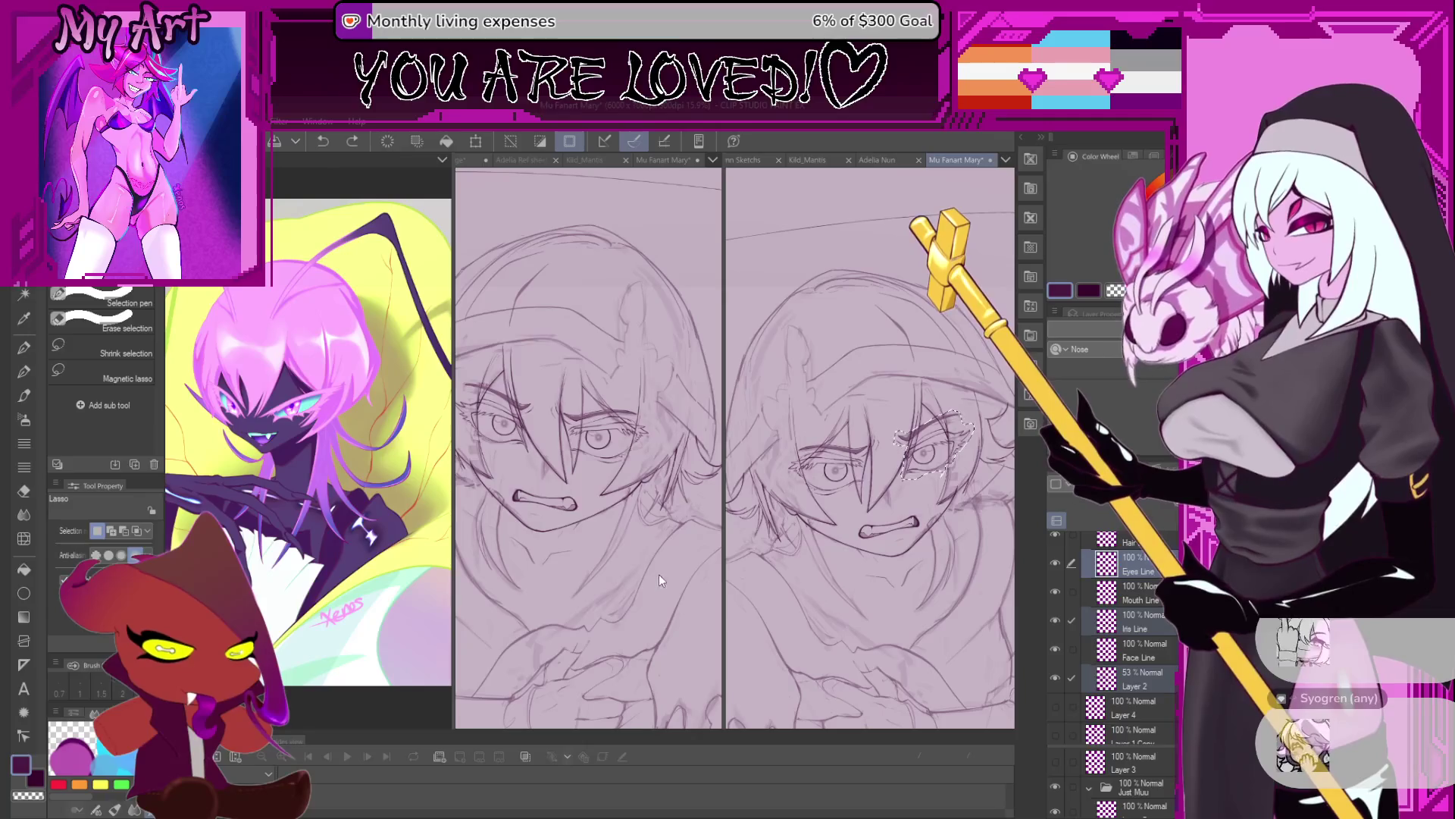
In the other canvas view, shift the selected eye lines slightly, undoing and redoing the move.
scroll(658, 580, "down", 5)
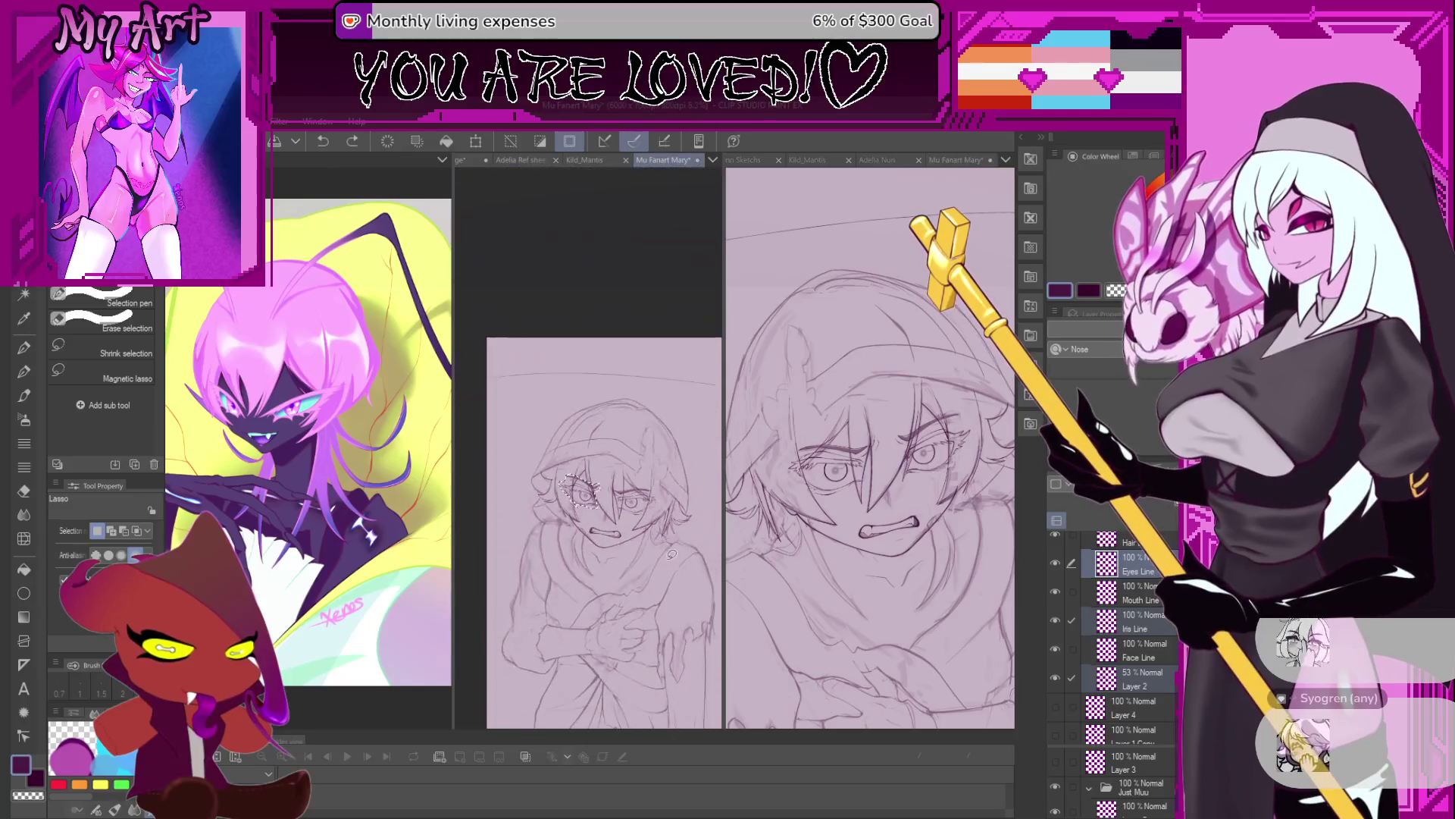
left_click(903, 581)
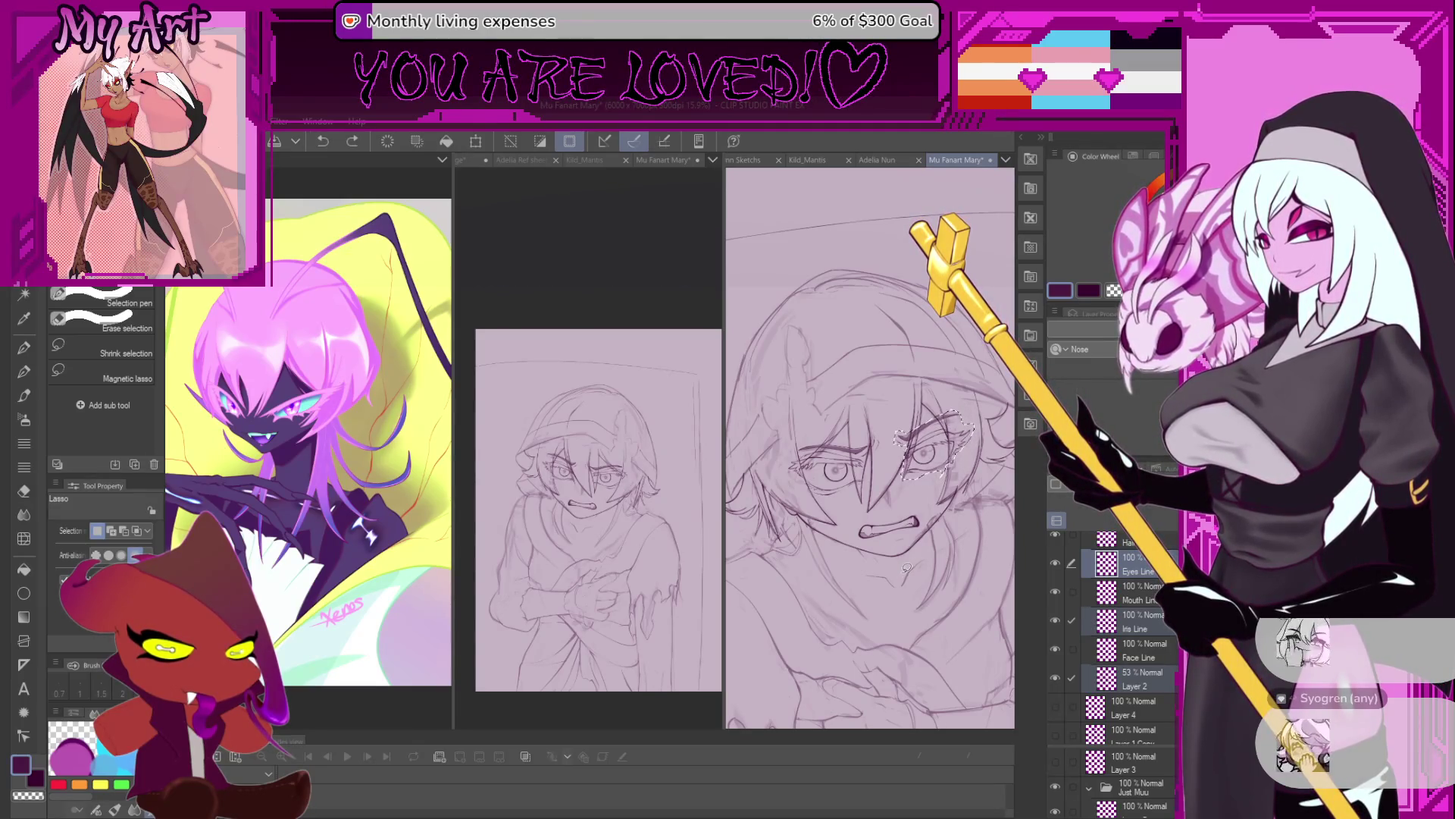
scroll(915, 465, "up", 2)
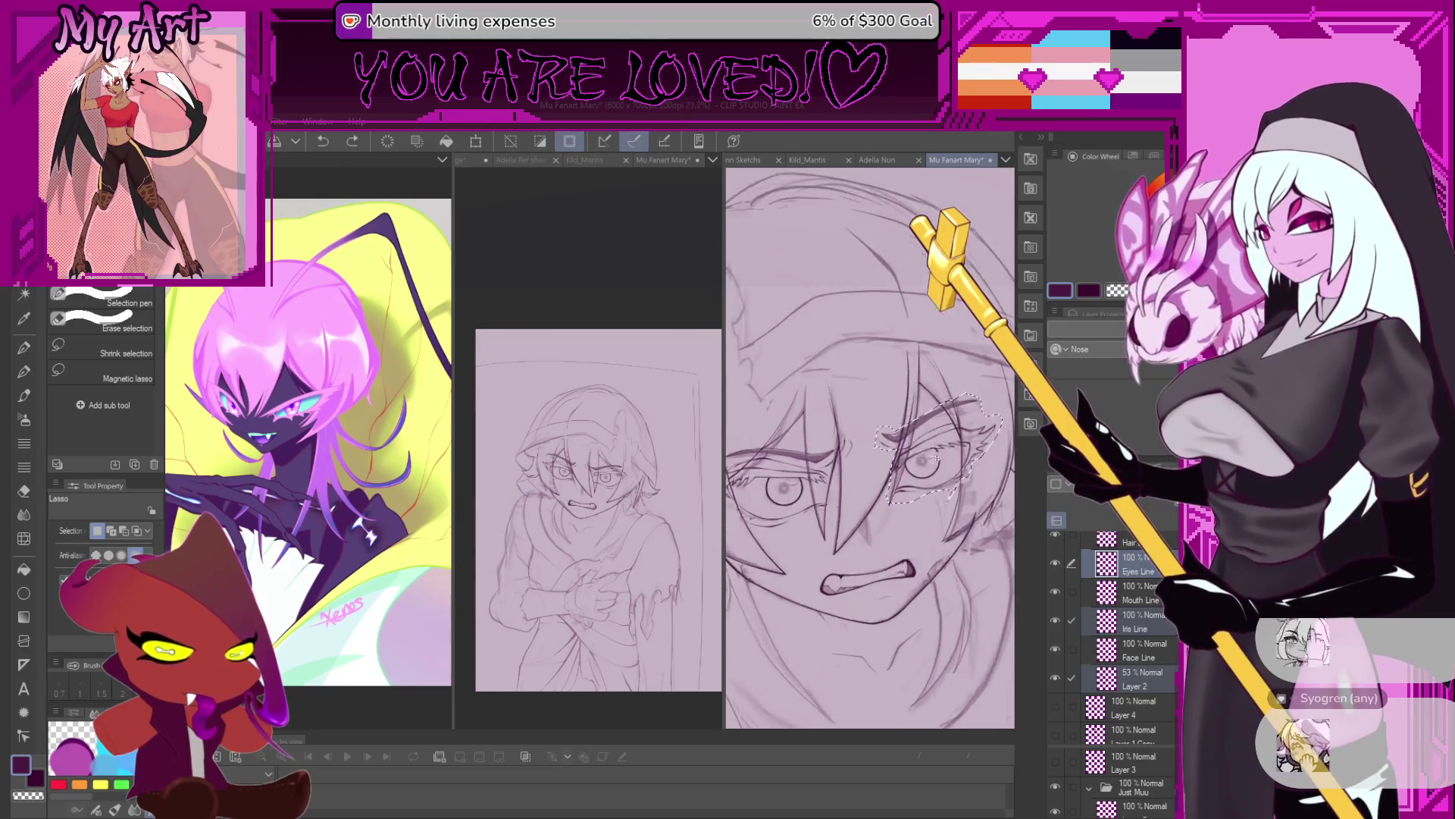
left_click_drag(952, 467, 943, 475)
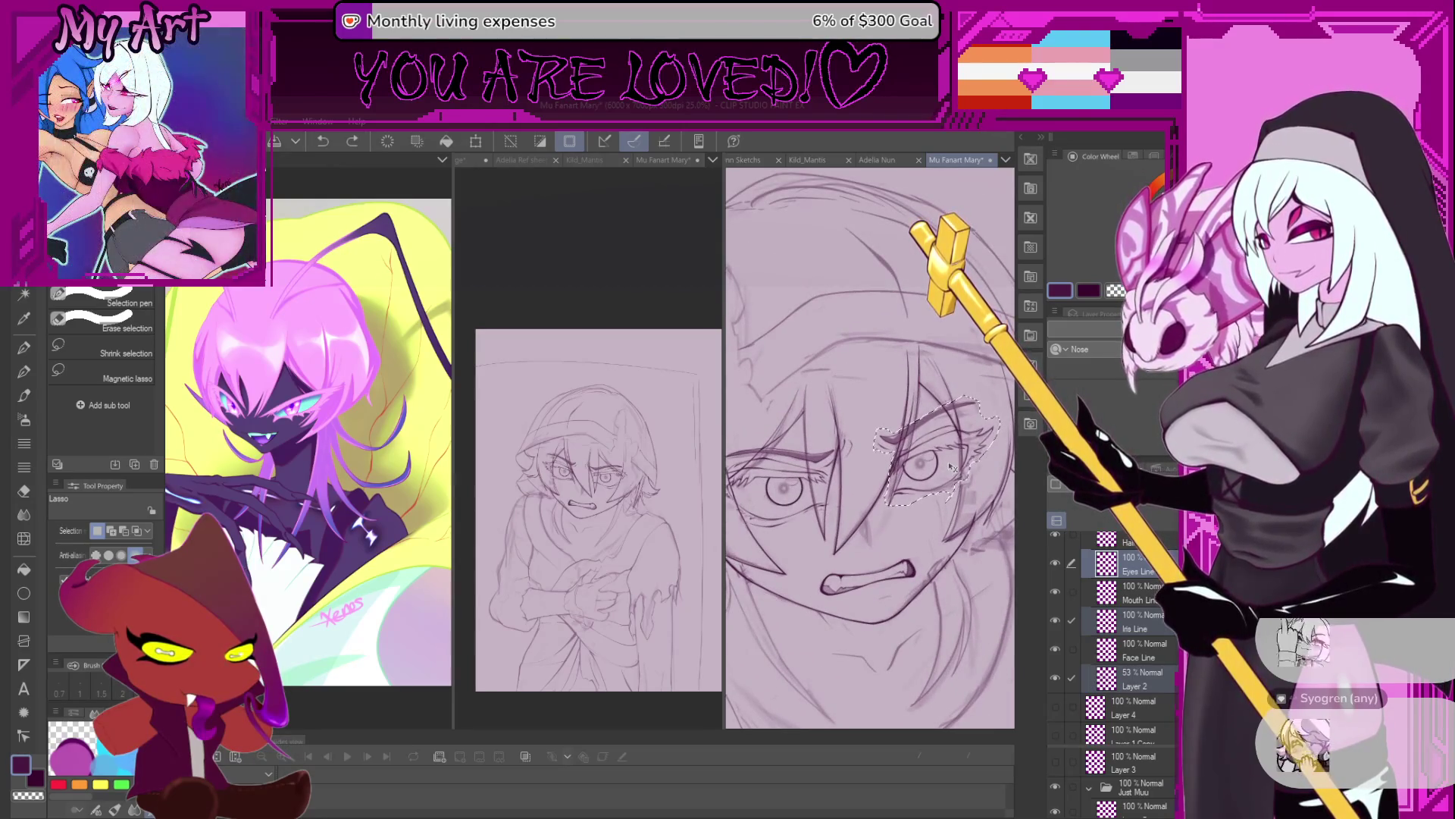
key("ctrl+z")
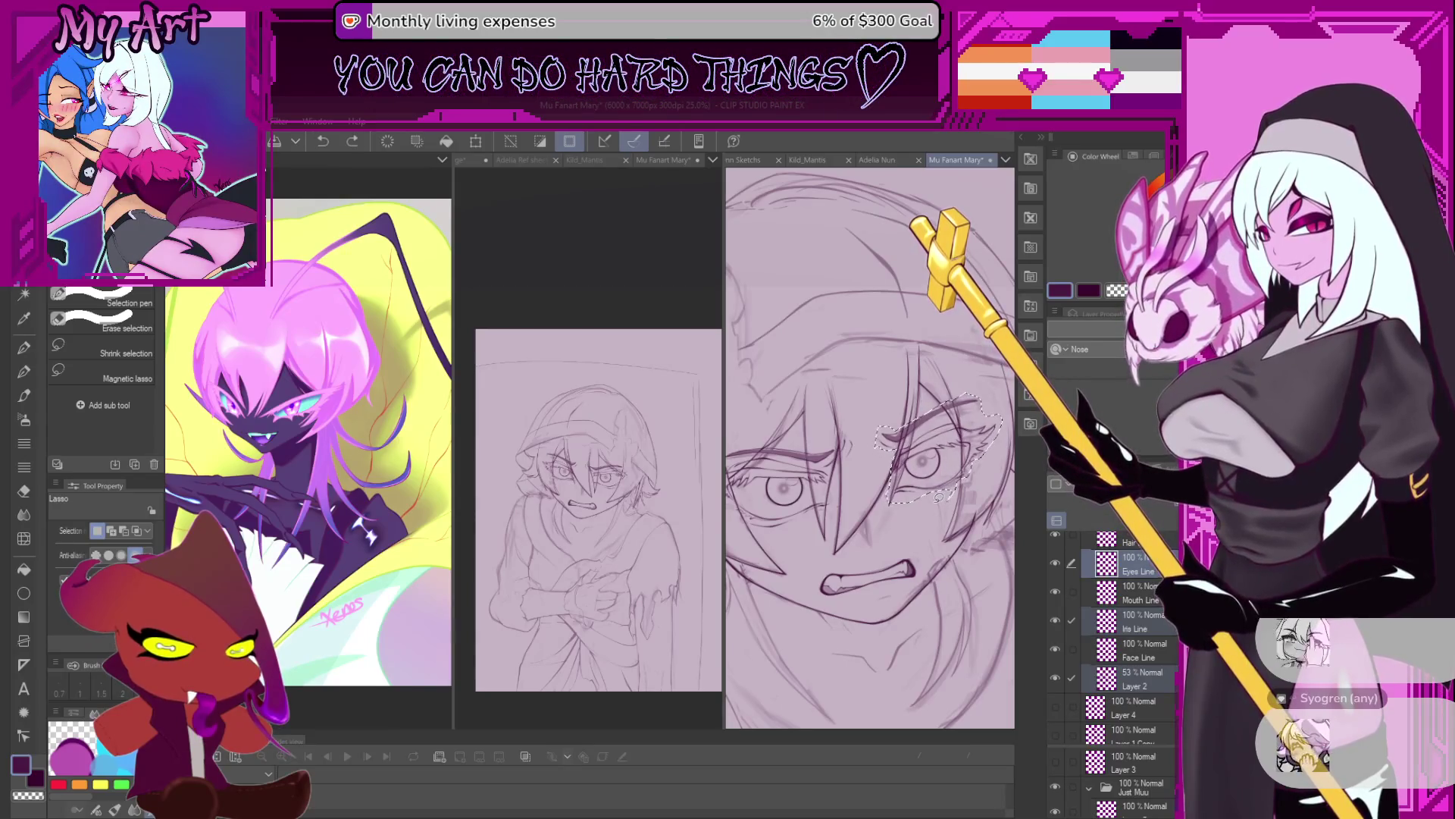
key("ctrl+y")
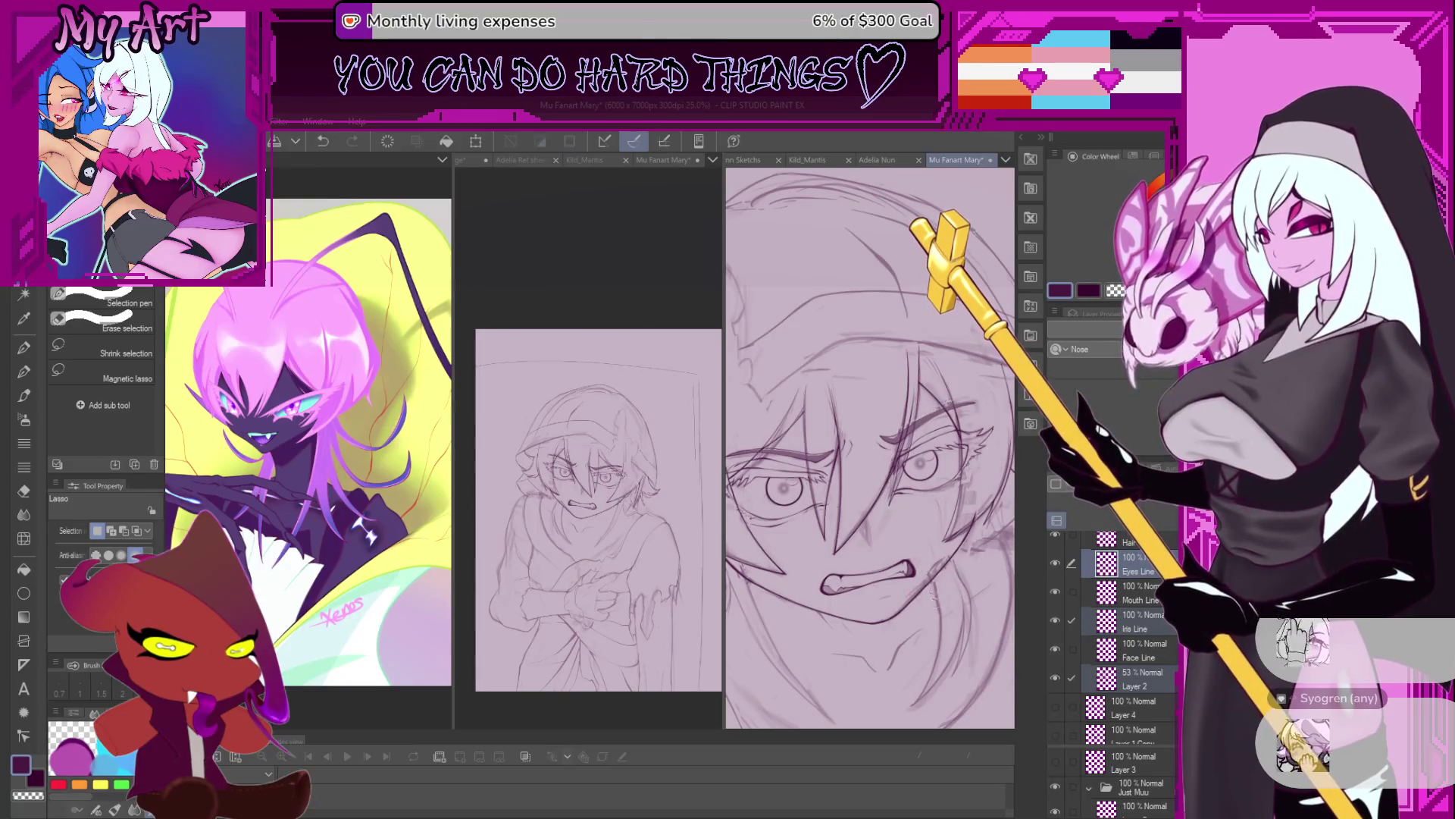
Deselect the eye with Ctrl+D and make the Face Line layer active.
scroll(945, 609, "down", 2)
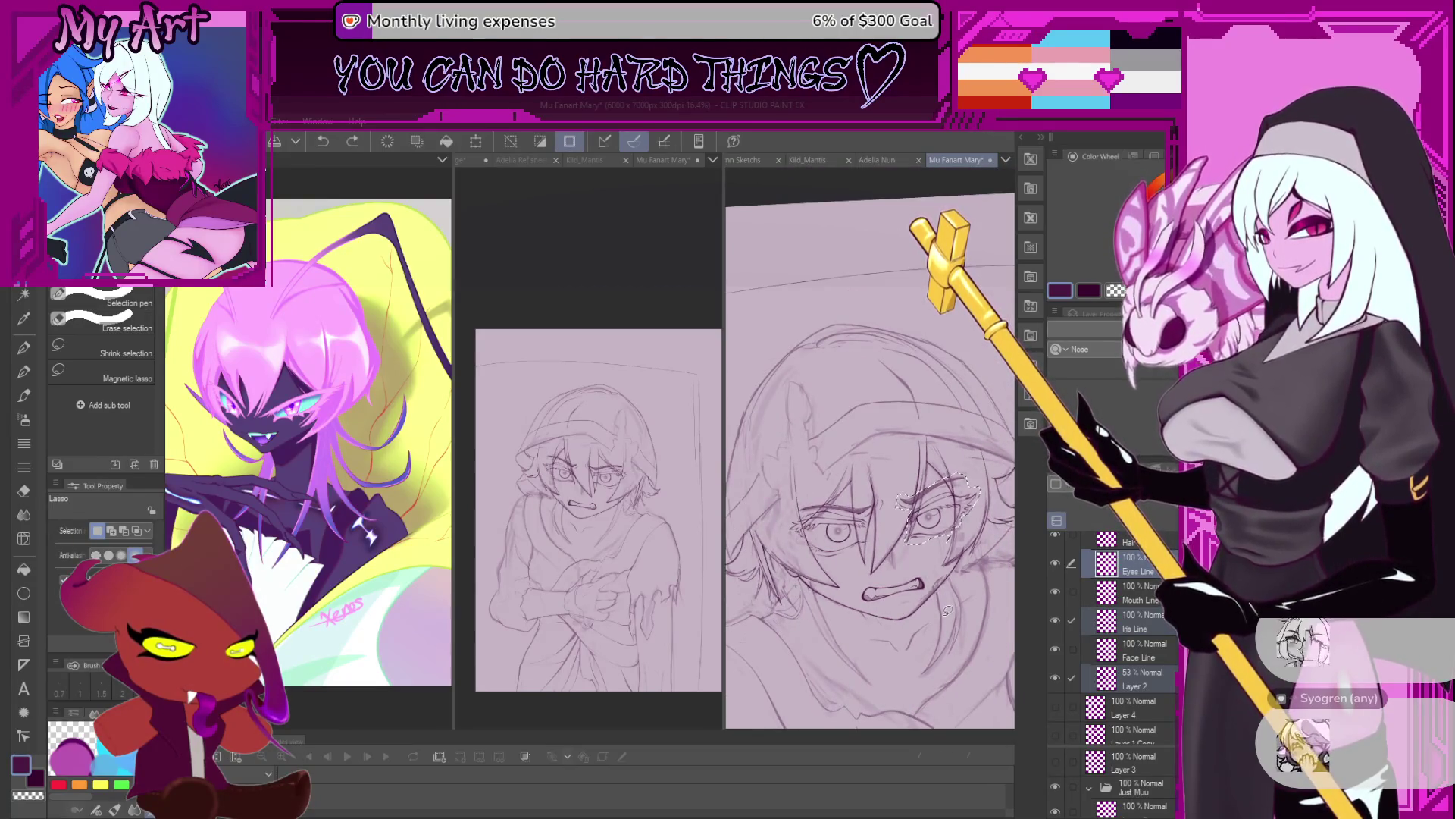
key("ctrl+d")
scroll(946, 611, "up", 2)
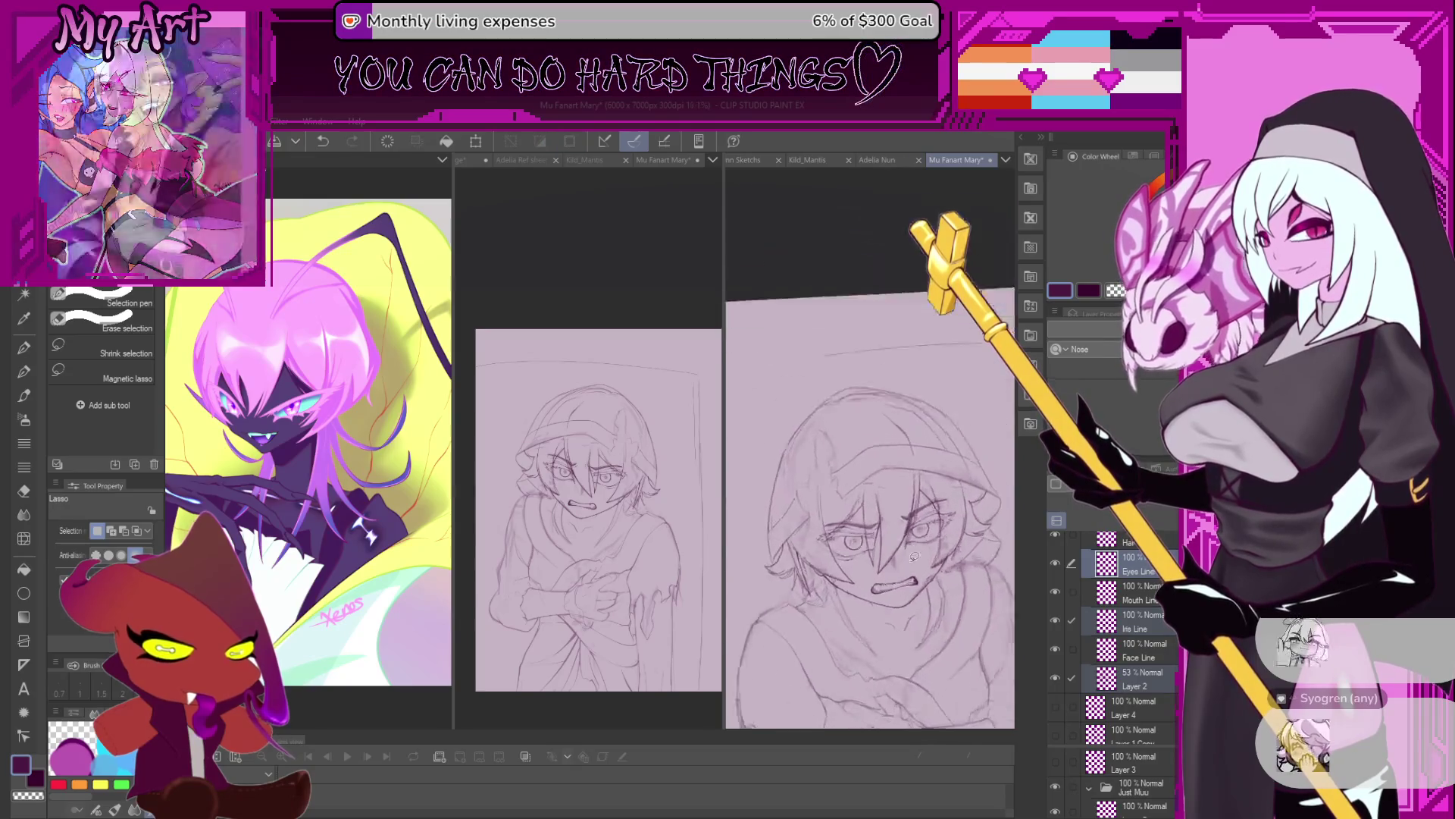
scroll(891, 508, "down", 1)
scroll(872, 531, "down", 2)
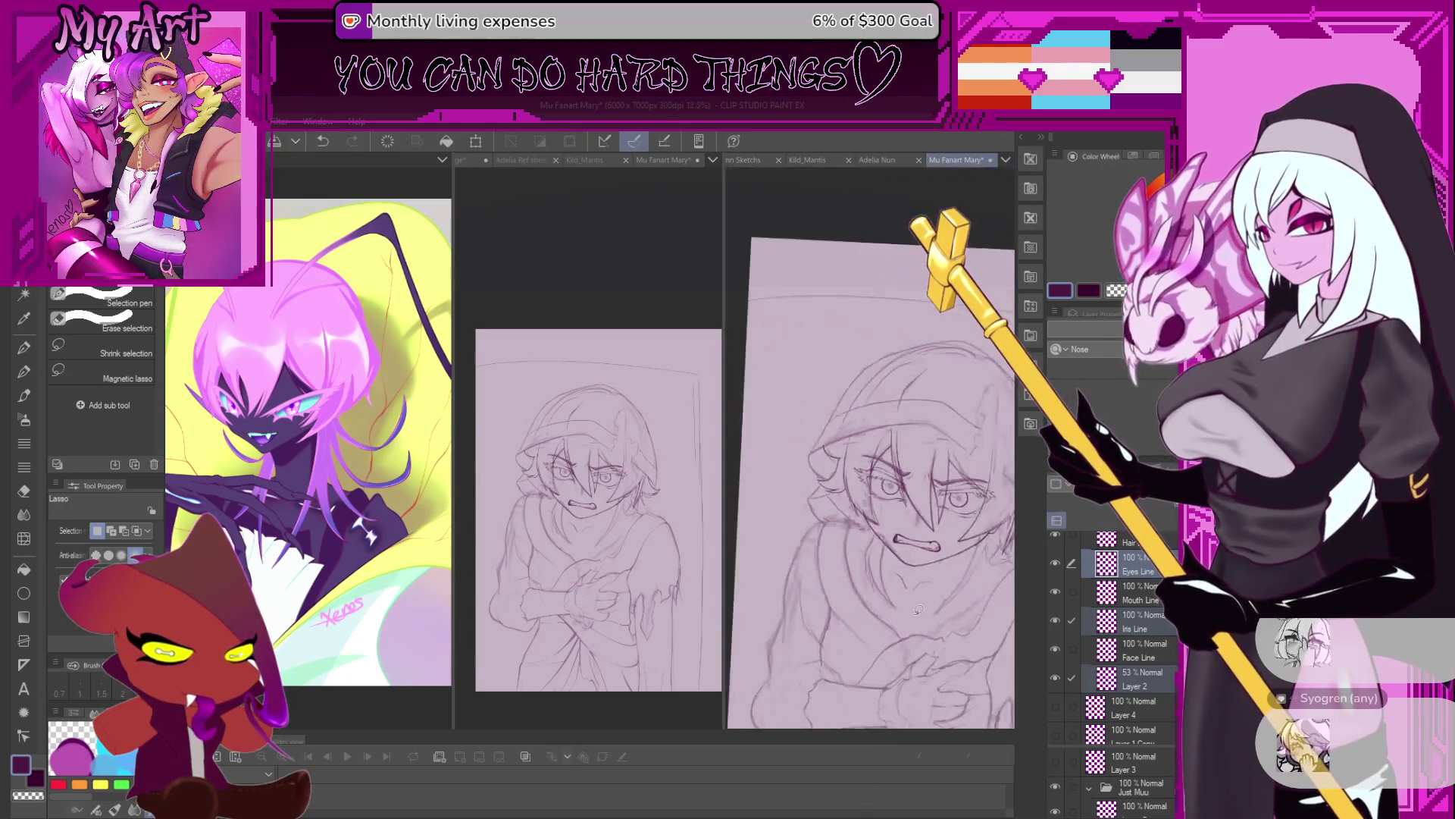
scroll(855, 562, "down", 1)
scroll(869, 552, "up", 1)
scroll(872, 546, "up", 1)
scroll(883, 530, "up", 1)
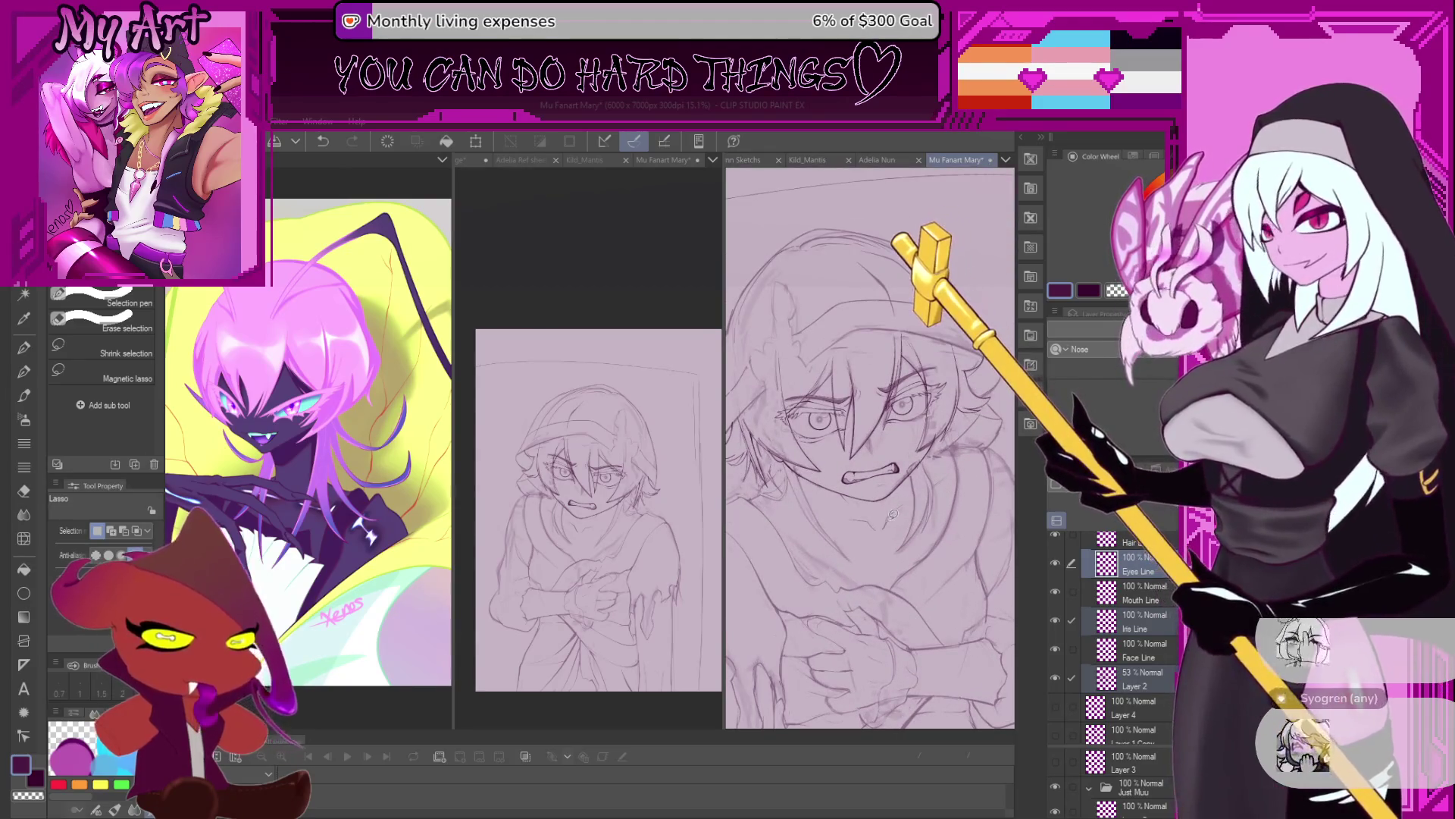
scroll(892, 512, "up", 1)
scroll(892, 502, "up", 1)
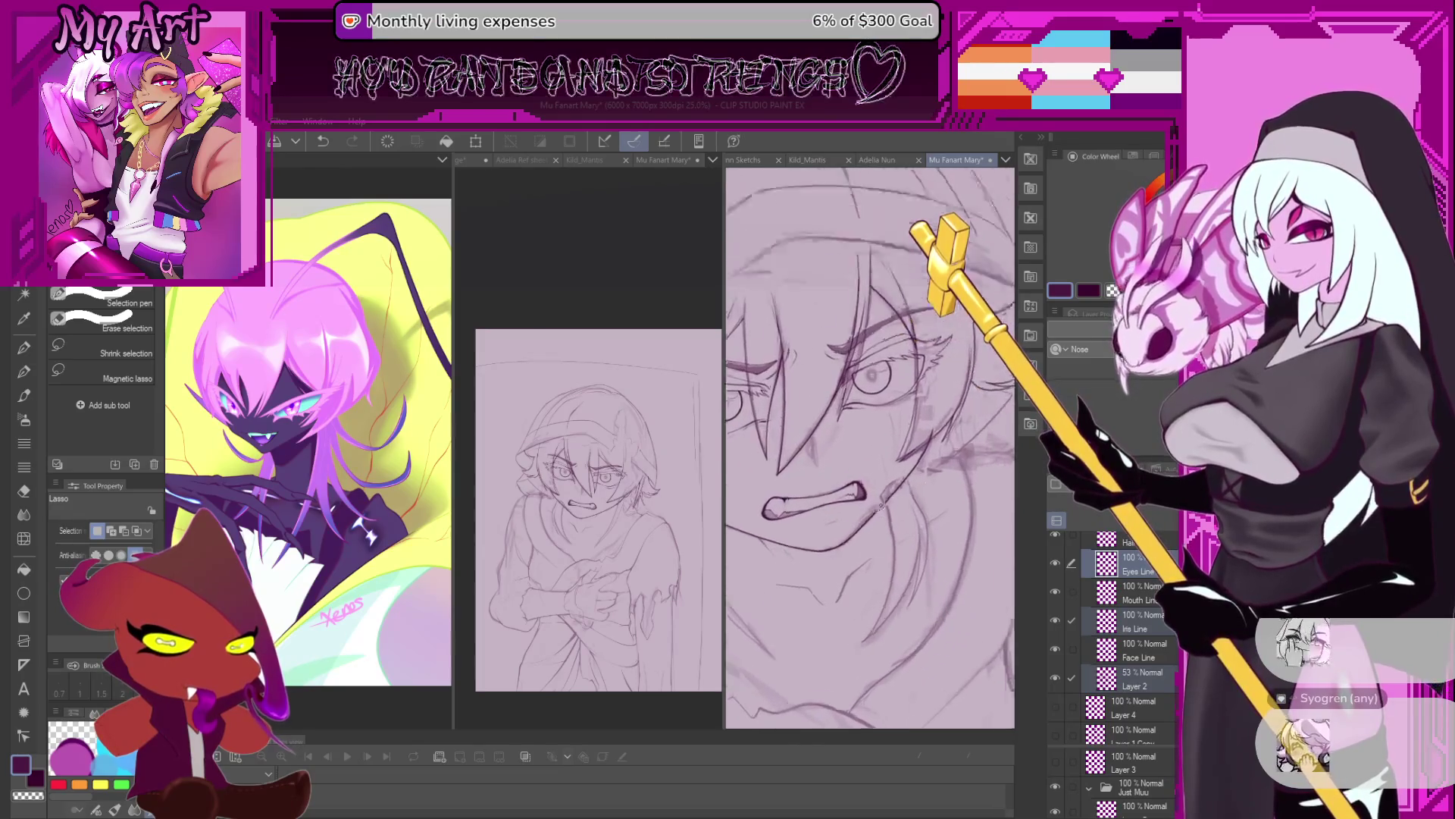
scroll(890, 500, "up", 1)
left_click(838, 546, "ctrl+shift")
Lasso the cheek and jaw line beside the clenched teeth and apply a reshaping transform.
left_click_drag(826, 560, 853, 518)
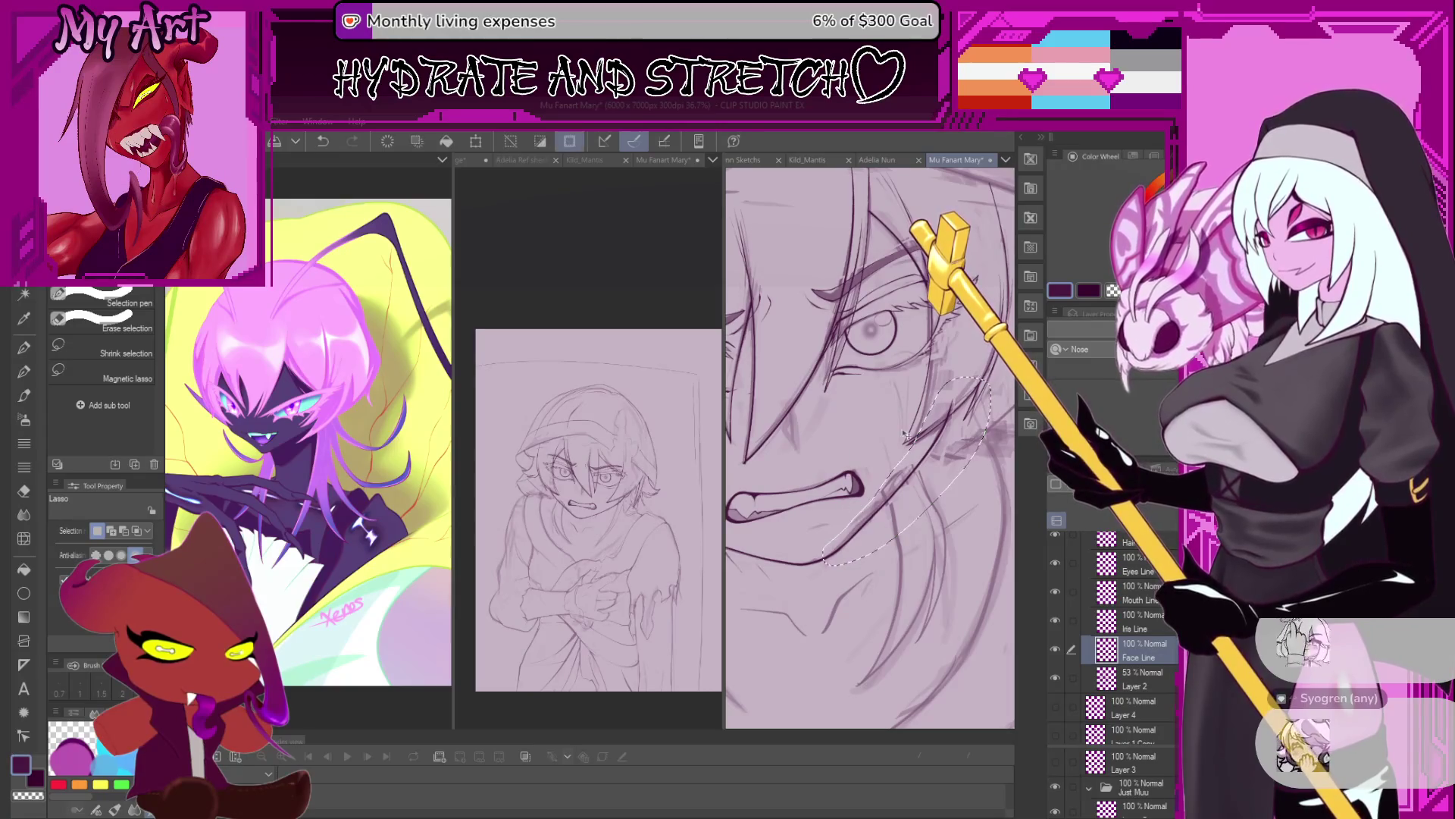
key("ctrl+t")
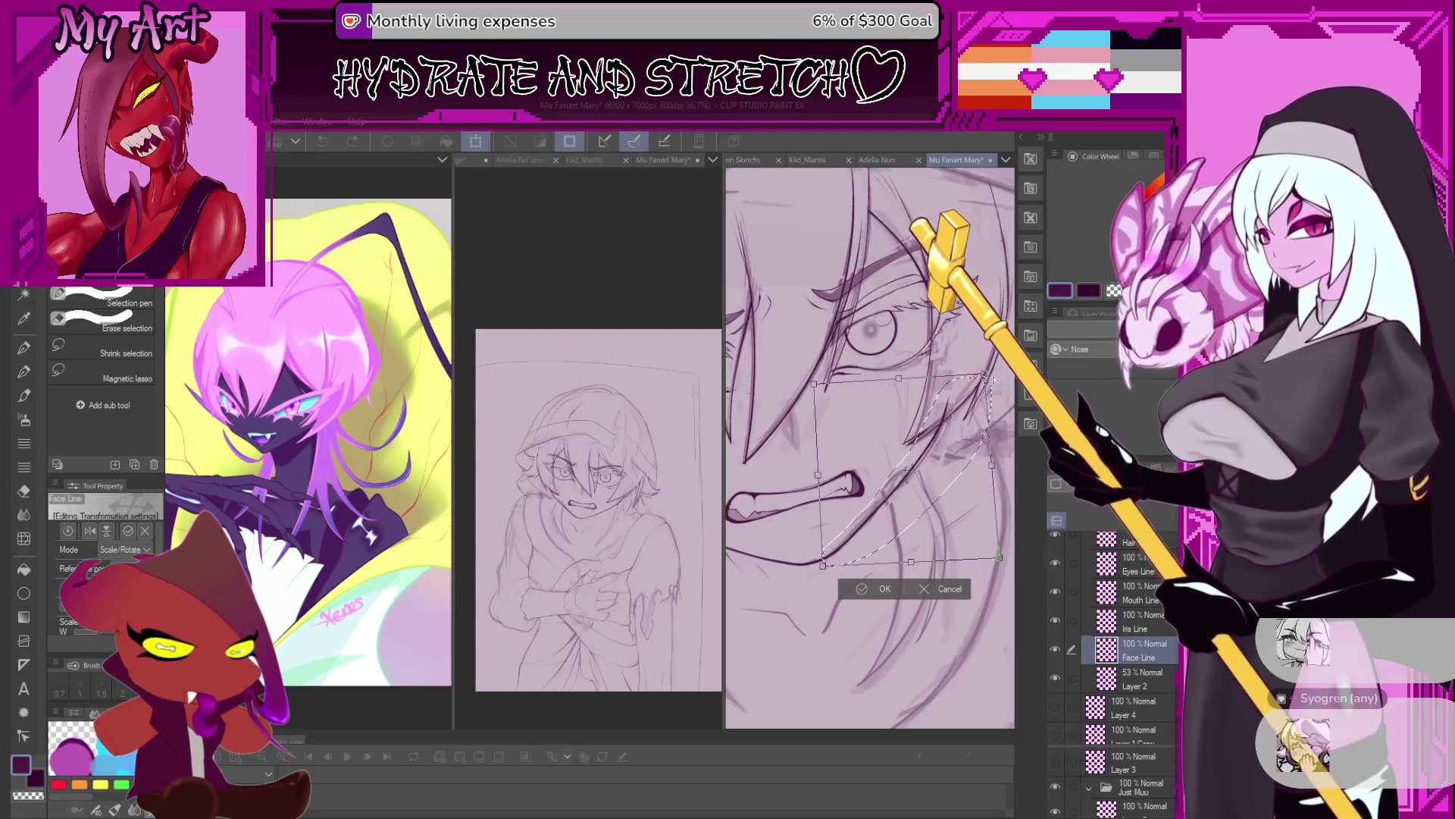
left_click(862, 591)
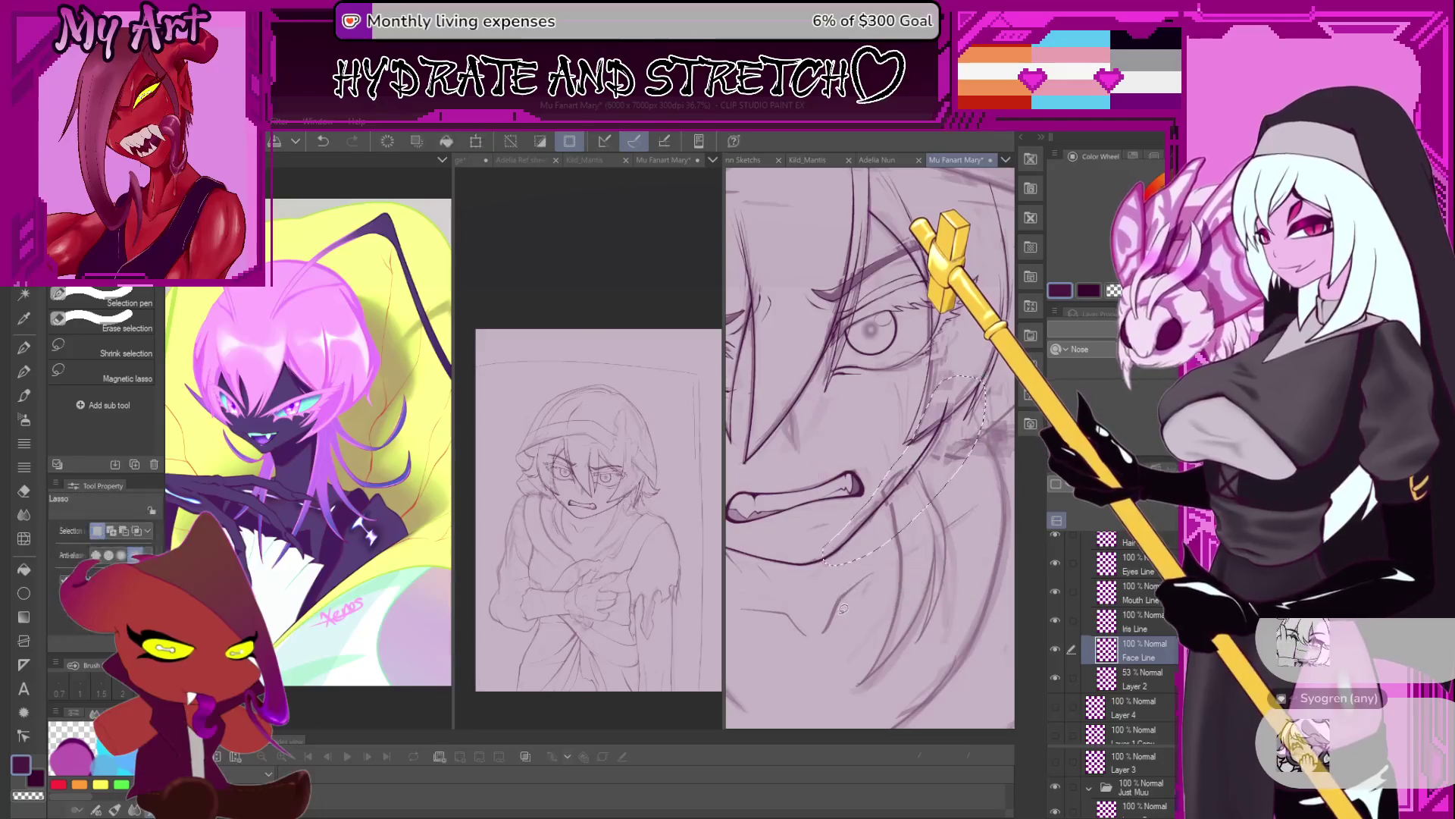
scroll(856, 601, "down", 1)
scroll(856, 604, "down", 1)
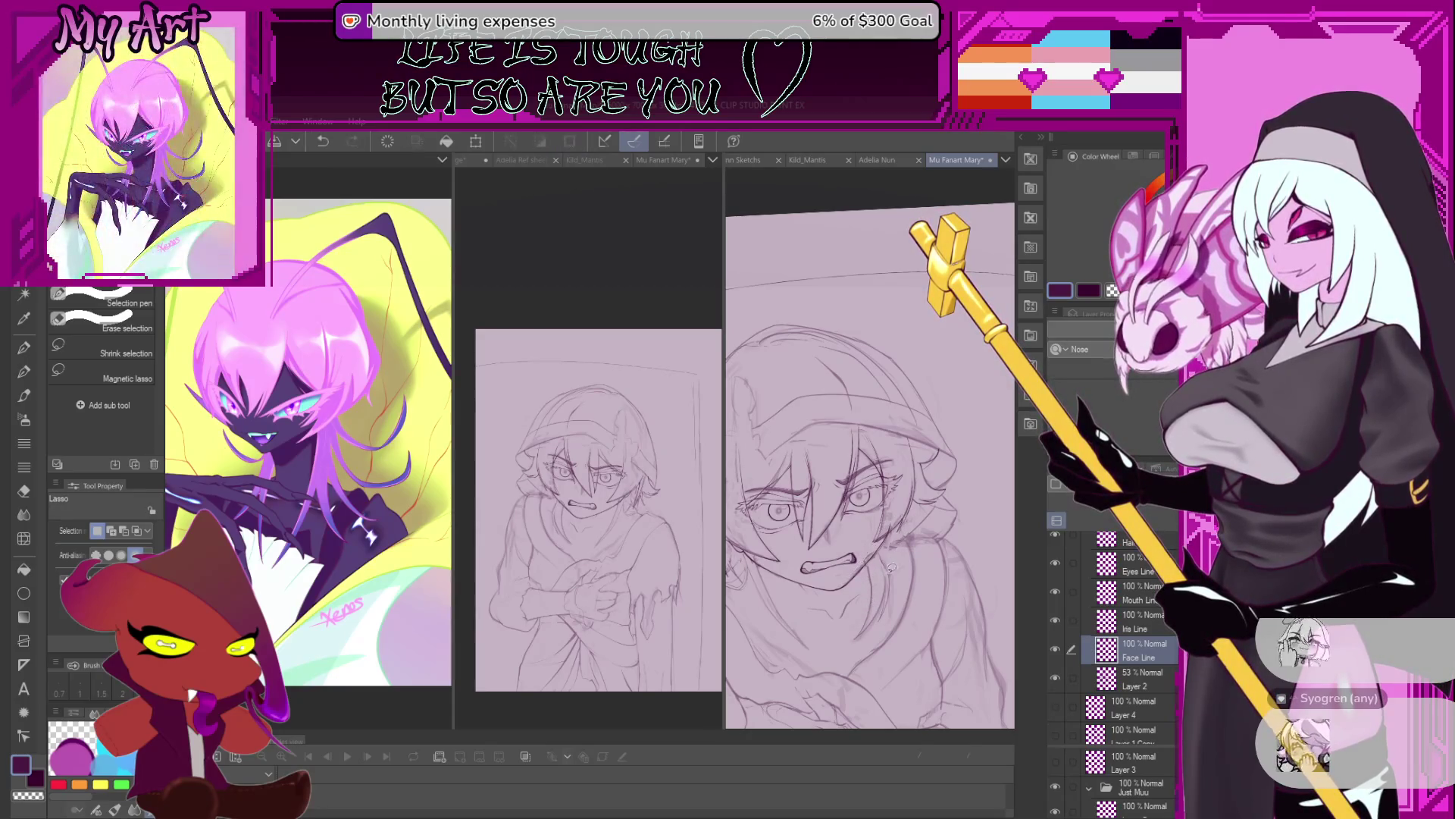
Zoom out to check the face, then zoom in on the full-figure canvas view.
scroll(872, 604, "up", 1)
scroll(868, 558, "down", 1)
scroll(887, 531, "down", 1)
scroll(901, 497, "down", 1)
scroll(901, 497, "down", 1)
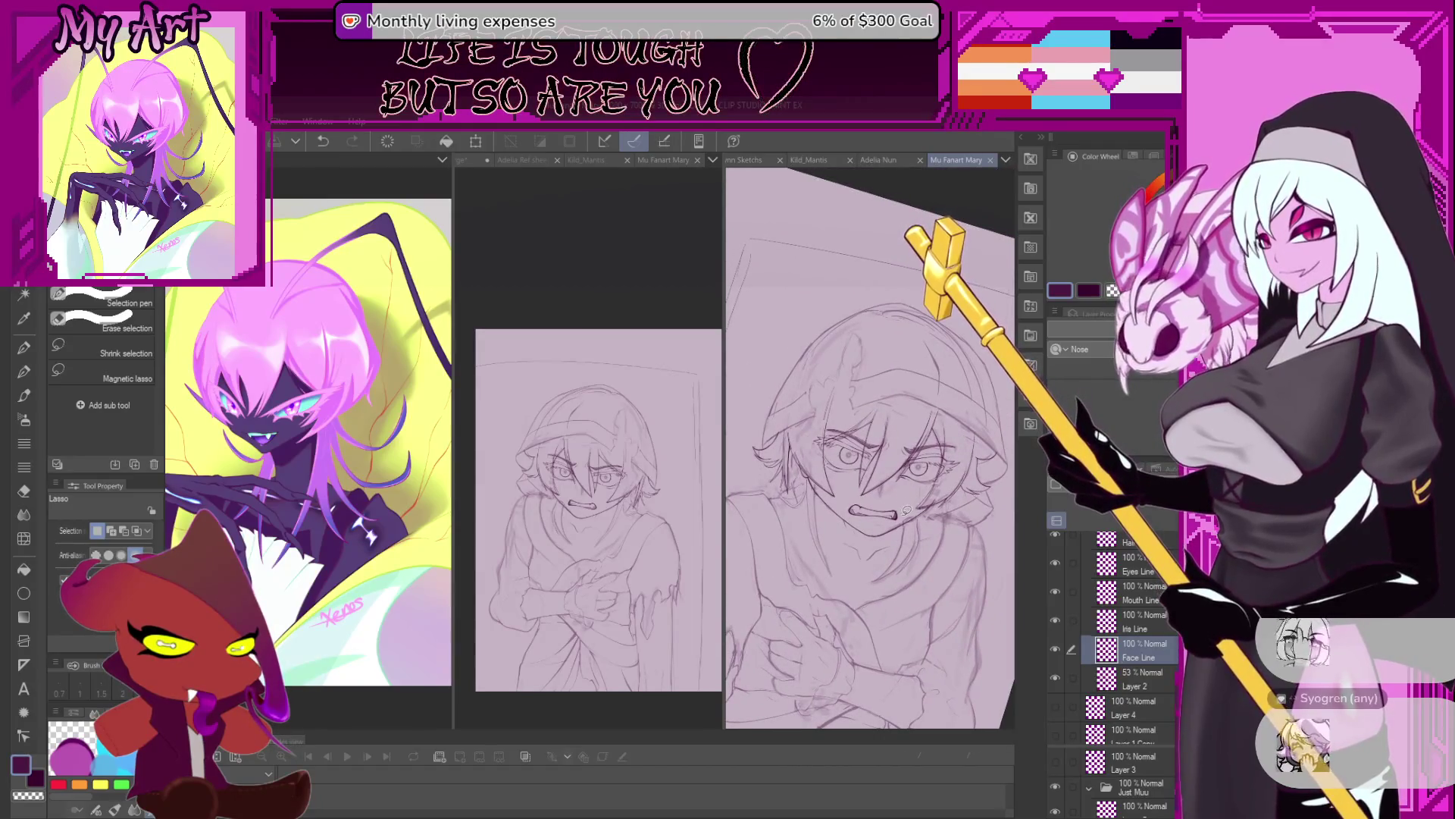
scroll(902, 495, "down", 1)
scroll(903, 493, "down", 1)
scroll(904, 493, "up", 1)
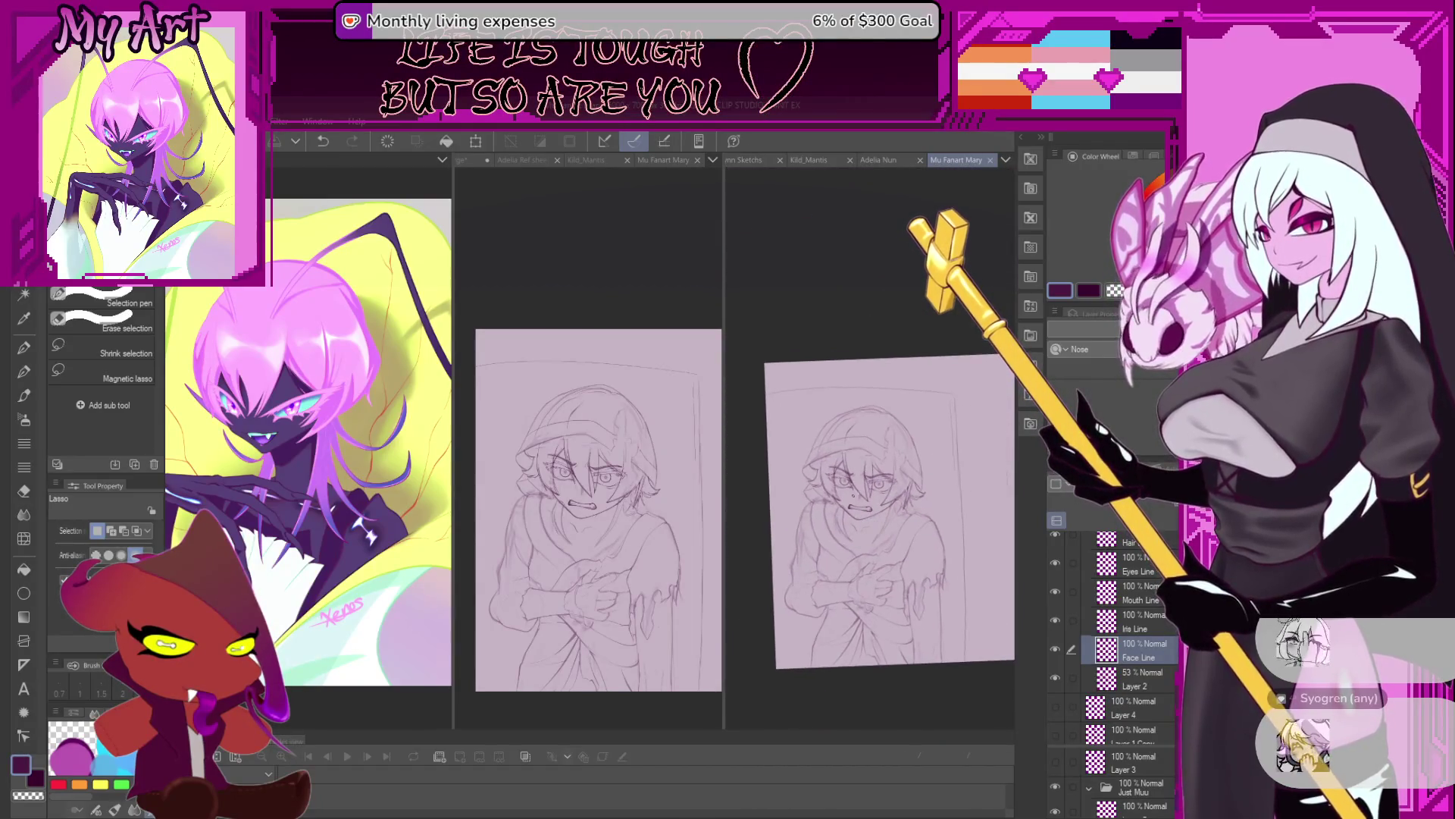
scroll(857, 527, "up", 1)
scroll(823, 547, "up", 1)
scroll(822, 547, "down", 1)
scroll(837, 527, "down", 1)
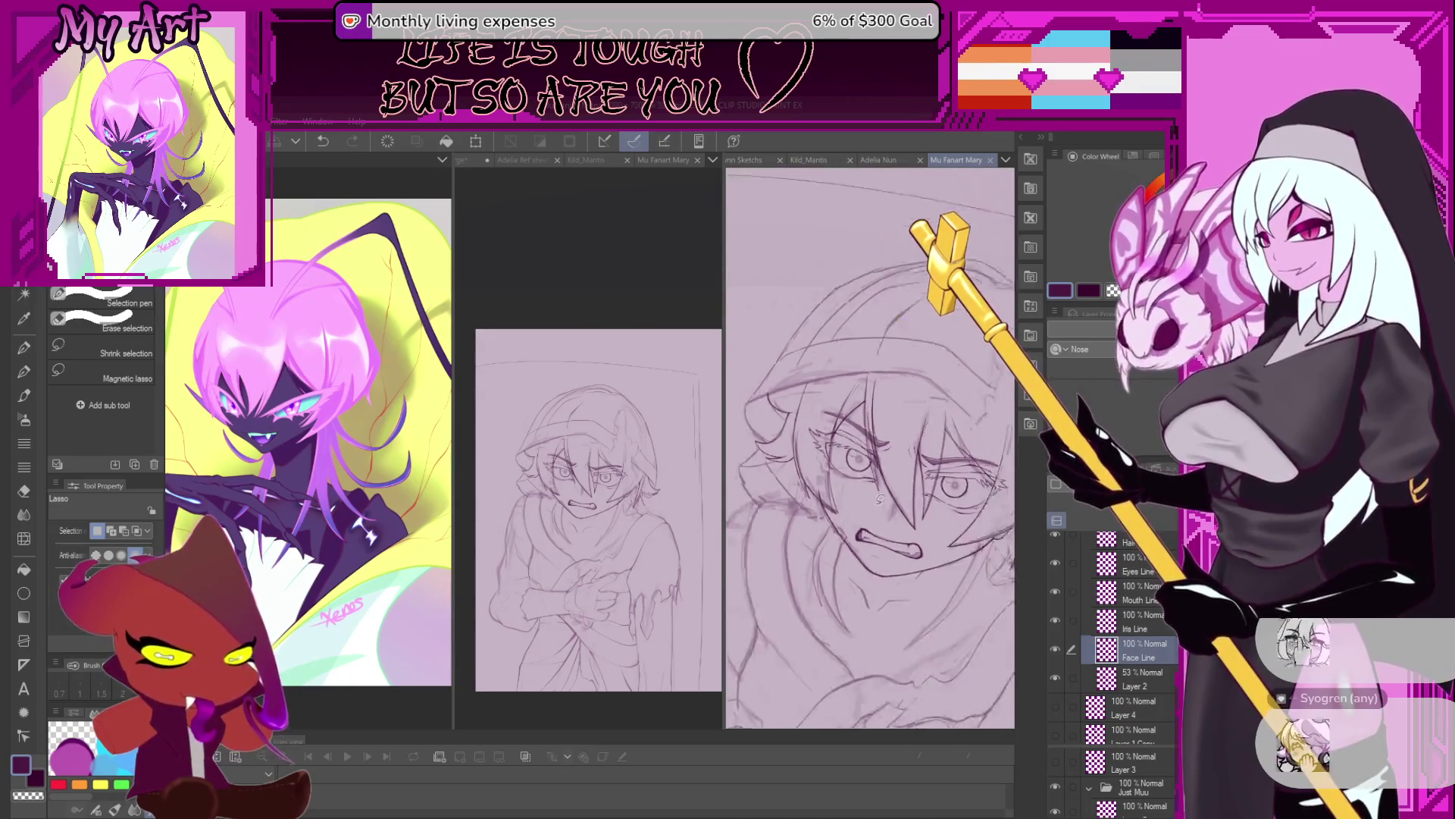
scroll(853, 504, "down", 1)
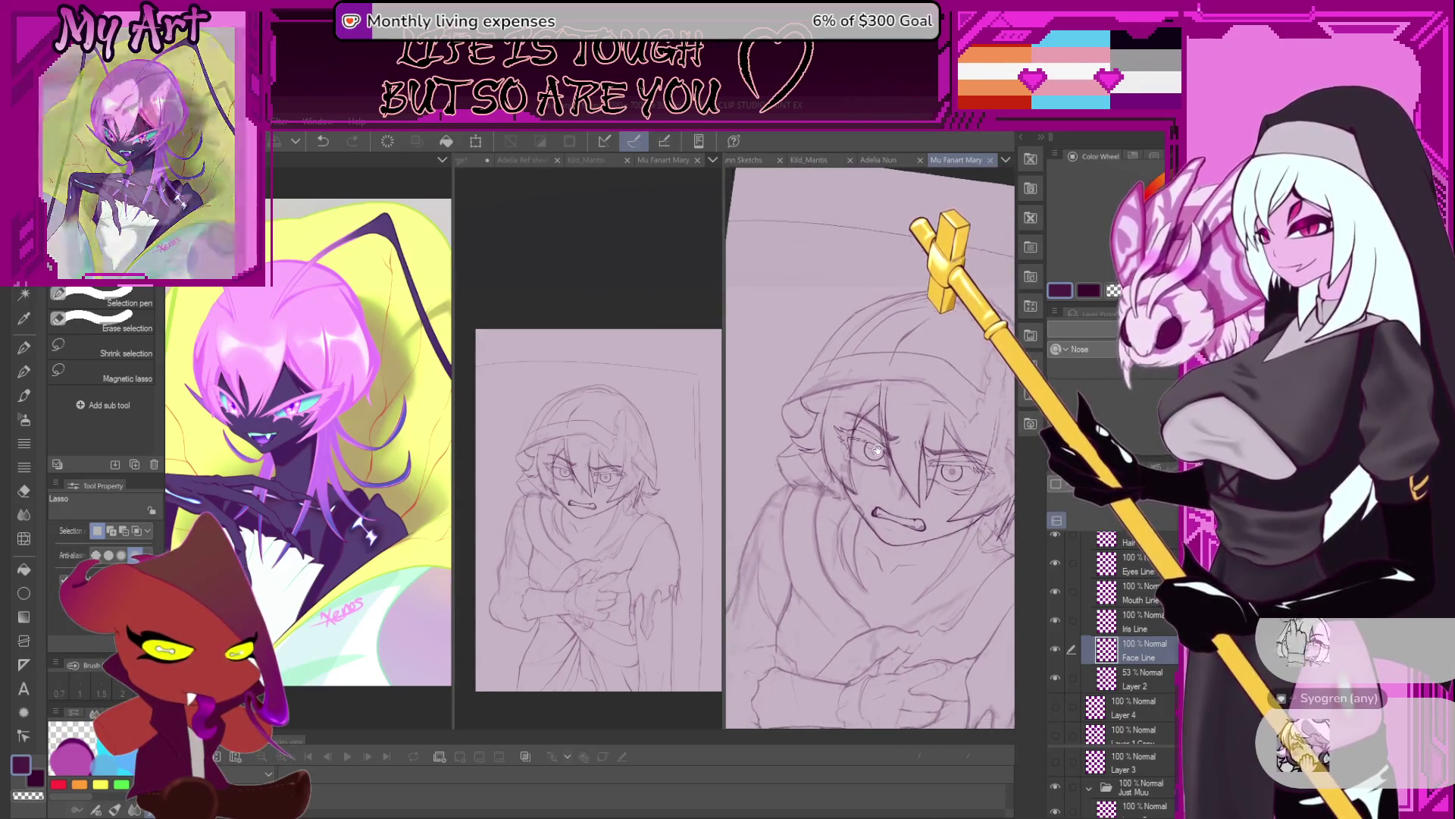
left_click(629, 562)
scroll(625, 556, "up", 2)
scroll(624, 556, "up", 1)
scroll(624, 555, "up", 1)
scroll(623, 555, "up", 1)
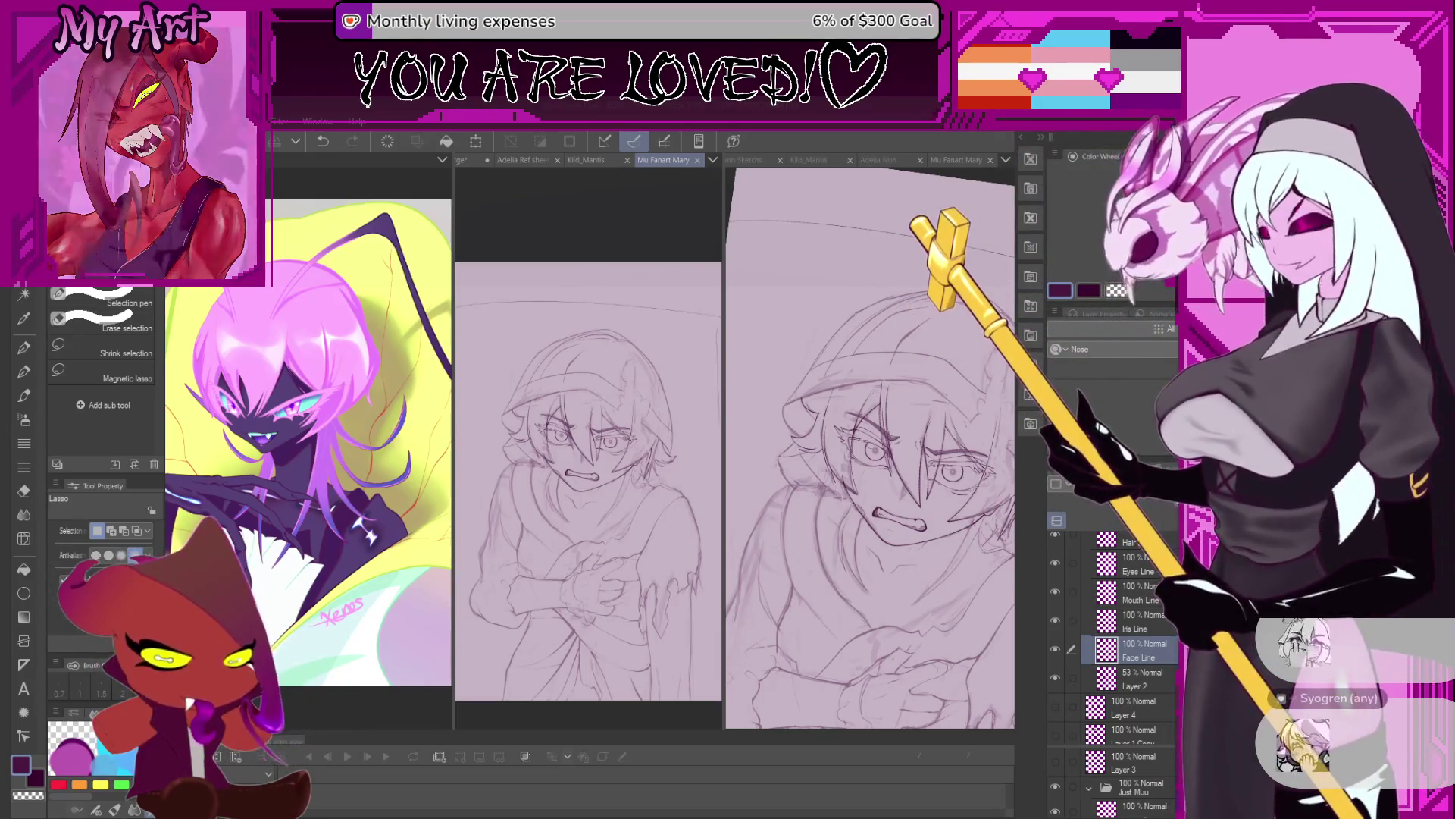
left_click(925, 493)
Switch to the Pen tool and pan and zoom the close-up view onto the face sketch.
scroll(913, 500, "up", 5)
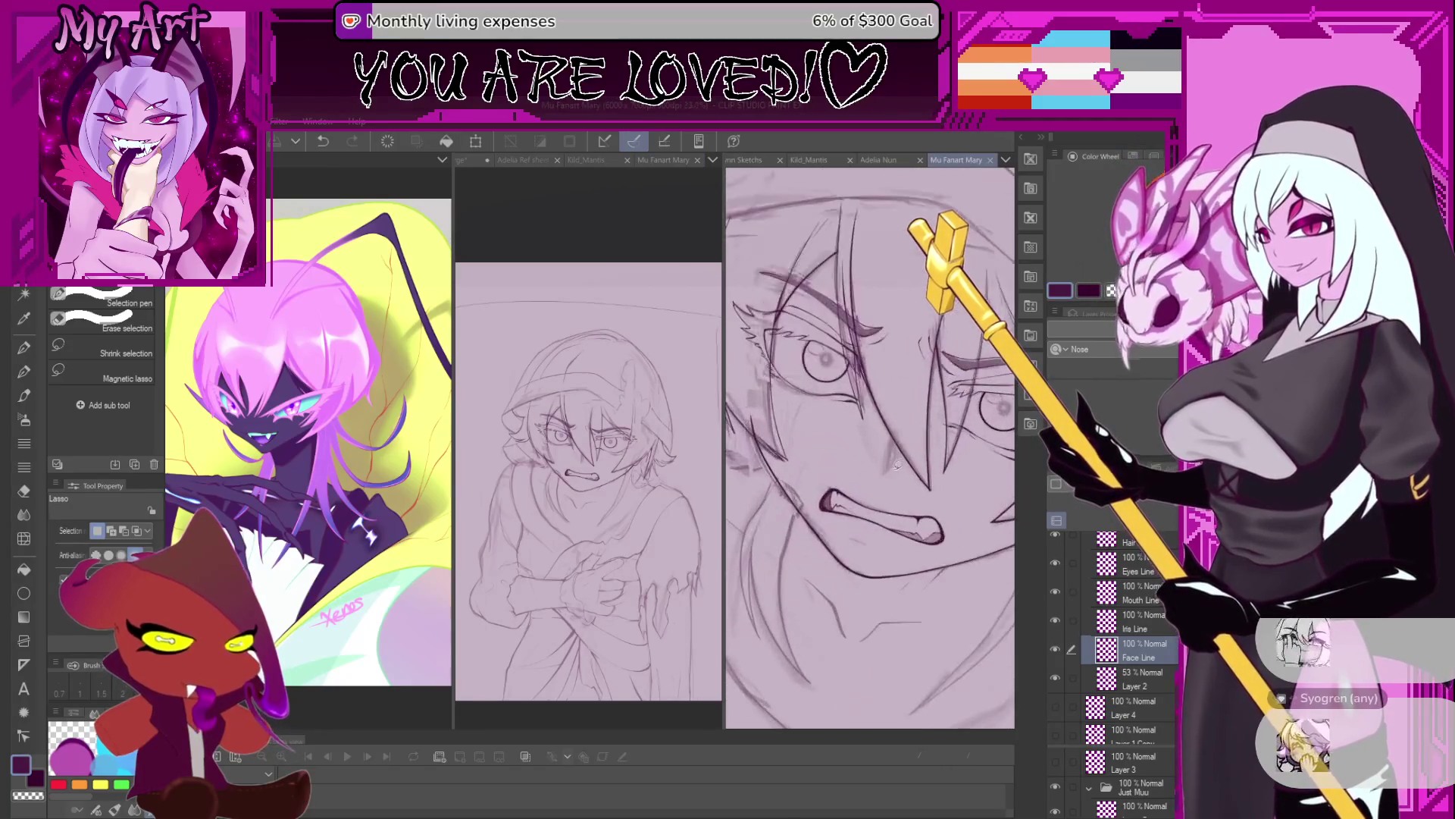
key("p")
key("p")
scroll(872, 516, "down", 3)
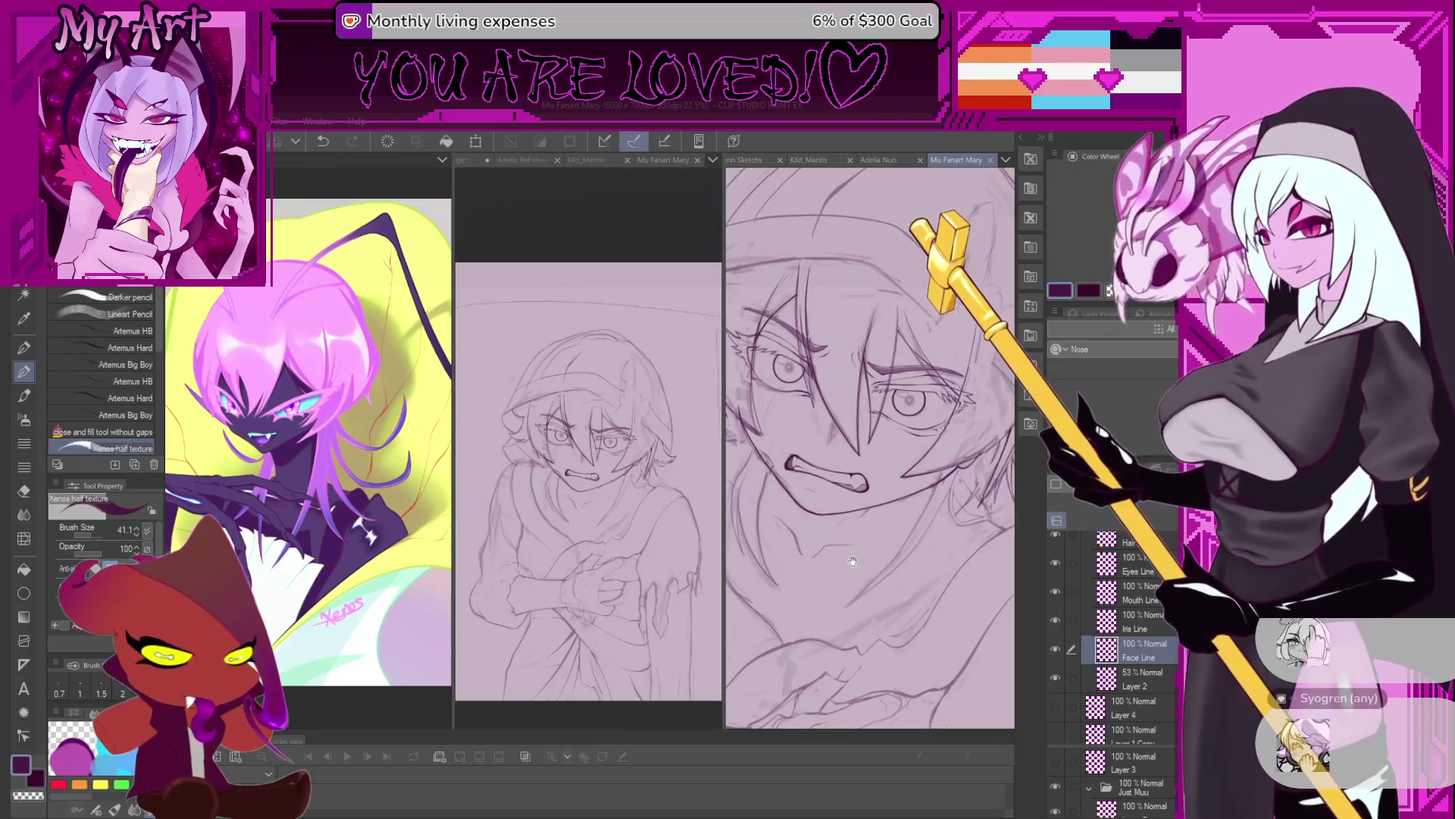
left_click_drag(873, 587, 889, 508)
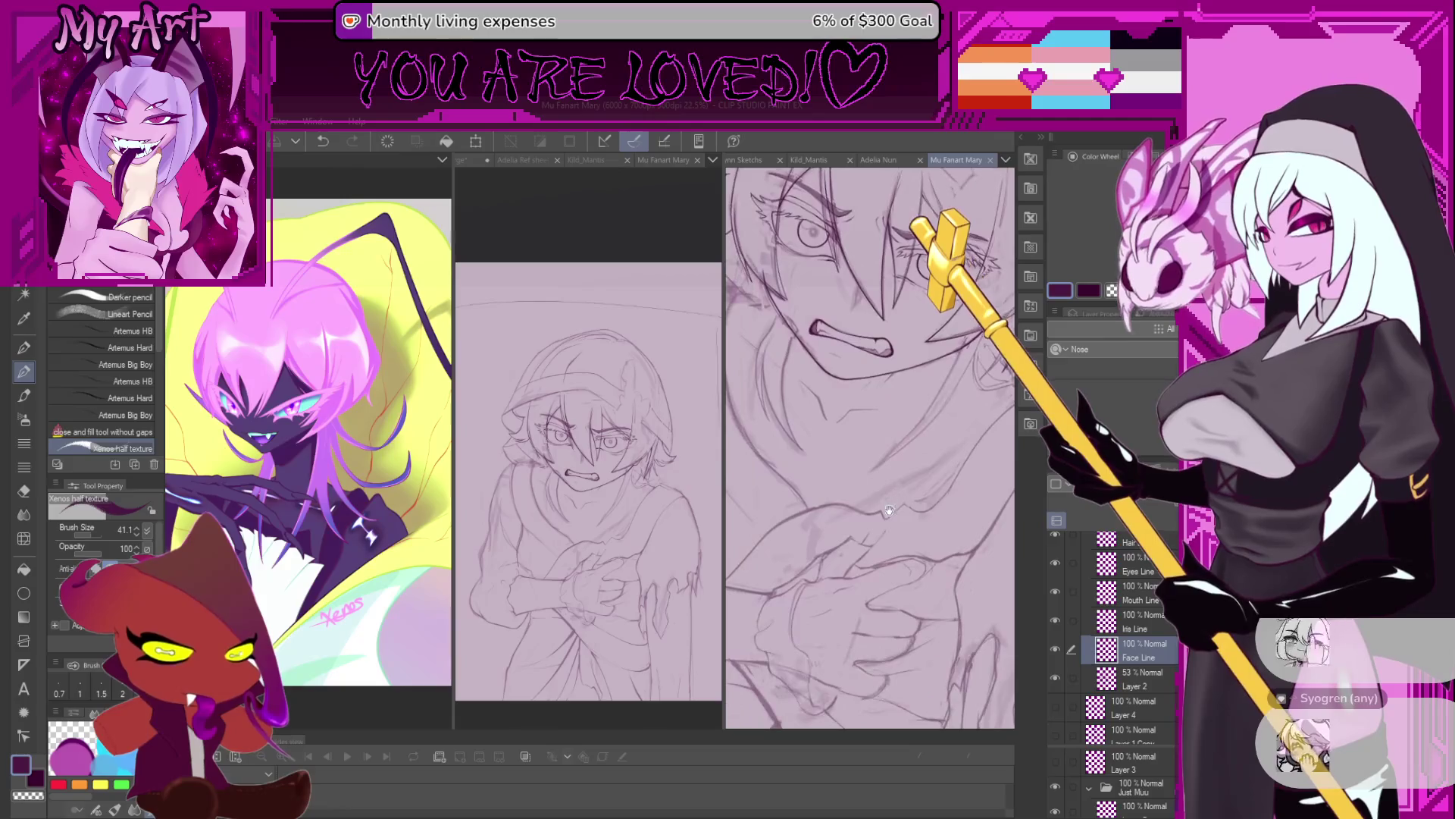
scroll(892, 529, "down", 2)
scroll(892, 539, "down", 1)
left_click_drag(892, 540, 887, 641)
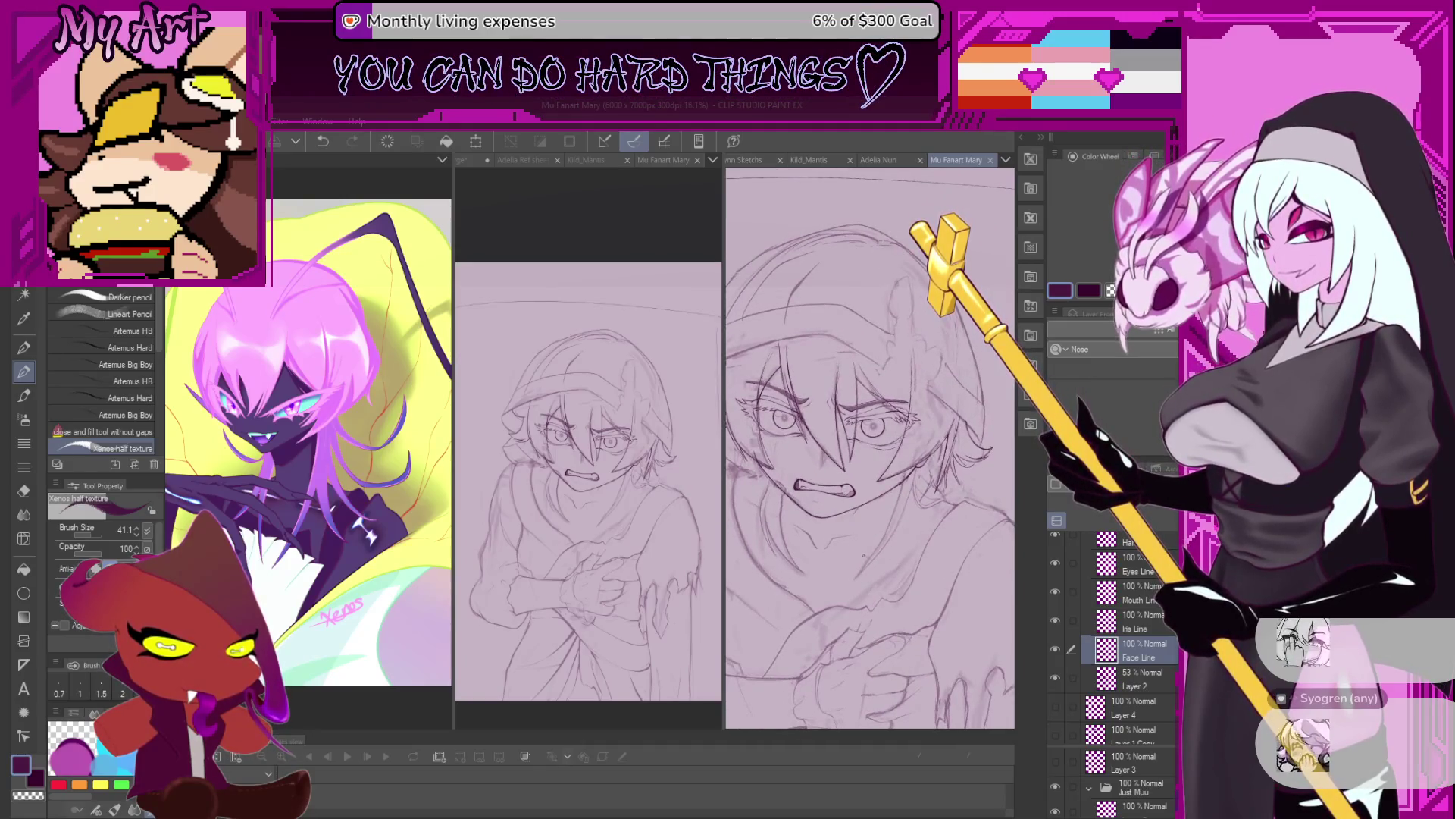
left_click_drag(887, 490, 889, 520)
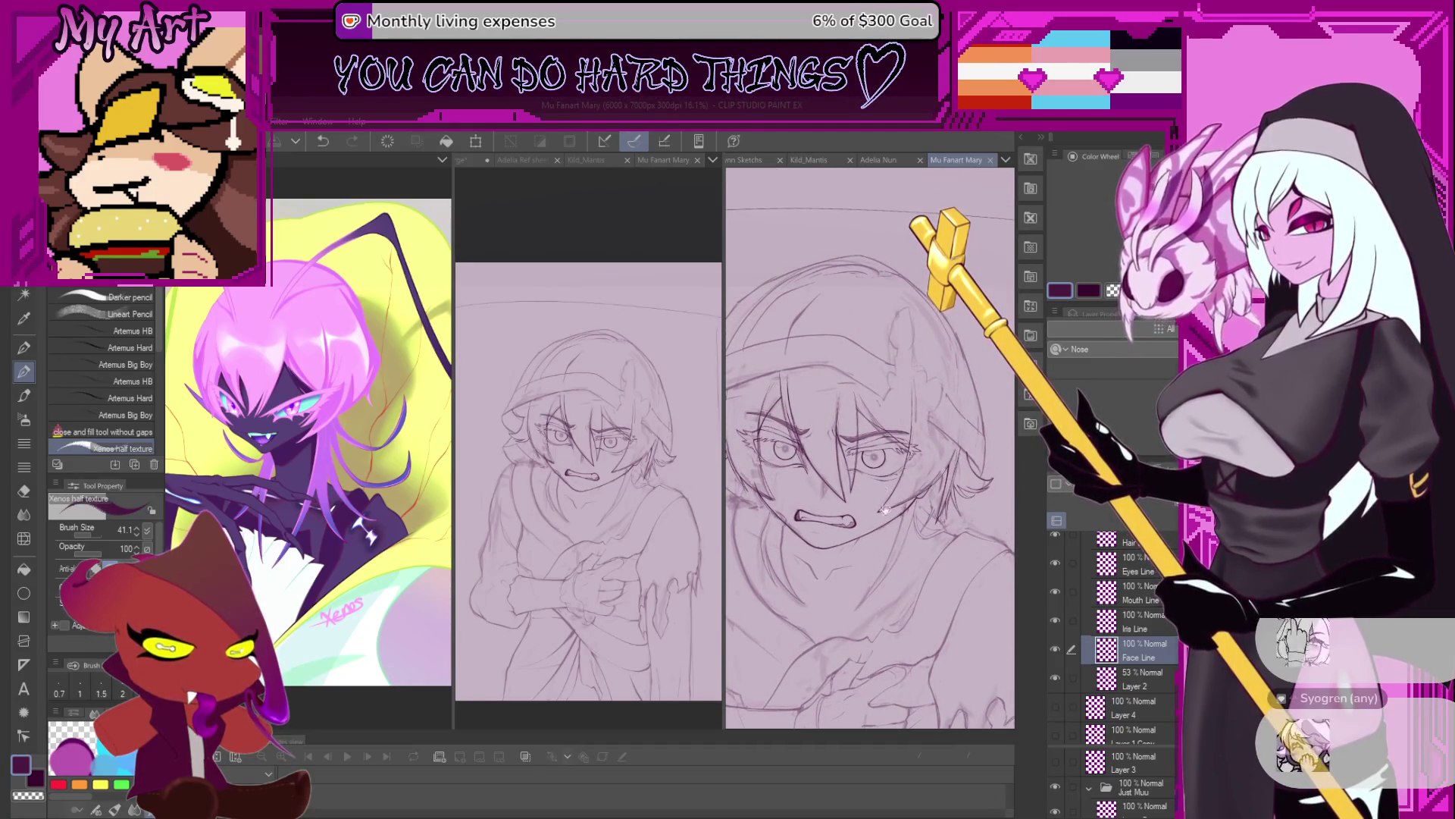
left_click_drag(817, 435, 828, 444)
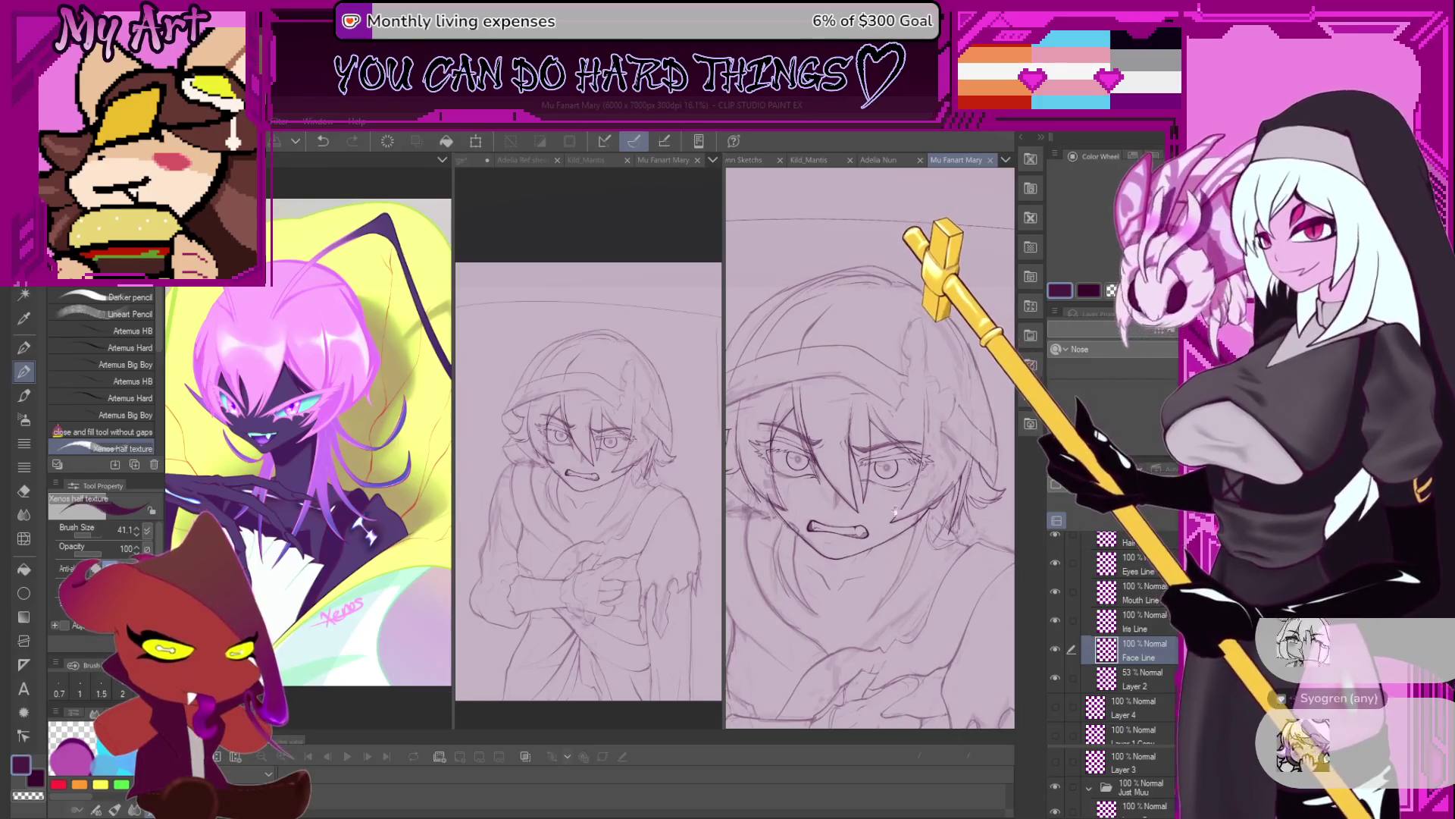
left_click_drag(848, 501, 874, 533)
scroll(874, 534, "down", 2)
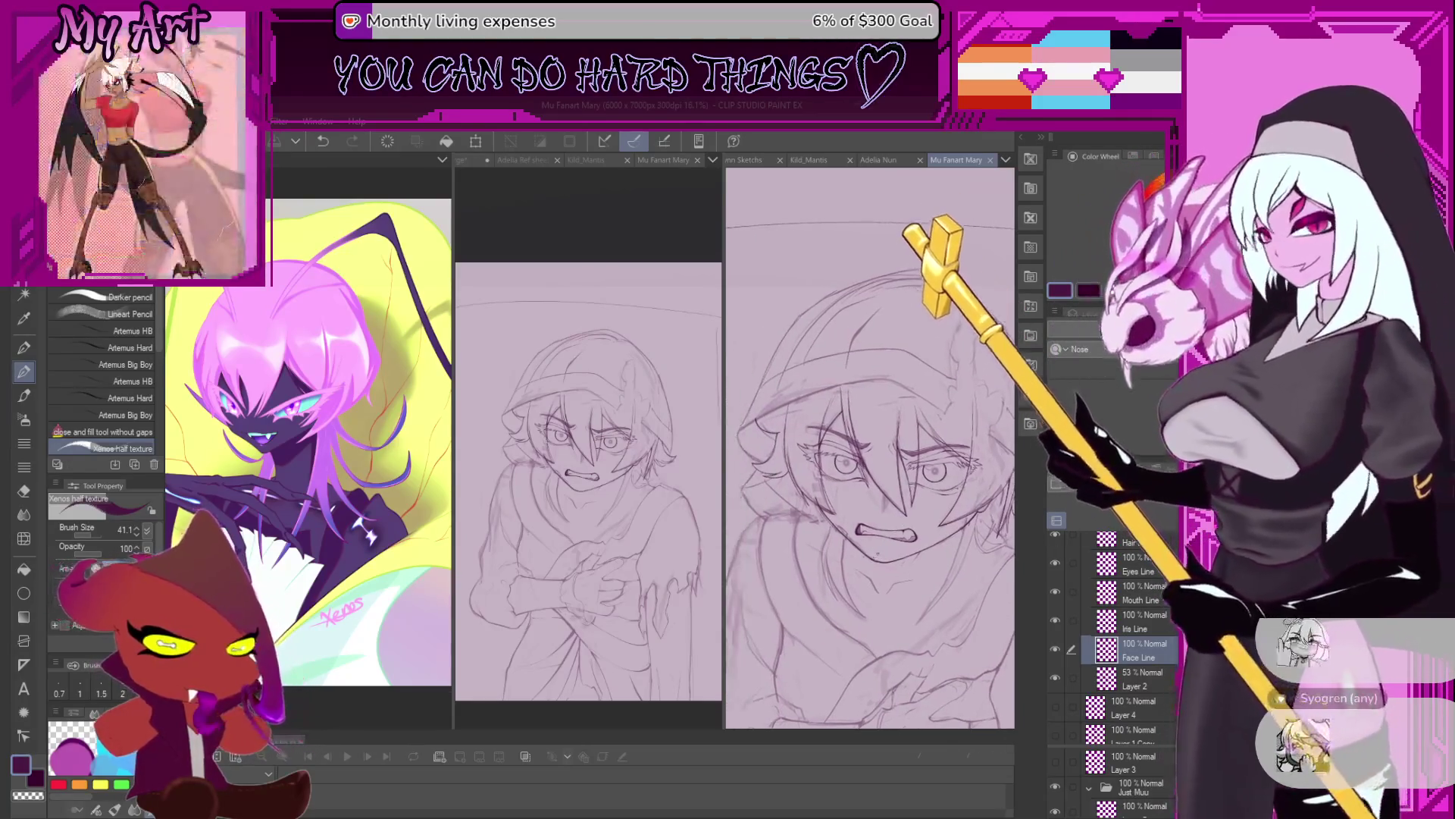
mouse_move(890, 565)
left_mouse_down()
mouse_move(900, 547)
mouse_move(972, 564)
left_mouse_up()
Select Layer 5 and add a new layer for the hood lines with Ctrl+Shift+N.
scroll(1130, 645, "up", 3)
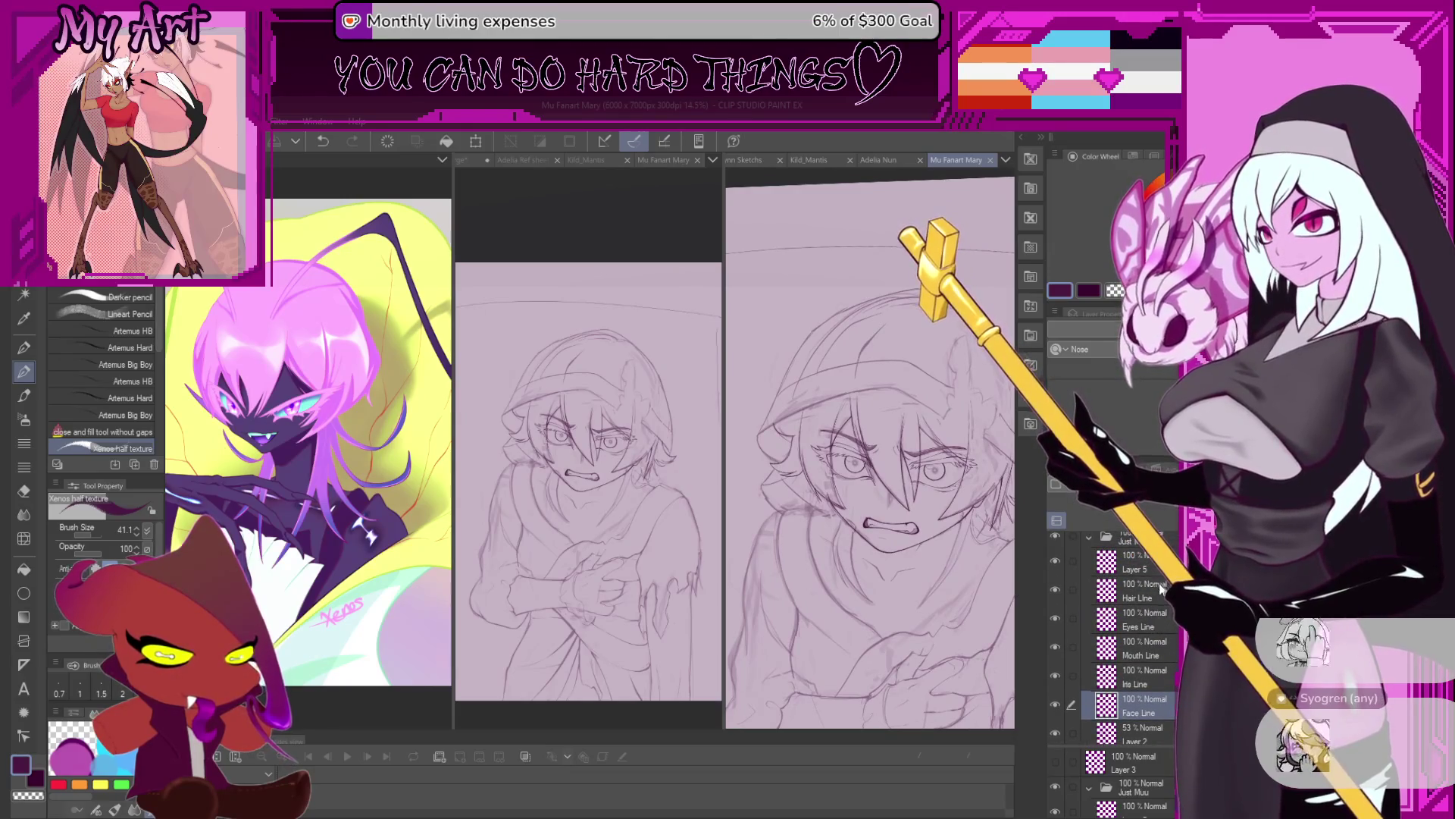
left_click(1129, 551)
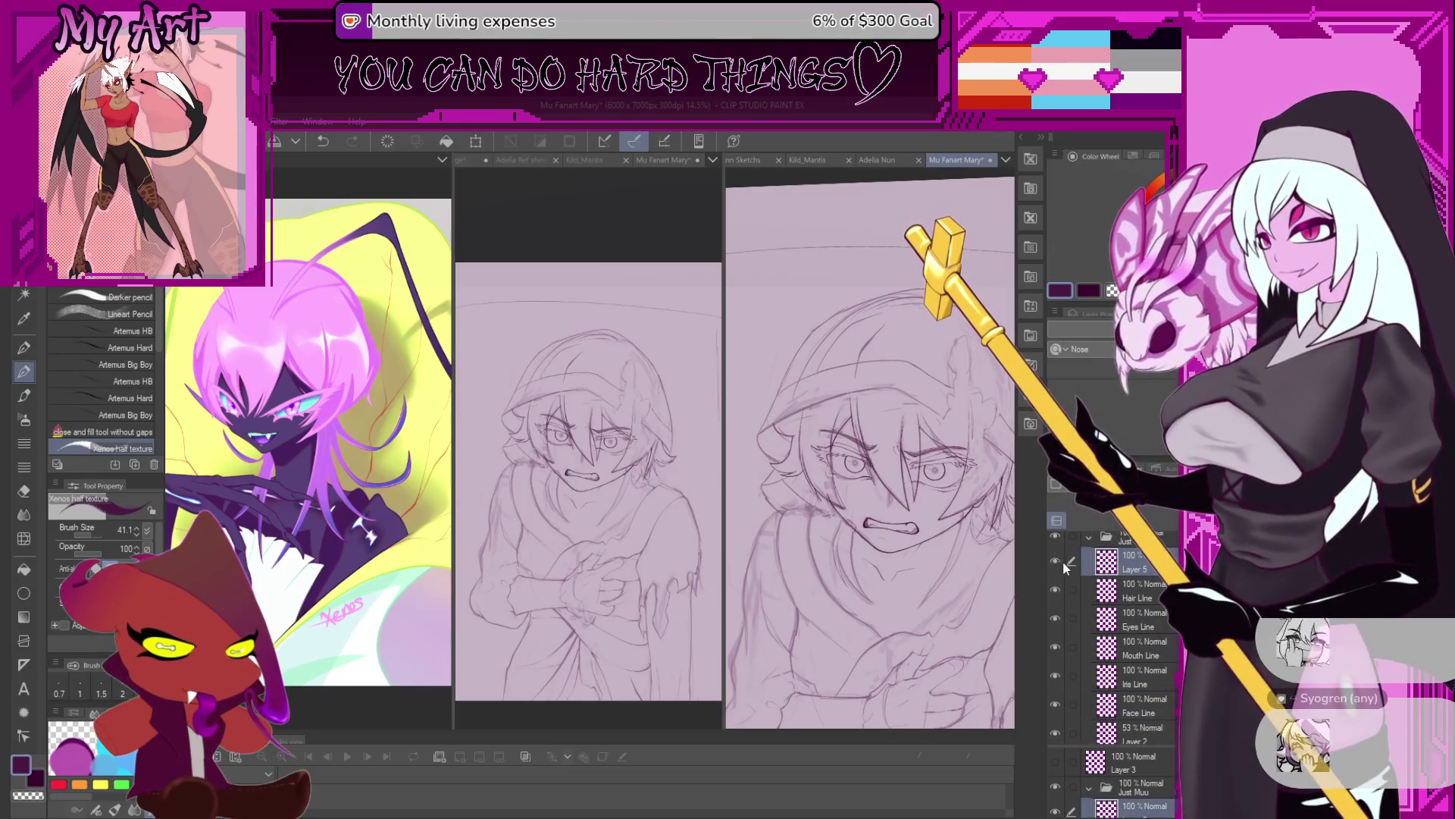
key("ctrl+shift+n")
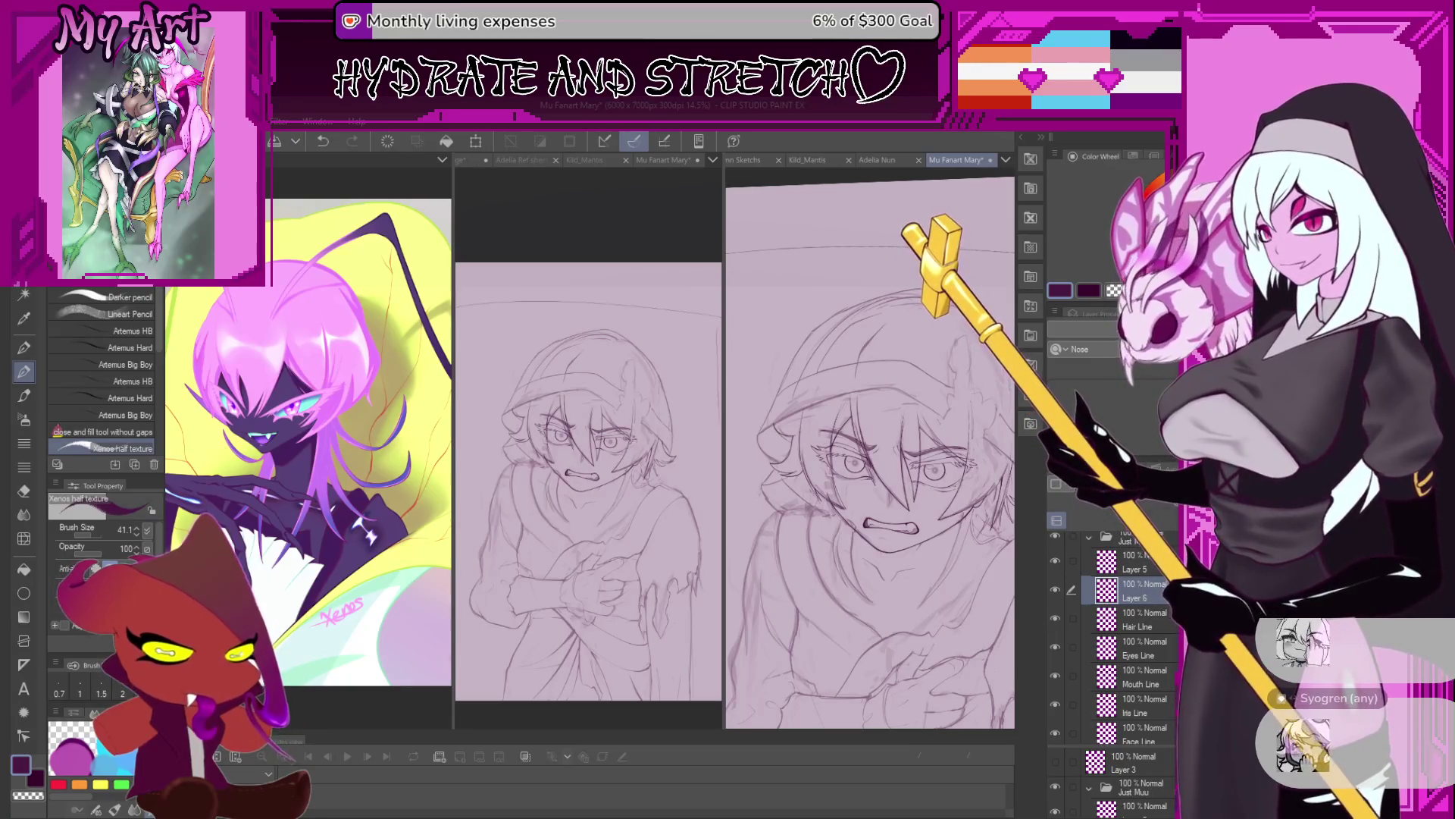
Toggle the Layer 2 body sketch off and on, then select the new Hood Line layer.
scroll(1152, 613, "down", 3)
left_click(1059, 688)
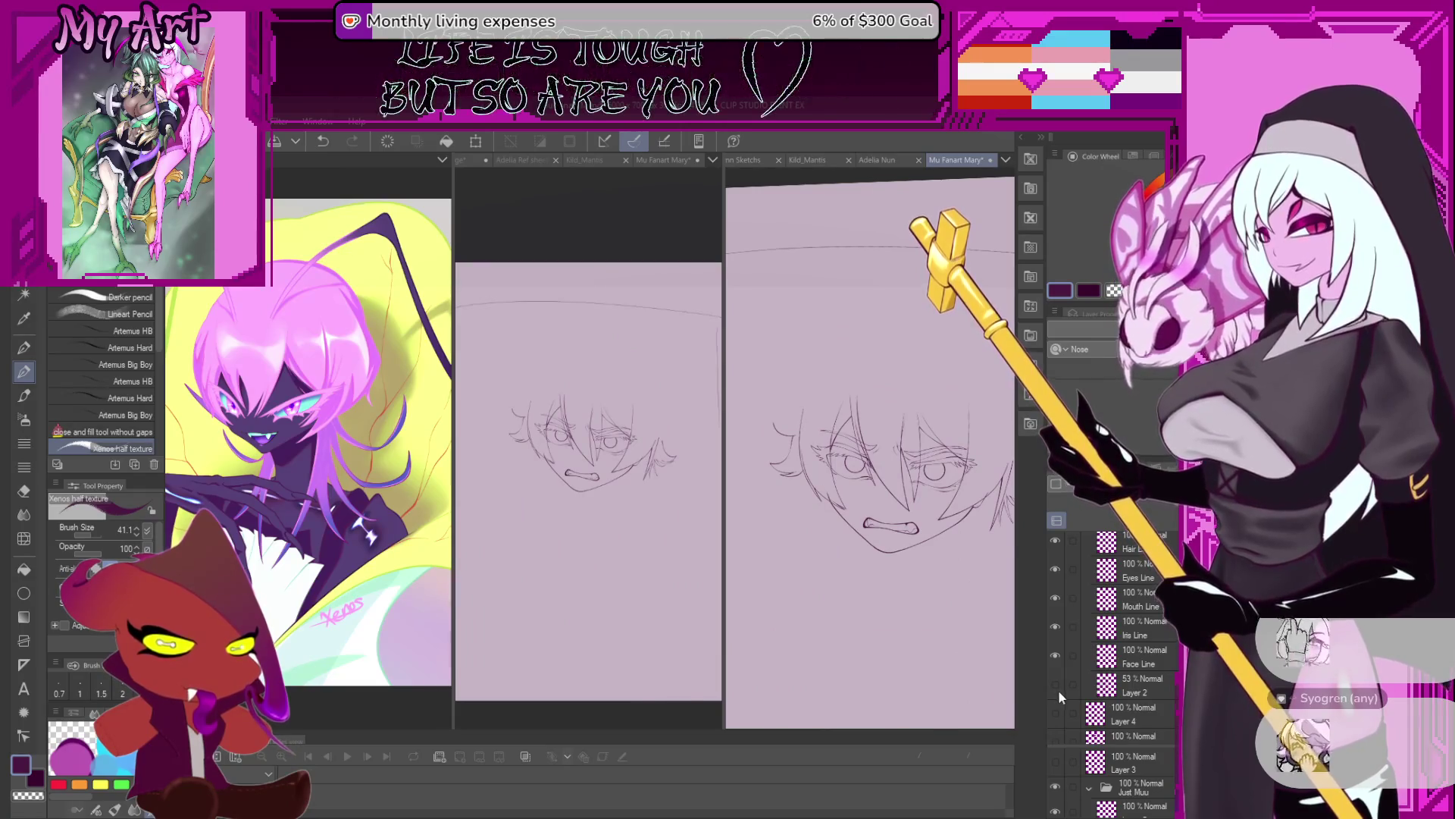
left_click(1058, 693)
scroll(1137, 630, "up", 2)
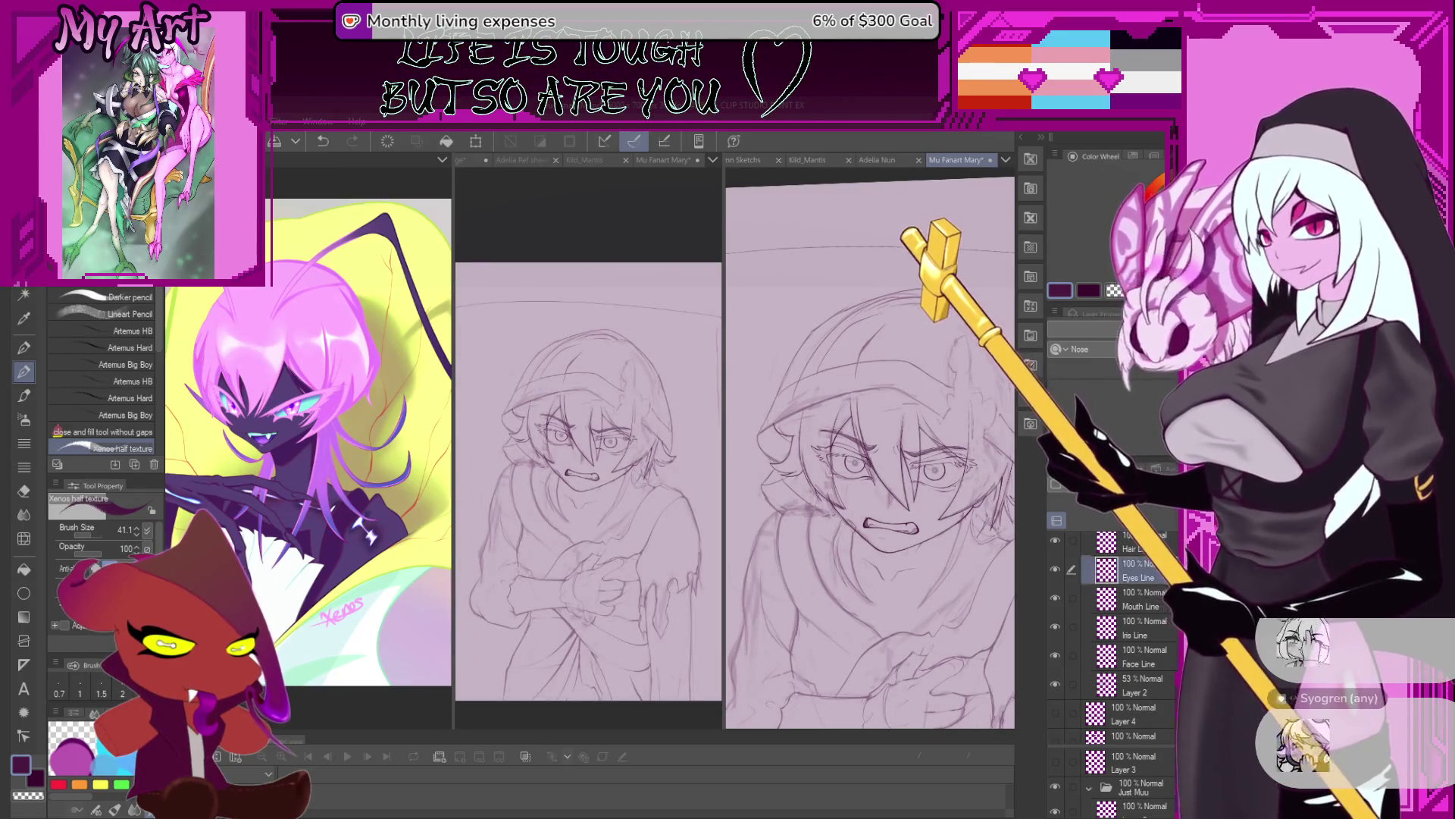
left_click(1137, 623)
scroll(1137, 629, "up", 1)
left_click(1137, 596)
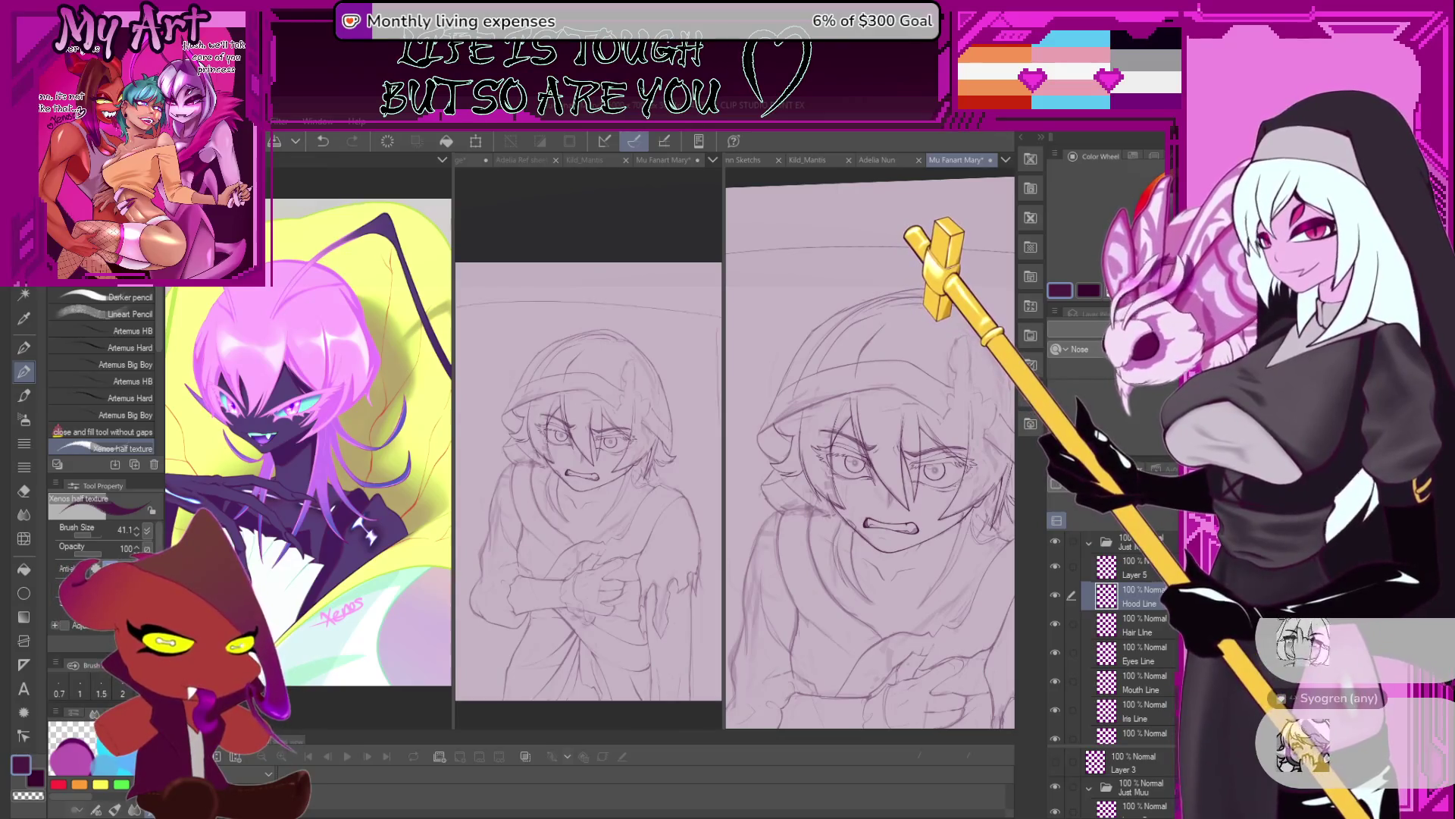
Zoom in on the hood, undo the too-thick strokes, and redraw thinner lines along its left edge.
scroll(834, 420, "up", 1)
scroll(811, 485, "up", 1)
scroll(811, 489, "up", 1)
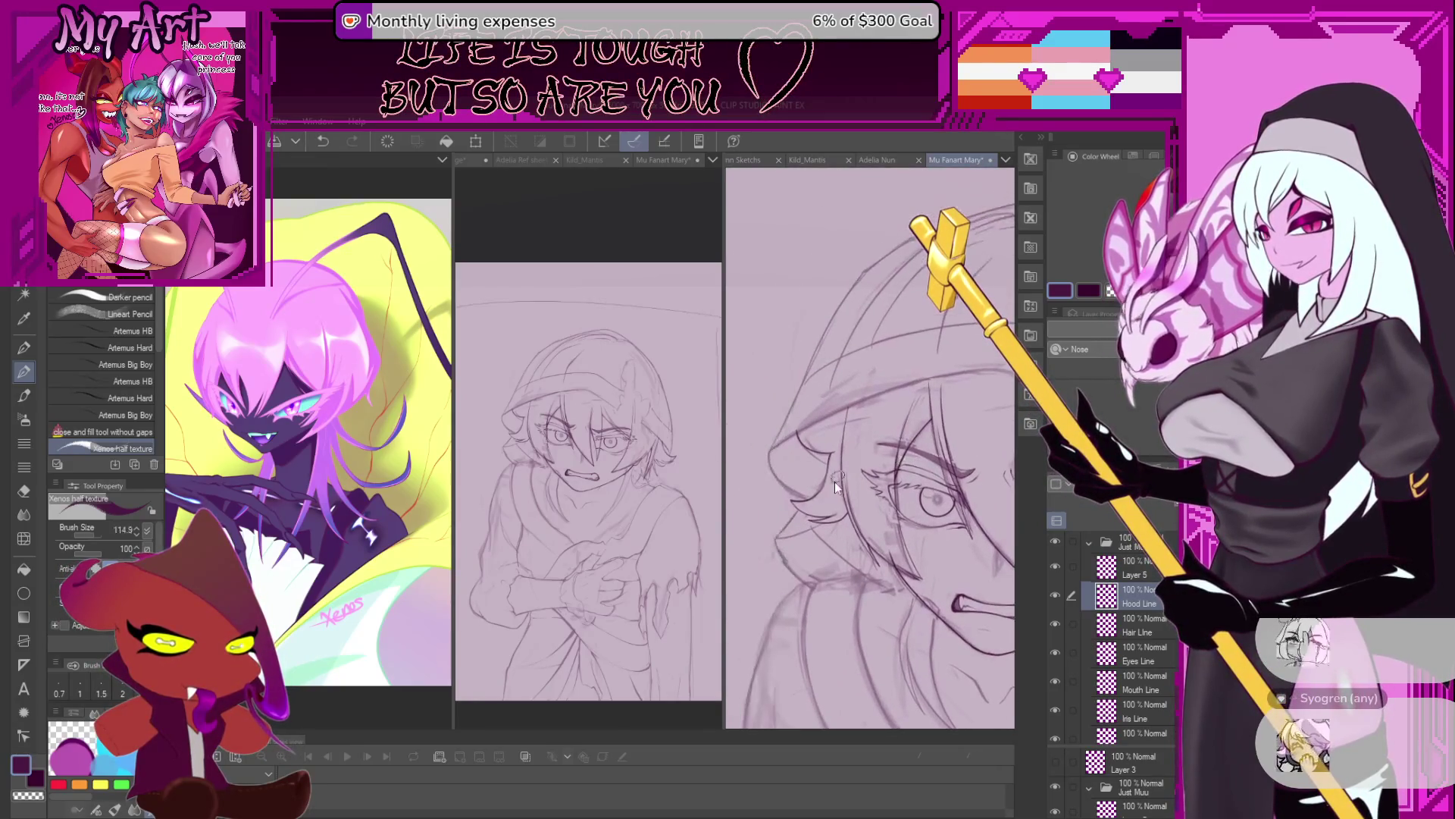
scroll(807, 493, "up", 1)
scroll(807, 496, "up", 2)
scroll(811, 508, "up", 1)
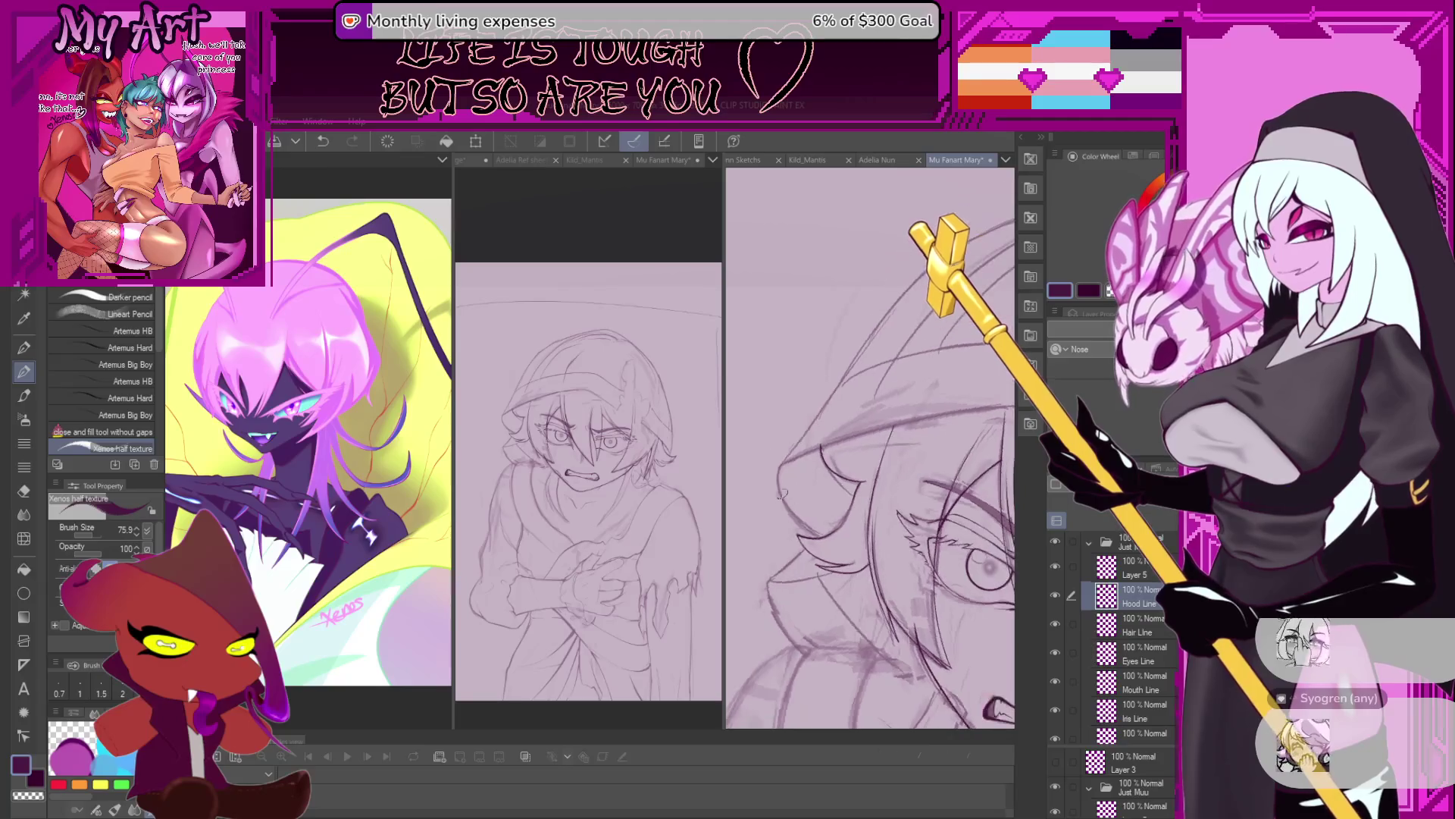
scroll(819, 527, "up", 1)
key("ctrl+z")
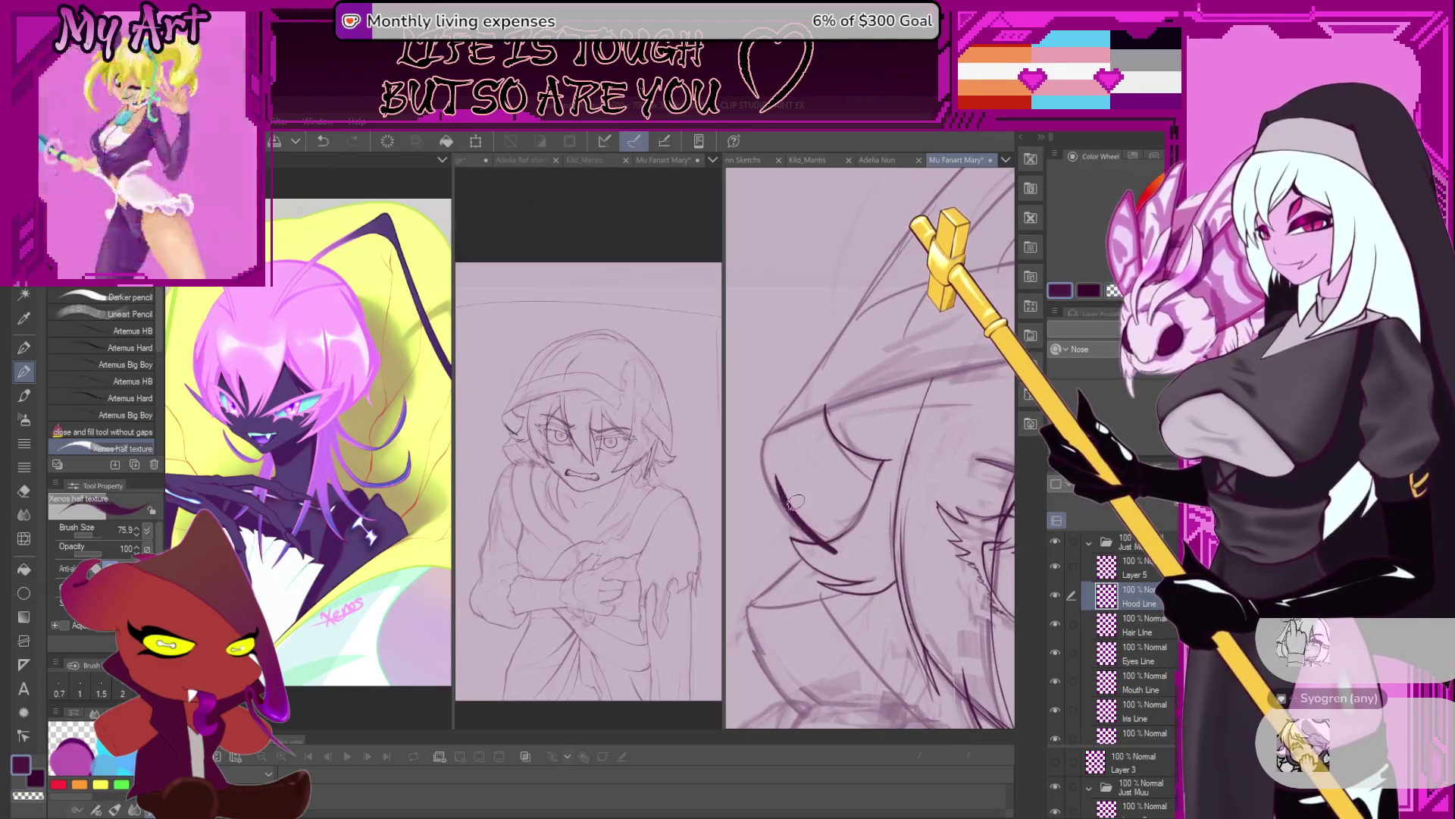
key("ctrl+z")
left_click_drag(765, 462, 828, 537)
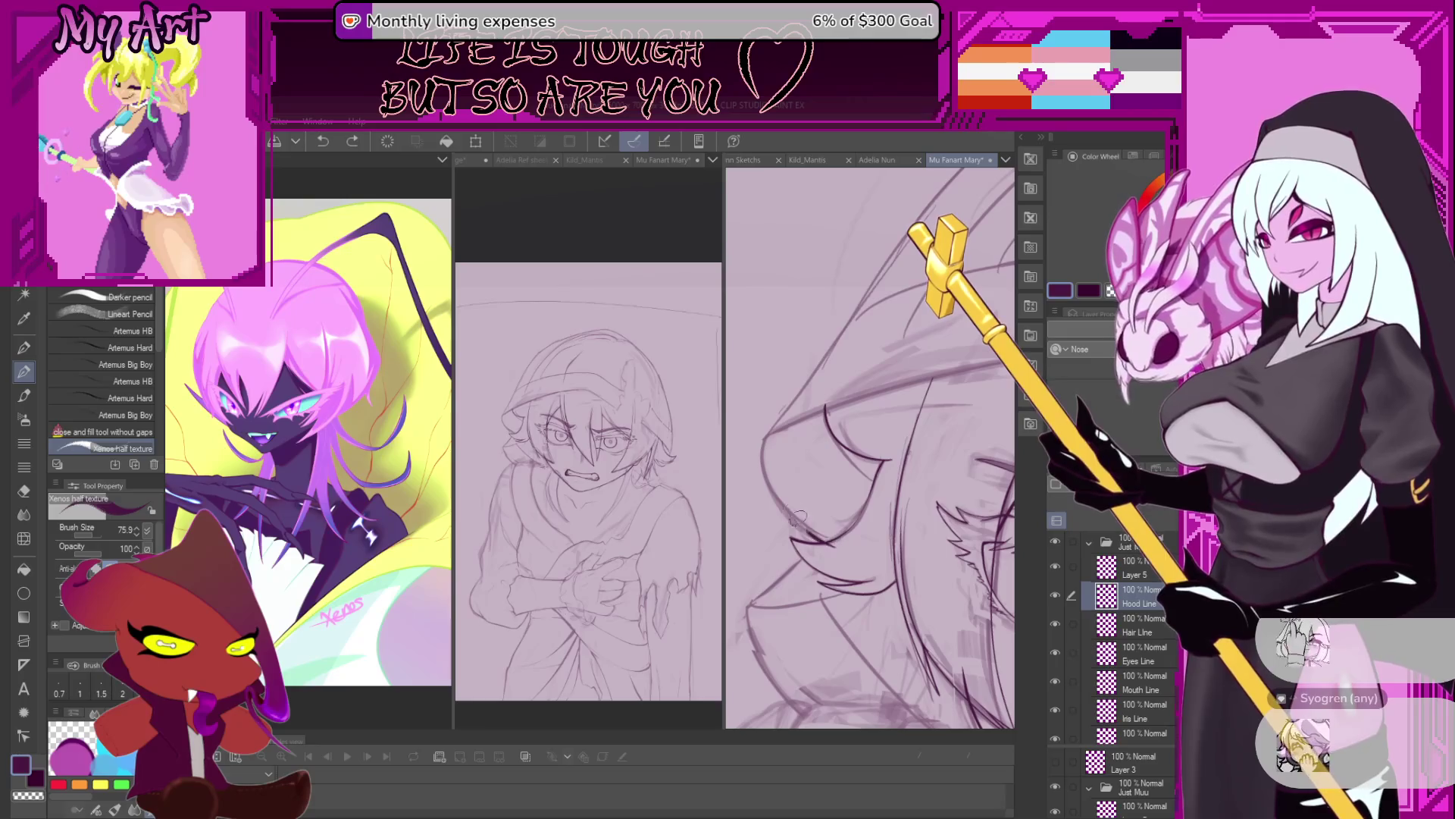
left_click_drag(788, 496, 794, 531)
Draw and undo another hood-edge stroke, then pan and rotate the view along the hood.
key("ctrl+z")
scroll(794, 551, "up", 1)
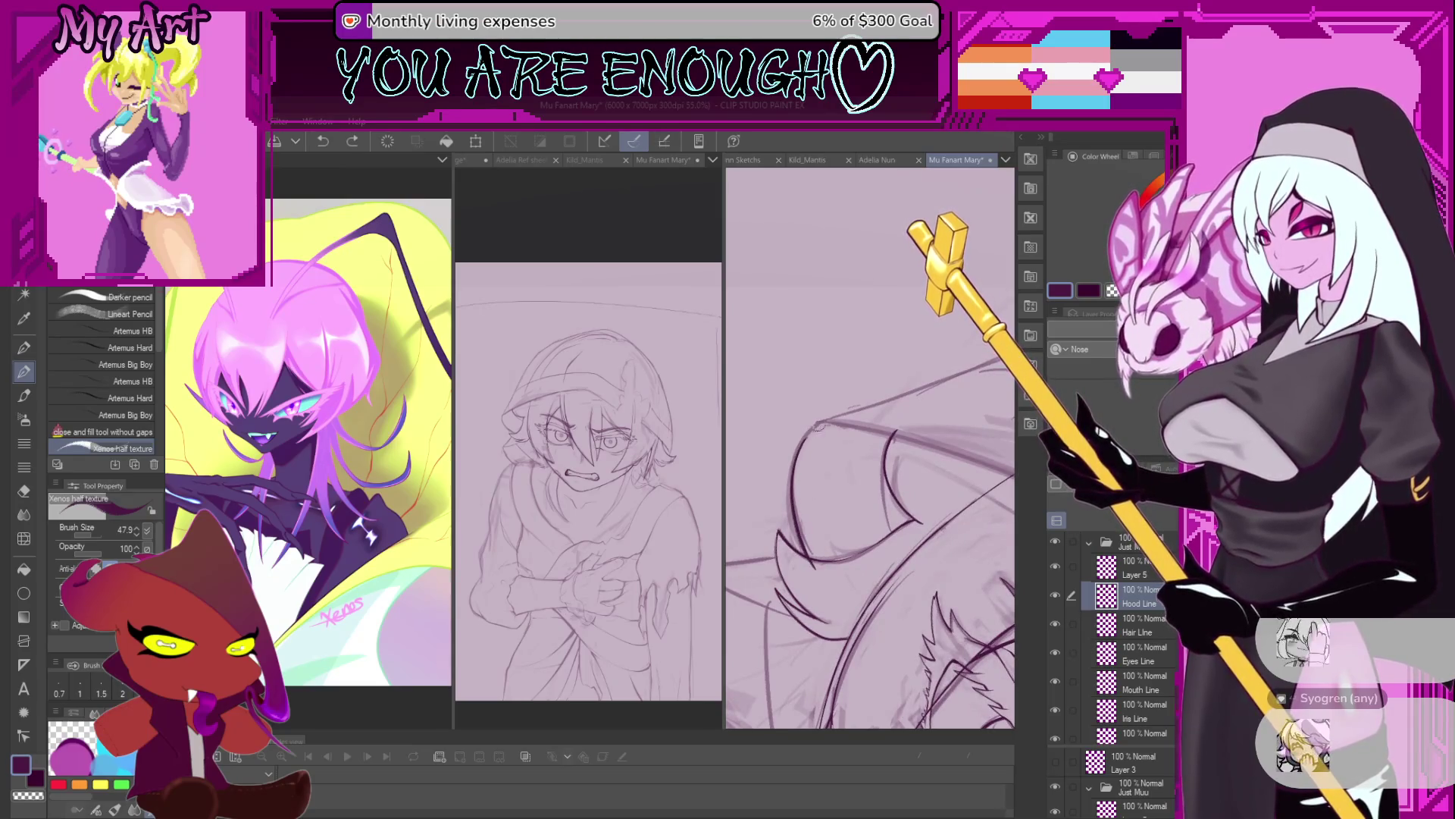
left_click_drag(827, 423, 843, 476)
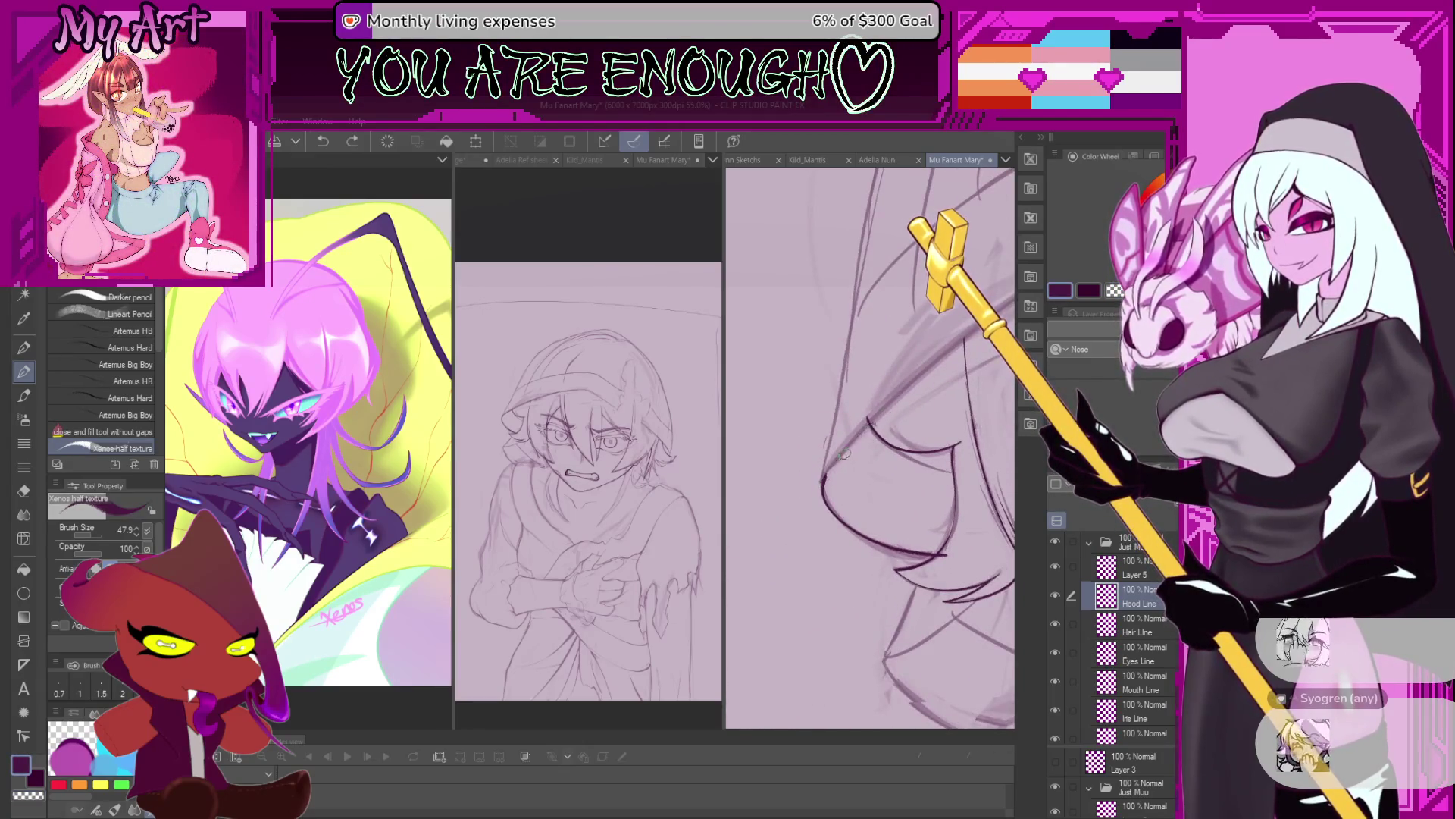
scroll(844, 454, "down", 5)
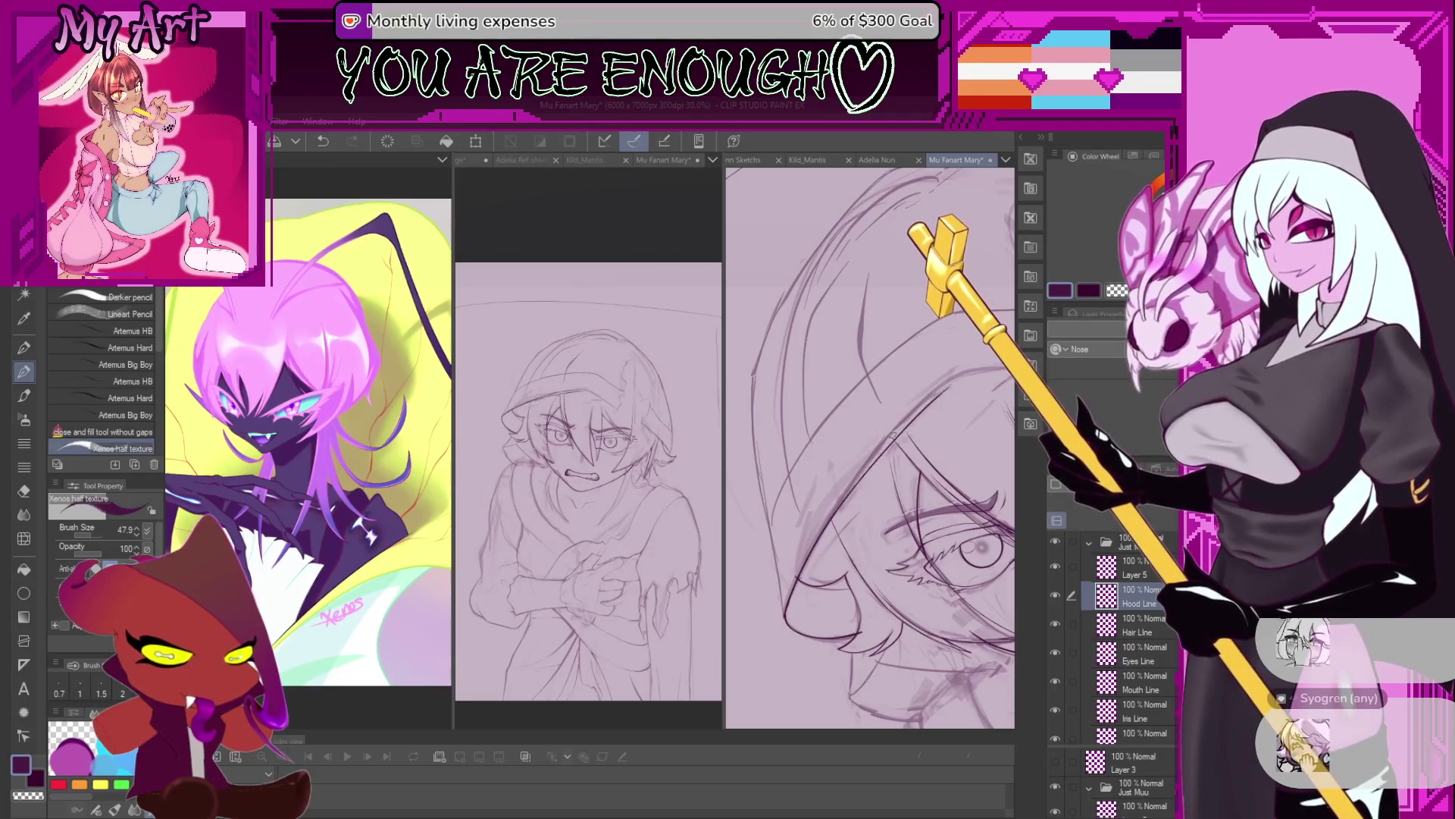
key("ctrl+z")
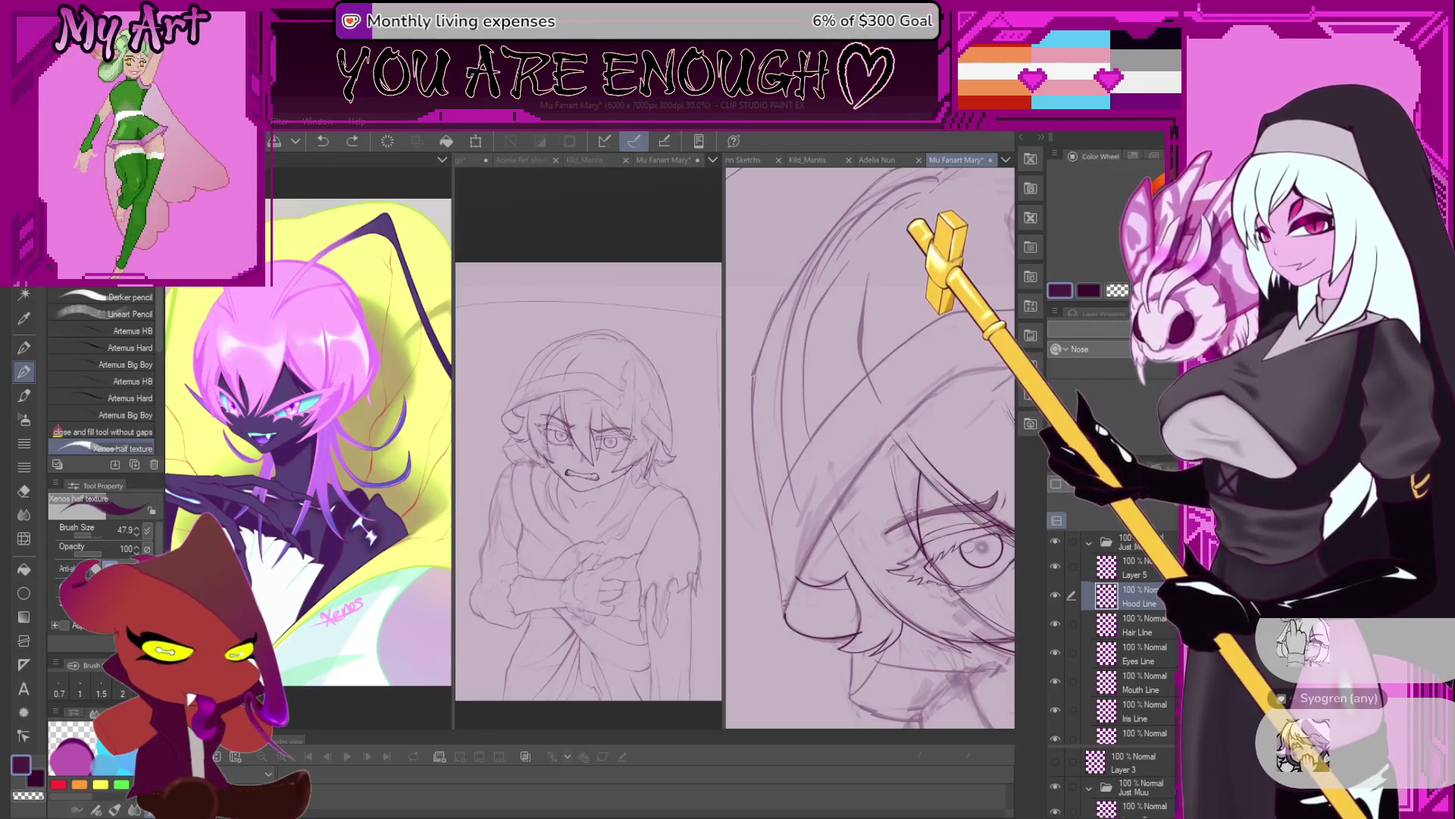
left_click_drag(920, 419, 792, 583)
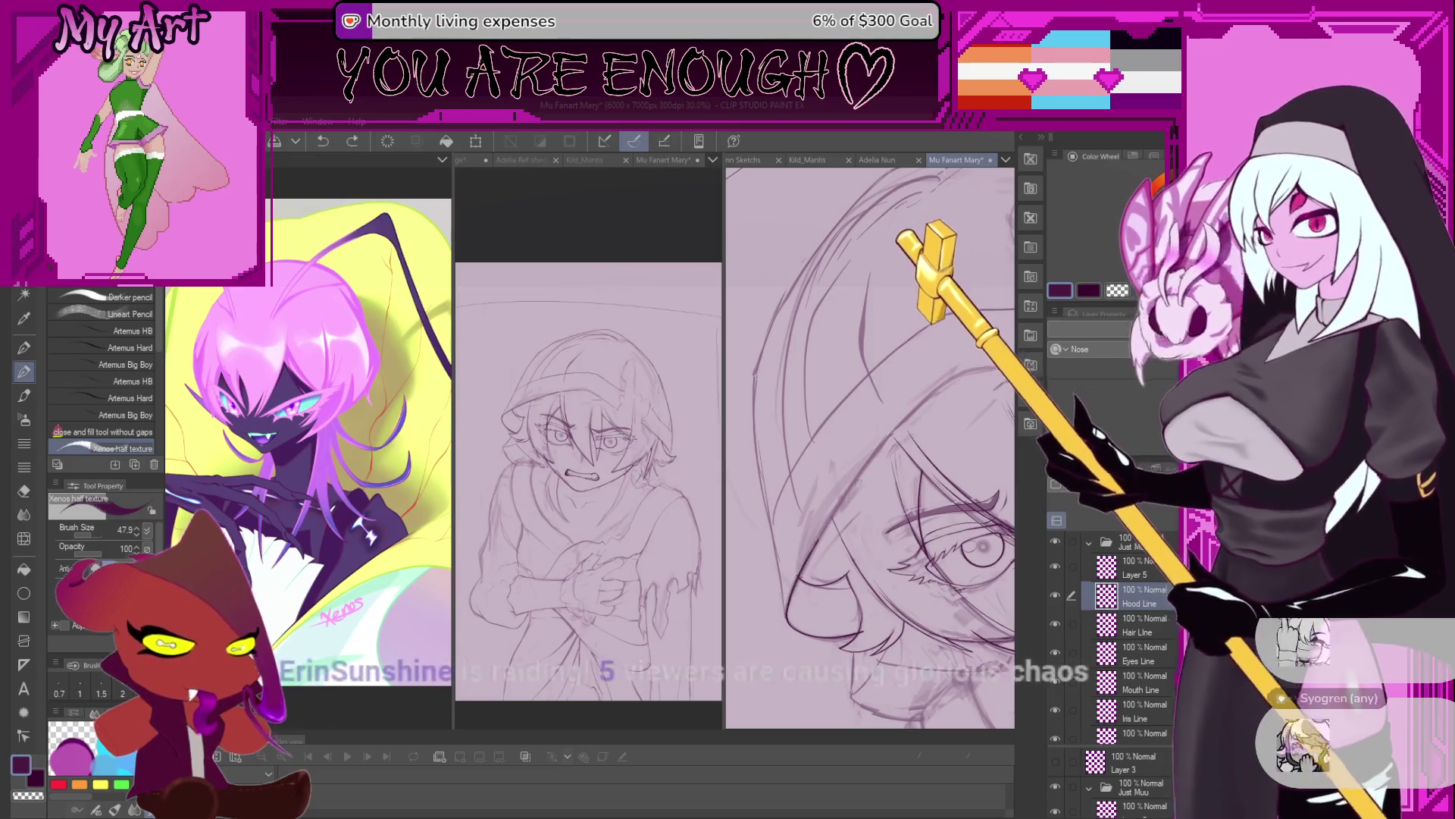
left_click_drag(787, 616, 818, 514)
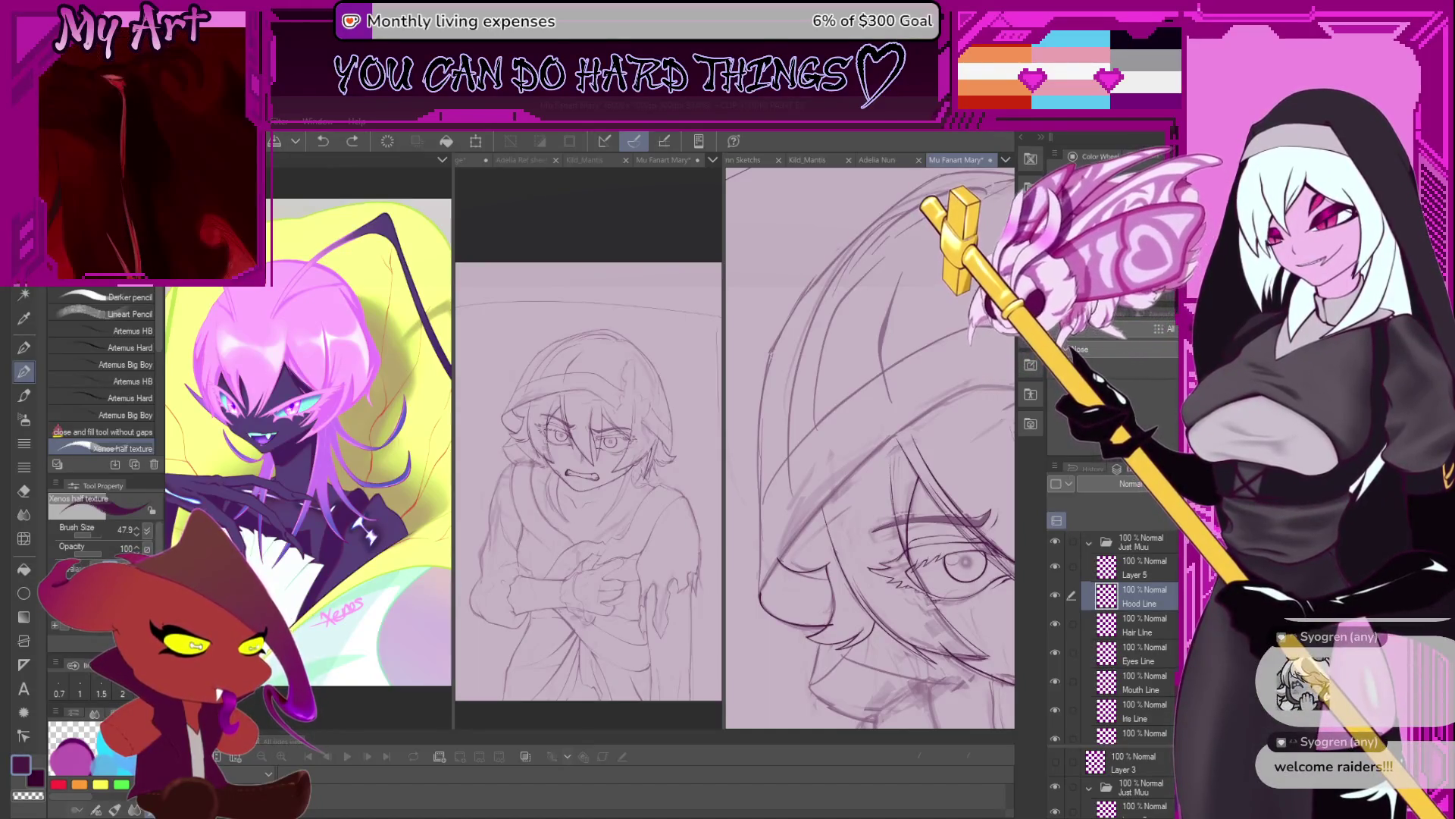
Zoom out and rotate the canvas back upright to see the whole hooded figure.
scroll(927, 555, "down", 3)
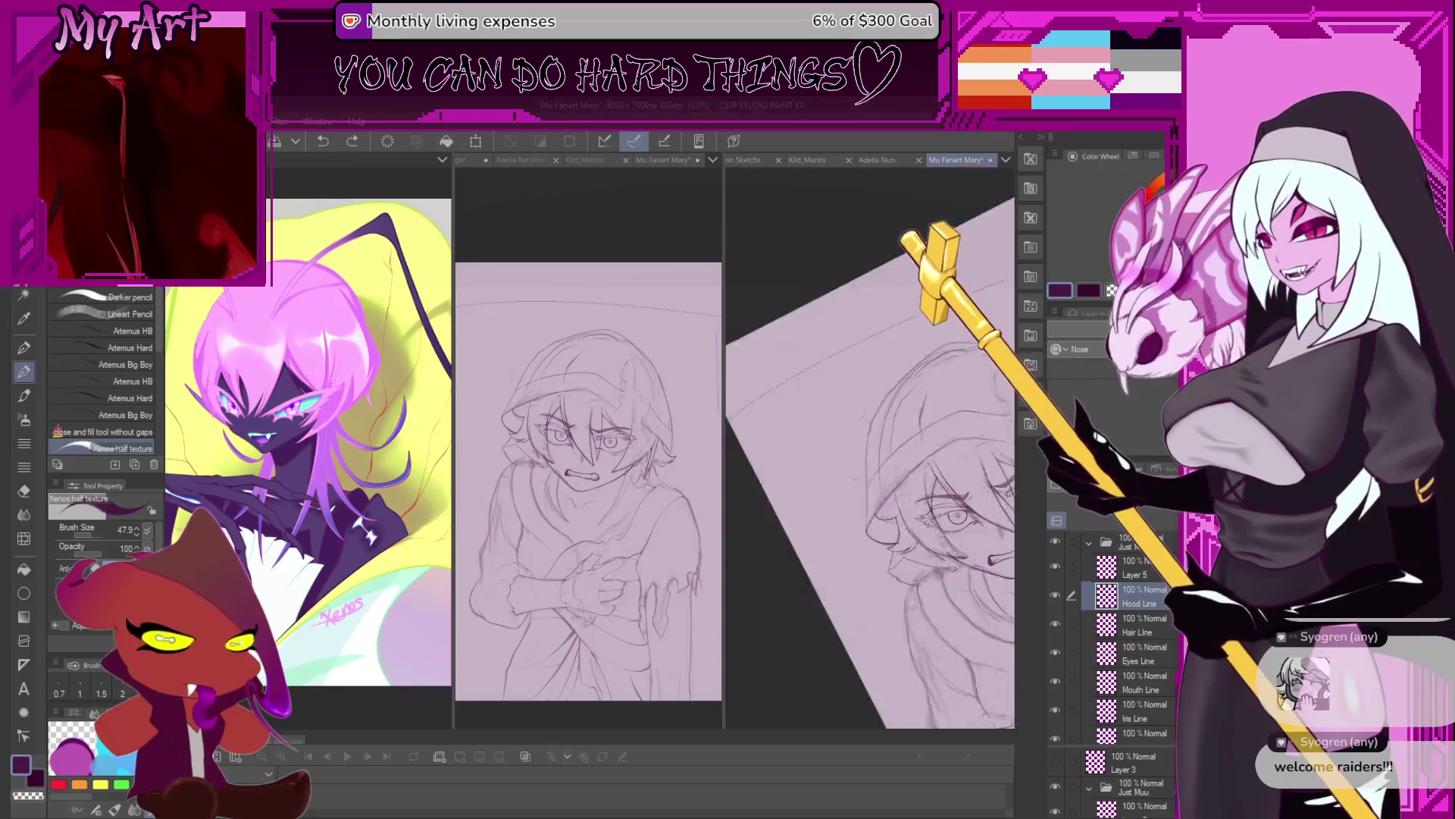
scroll(926, 556, "down", 2)
mouse_move(926, 555)
left_mouse_down()
mouse_move(910, 582)
mouse_move(855, 573)
mouse_move(810, 648)
left_mouse_up()
scroll(909, 582, "up", 3)
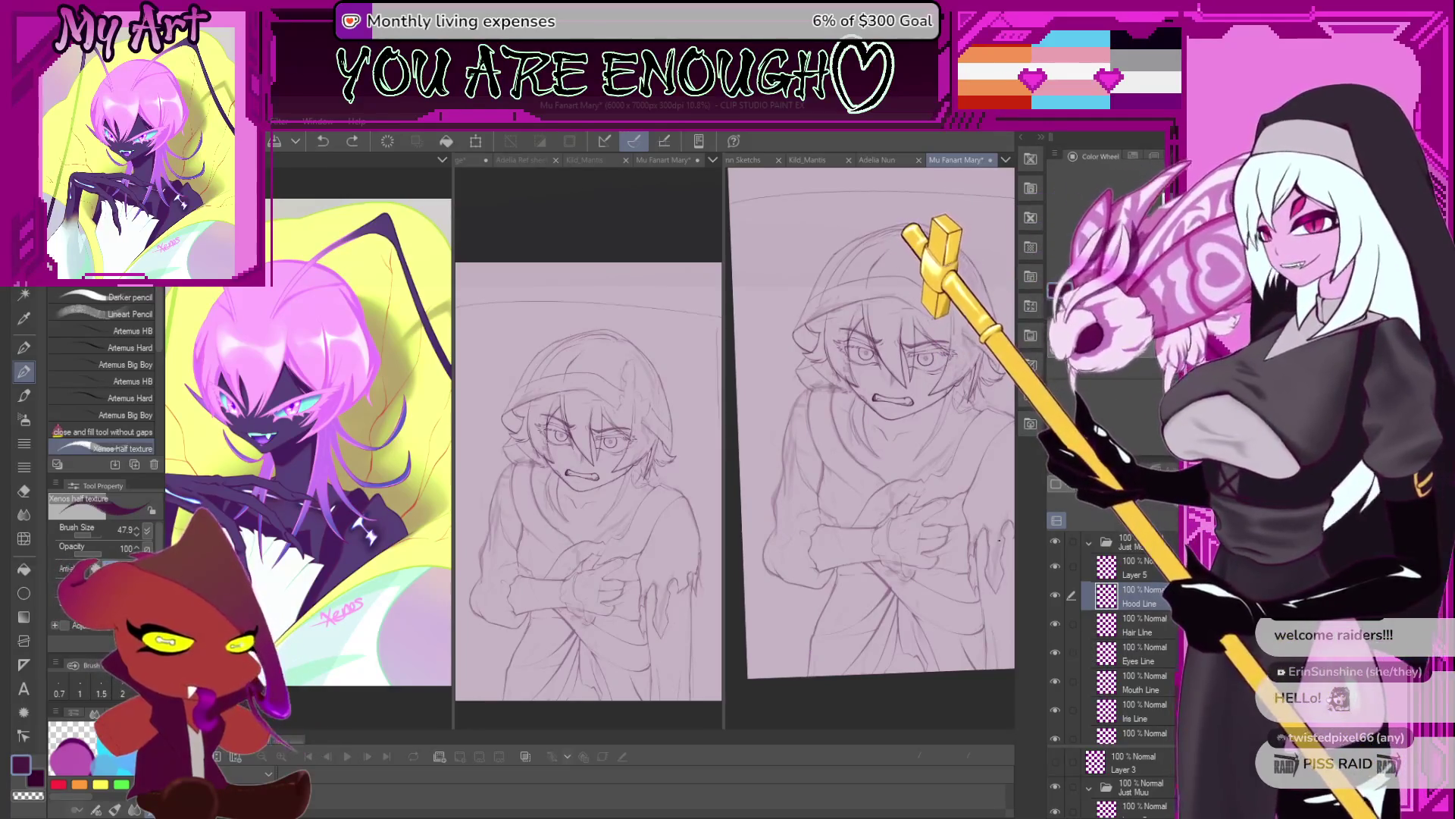
left_click_drag(1025, 500, 932, 497)
Level and zoom onto the face, then ink the lower-left face outline and adjacent hood edge.
scroll(932, 497, "up", 2)
scroll(932, 497, "up", 2)
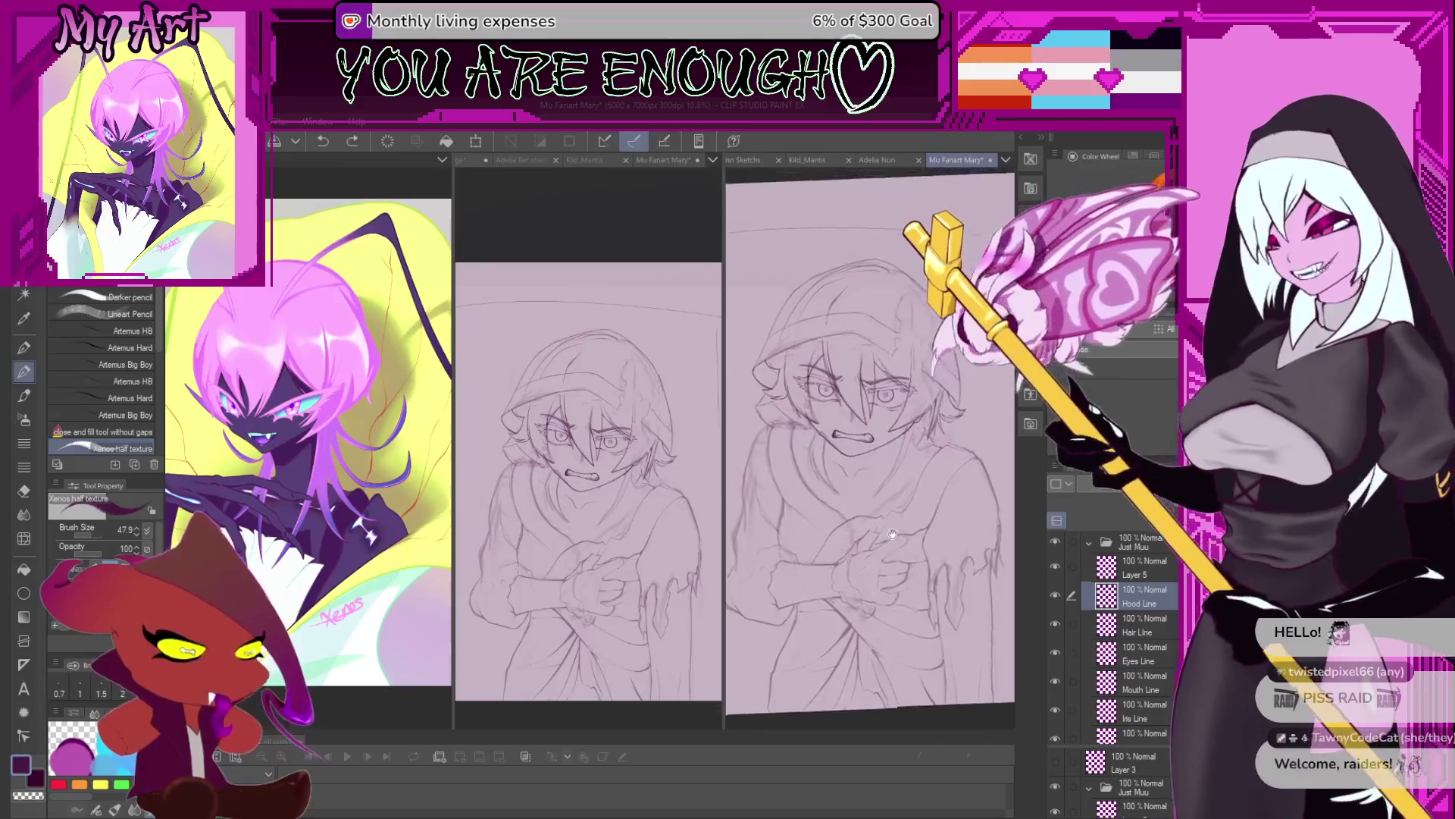
scroll(909, 500, "up", 2)
scroll(883, 506, "up", 3)
left_click_drag(883, 506, 833, 550)
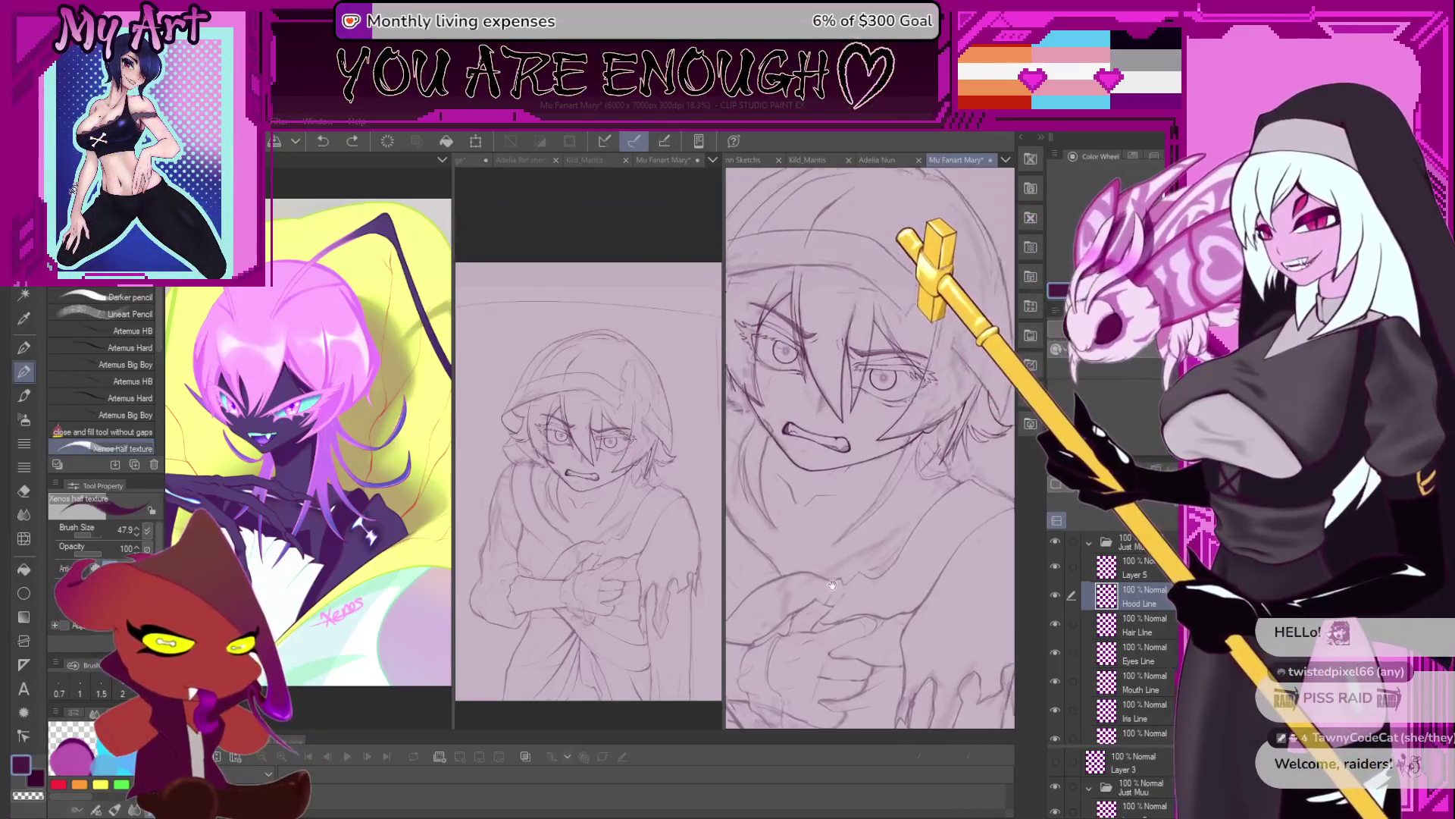
mouse_move(838, 482)
left_mouse_down()
mouse_move(803, 493)
mouse_move(882, 609)
left_mouse_up()
scroll(789, 501, "up", 3)
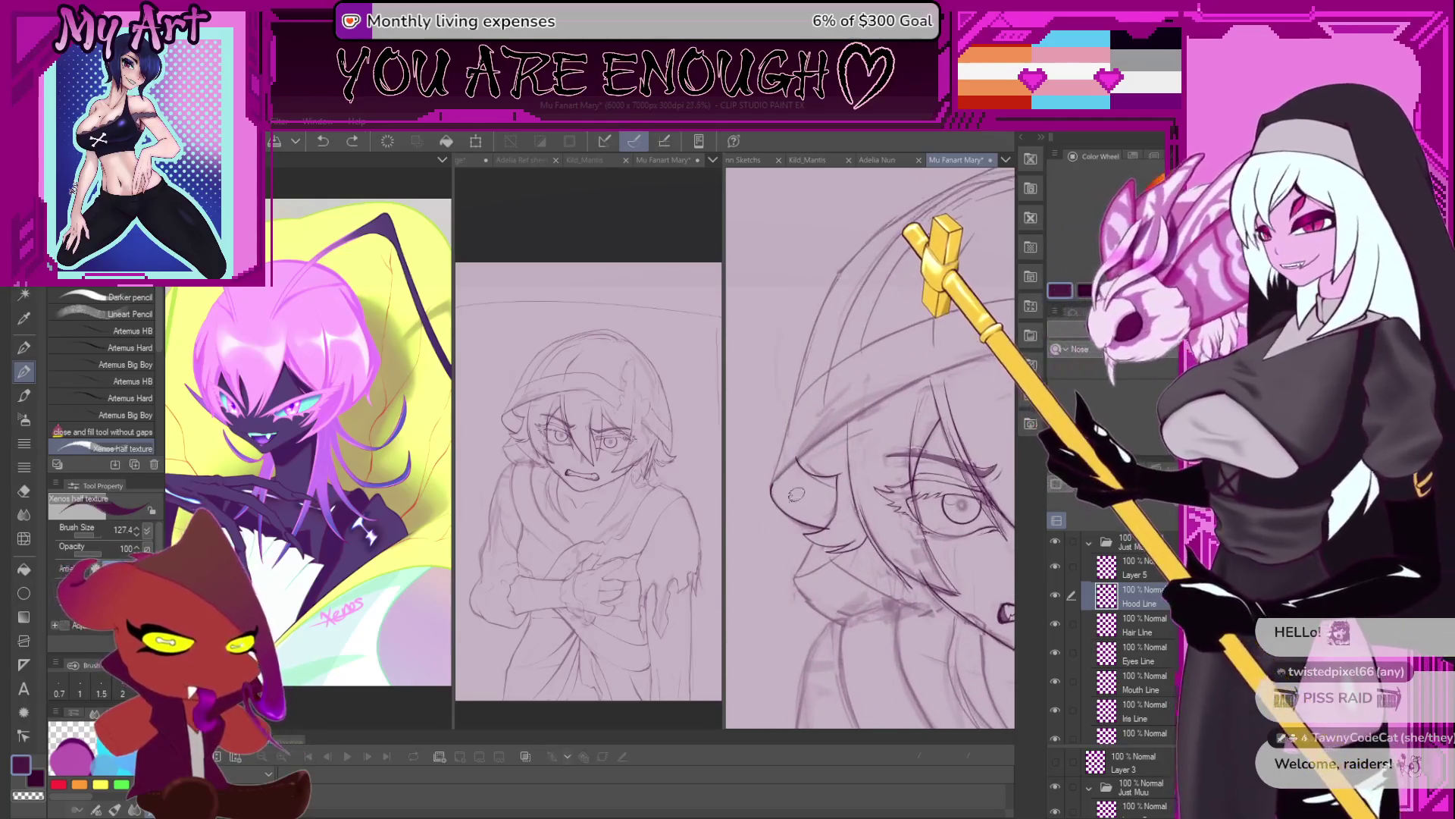
scroll(881, 609, "up", 2)
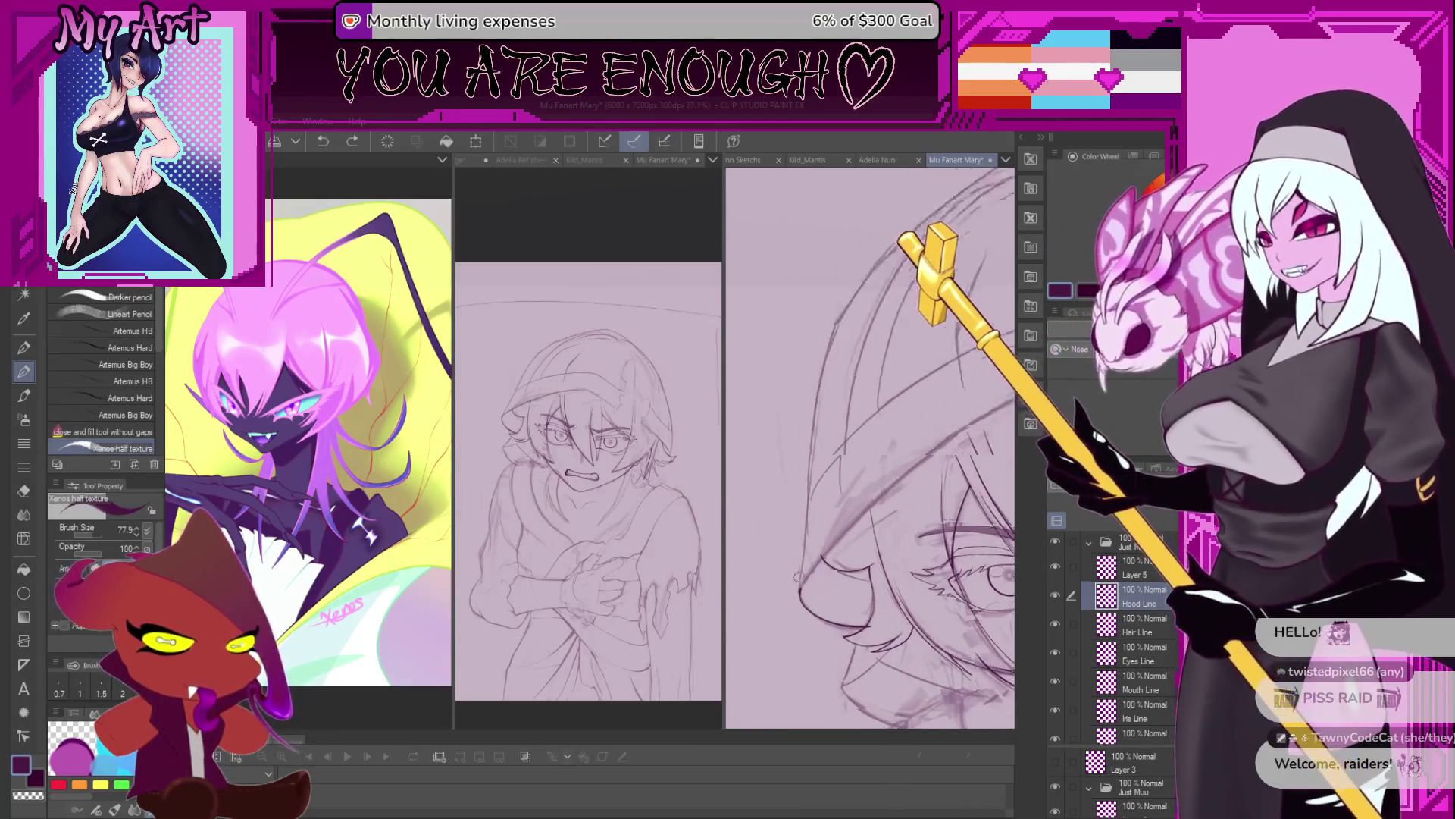
scroll(758, 660, "up", 3)
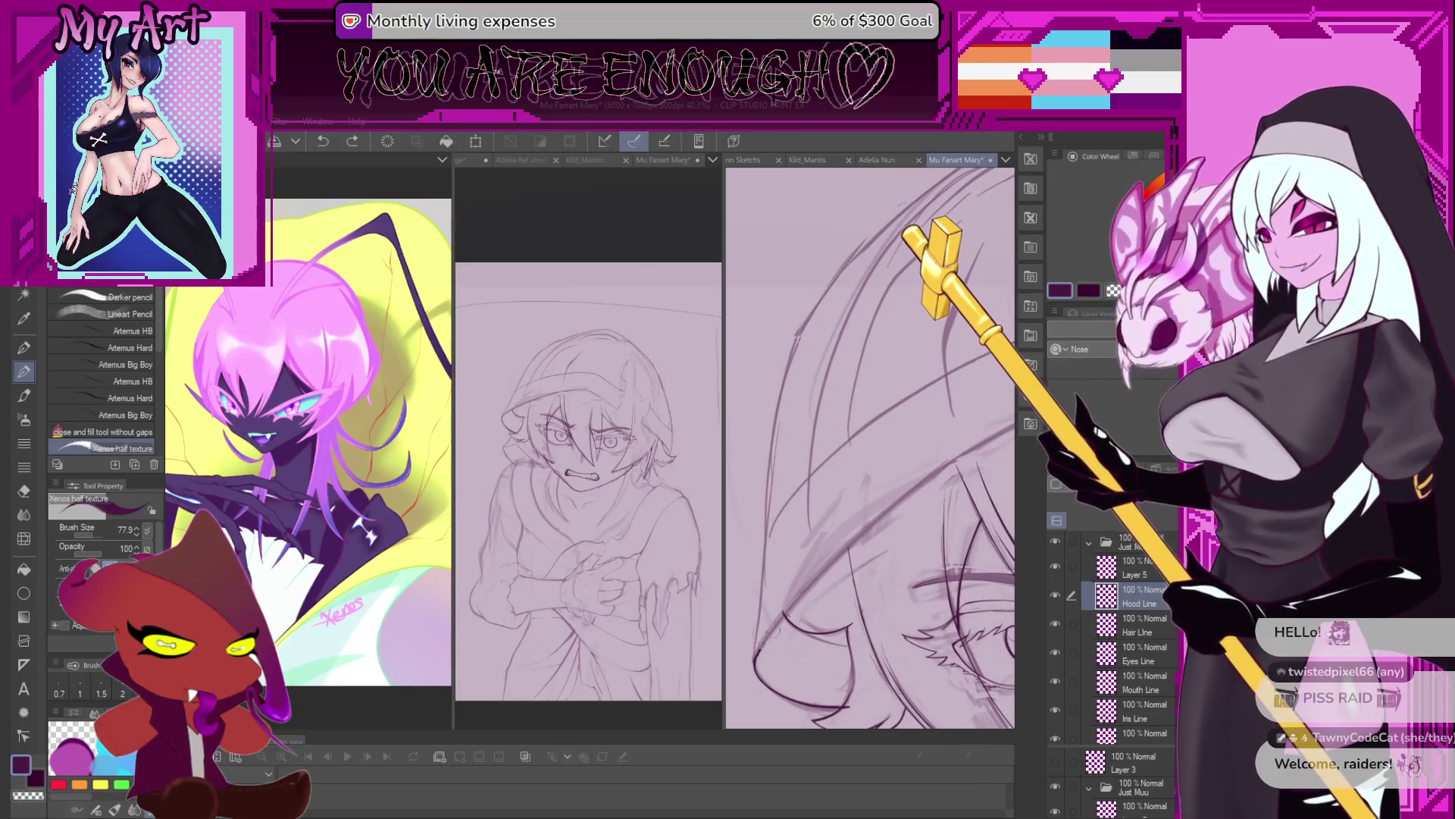
left_click_drag(758, 655, 835, 583)
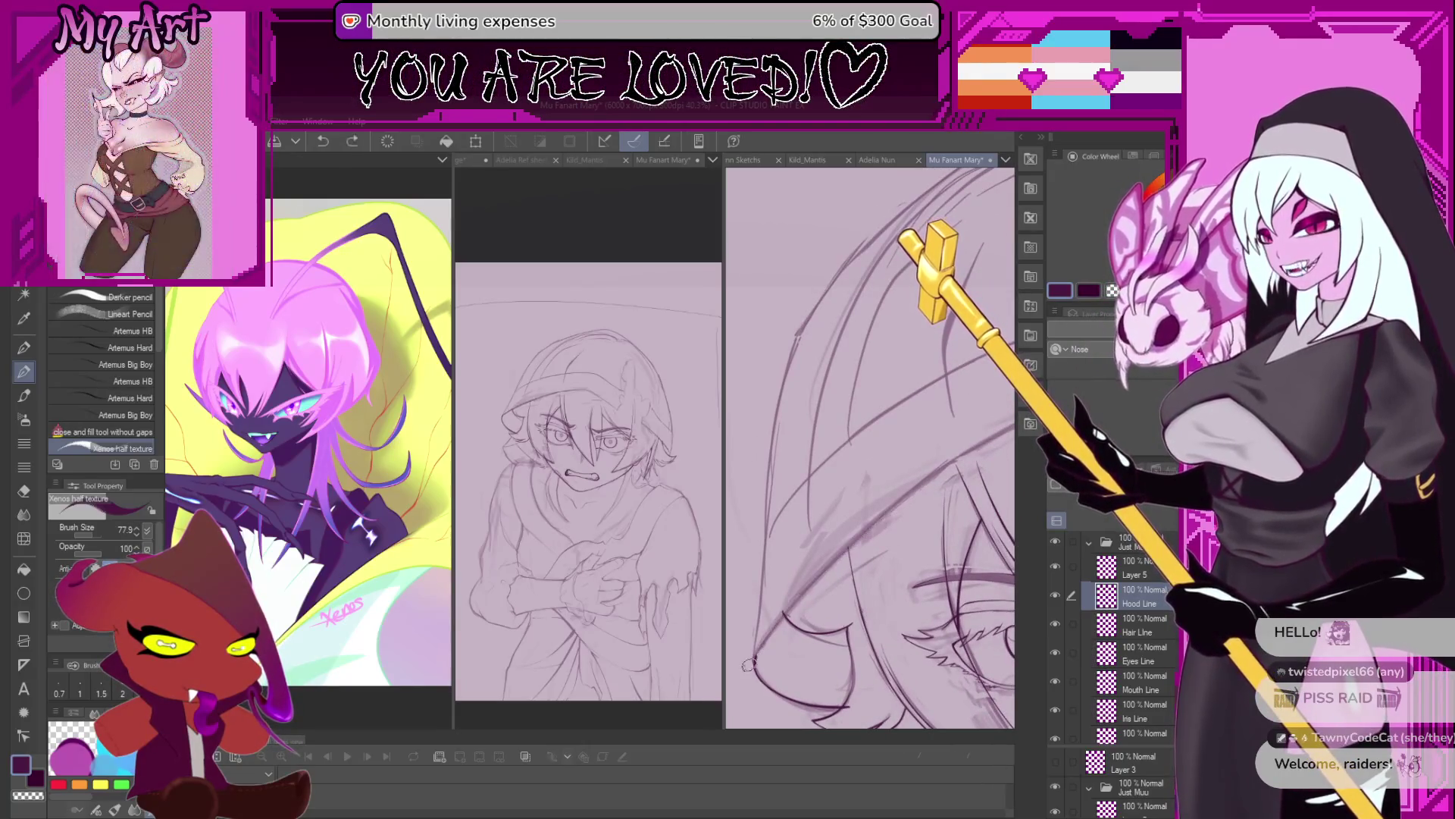
left_click_drag(756, 654, 902, 500)
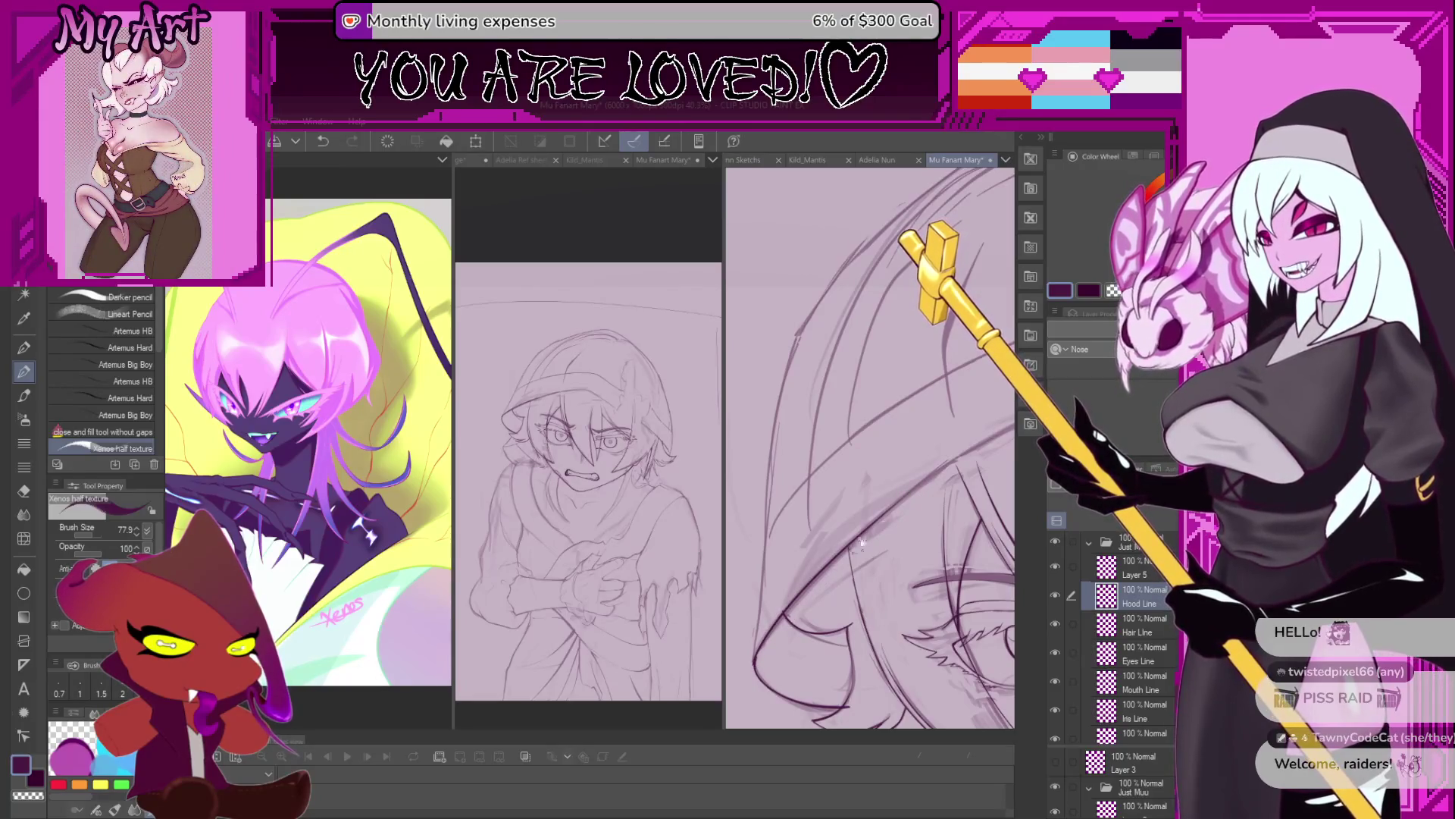
Rotate the view over the hood and ink a dark stroke running up-right, extended down-left.
scroll(848, 551, "up", 3)
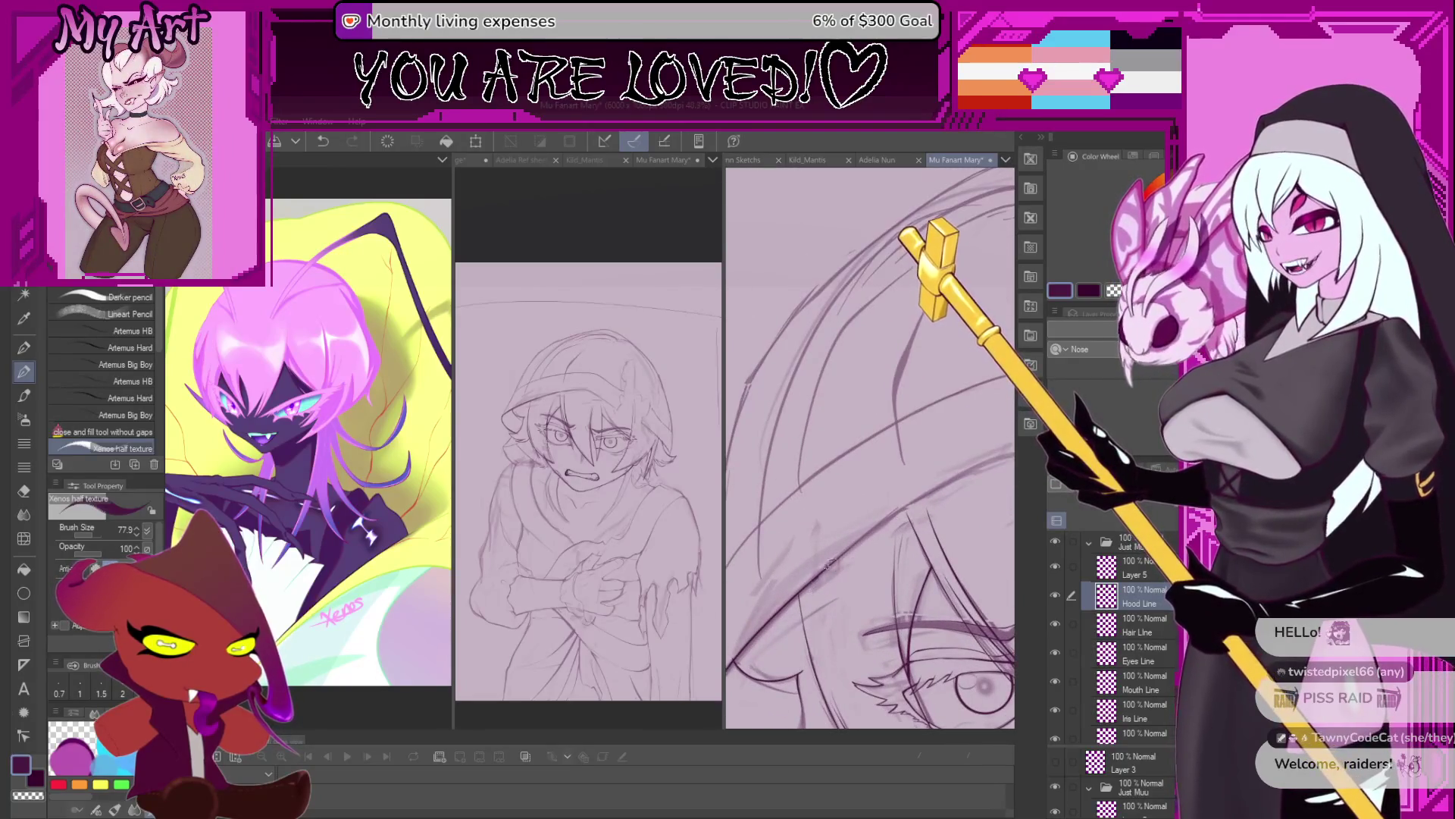
scroll(891, 531, "down", 3)
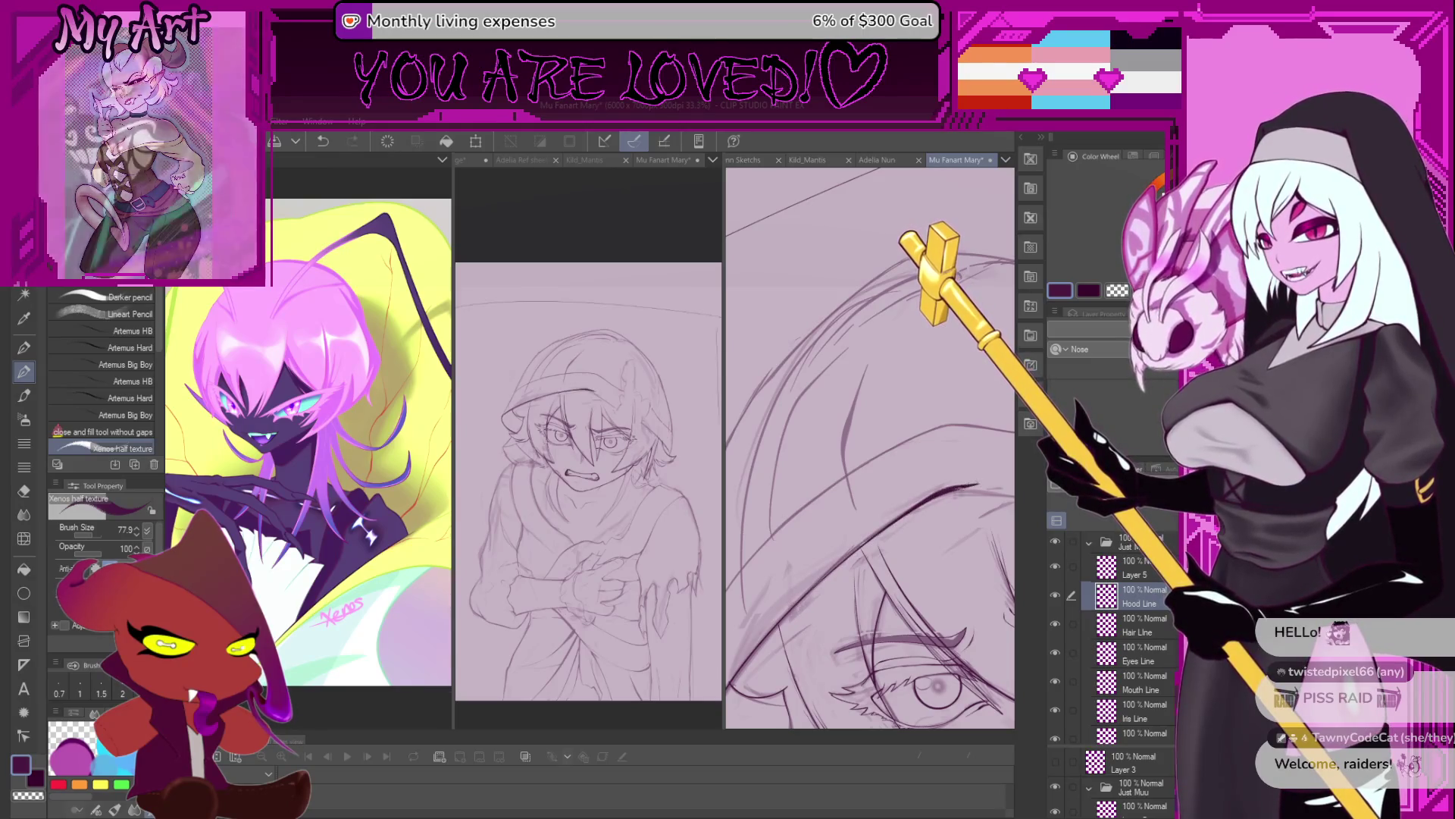
left_click_drag(986, 489, 854, 576)
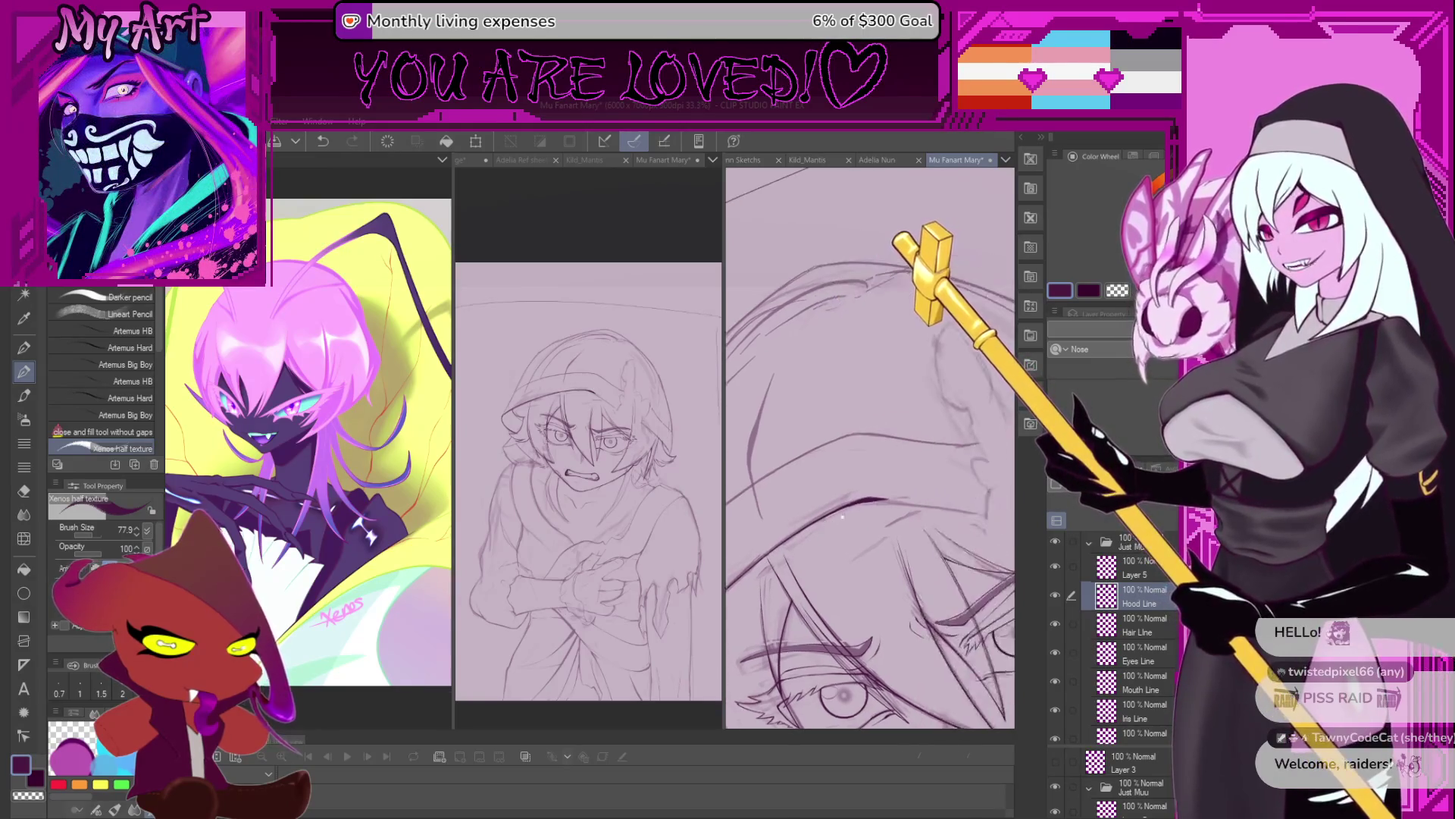
scroll(854, 576, "up", 3)
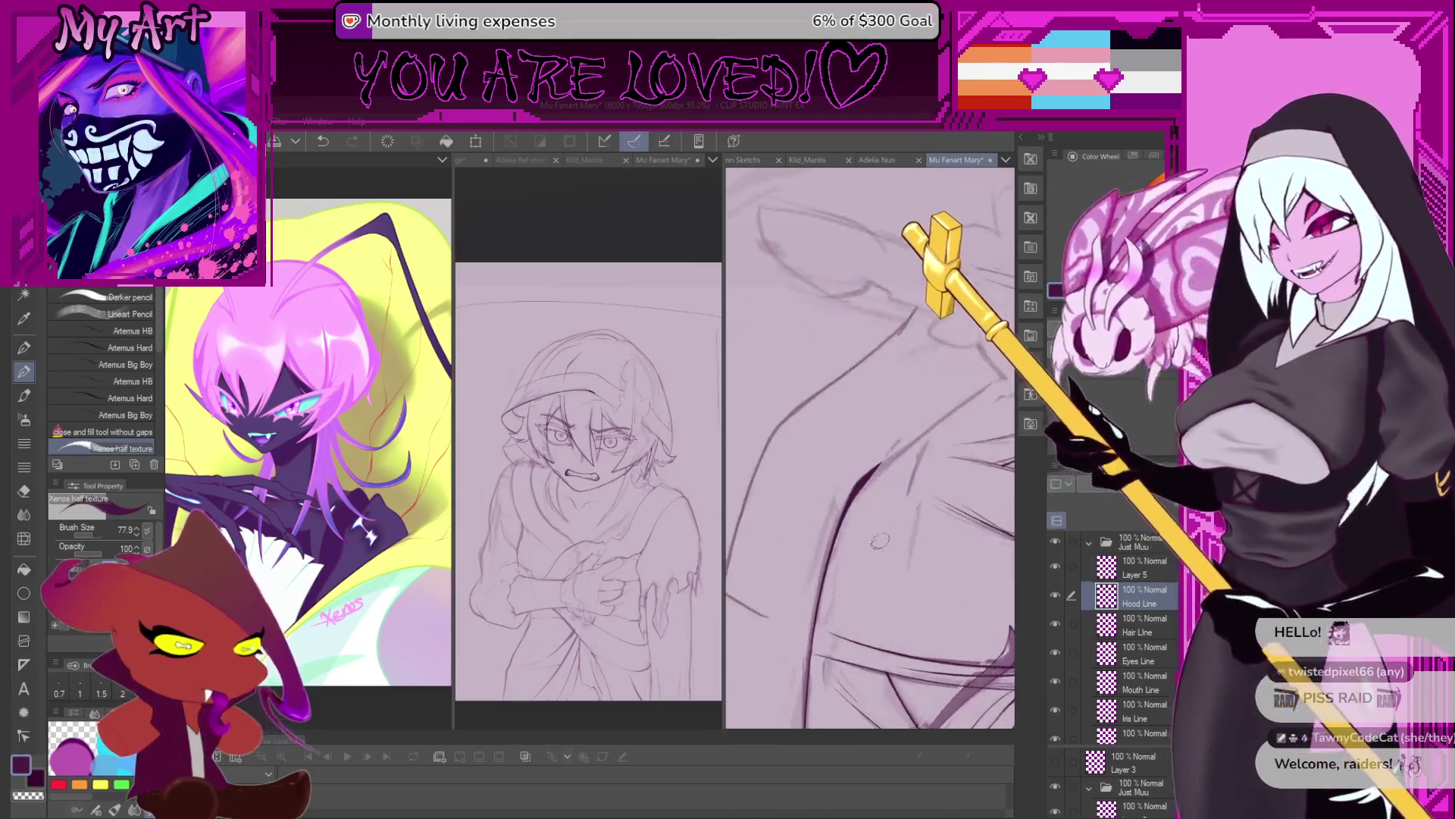
left_click_drag(815, 487, 833, 516)
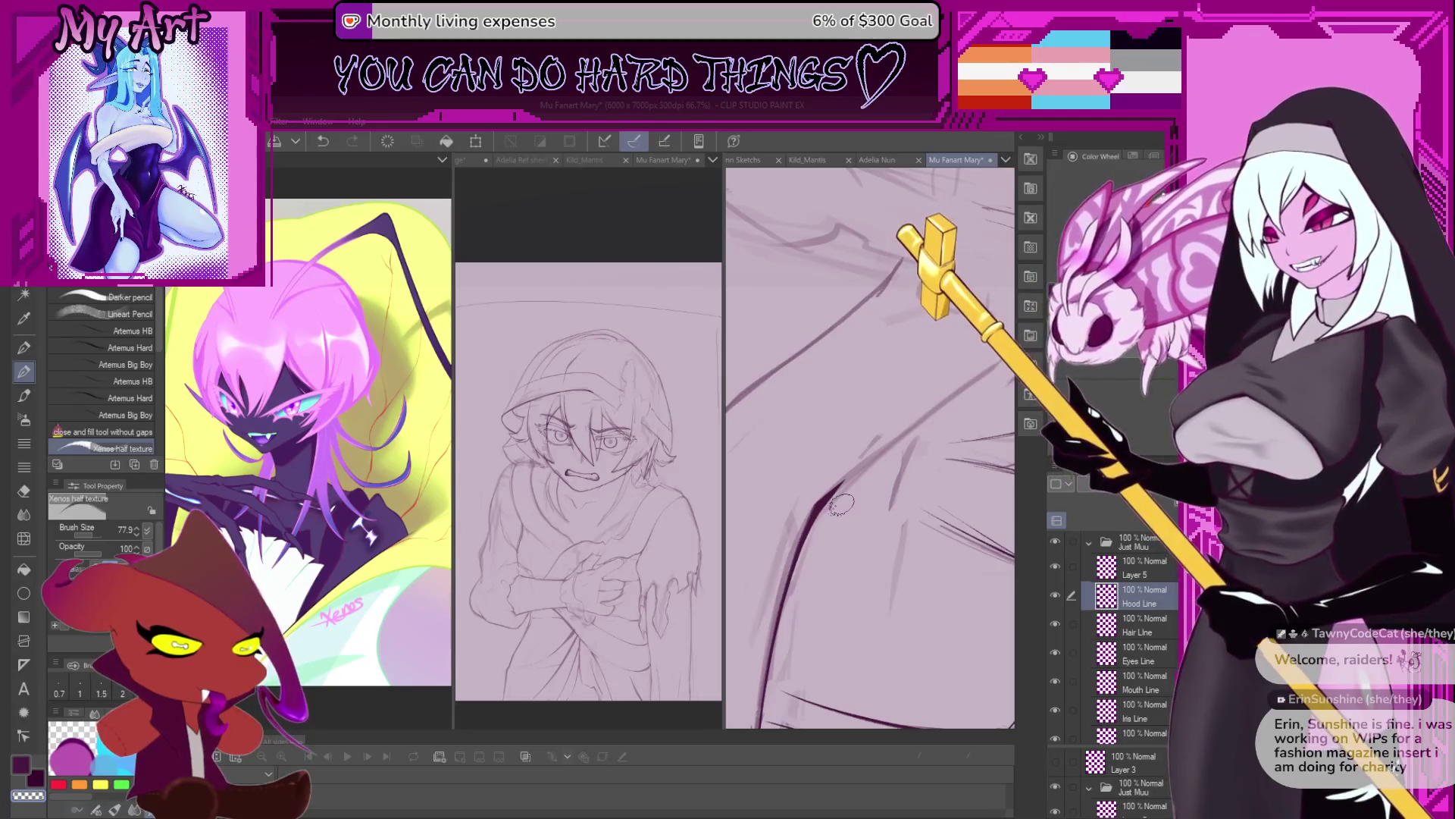
mouse_move(840, 504)
left_mouse_down()
mouse_move(950, 574)
mouse_move(857, 572)
left_mouse_up()
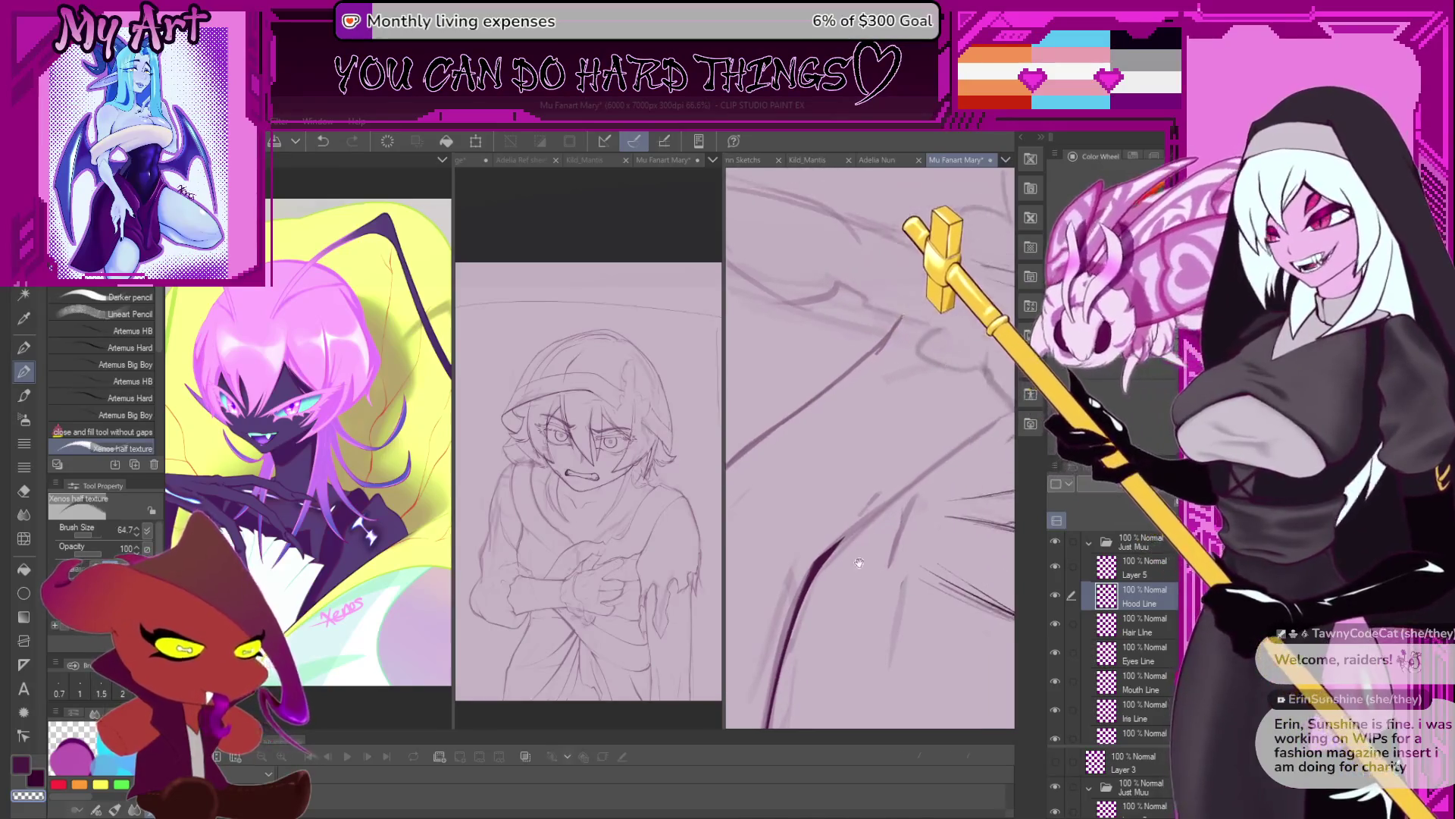
scroll(857, 571, "down", 3)
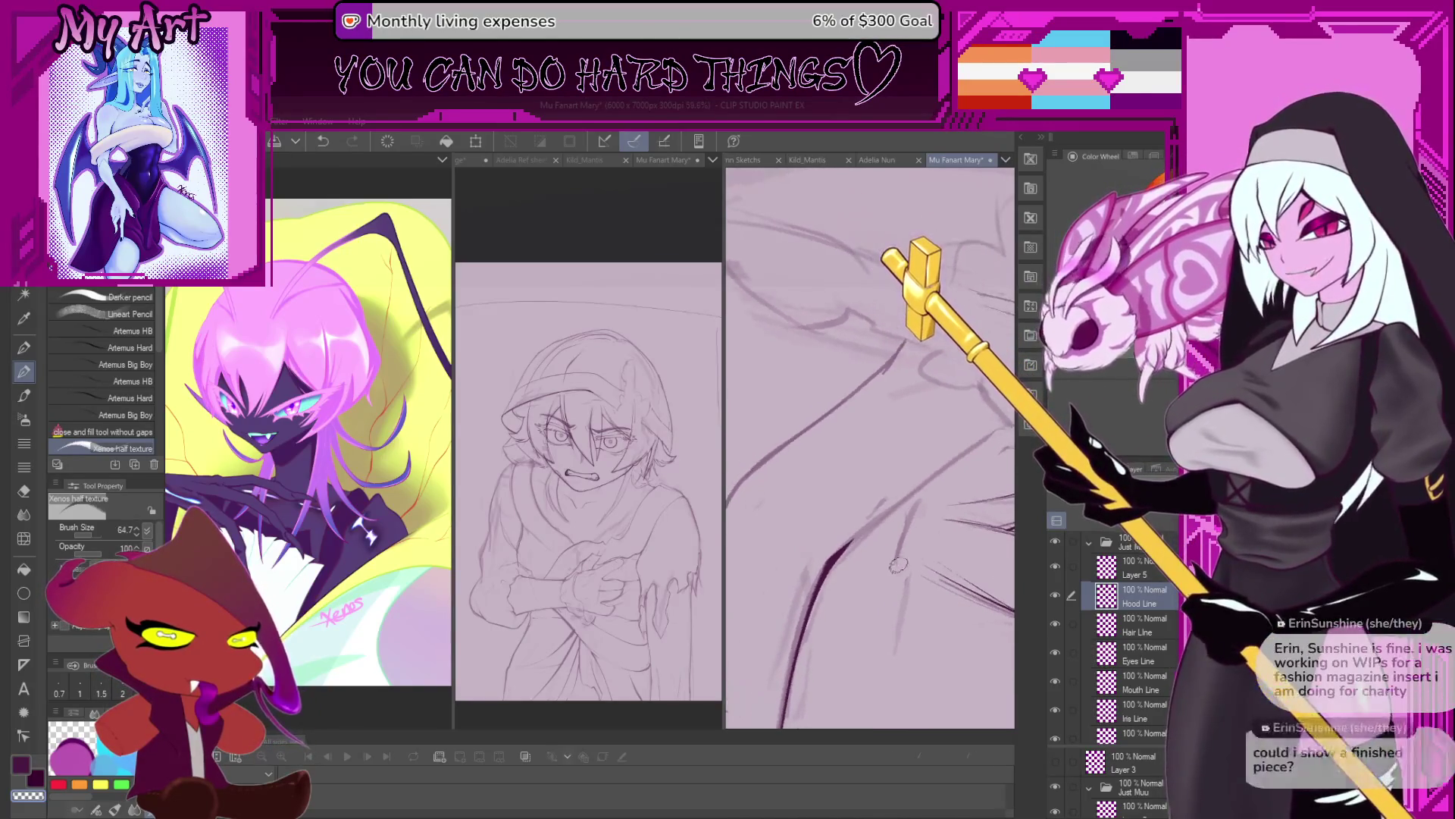
scroll(902, 564, "up", 3)
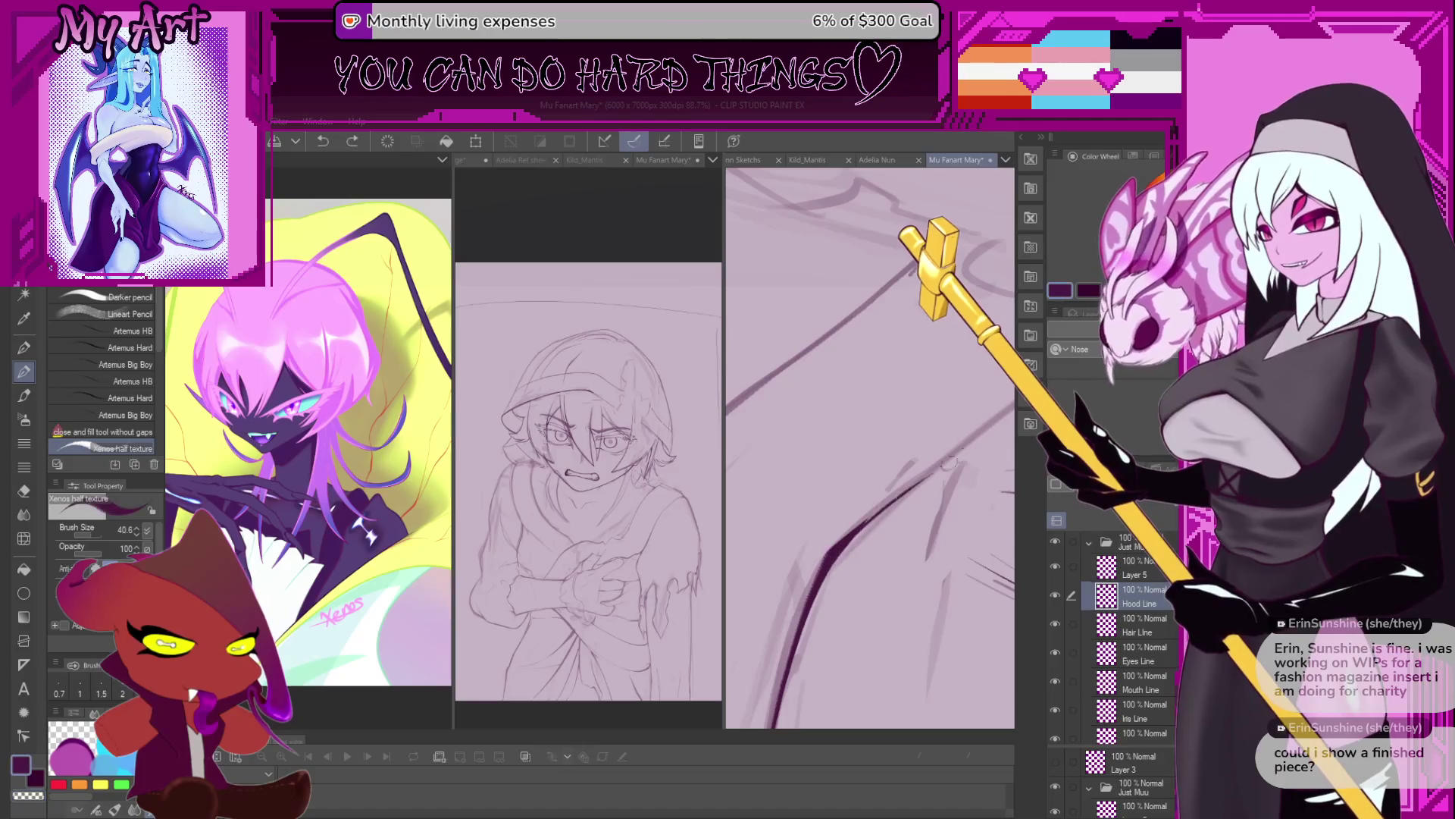
scroll(850, 540, "down", 1)
left_click_drag(827, 557, 904, 493)
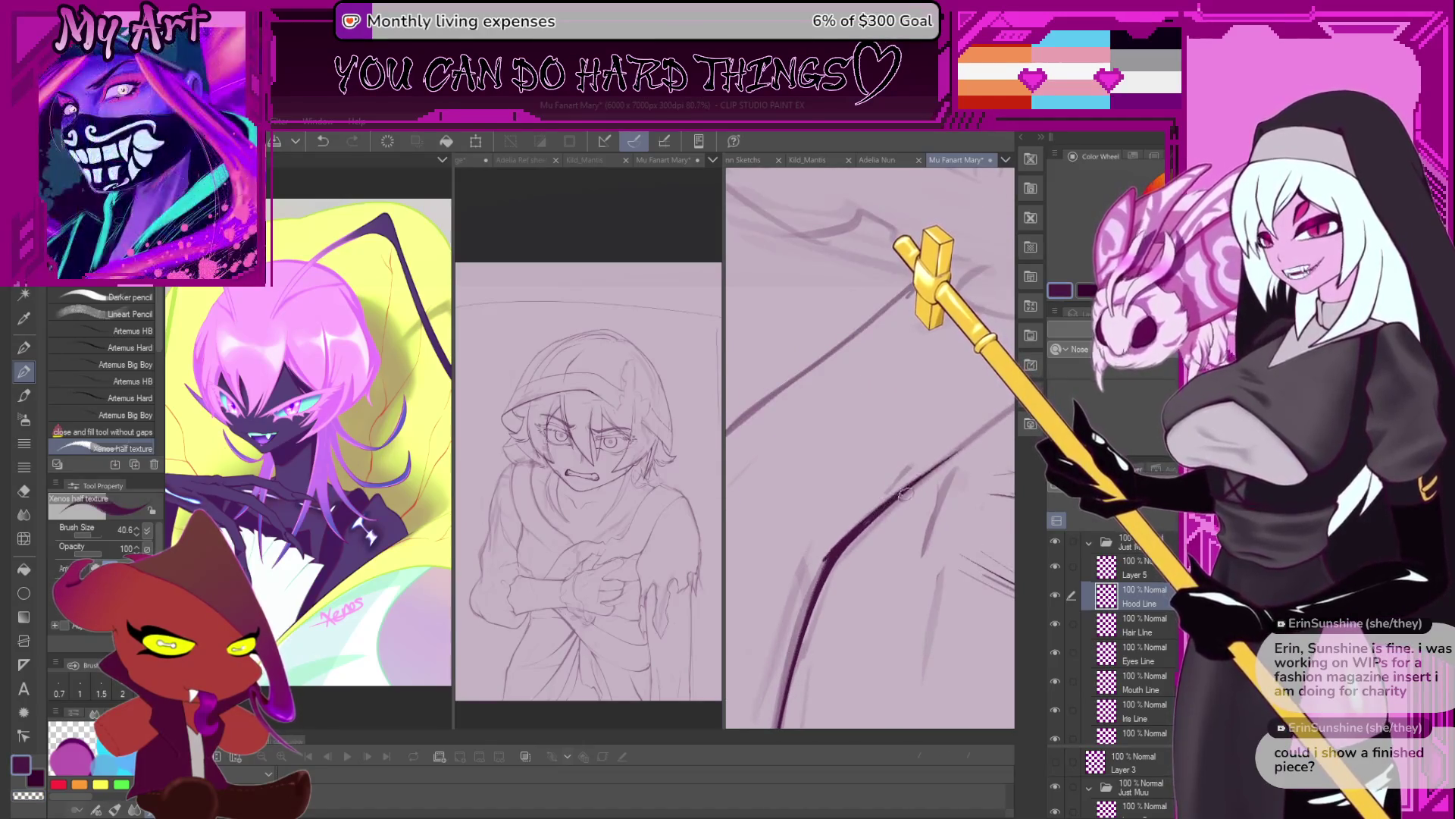
left_click_drag(961, 449, 841, 551)
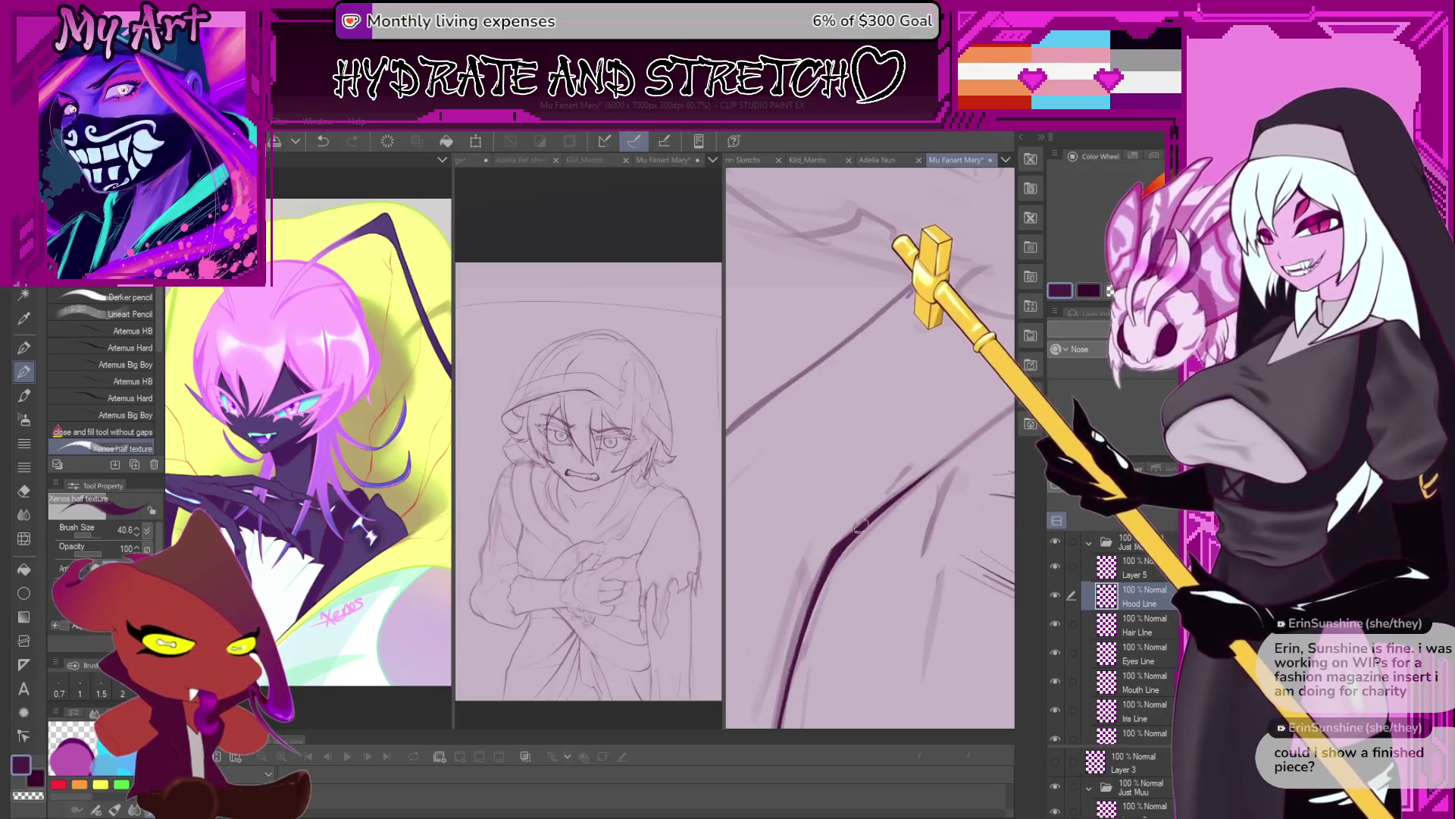
Ink a dark diagonal hood stroke through the middle, then rotate the view for the next one.
scroll(867, 519, "down", 3)
scroll(847, 552, "down", 2)
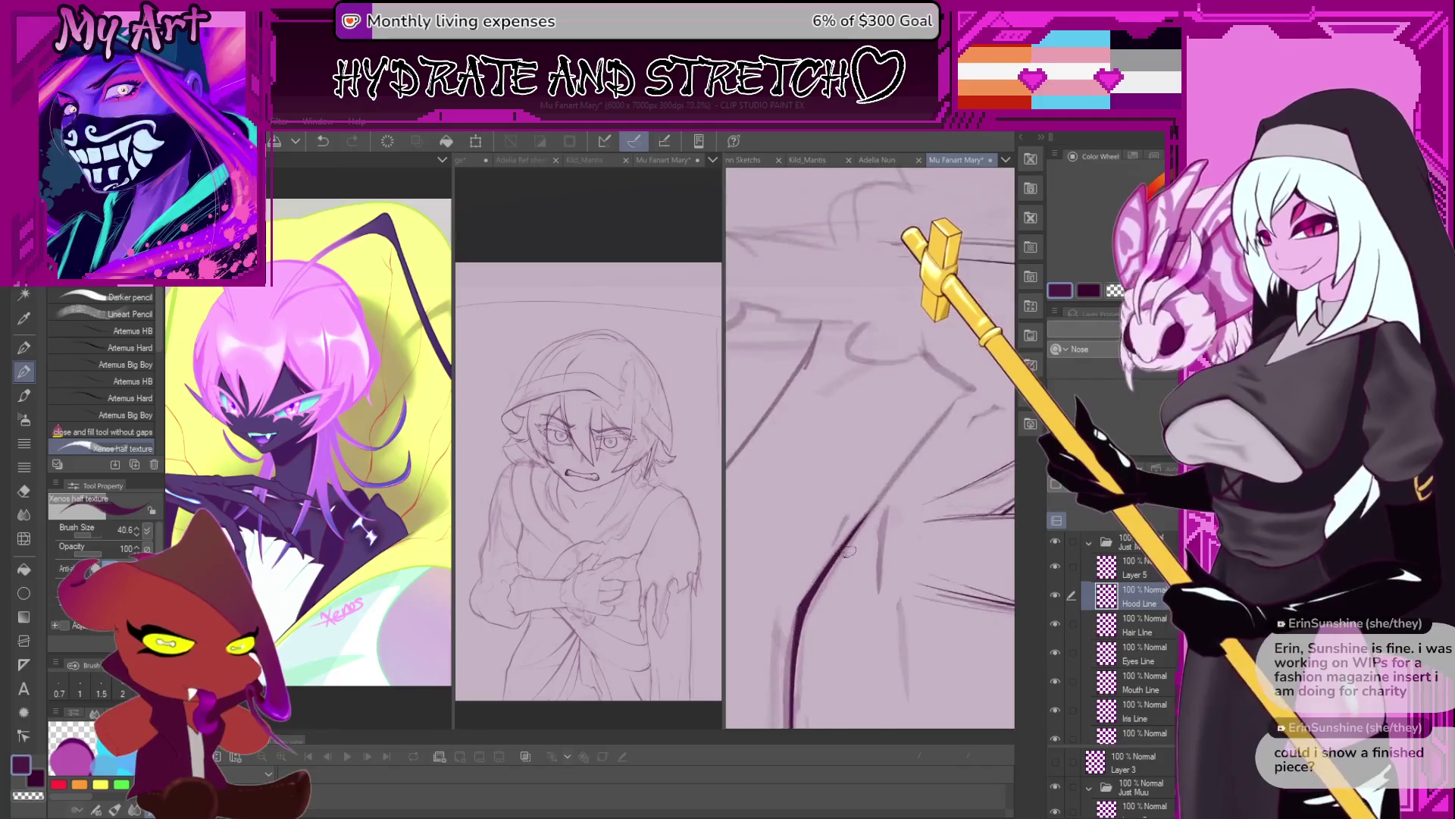
left_click_drag(847, 551, 786, 608)
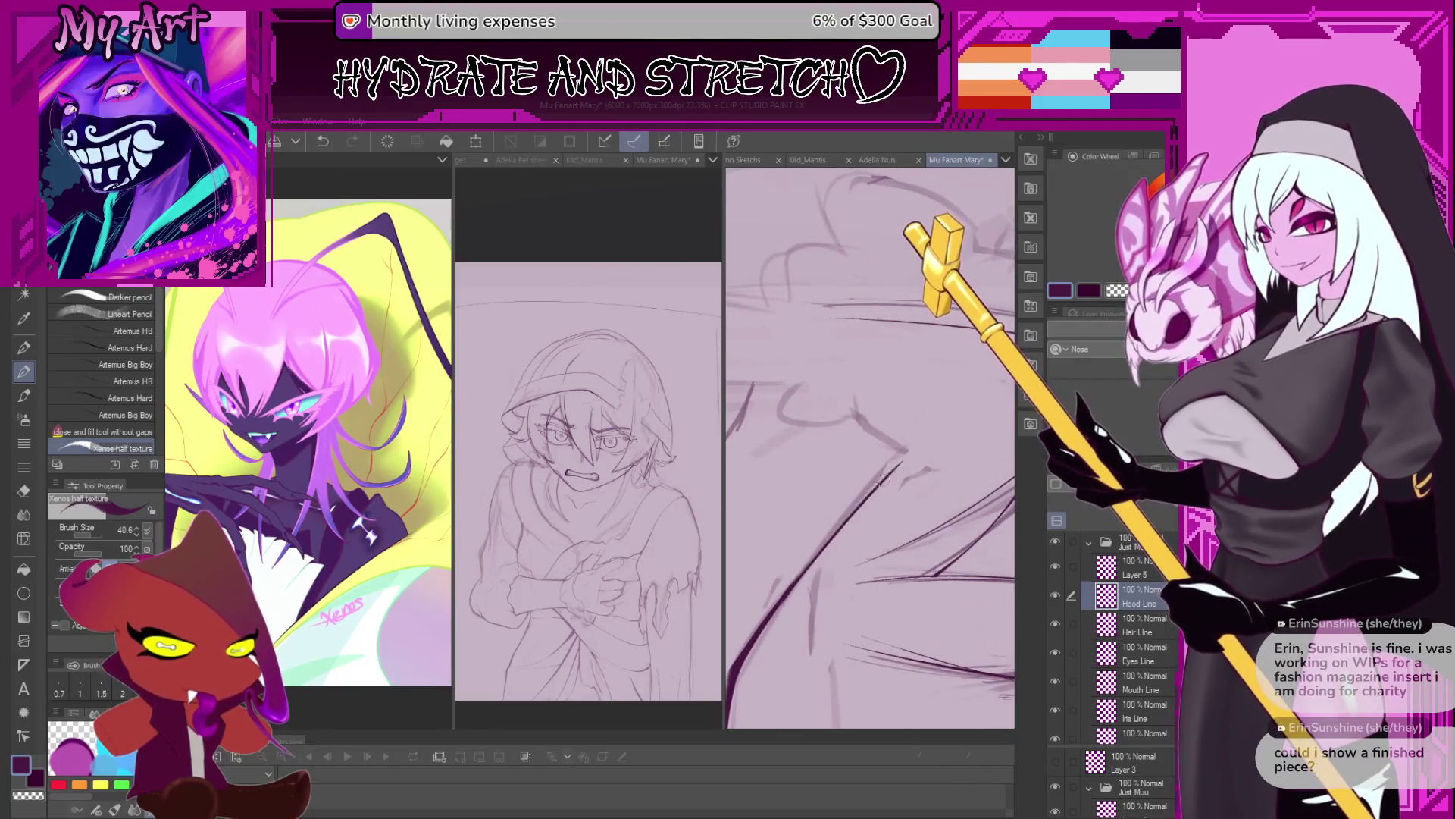
mouse_move(773, 608)
left_mouse_down()
mouse_move(902, 459)
mouse_move(810, 564)
left_mouse_up()
scroll(809, 564, "up", 2)
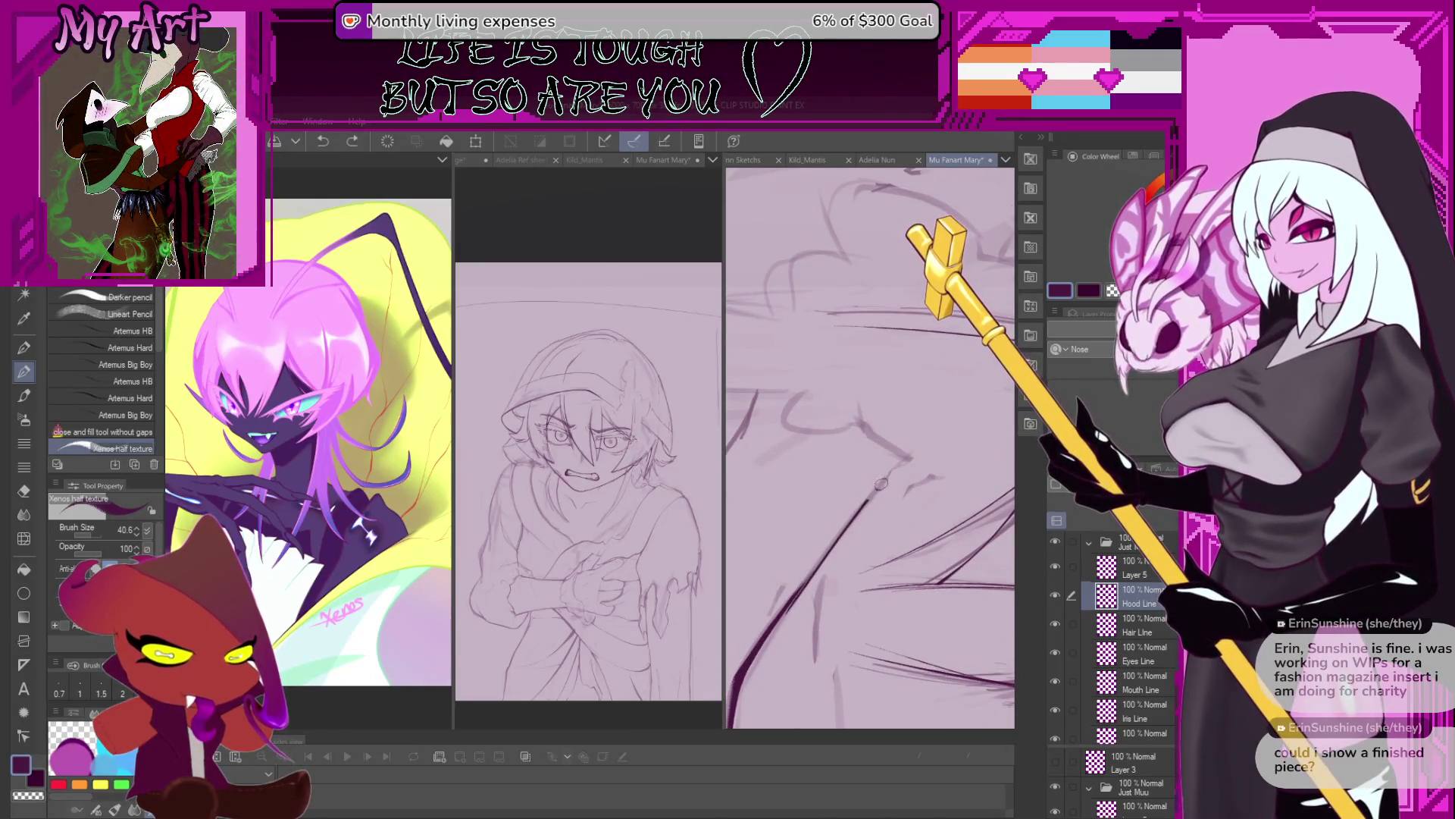
mouse_move(878, 432)
left_mouse_down()
mouse_move(839, 579)
mouse_move(817, 593)
mouse_move(928, 545)
mouse_move(906, 542)
left_mouse_up()
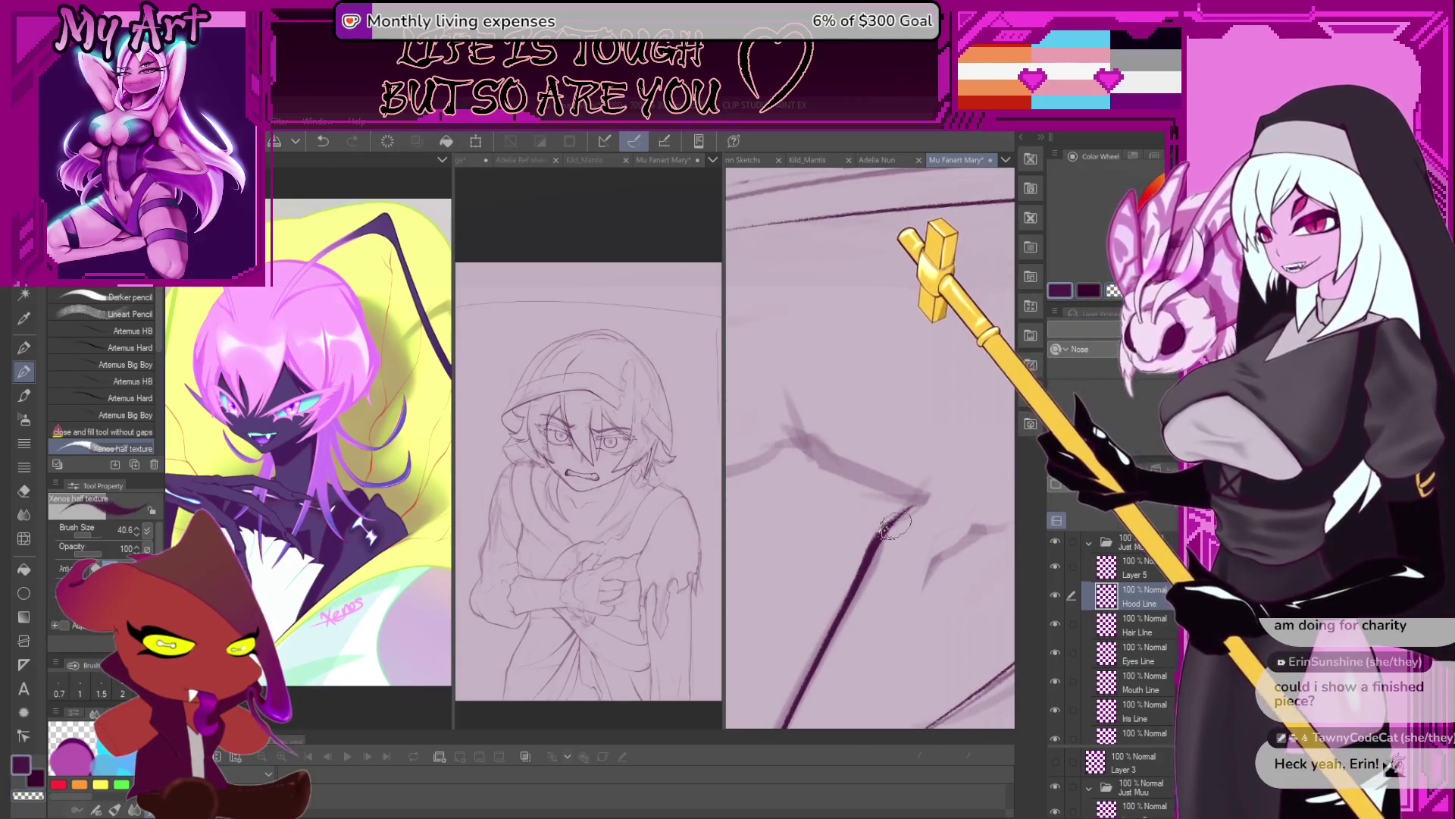
Extend the diagonal hood stroke down-left, then undo the V-shaped second arm.
left_click_drag(923, 486, 833, 628)
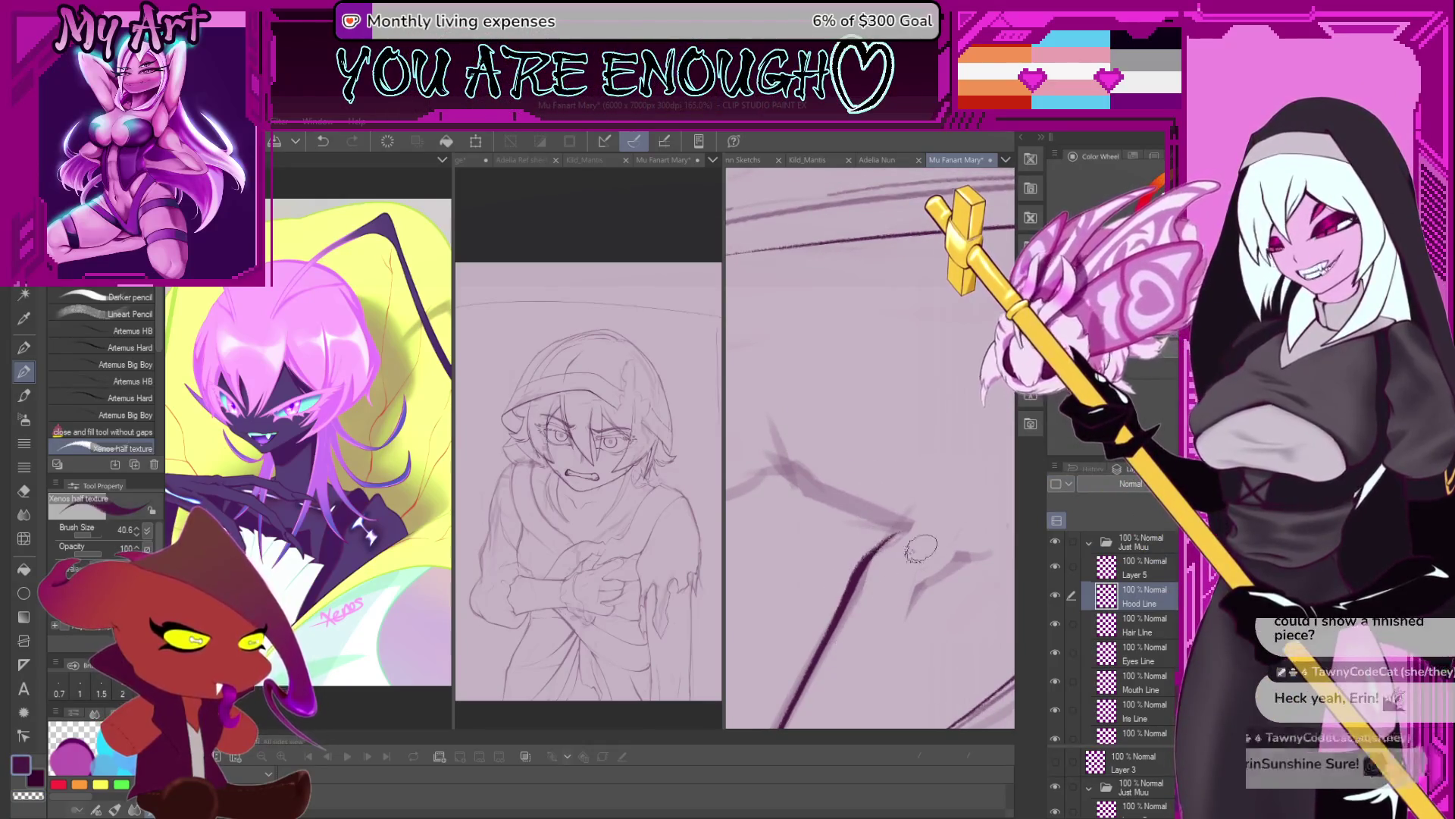
scroll(877, 557, "up", 2)
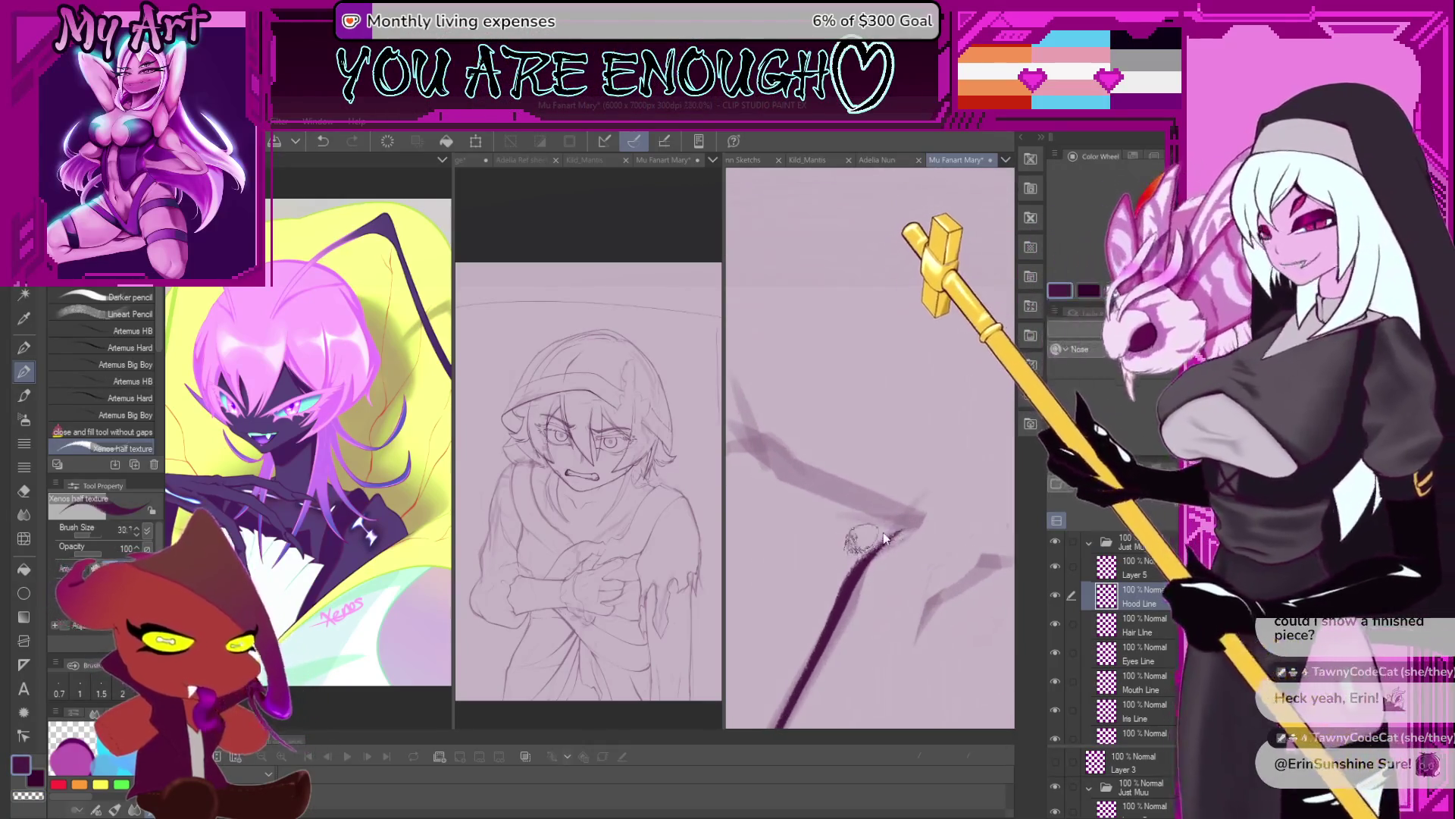
mouse_move(852, 578)
left_mouse_down()
mouse_move(923, 525)
mouse_move(816, 624)
left_mouse_up()
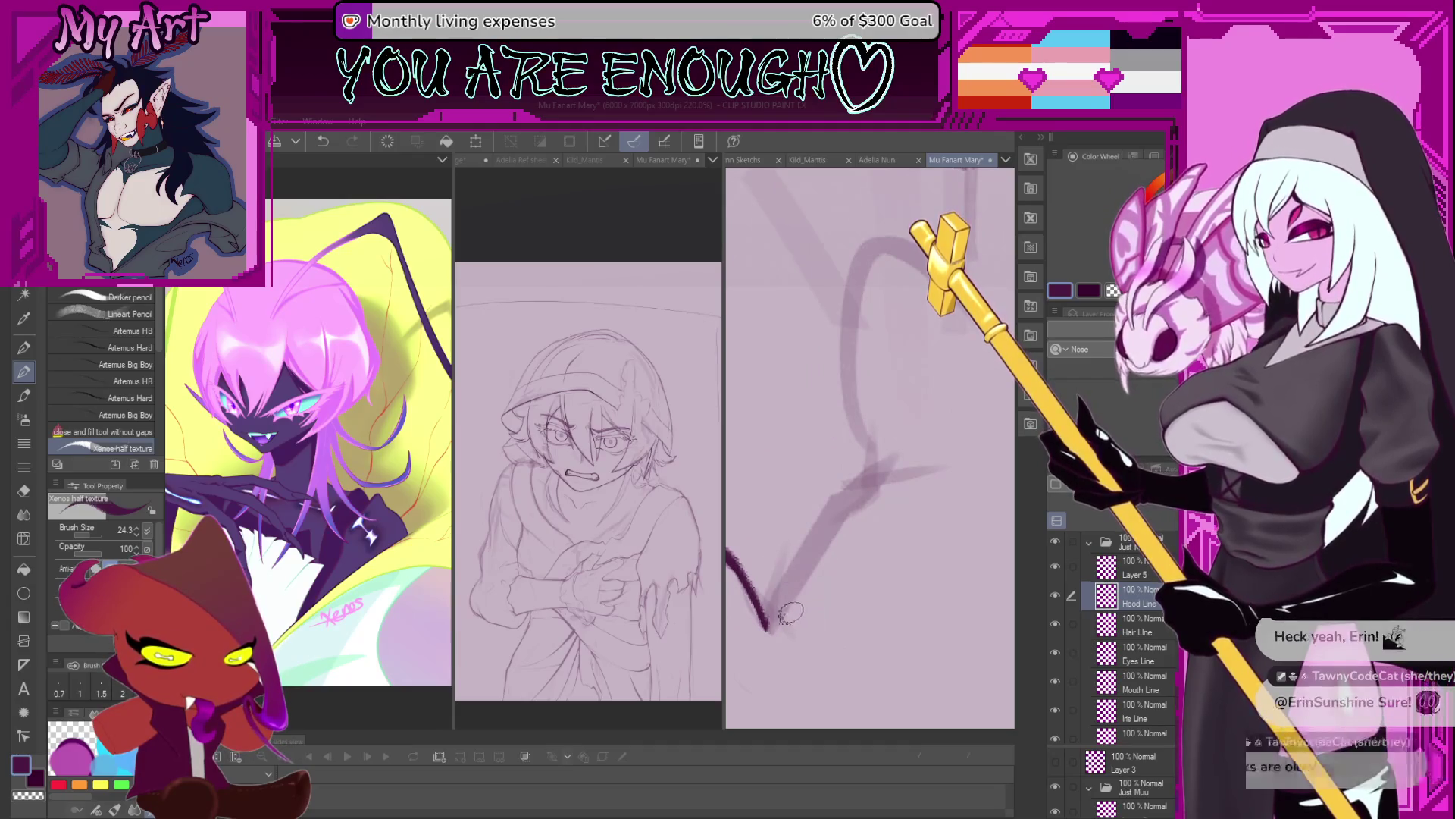
mouse_move(765, 629)
left_mouse_down()
mouse_move(805, 560)
mouse_move(784, 628)
left_mouse_up()
key("ctrl+z")
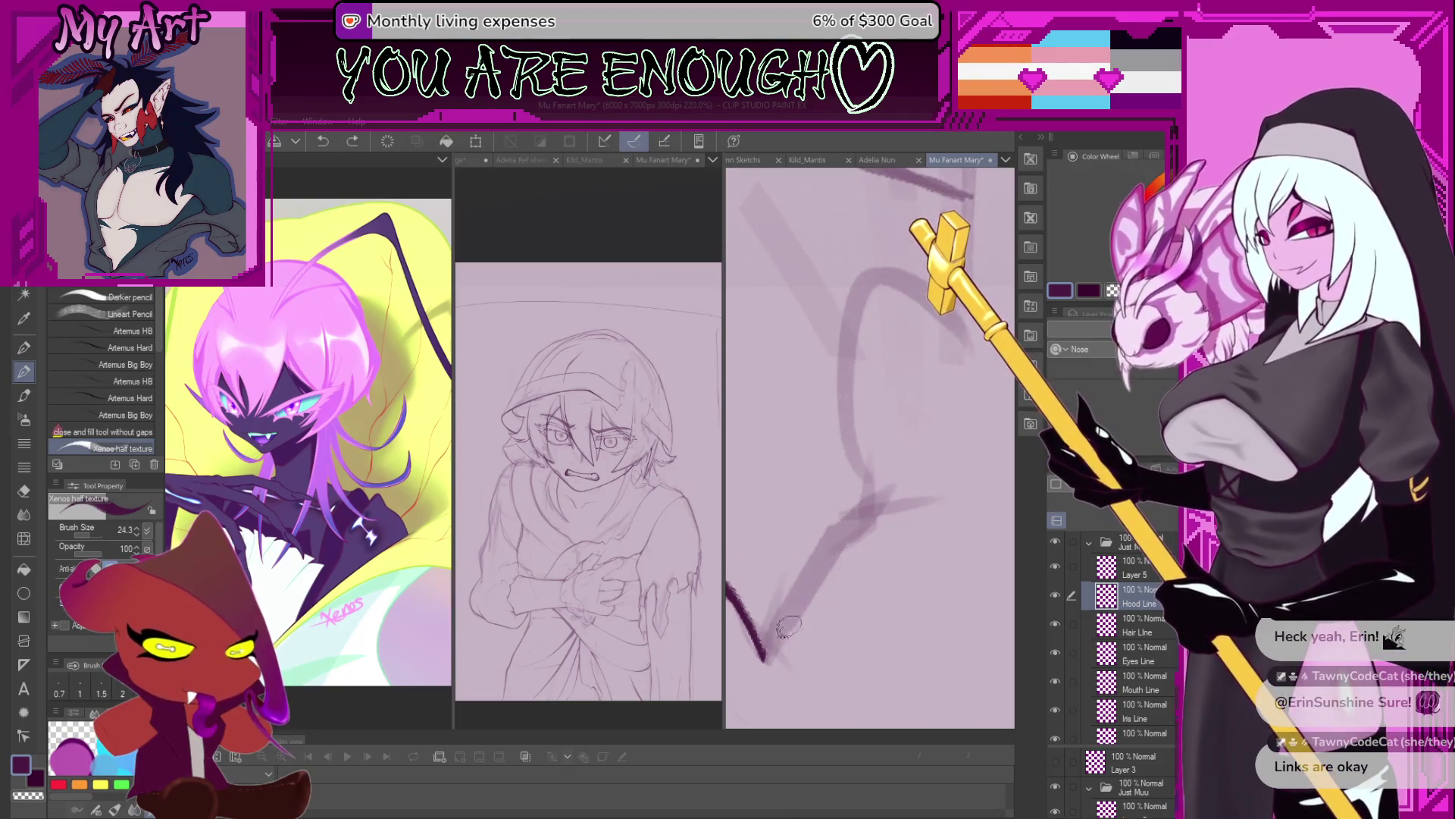
Undo the rejected curved strokes and redraw the long hood curve from the lower left.
mouse_move(851, 537)
left_mouse_down()
mouse_move(830, 552)
mouse_move(838, 604)
mouse_move(859, 590)
left_mouse_up()
left_click_drag(833, 509, 812, 562)
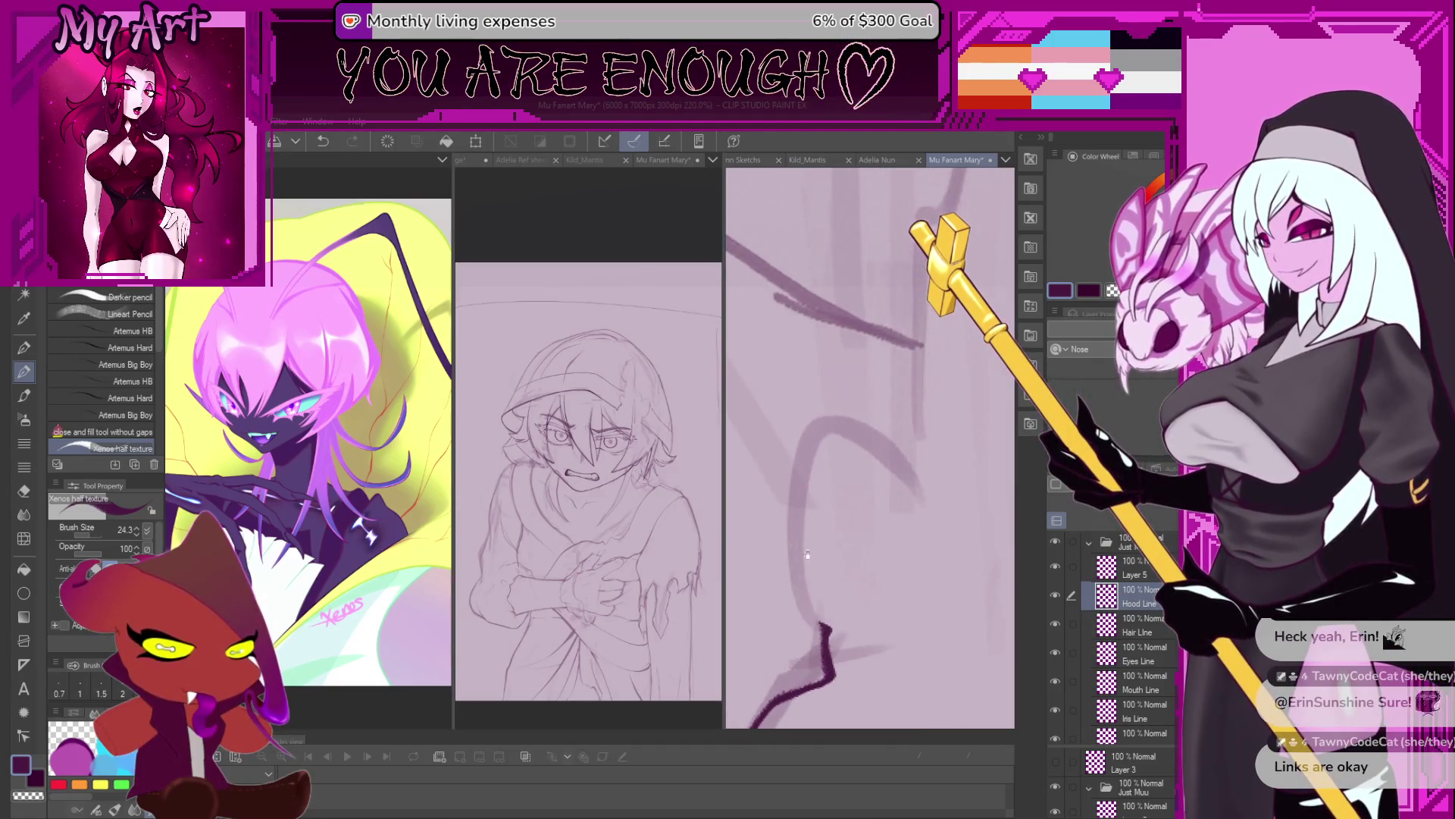
key("ctrl+z")
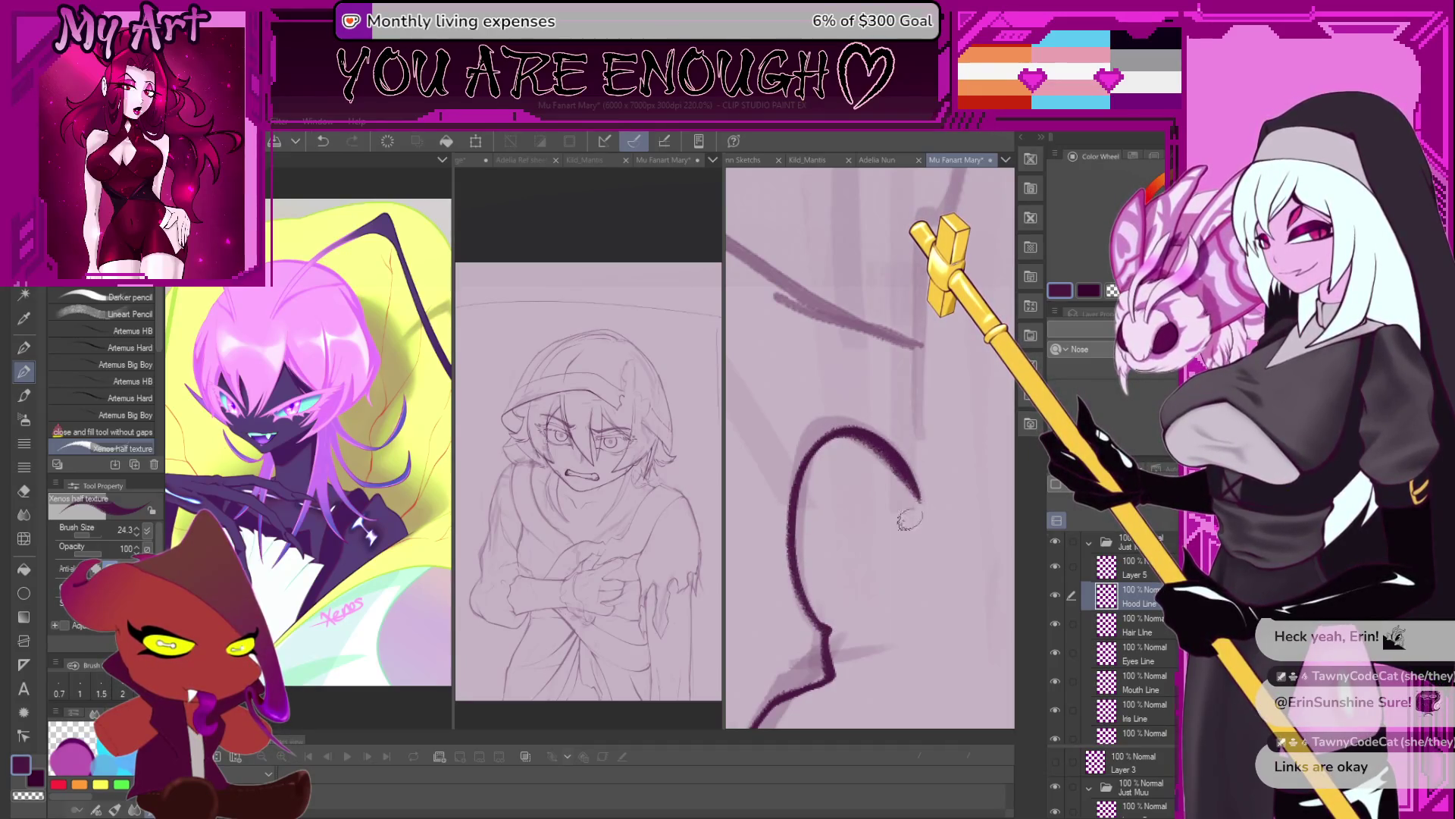
key("ctrl+z")
mouse_move(800, 599)
left_mouse_down()
mouse_move(838, 433)
mouse_move(915, 497)
left_mouse_up()
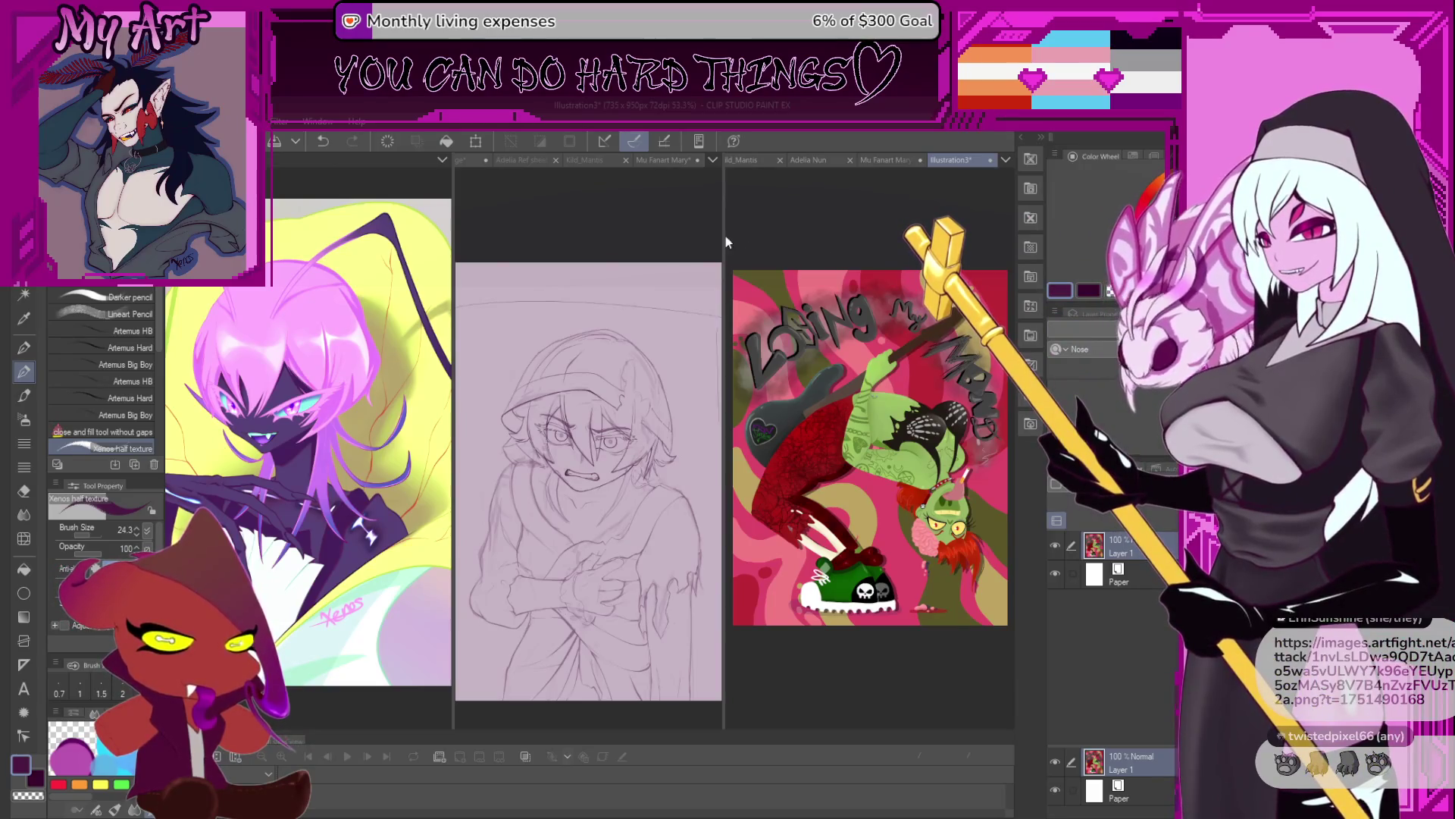
Look over the enlarged 'Losing My Mind' artwork, then close Illustration3 with Ctrl+W.
left_click_drag(724, 233, 574, 233)
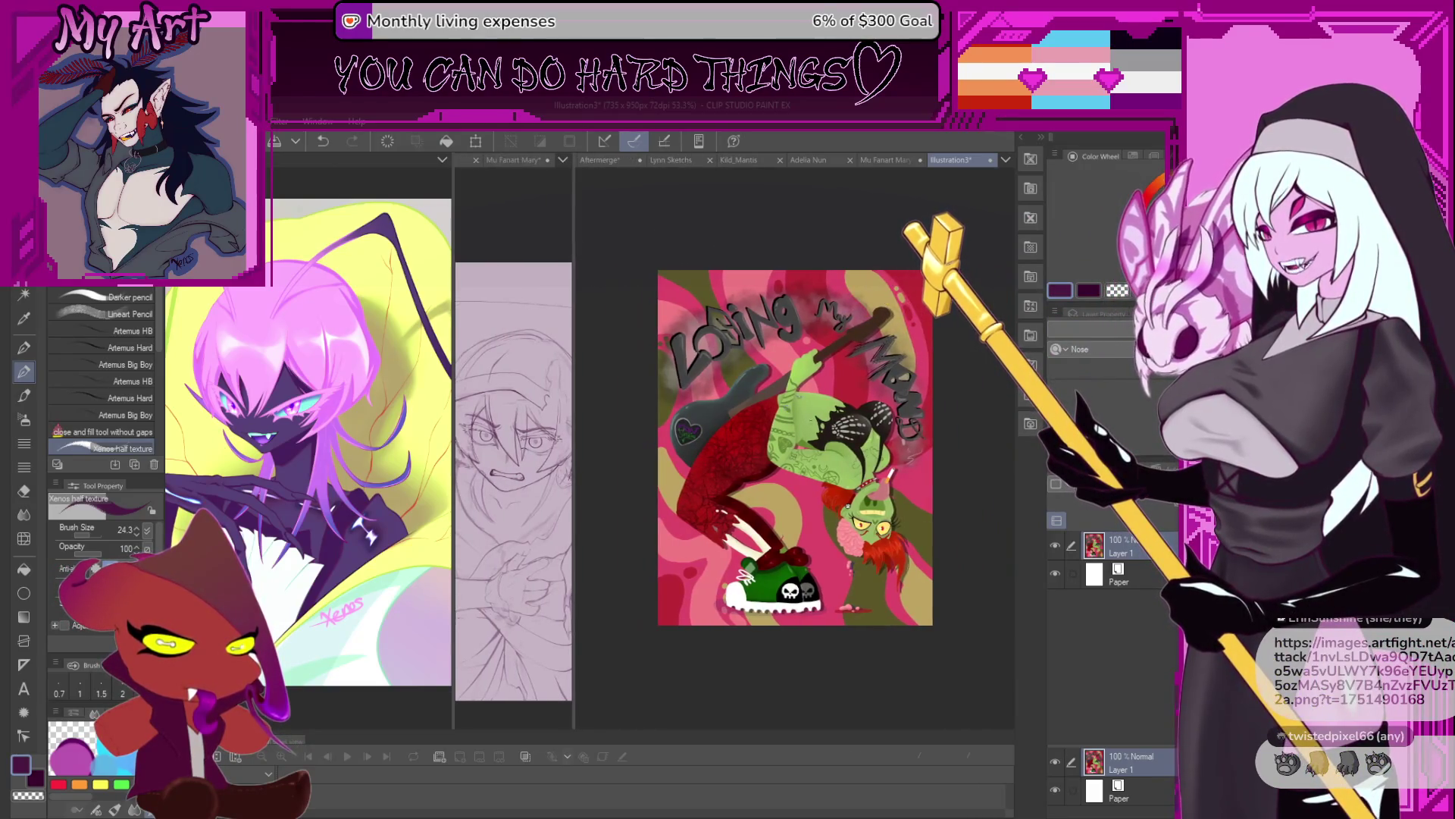
scroll(969, 483, "up", 5)
left_click_drag(747, 554, 757, 542)
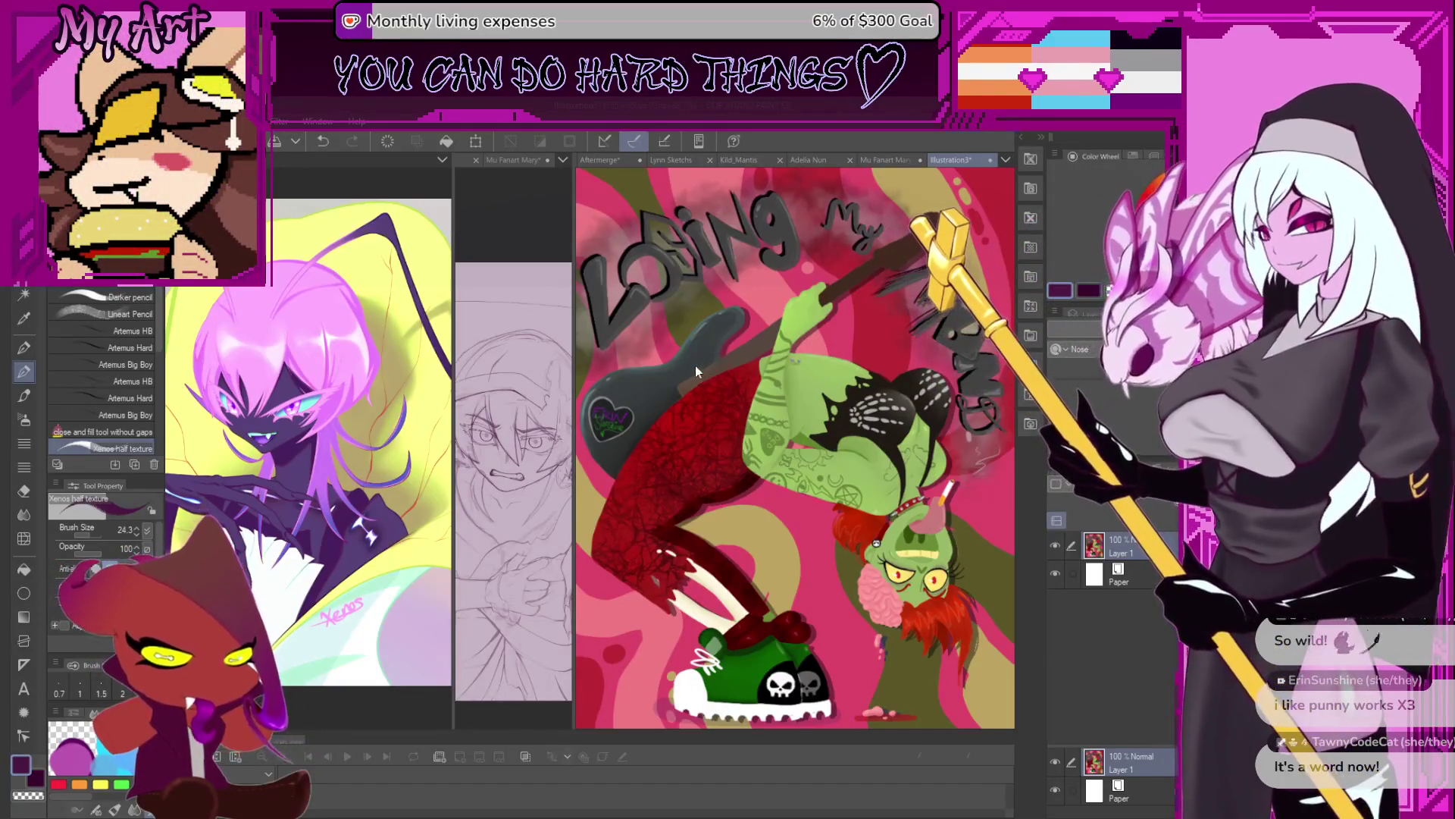
key("ctrl+w")
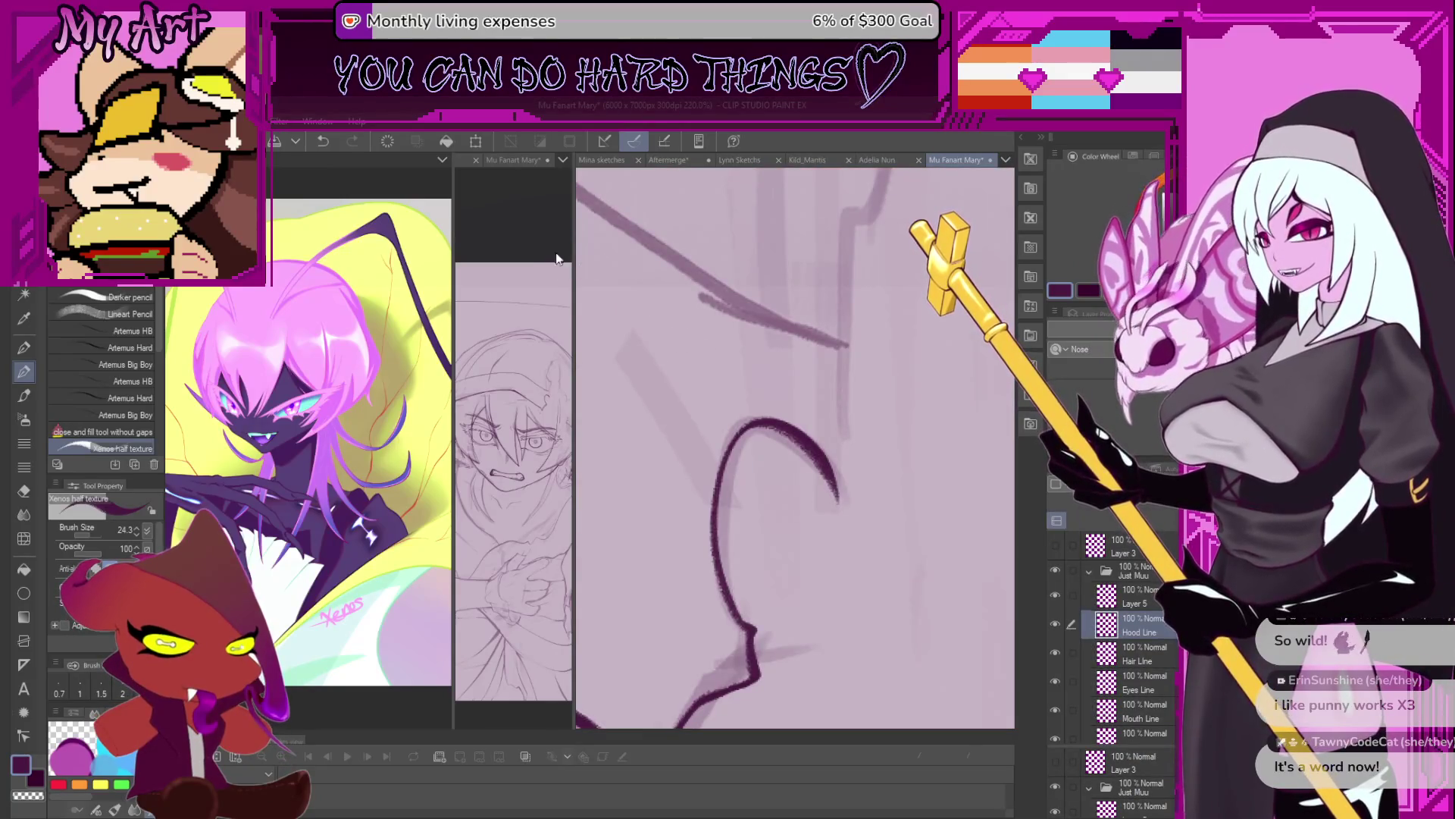
Widen the reference sketch view and extend the hood outline upward and up-right.
left_click_drag(573, 240, 809, 239)
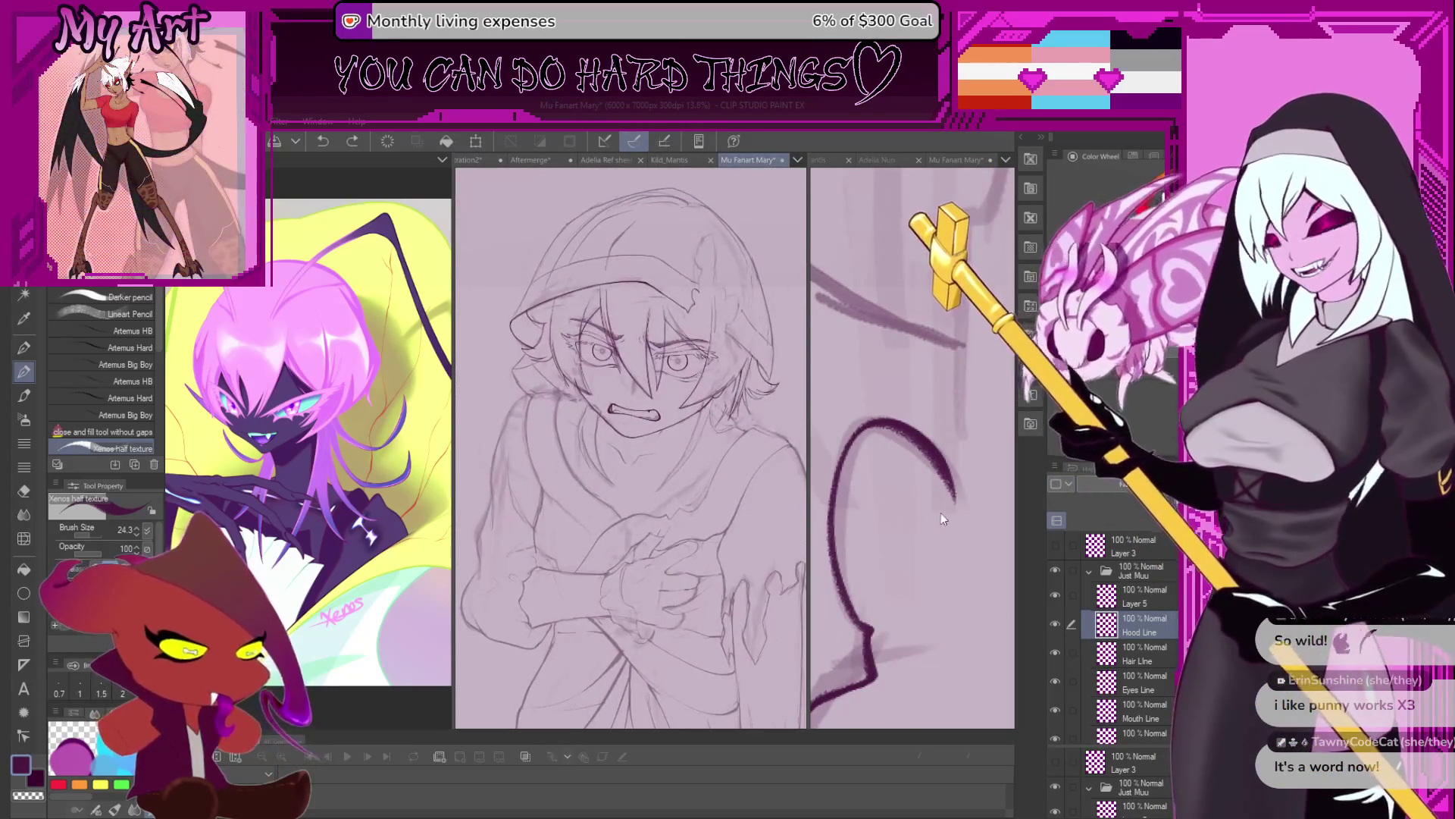
scroll(940, 513, "down", 5)
scroll(883, 466, "up", 3)
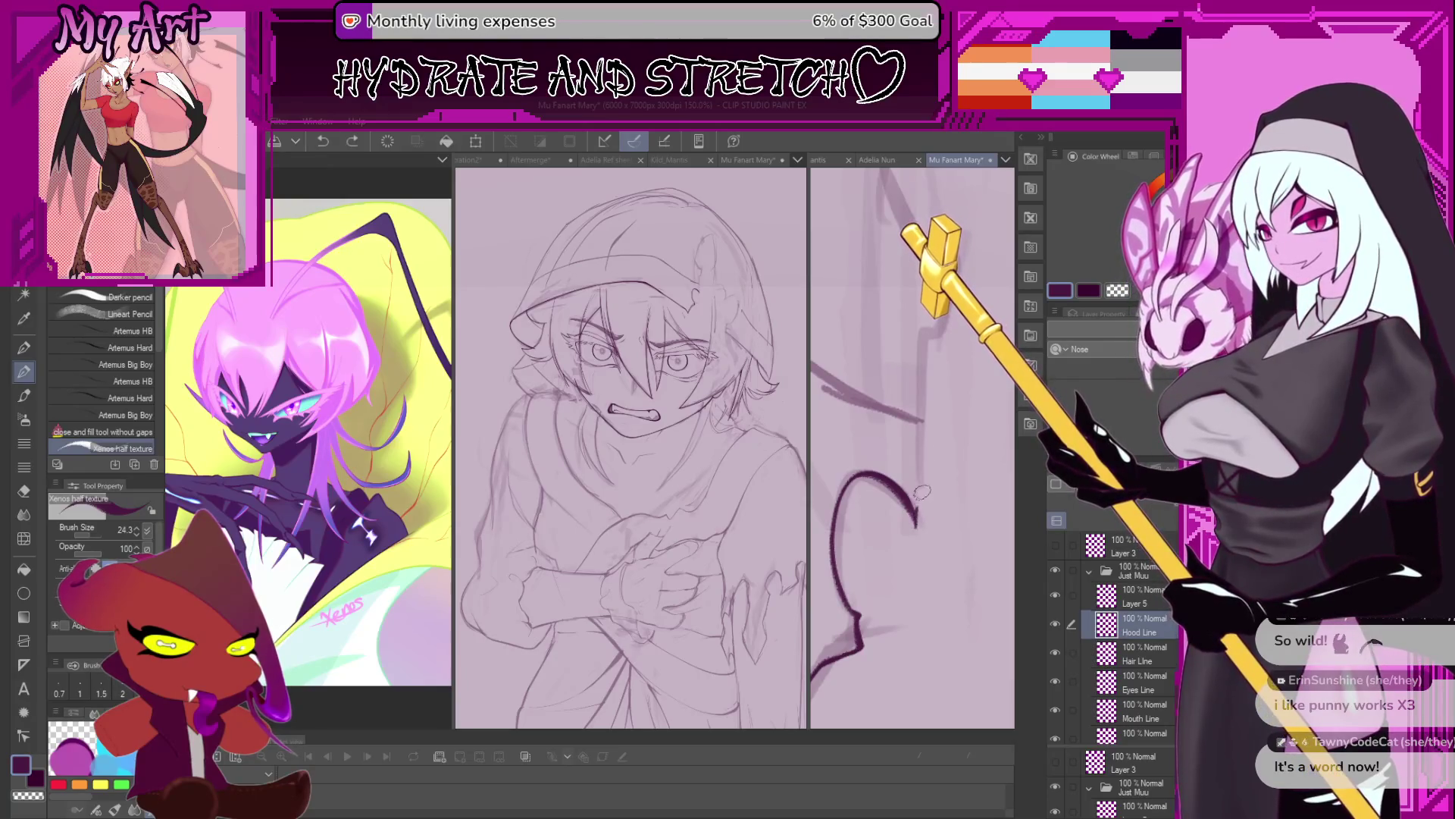
left_click_drag(921, 498, 924, 476)
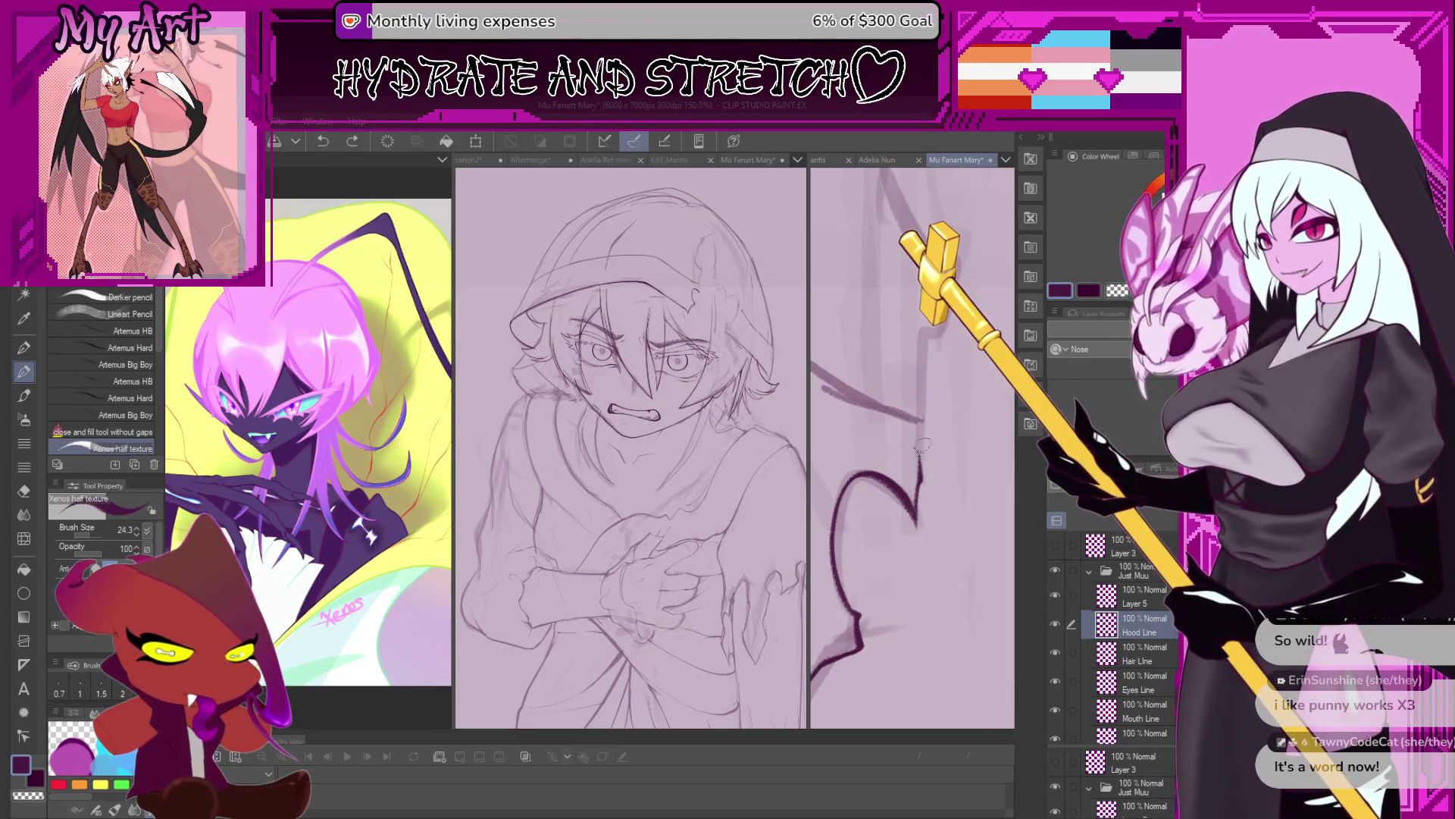
mouse_move(921, 378)
left_mouse_down()
mouse_move(886, 520)
mouse_move(925, 518)
left_mouse_up()
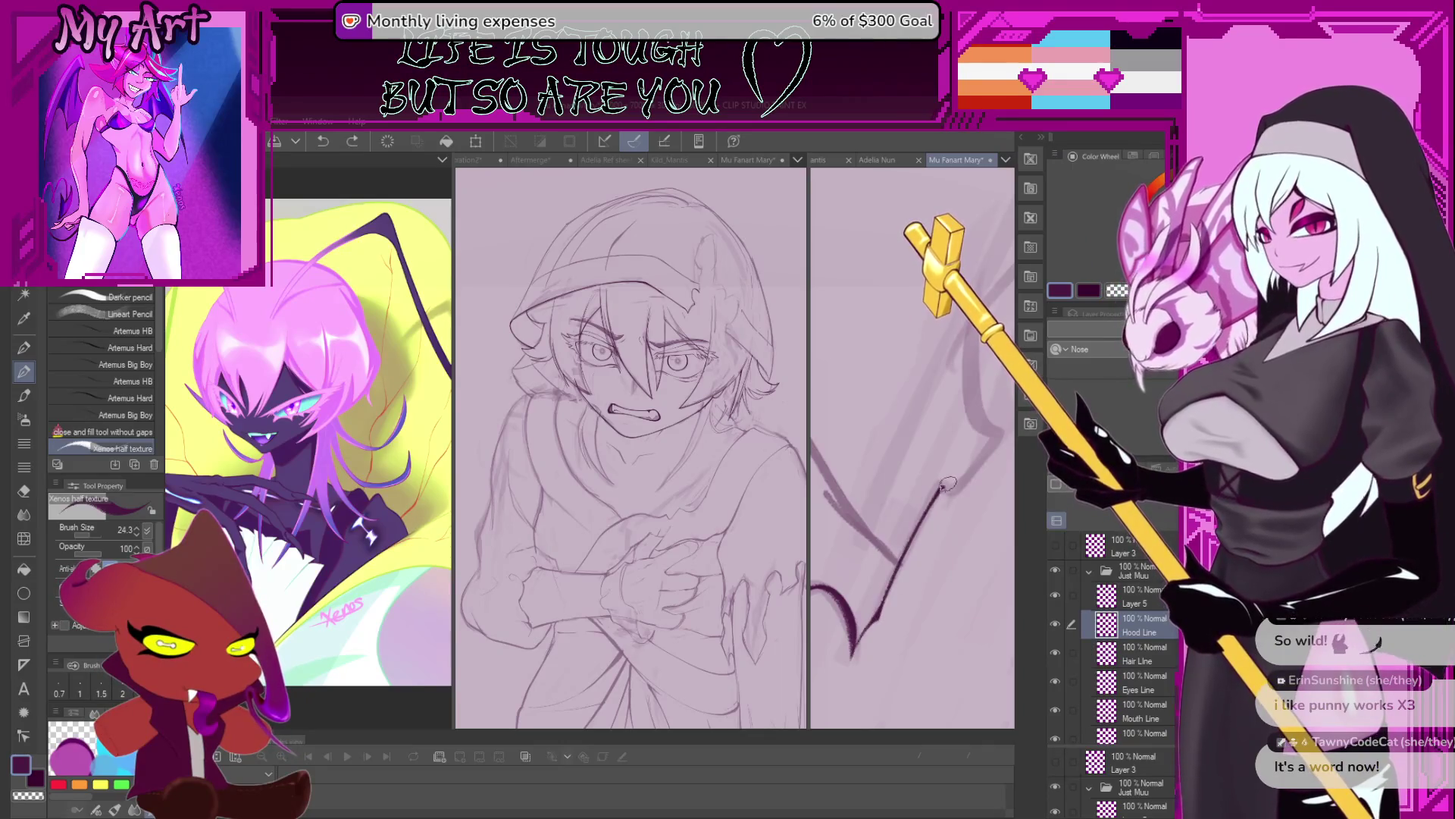
mouse_move(959, 483)
left_mouse_down()
mouse_move(864, 582)
mouse_move(871, 504)
left_mouse_up()
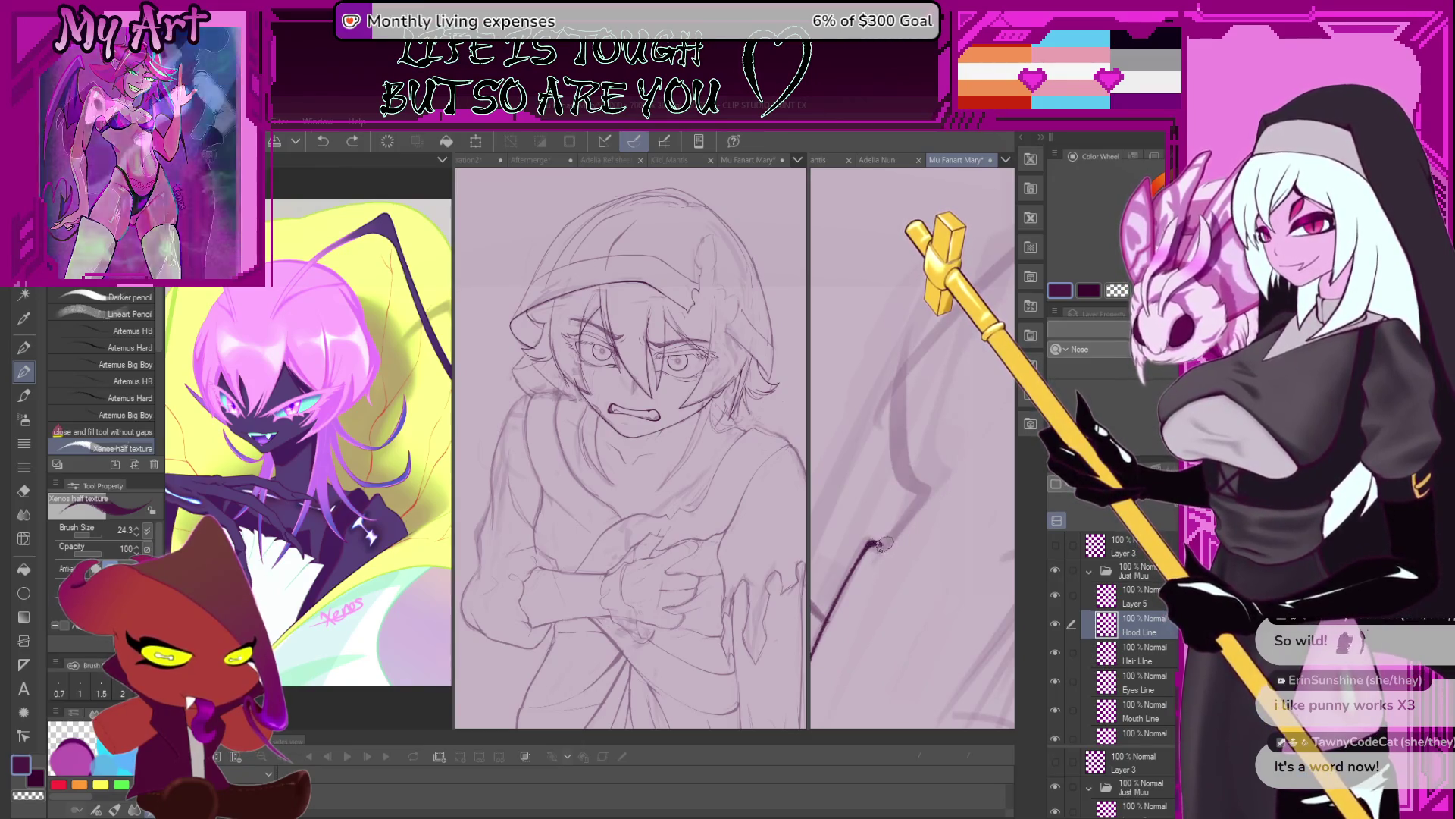
mouse_move(888, 535)
left_mouse_down()
mouse_move(922, 502)
mouse_move(858, 559)
left_mouse_up()
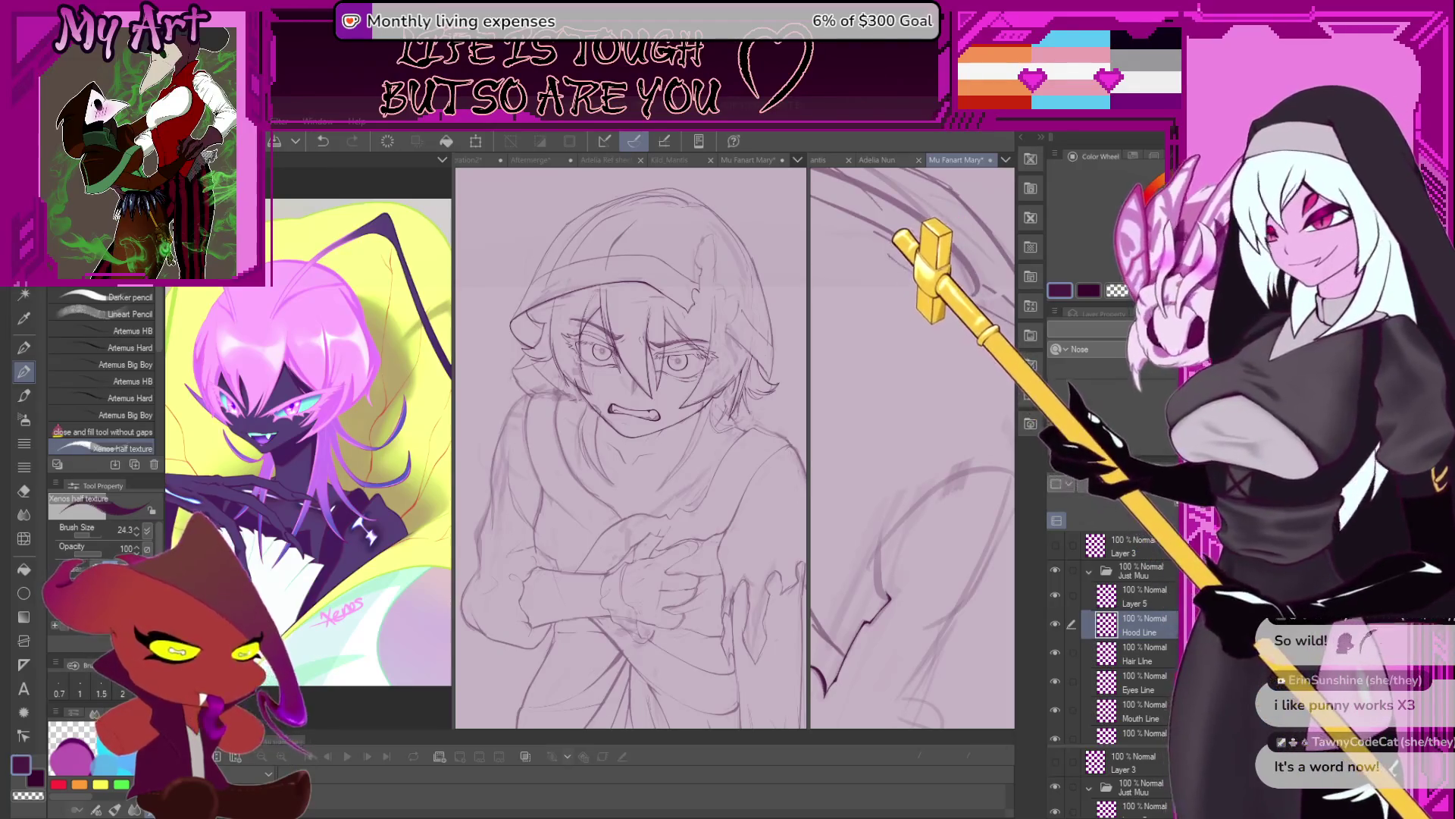
Ink further sections of the hood outline, adding a short mark along it.
left_click_drag(902, 591, 897, 581)
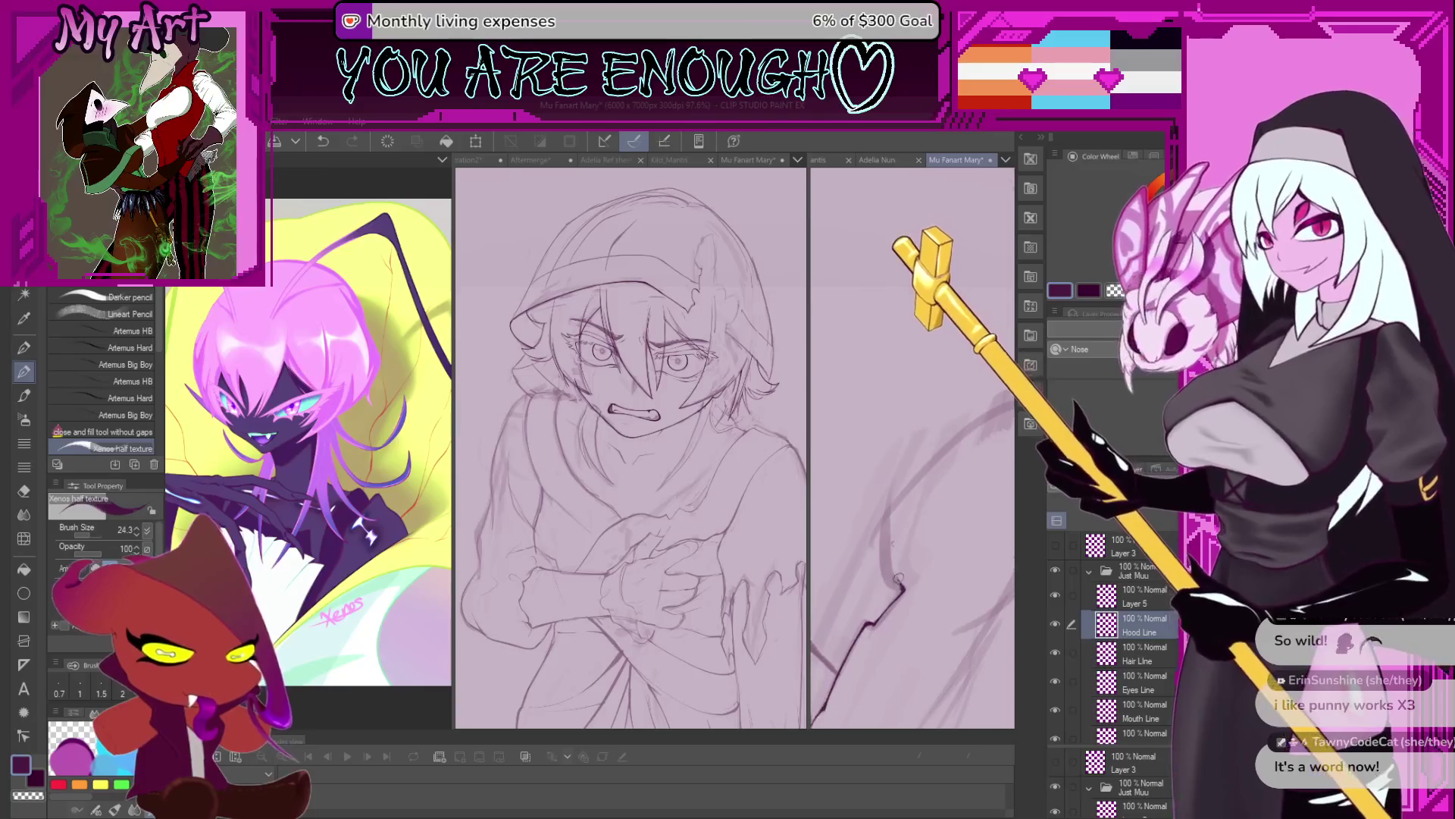
left_click(897, 581)
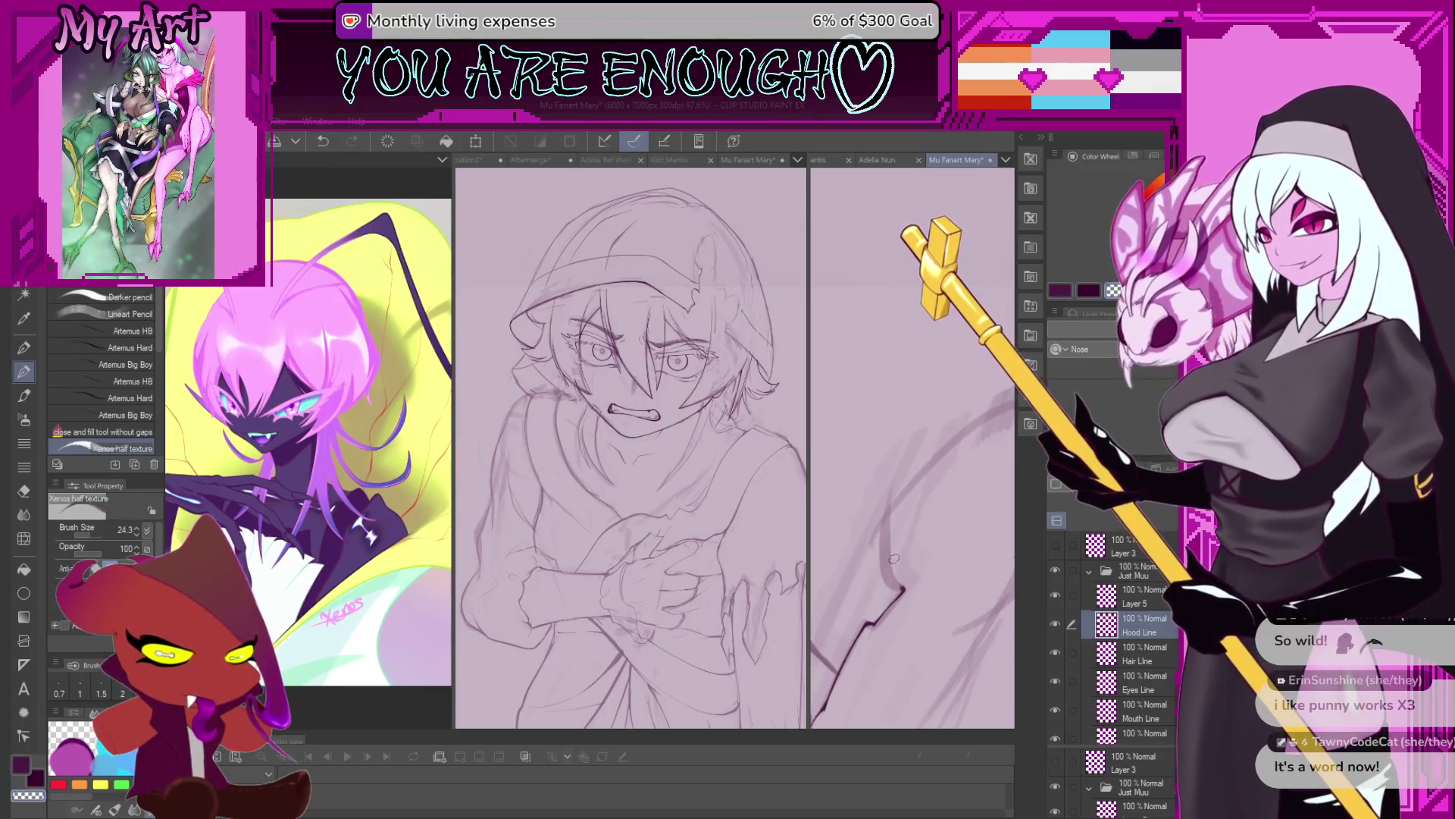
left_click_drag(907, 585, 902, 627)
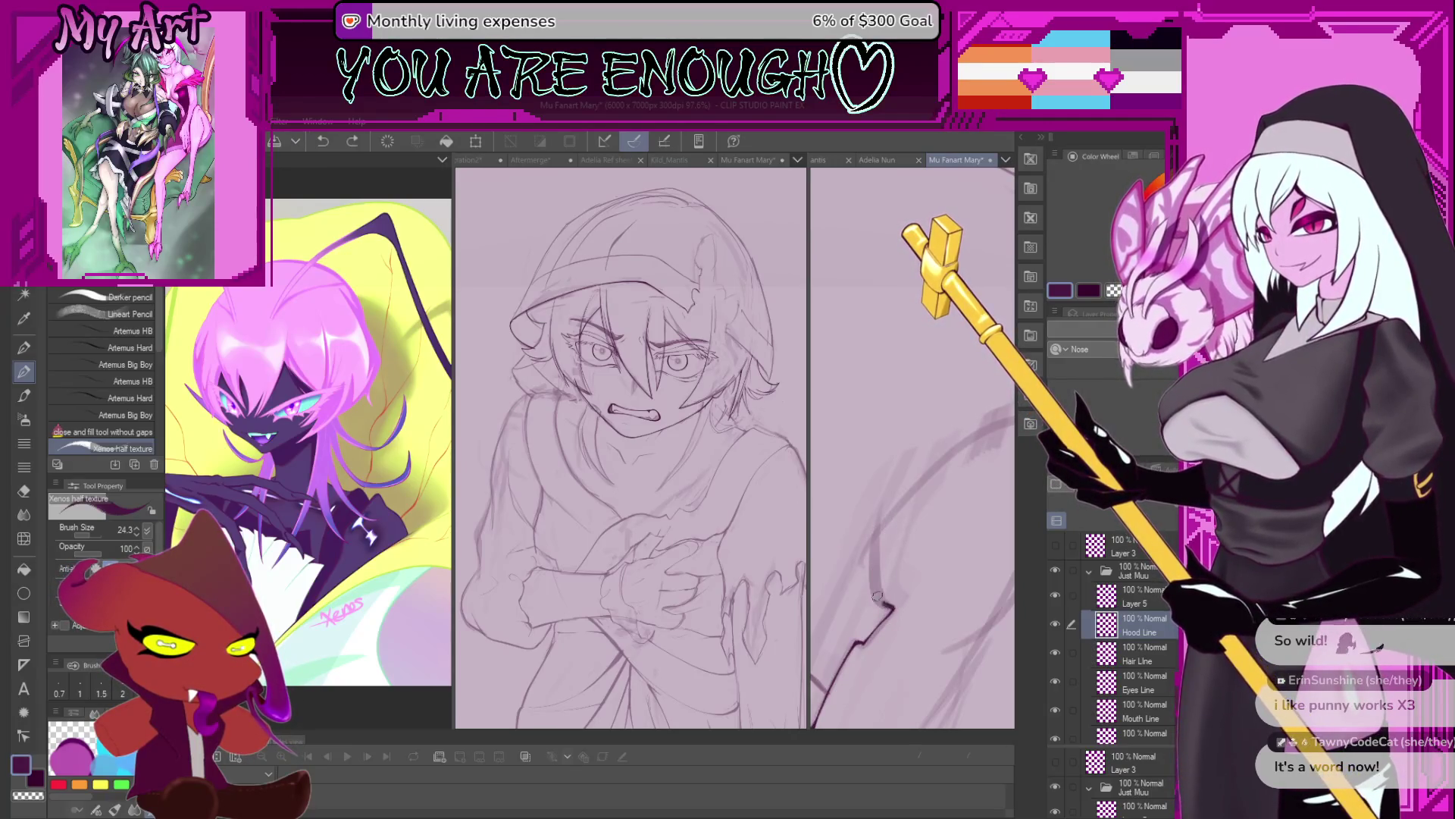
scroll(879, 597, "up", 2)
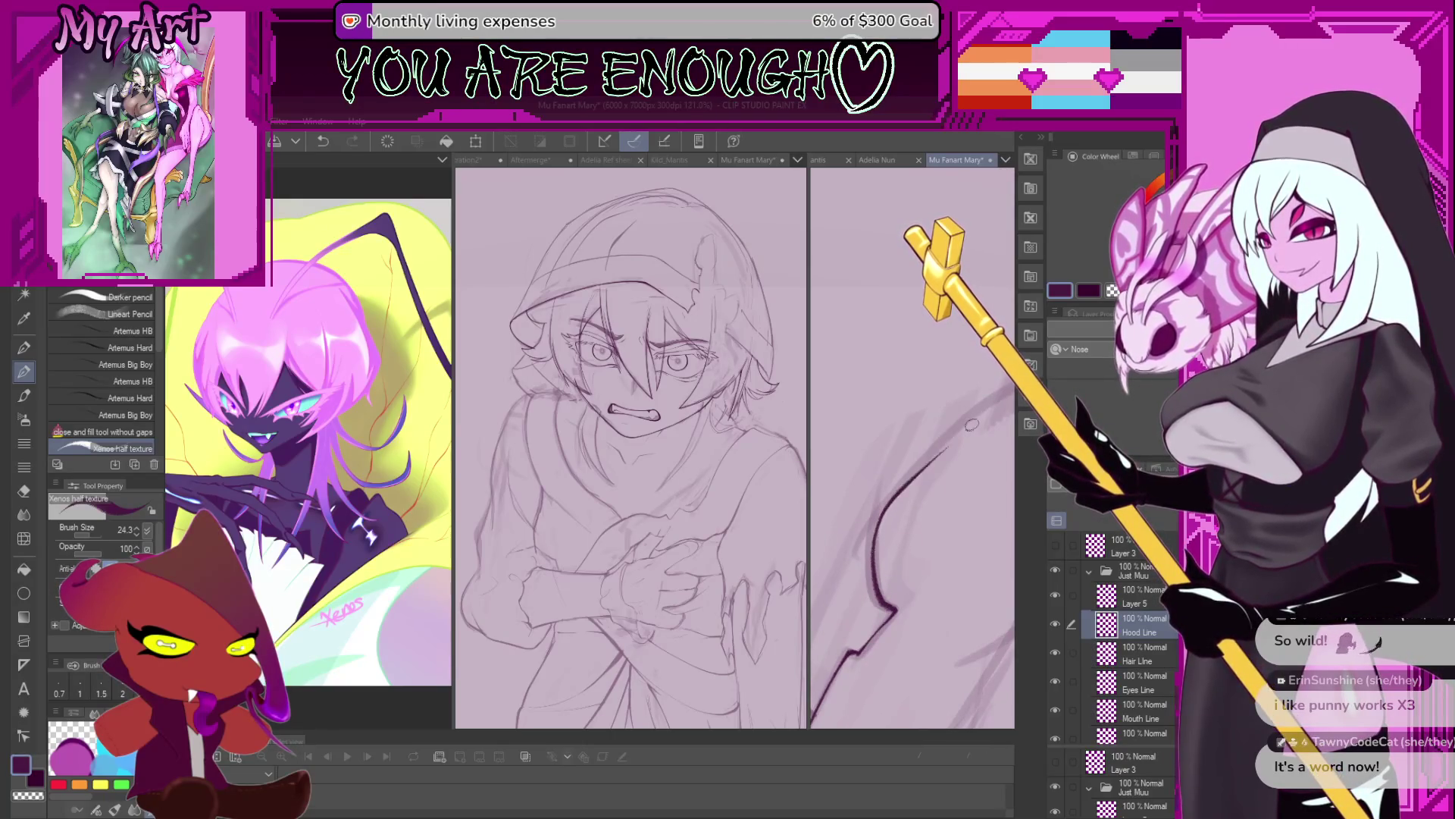
left_click_drag(974, 423, 840, 590)
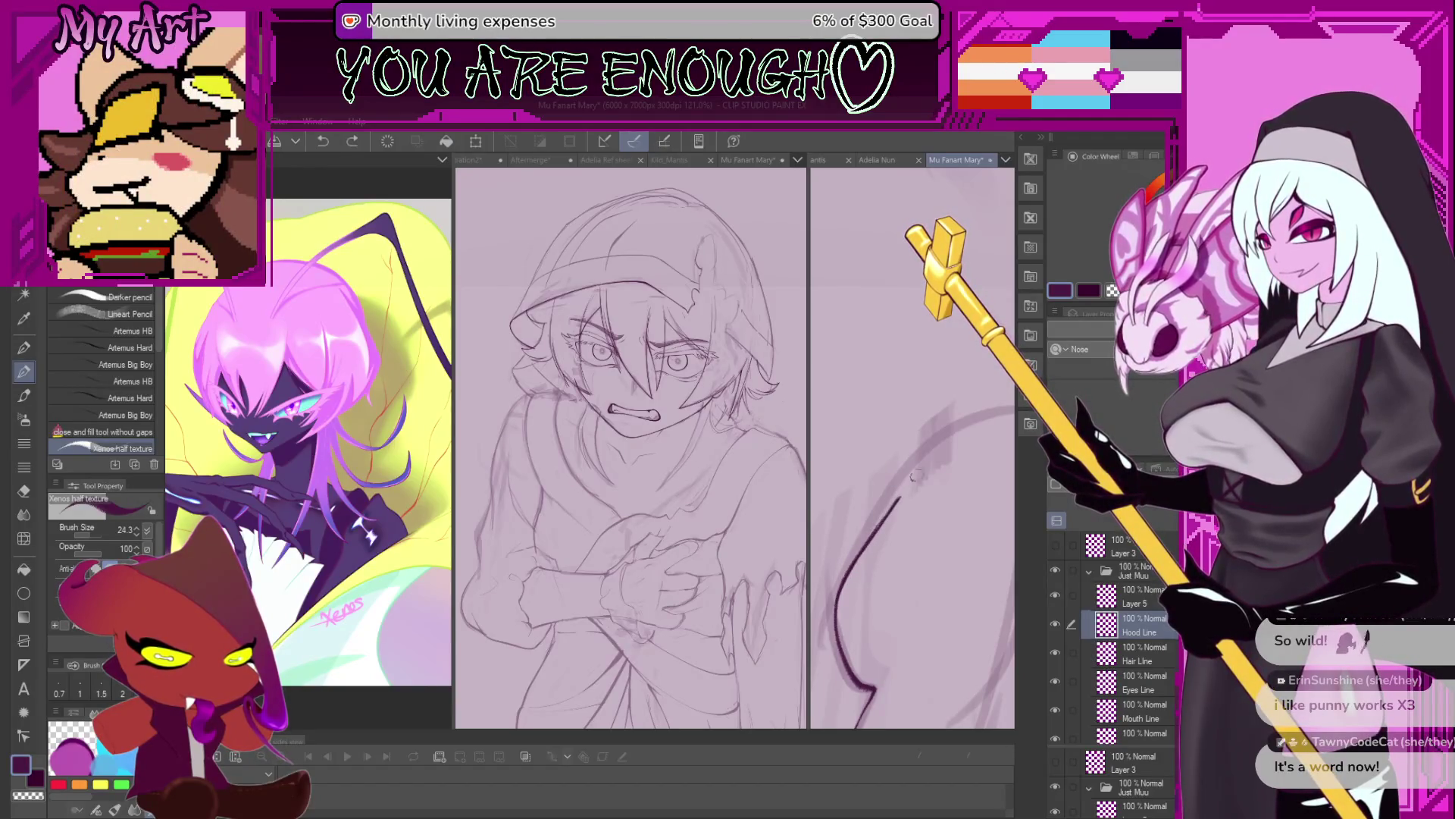
scroll(1006, 412, "down", 2)
scroll(915, 462, "down", 2)
scroll(906, 493, "up", 2)
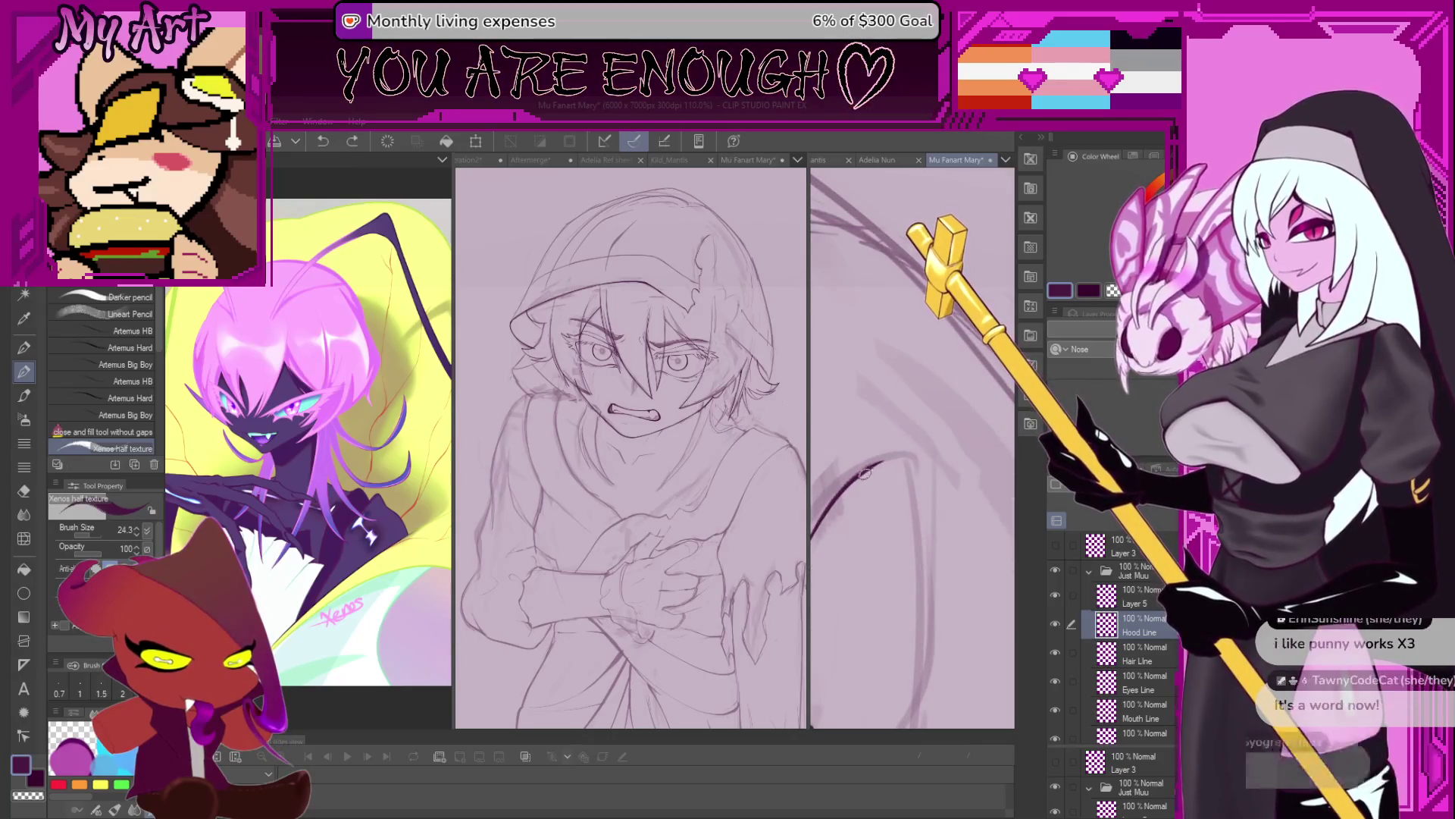
scroll(887, 439, "up", 1)
scroll(917, 403, "up", 1)
scroll(914, 448, "up", 1)
scroll(909, 493, "up", 1)
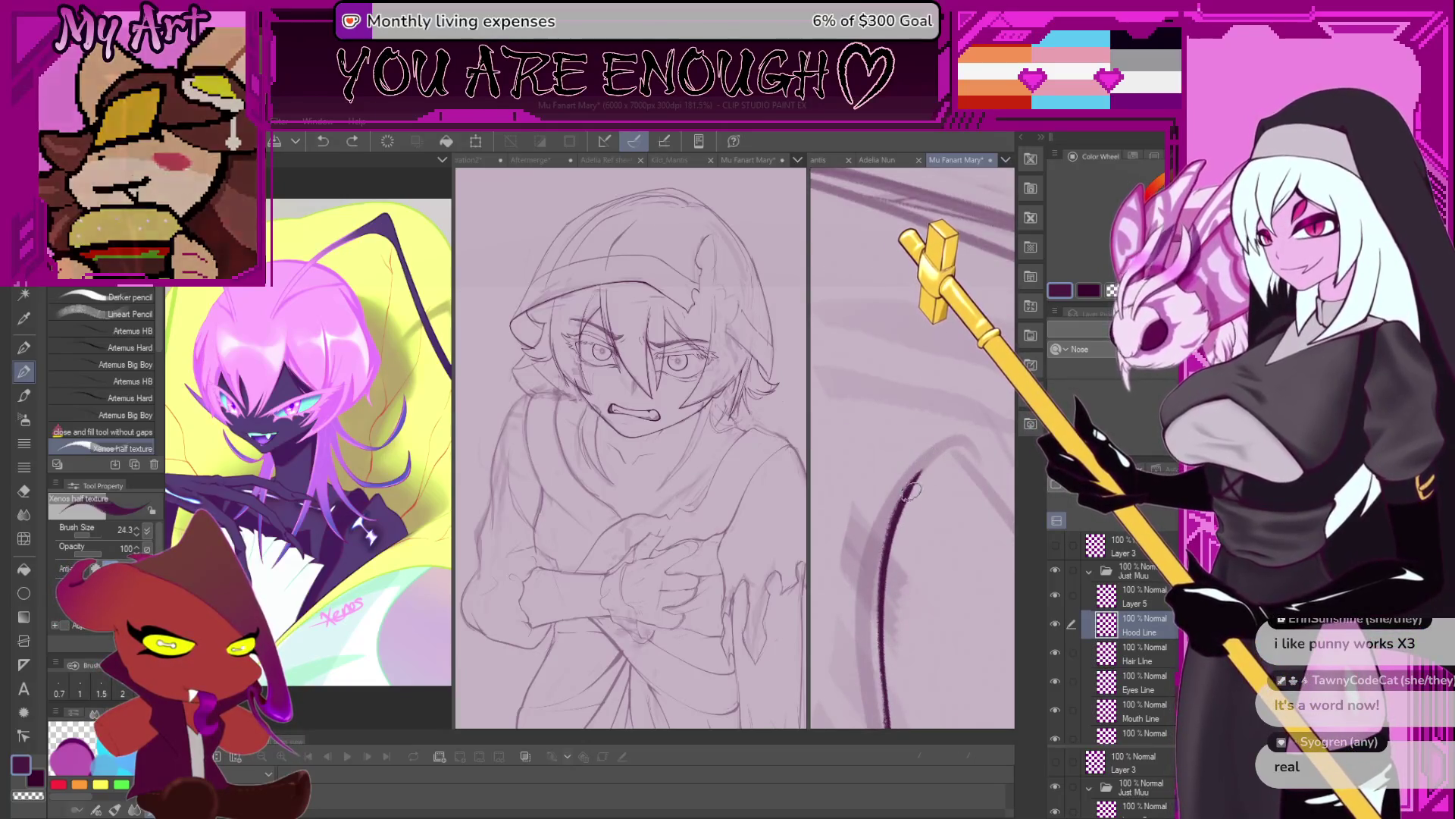
Extend the curved ink stroke up-right, then lasso the area around it and start a transform.
left_click_drag(909, 491, 932, 459)
mouse_move(979, 500)
left_mouse_down()
mouse_move(823, 493)
mouse_move(664, 531)
left_mouse_up()
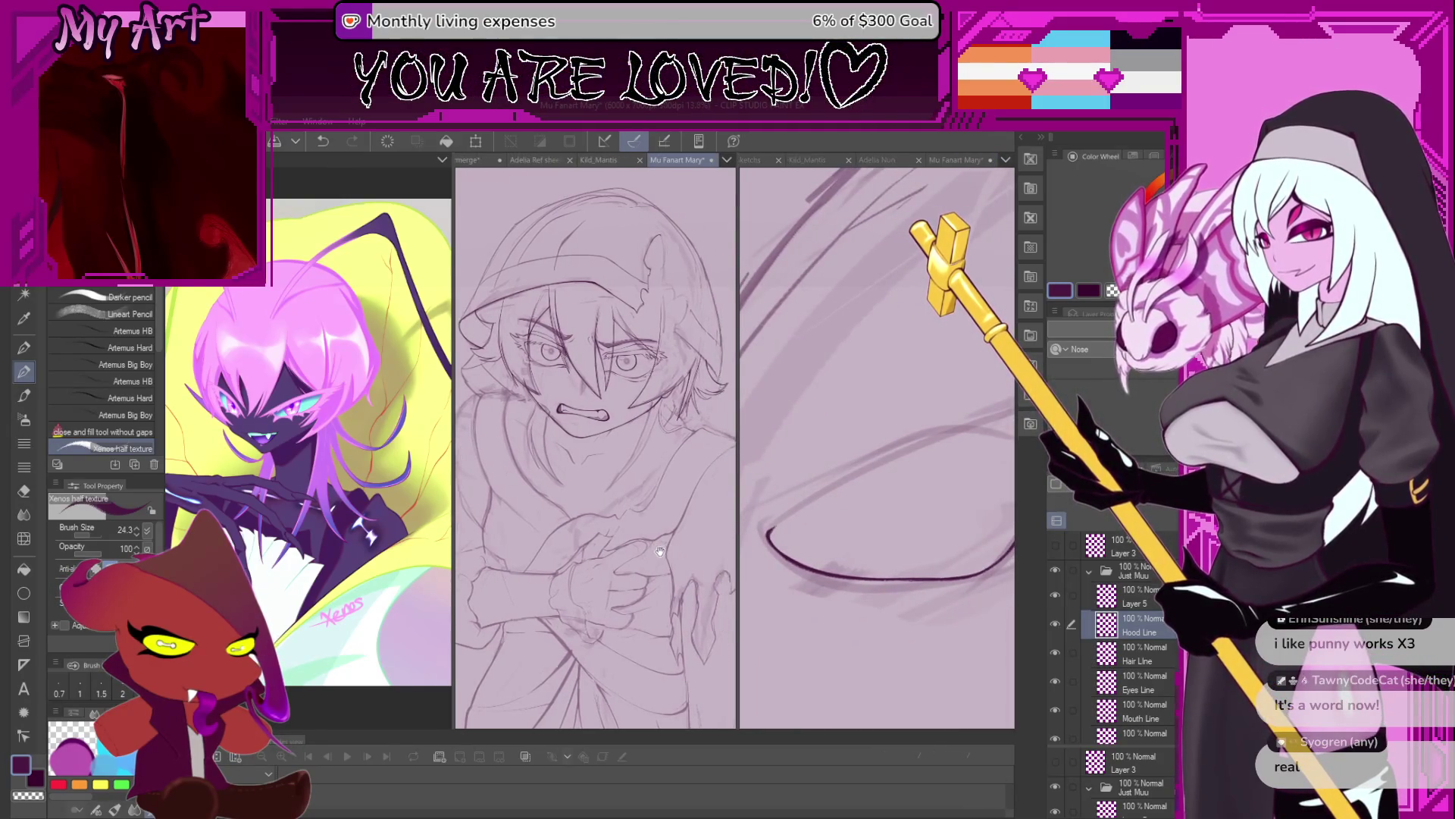
mouse_move(902, 470)
left_mouse_down()
mouse_move(858, 429)
mouse_move(787, 546)
mouse_move(894, 485)
left_mouse_up()
key("m")
left_click_drag(904, 429, 883, 383)
key("ctrl+t")
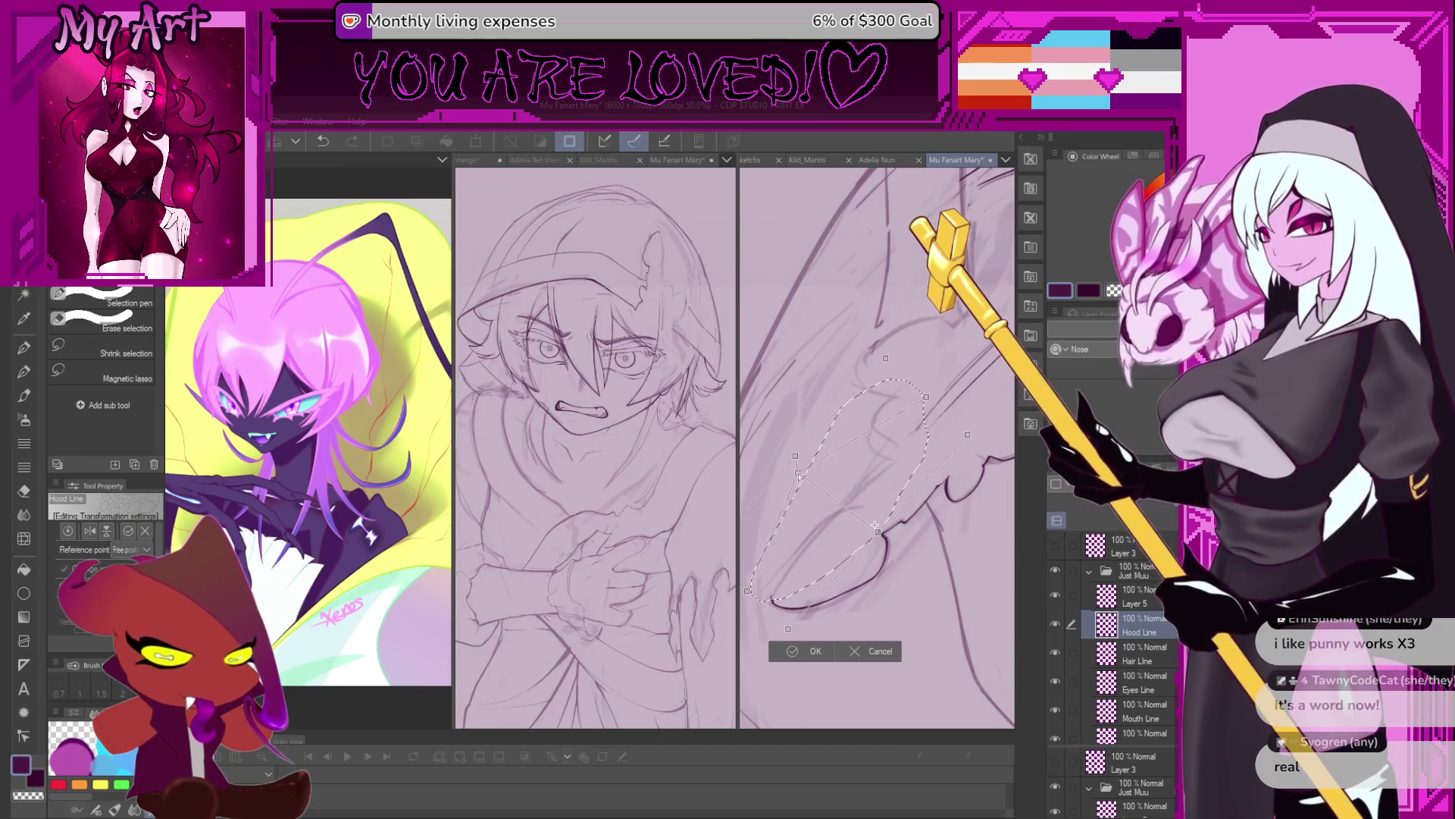
Transform the lassoed area on Layer 2 around a moved reference point and apply it.
left_click(871, 650)
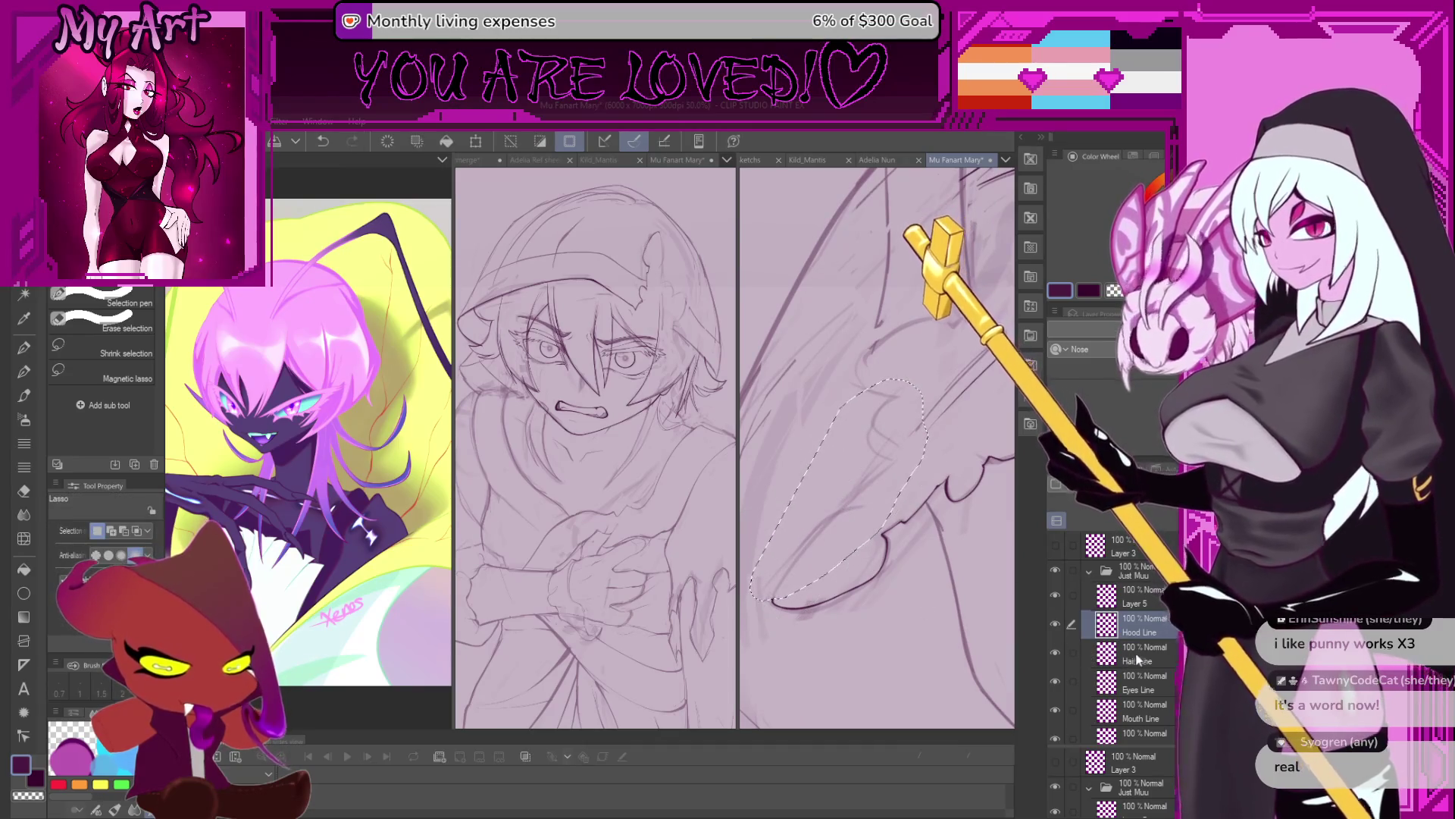
scroll(1137, 645, "down", 3)
left_click(1152, 678)
key("ctrl+t")
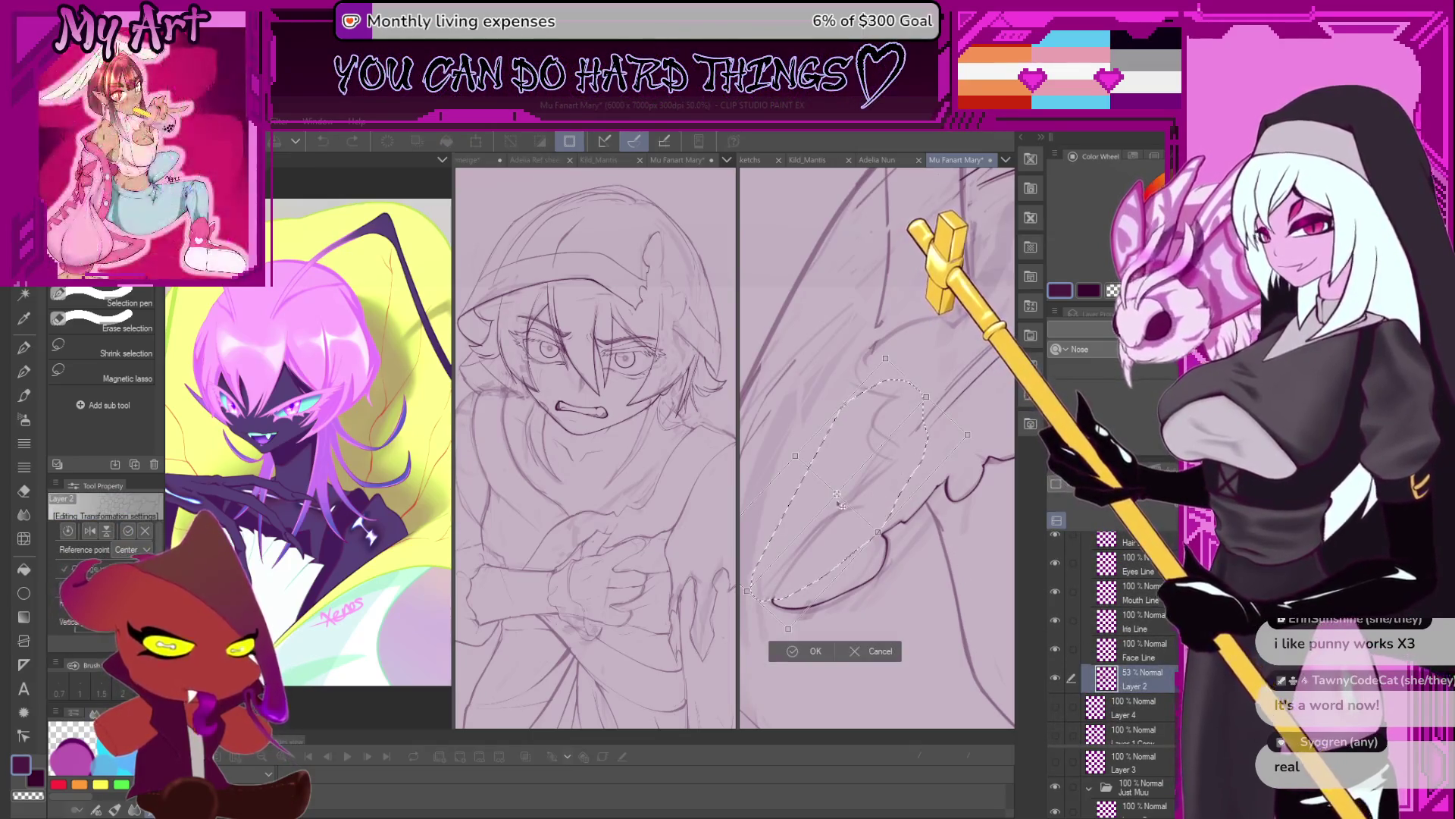
left_click_drag(837, 494, 804, 466)
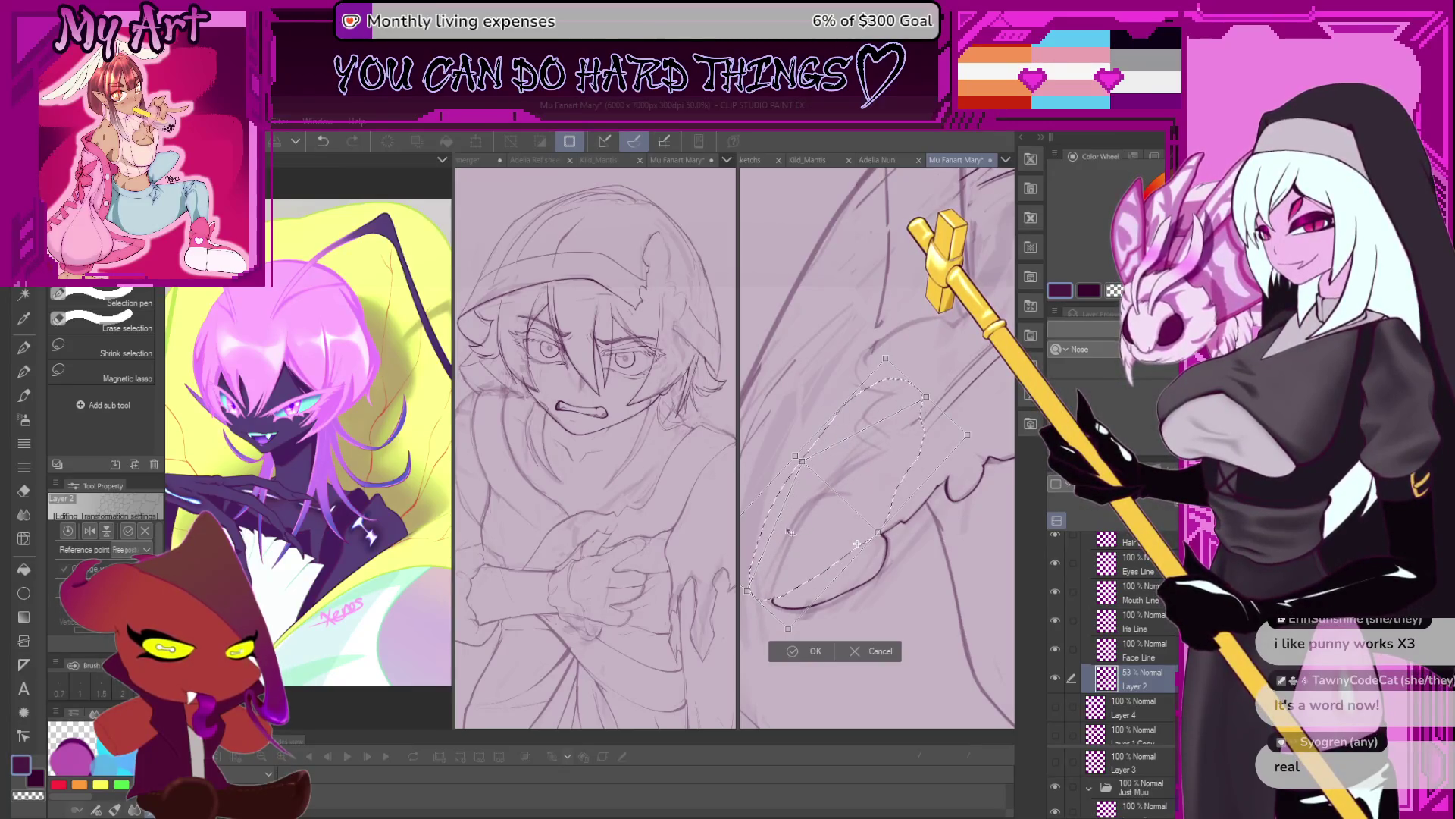
mouse_move(794, 529)
left_mouse_down()
mouse_move(874, 517)
mouse_move(825, 574)
mouse_move(841, 589)
left_mouse_up()
key("Return")
Run a second transform on the selected area and confirm it.
key("ctrl+t")
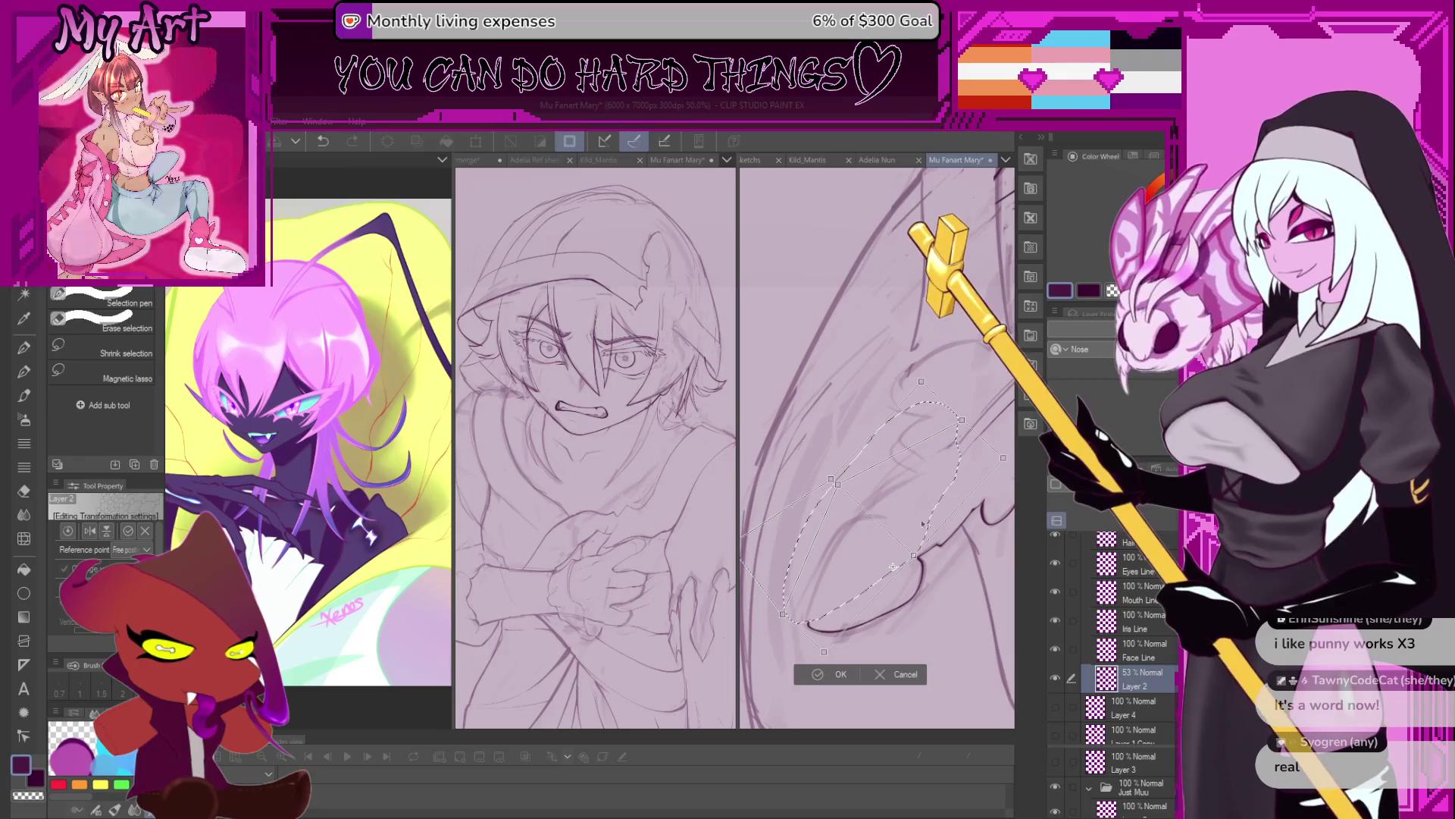
left_click(861, 674)
key("p")
scroll(829, 596, "up", 2)
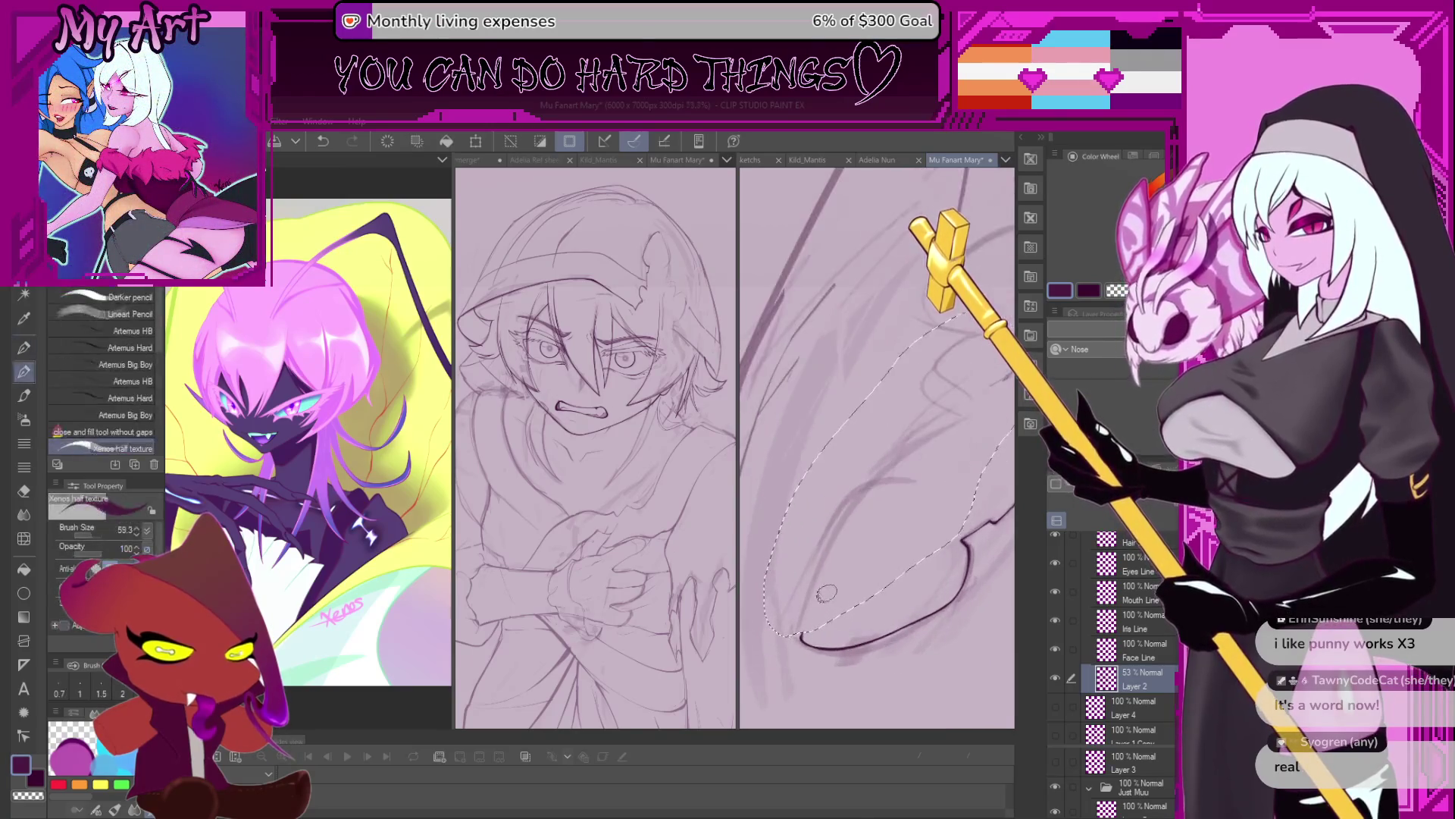
Erase stray lines with the transparent colour, undoing mistakes, then return to dark ink.
key("c")
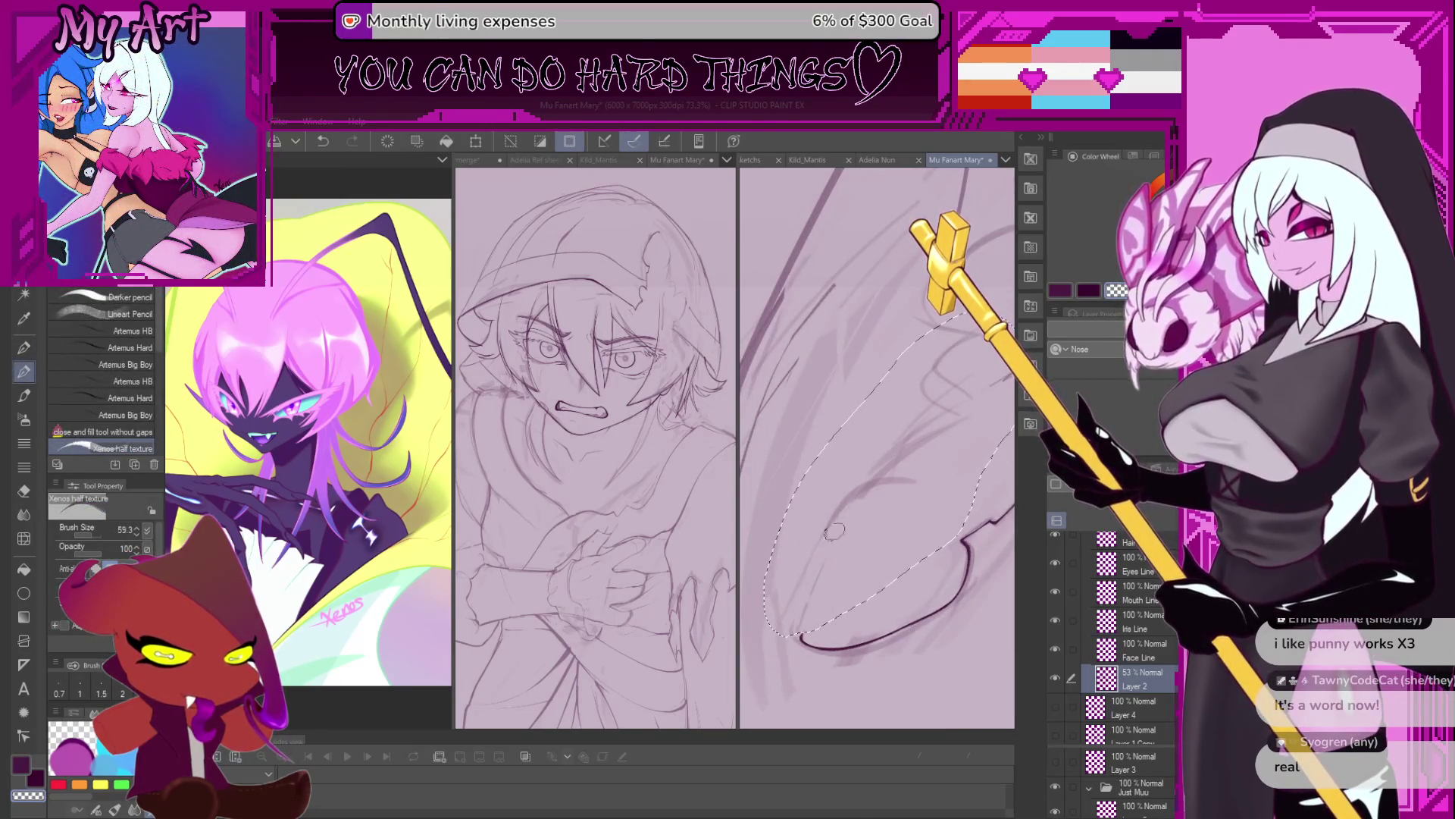
key("c")
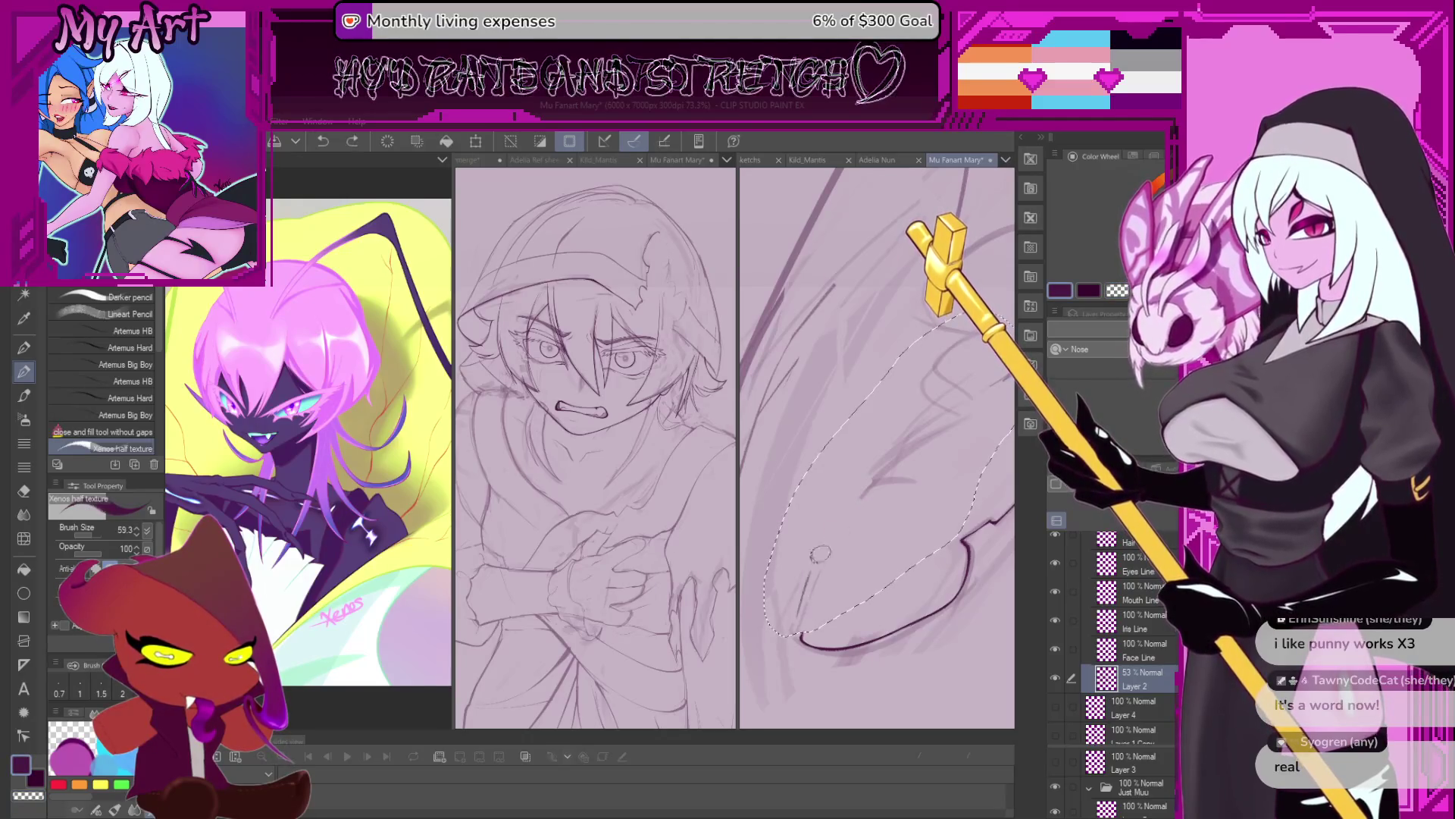
key("ctrl+z")
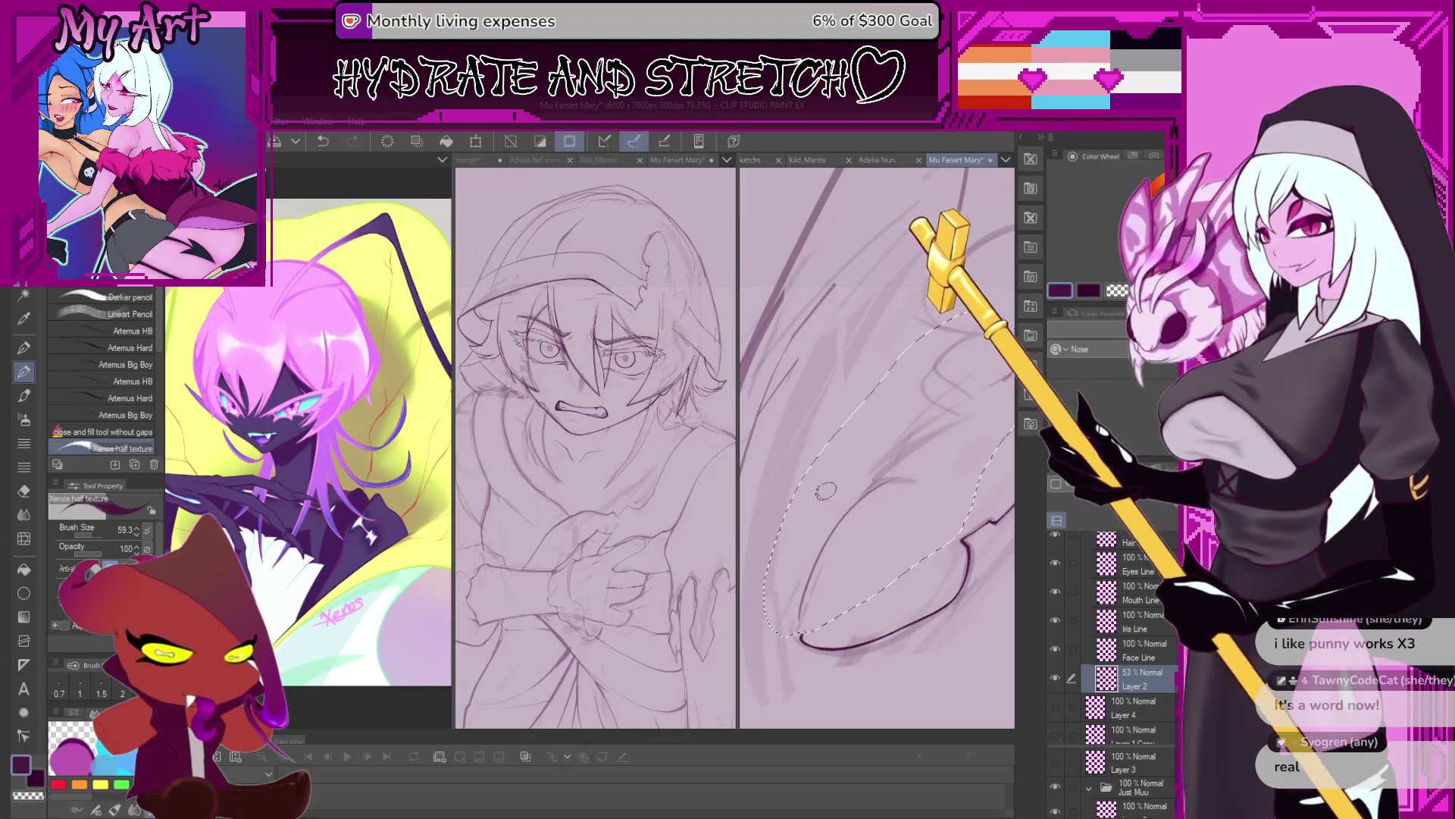
left_click_drag(895, 482, 830, 620)
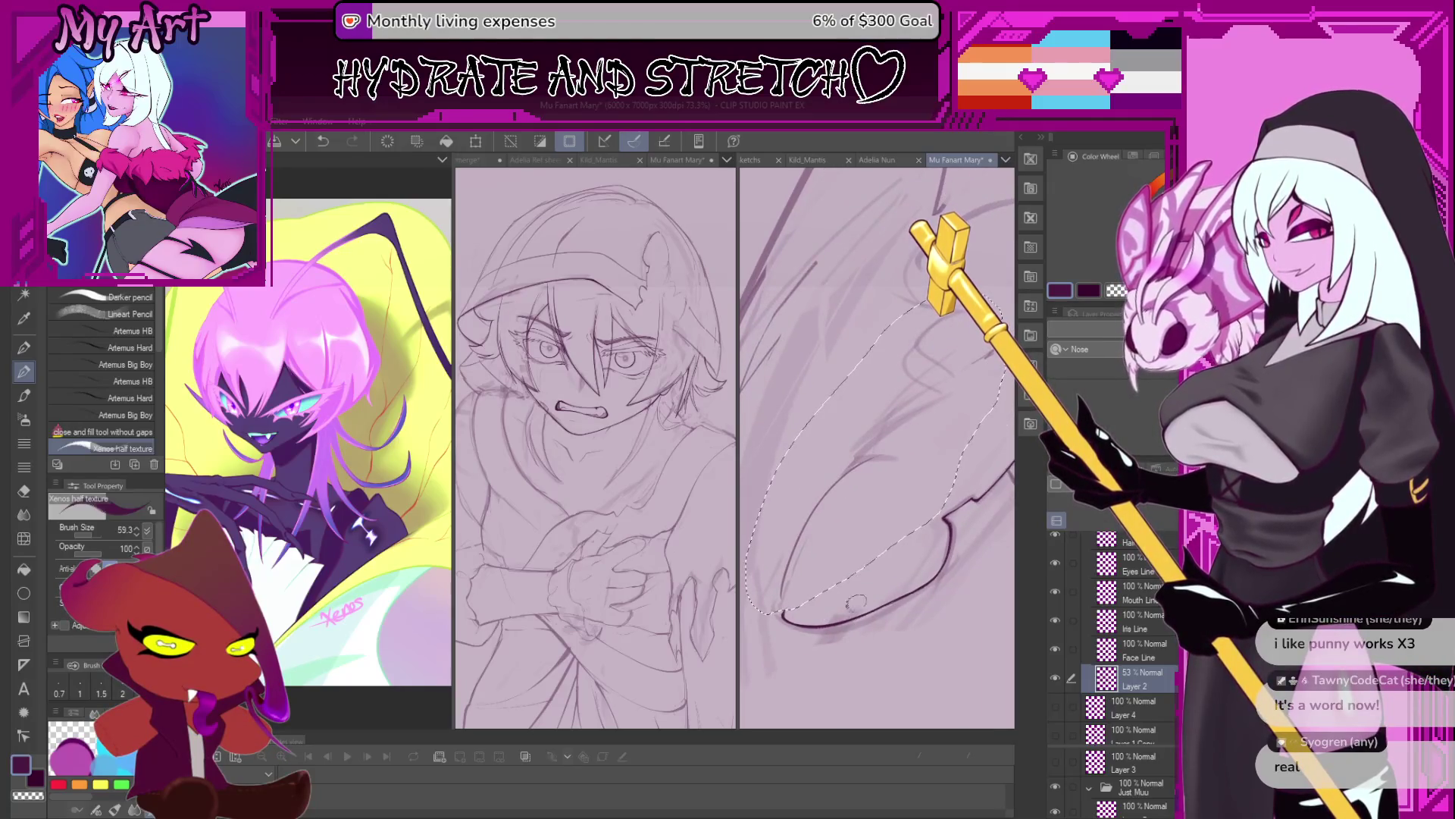
scroll(872, 491, "up", 2)
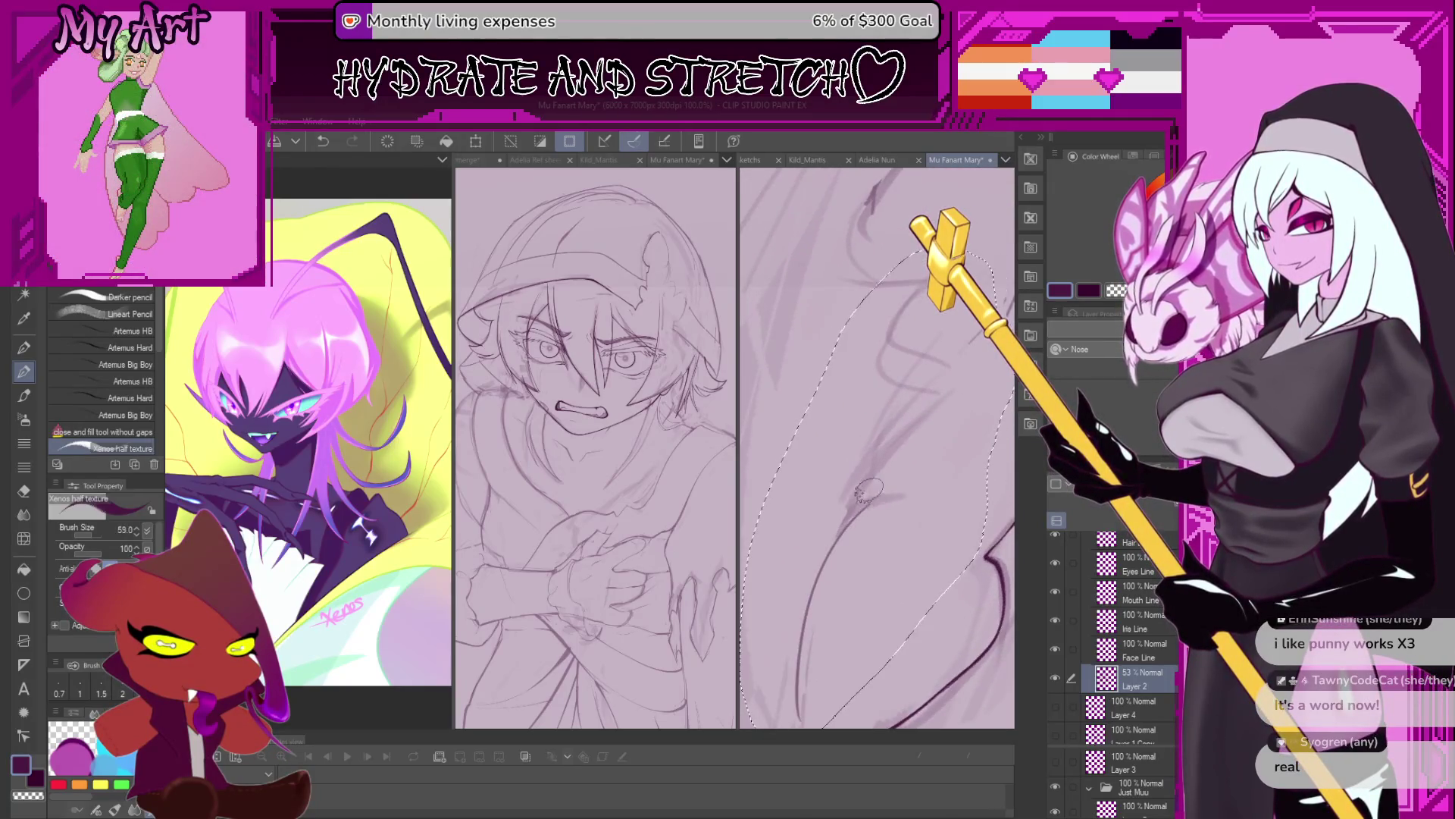
key("c")
key("ctrl+z")
key("ctrl+z")
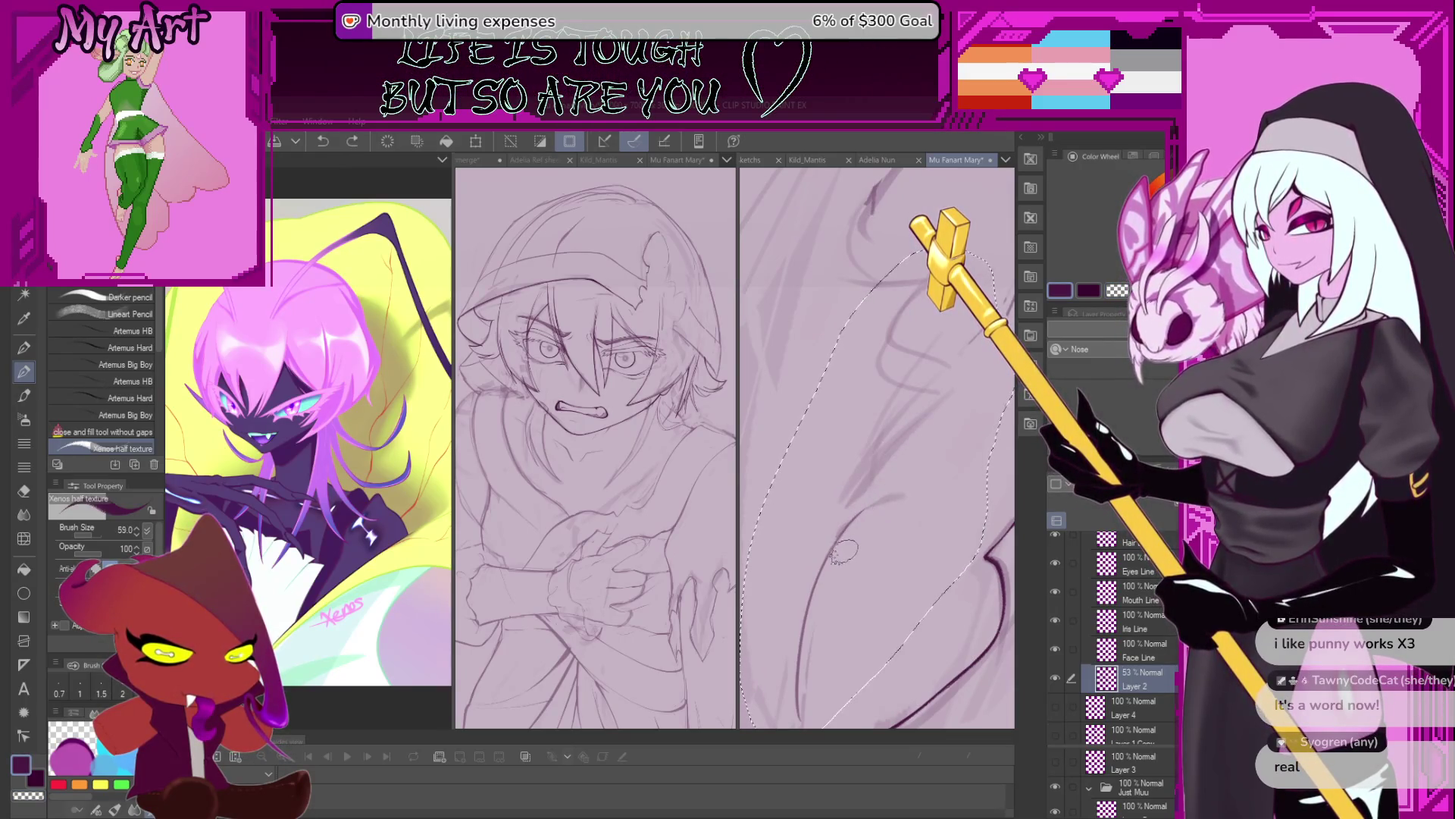
Reduce the brush size to 25.1 and redraw the hood line beside the eye.
left_click_drag(893, 491, 859, 512)
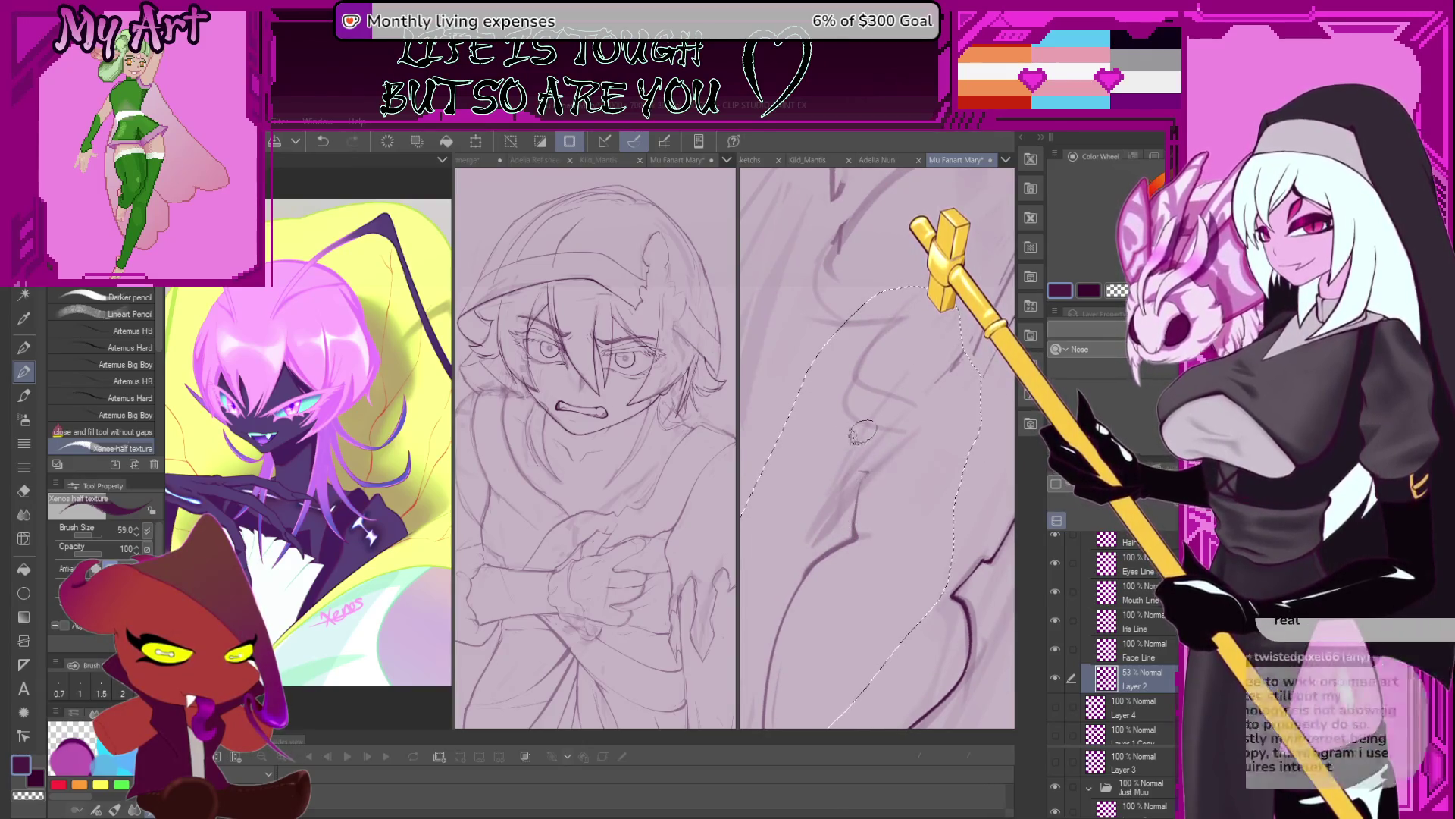
key("bracketleft")
key("bracketleft")
key("bracketleft")
mouse_move(867, 479)
left_mouse_down()
mouse_move(915, 566)
mouse_move(917, 532)
left_mouse_up()
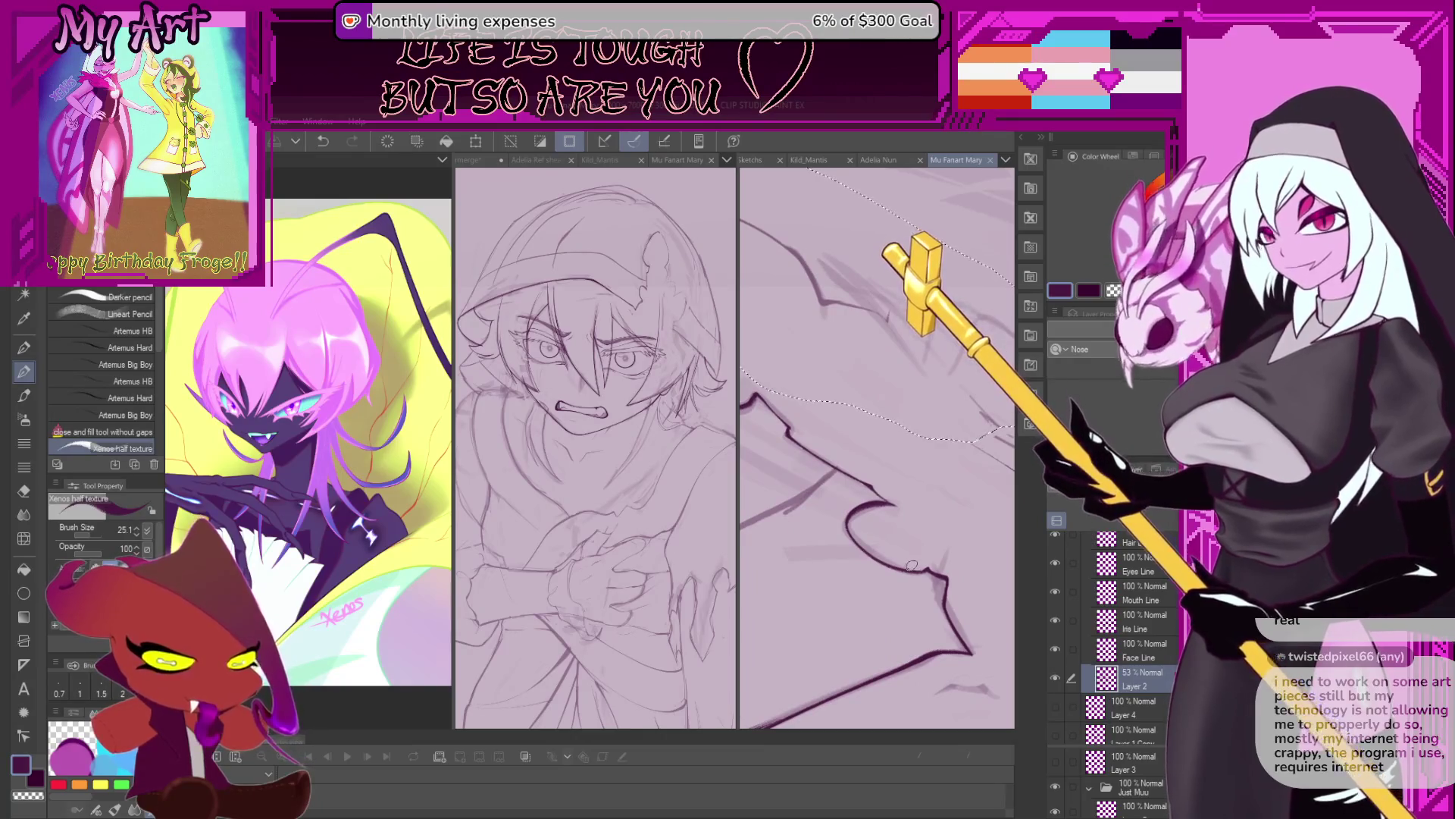
mouse_move(910, 568)
left_mouse_down()
mouse_move(954, 509)
mouse_move(939, 529)
left_mouse_up()
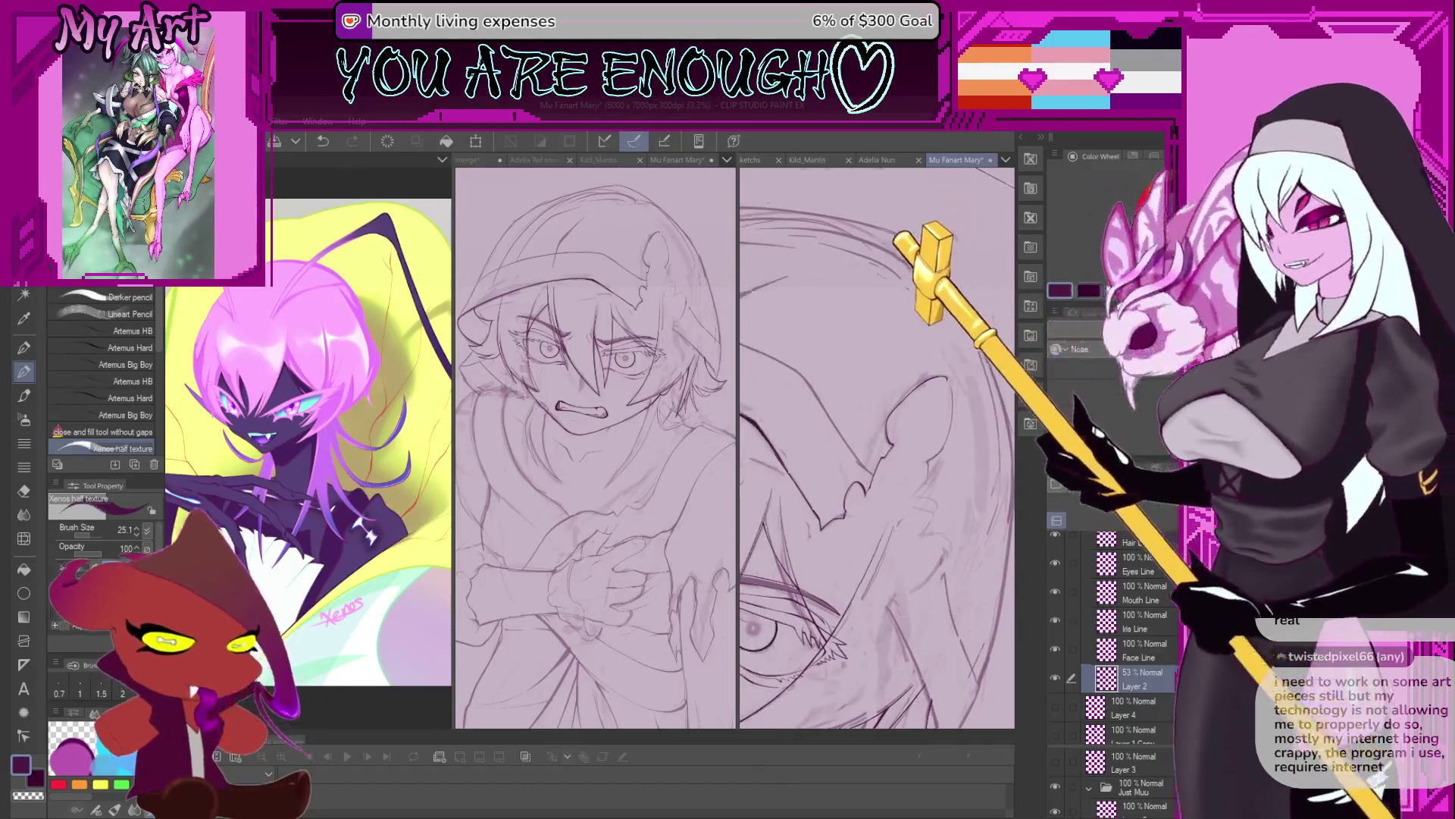
Select the Xenos half texture pencil in dark purple with brush size 38.4.
left_click_drag(886, 579, 931, 540)
key("p")
scroll(921, 485, "down", 3)
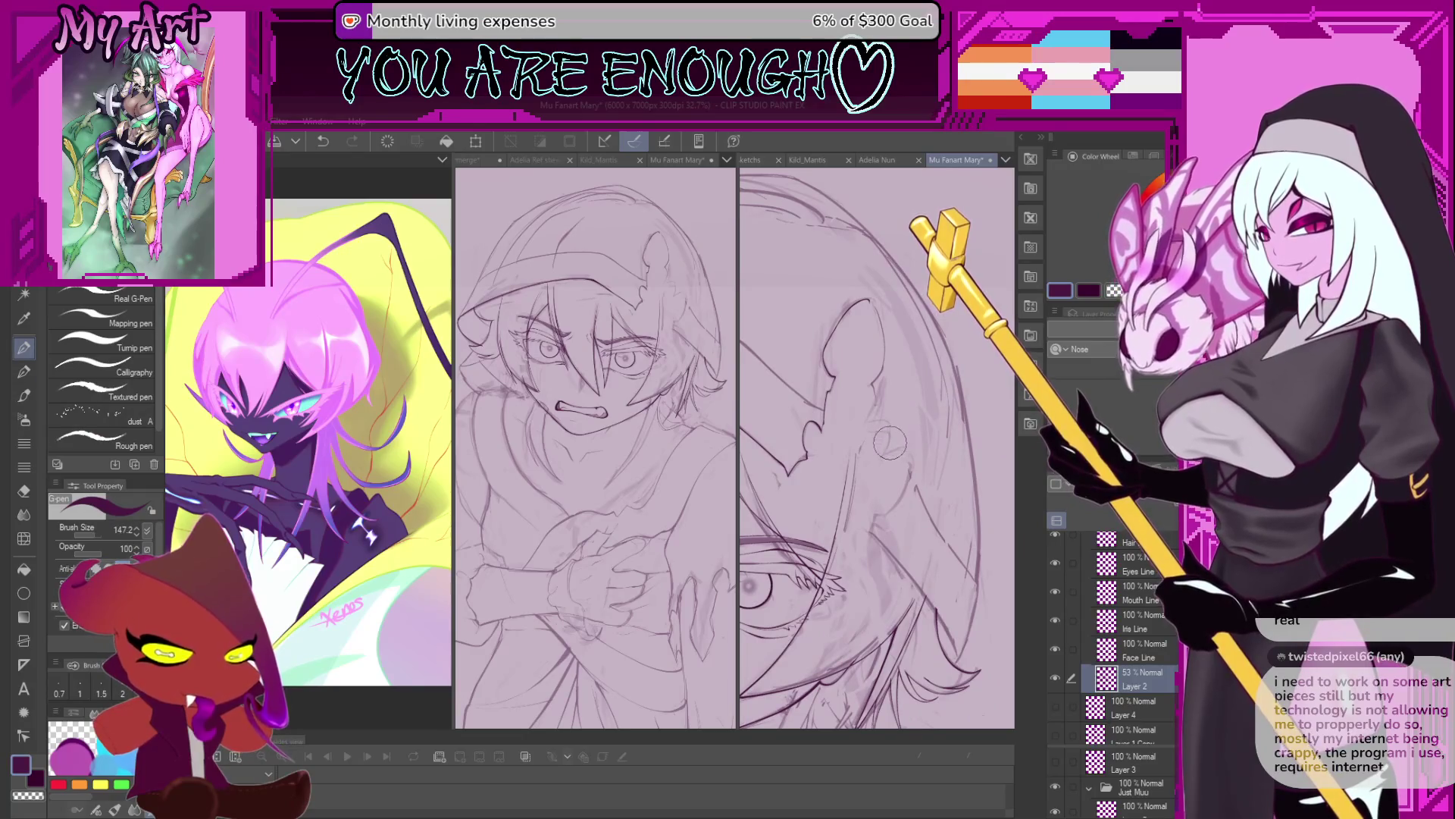
key("p")
scroll(874, 435, "up", 3)
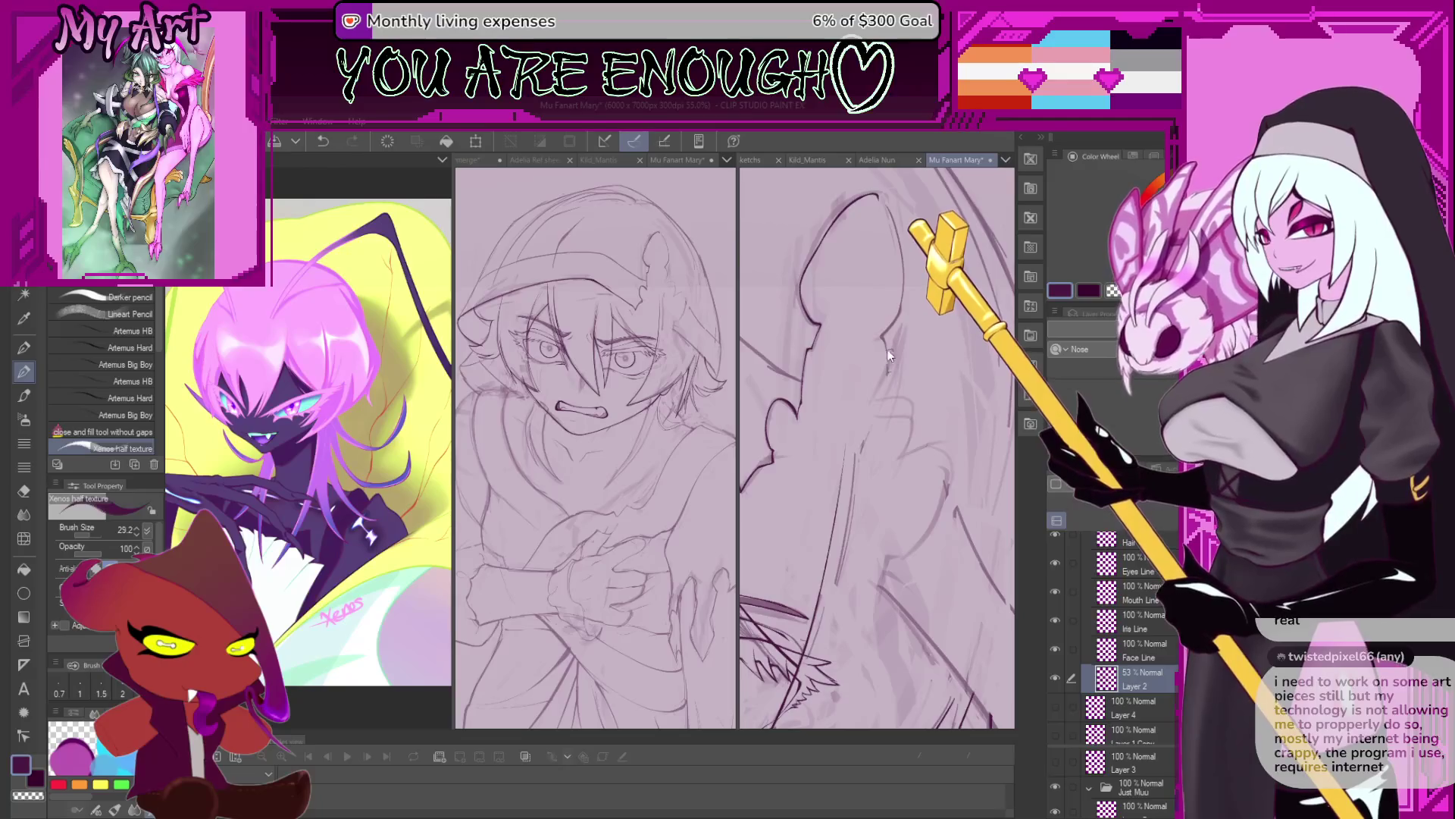
left_click_drag(879, 447, 859, 488)
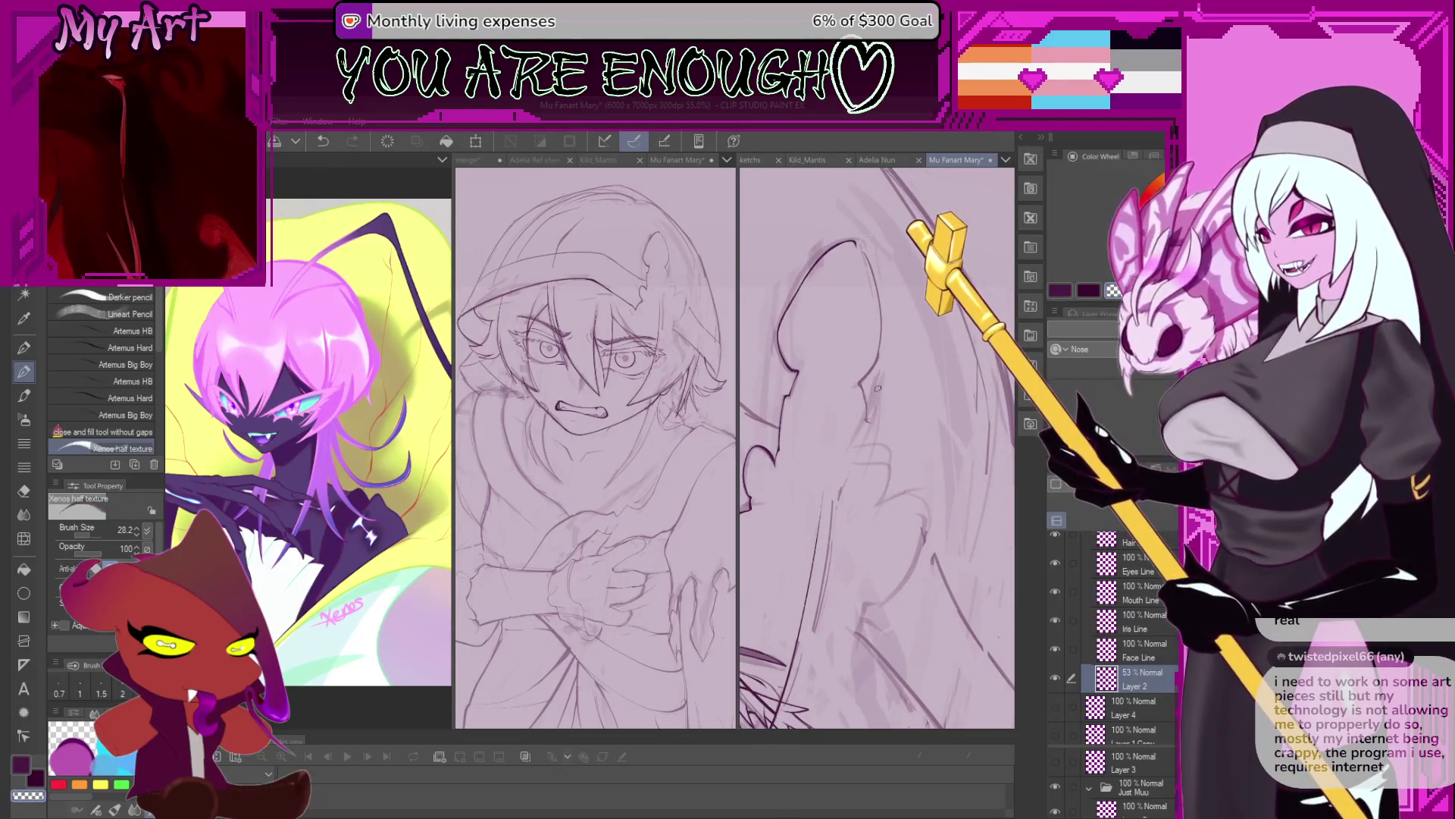
key("c")
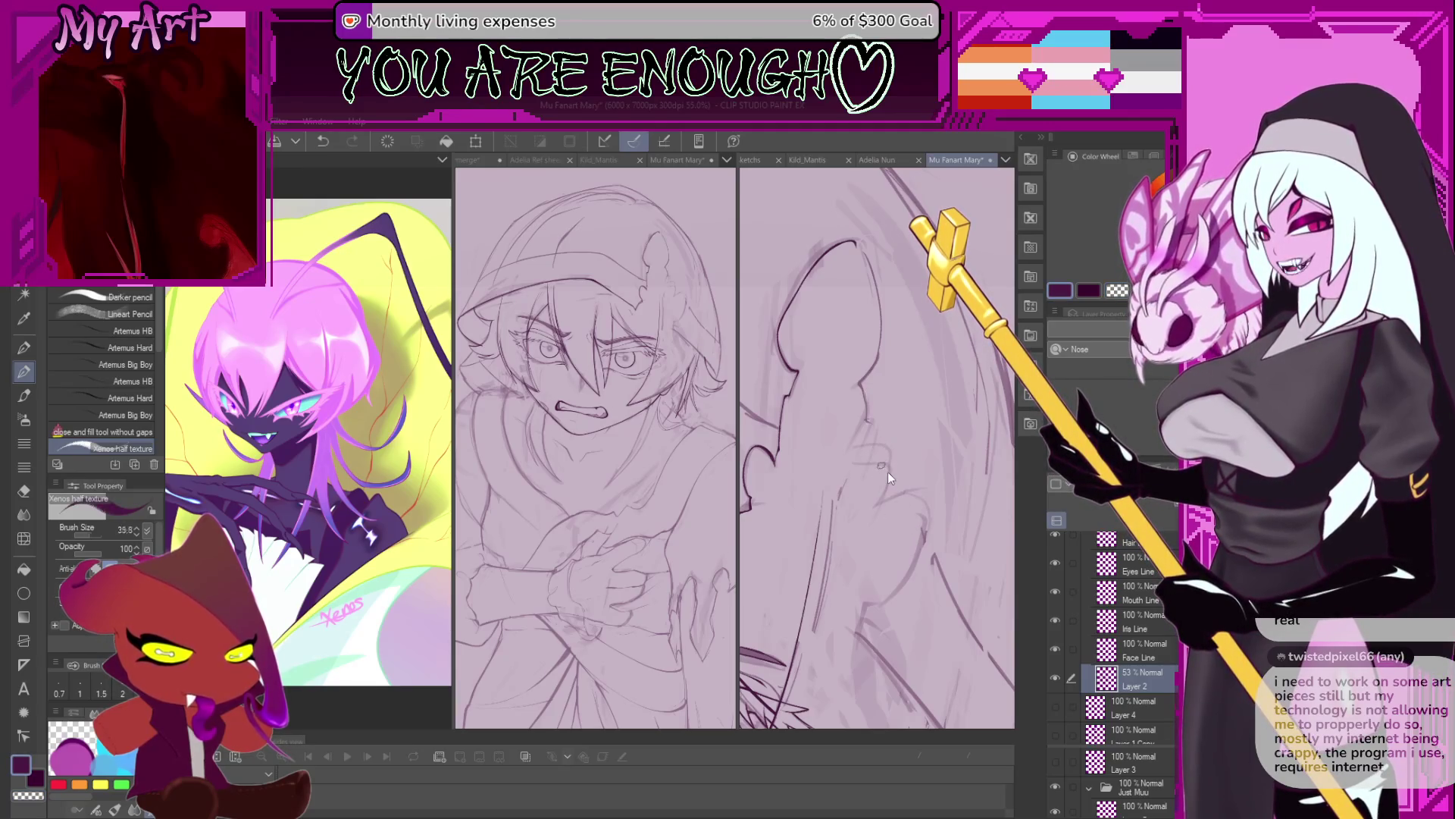
left_click_drag(876, 427, 885, 414)
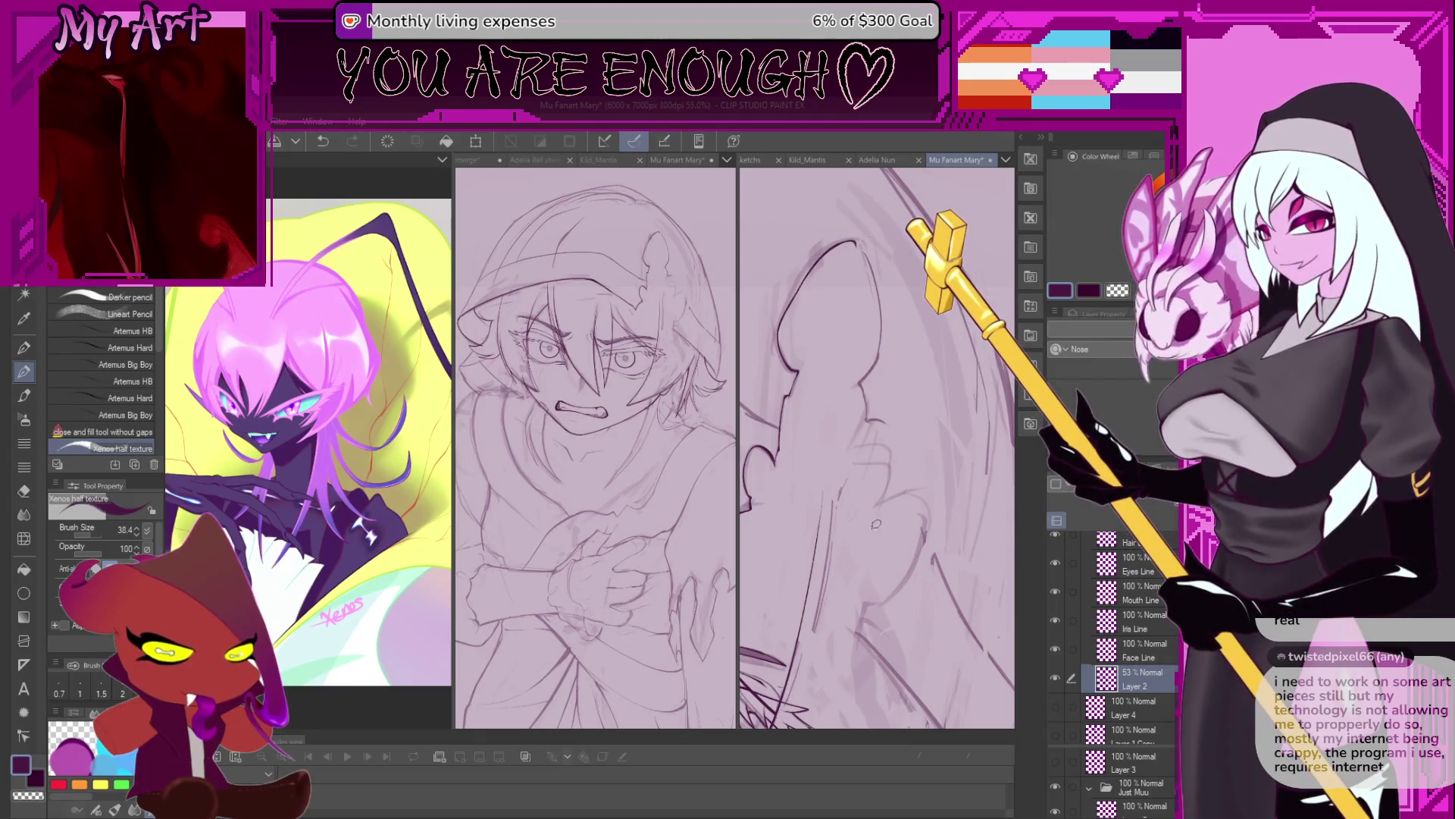
Ink the spiky hair outline near the eye, undoing bad strokes and rotating the canvas.
key("ctrl+z")
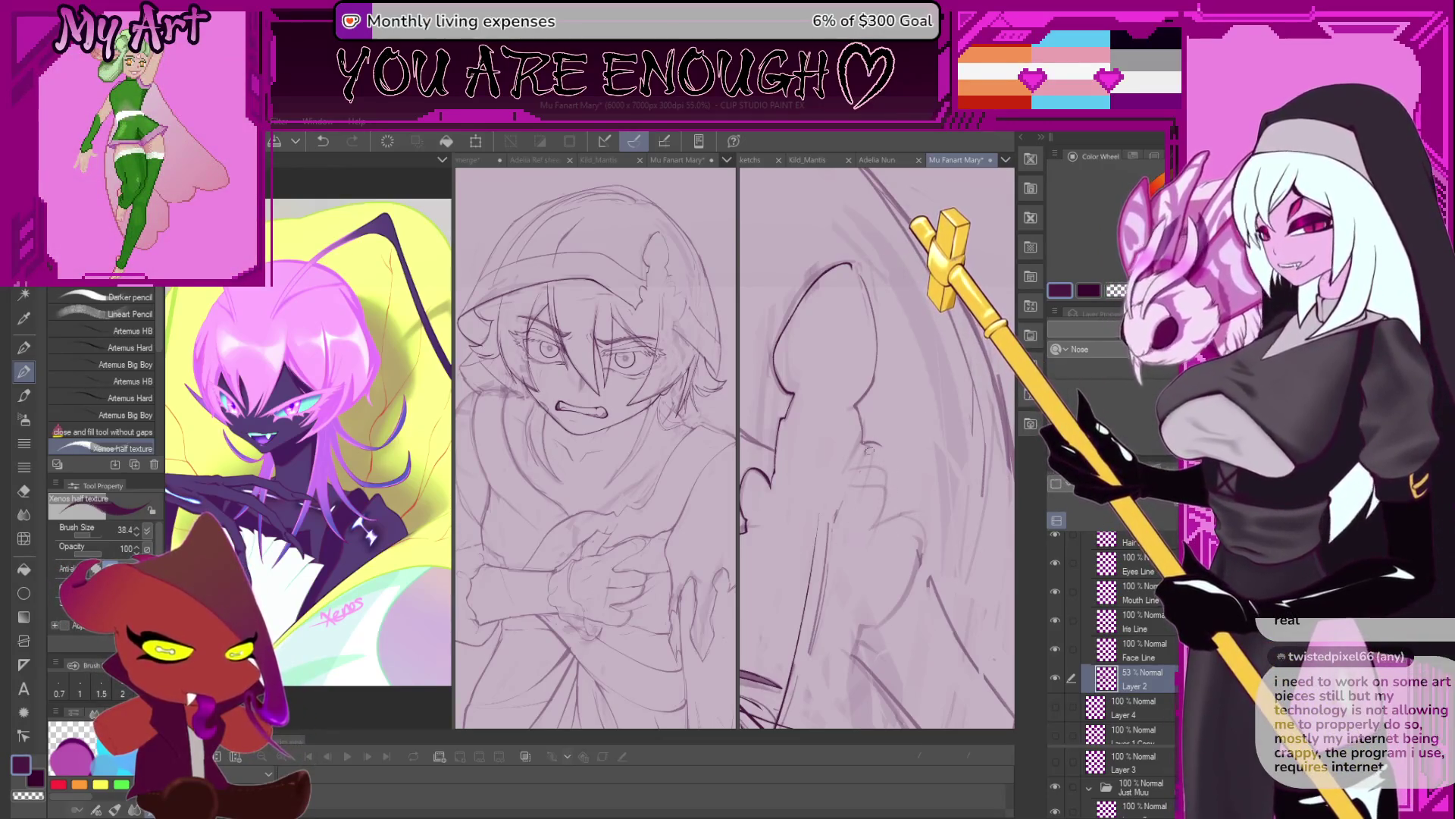
key("ctrl+z")
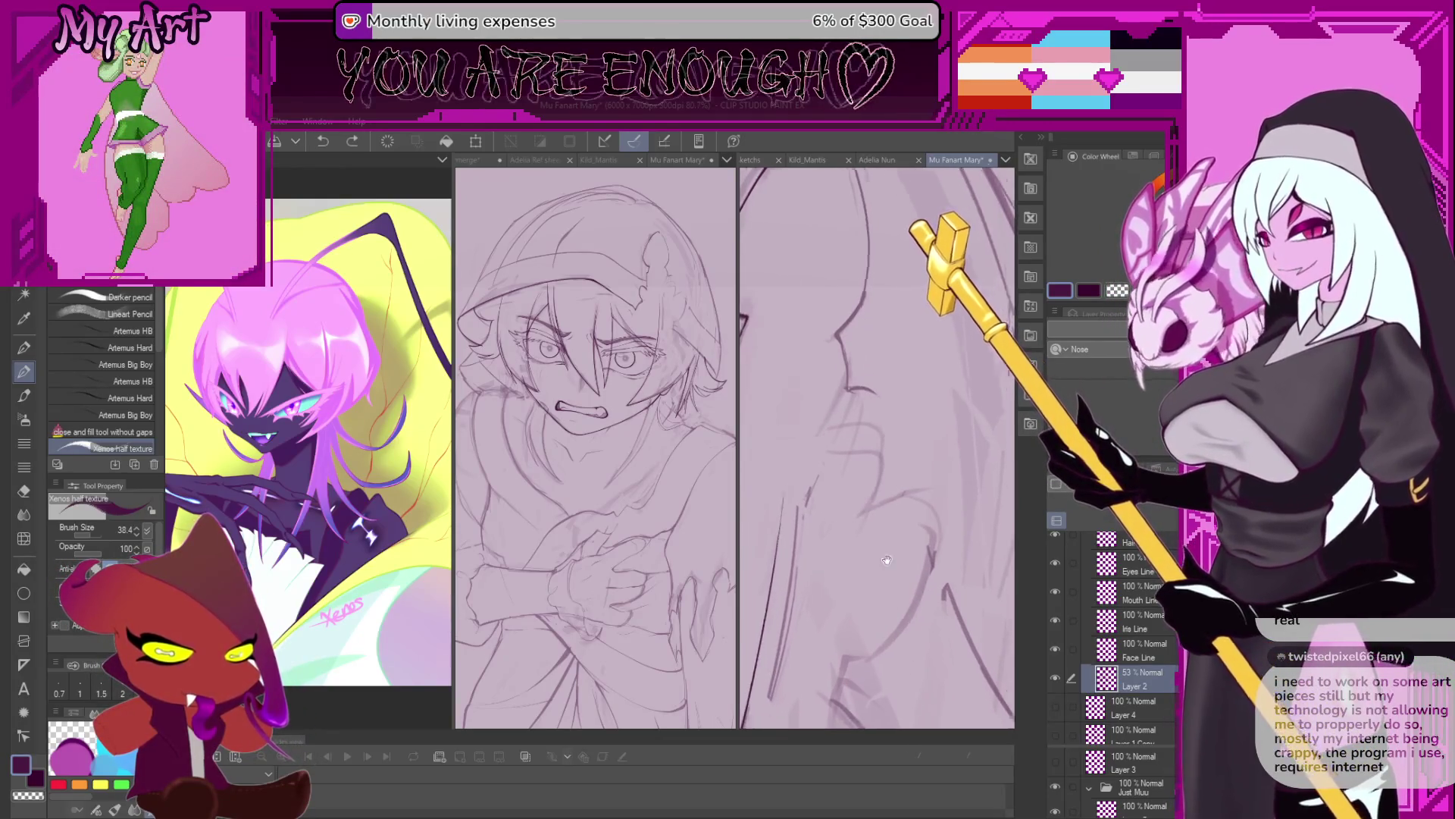
key("ctrl+z")
left_click_drag(861, 455, 852, 530)
left_click_drag(868, 462, 895, 431)
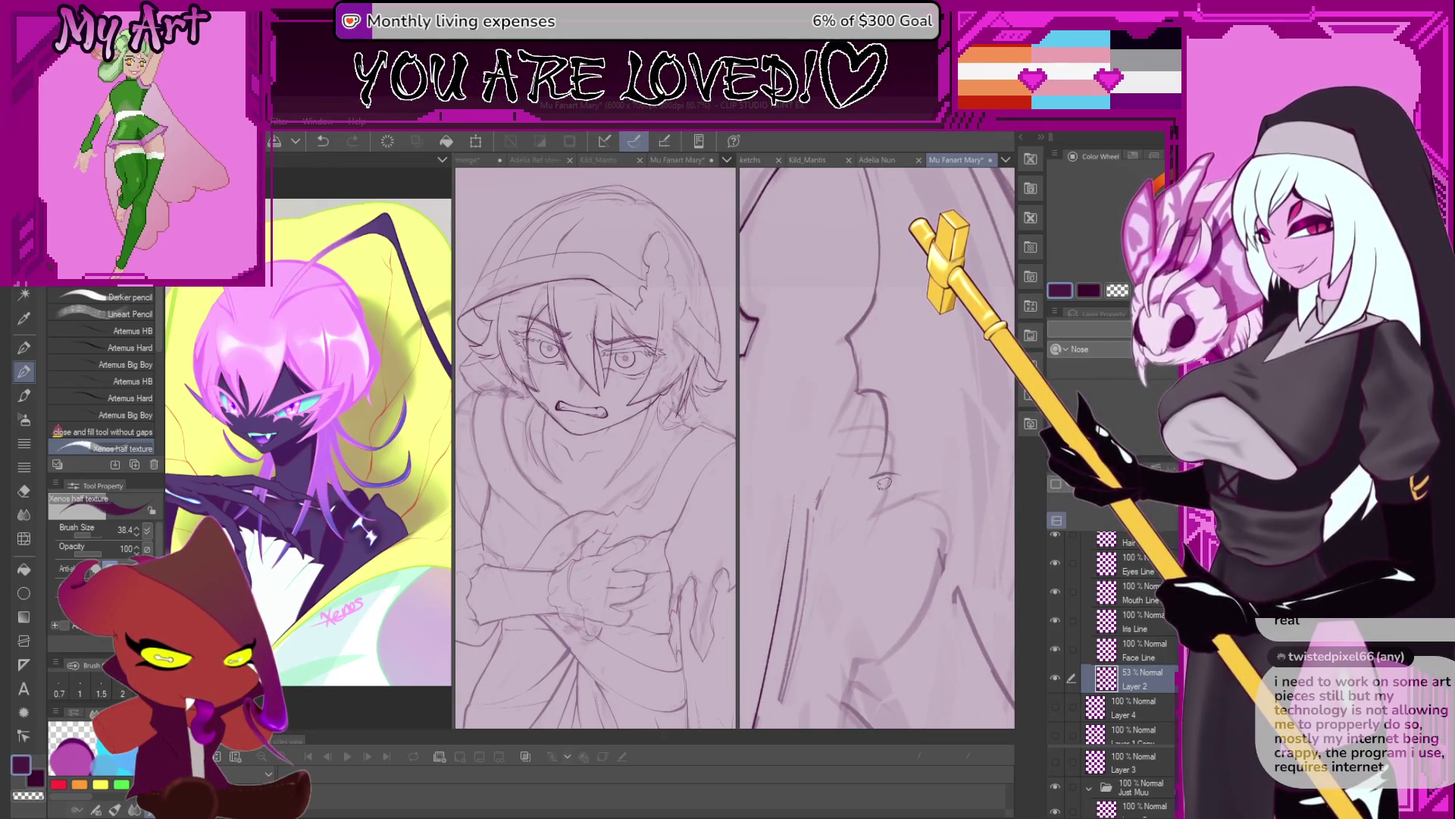
mouse_move(876, 478)
left_mouse_down()
mouse_move(863, 500)
mouse_move(922, 424)
mouse_move(881, 392)
left_mouse_up()
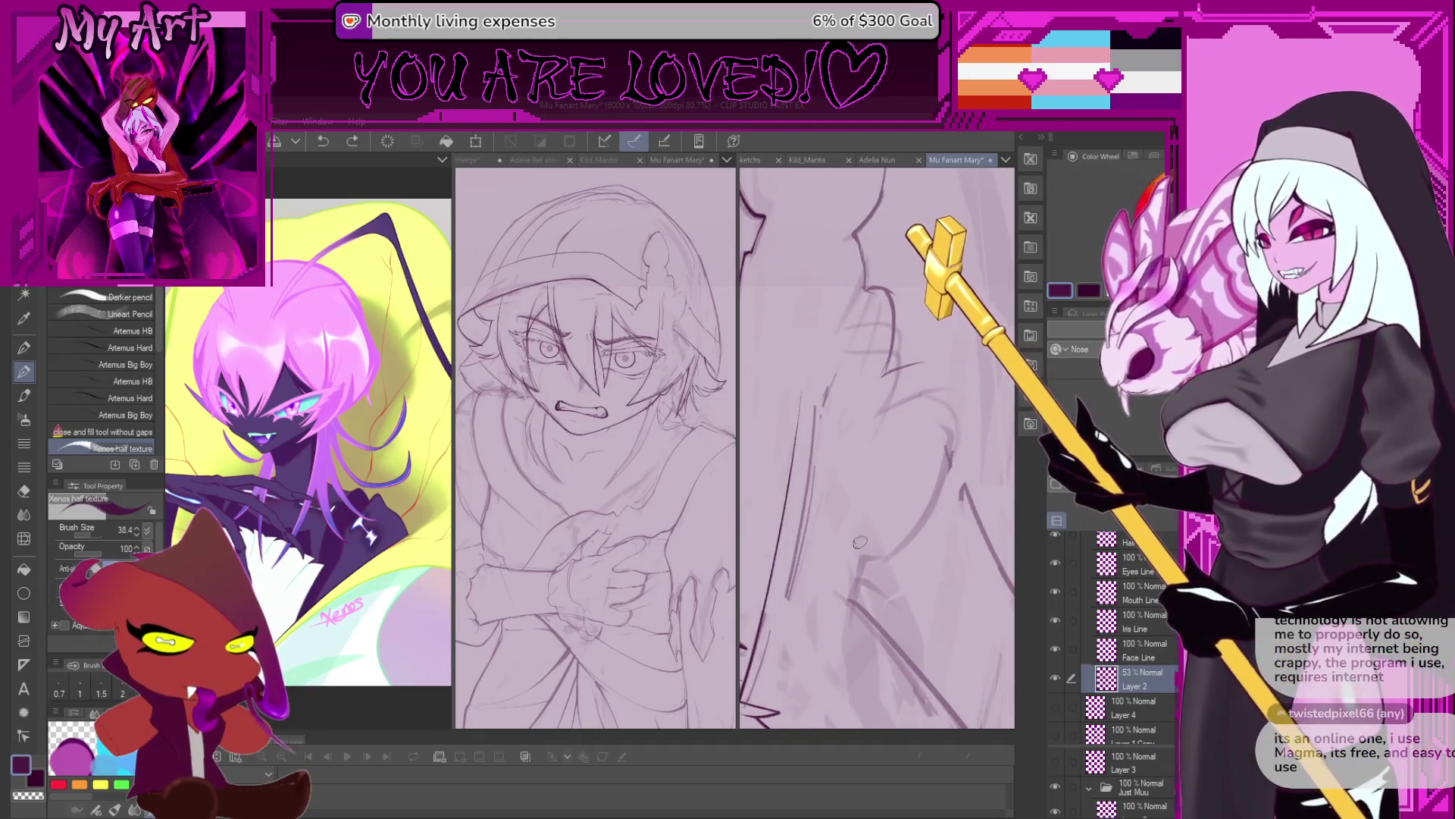
left_click_drag(859, 542, 854, 514)
key("ctrl+z")
mouse_move(848, 564)
left_mouse_down()
mouse_move(891, 470)
mouse_move(916, 489)
left_mouse_up()
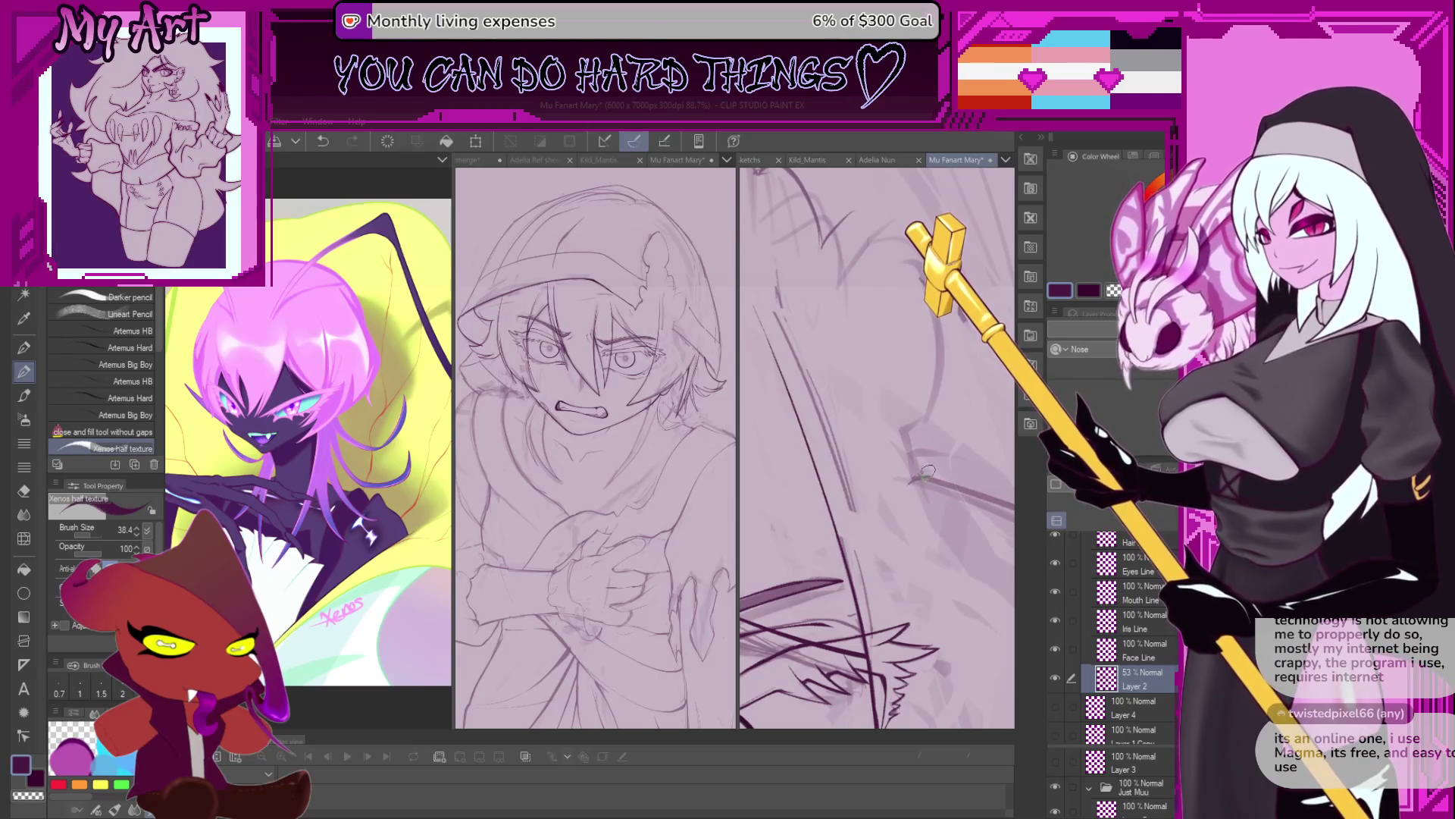
left_click_drag(928, 474, 869, 559)
Add short jagged strokes along the hair edge, redrawing the rejected ones.
key("ctrl+z")
mouse_move(830, 565)
left_mouse_down()
mouse_move(872, 491)
mouse_move(829, 545)
left_mouse_up()
key("ctrl+z")
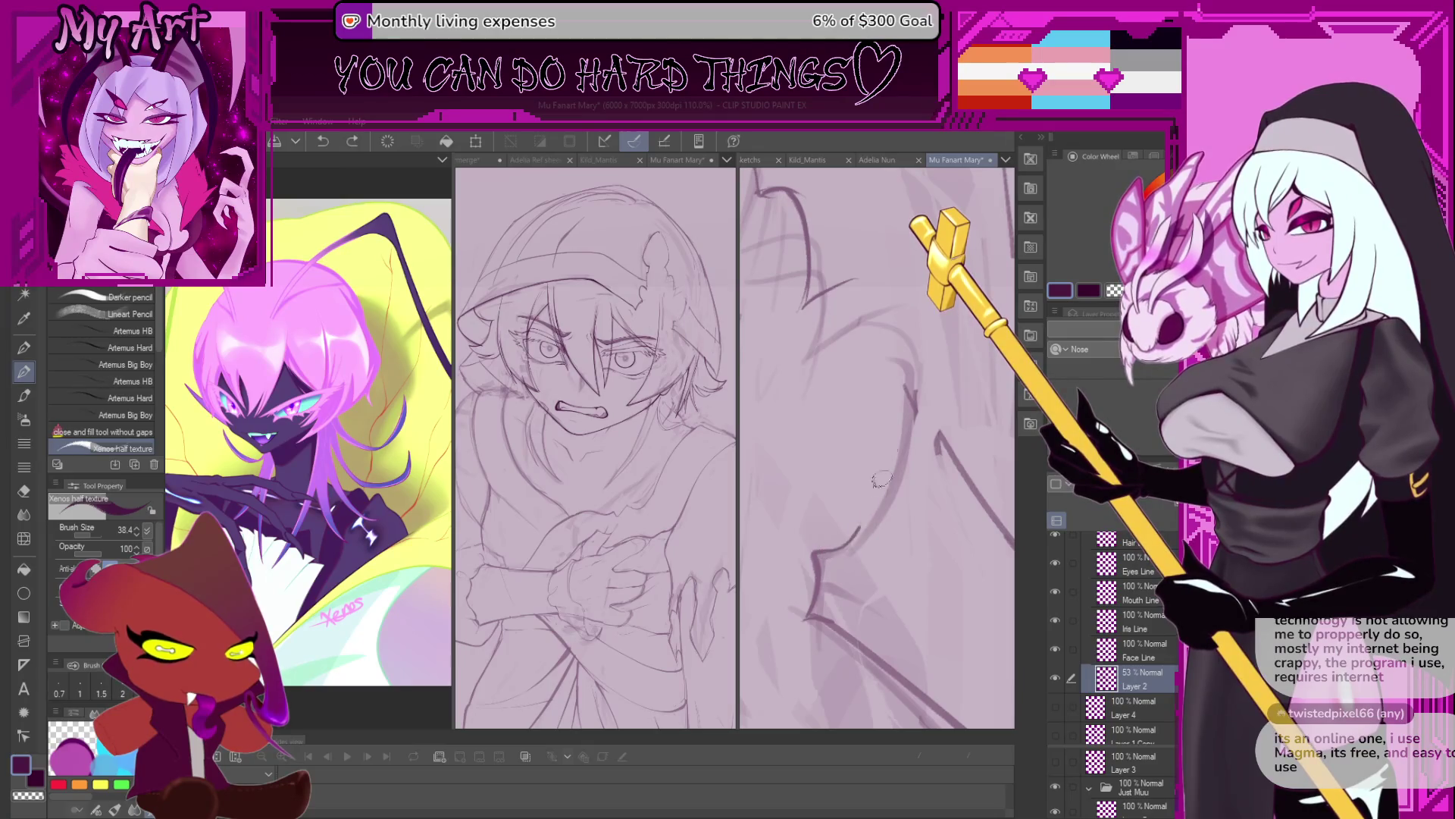
left_click_drag(877, 496, 857, 530)
left_click_drag(857, 505, 849, 559)
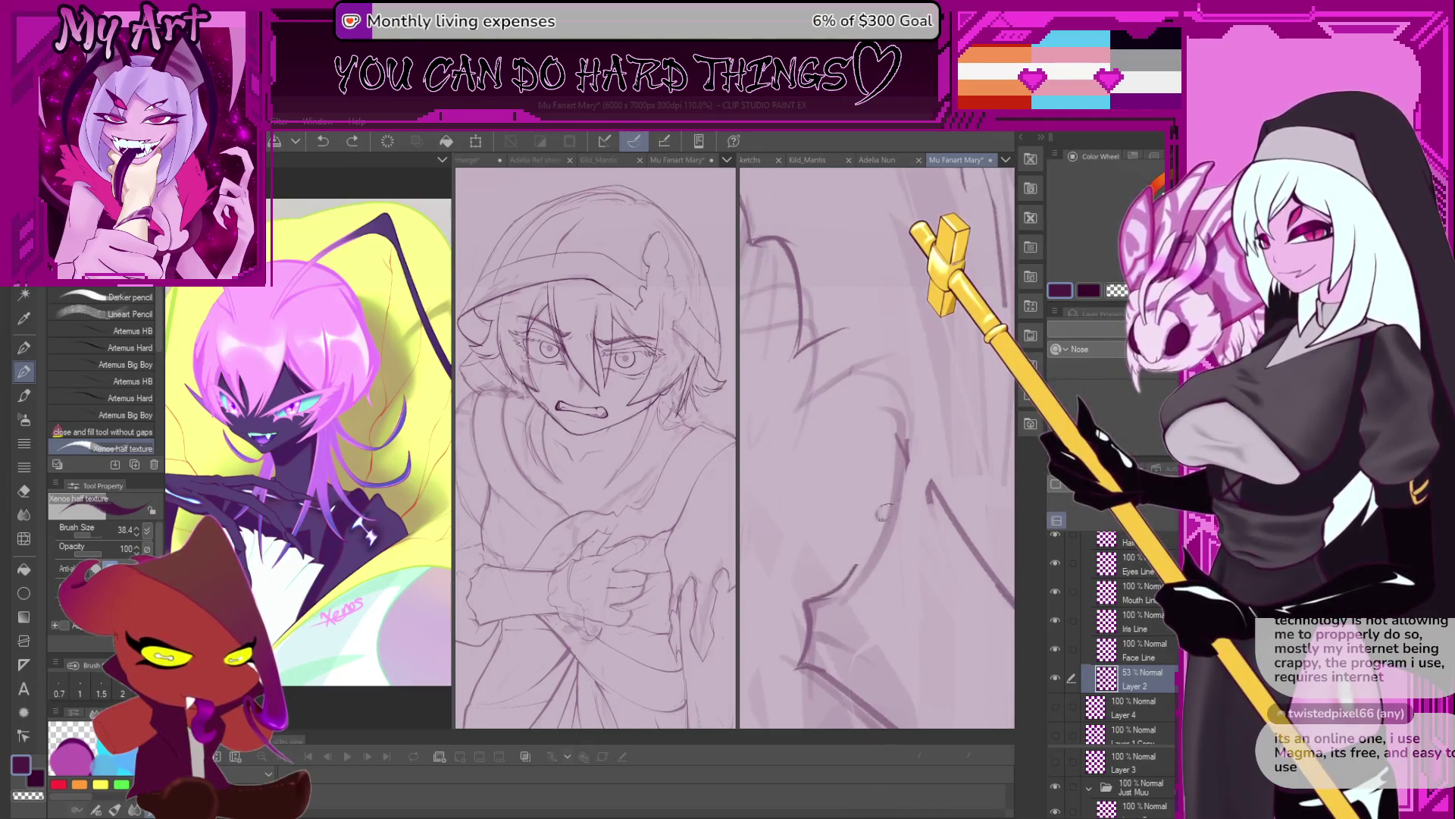
key("ctrl+z")
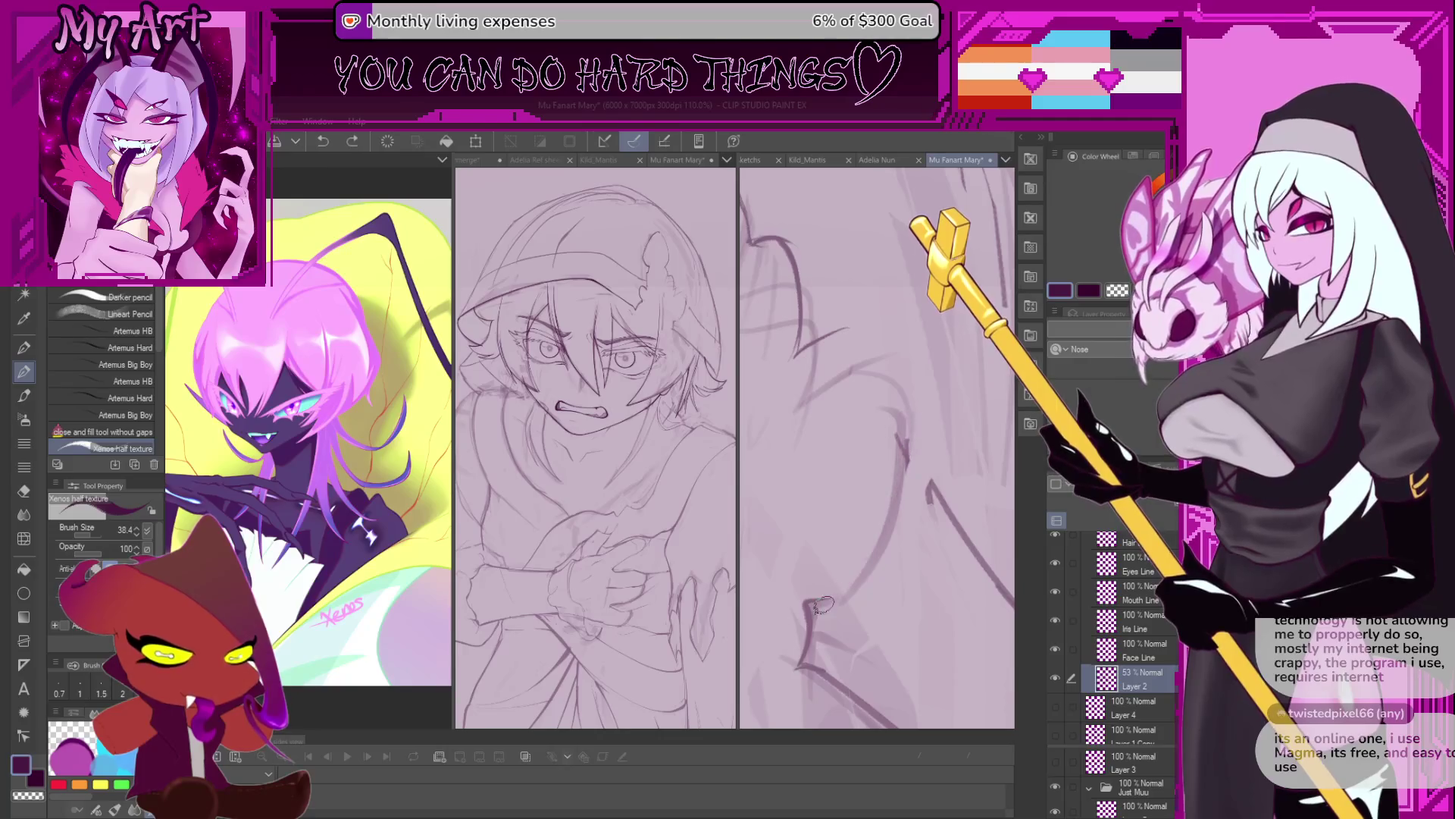
mouse_move(855, 435)
left_mouse_down()
mouse_move(888, 399)
mouse_move(861, 437)
mouse_move(885, 500)
left_mouse_up()
key("ctrl+z")
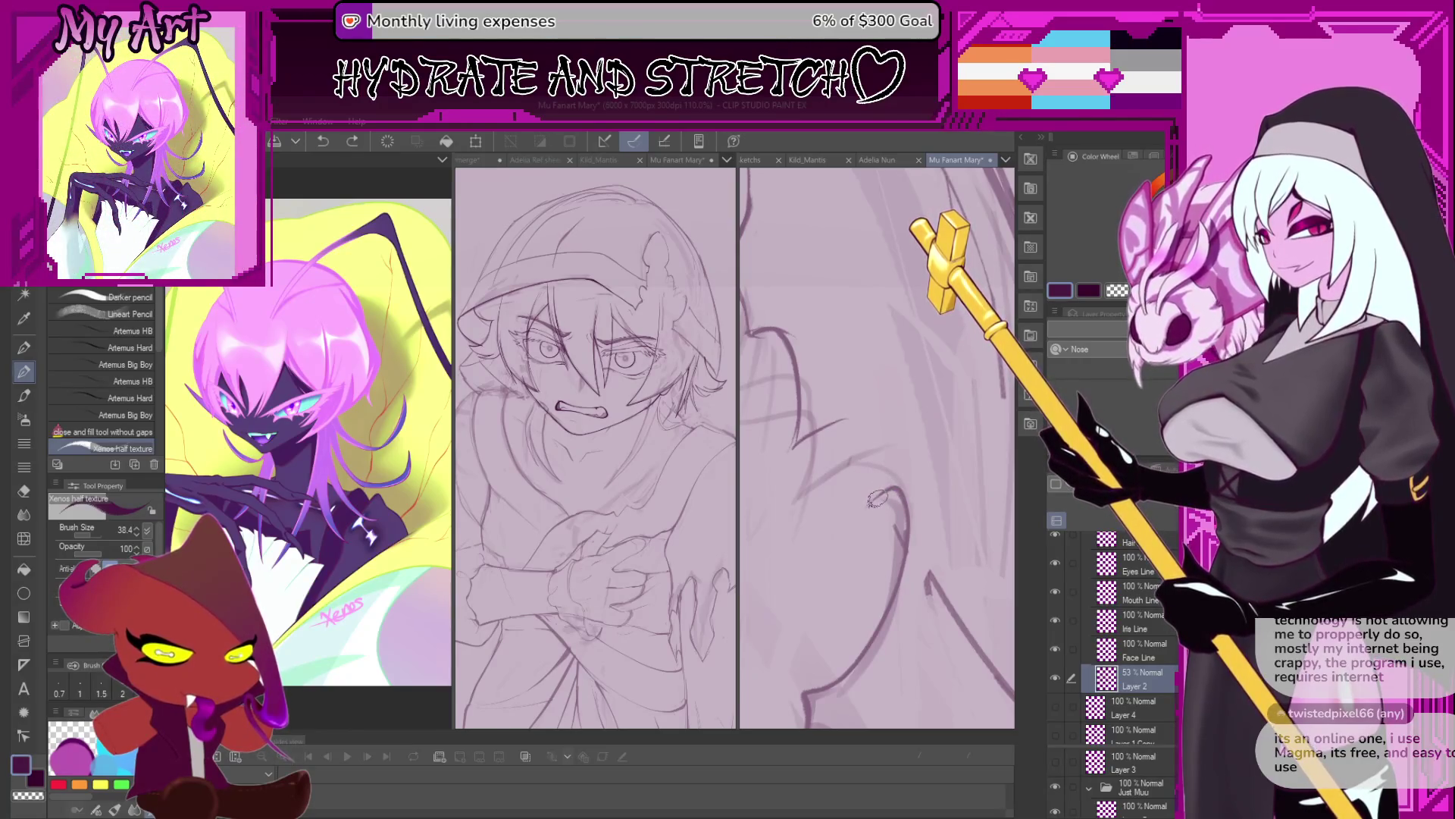
mouse_move(866, 497)
left_mouse_down()
mouse_move(900, 497)
mouse_move(882, 490)
mouse_move(878, 430)
left_mouse_up()
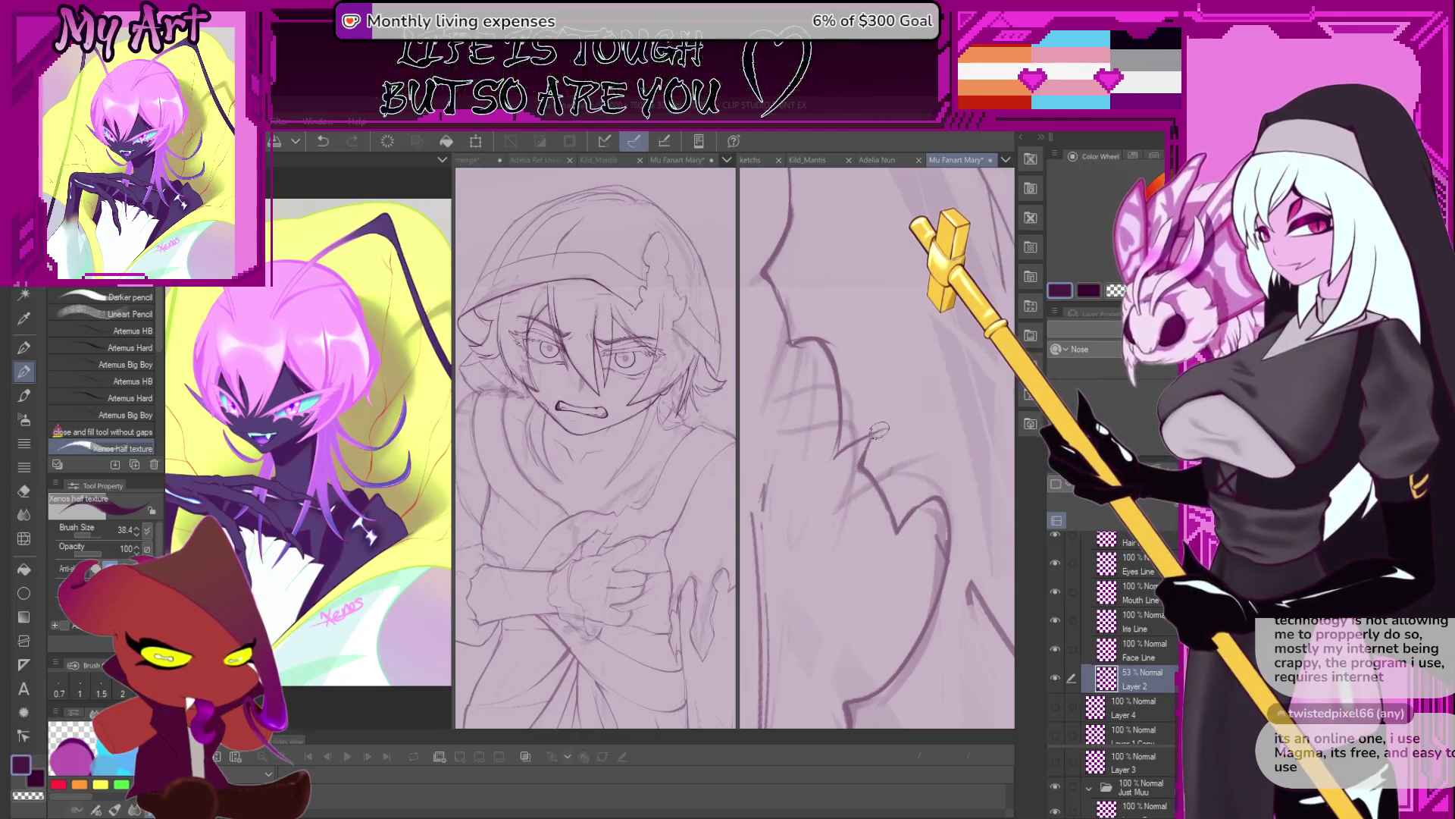
key("ctrl+z")
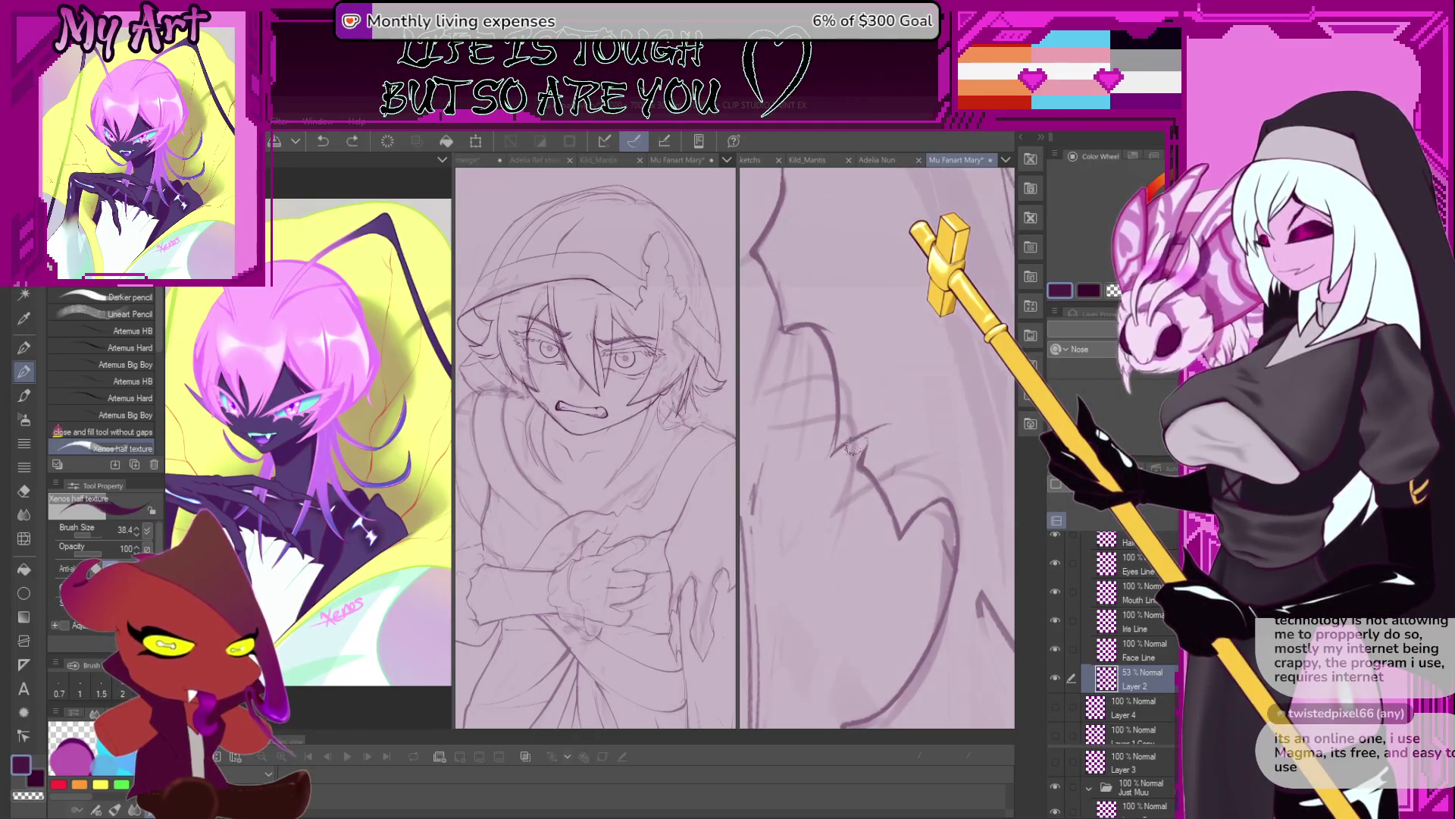
key("ctrl+y")
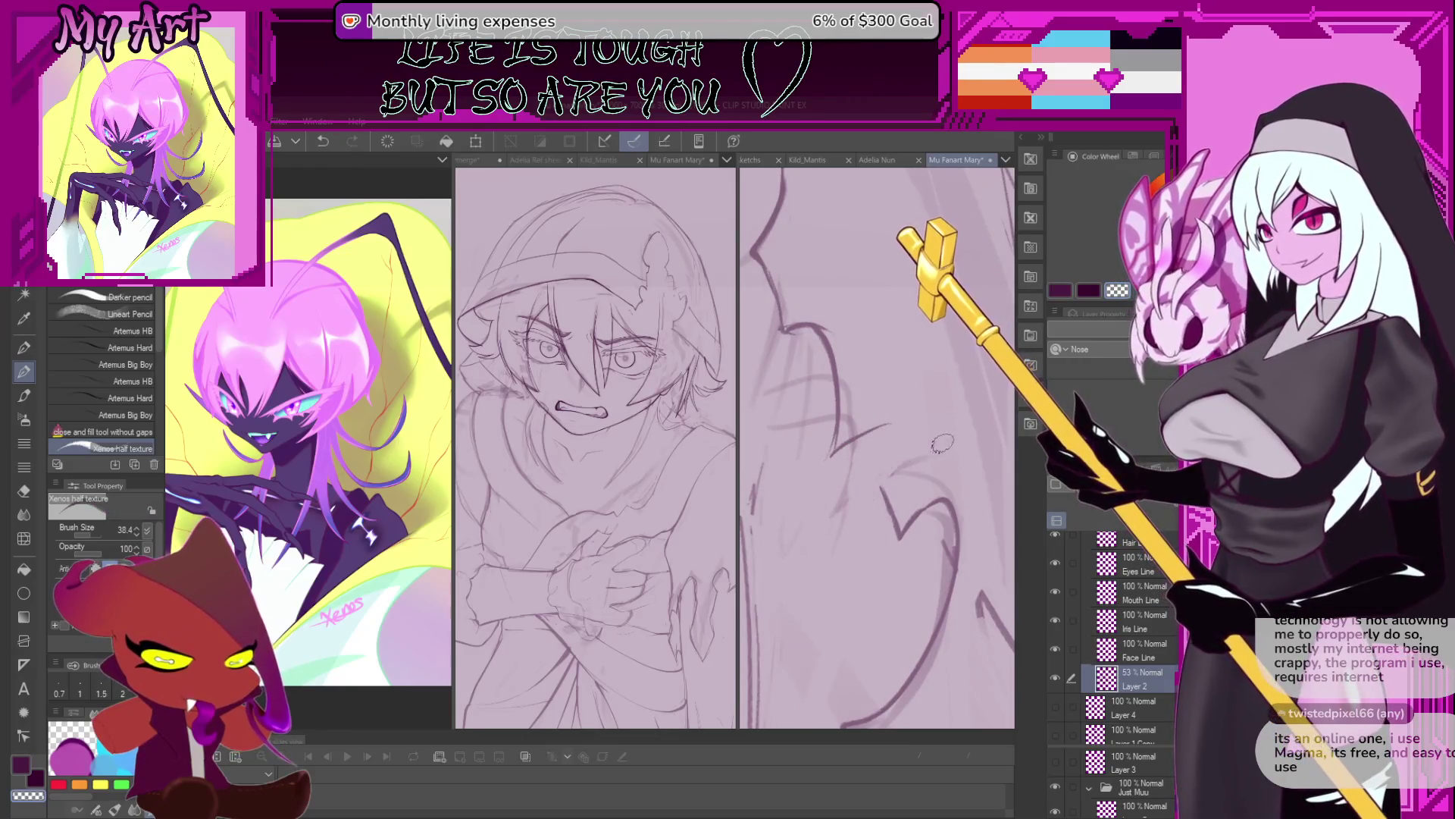
Reduce the brush to 31.7 and refine the hair strands, switching to transparent for erasing.
left_click_drag(918, 459, 883, 496)
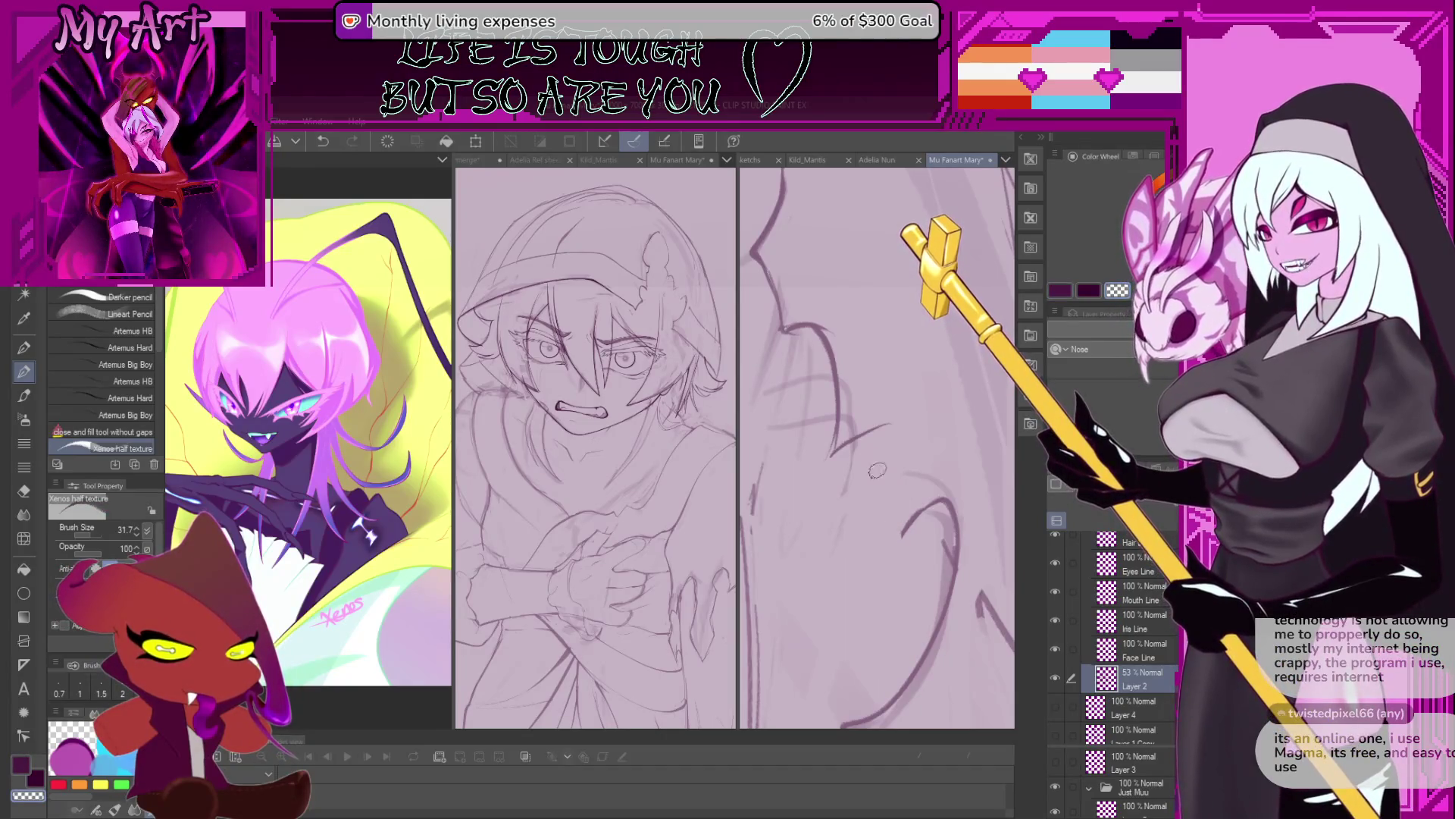
key("ctrl+z")
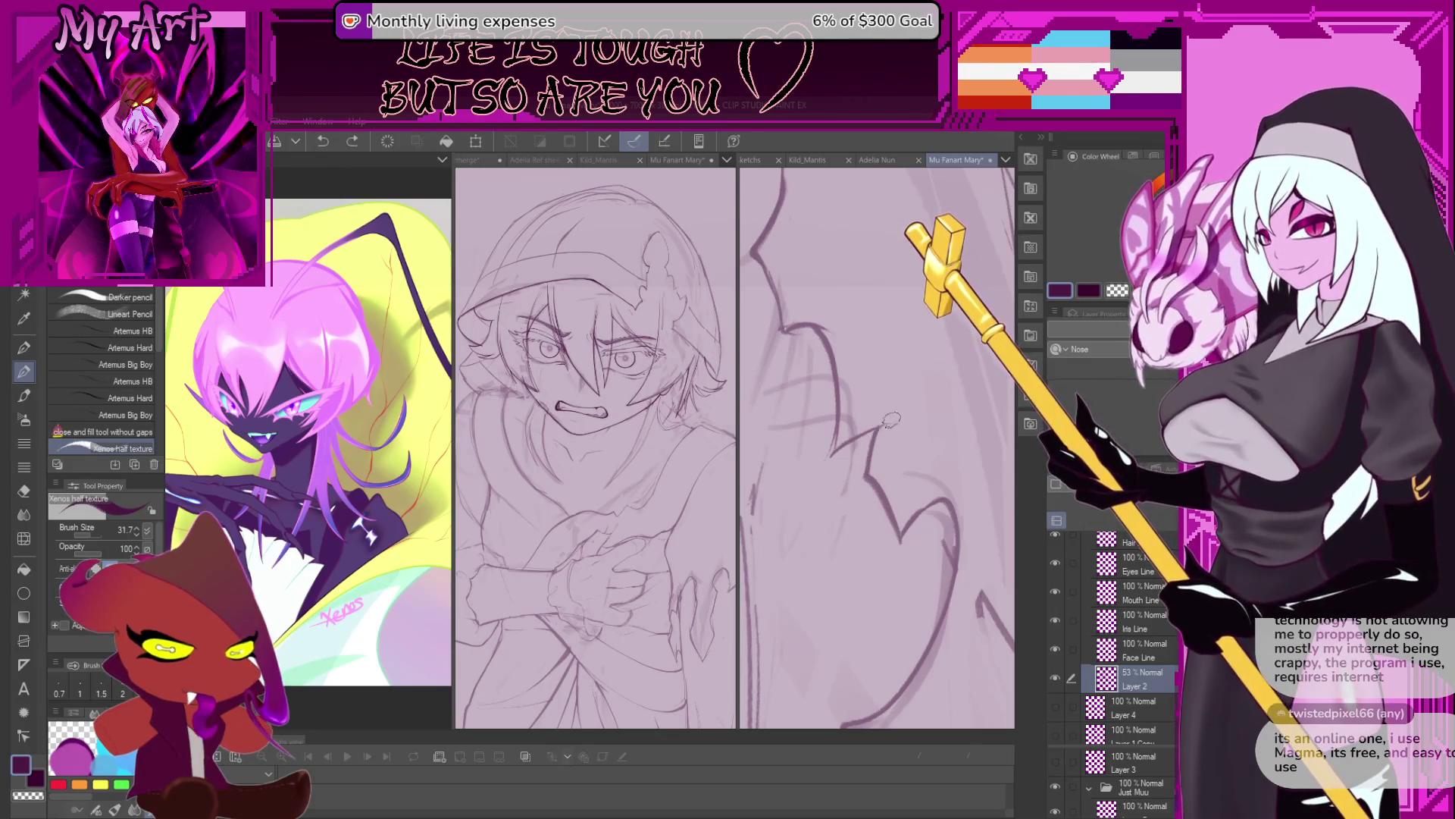
scroll(884, 423, "down", 5)
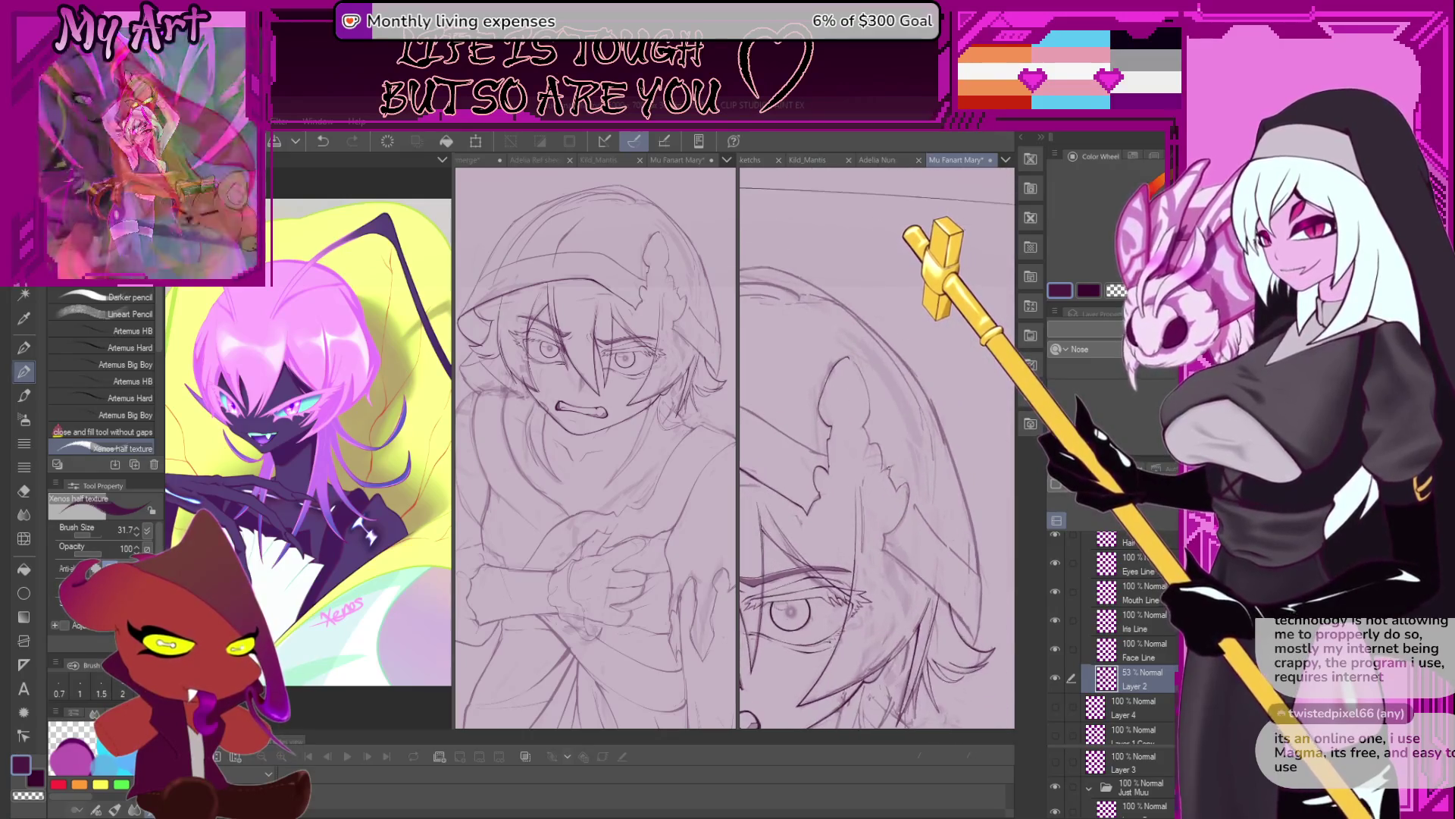
mouse_move(872, 424)
left_mouse_down()
mouse_move(911, 525)
mouse_move(847, 503)
left_mouse_up()
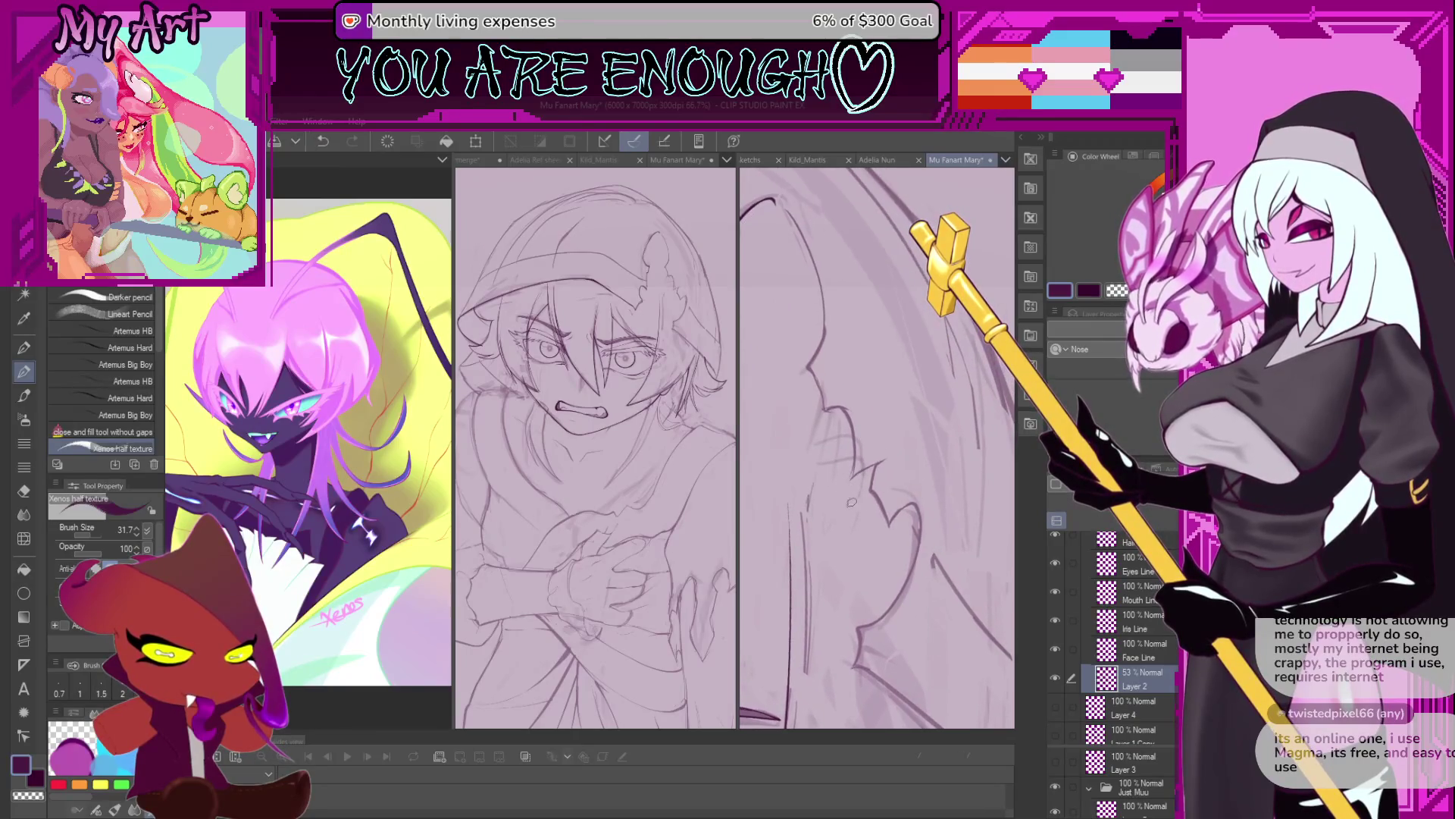
key("ctrl+z")
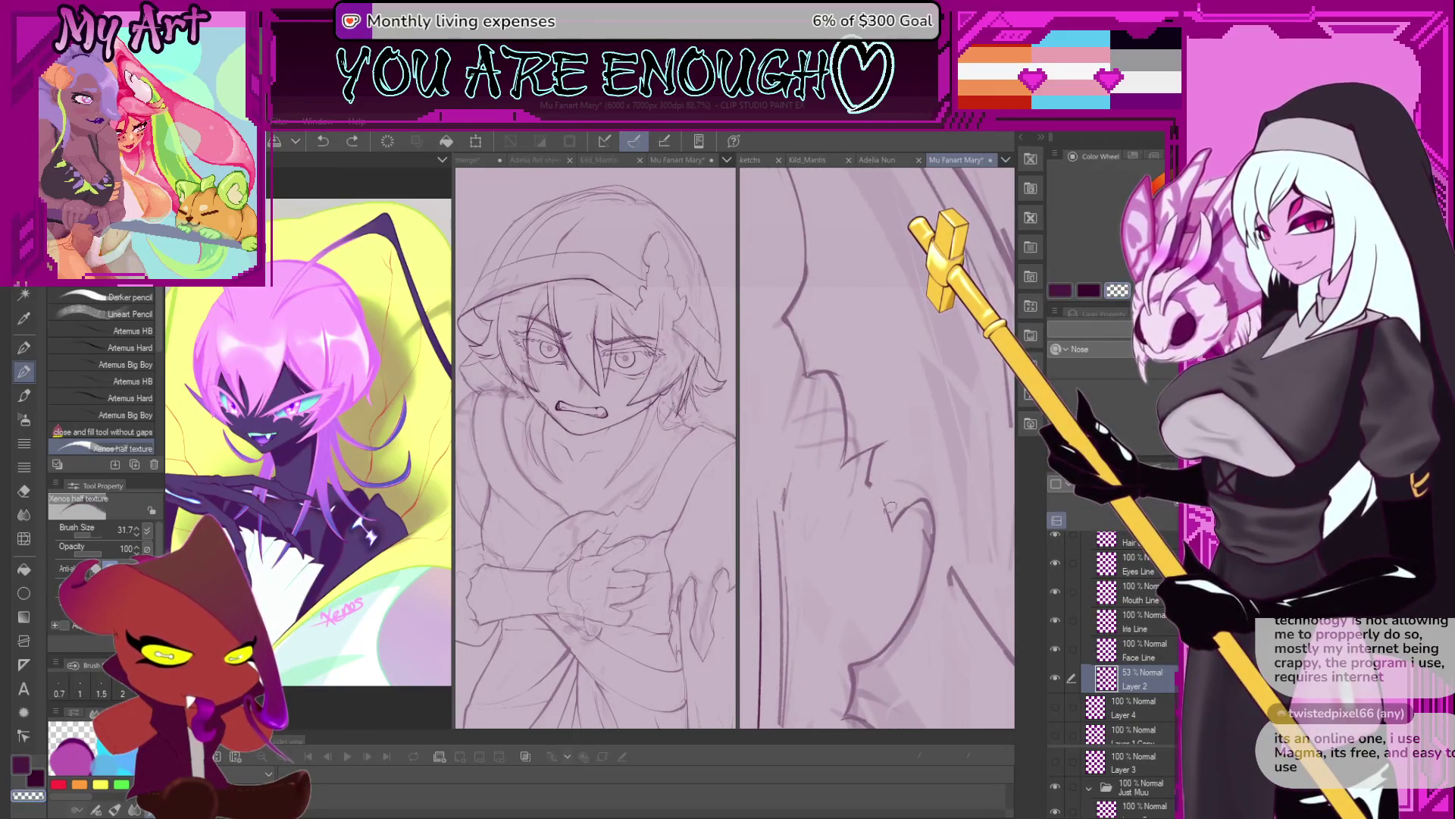
key("c")
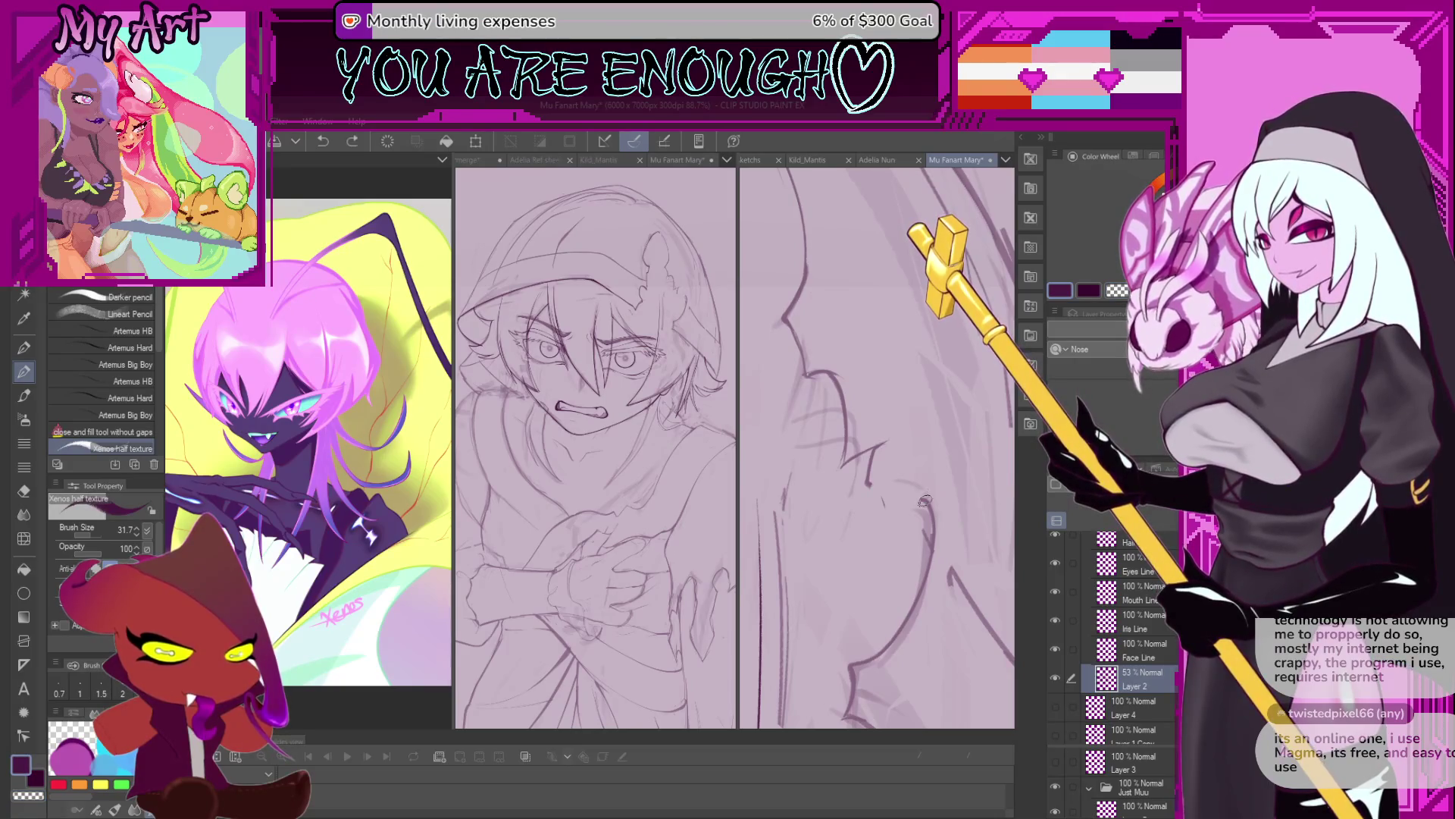
key("ctrl+z")
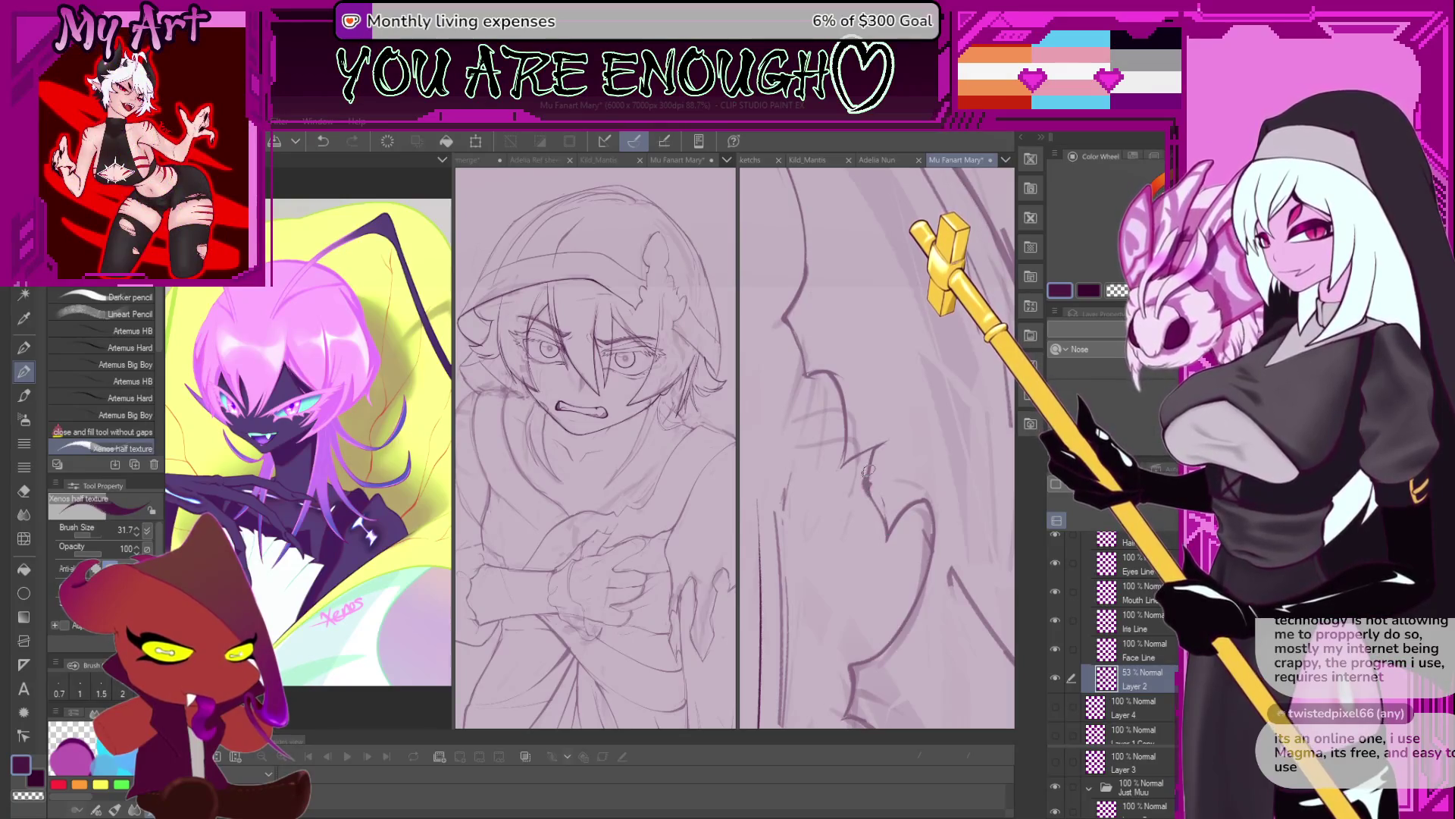
key("ctrl+y")
key("c")
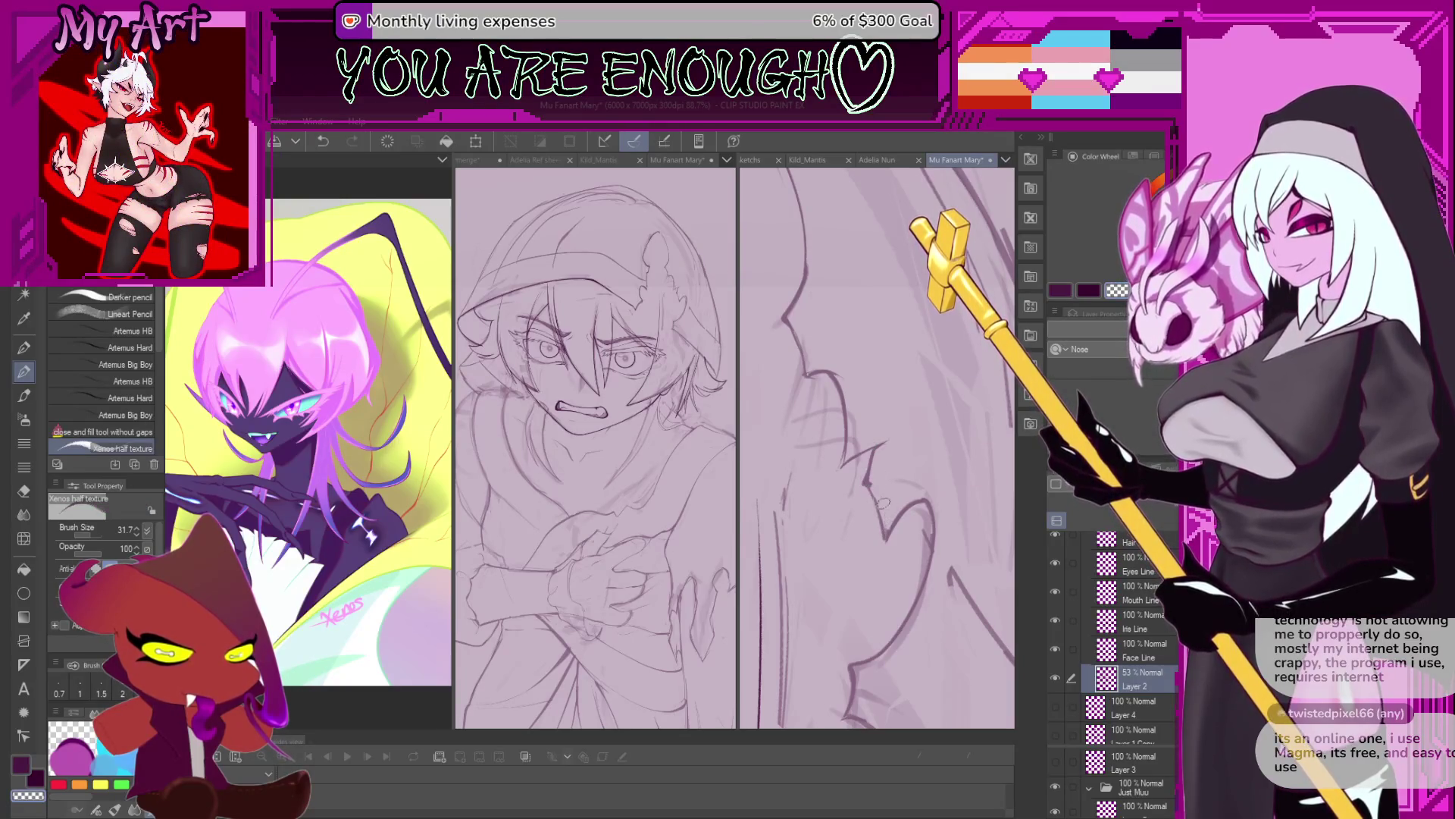
scroll(868, 453, "down", 5)
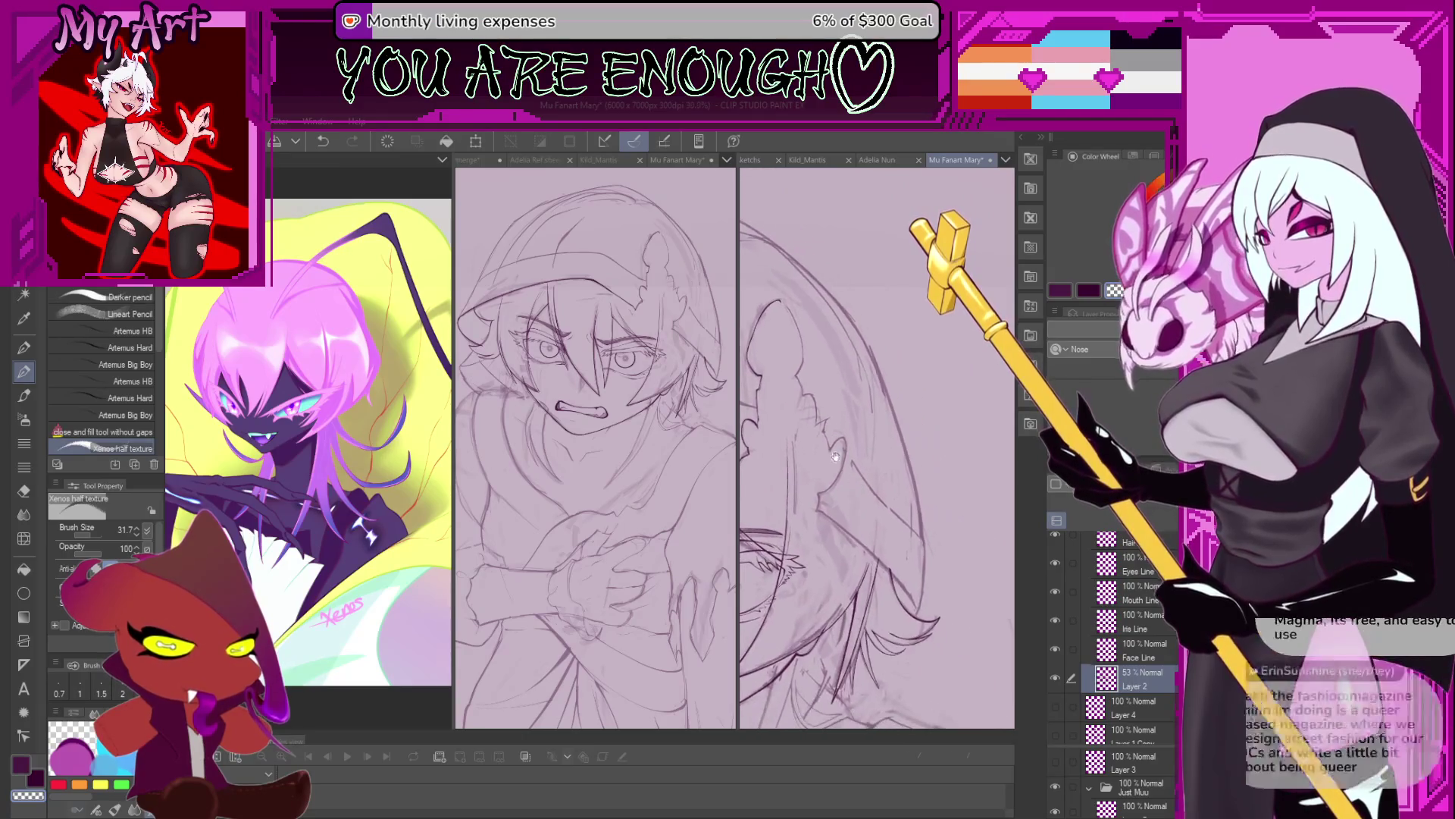
Trace more of the hood's jagged outline, zooming in and undoing one stroke.
scroll(877, 507, "up", 2)
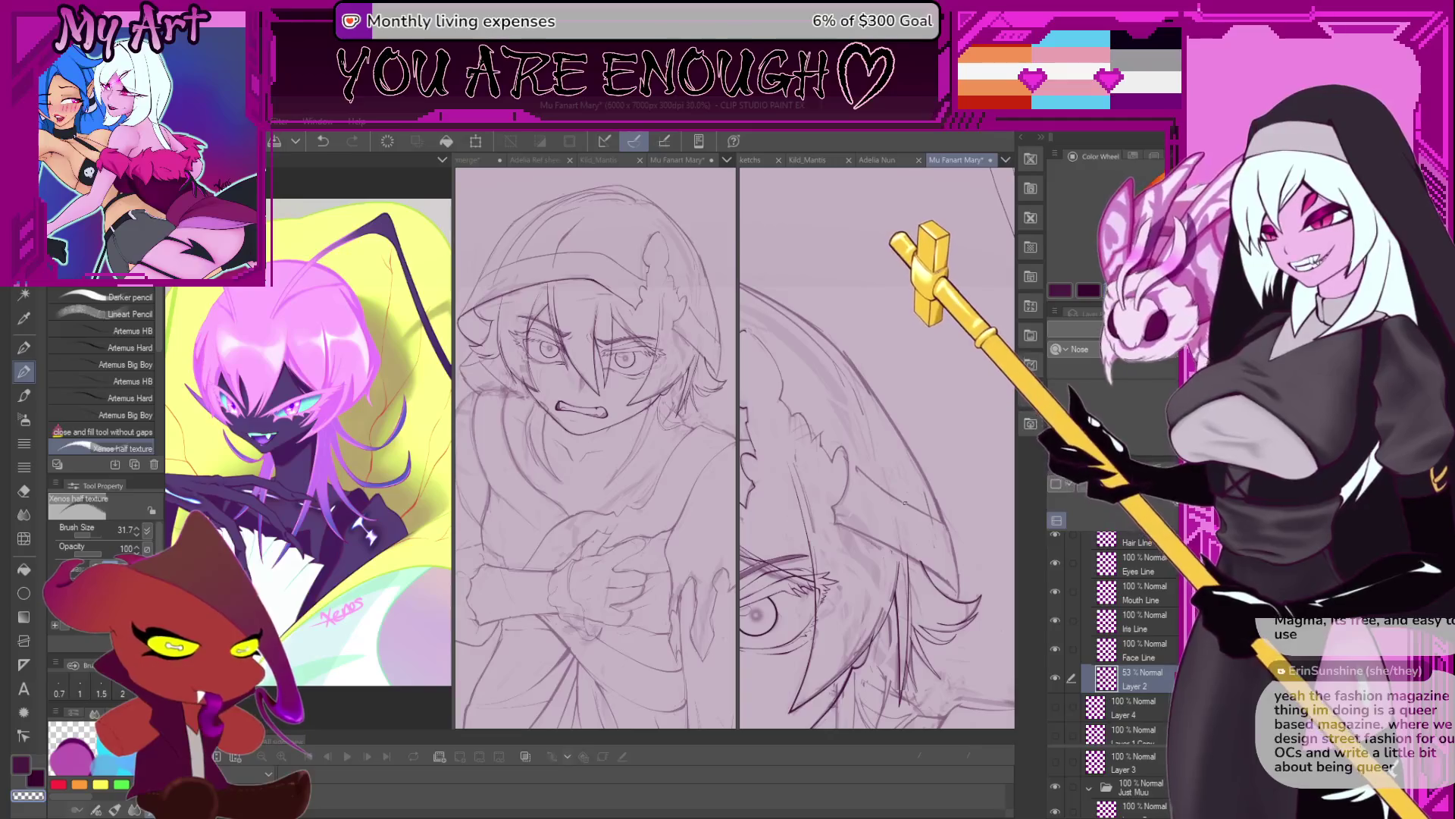
scroll(880, 531, "up", 4)
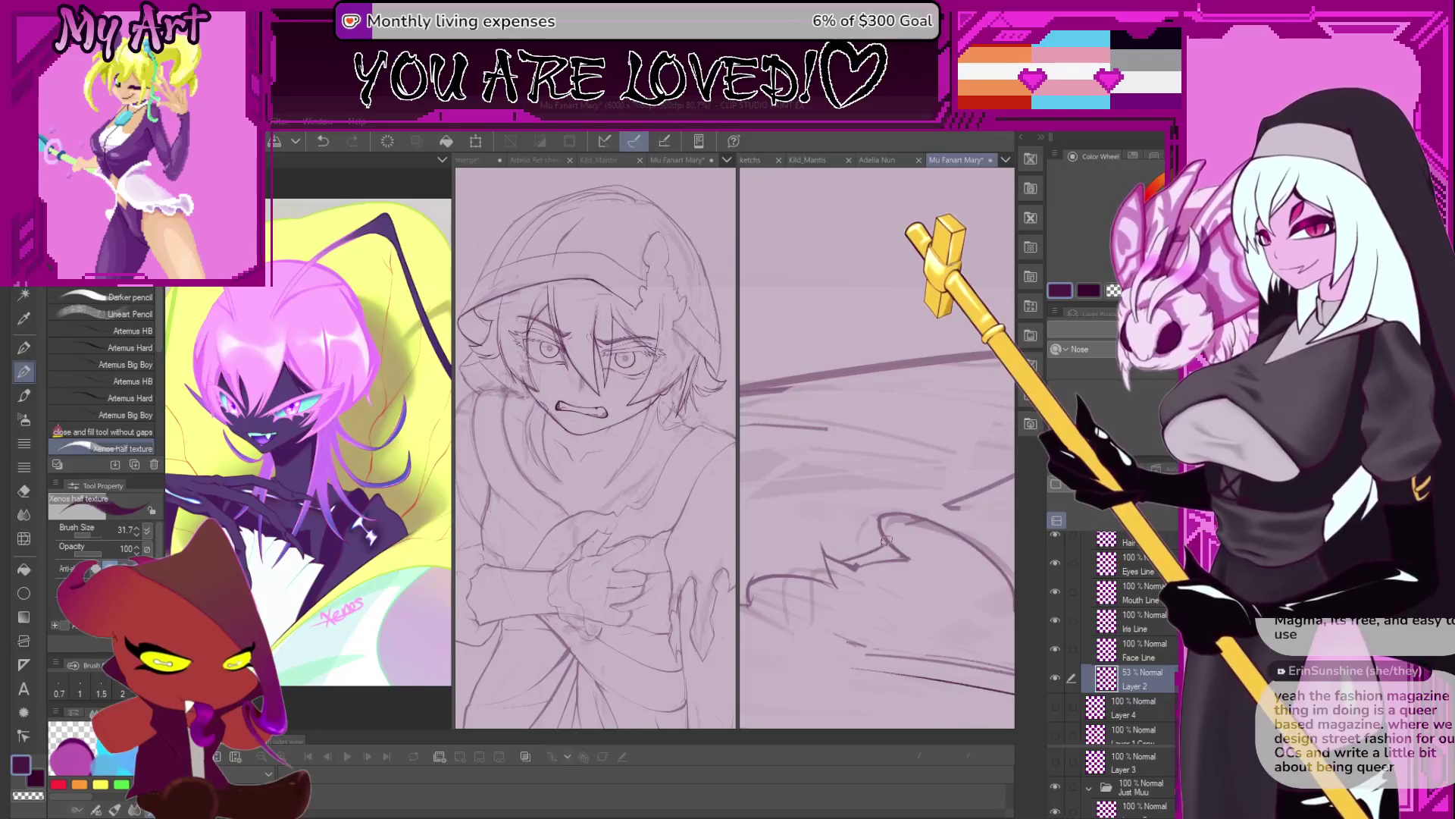
scroll(877, 545, "down", 2)
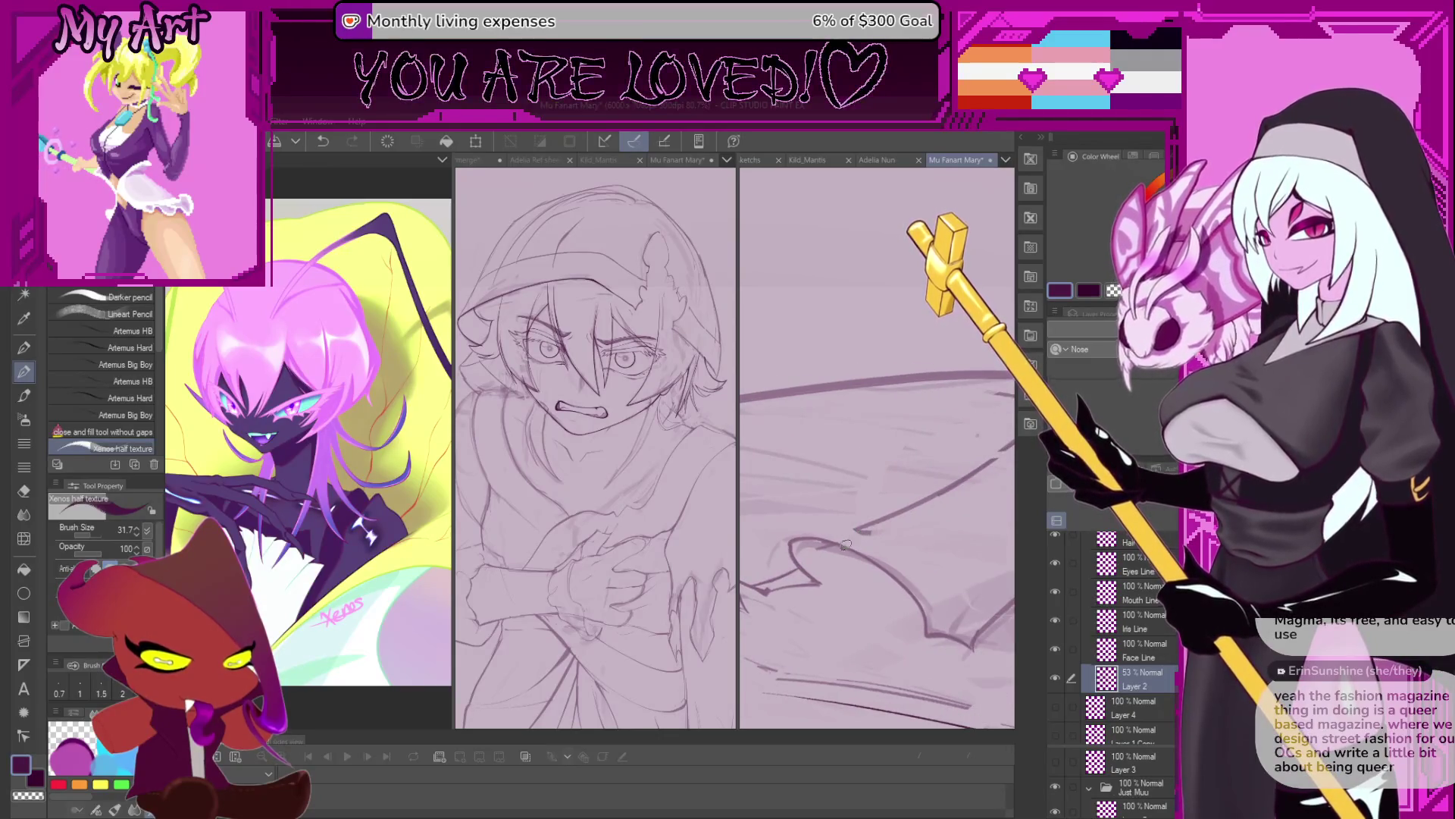
scroll(876, 519, "down", 2)
scroll(871, 538, "up", 2)
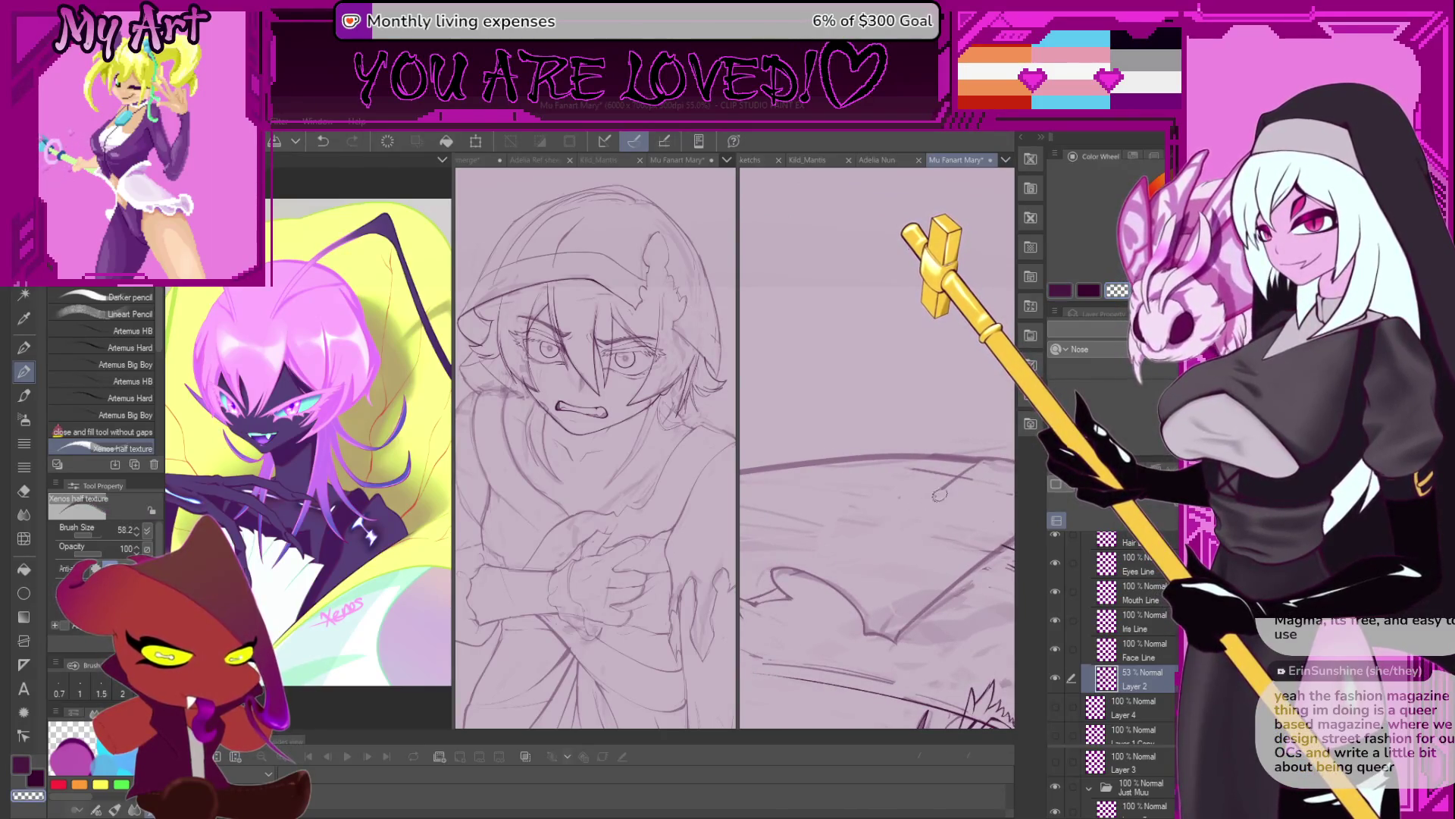
key("ctrl+z")
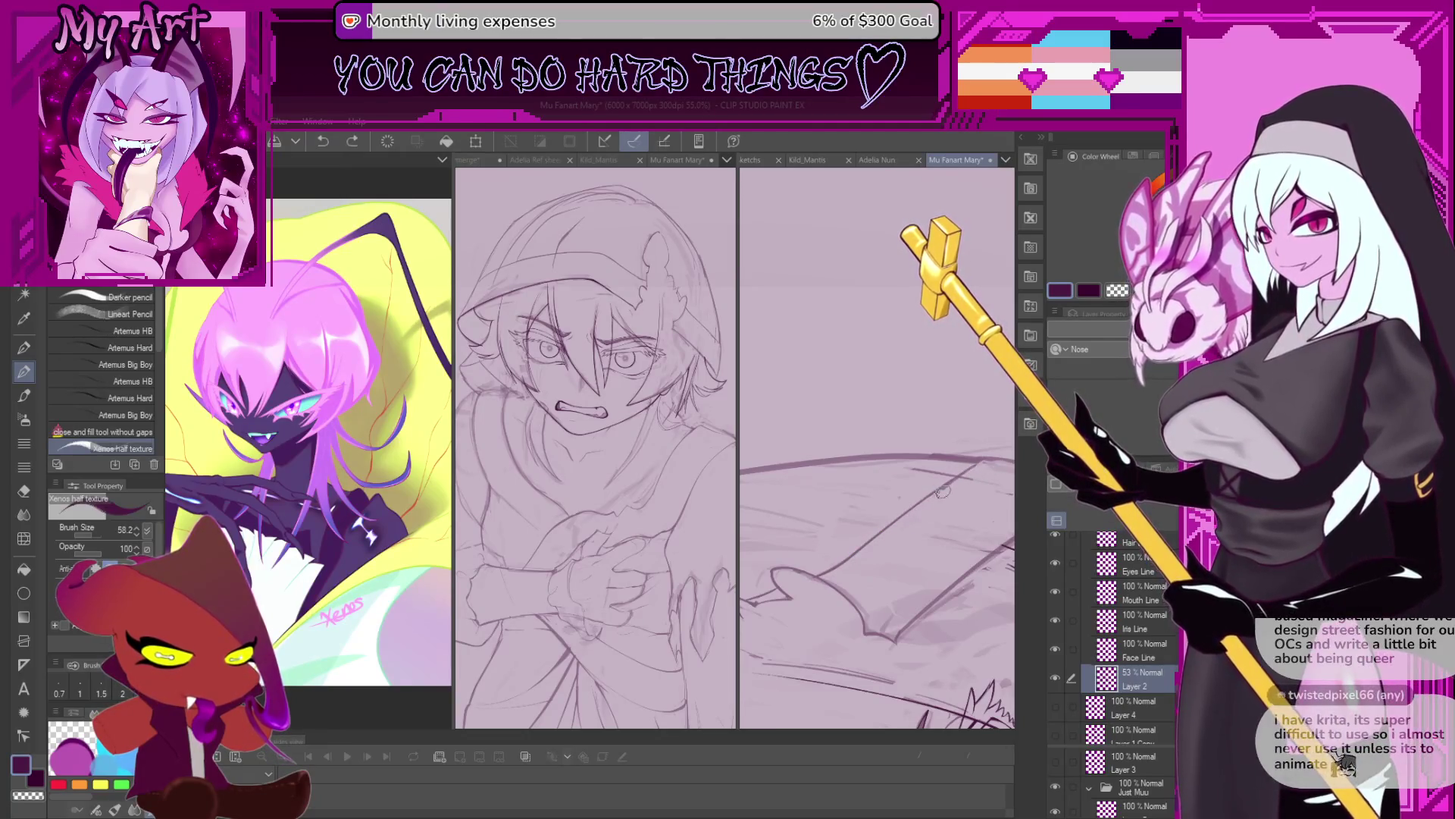
Continue inking the hood outline framing the face, zooming in and out repeatedly.
scroll(885, 535, "up", 3)
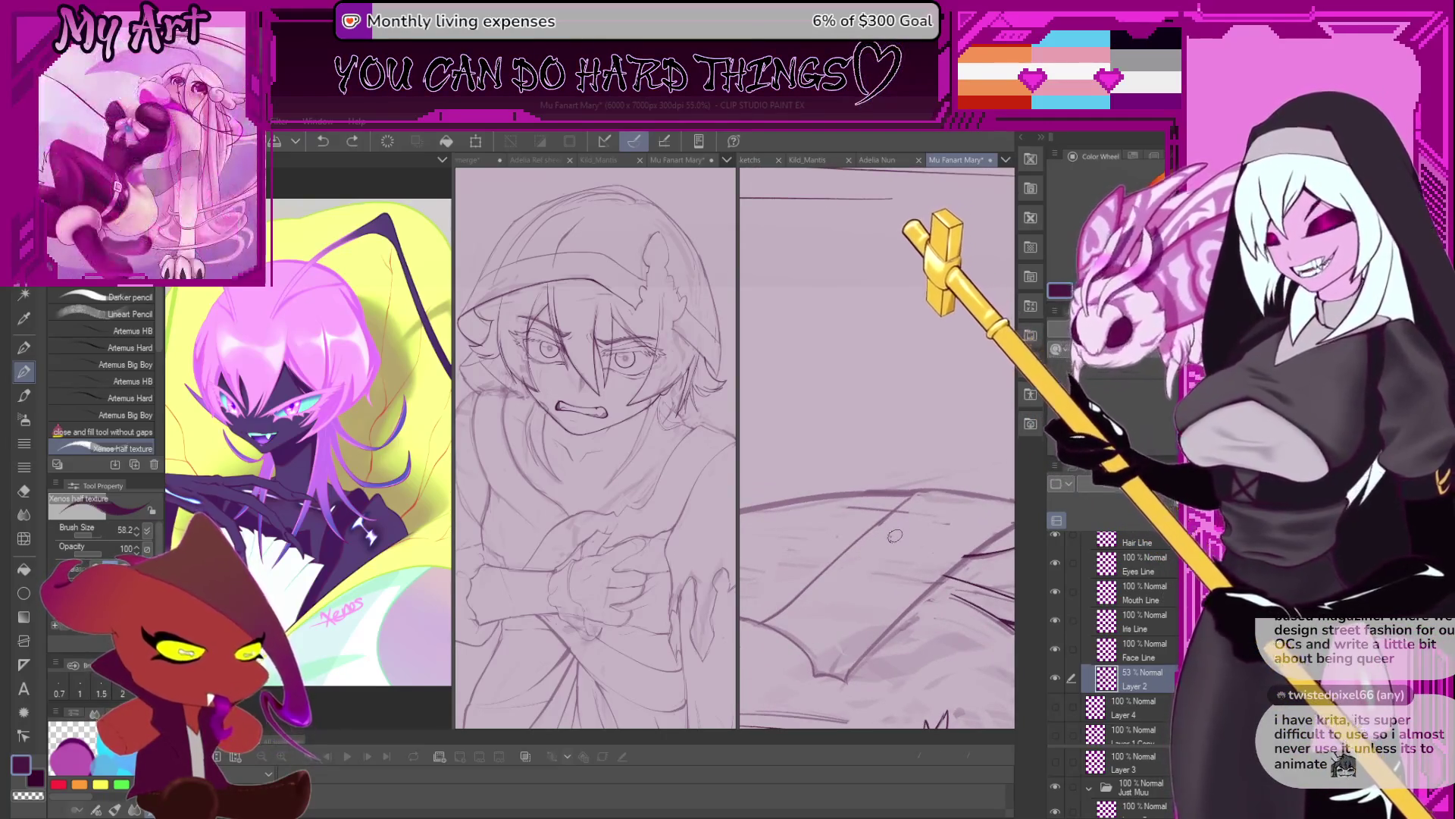
scroll(909, 530, "down", 2)
scroll(888, 426, "up", 3)
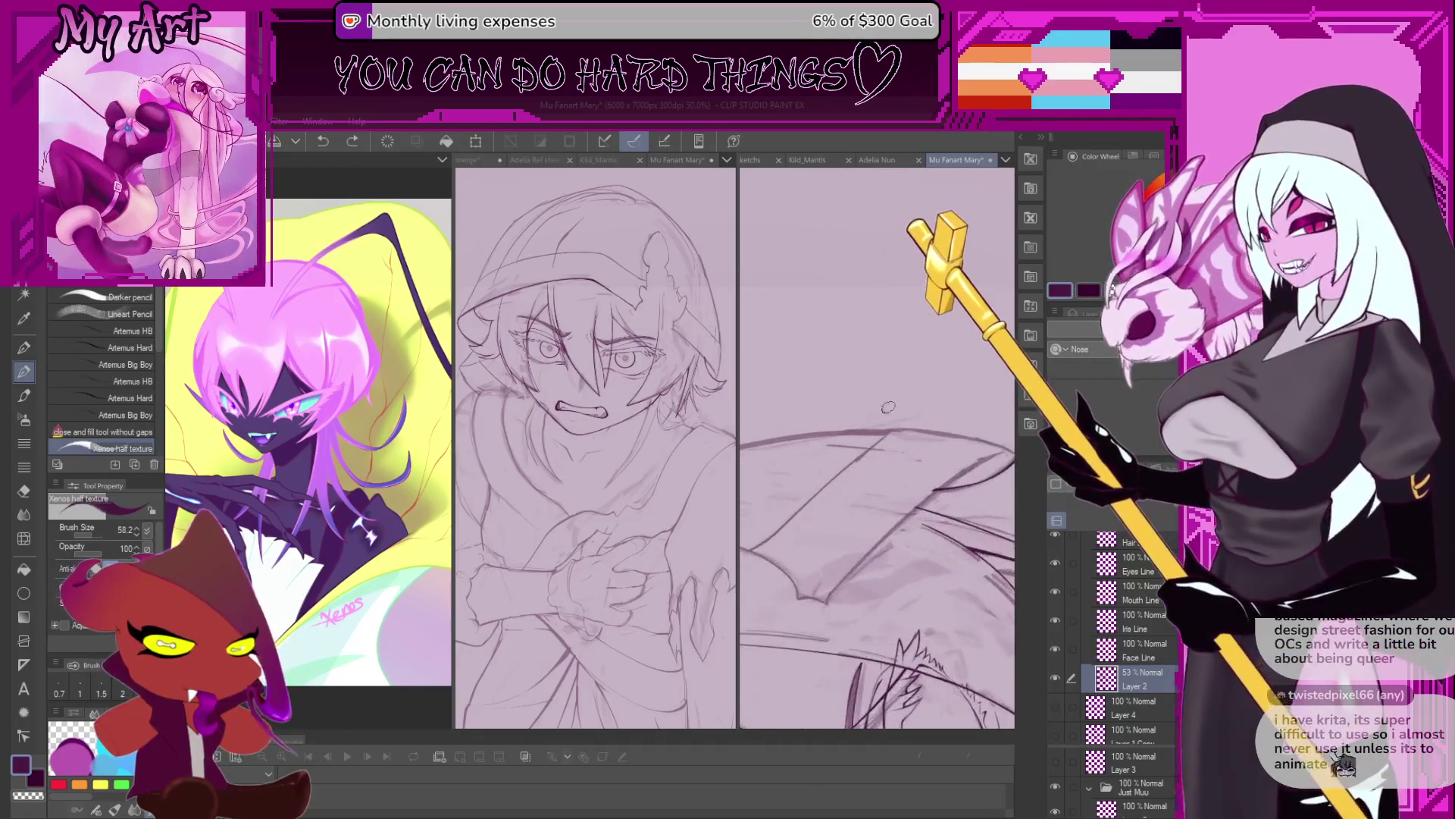
scroll(884, 447, "up", 2)
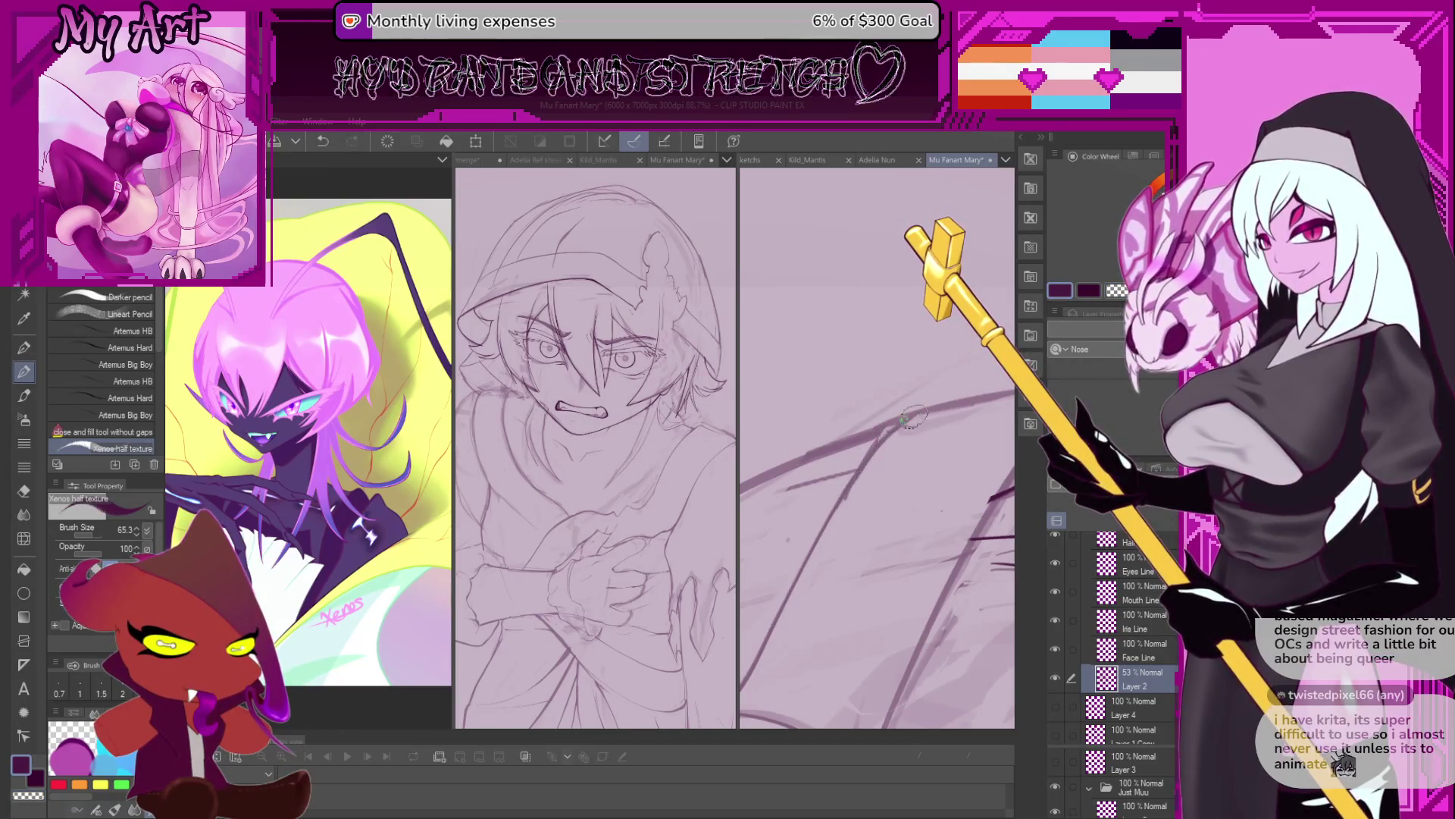
scroll(896, 423, "down", 1)
scroll(896, 432, "down", 2)
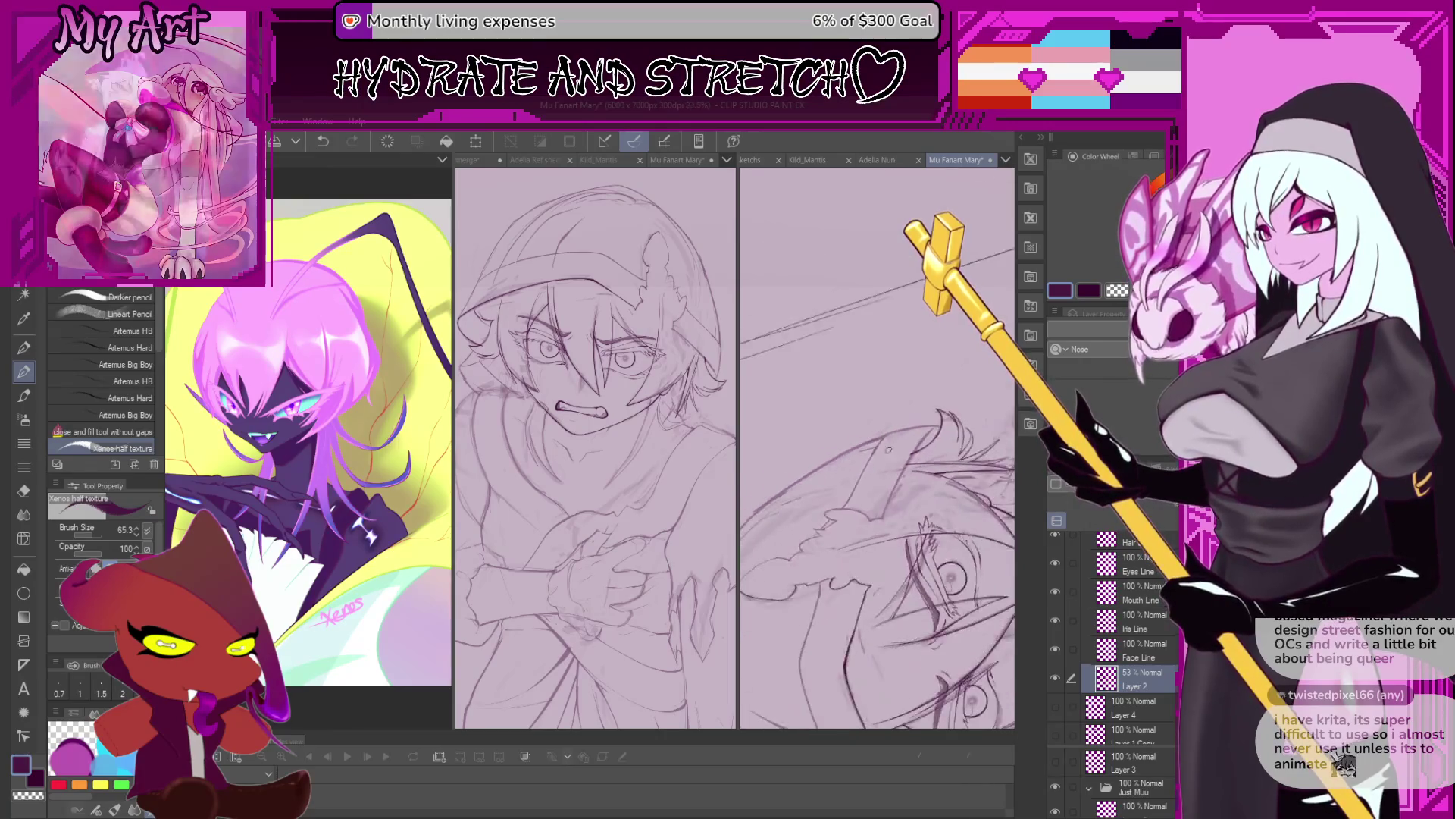
scroll(897, 448, "down", 2)
scroll(898, 462, "down", 1)
scroll(898, 462, "up", 2)
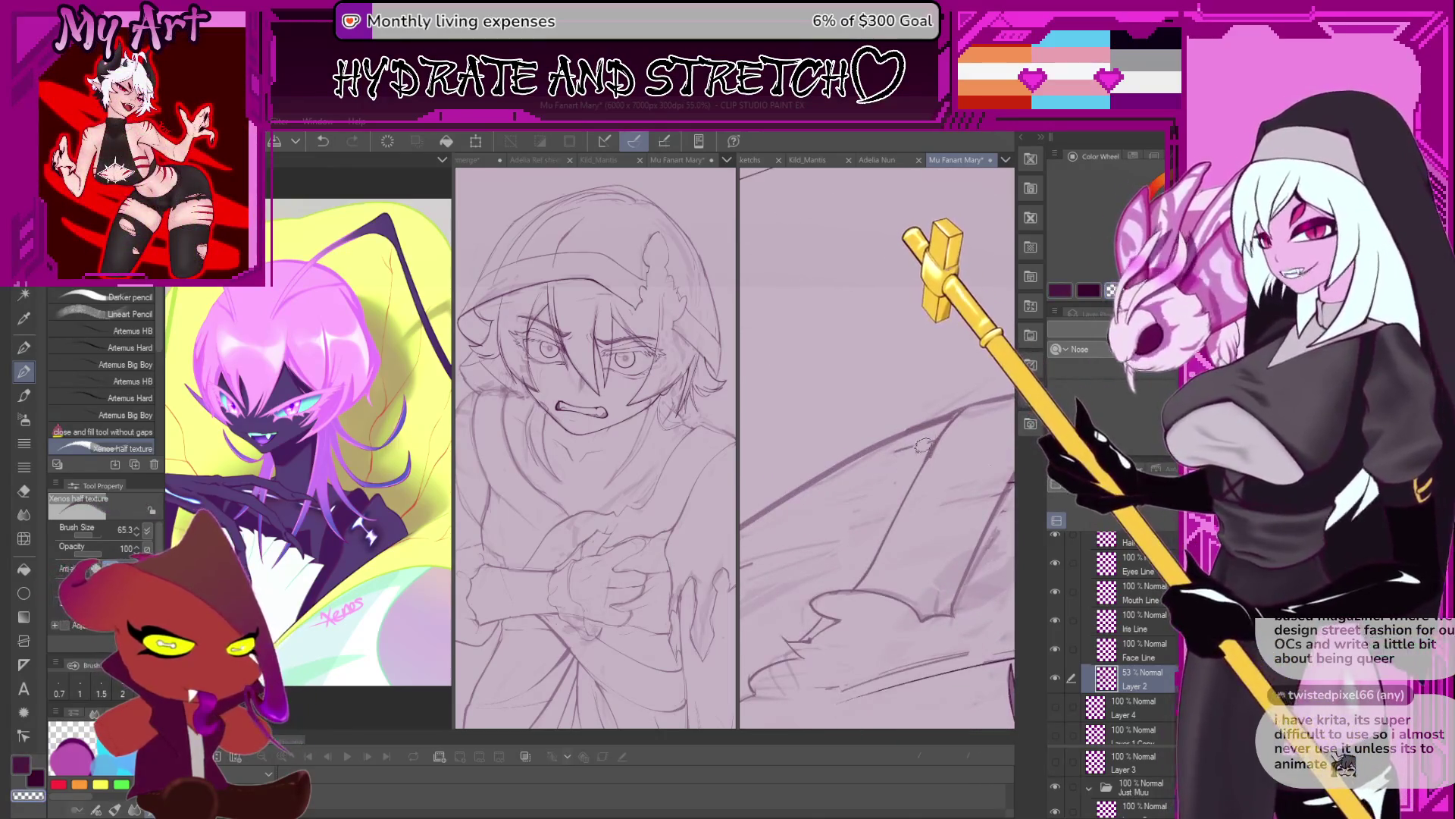
scroll(906, 478, "down", 1)
scroll(891, 523, "down", 2)
scroll(876, 568, "down", 2)
scroll(859, 607, "down", 1)
scroll(860, 599, "up", 1)
scroll(872, 561, "up", 2)
scroll(879, 531, "up", 1)
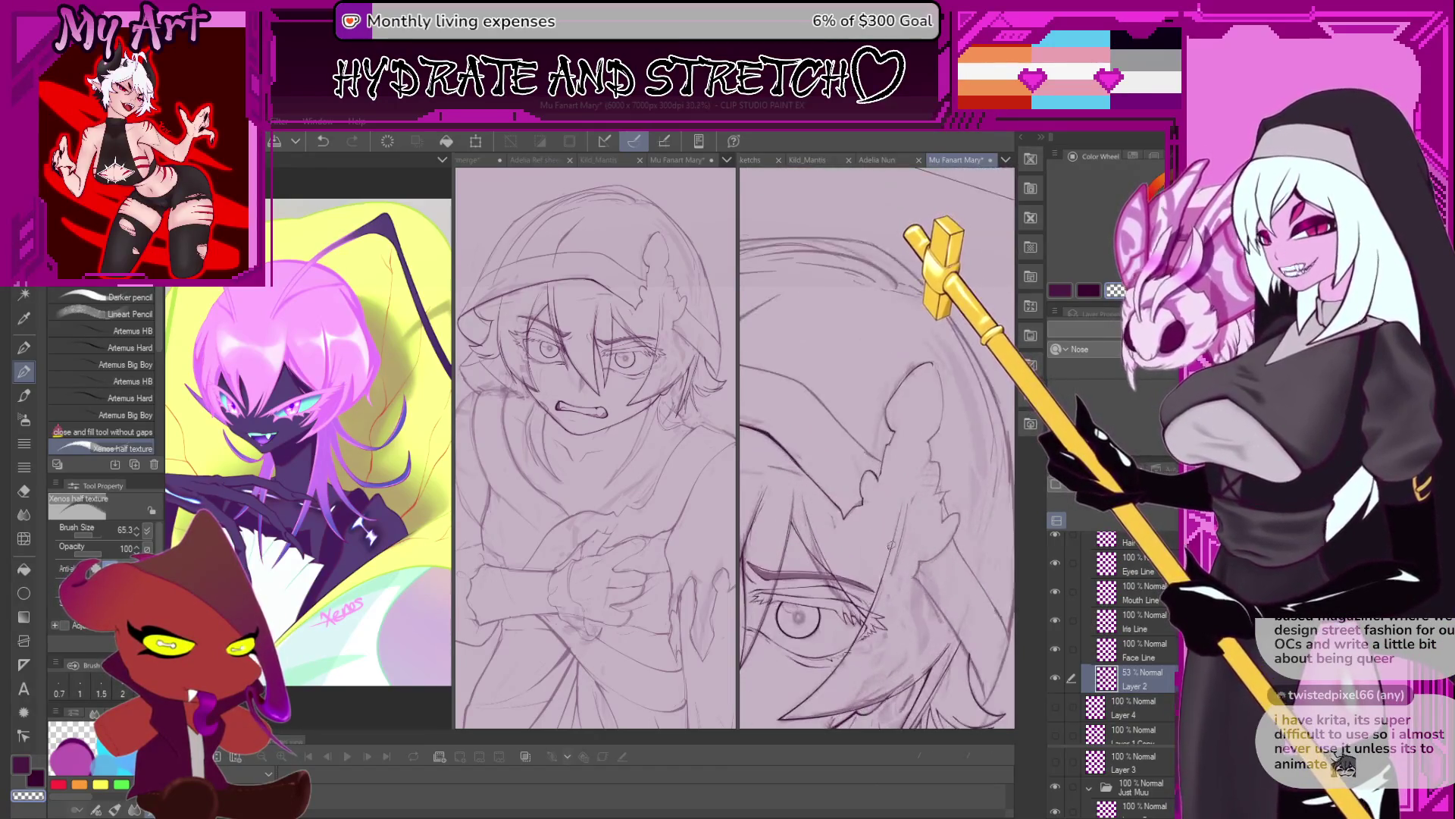
scroll(871, 493, "down", 1)
scroll(894, 492, "down", 1)
scroll(917, 493, "down", 1)
scroll(910, 491, "down", 1)
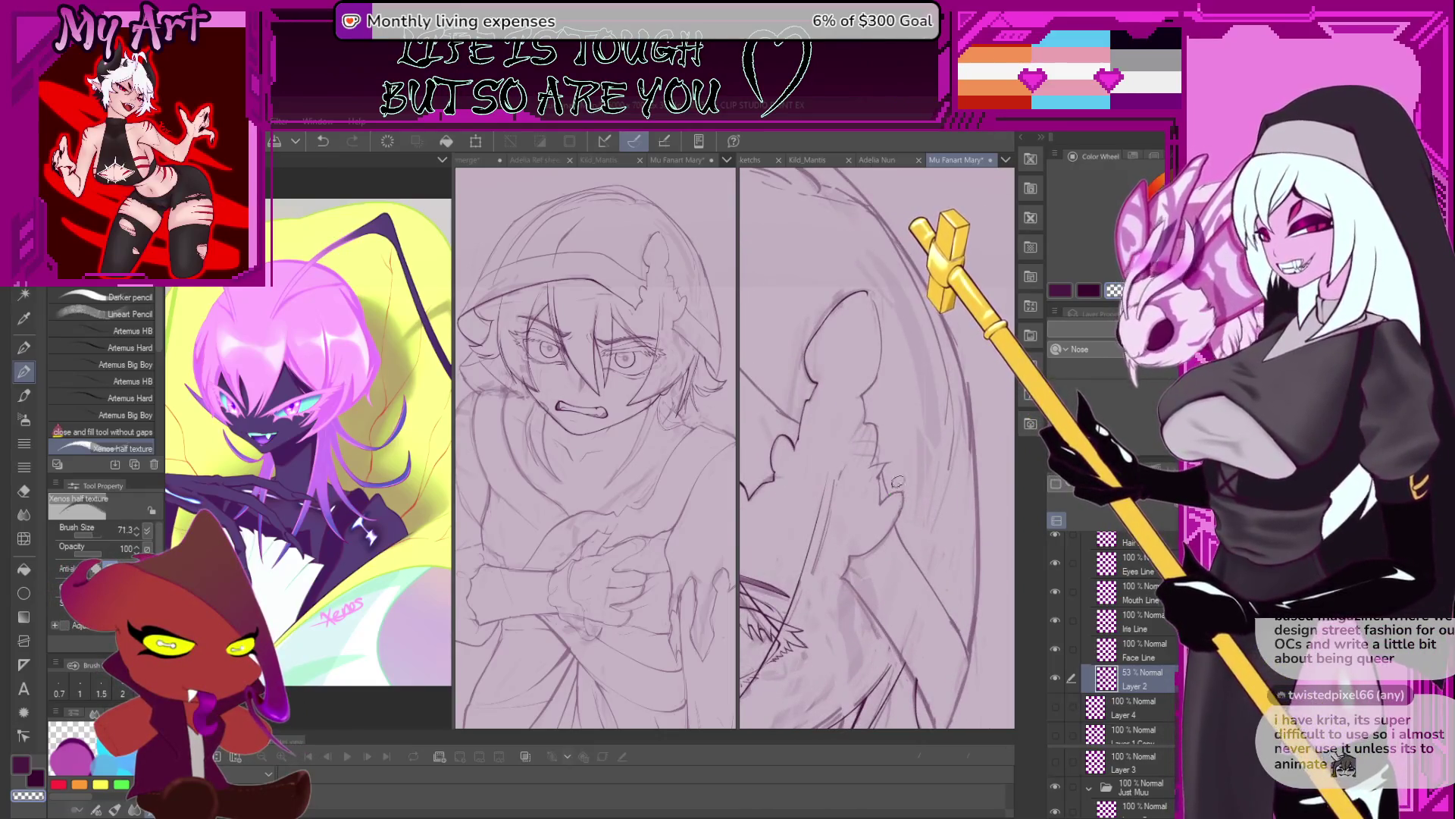
scroll(898, 486, "up", 2)
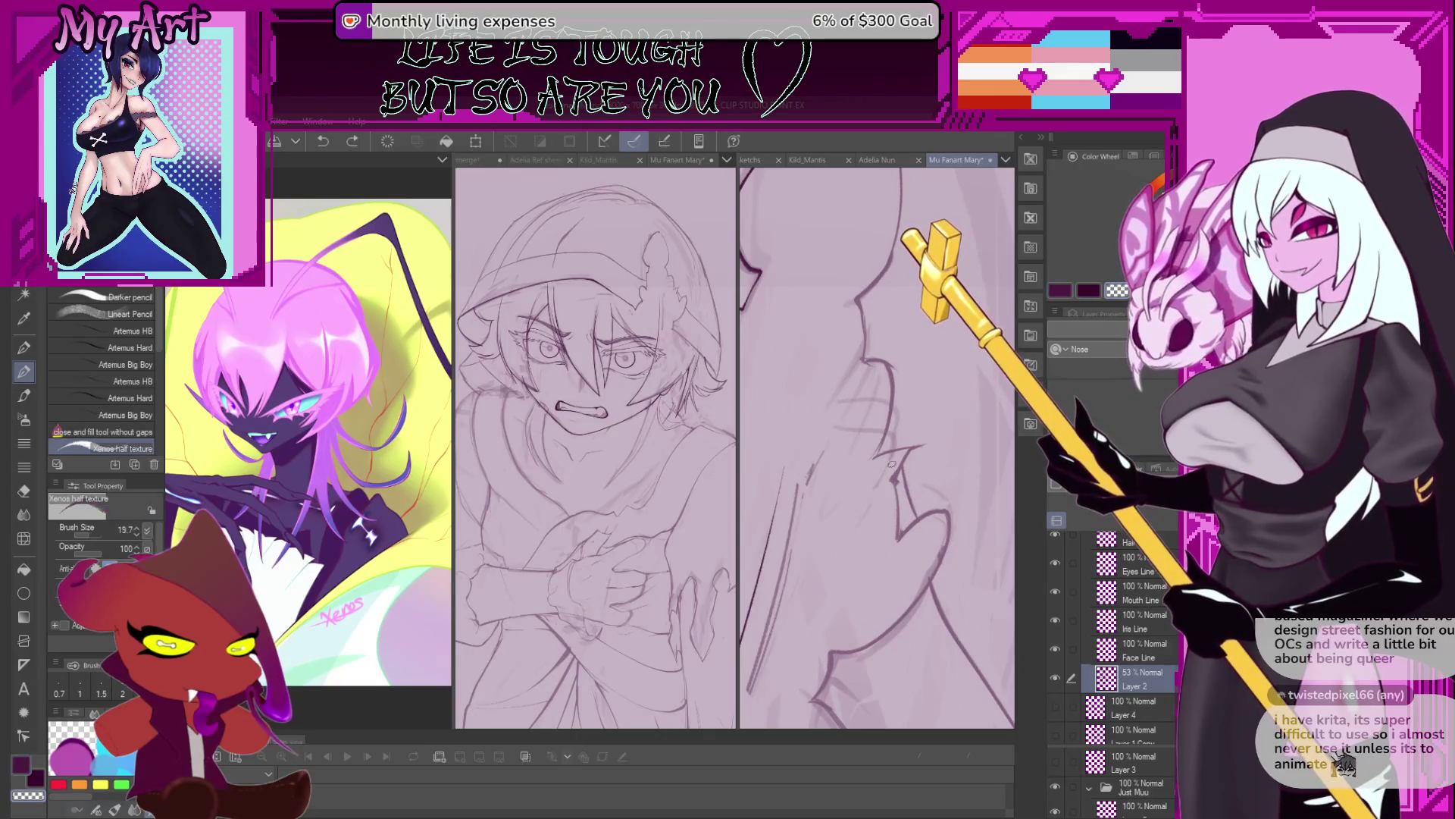
scroll(897, 483, "up", 1)
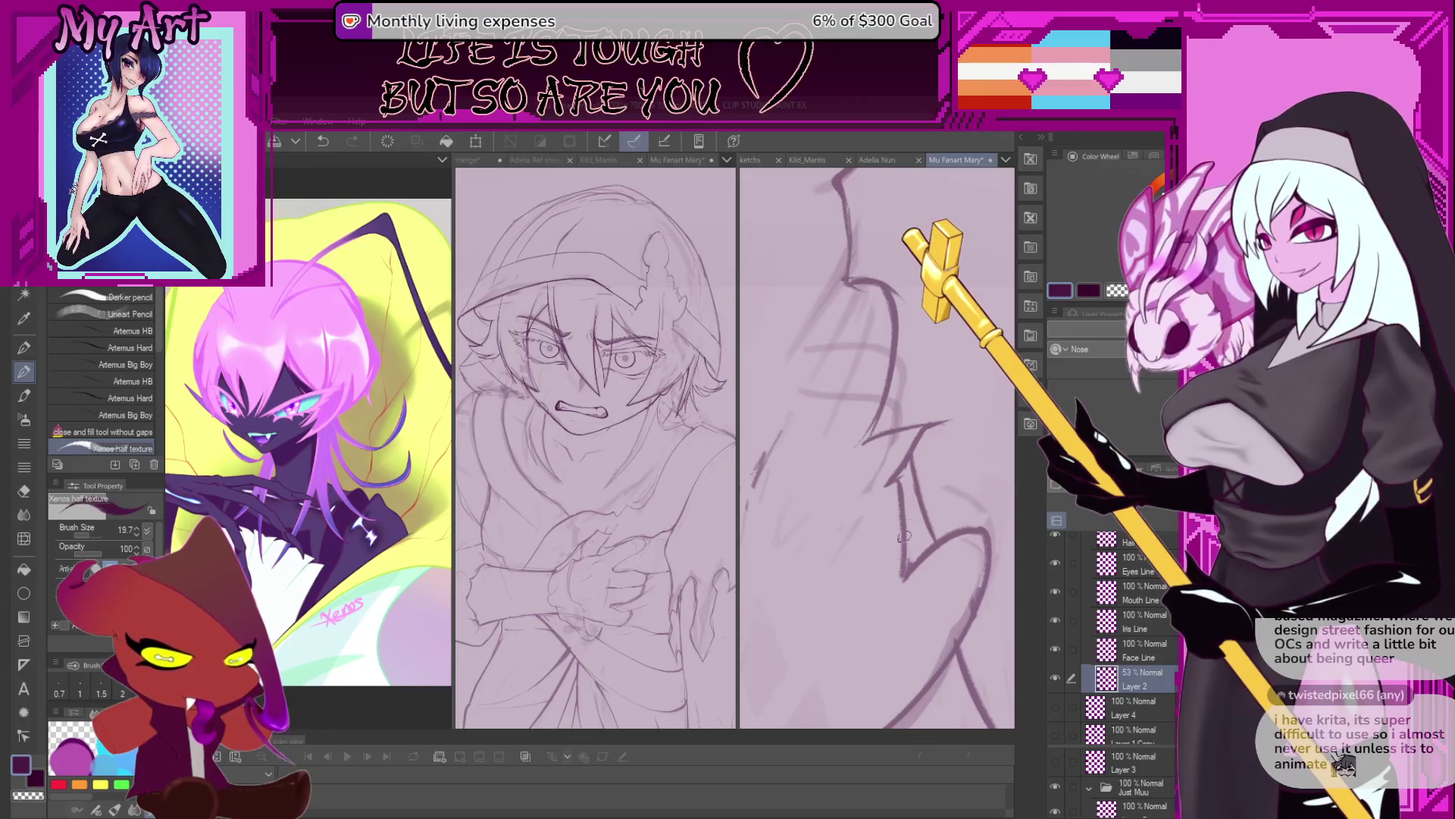
scroll(902, 541, "down", 1)
scroll(923, 513, "down", 3)
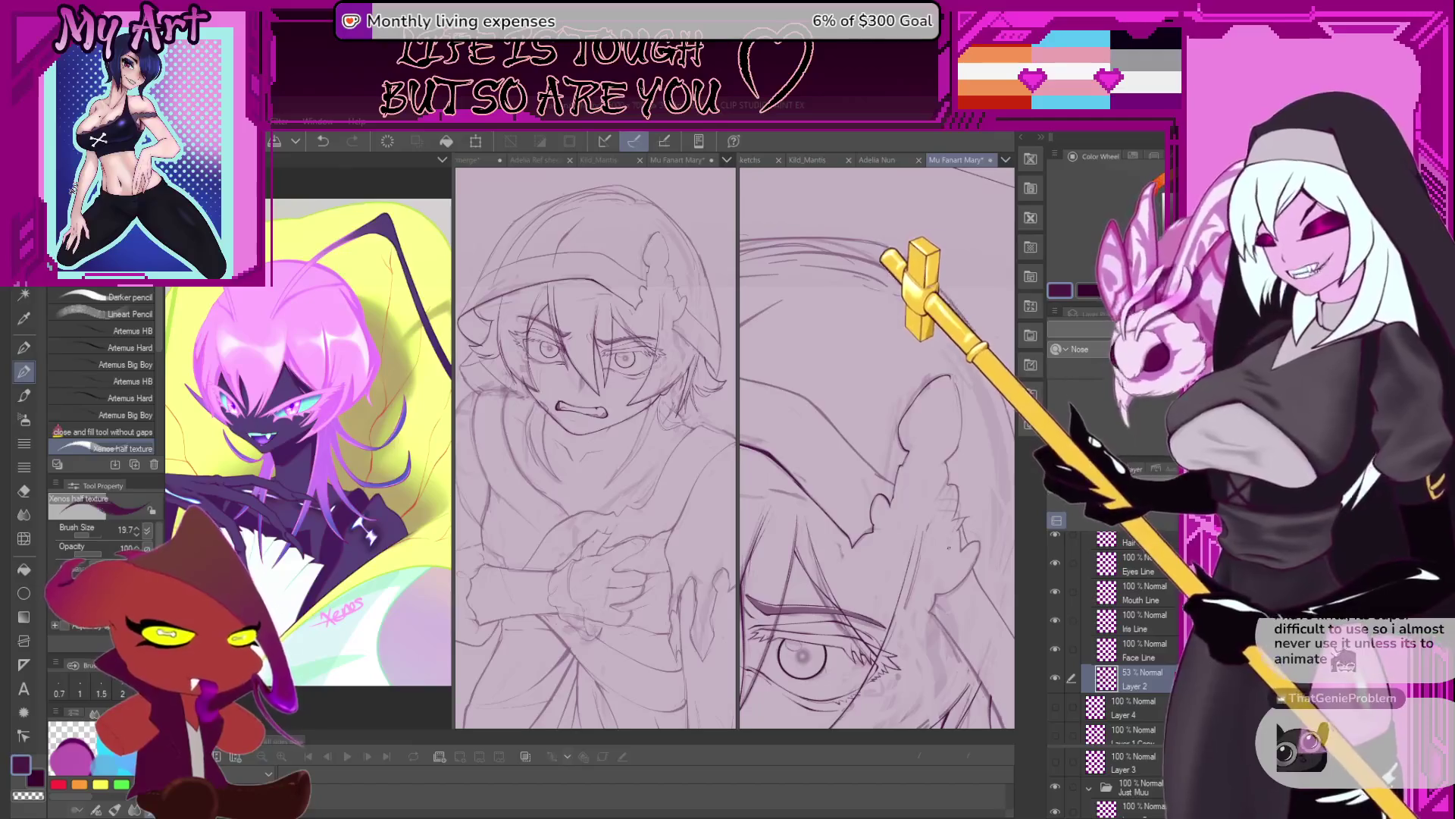
scroll(877, 447, "down", 1)
scroll(877, 447, "down", 1)
scroll(877, 448, "down", 2)
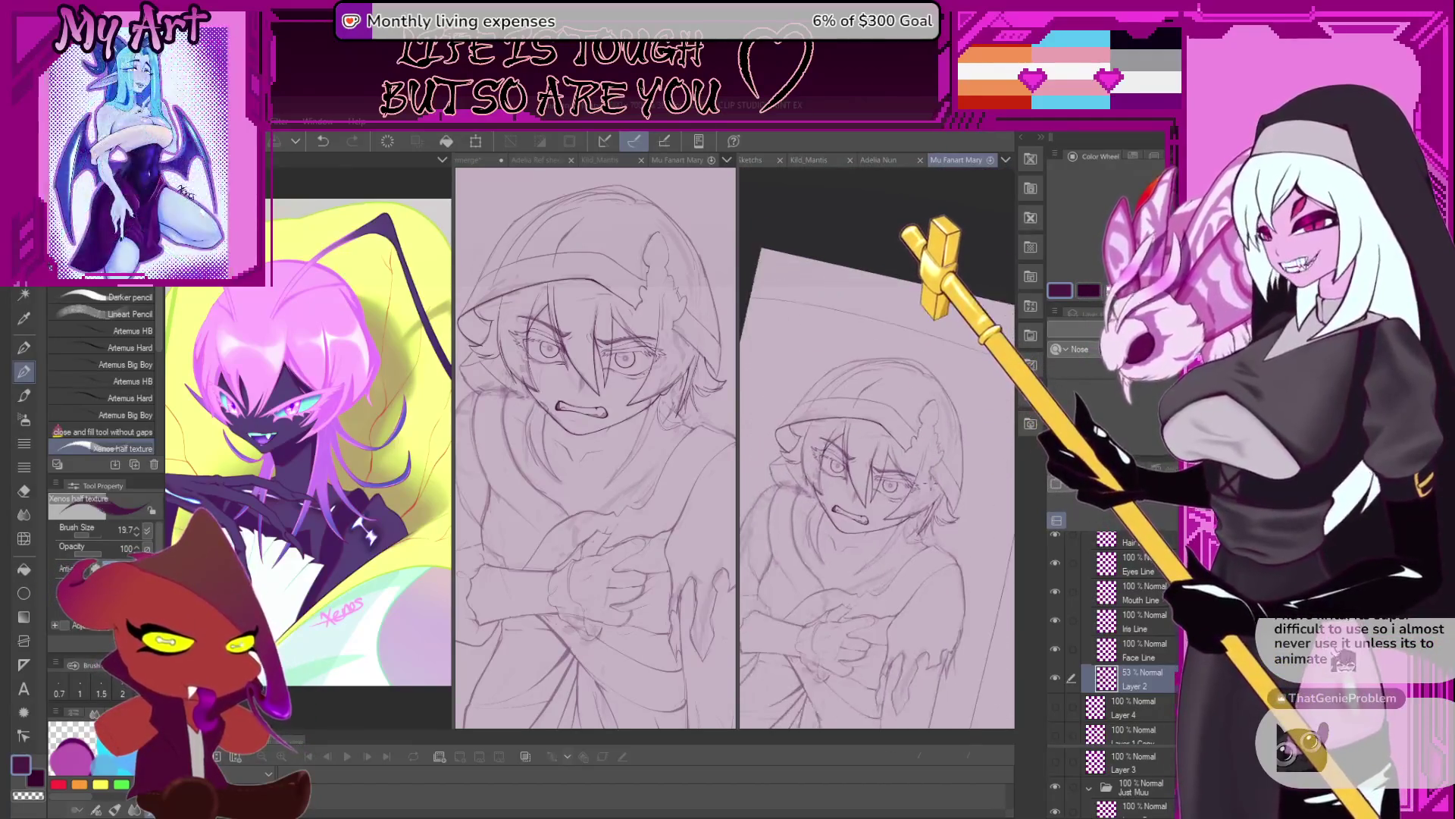
Rotate the tilted page upright and zoom in on the drawing.
left_click_drag(879, 543, 892, 453)
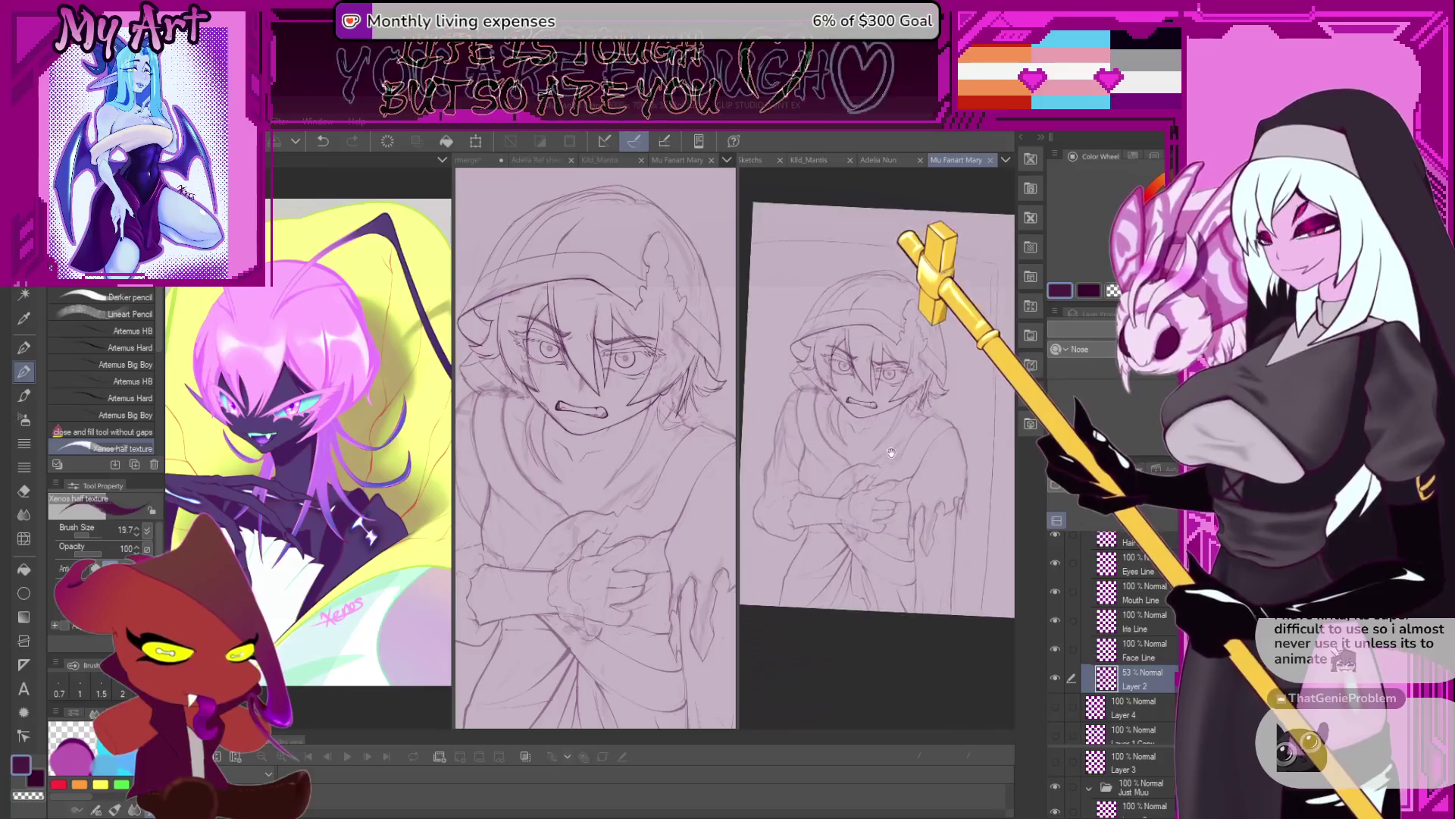
scroll(892, 453, "up", 2)
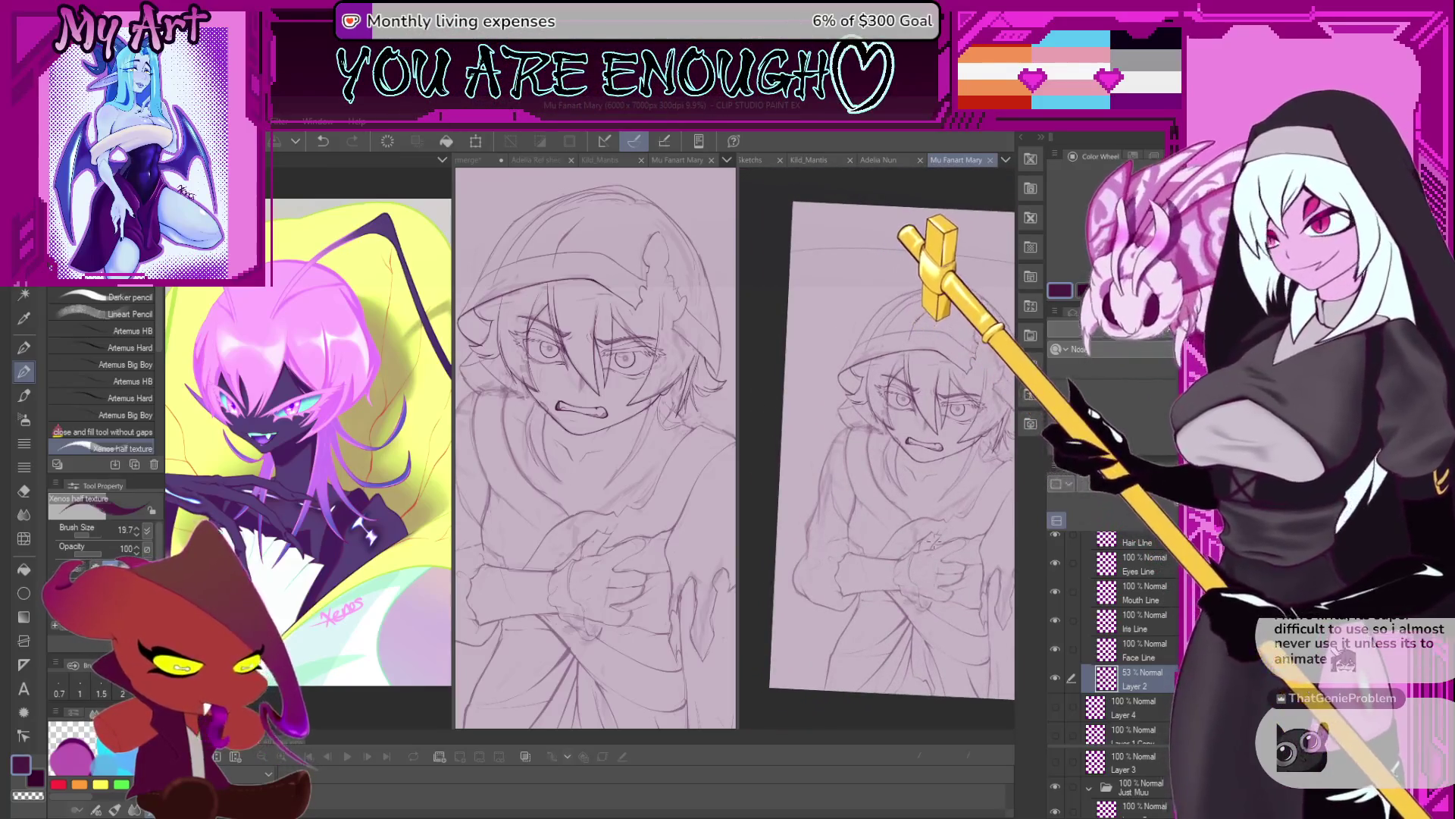
scroll(957, 554, "up", 2)
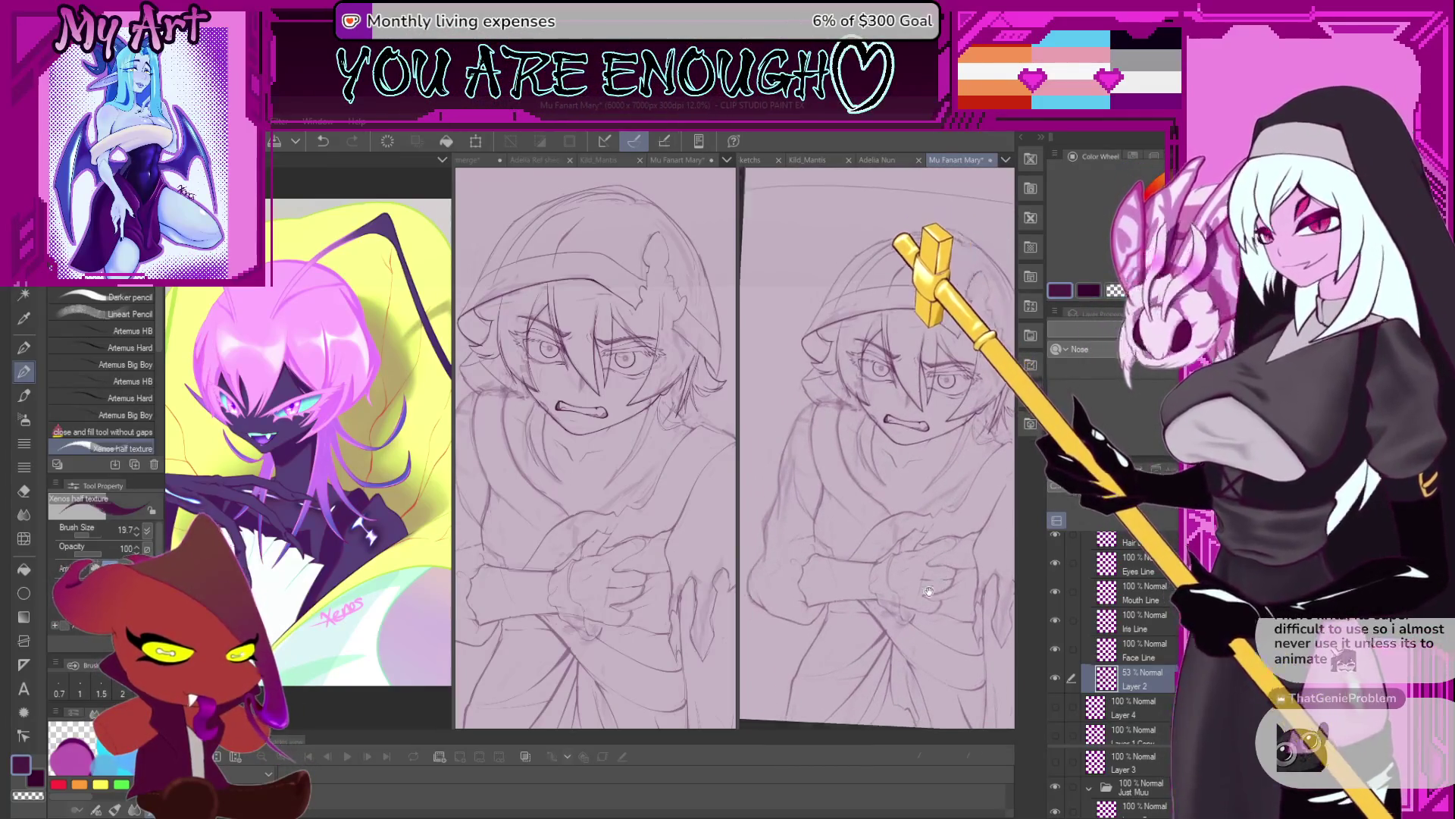
scroll(944, 559, "up", 1)
scroll(933, 546, "up", 1)
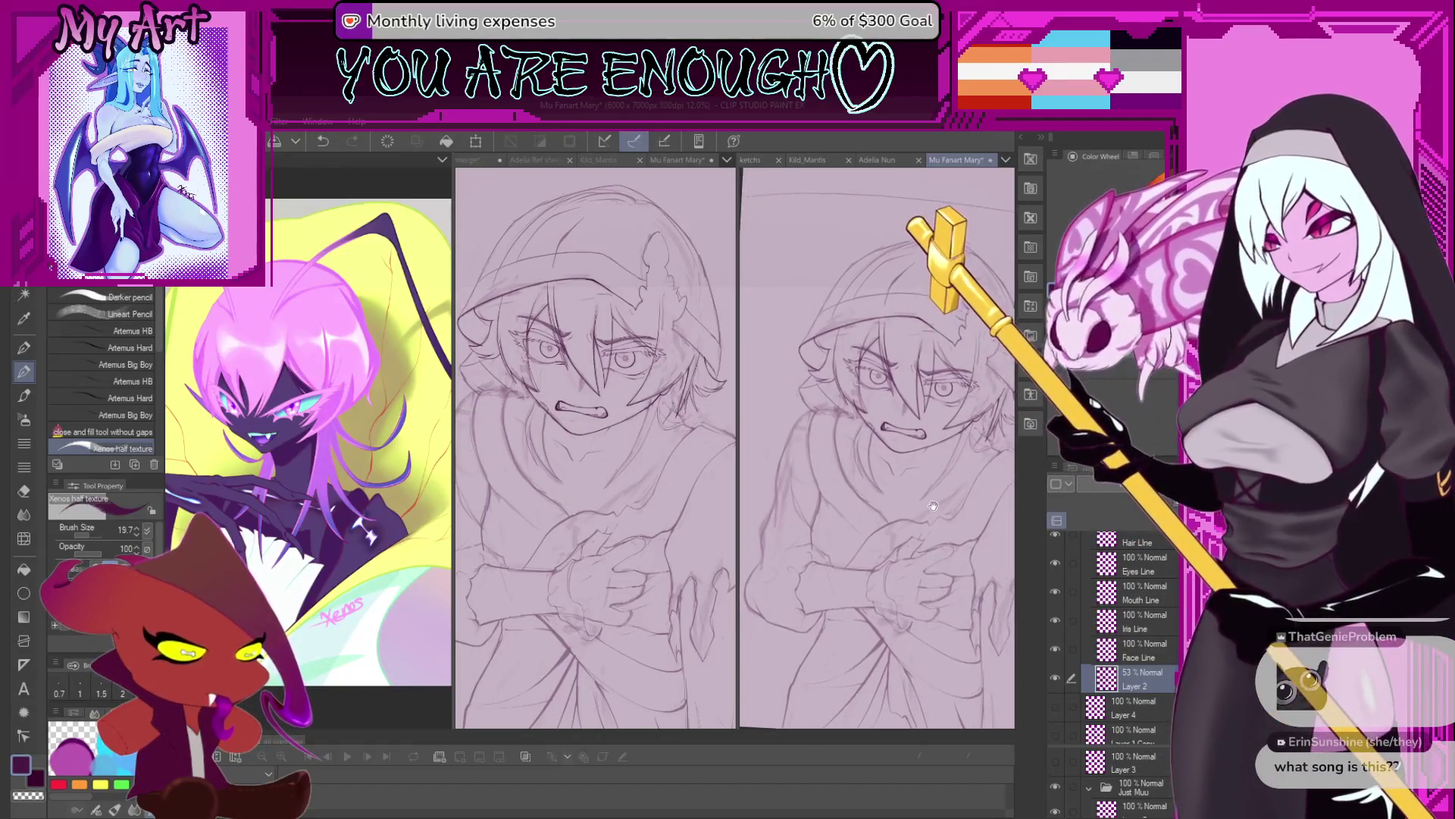
scroll(923, 522, "up", 1)
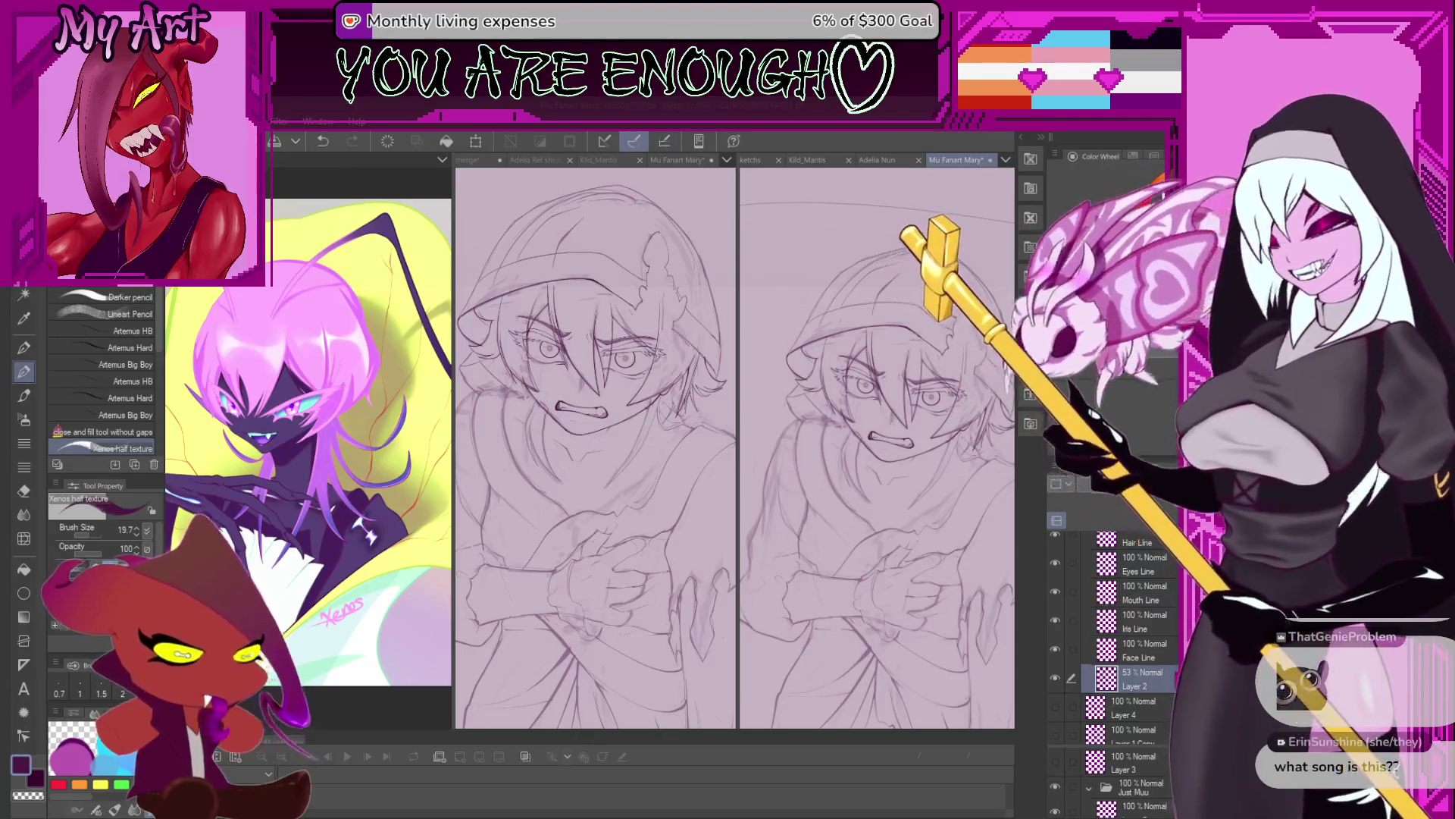
scroll(877, 447, "down", 2)
scroll(877, 448, "up", 4)
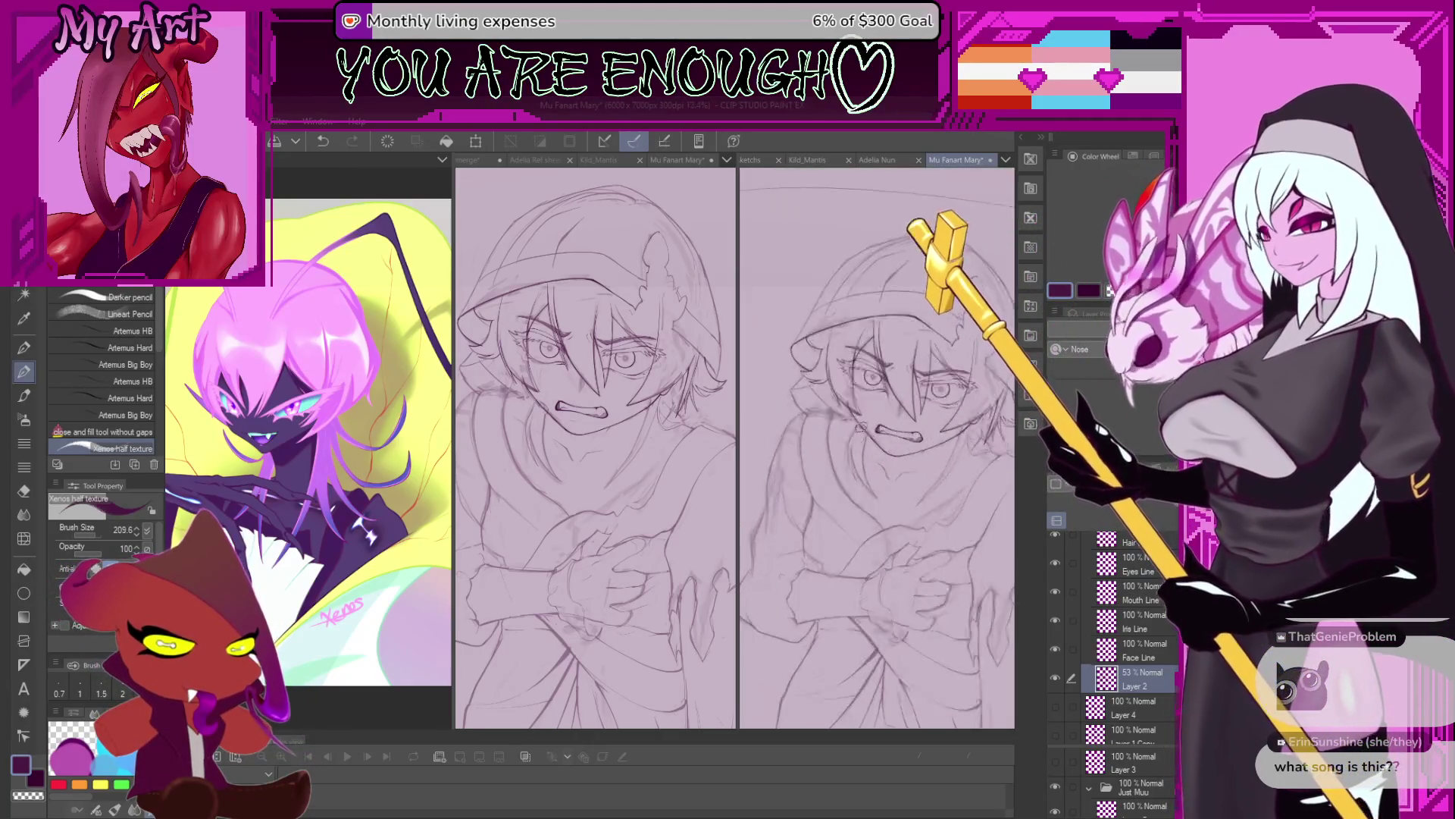
Switch to the G-pen, then back to the Xenos hair texture pencil, and shrink the brush.
key("p")
key("p")
scroll(880, 447, "up", 1)
scroll(883, 447, "up", 1)
scroll(887, 448, "up", 1)
key("bracketleft")
key("bracketleft")
key("bracketleft")
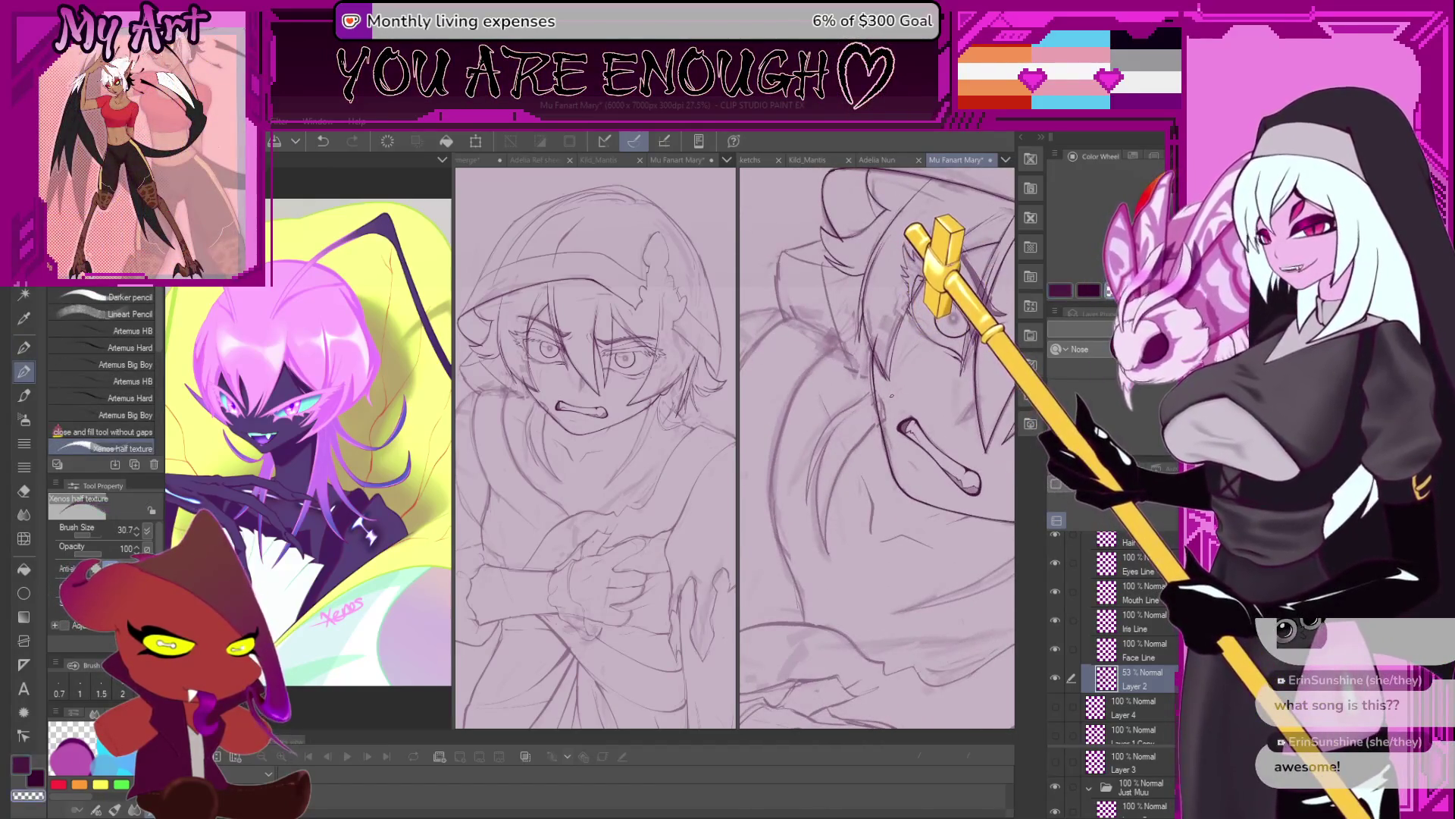
Zoom in on the face, enlarge the brush, and undo the stray mark beside it.
scroll(883, 425, "up", 2)
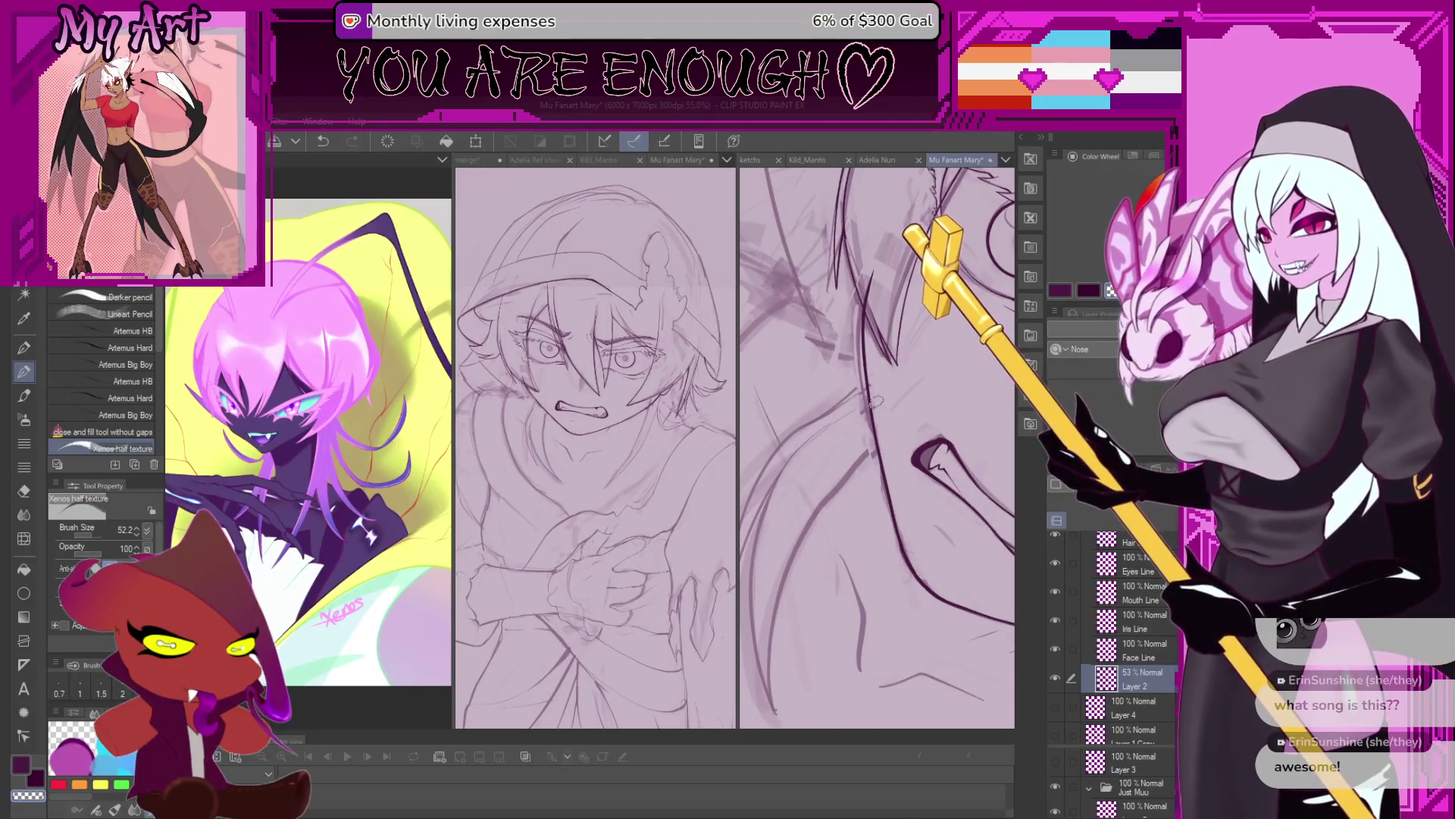
scroll(932, 366, "down", 2)
scroll(929, 409, "down", 1)
scroll(923, 470, "down", 1)
scroll(918, 547, "down", 1)
scroll(917, 547, "up", 1)
scroll(894, 515, "up", 1)
key("bracketright")
key("bracketright")
key("bracketright")
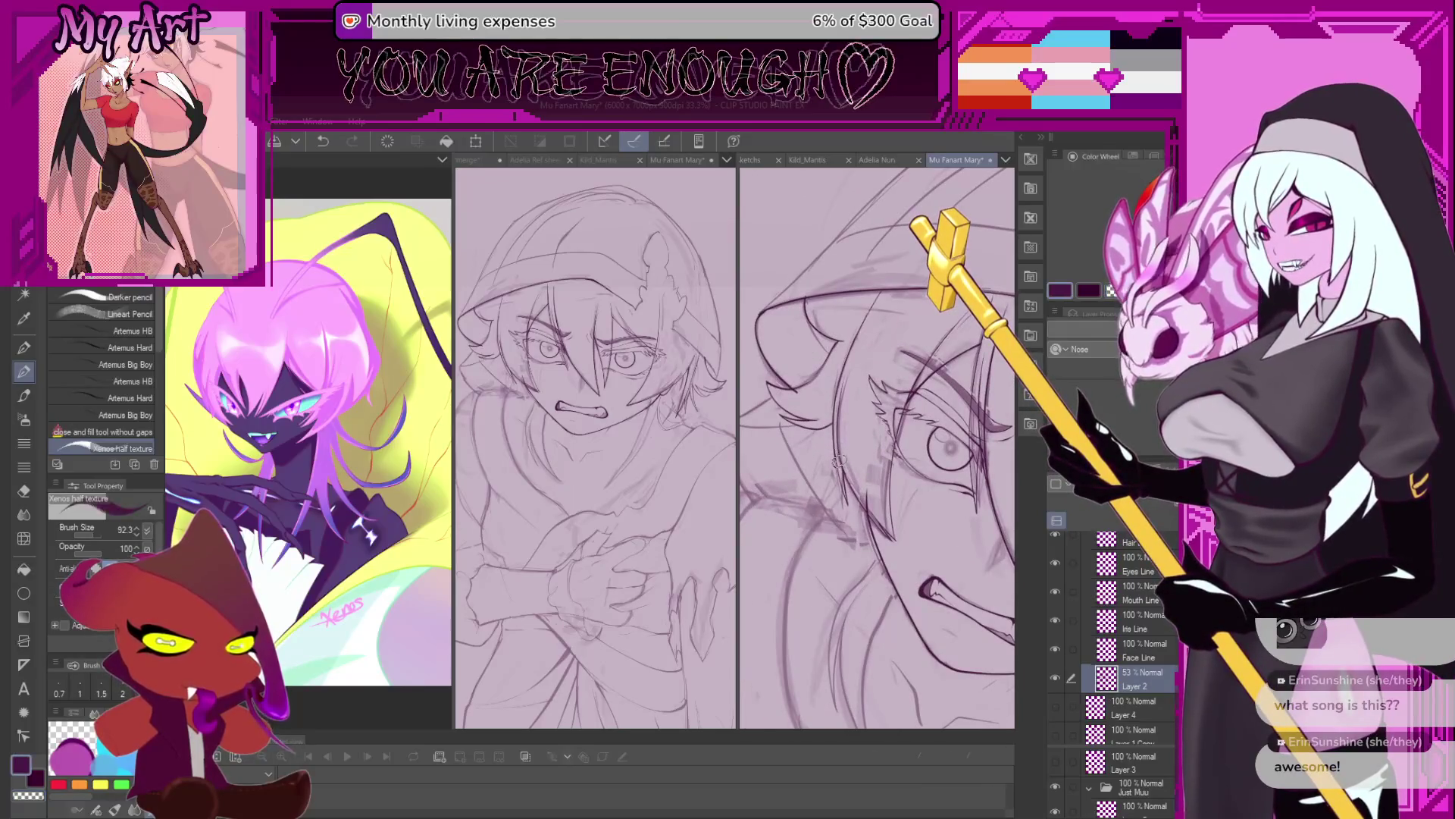
scroll(848, 452, "up", 1)
key("ctrl+z")
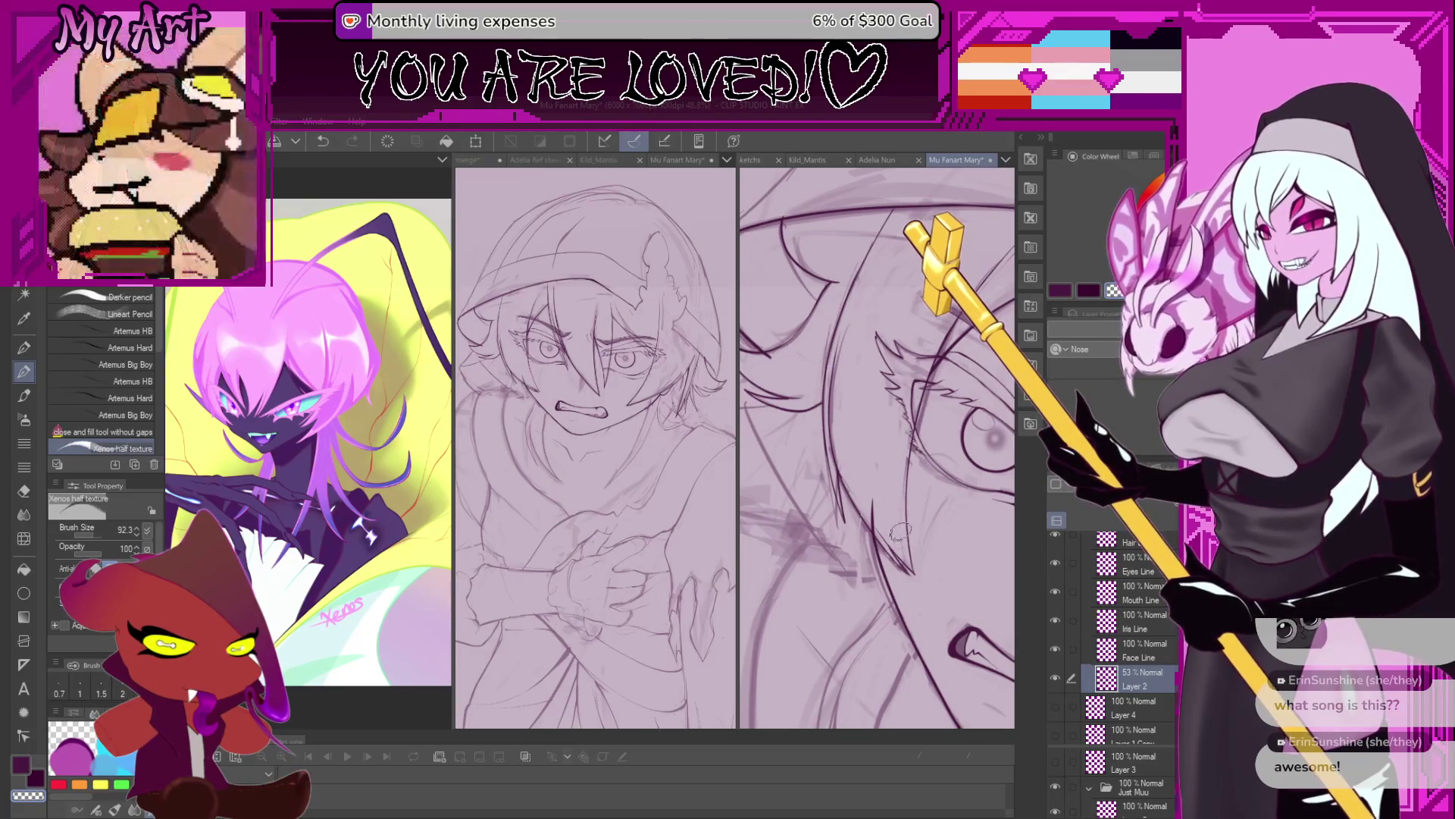
Rotate the figure nearly upright and undo another stray stroke.
scroll(908, 548, "down", 2)
scroll(910, 548, "down", 2)
left_click_drag(910, 548, 910, 593)
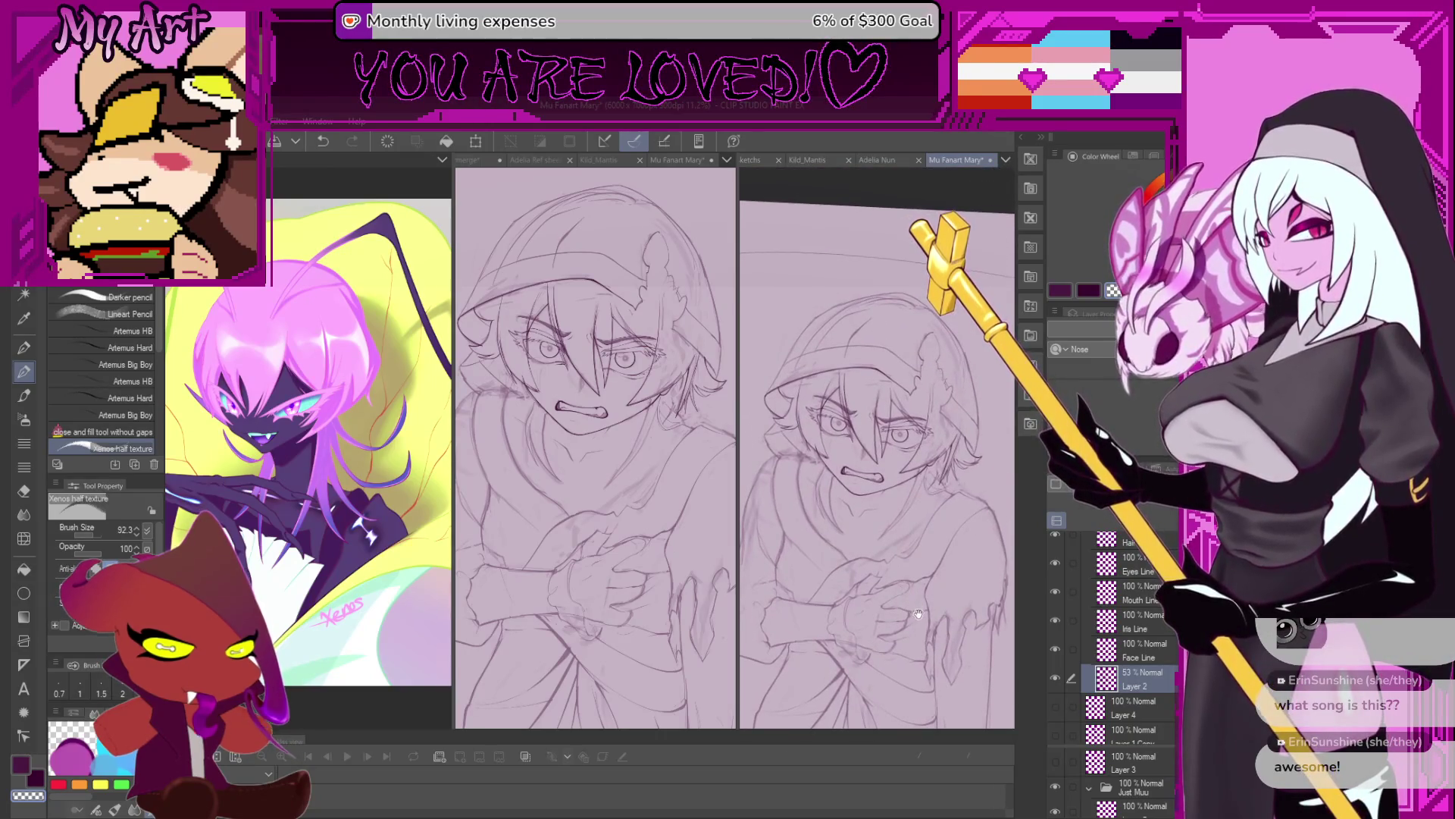
scroll(932, 441, "up", 1)
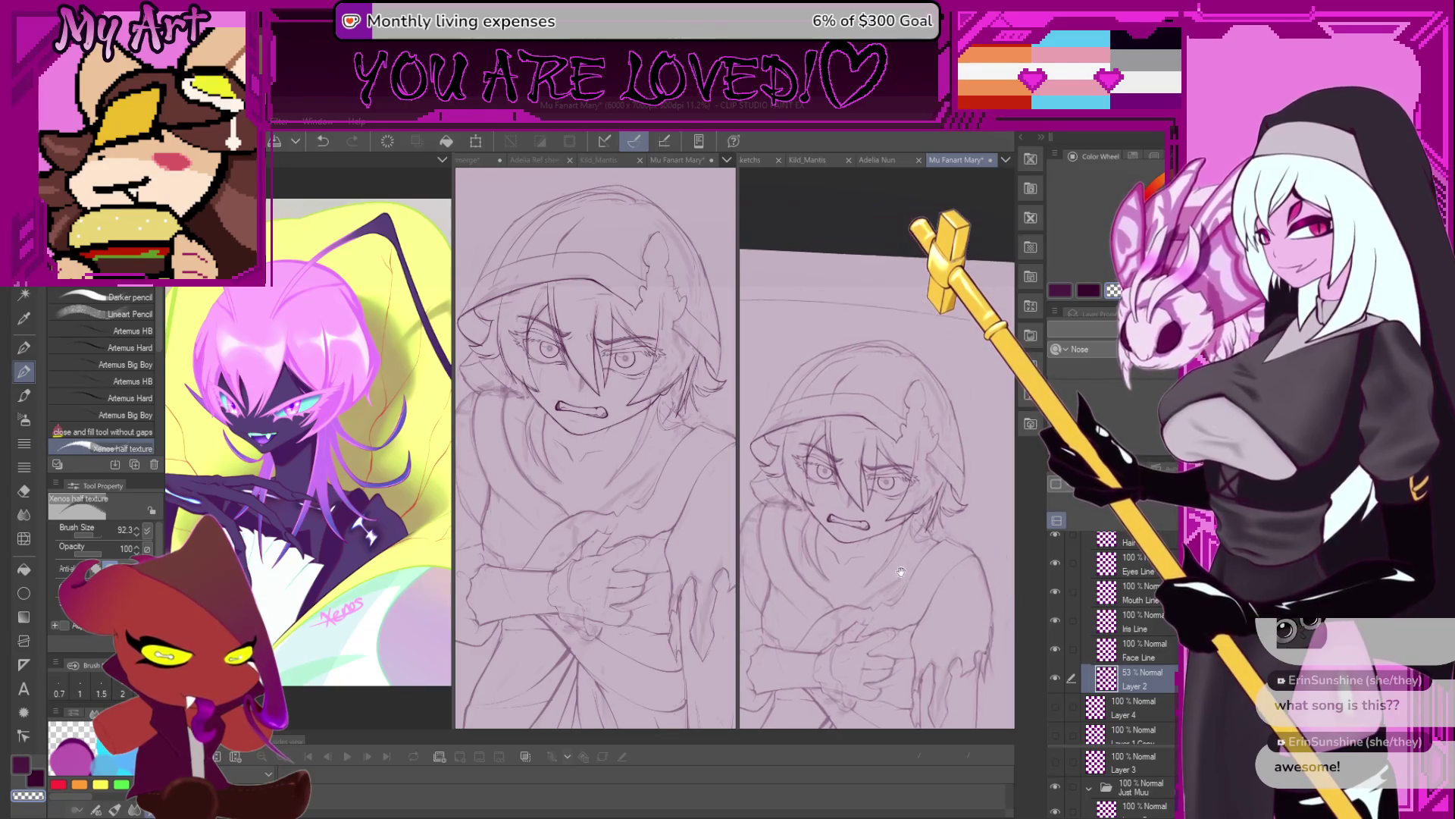
scroll(932, 441, "up", 2)
scroll(933, 441, "up", 1)
key("ctrl+z")
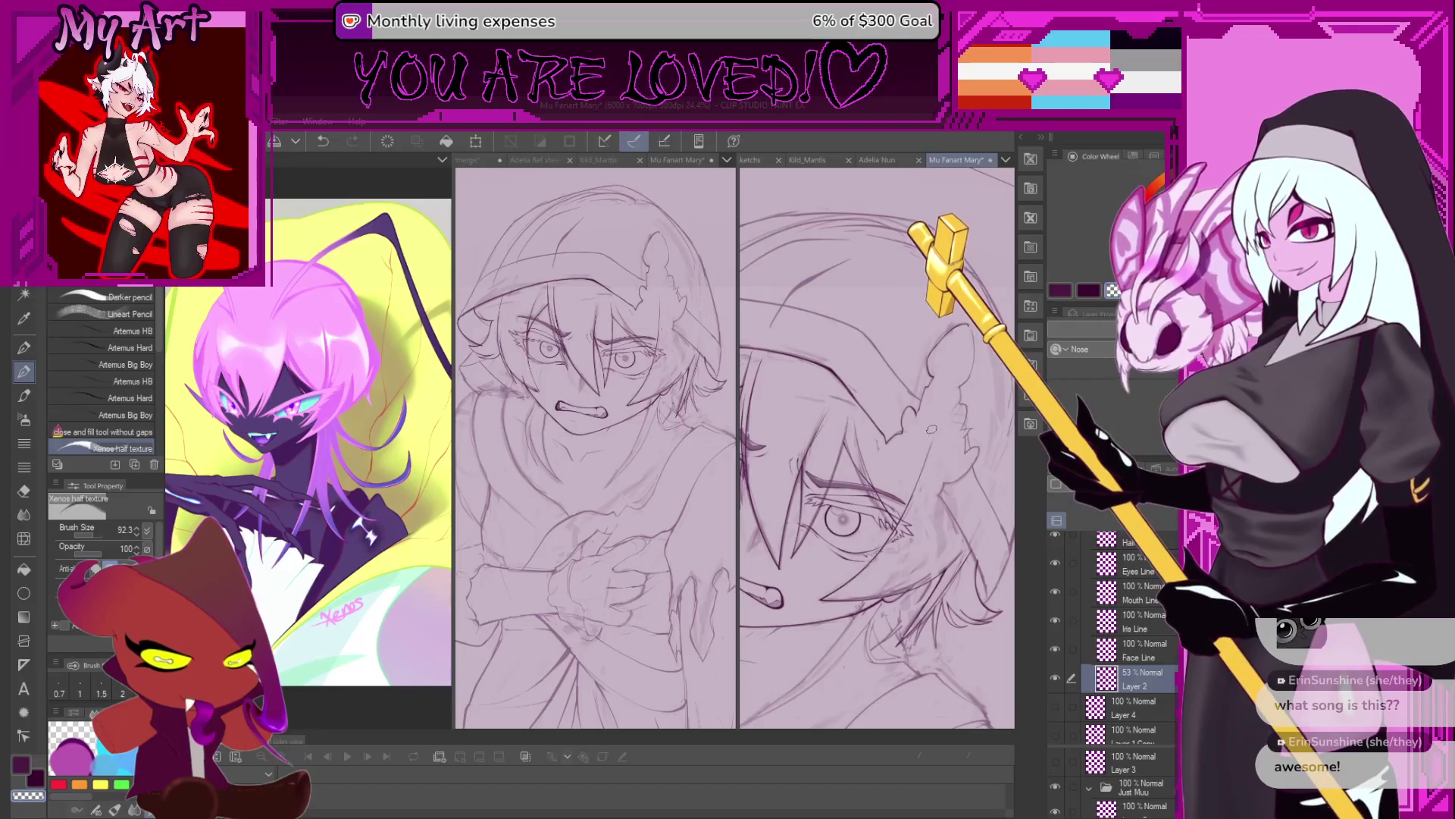
Frame the whole head and hide Layer 2 to check the inked lines.
scroll(931, 429, "down", 3)
scroll(948, 447, "down", 2)
scroll(963, 464, "up", 1)
scroll(948, 466, "up", 1)
scroll(928, 467, "up", 2)
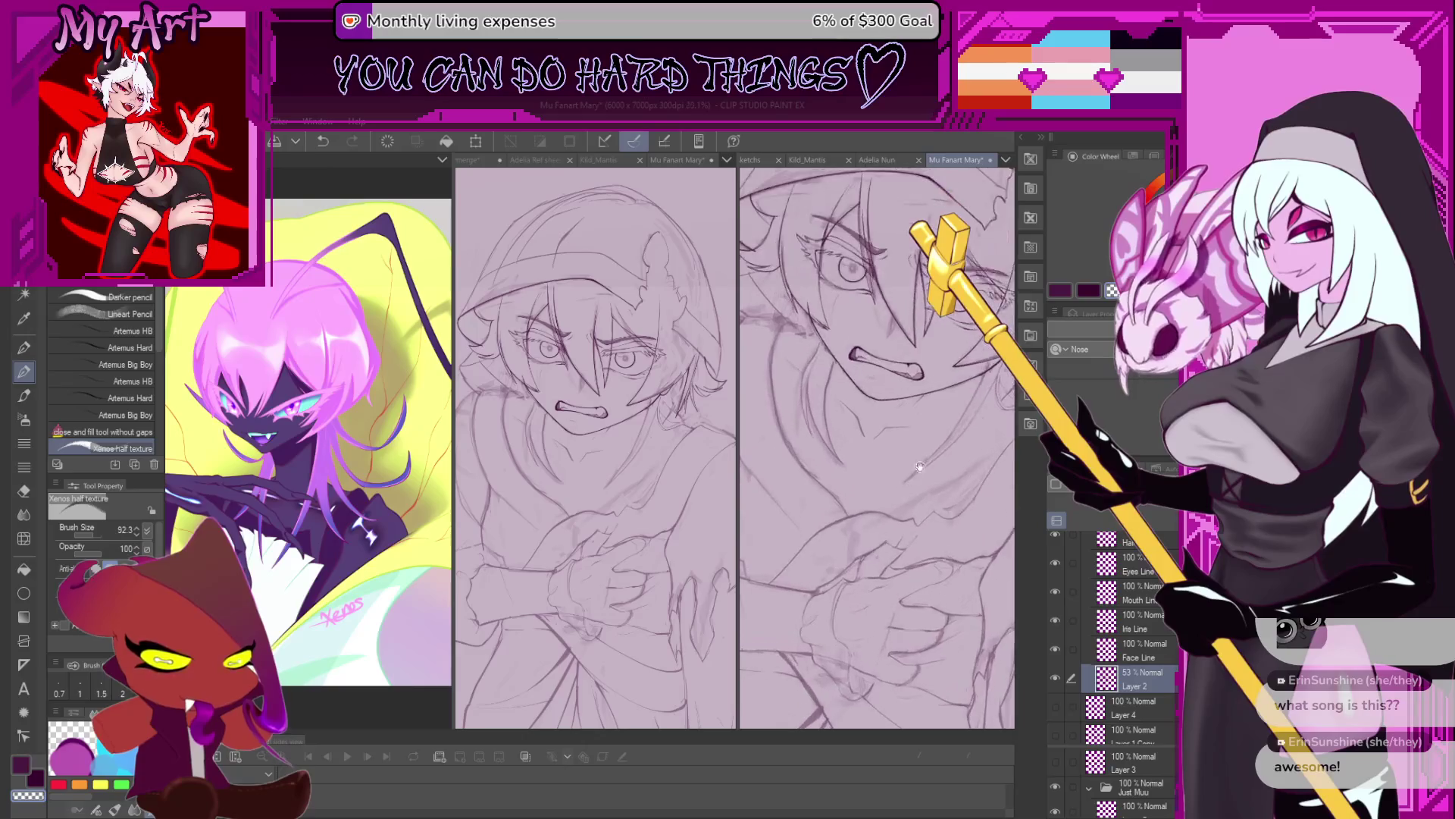
scroll(917, 466, "down", 2)
mouse_move(917, 466)
left_mouse_down()
mouse_move(917, 615)
mouse_move(883, 634)
left_mouse_up()
left_click(1057, 676)
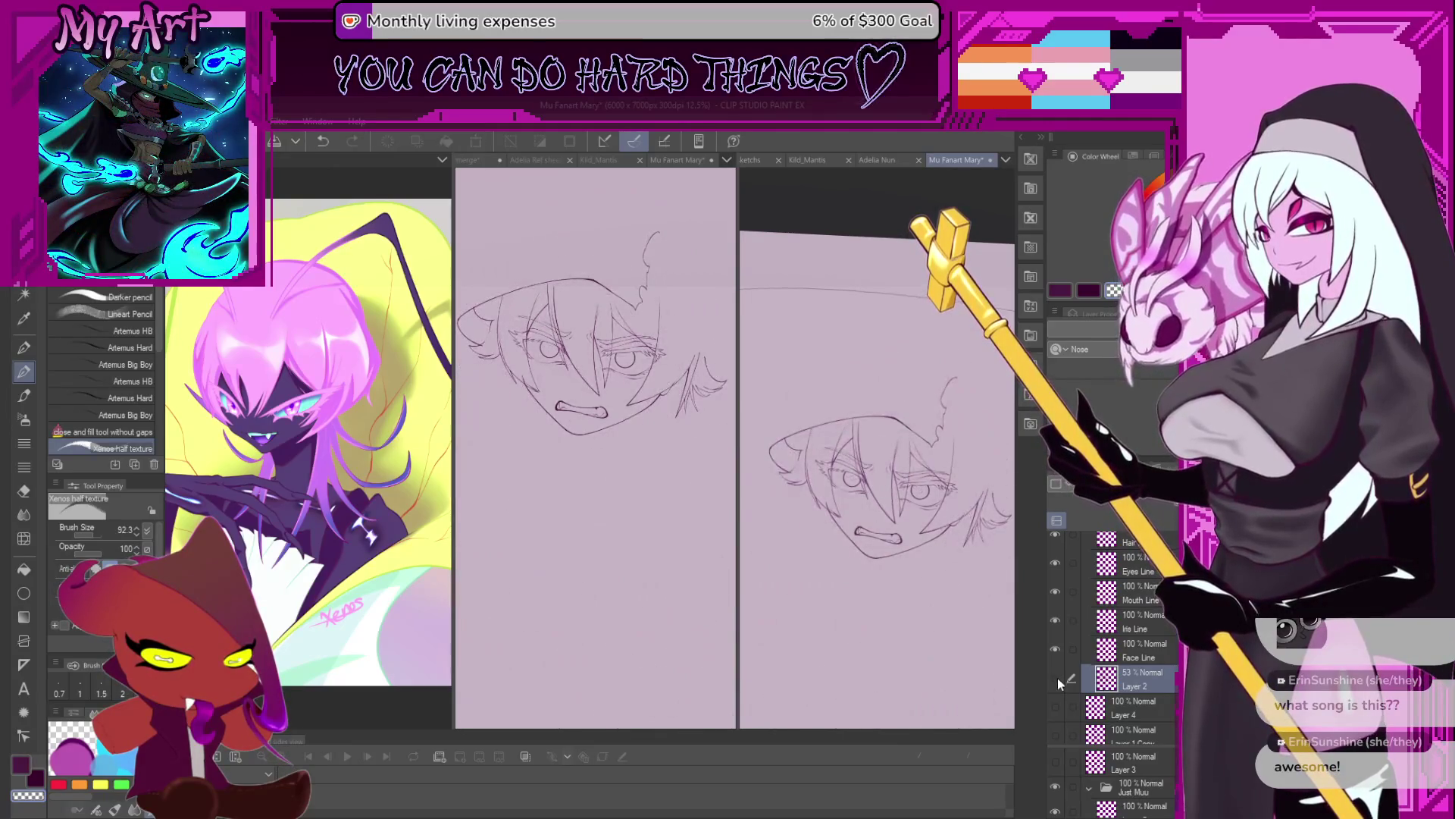
Show Layer 2 again, select the Hood Line layer, and frame the hood edge.
left_click(1059, 677)
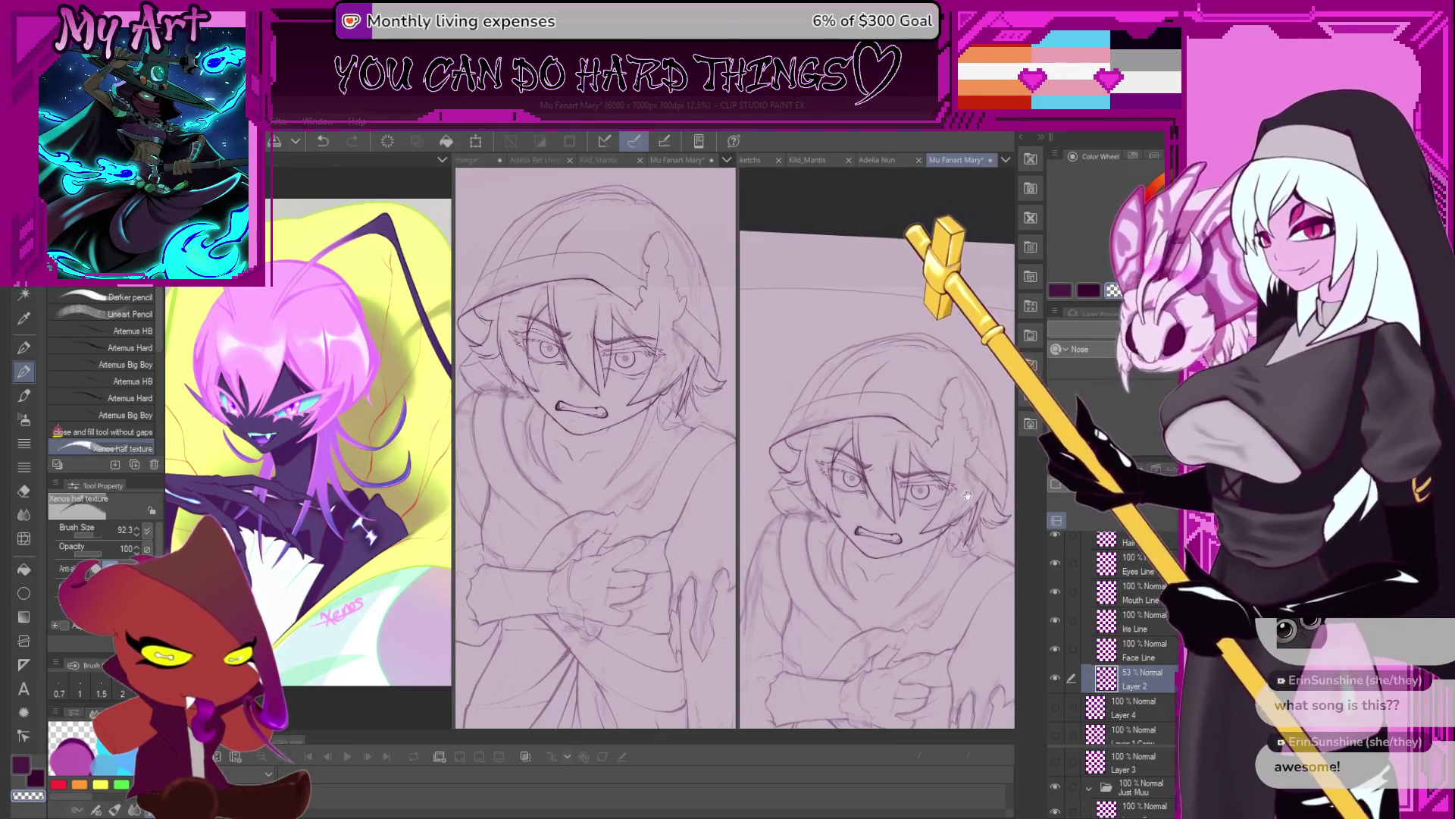
left_click_drag(1008, 516, 985, 576)
scroll(1112, 620, "up", 3)
left_click(1111, 592)
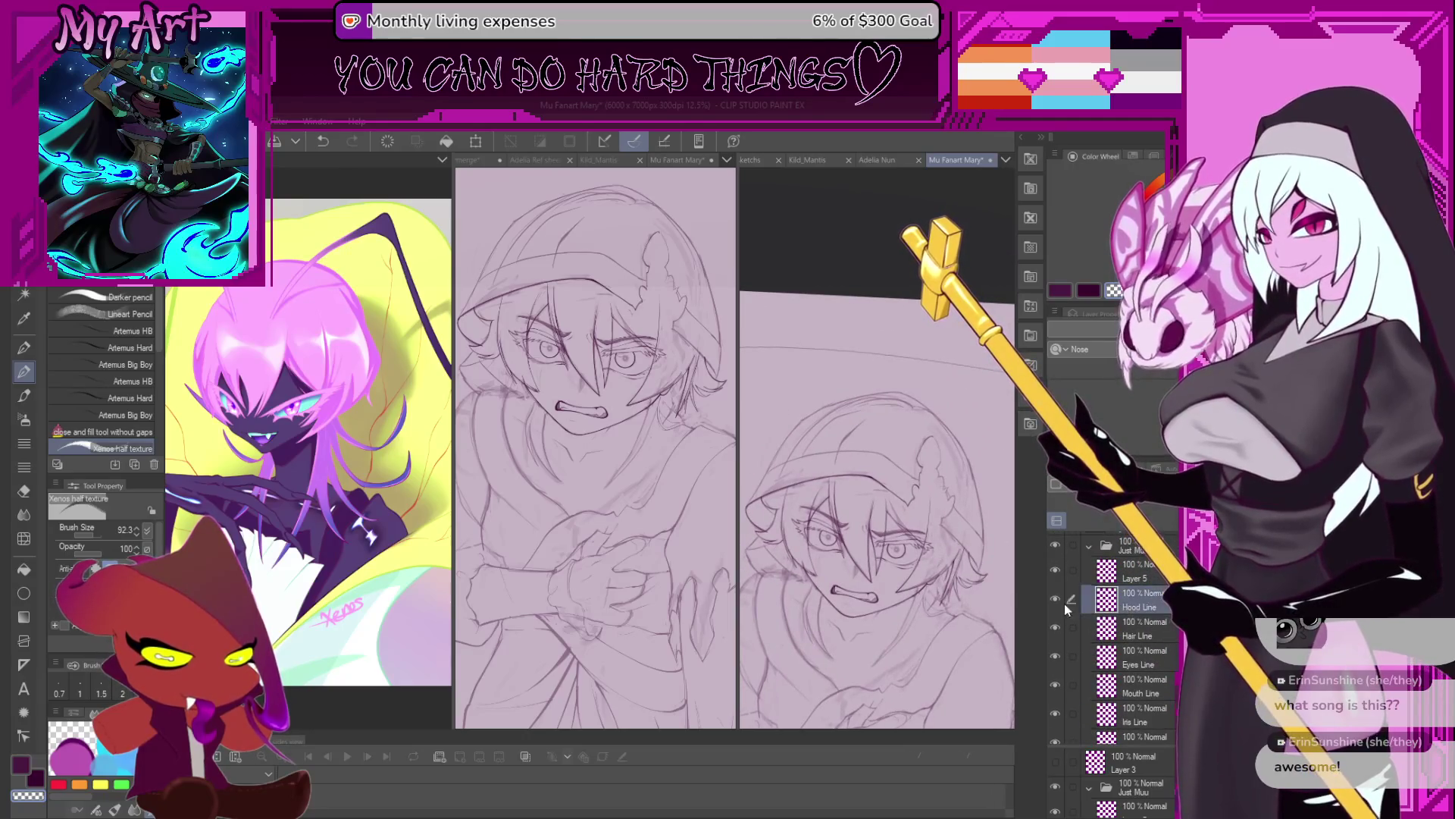
scroll(941, 490, "up", 2)
scroll(941, 490, "up", 1)
scroll(941, 490, "up", 2)
mouse_move(941, 490)
left_mouse_down()
mouse_move(806, 390)
mouse_move(844, 461)
left_mouse_up()
Replace the last hood stroke with a curved outline stroke, rotating the view along the edge.
scroll(806, 390, "up", 1)
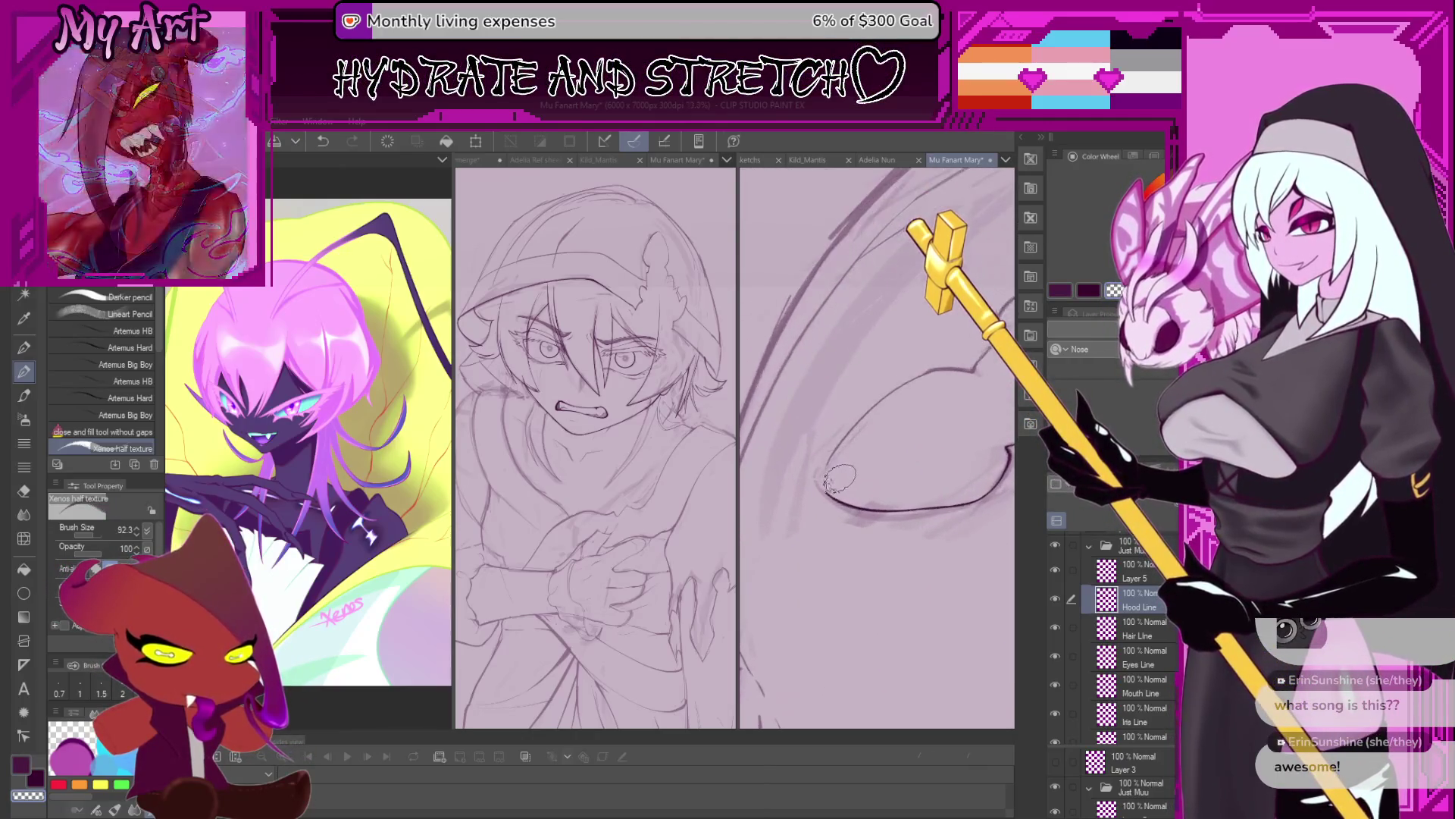
scroll(834, 486, "up", 1)
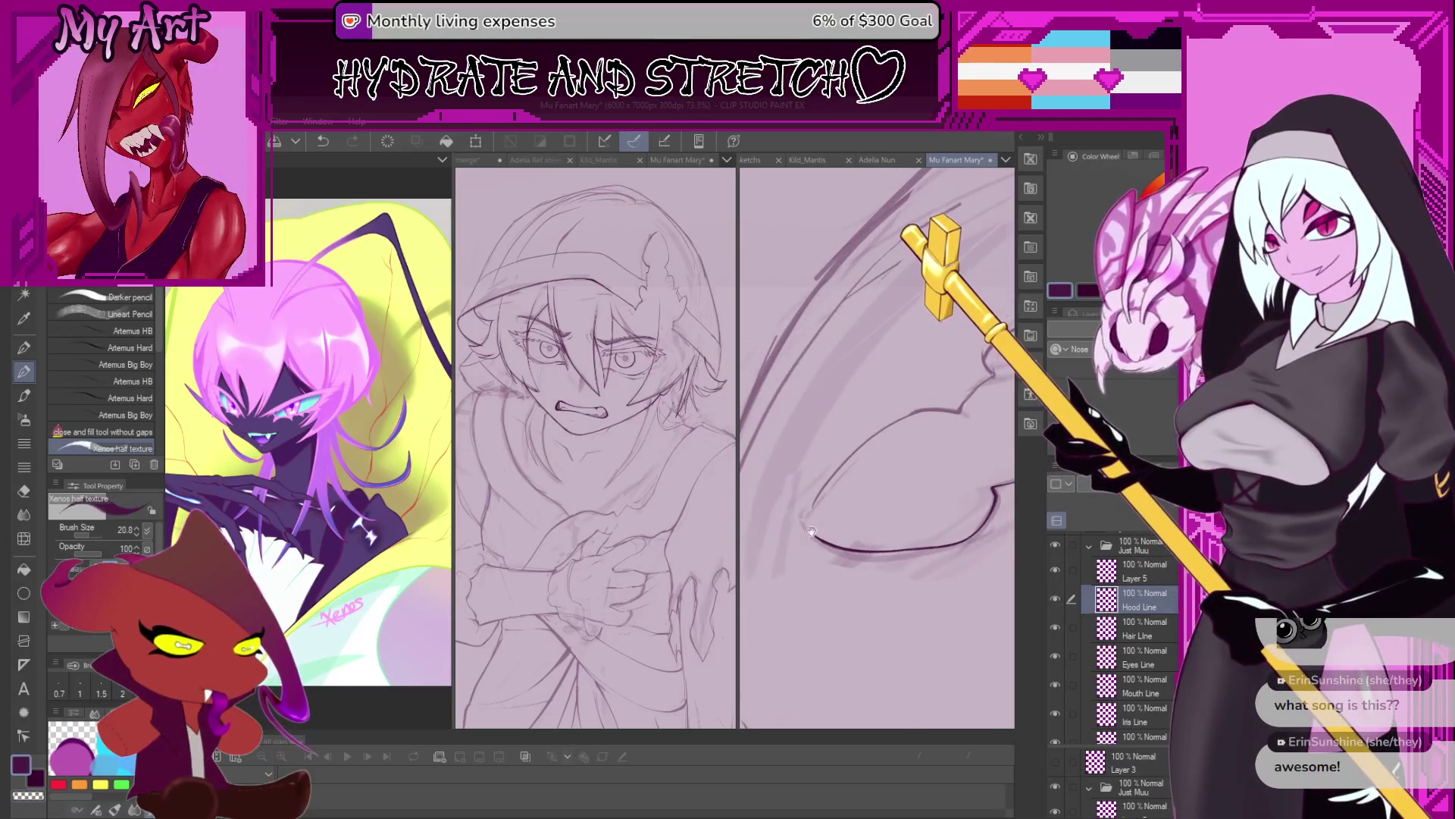
scroll(808, 531, "up", 1)
scroll(825, 521, "up", 1)
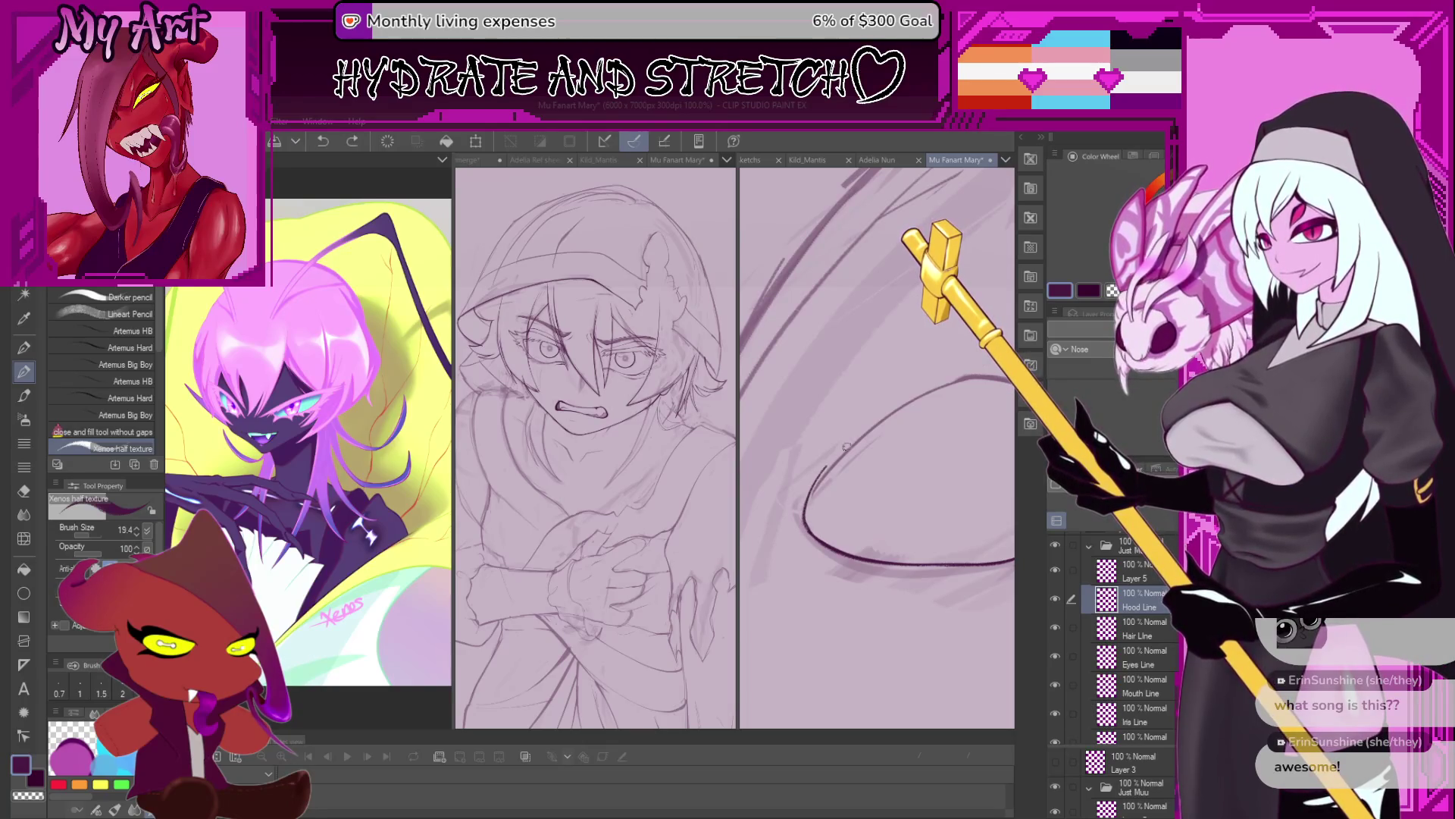
key("ctrl+z")
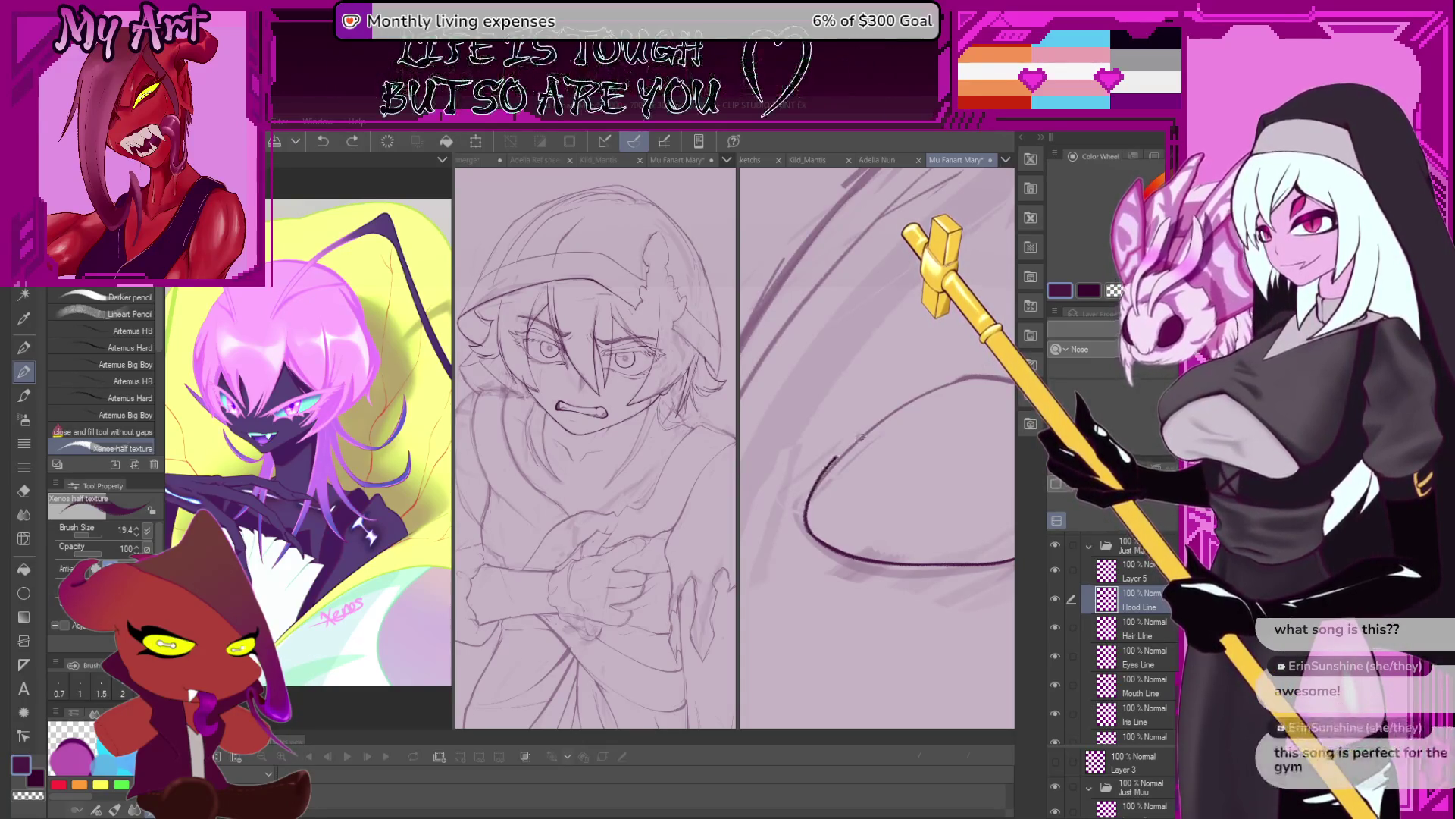
mouse_move(810, 532)
left_mouse_down()
mouse_move(954, 379)
mouse_move(932, 356)
left_mouse_up()
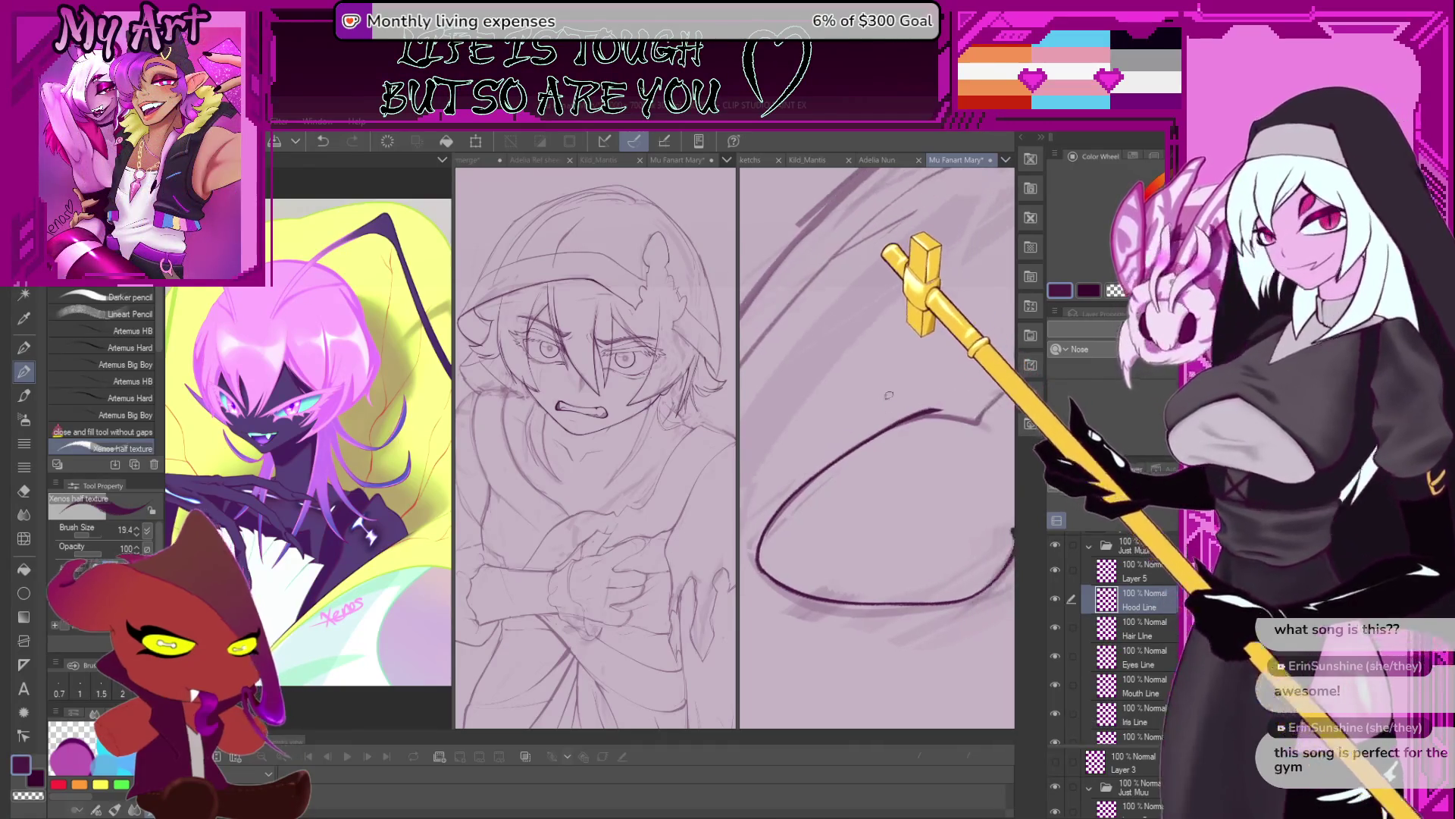
mouse_move(917, 411)
left_mouse_down()
mouse_move(892, 428)
mouse_move(902, 453)
mouse_move(878, 429)
mouse_move(857, 455)
left_mouse_up()
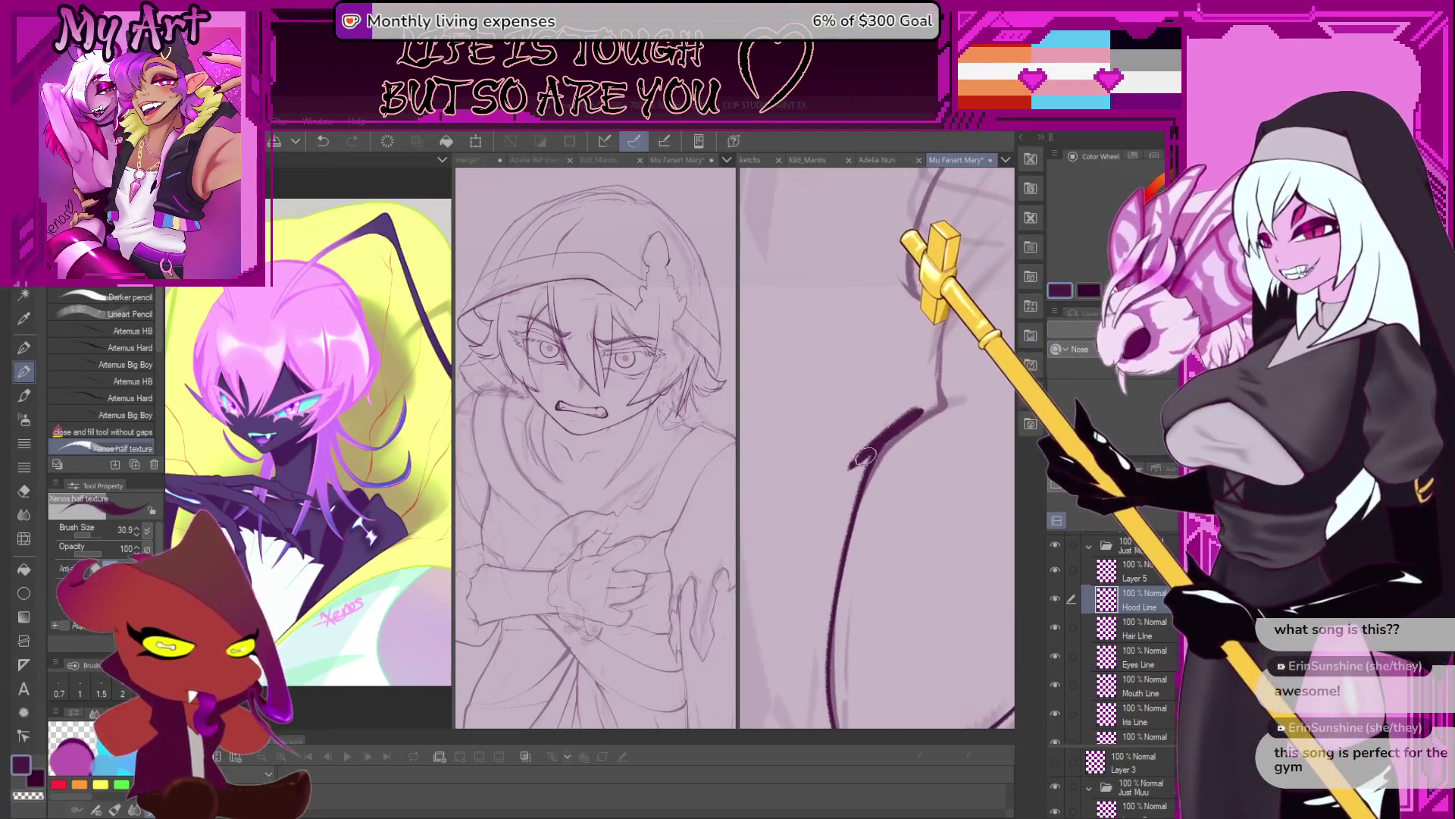
mouse_move(926, 408)
left_mouse_down()
mouse_move(841, 424)
mouse_move(816, 547)
left_mouse_up()
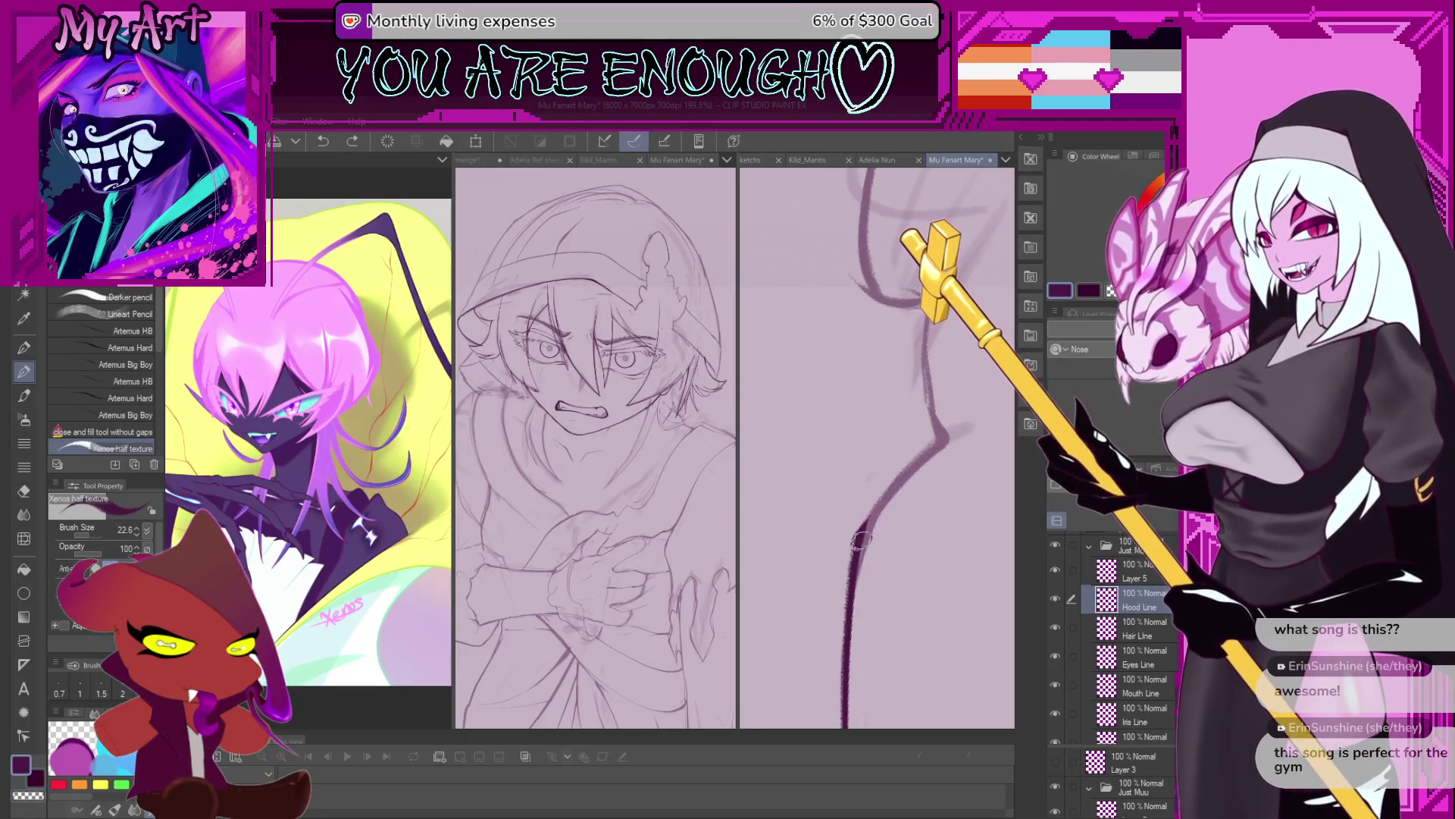
mouse_move(965, 404)
left_mouse_down()
mouse_move(875, 553)
mouse_move(875, 523)
left_mouse_up()
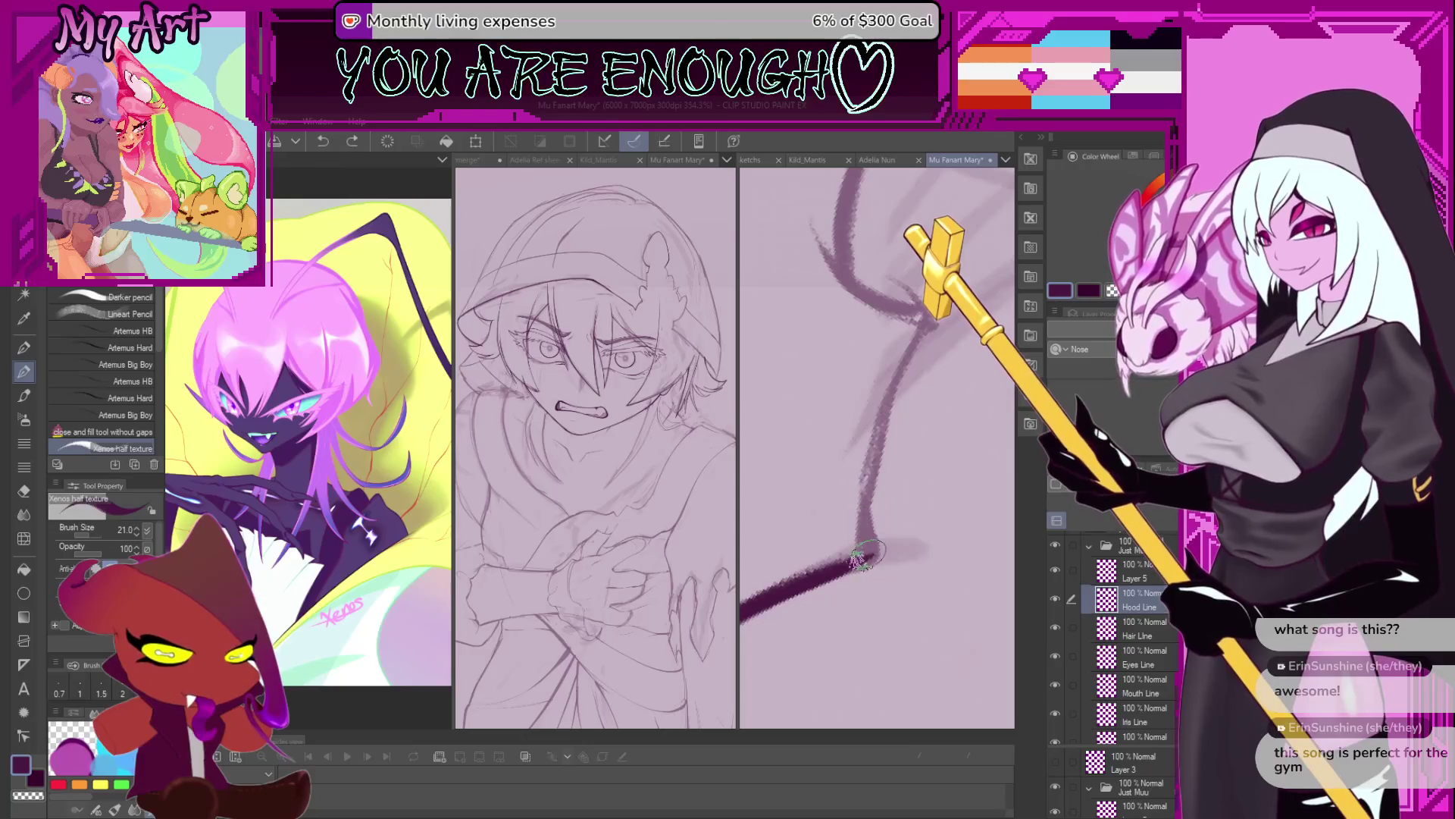
left_click_drag(897, 397, 842, 641)
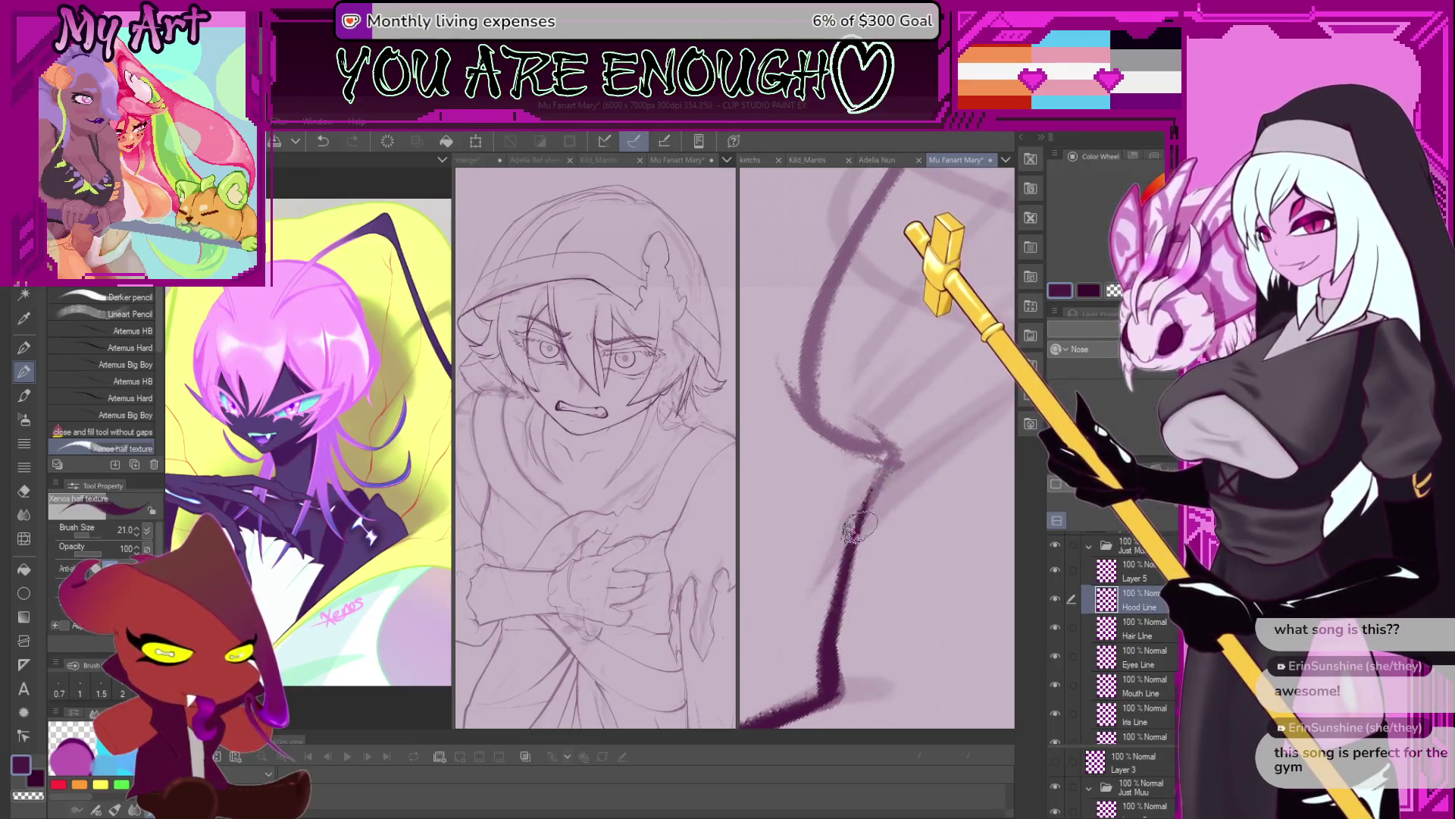
Ink the next hood section and its diagonal line, undoing and redrawing the bad pieces.
left_click_drag(830, 409, 860, 565)
key("ctrl+z")
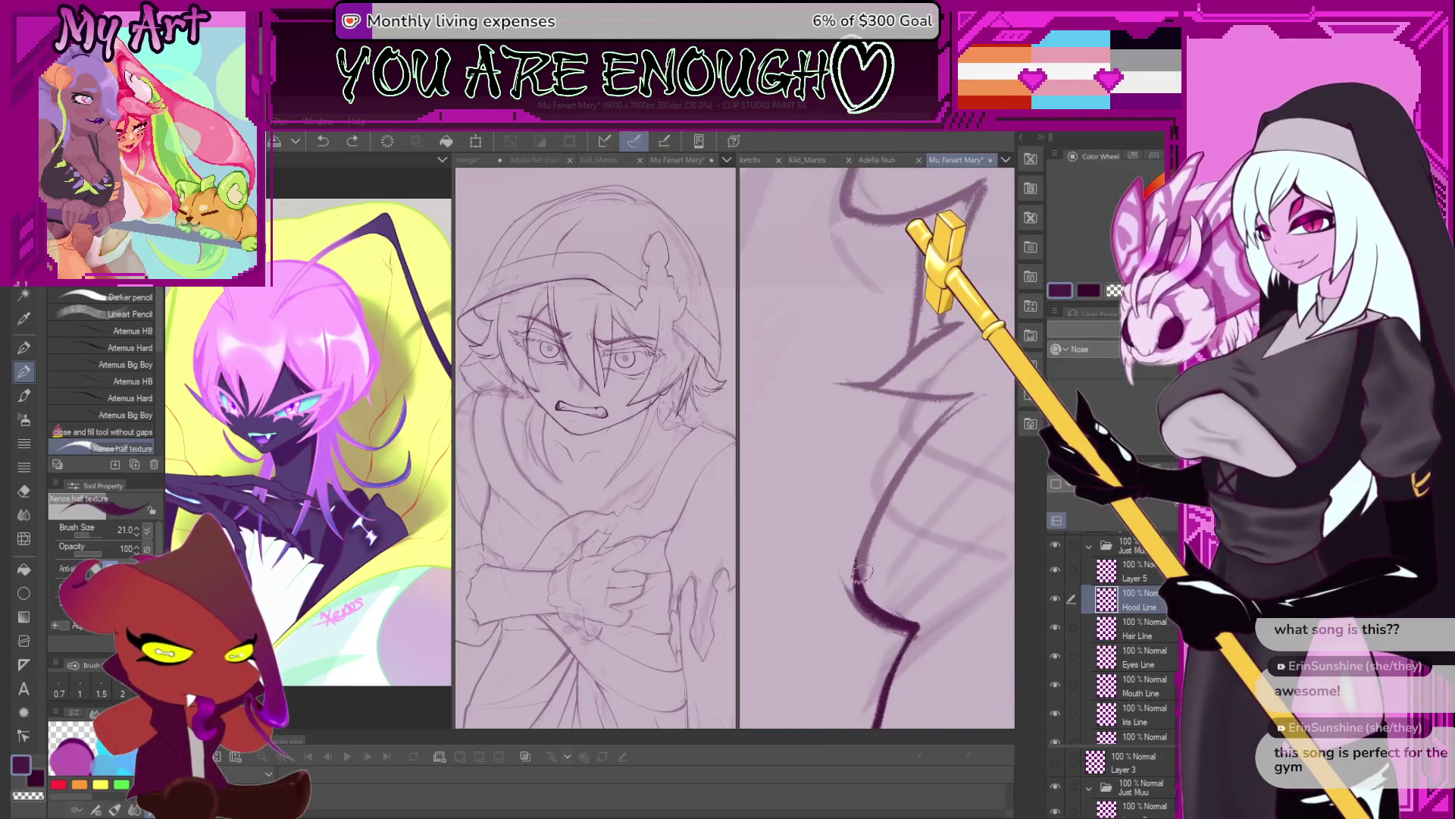
key("ctrl+z")
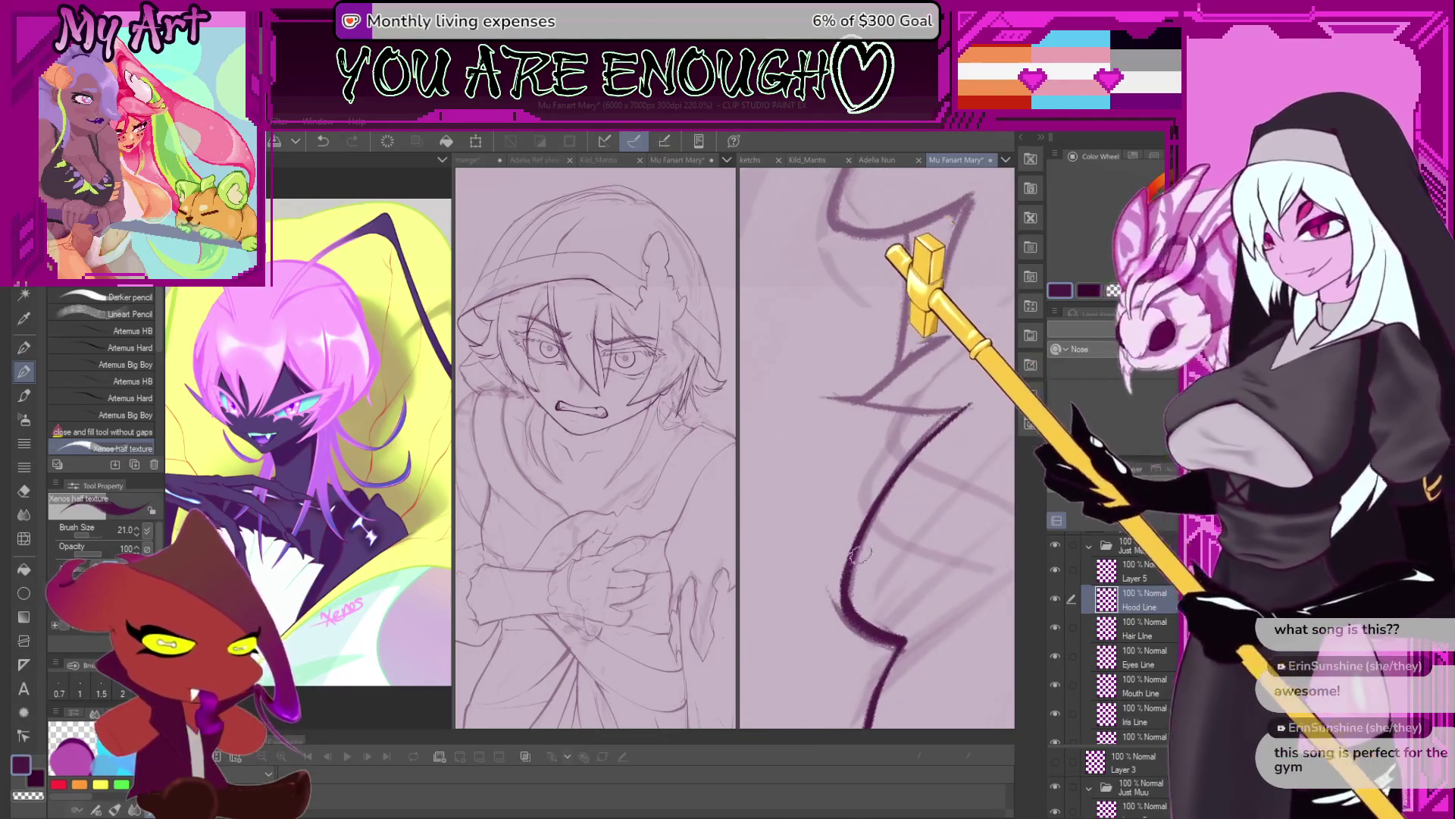
left_click_drag(959, 410, 807, 455)
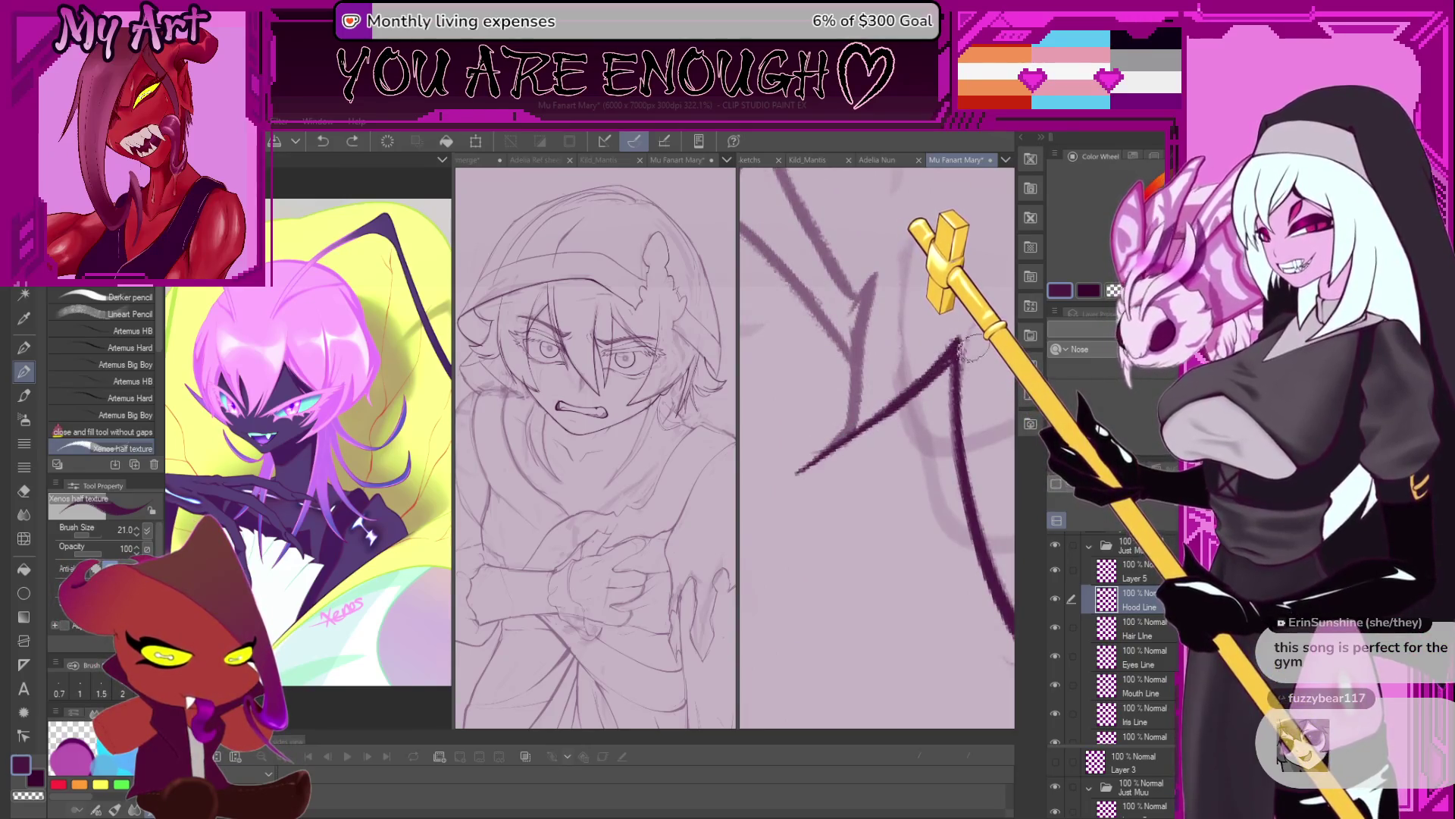
left_click_drag(806, 472, 800, 479)
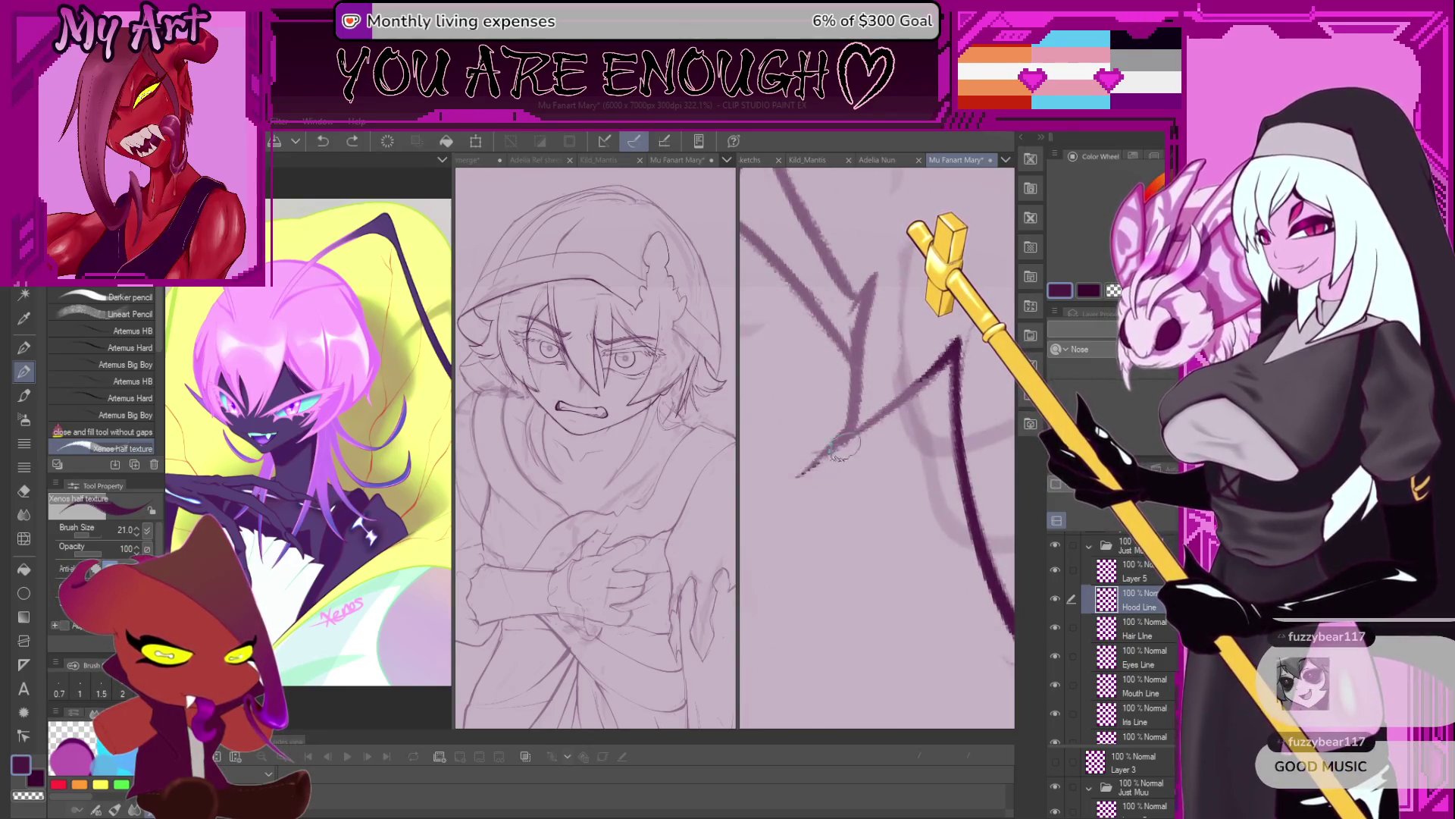
key("ctrl+z")
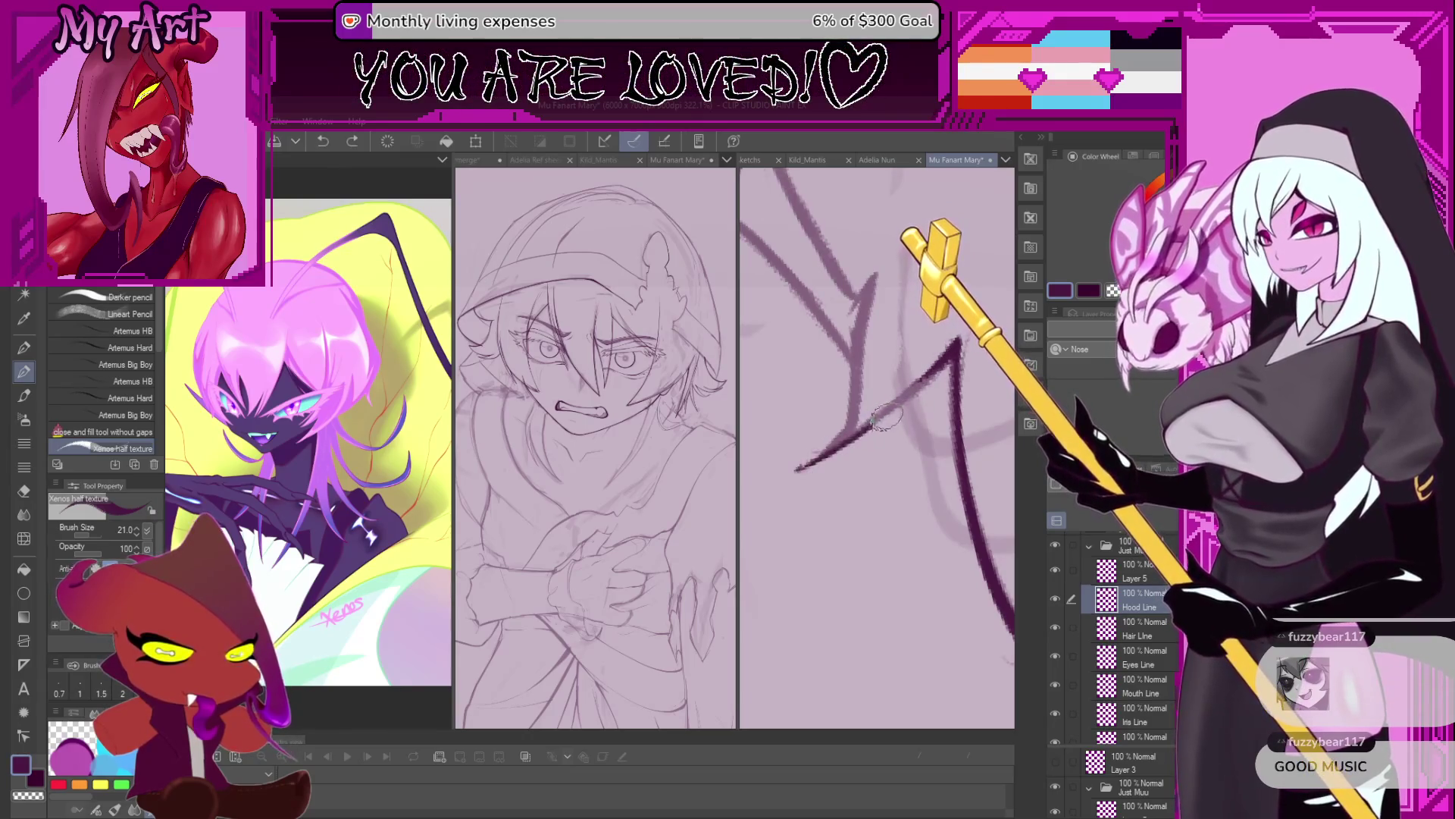
mouse_move(796, 475)
left_mouse_down()
mouse_move(921, 376)
mouse_move(908, 425)
left_mouse_up()
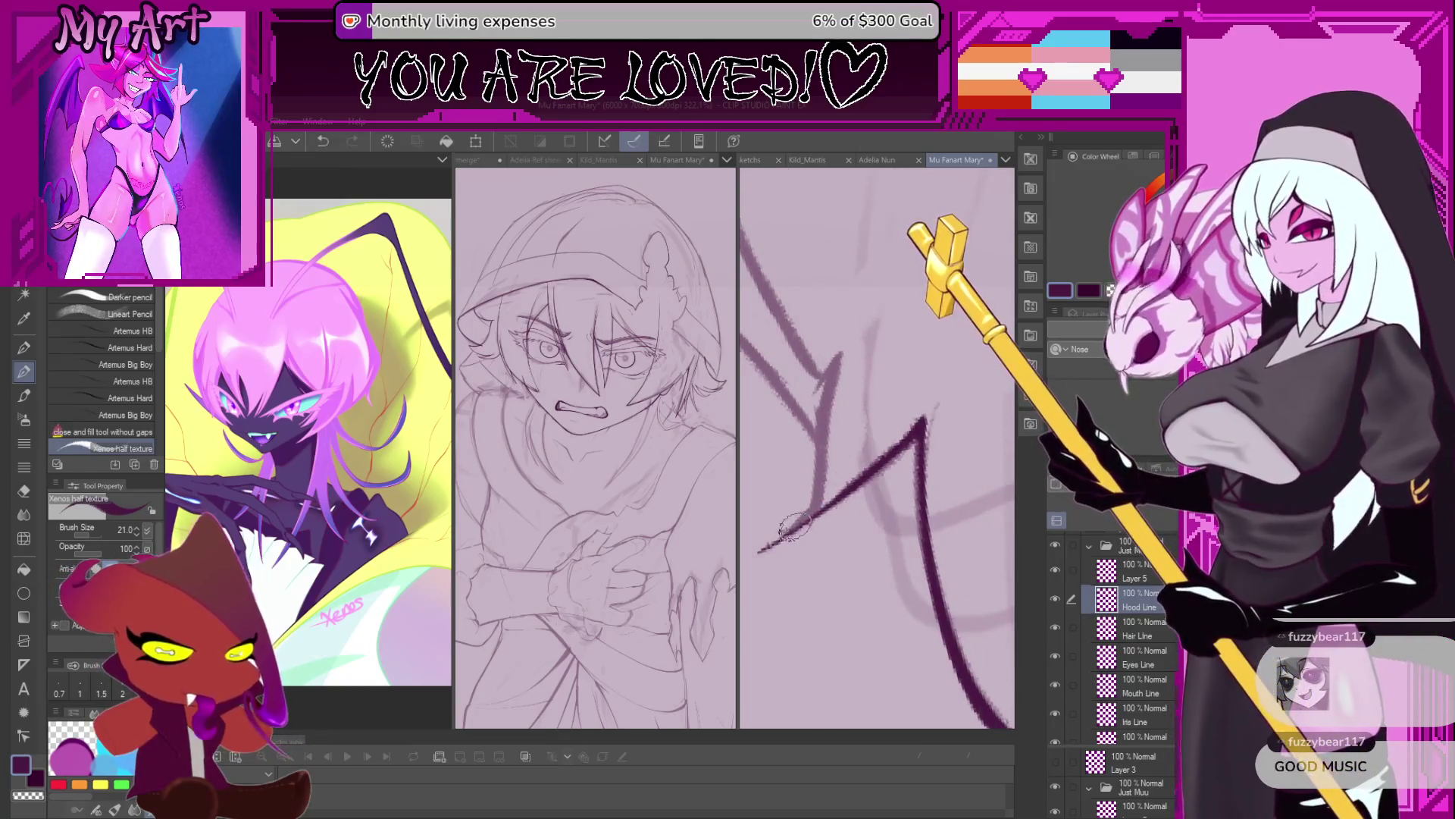
key("ctrl+z")
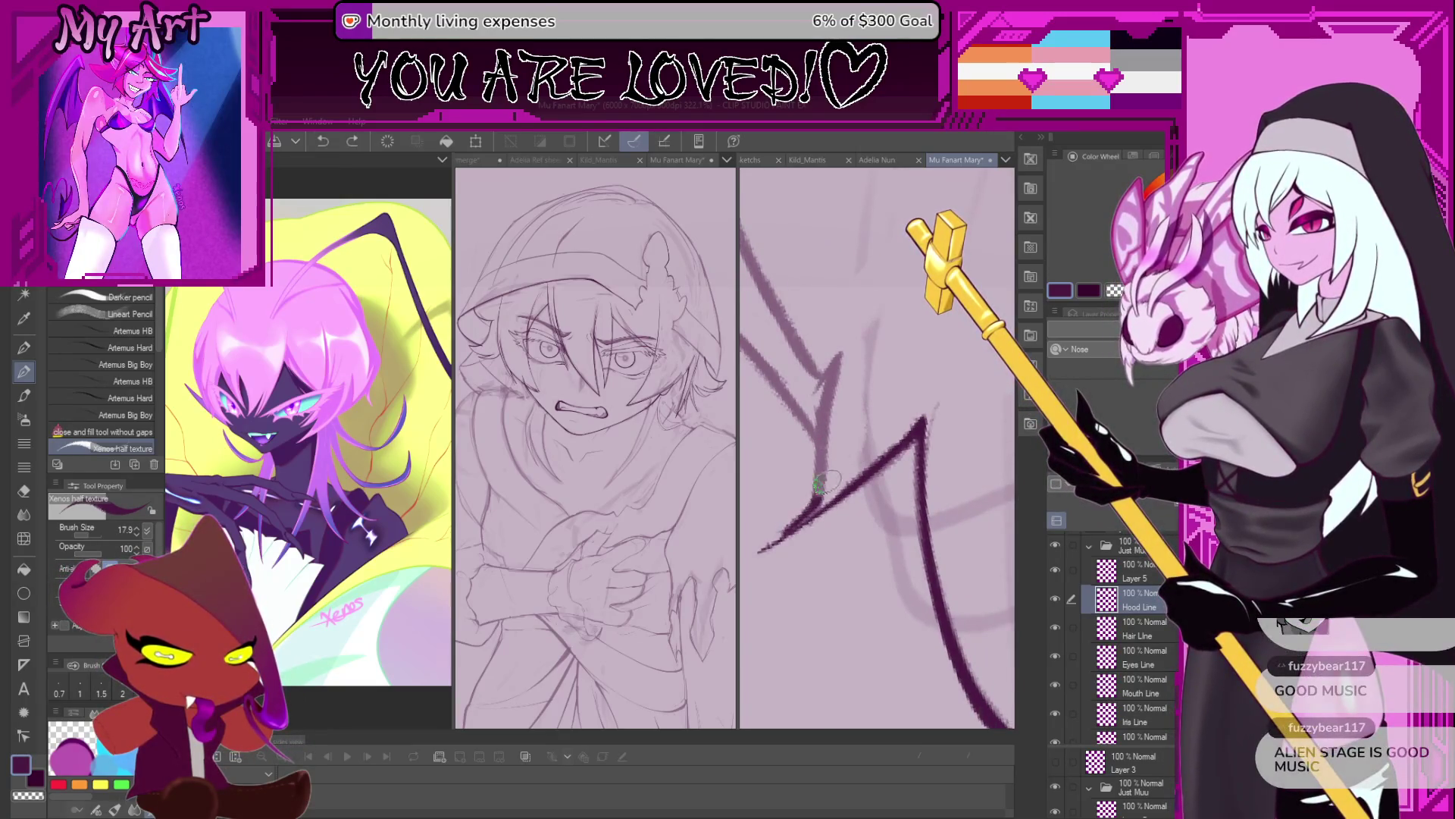
Ink the jagged lower hood edge with strokes along the diagonal line.
left_click_drag(841, 428, 884, 523)
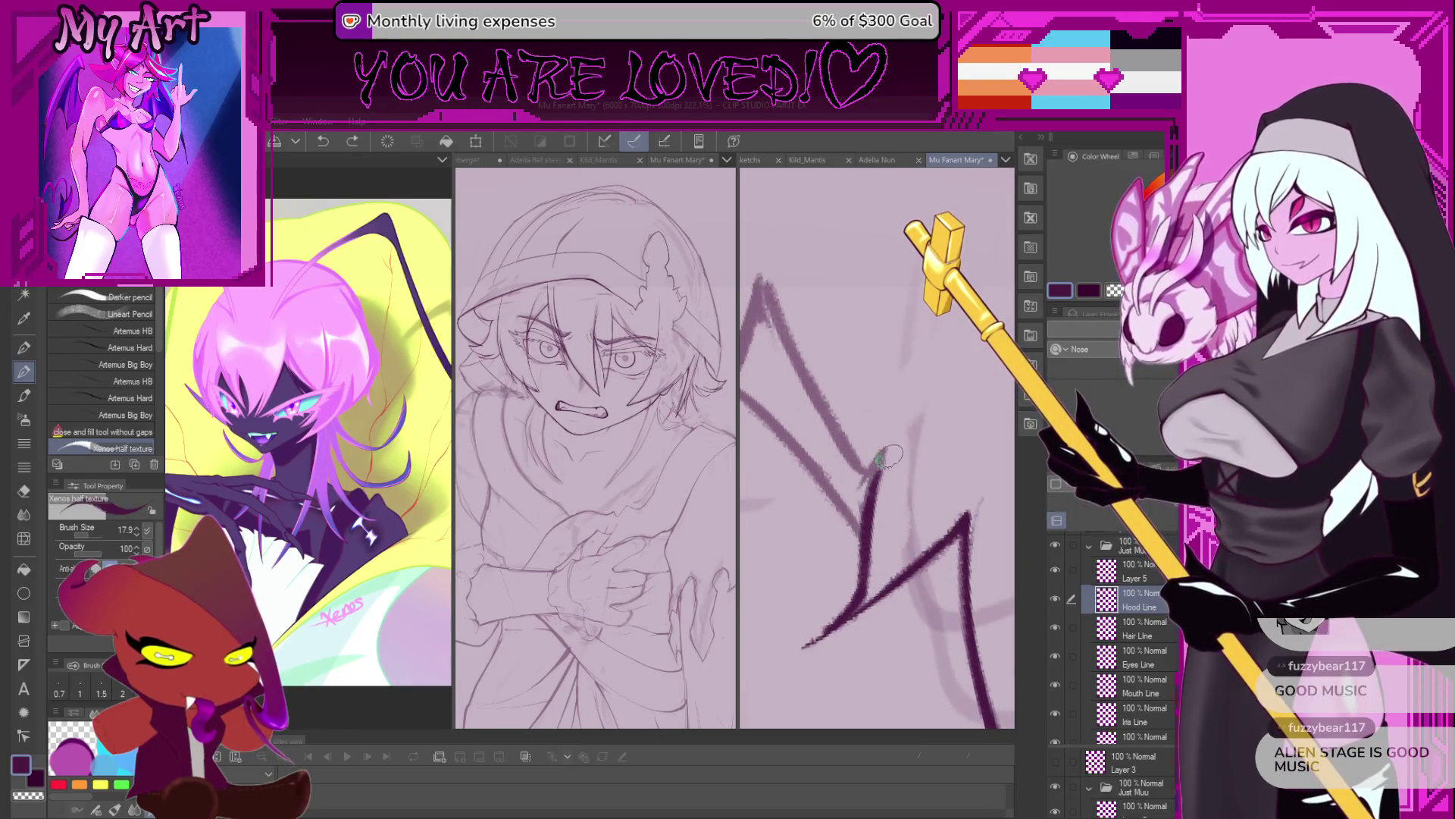
mouse_move(857, 489)
left_mouse_down()
mouse_move(892, 494)
mouse_move(896, 607)
left_mouse_up()
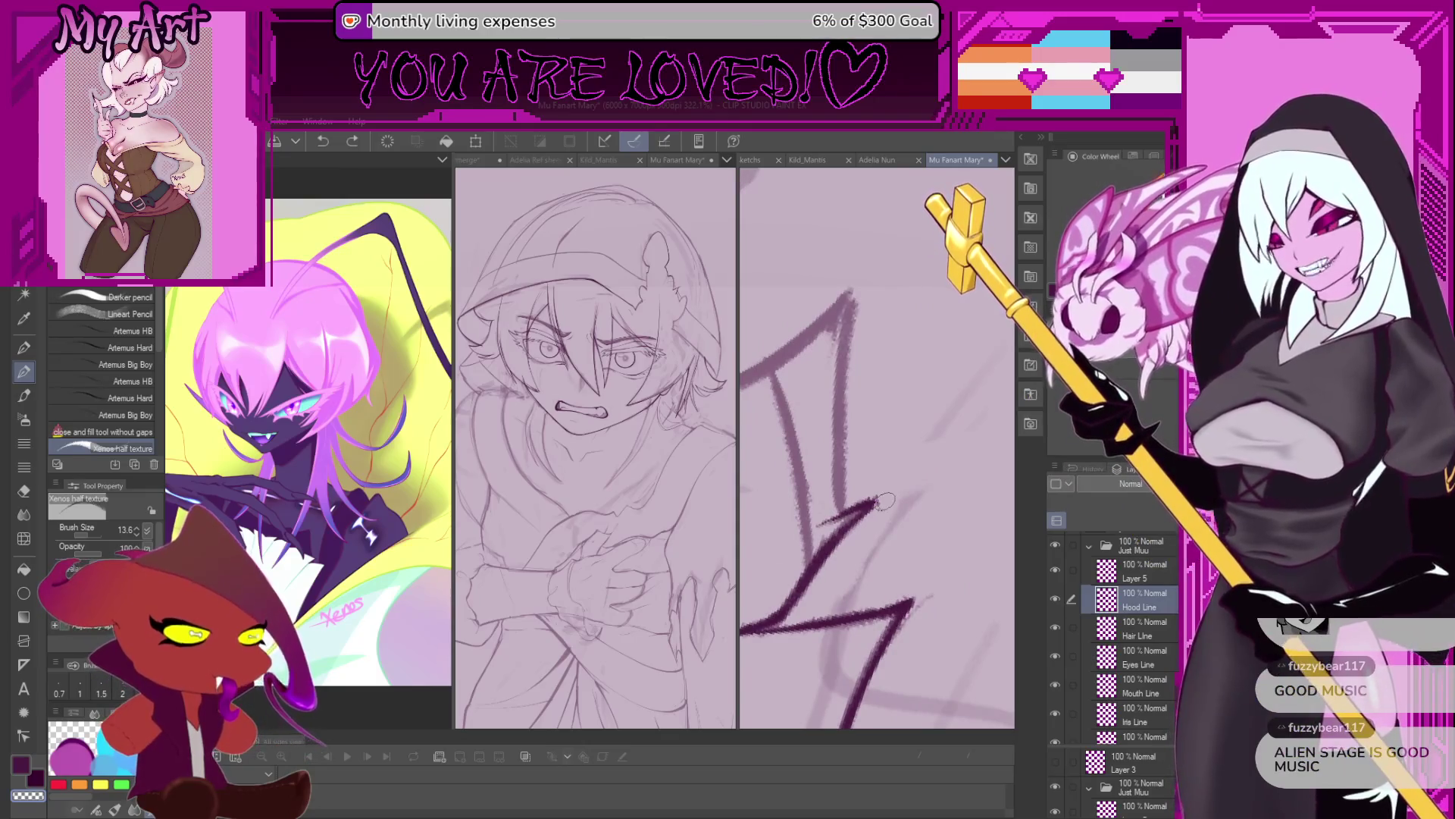
left_click_drag(908, 389, 800, 535)
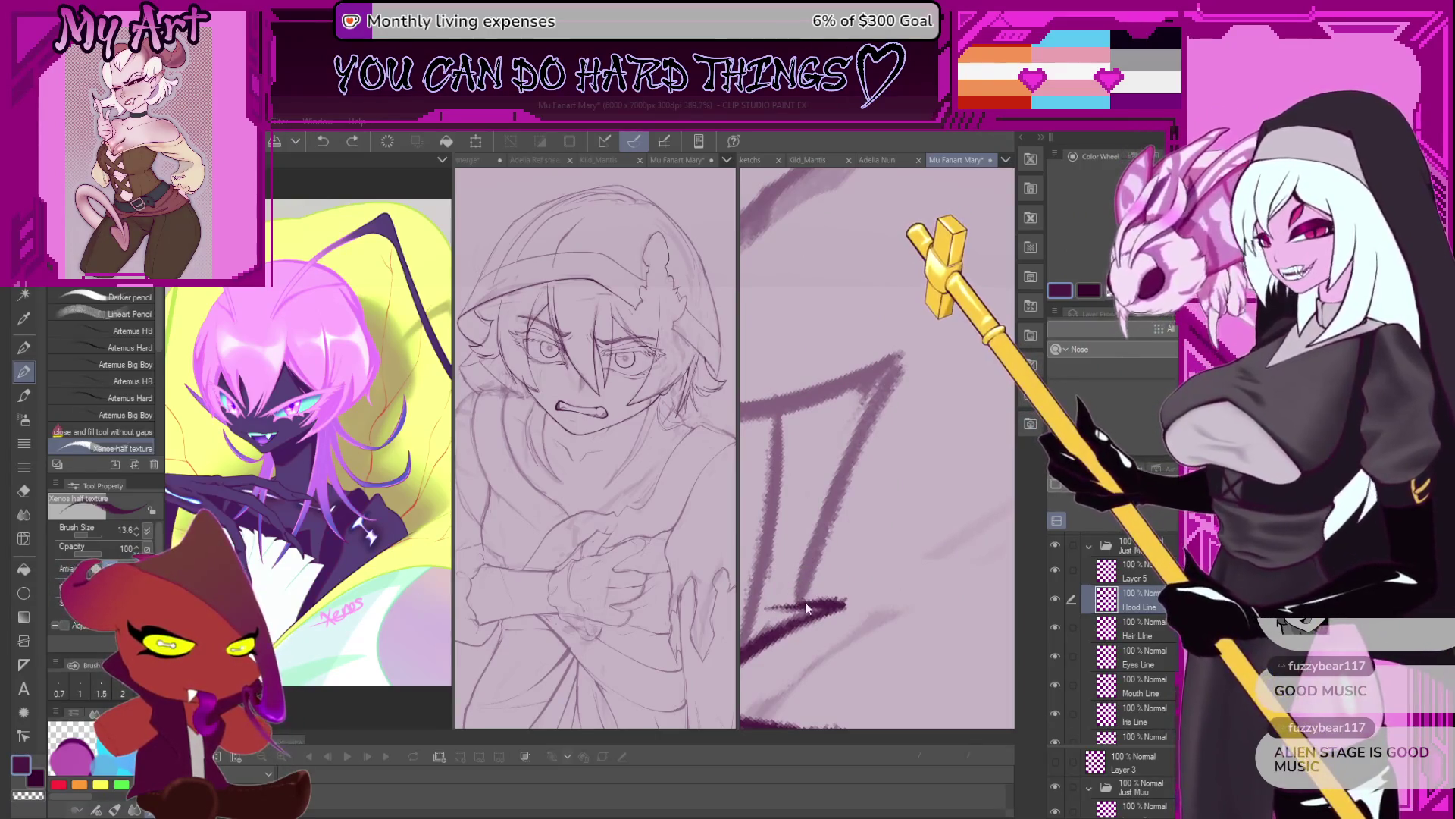
left_click_drag(803, 598, 904, 360)
mouse_move(828, 493)
left_mouse_down()
mouse_move(862, 512)
mouse_move(819, 424)
left_mouse_up()
Replace the last stroke with an upward stroke on the hood edge, then rotate onto the curve.
scroll(877, 531, "up", 3)
mouse_move(877, 493)
left_mouse_down()
mouse_move(830, 553)
mouse_move(839, 519)
mouse_move(889, 562)
mouse_move(792, 623)
mouse_move(822, 580)
left_mouse_up()
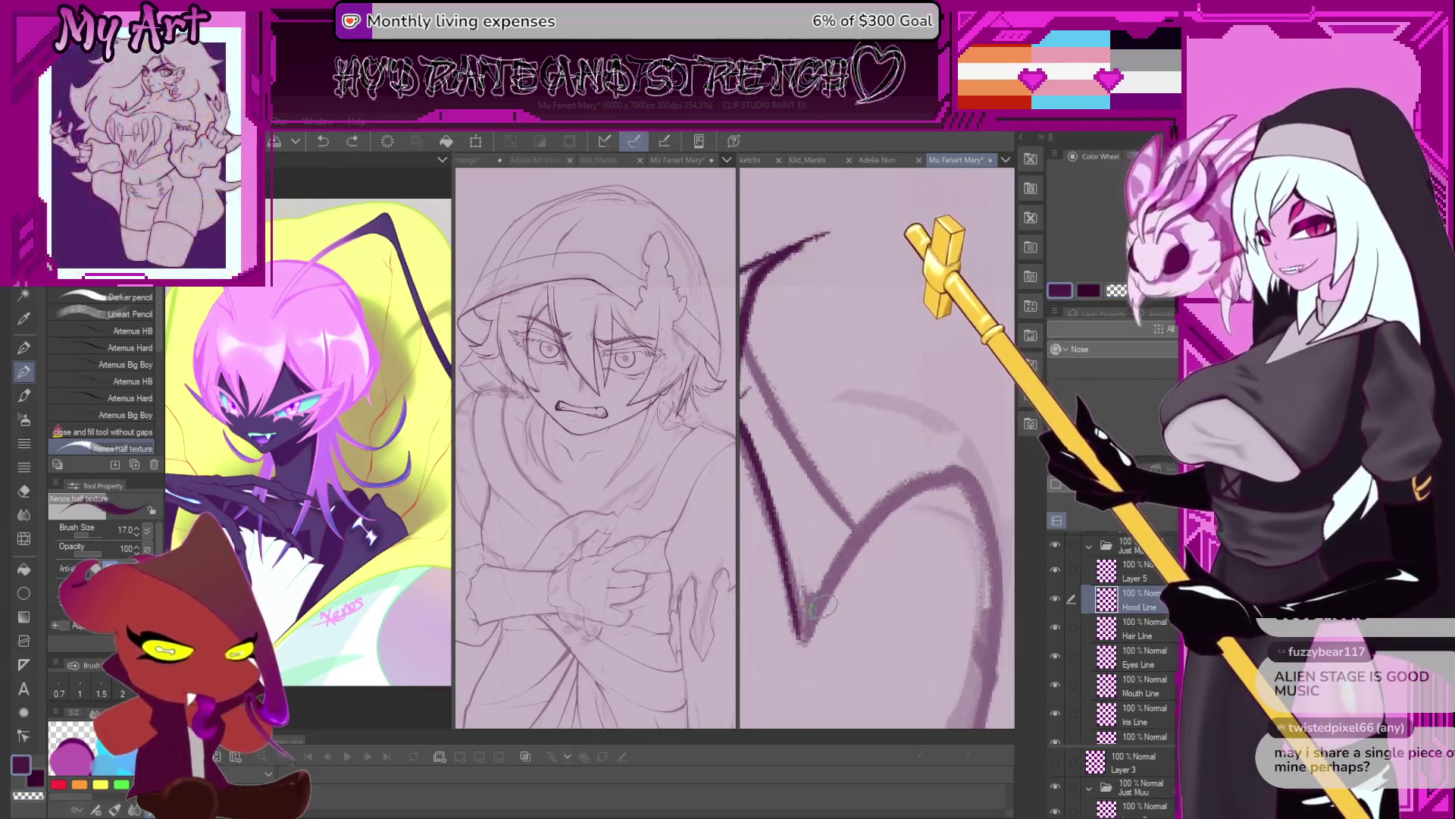
scroll(979, 489, "down", 5)
mouse_move(979, 489)
left_mouse_down()
mouse_move(908, 511)
mouse_move(862, 402)
mouse_move(858, 502)
left_mouse_up()
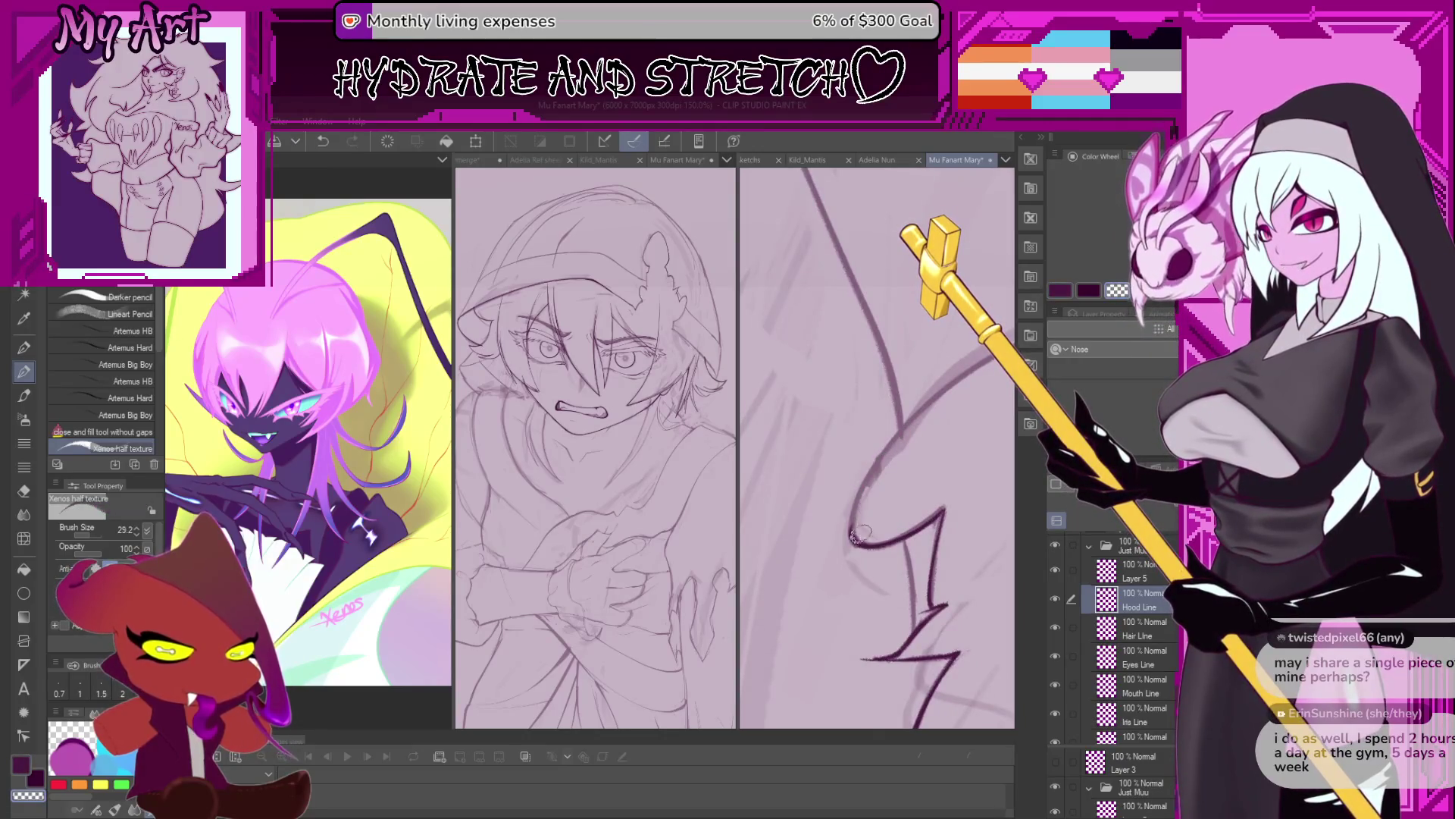
key("ctrl+z")
mouse_move(861, 533)
left_mouse_down()
mouse_move(924, 402)
mouse_move(977, 367)
mouse_move(917, 454)
left_mouse_up()
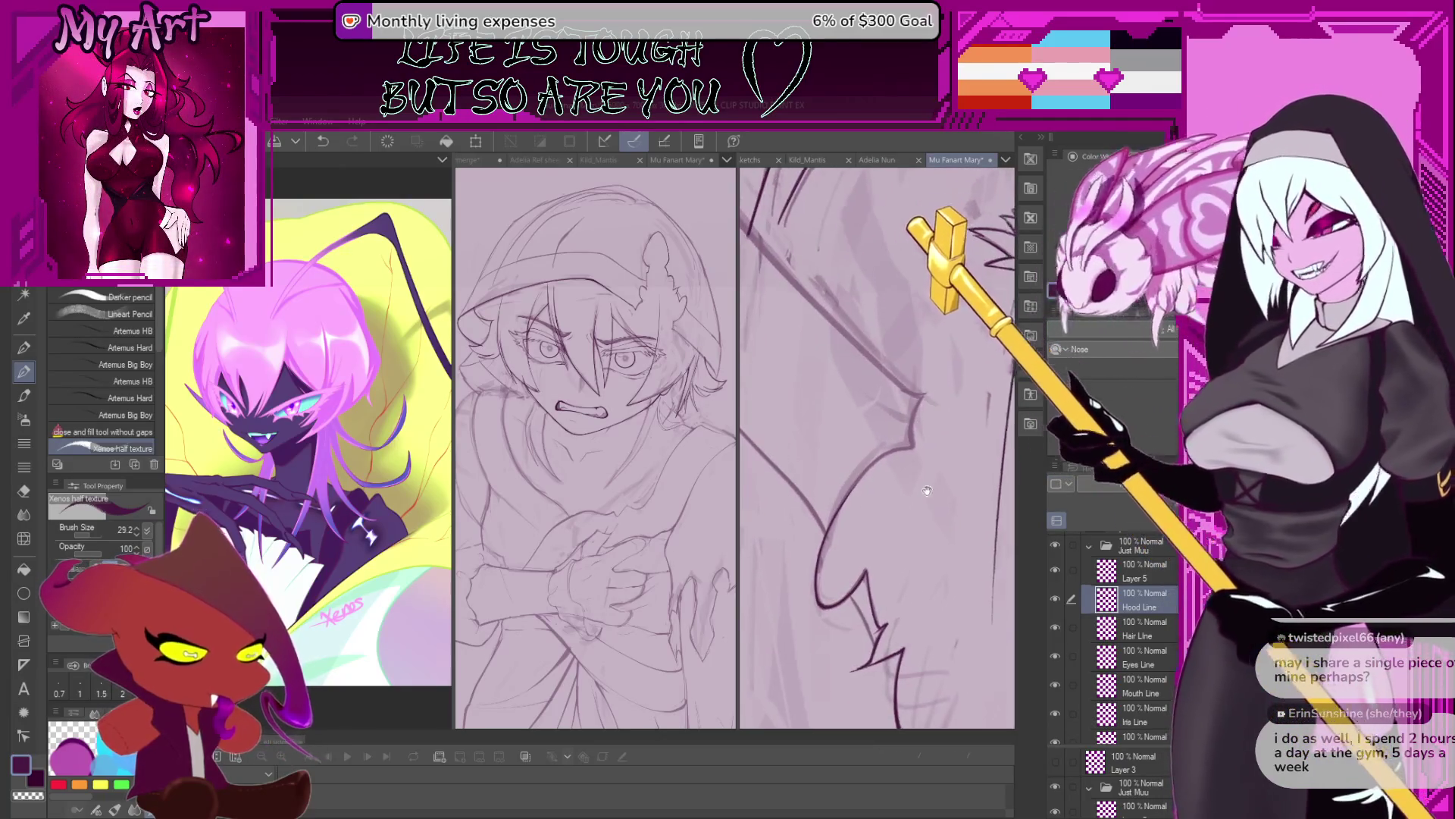
left_click_drag(917, 455, 812, 561)
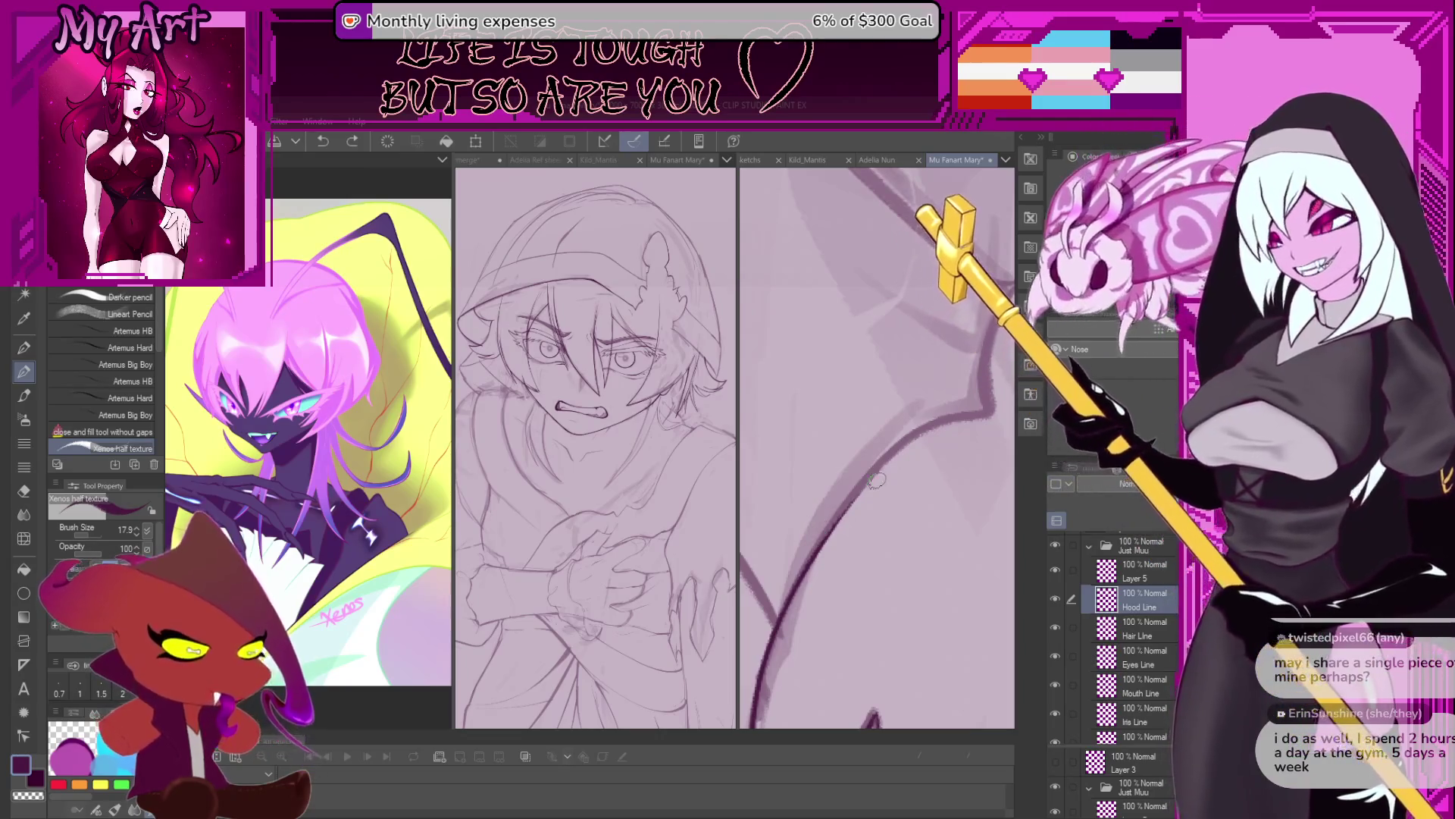
key("minus")
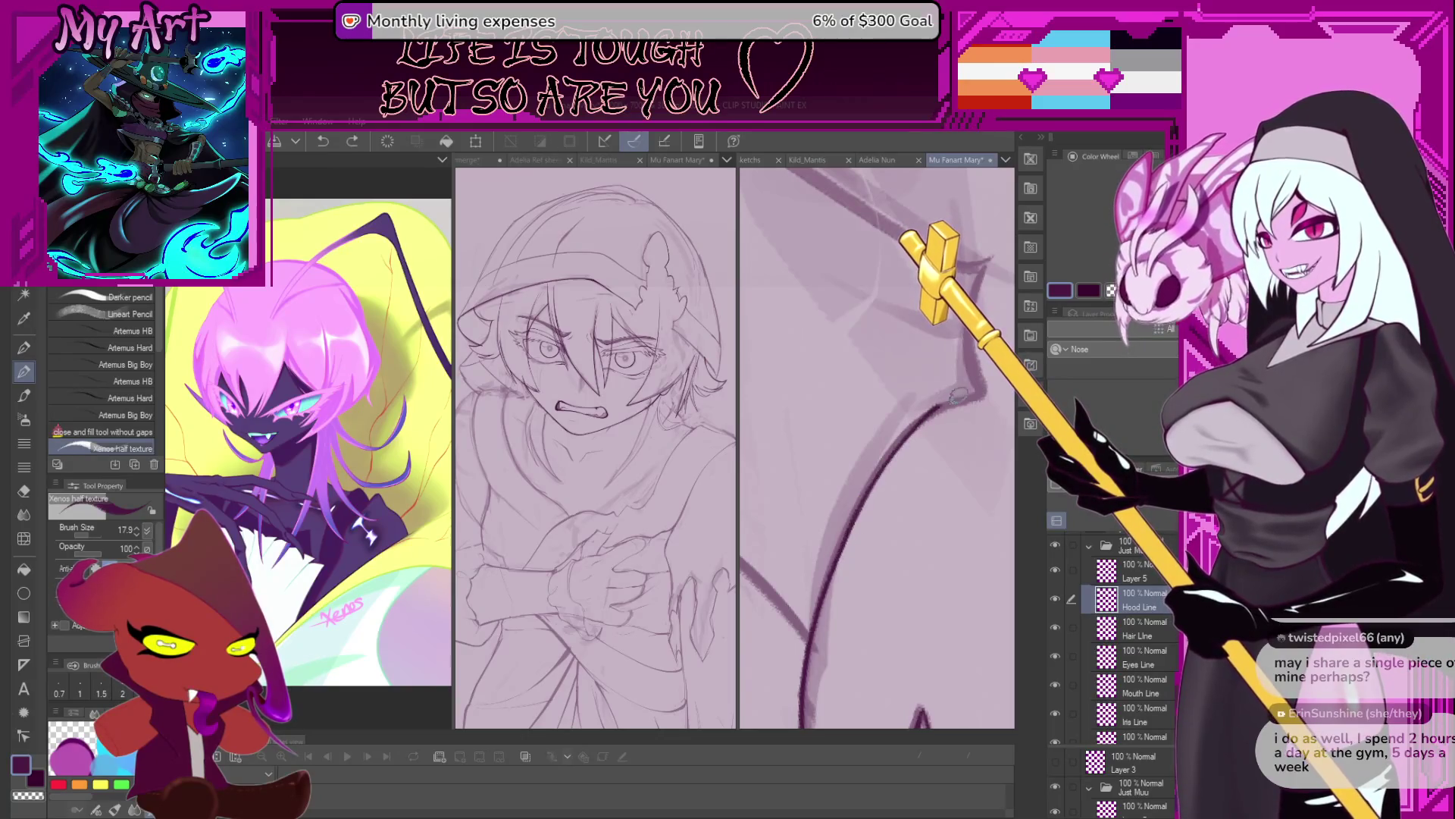
Redraw the curved hood stroke and add a line up from the hood's bottom corner.
key("ctrl+z")
mouse_move(856, 508)
left_mouse_down()
mouse_move(934, 413)
mouse_move(971, 396)
left_mouse_up()
left_click_drag(983, 388, 920, 515)
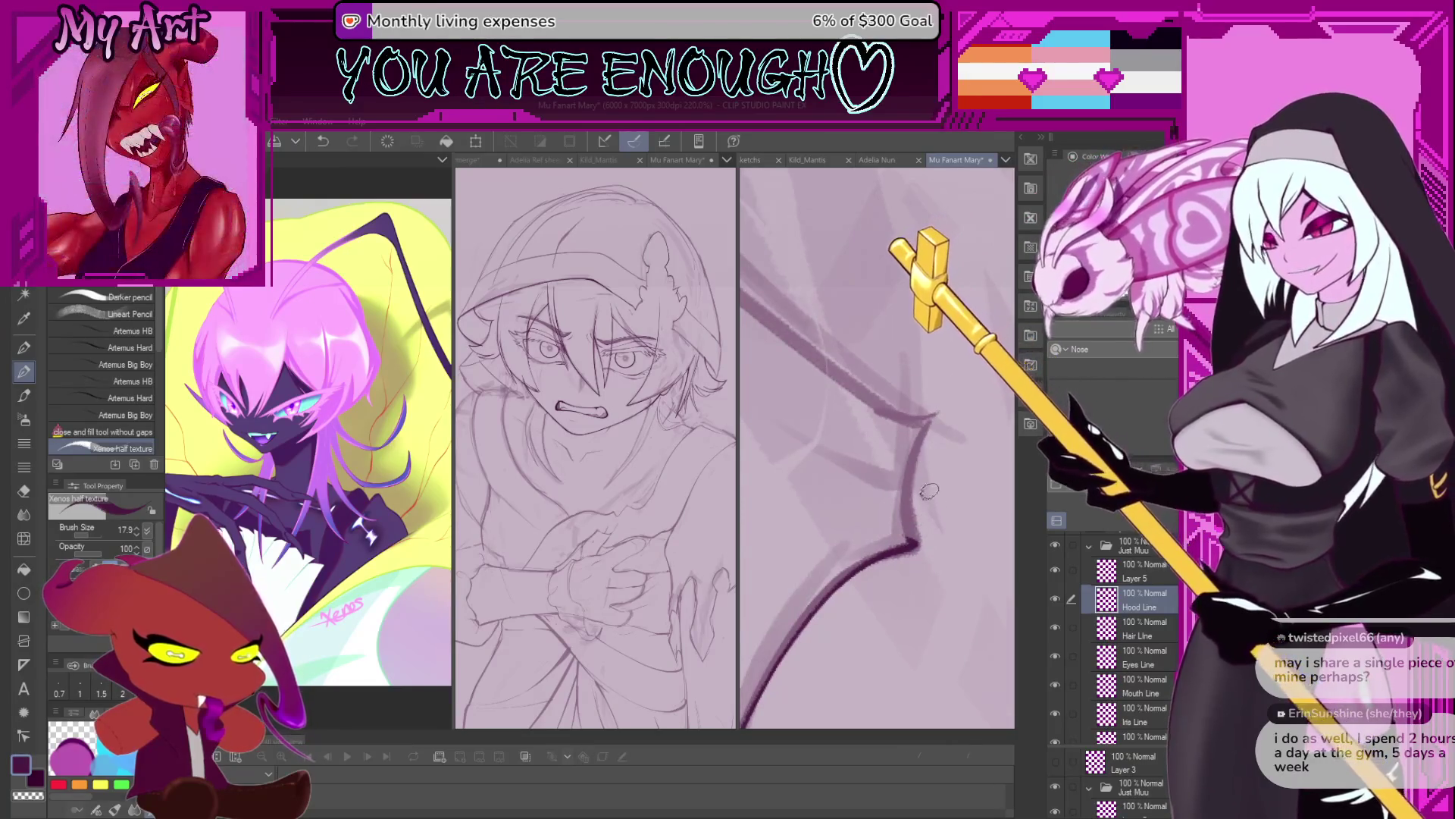
scroll(930, 494, "up", 1)
scroll(939, 540, "up", 1)
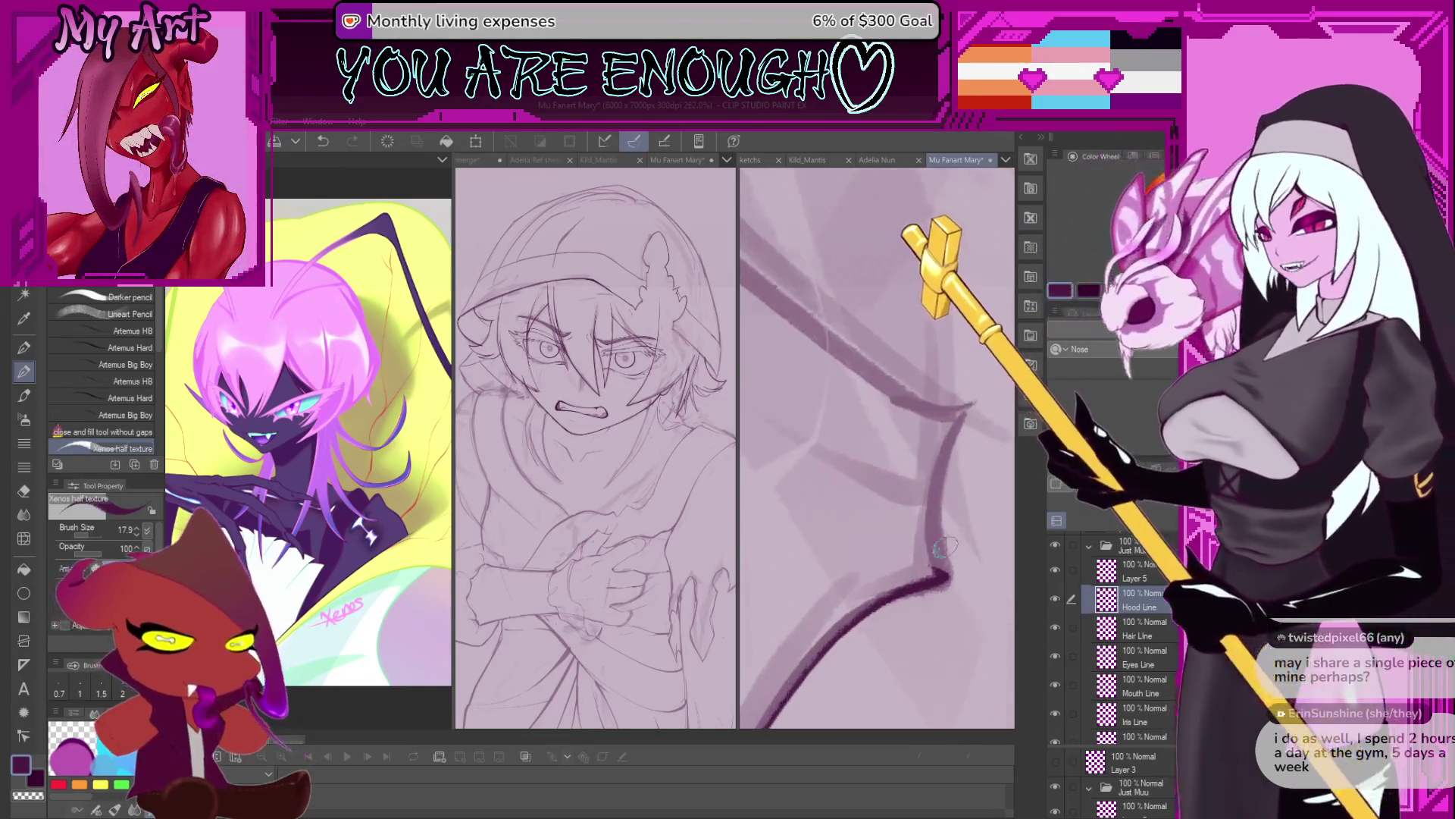
key("asciicircum")
key("asciicircum")
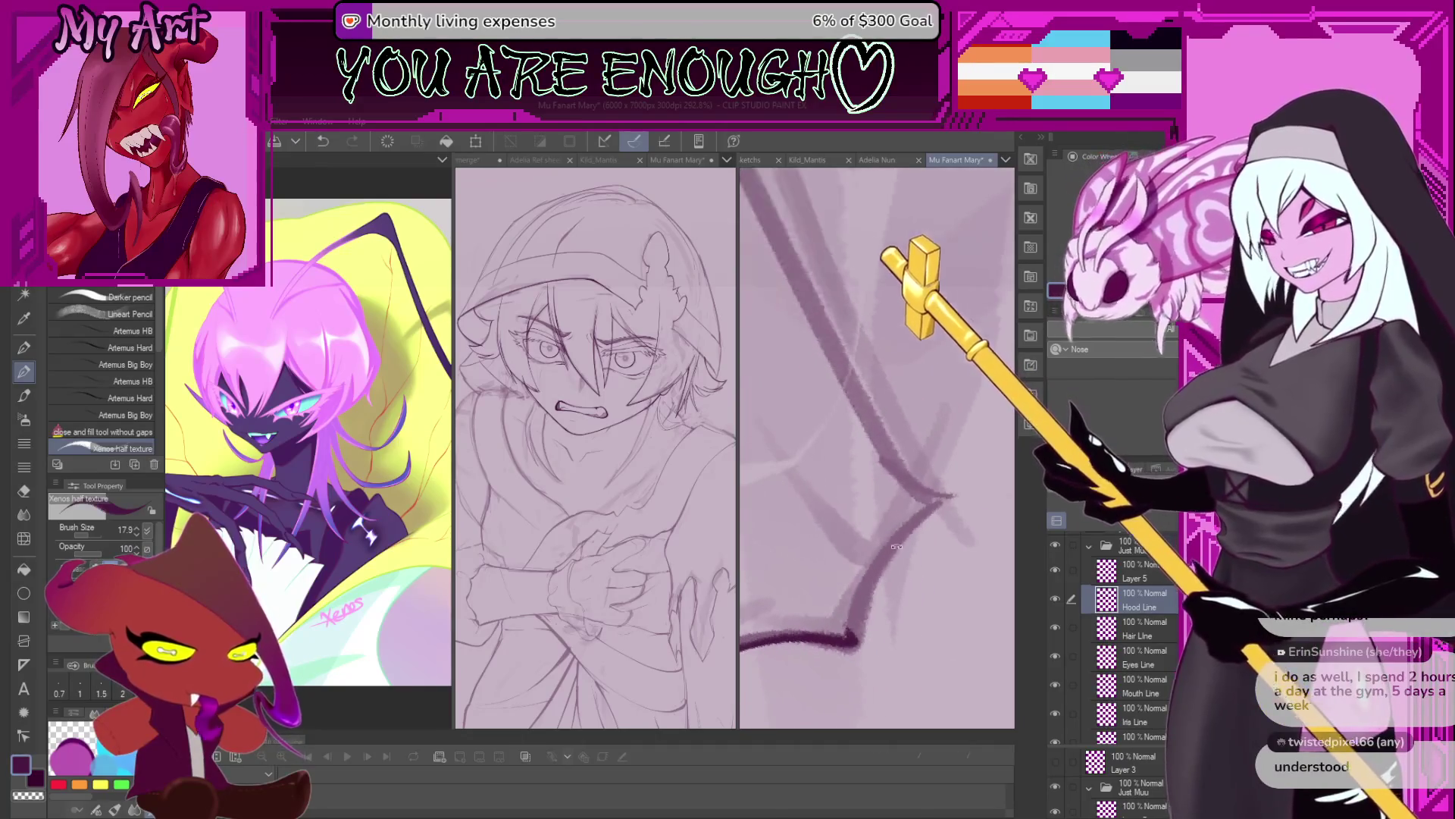
key("asciicircum")
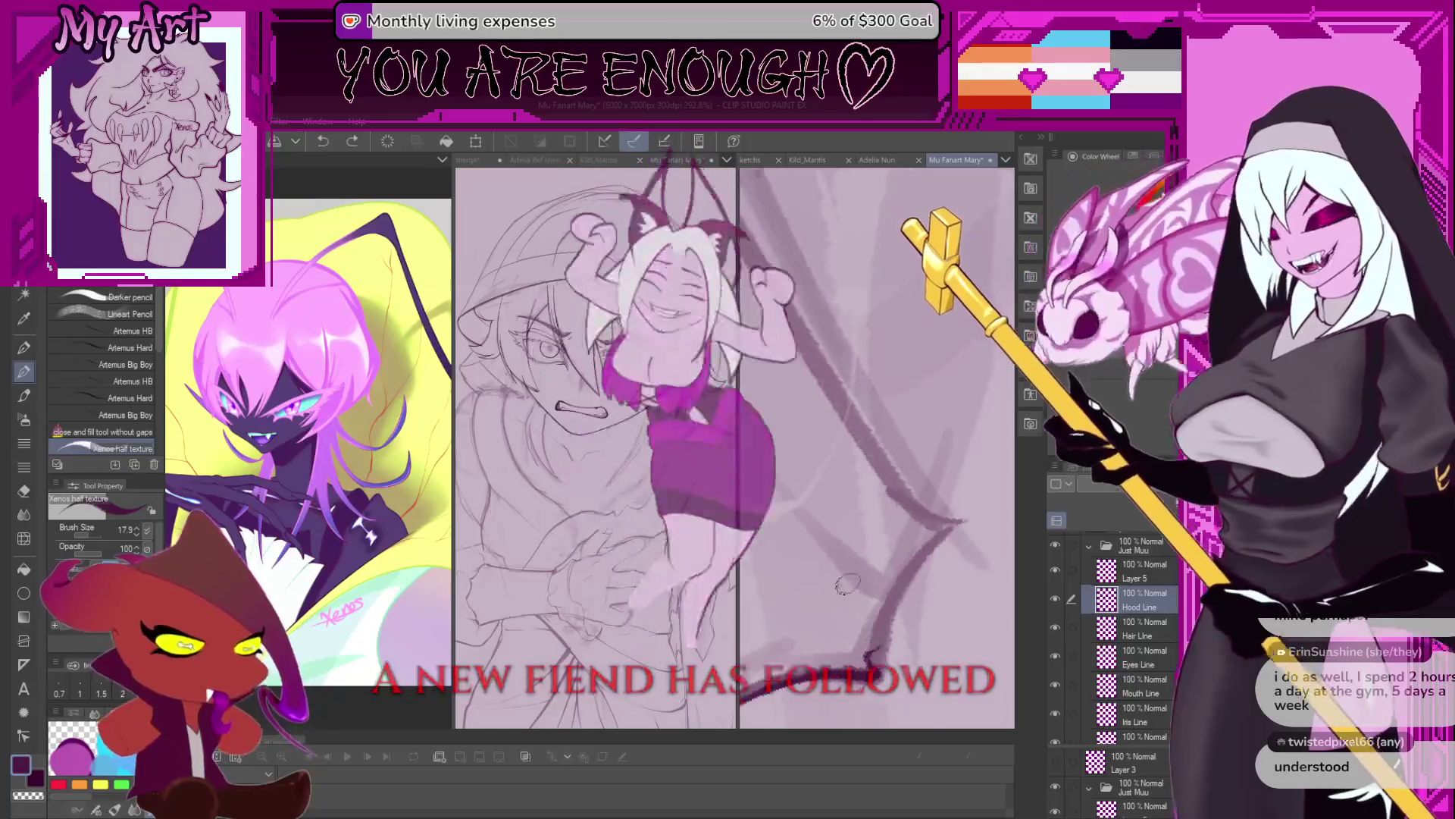
mouse_move(874, 653)
left_mouse_down()
mouse_move(888, 606)
mouse_move(959, 523)
mouse_move(884, 553)
mouse_move(804, 630)
left_mouse_up()
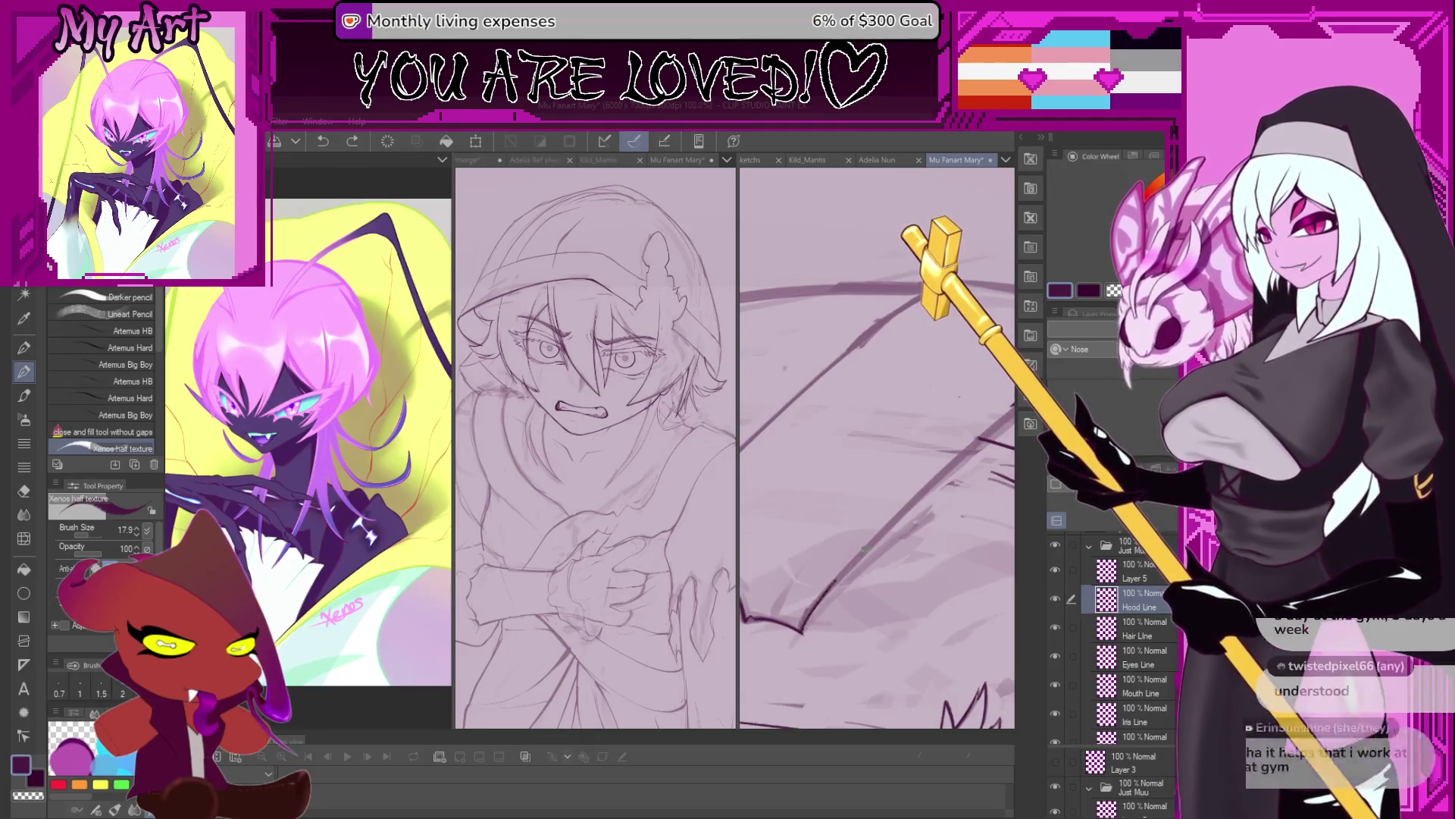
Ink short dark strokes along the next hood section, undoing one bad stroke.
left_click_drag(803, 626, 796, 583)
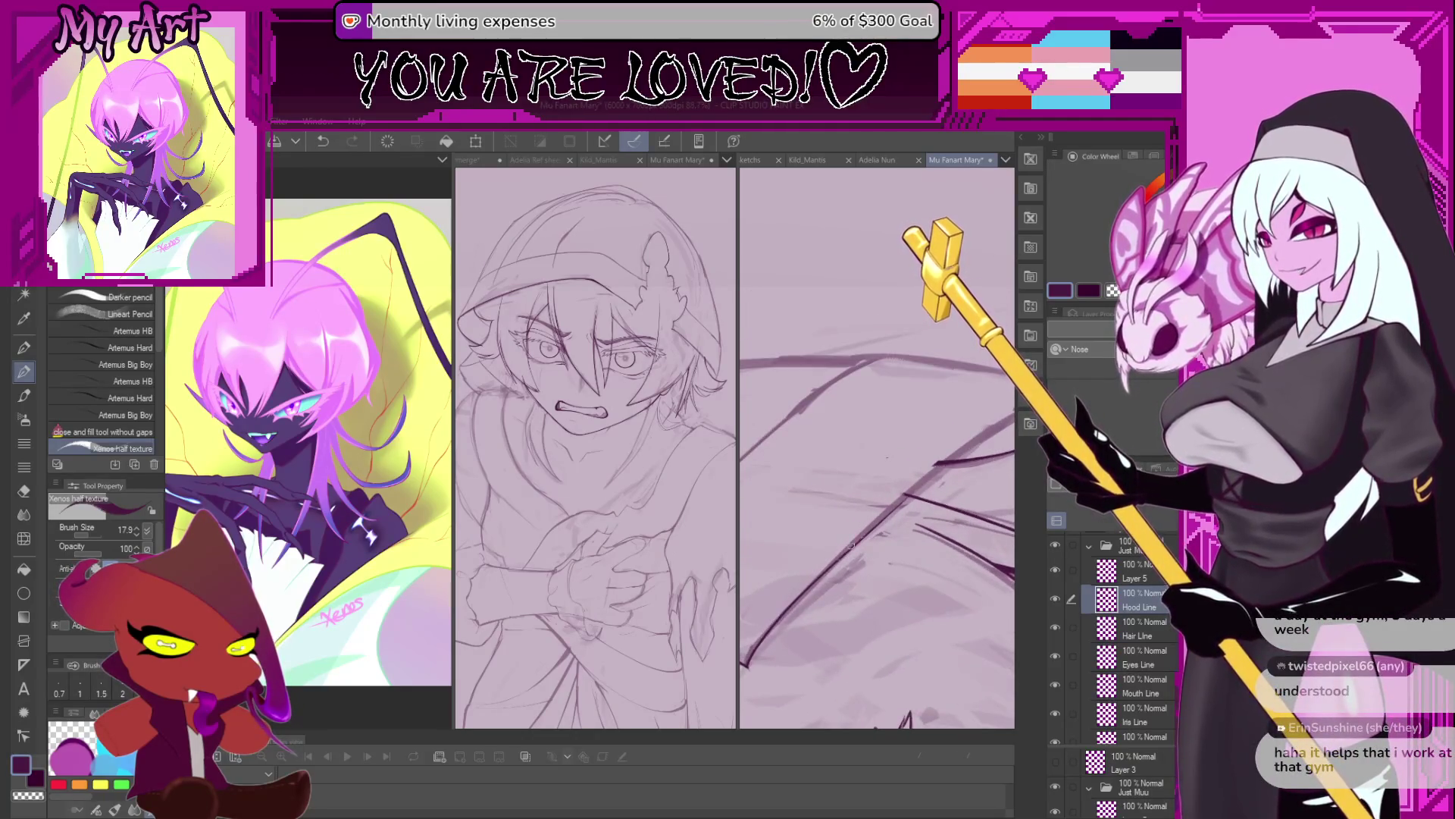
mouse_move(921, 486)
left_mouse_down()
mouse_move(982, 438)
mouse_move(871, 495)
left_mouse_up()
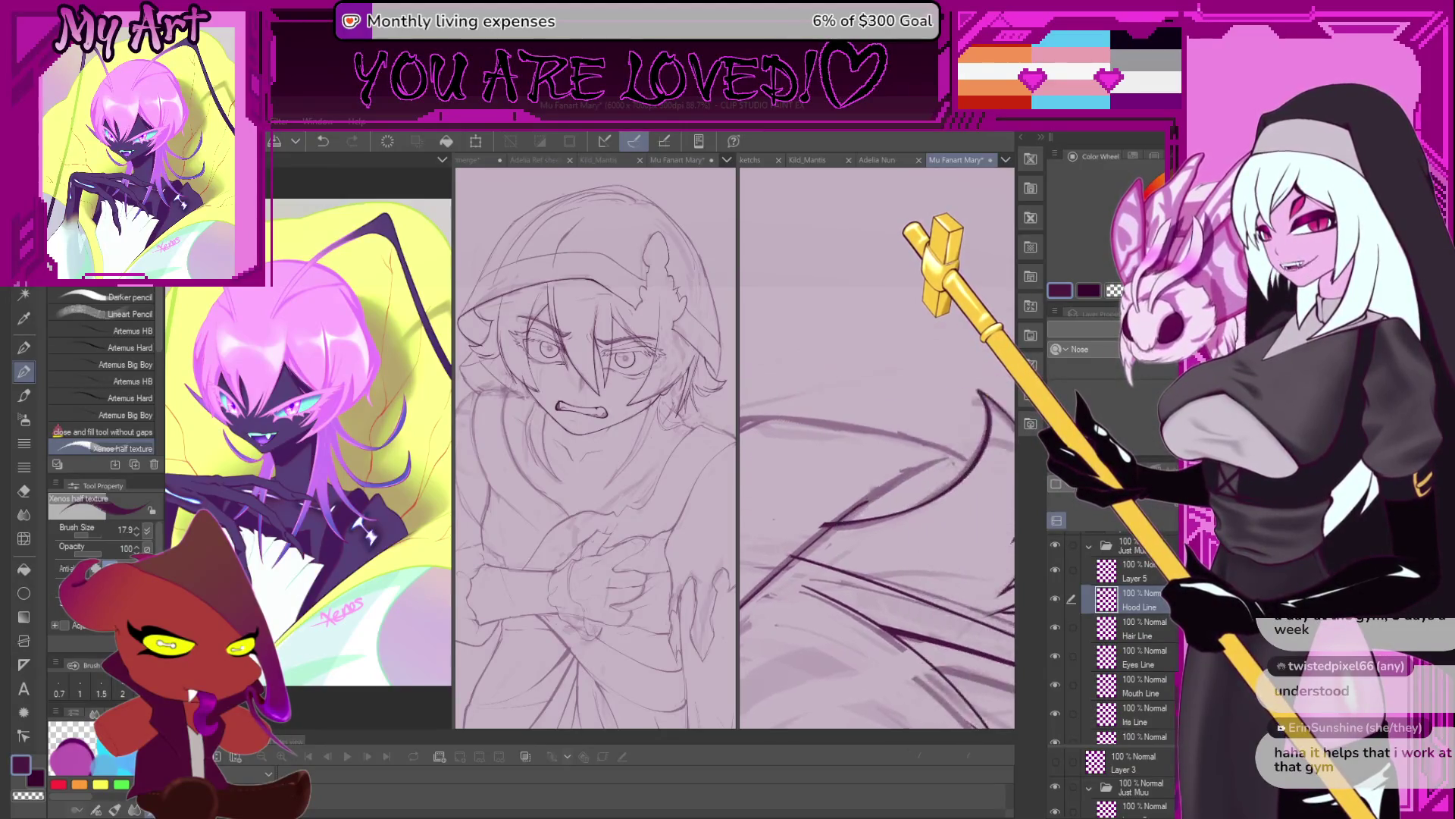
left_click_drag(854, 545, 930, 458)
key("ctrl+z")
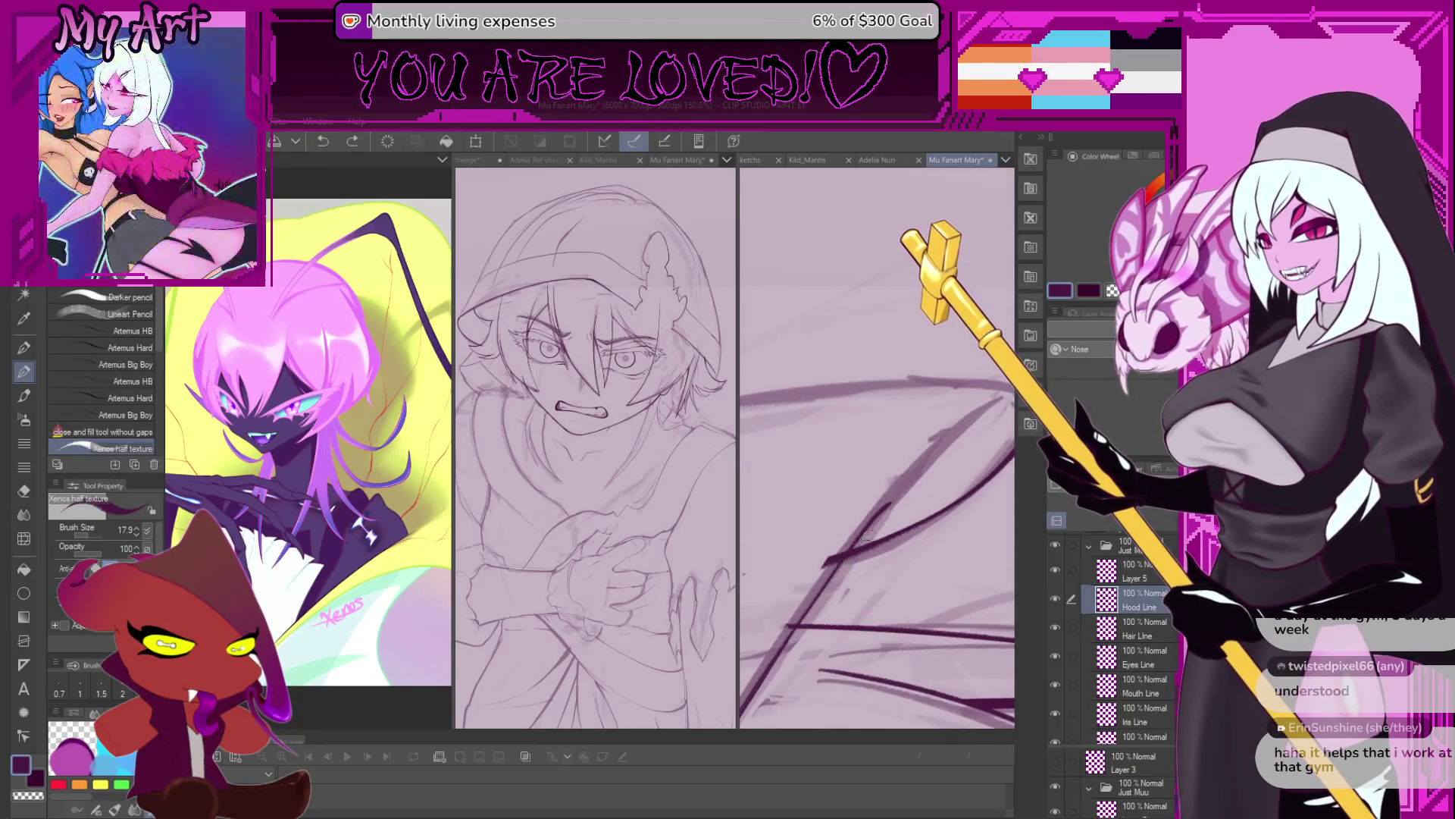
left_click_drag(856, 550, 844, 560)
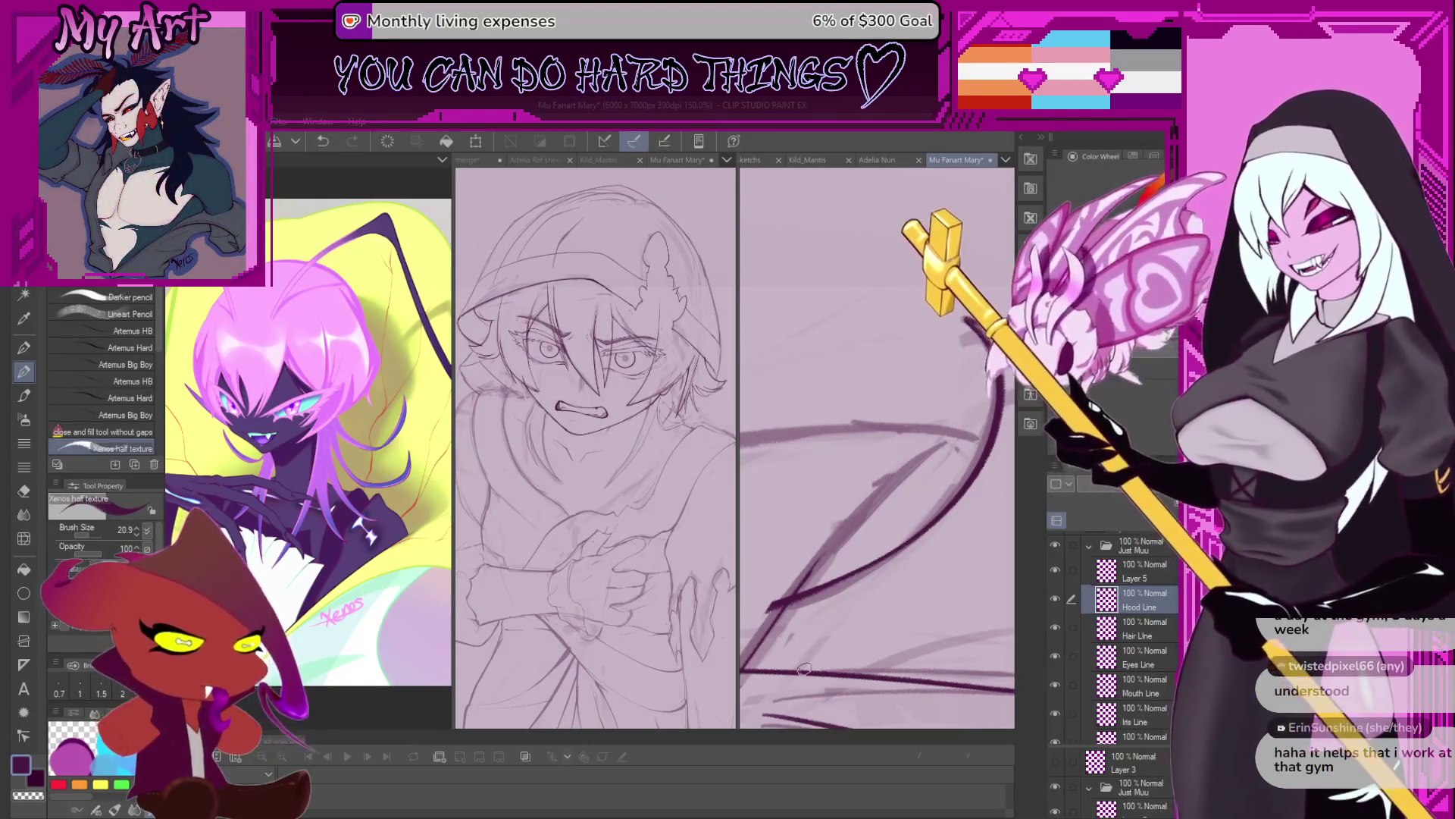
scroll(883, 485, "up", 1)
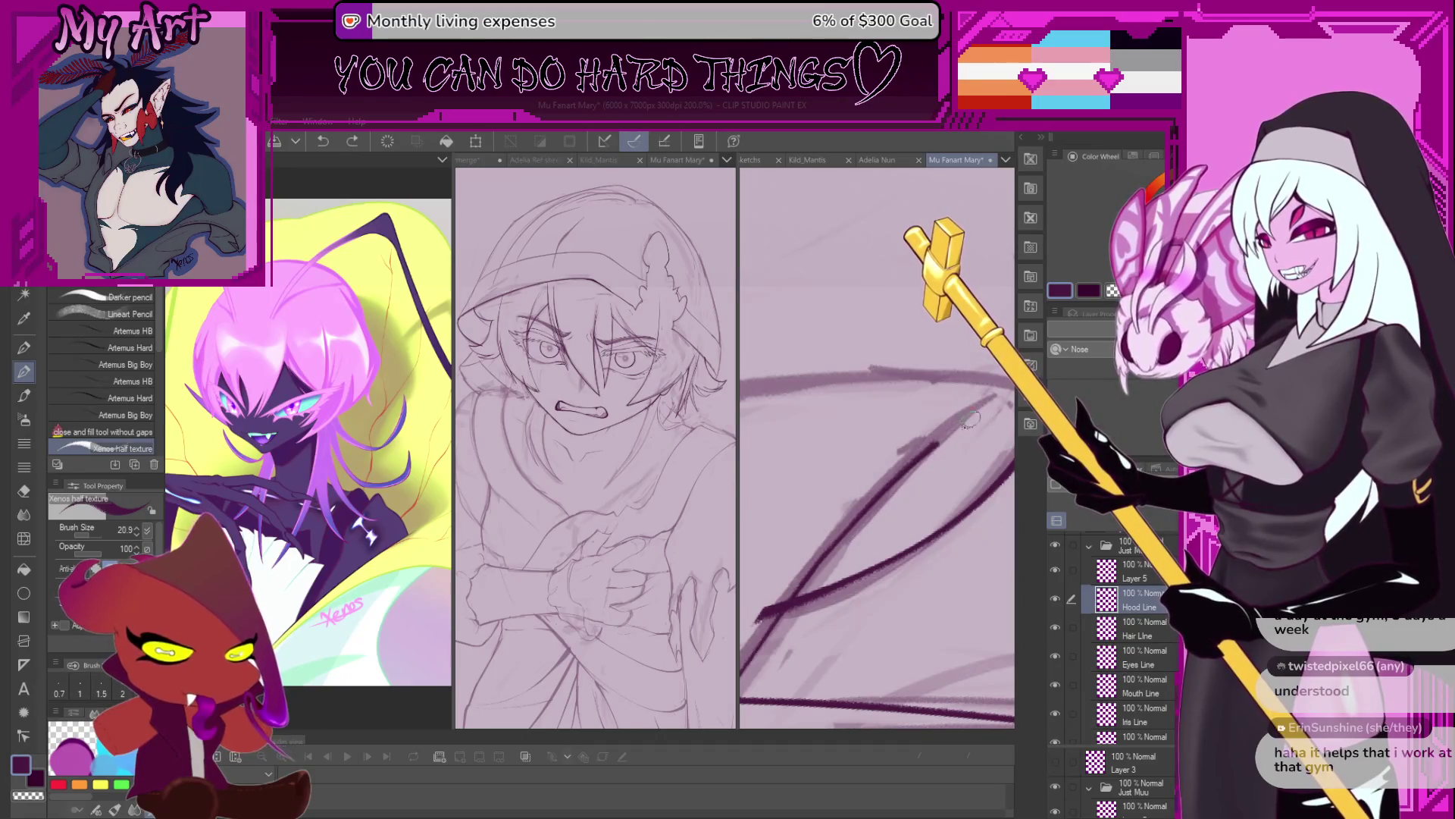
mouse_move(966, 422)
left_mouse_down()
mouse_move(878, 497)
mouse_move(911, 535)
mouse_move(823, 620)
left_mouse_up()
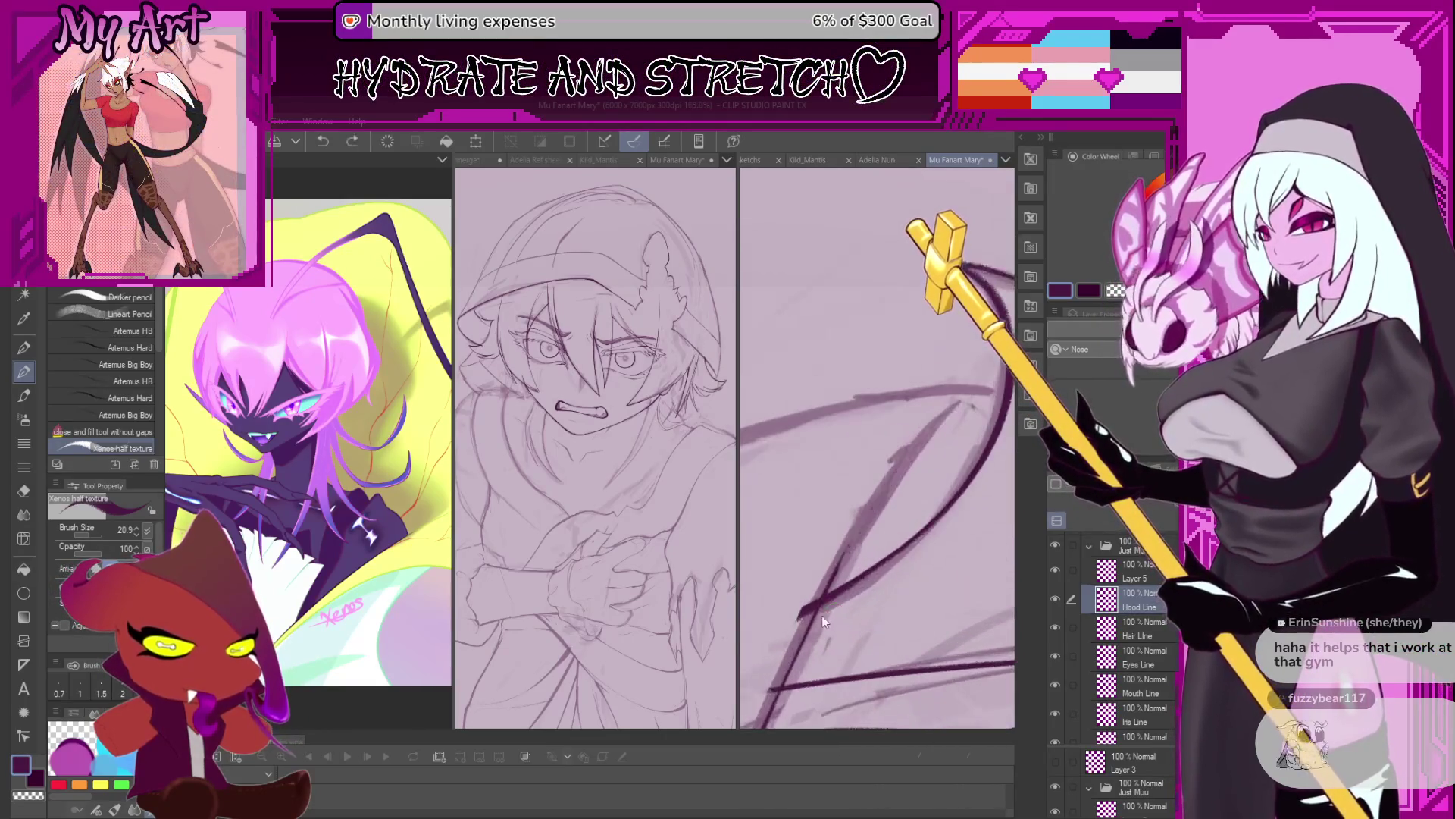
mouse_move(923, 440)
left_mouse_down()
mouse_move(965, 408)
mouse_move(922, 447)
left_mouse_up()
Zoom out, level the view, and bring the character's face back into view.
scroll(978, 393, "down", 3)
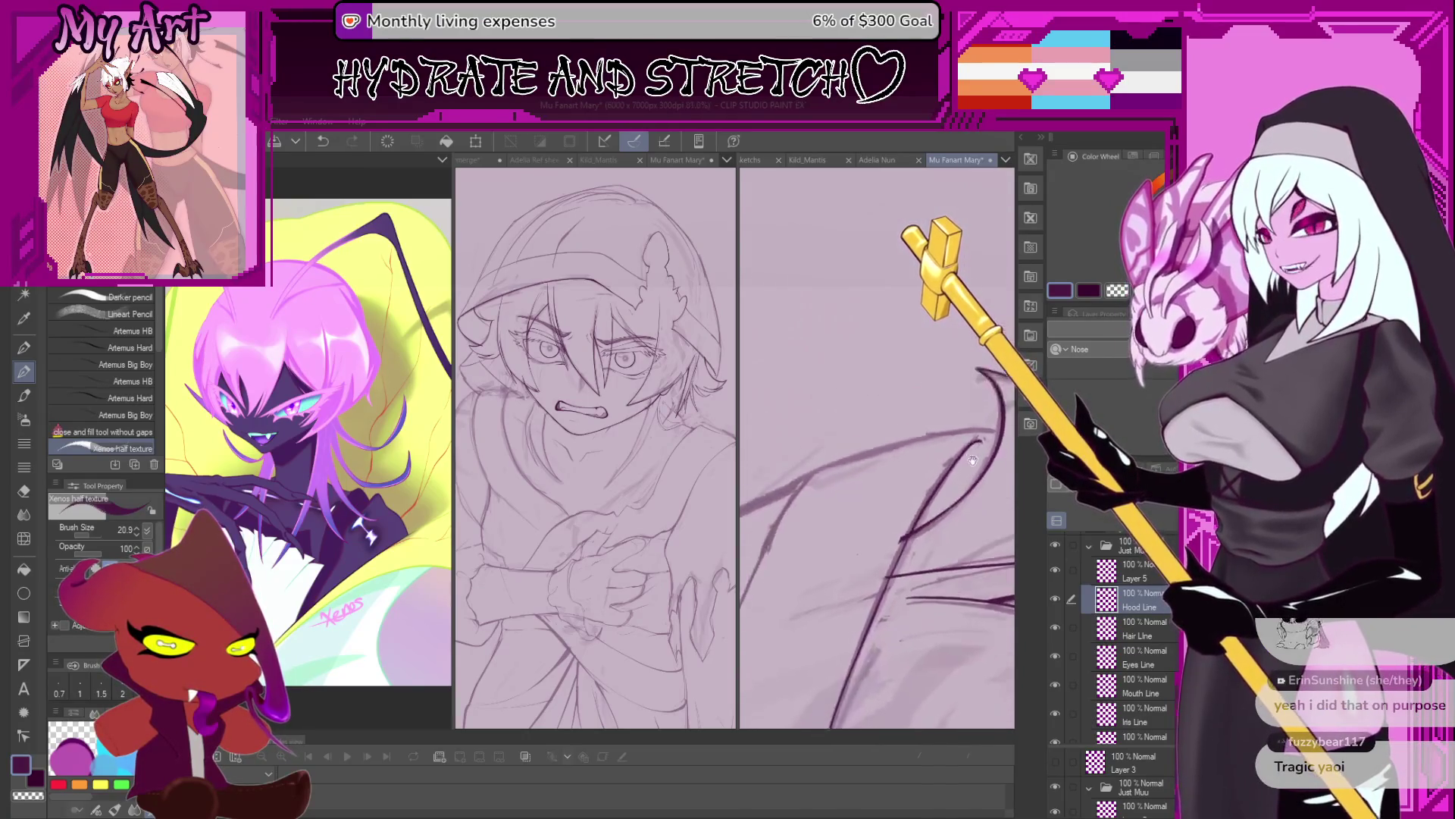
scroll(942, 482, "down", 2)
left_click_drag(942, 482, 922, 429)
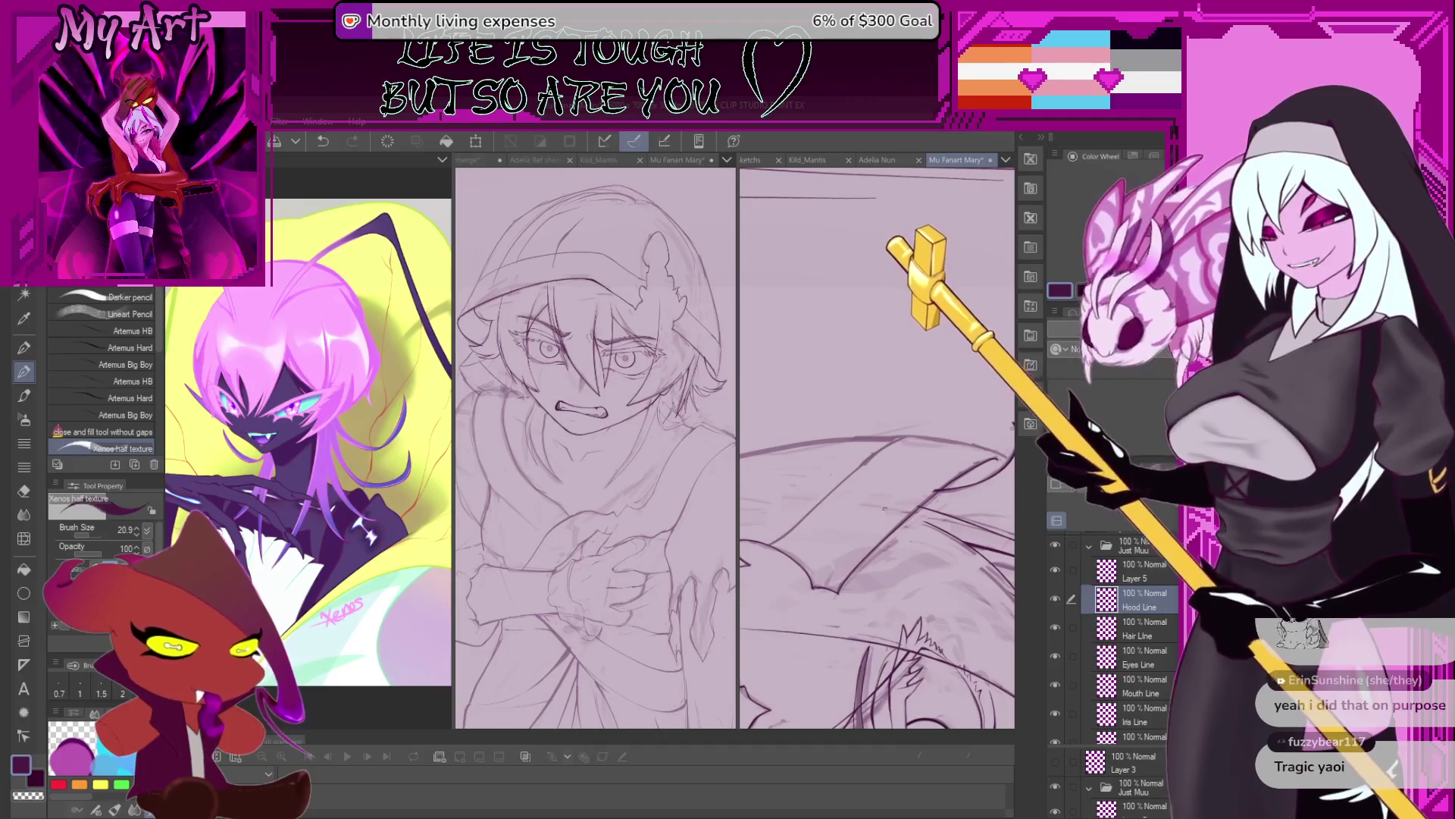
left_click_drag(883, 513, 895, 425)
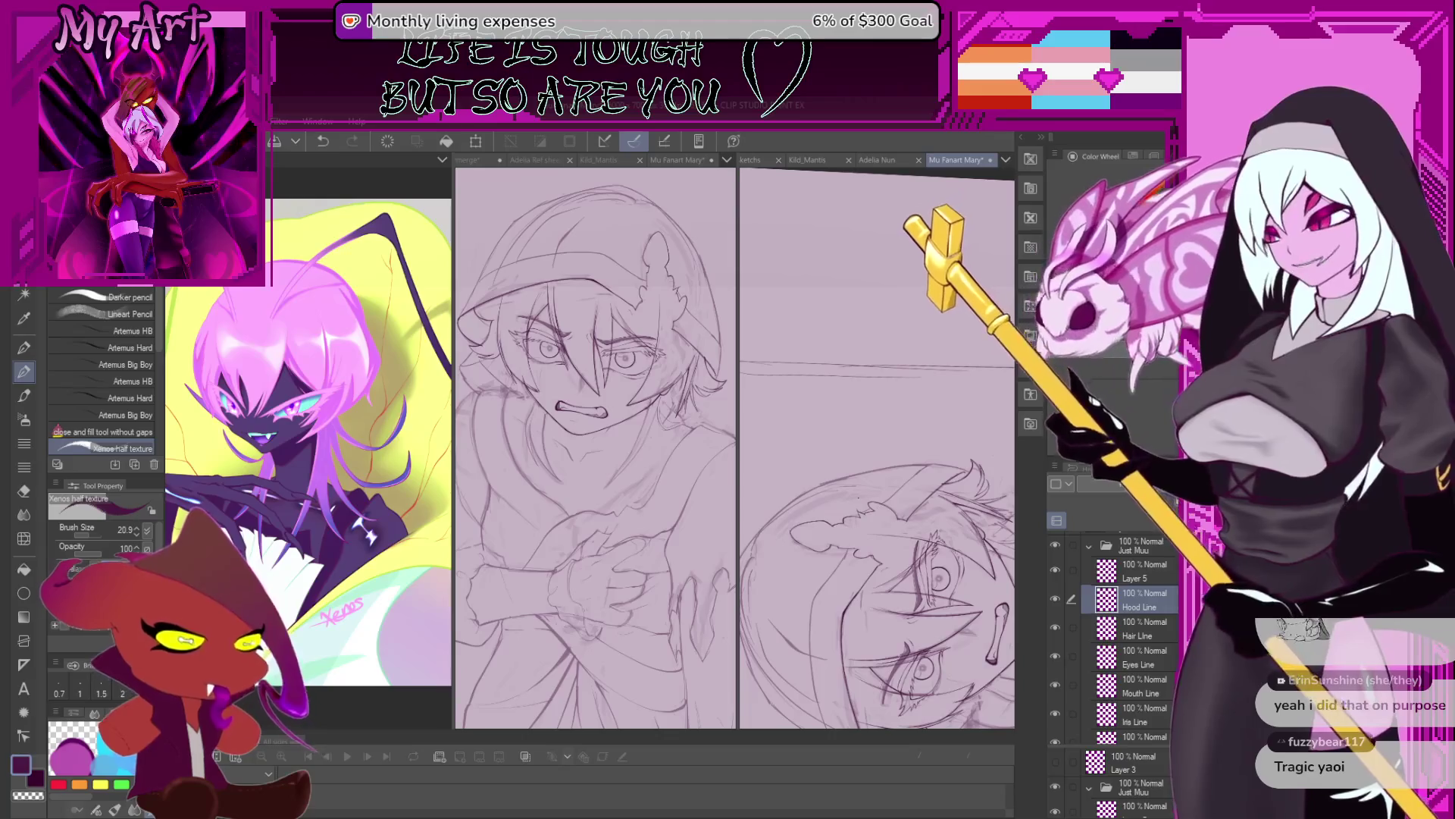
mouse_move(879, 470)
left_mouse_down()
mouse_move(910, 424)
mouse_move(894, 470)
left_mouse_up()
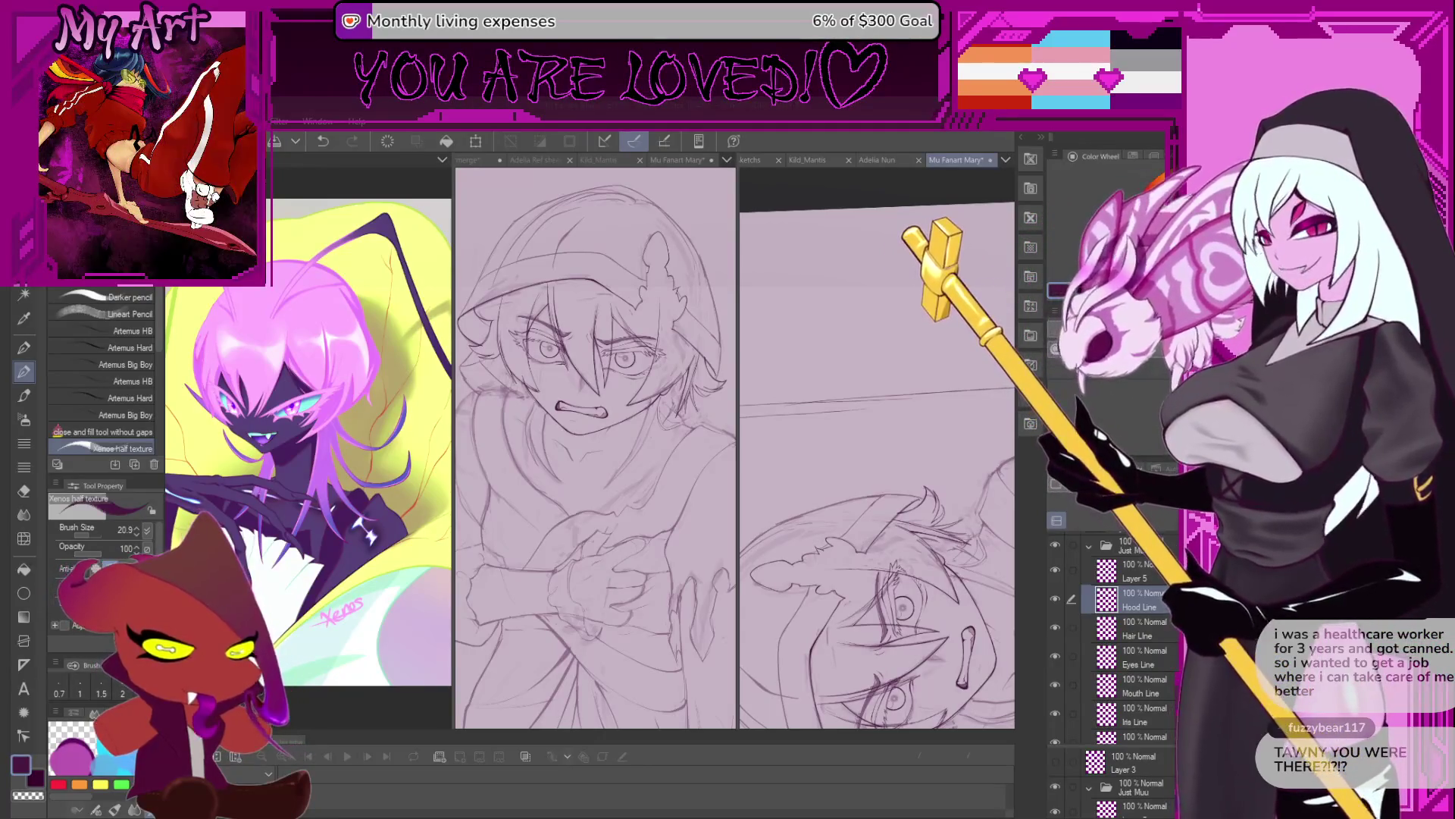
scroll(833, 474, "up", 2)
Zoom in on the hood lines, undo and restore the last stroke, and rotate steeper.
scroll(879, 471, "up", 2)
scroll(924, 470, "up", 2)
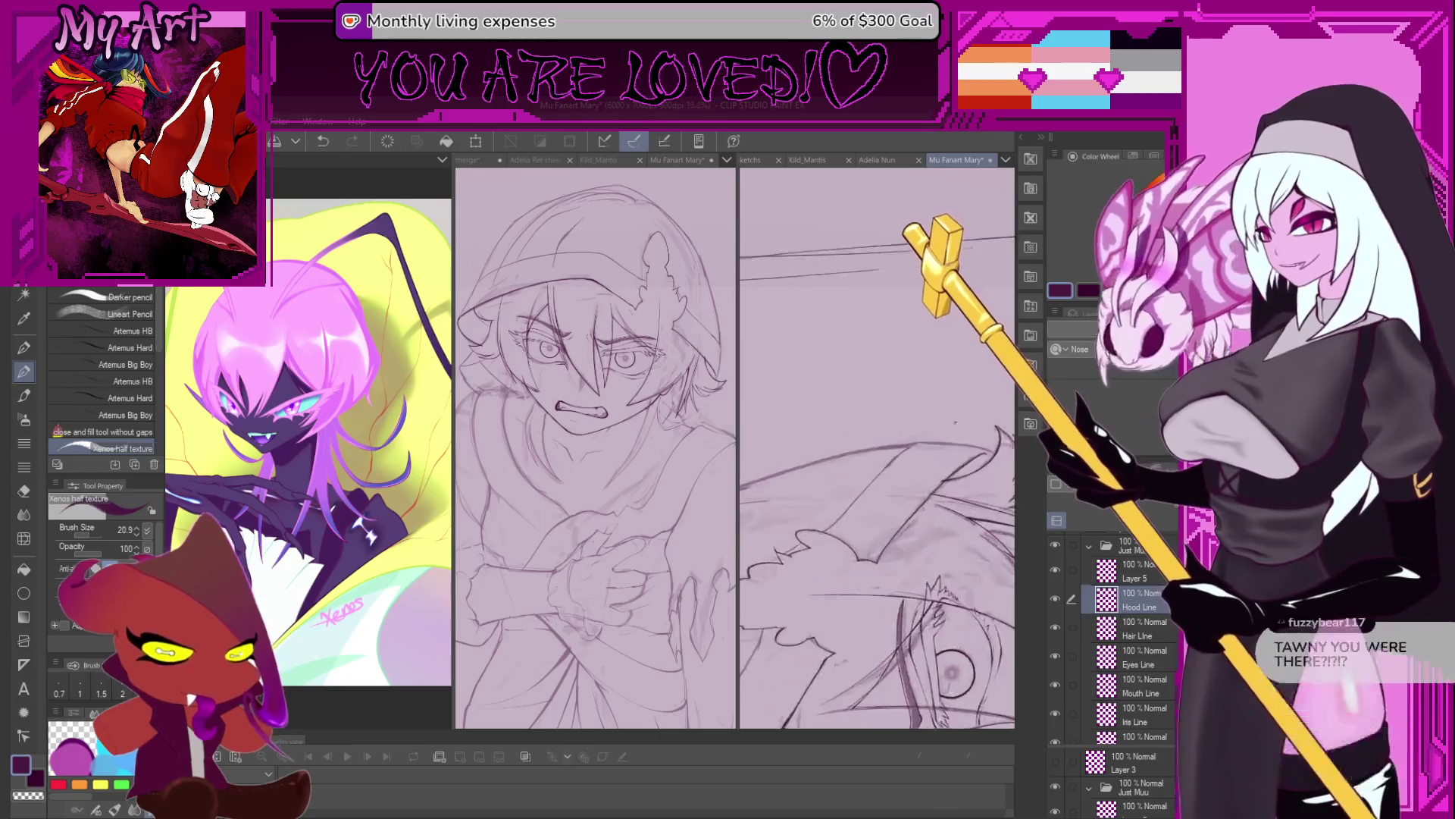
scroll(966, 467, "up", 2)
scroll(963, 459, "up", 1)
scroll(956, 443, "up", 2)
scroll(949, 428, "up", 1)
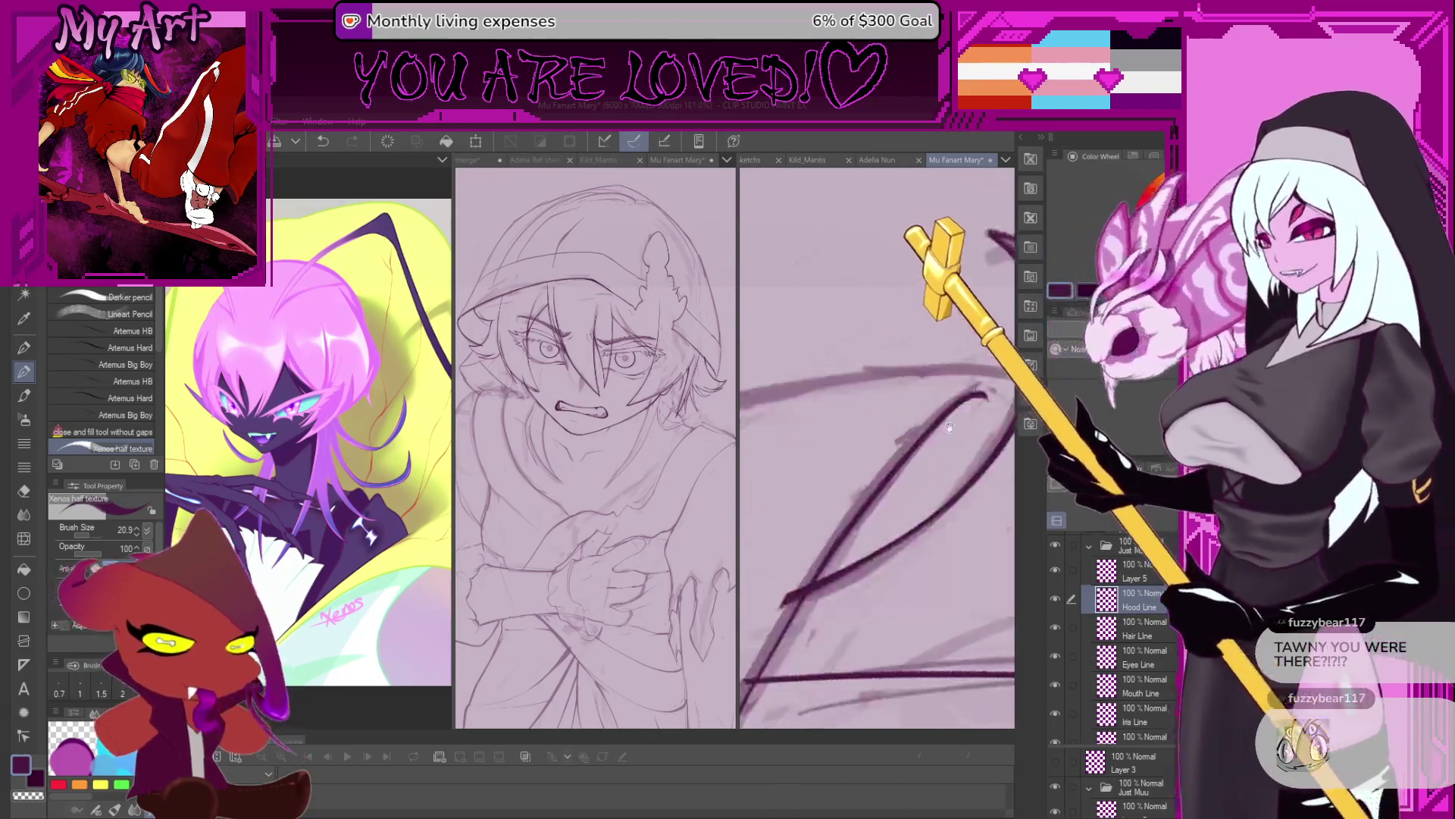
left_click_drag(985, 392, 883, 425)
key("ctrl+z")
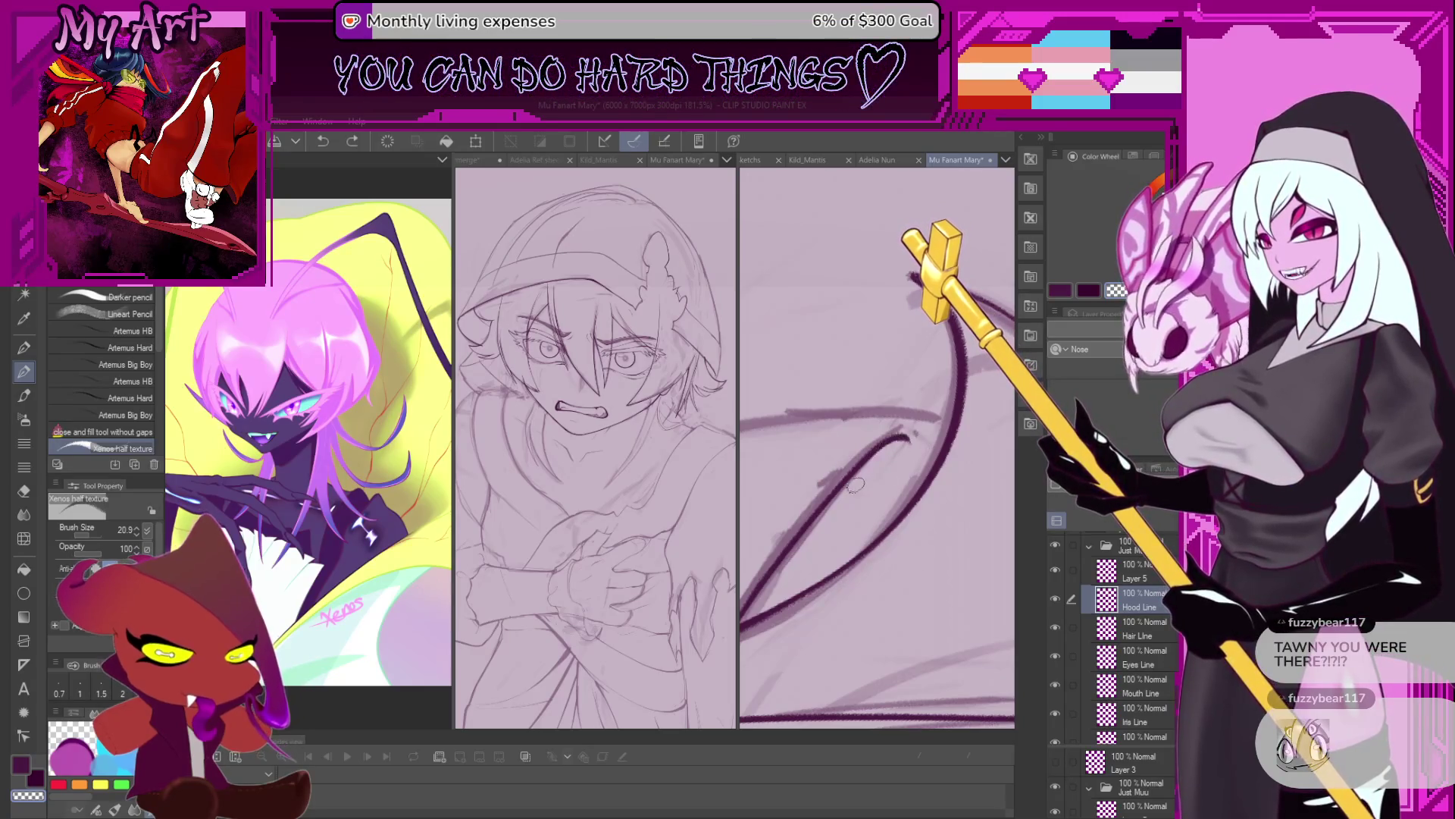
key("ctrl+y")
key("minus")
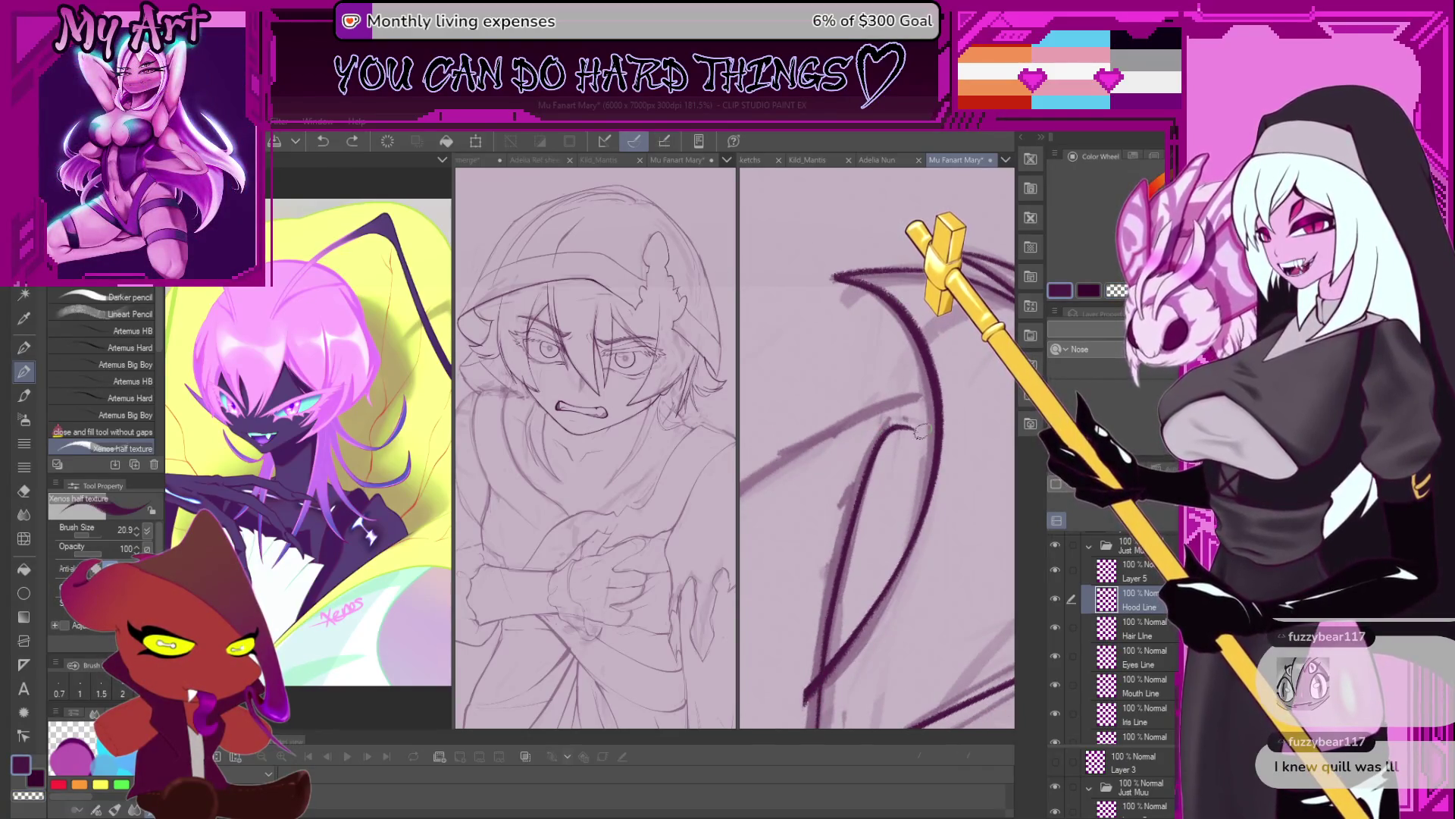
Reposition and tilt the view along the wing-like sketch lines.
scroll(918, 430, "down", 5)
scroll(810, 526, "up", 2)
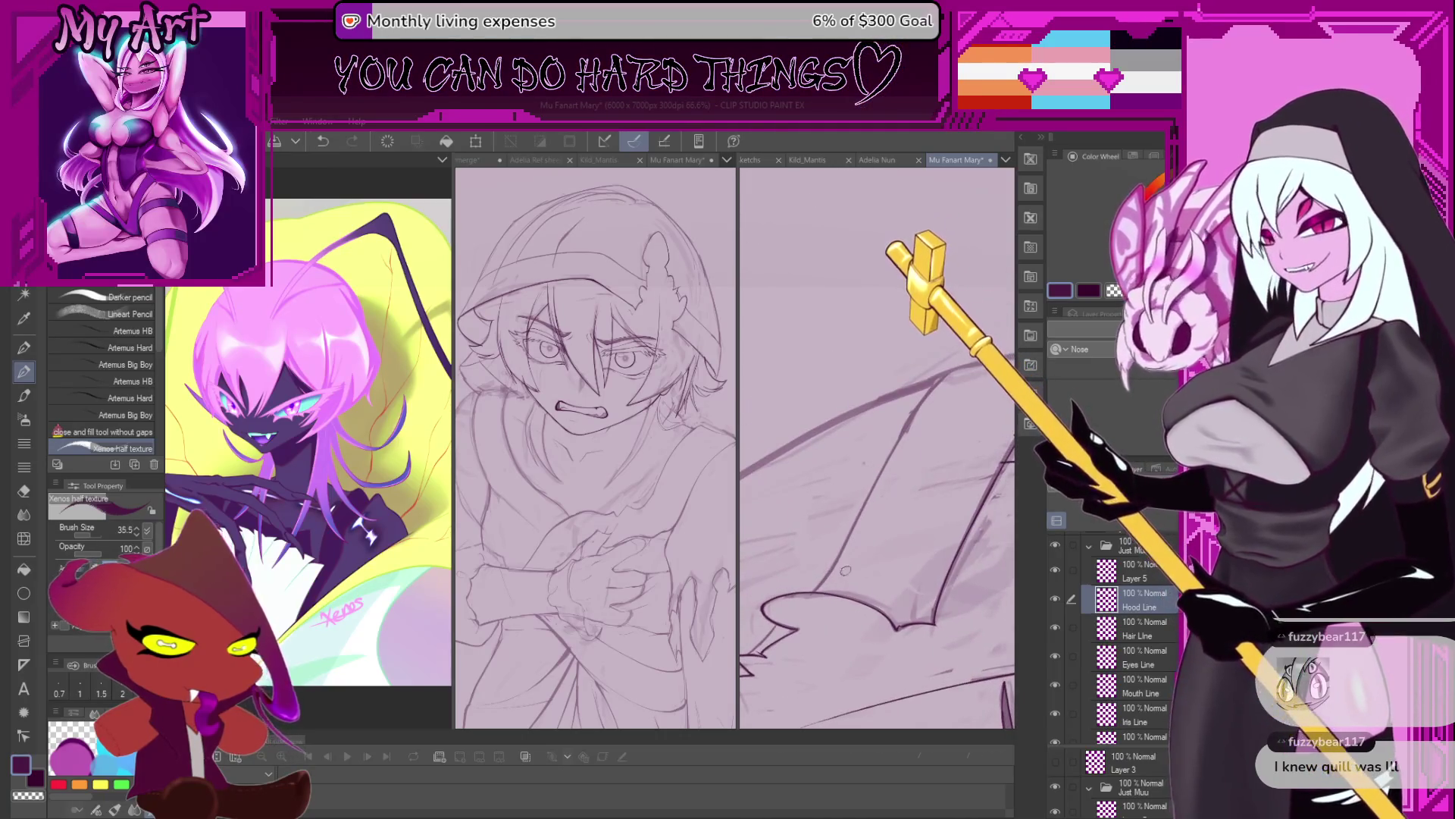
left_click_drag(845, 570, 848, 551)
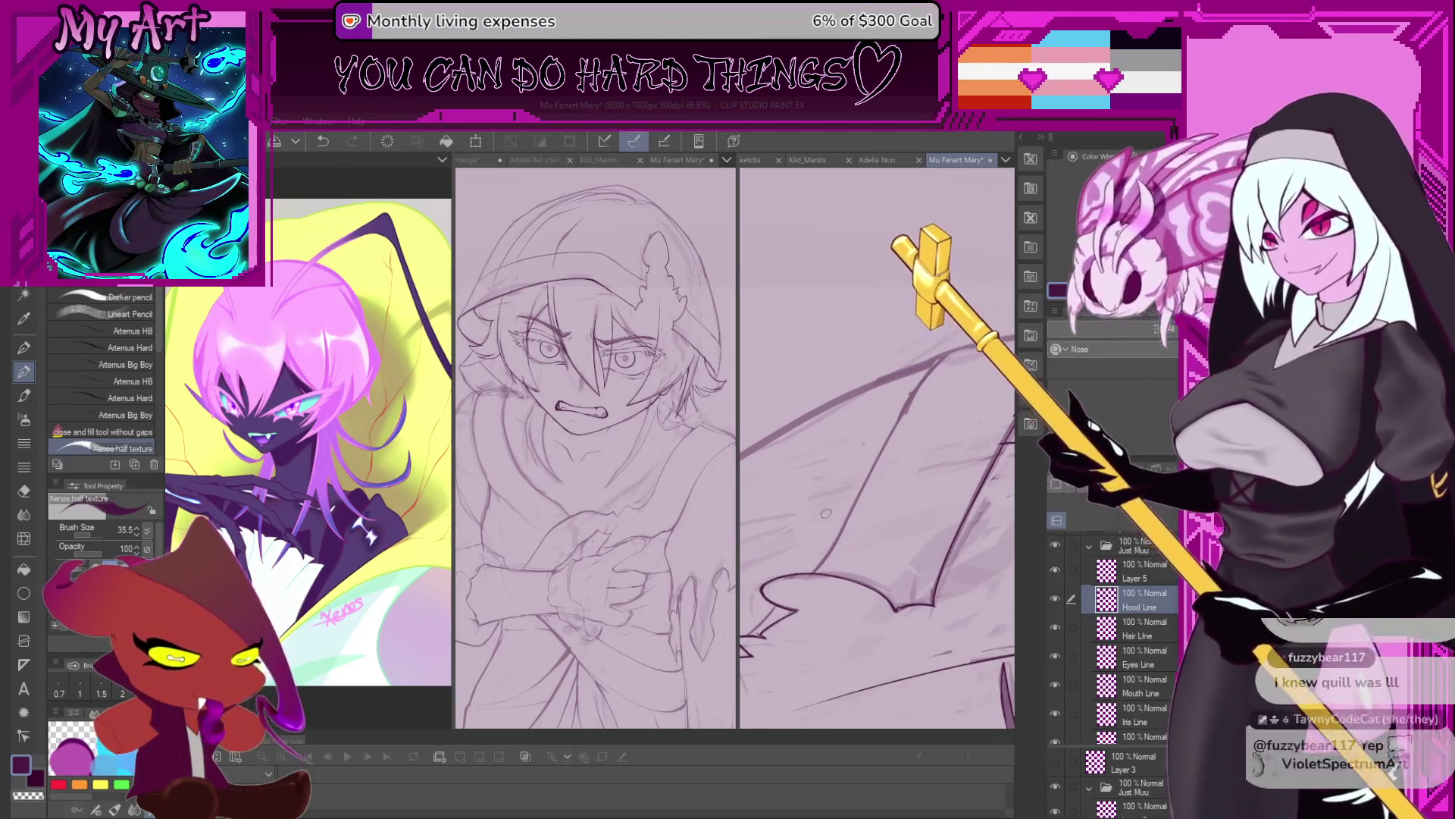
left_click_drag(831, 514, 868, 577)
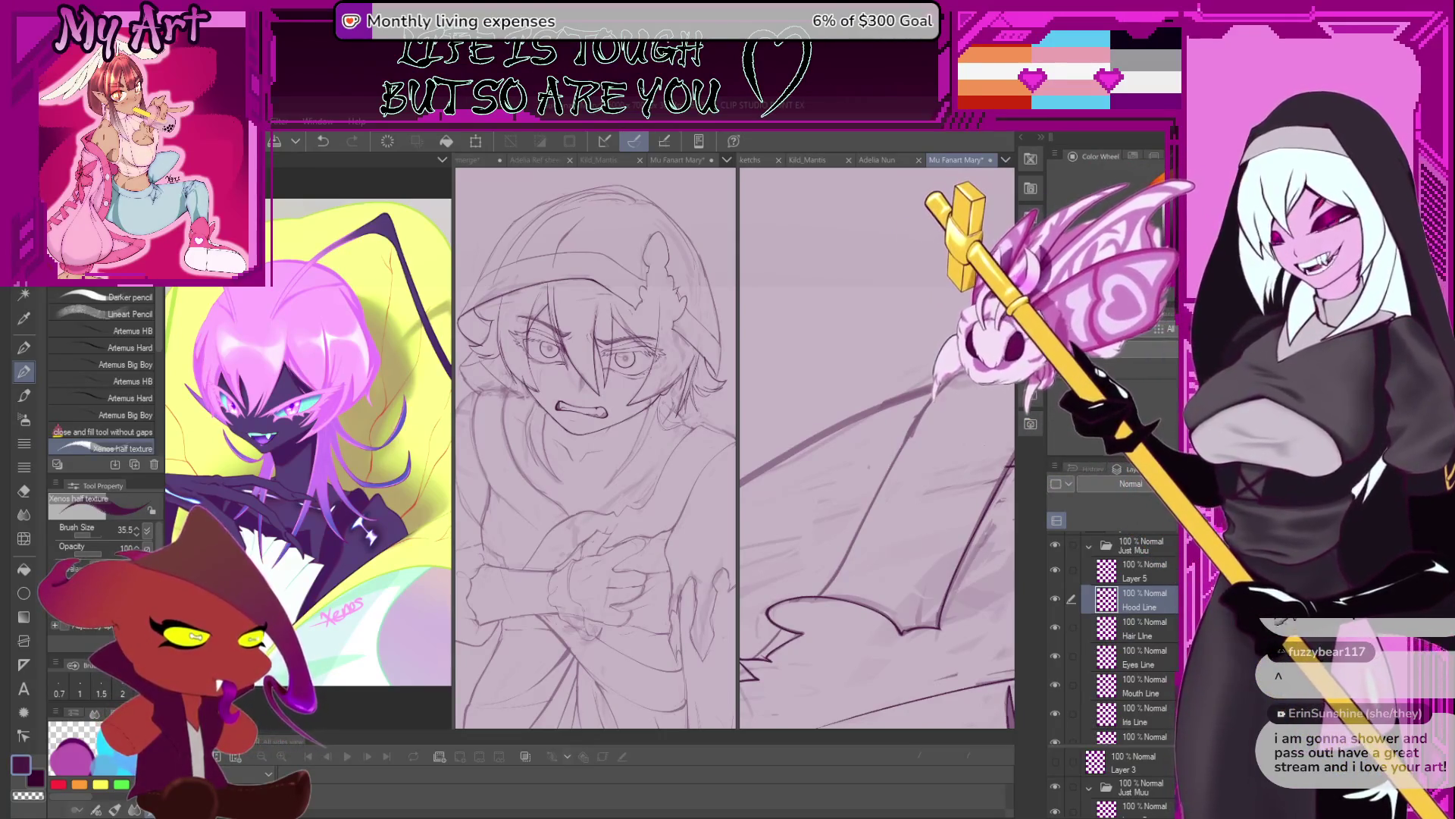
left_click_drag(801, 570, 838, 572)
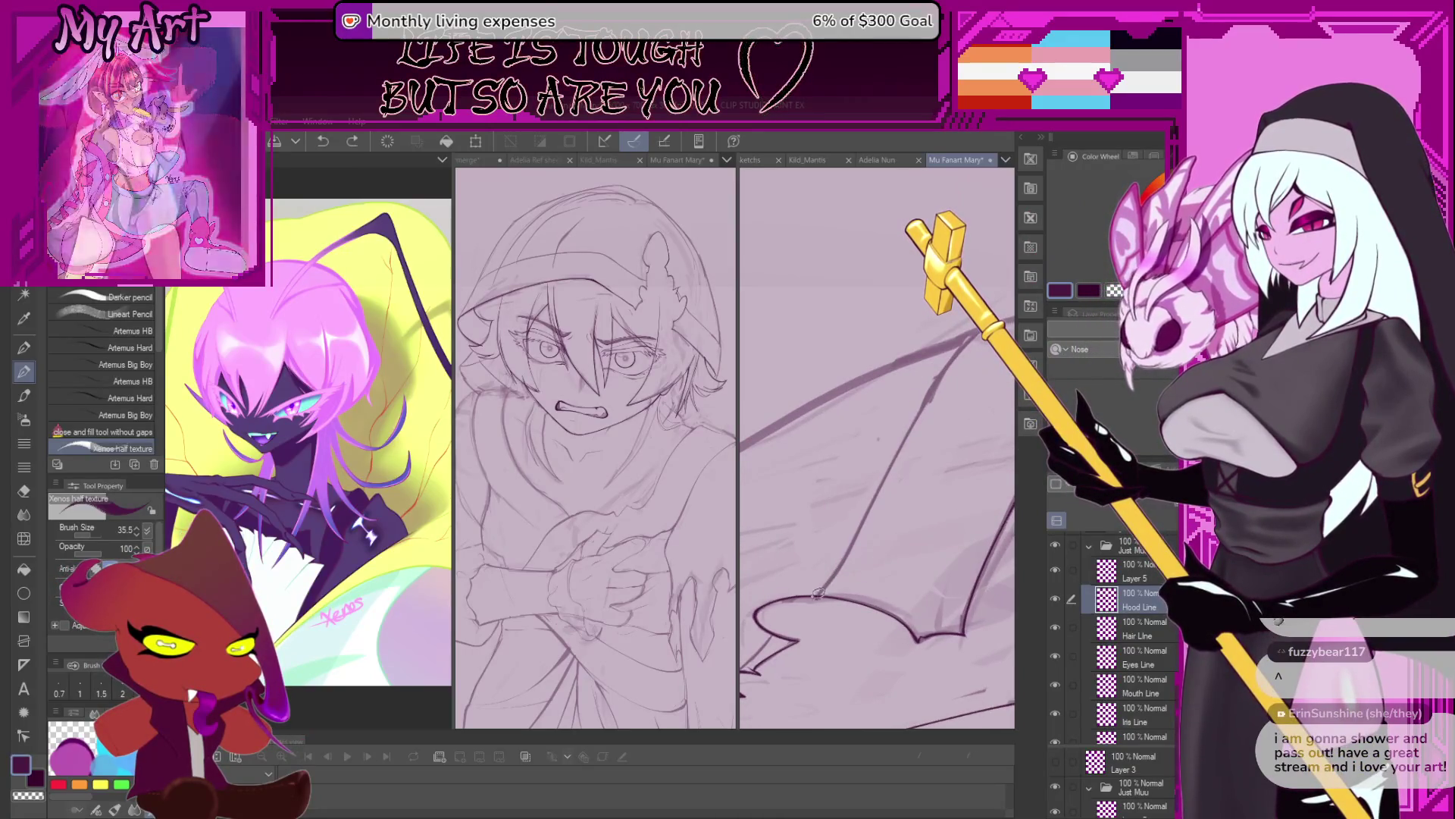
left_click_drag(843, 558, 816, 572)
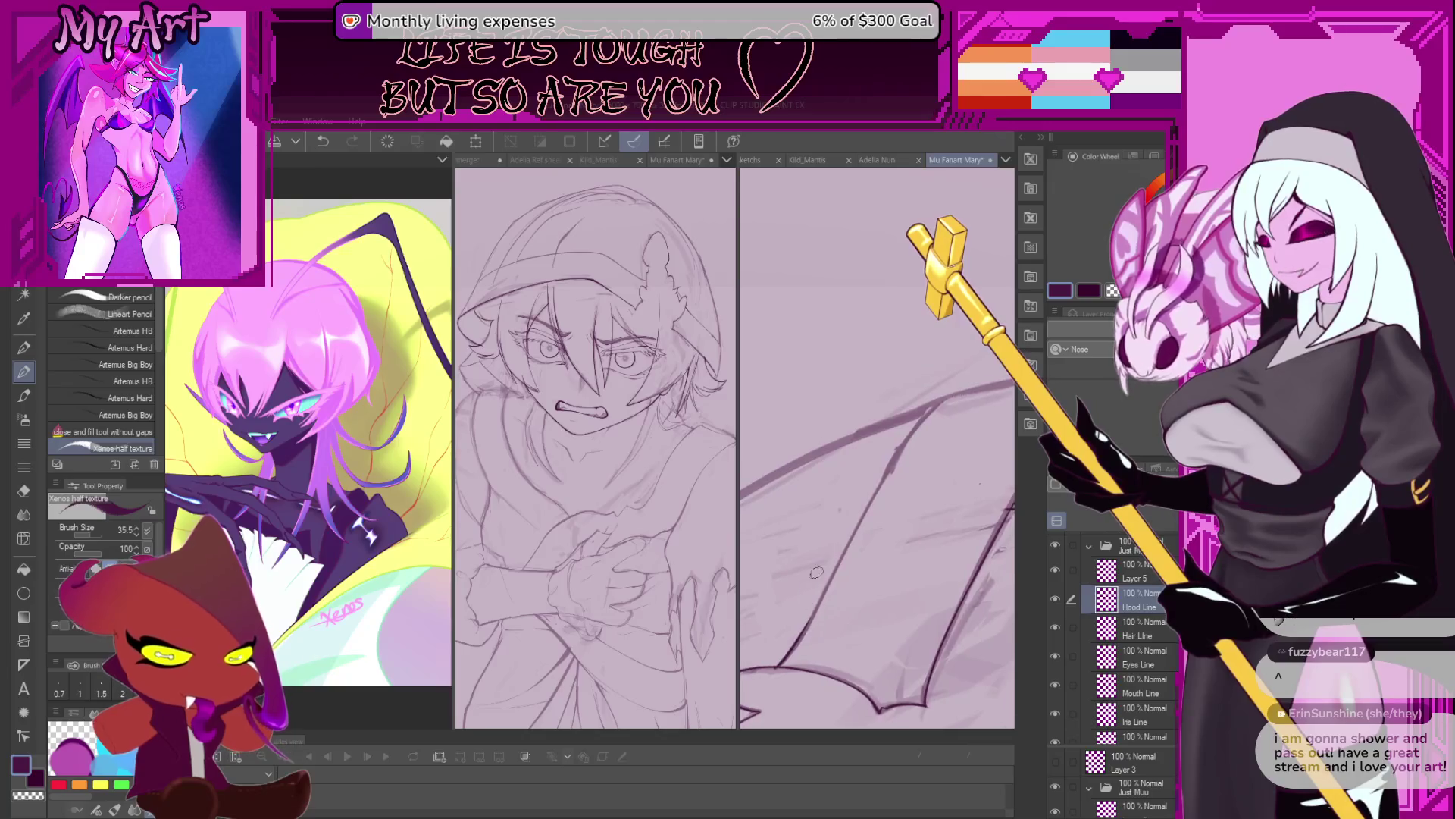
left_click_drag(788, 654, 789, 540)
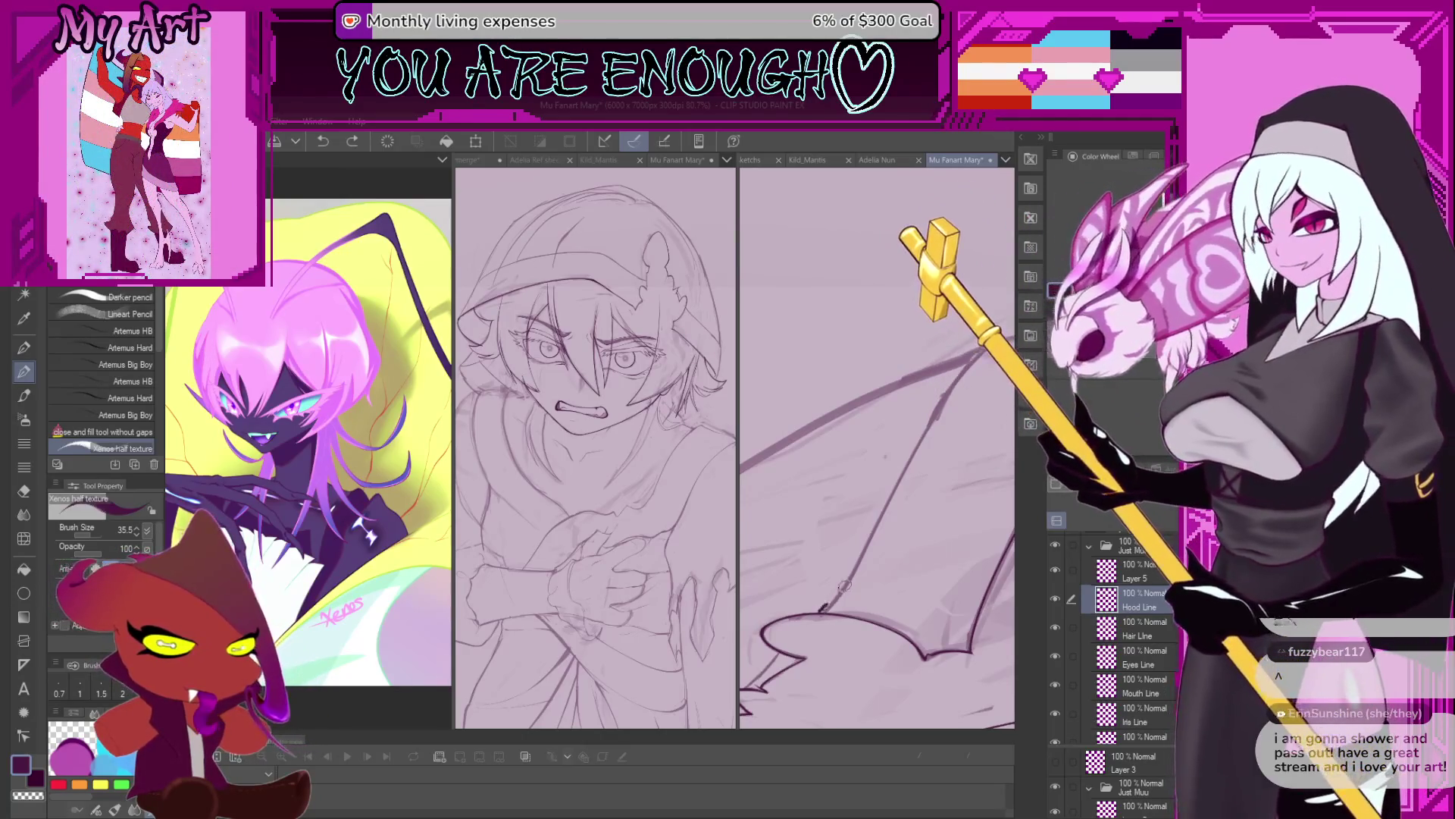
Undo the last stroke, redraw the long sweeping line, and shrink the brush for finer lines.
scroll(880, 565, "up", 1)
key("ctrl+z")
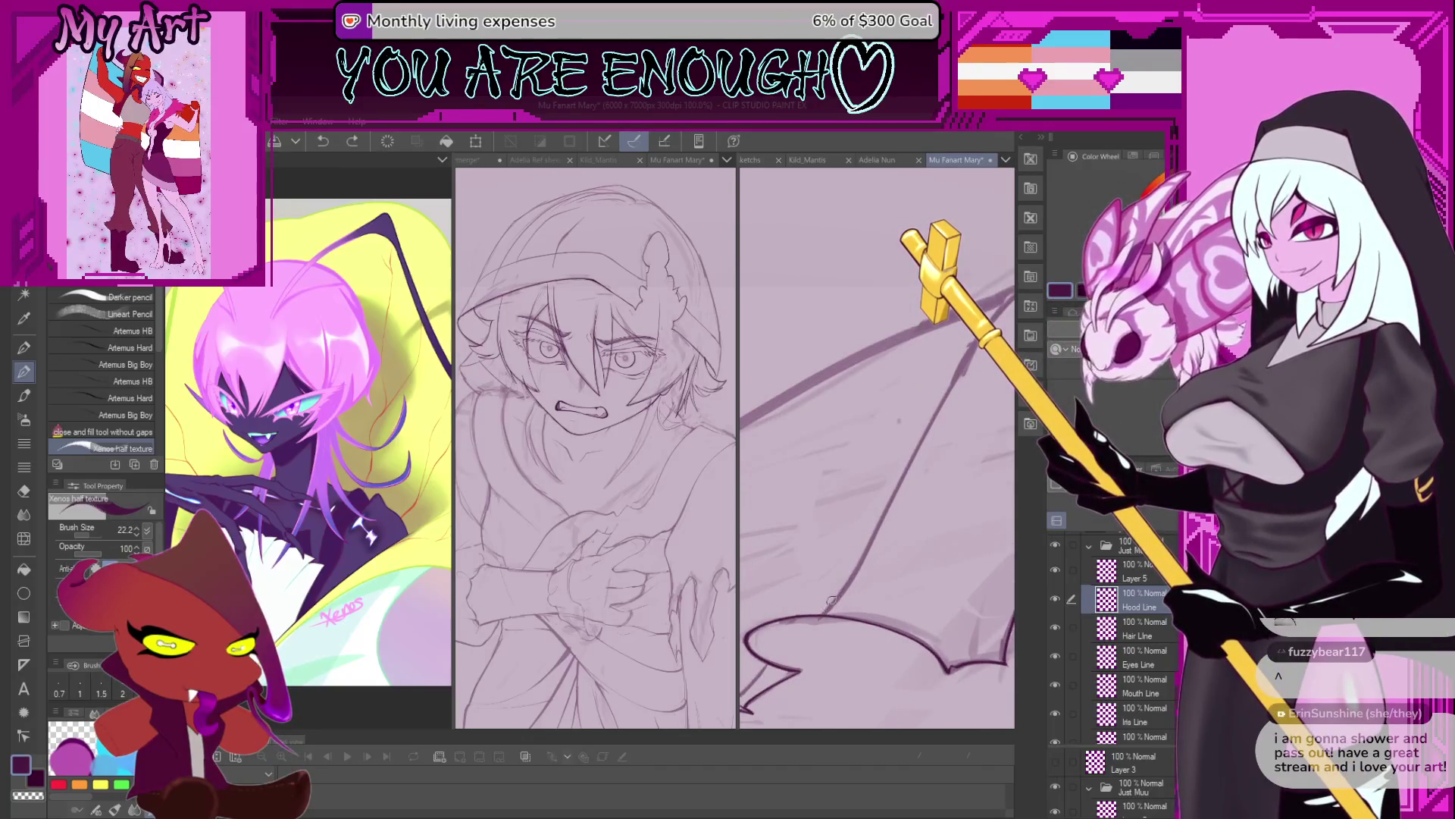
scroll(835, 604, "down", 1)
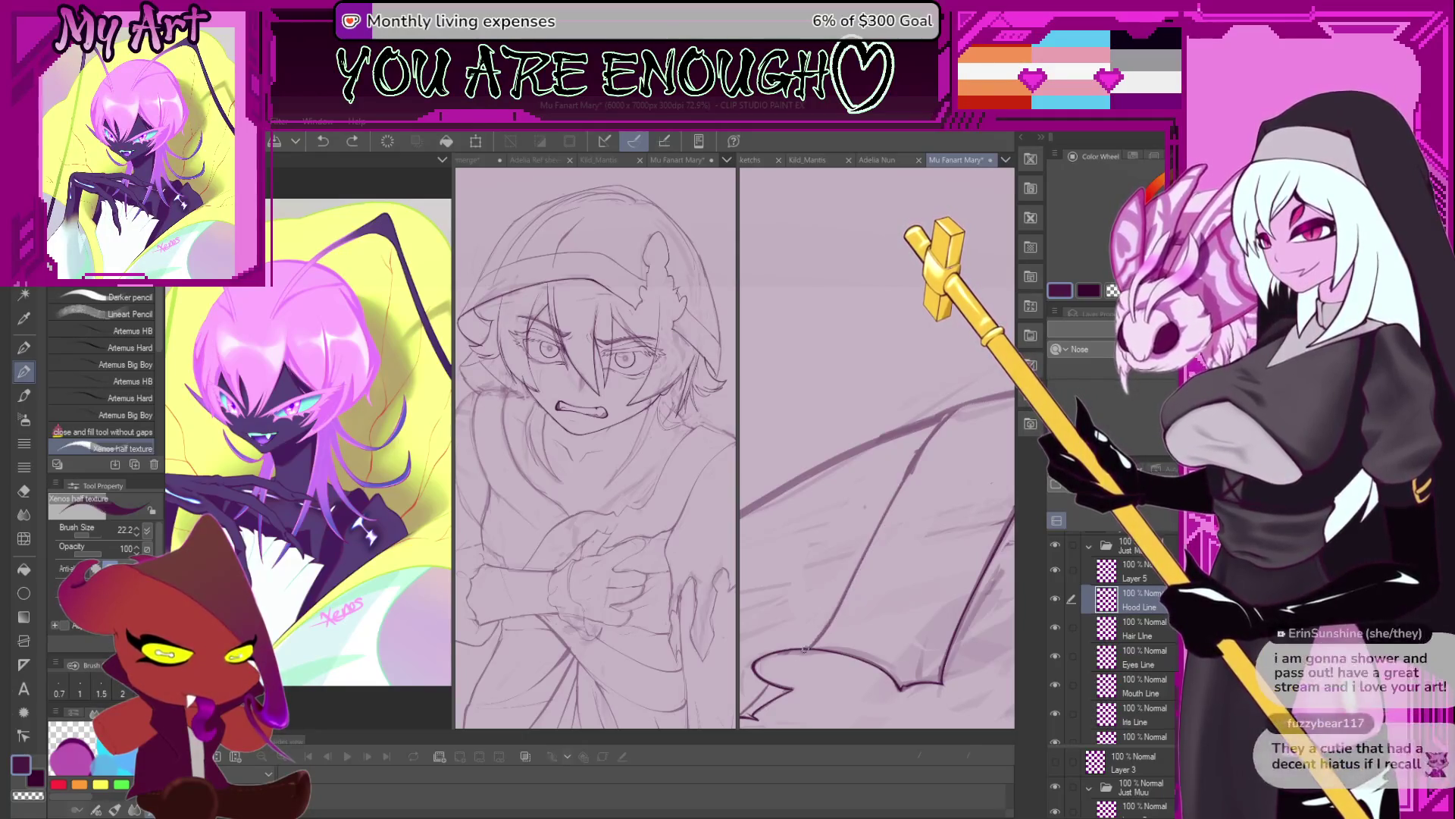
scroll(819, 635, "up", 1)
scroll(789, 678, "up", 1)
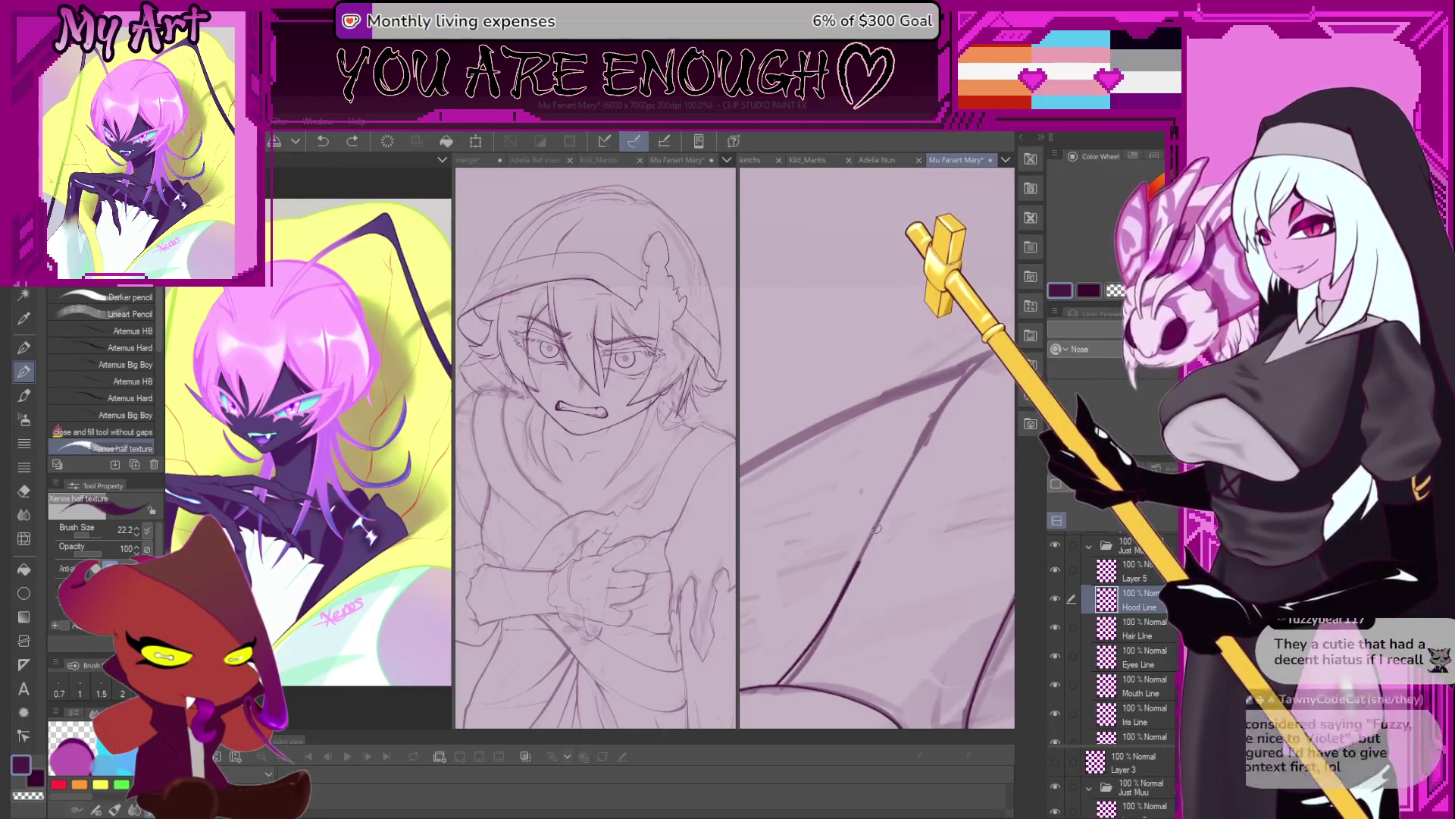
mouse_move(750, 717)
left_mouse_down()
mouse_move(849, 544)
mouse_move(944, 436)
left_mouse_up()
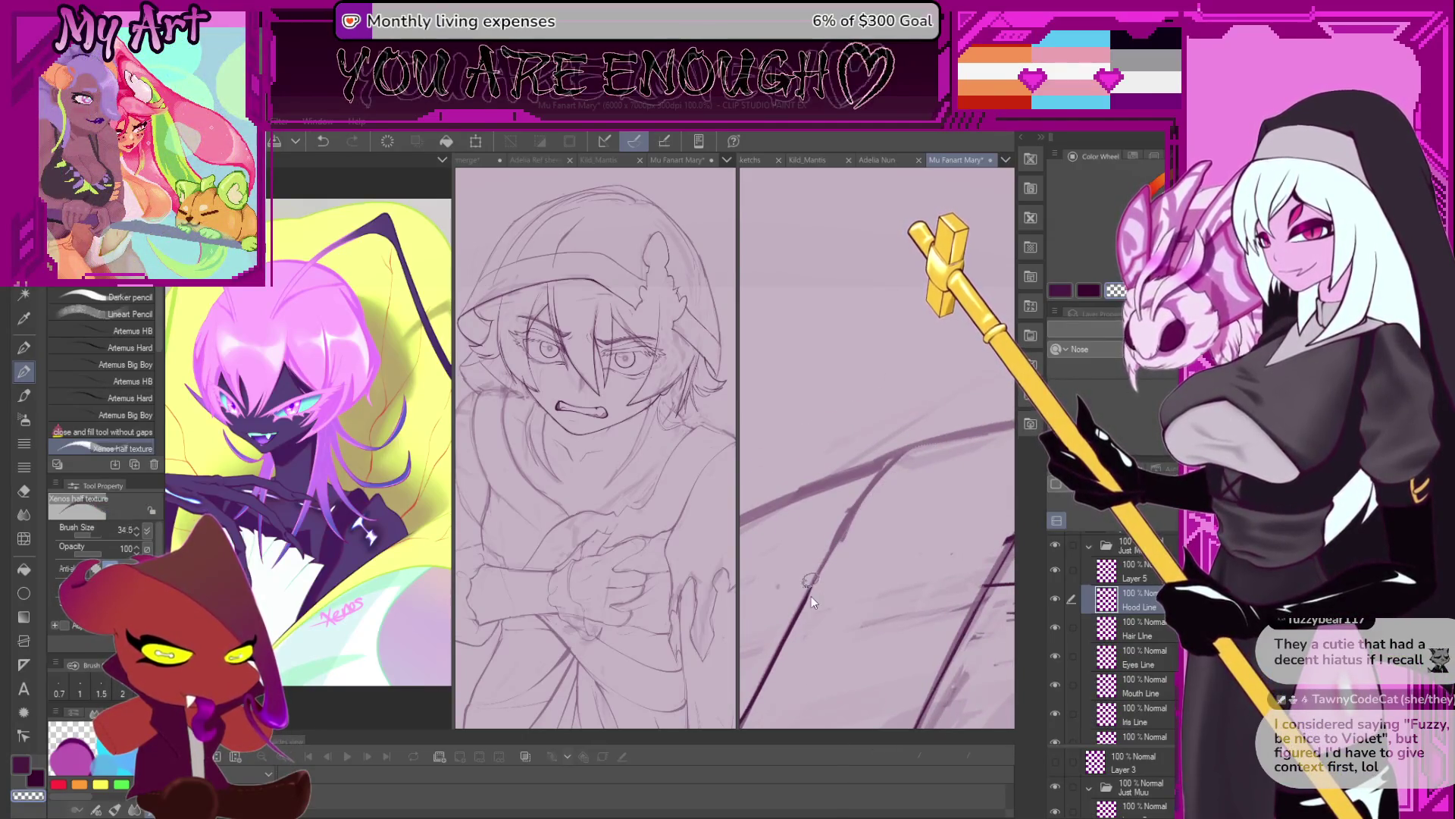
left_click_drag(811, 615, 813, 587)
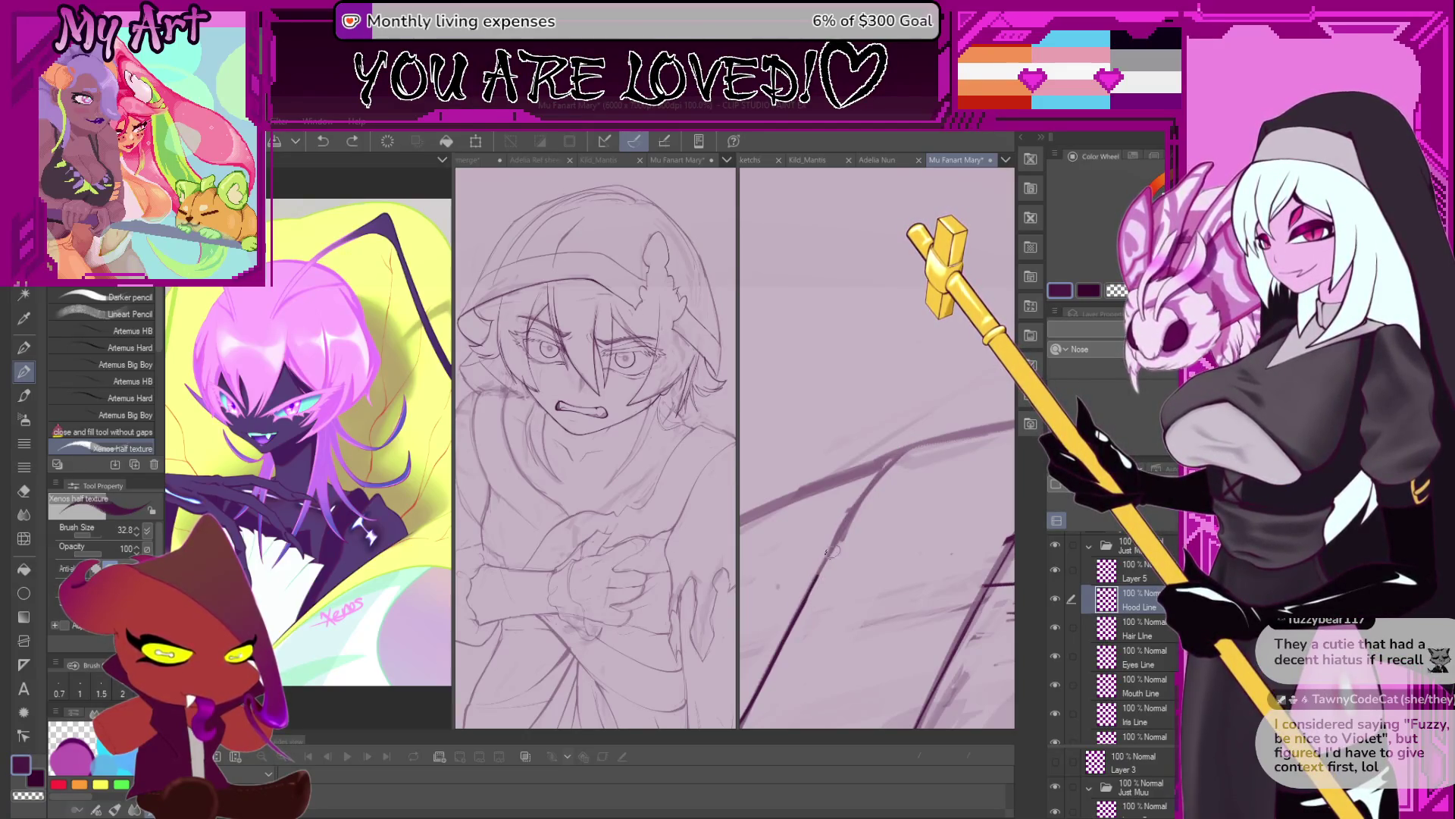
Bring the hair strands into view, then zoom out to see more of the drawing.
scroll(920, 438, "down", 3)
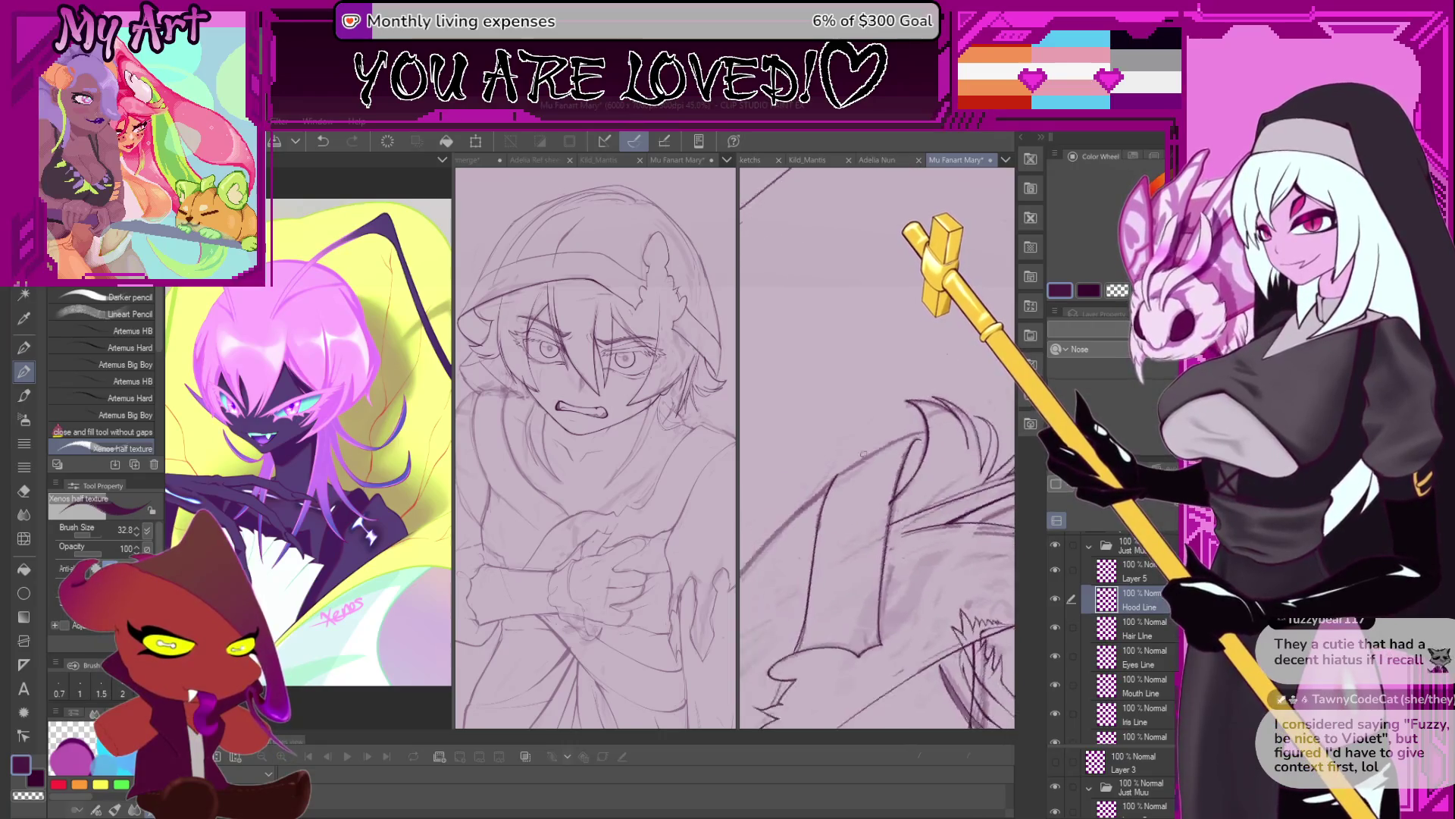
scroll(834, 484, "up", 1)
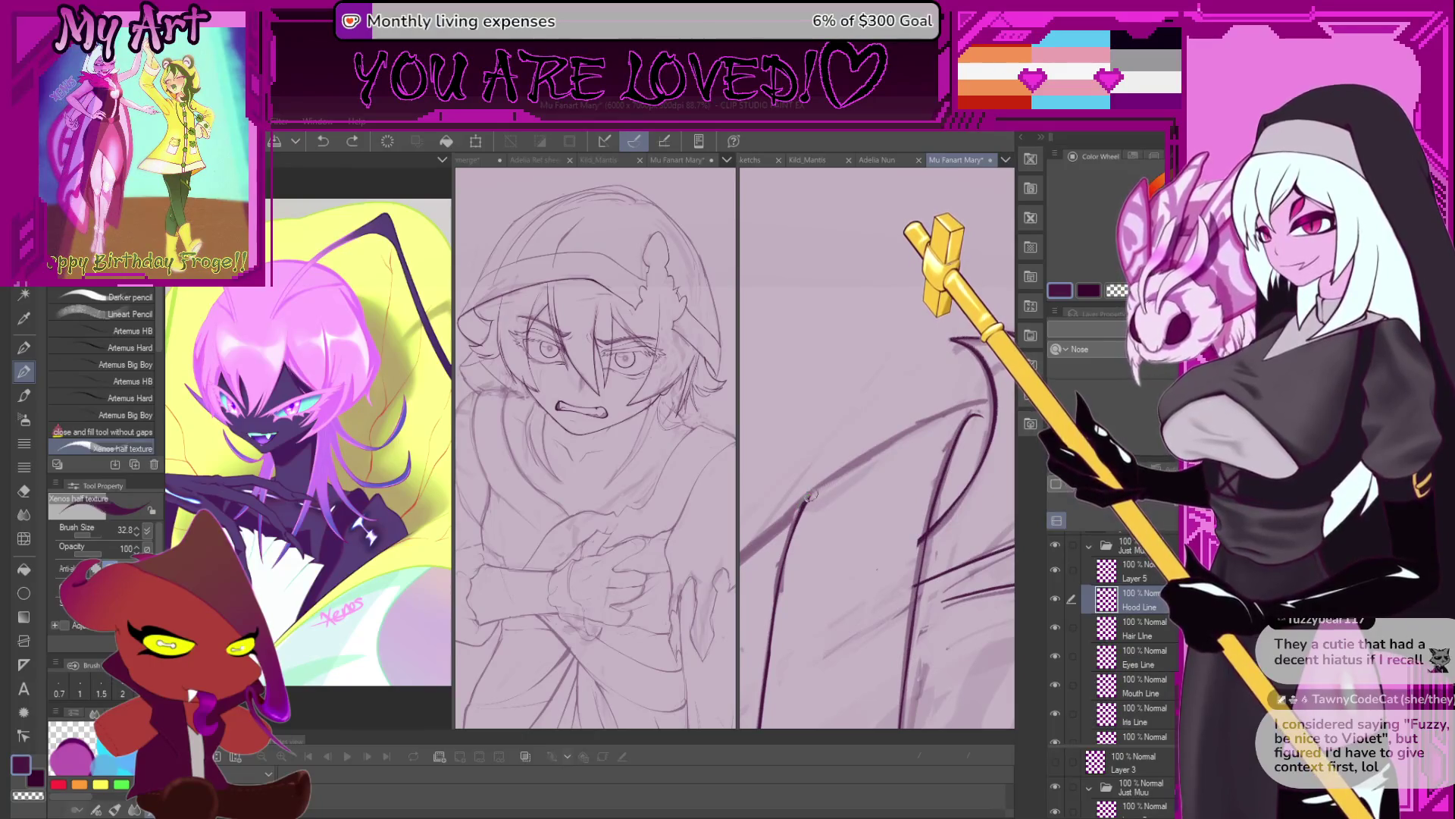
mouse_move(980, 420)
left_mouse_down()
mouse_move(934, 560)
mouse_move(971, 511)
left_mouse_up()
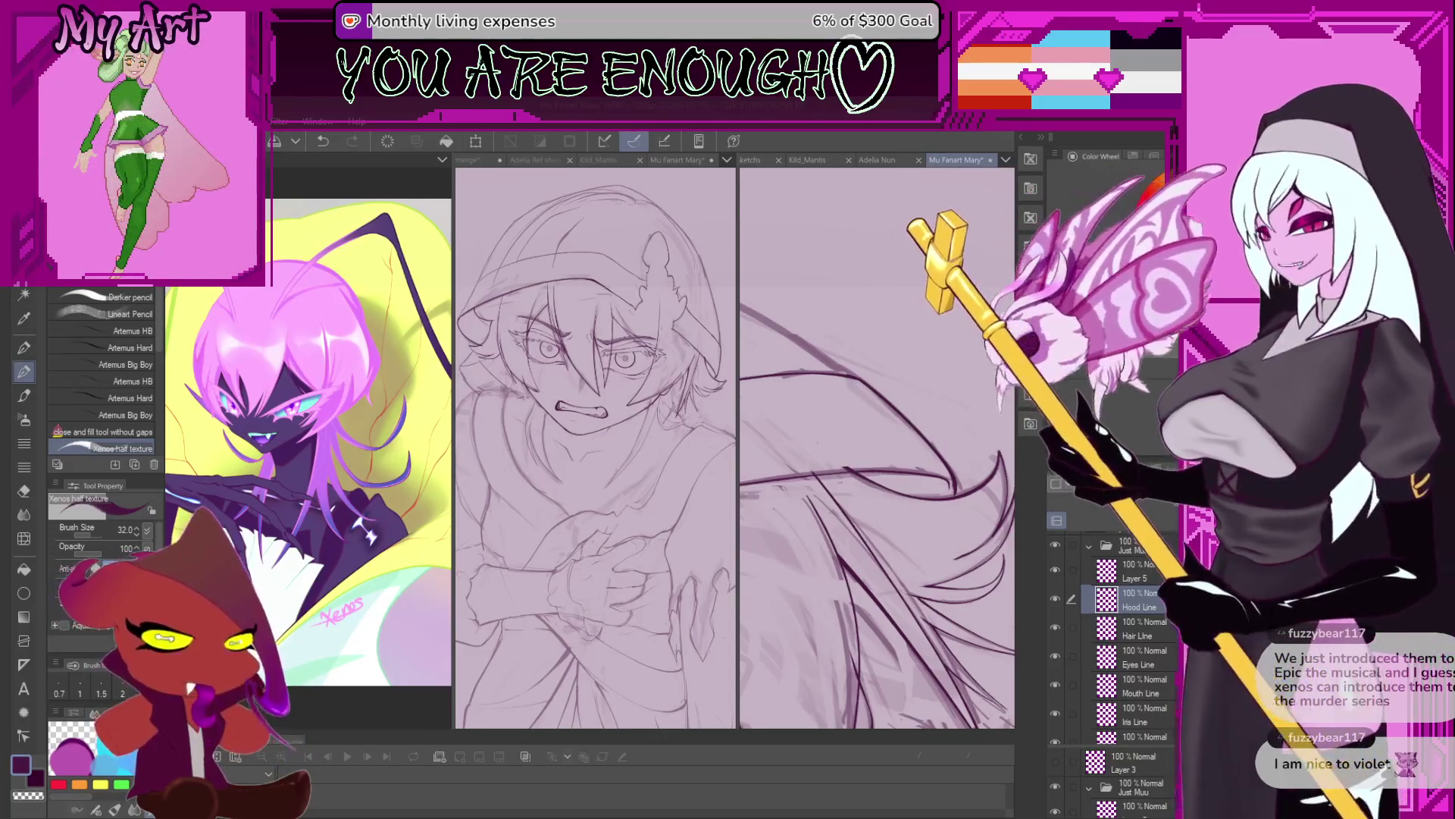
key("ctrl+minus")
scroll(877, 447, "down", 3)
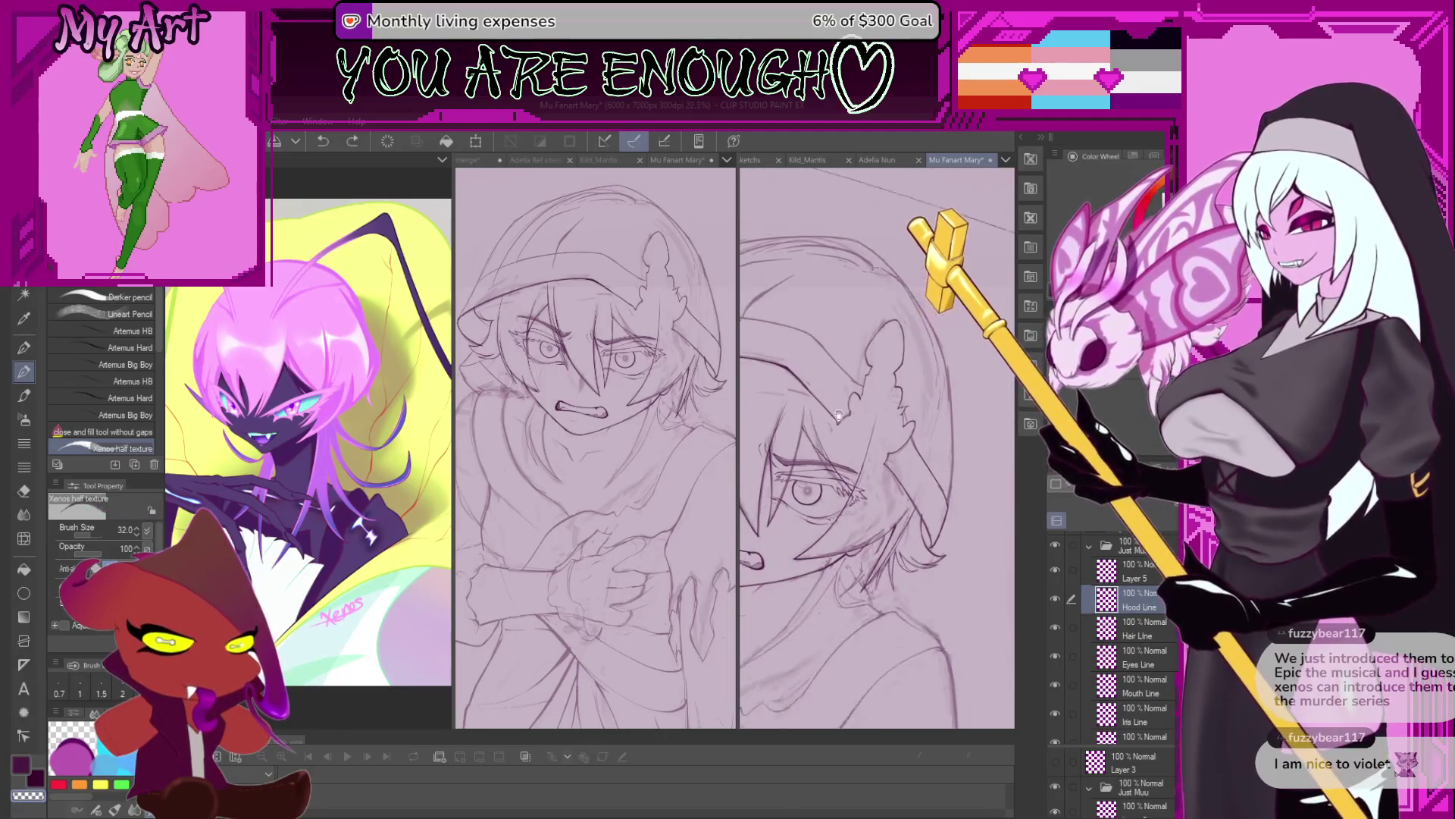
scroll(877, 448, "down", 2)
scroll(877, 447, "down", 1)
scroll(879, 382, "down", 1)
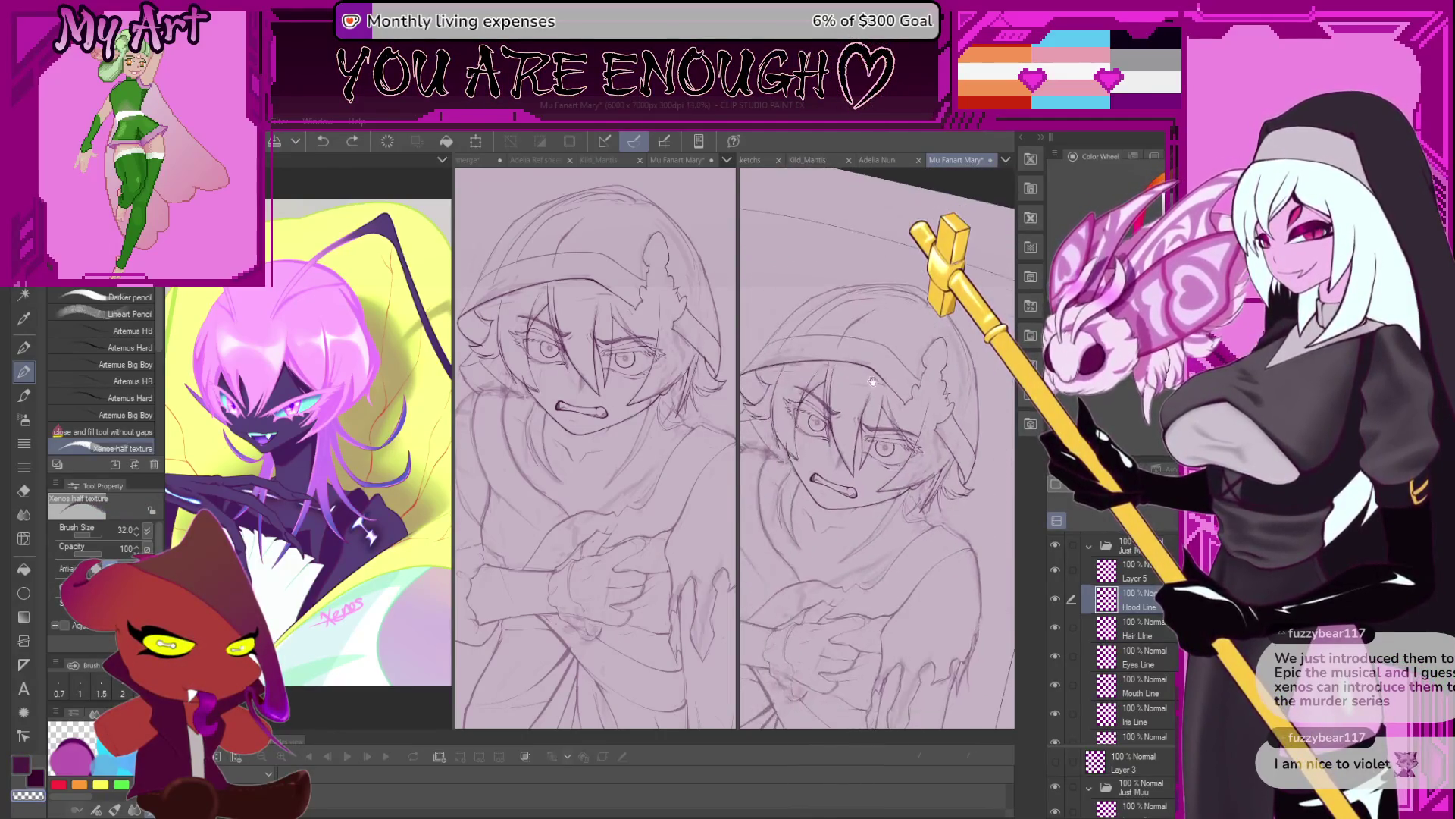
scroll(776, 402, "up", 3)
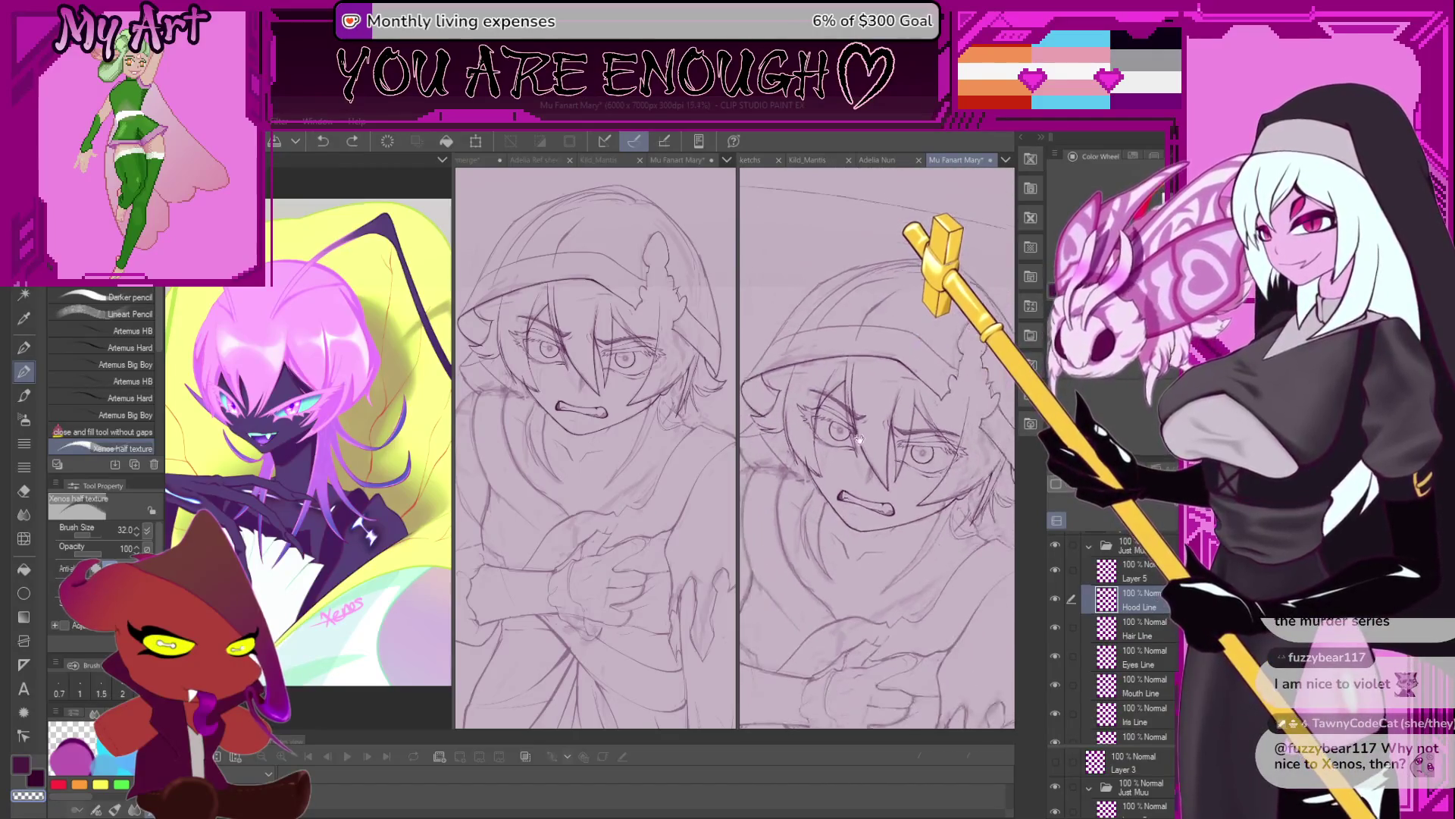
scroll(776, 401, "up", 1)
scroll(777, 402, "up", 2)
scroll(777, 402, "up", 2)
scroll(777, 402, "up", 1)
scroll(871, 498, "up", 1)
scroll(871, 498, "up", 2)
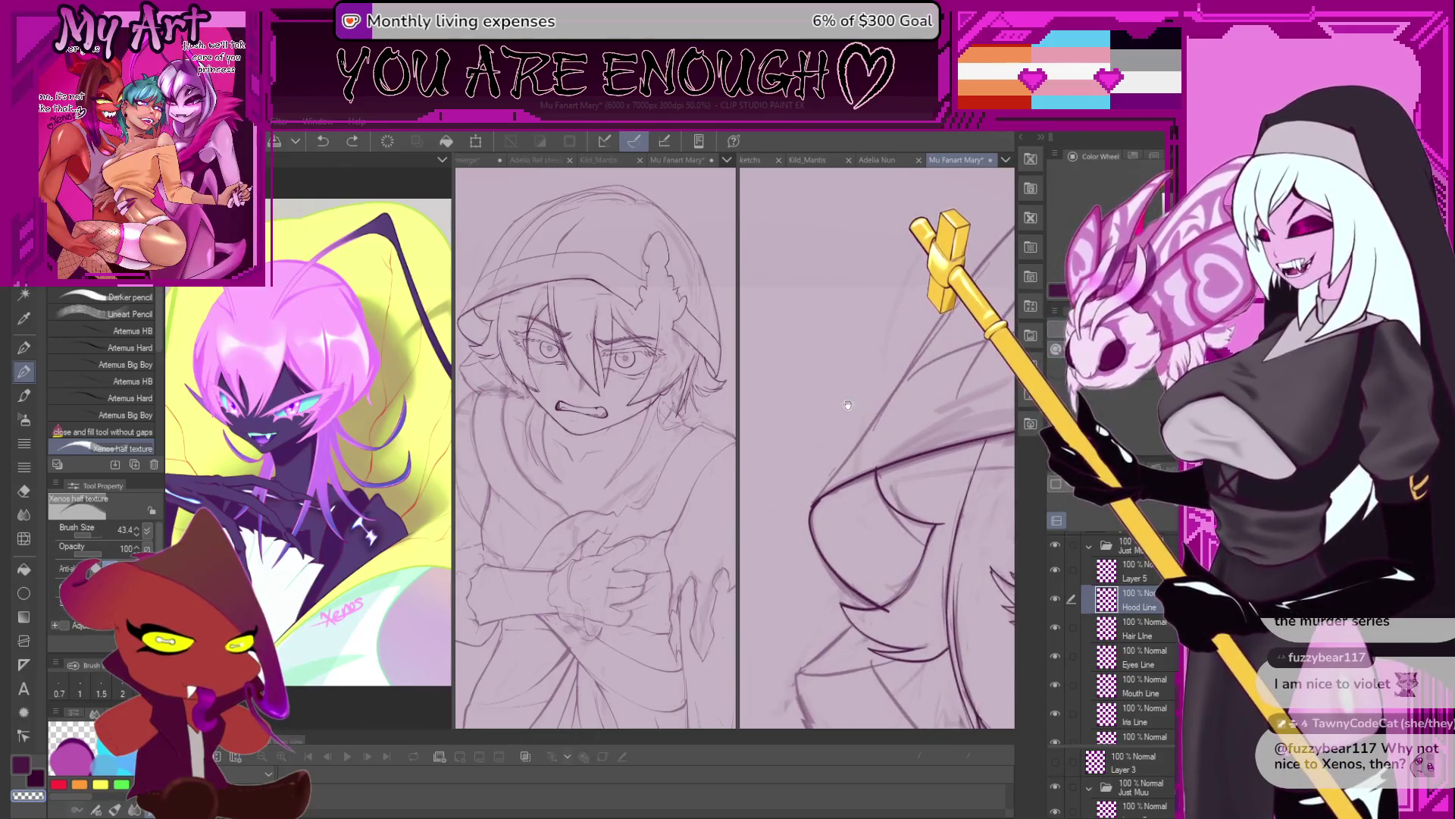
scroll(871, 498, "up", 1)
left_click_drag(872, 498, 861, 510)
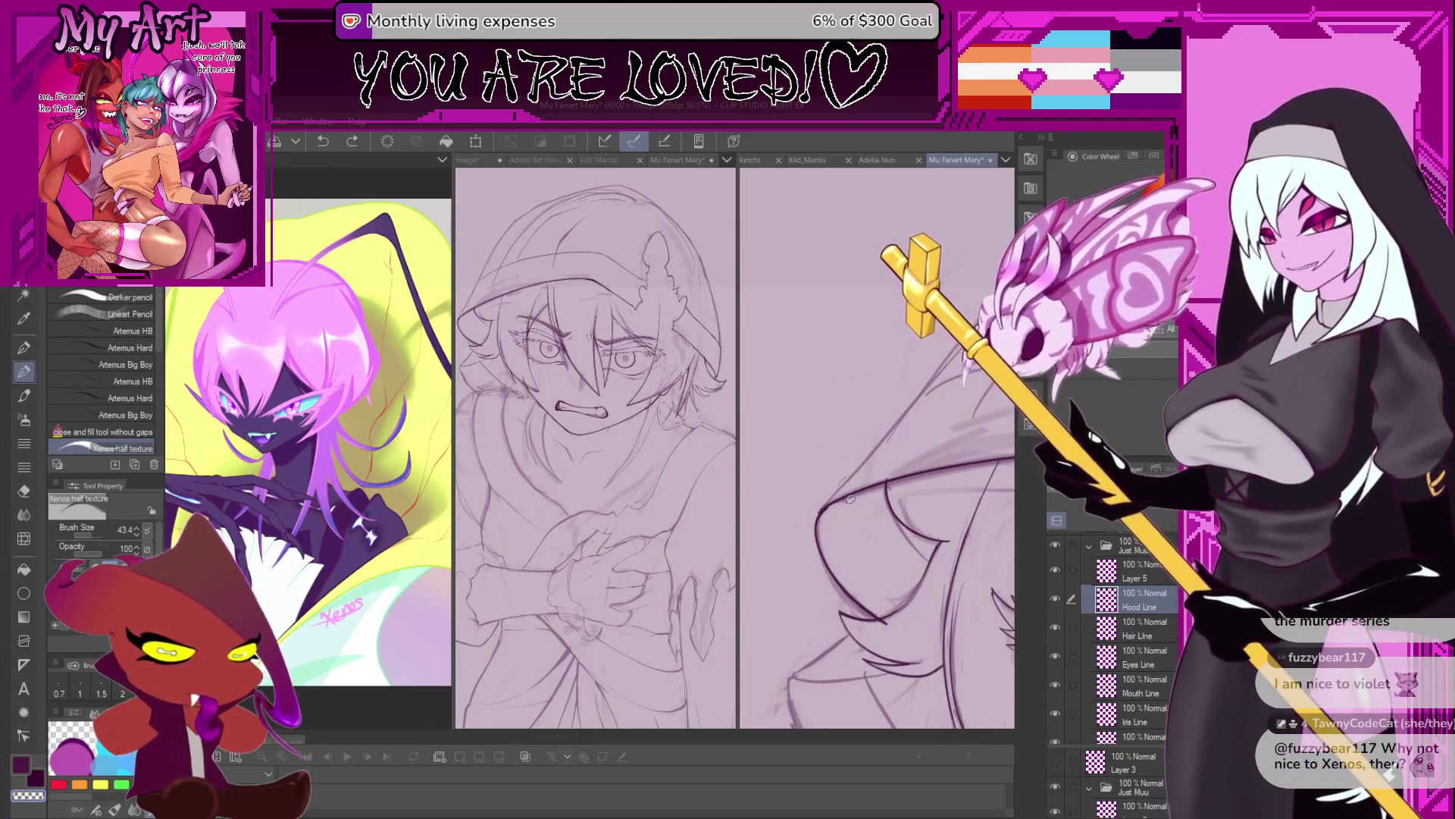
scroll(800, 573, "up", 1)
scroll(800, 572, "up", 1)
scroll(800, 572, "up", 2)
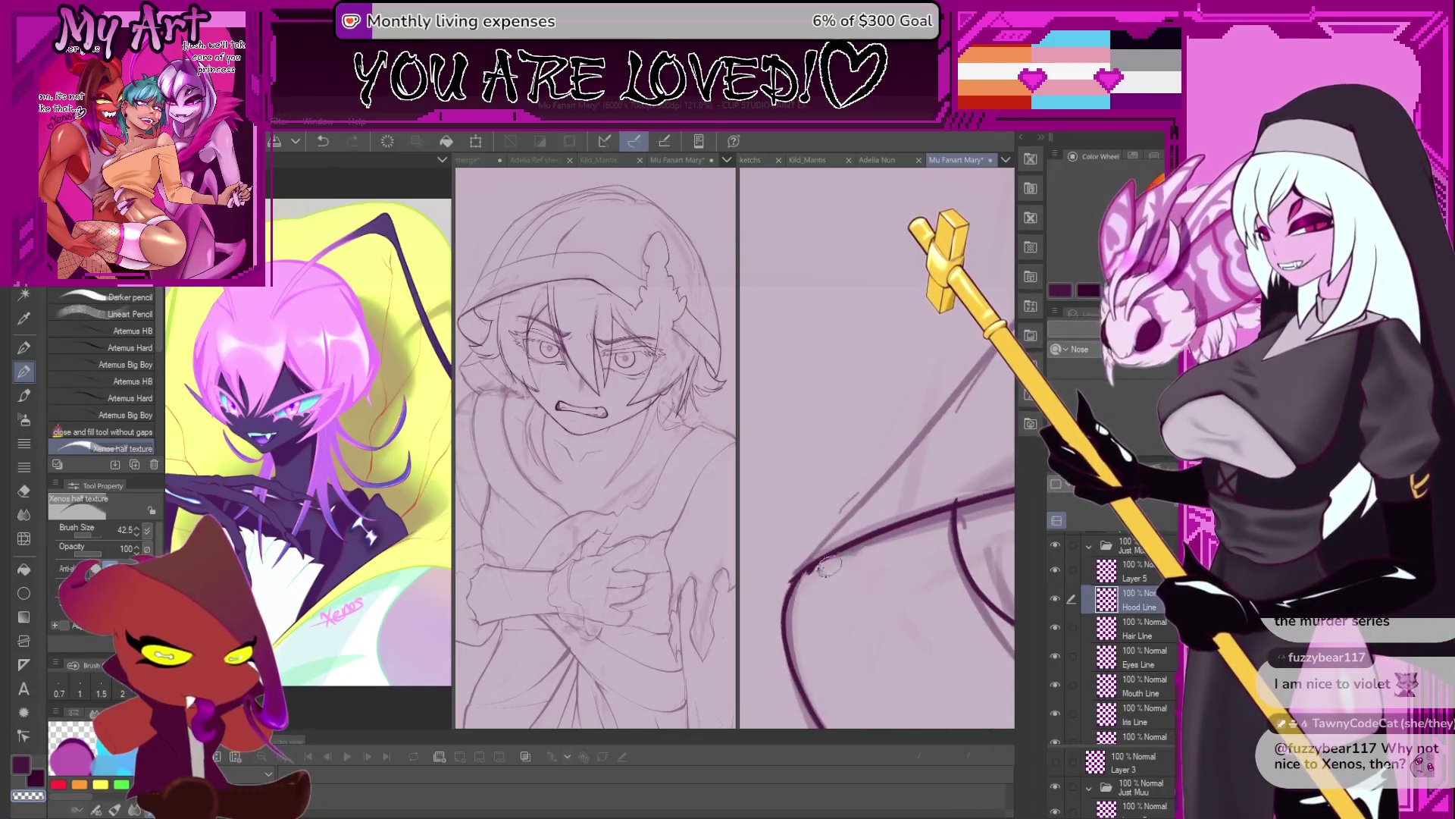
scroll(799, 578, "up", 1)
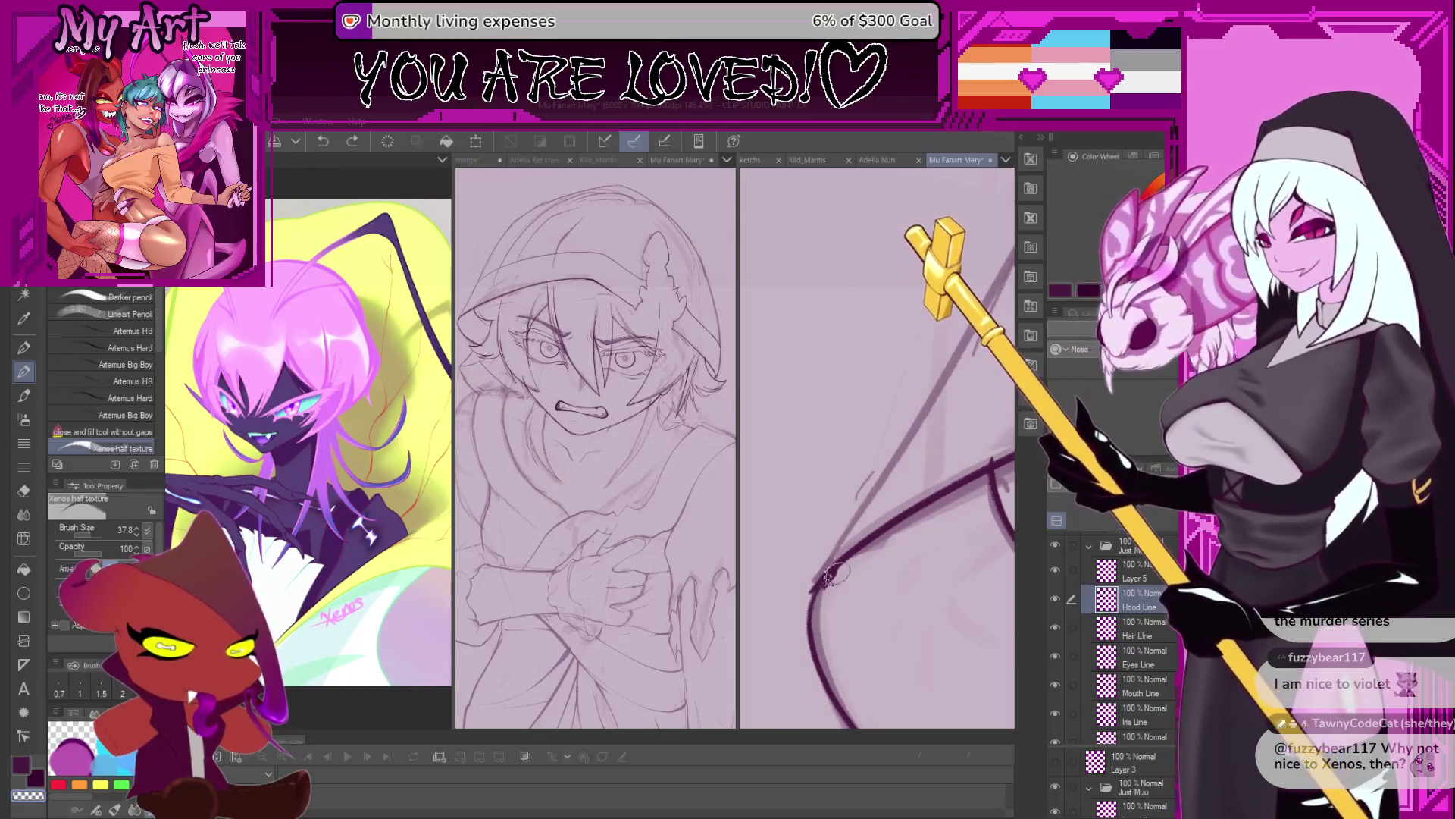
key("ctrl+z")
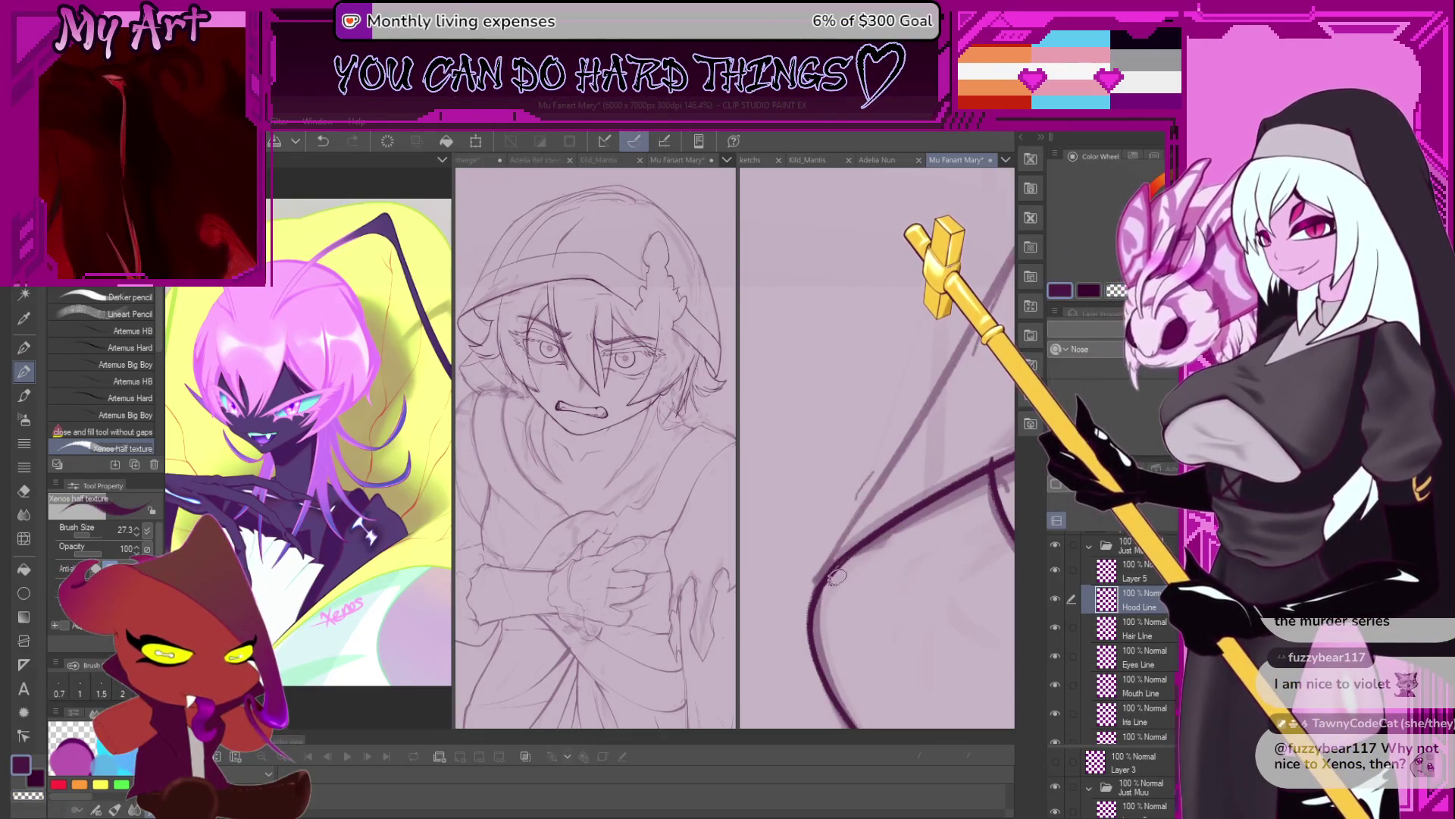
scroll(838, 572, "down", 5)
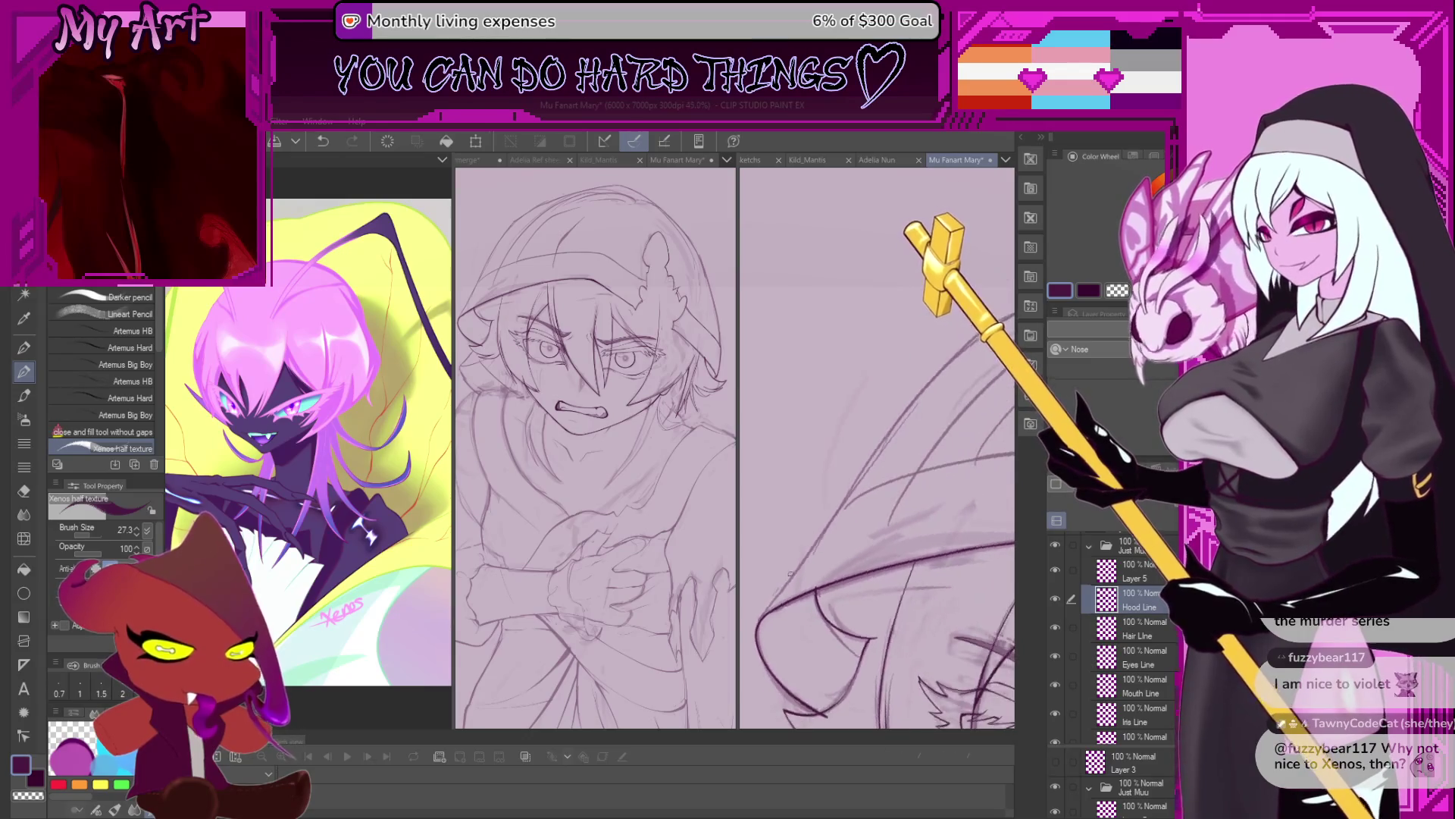
scroll(758, 619, "up", 1)
scroll(759, 618, "up", 1)
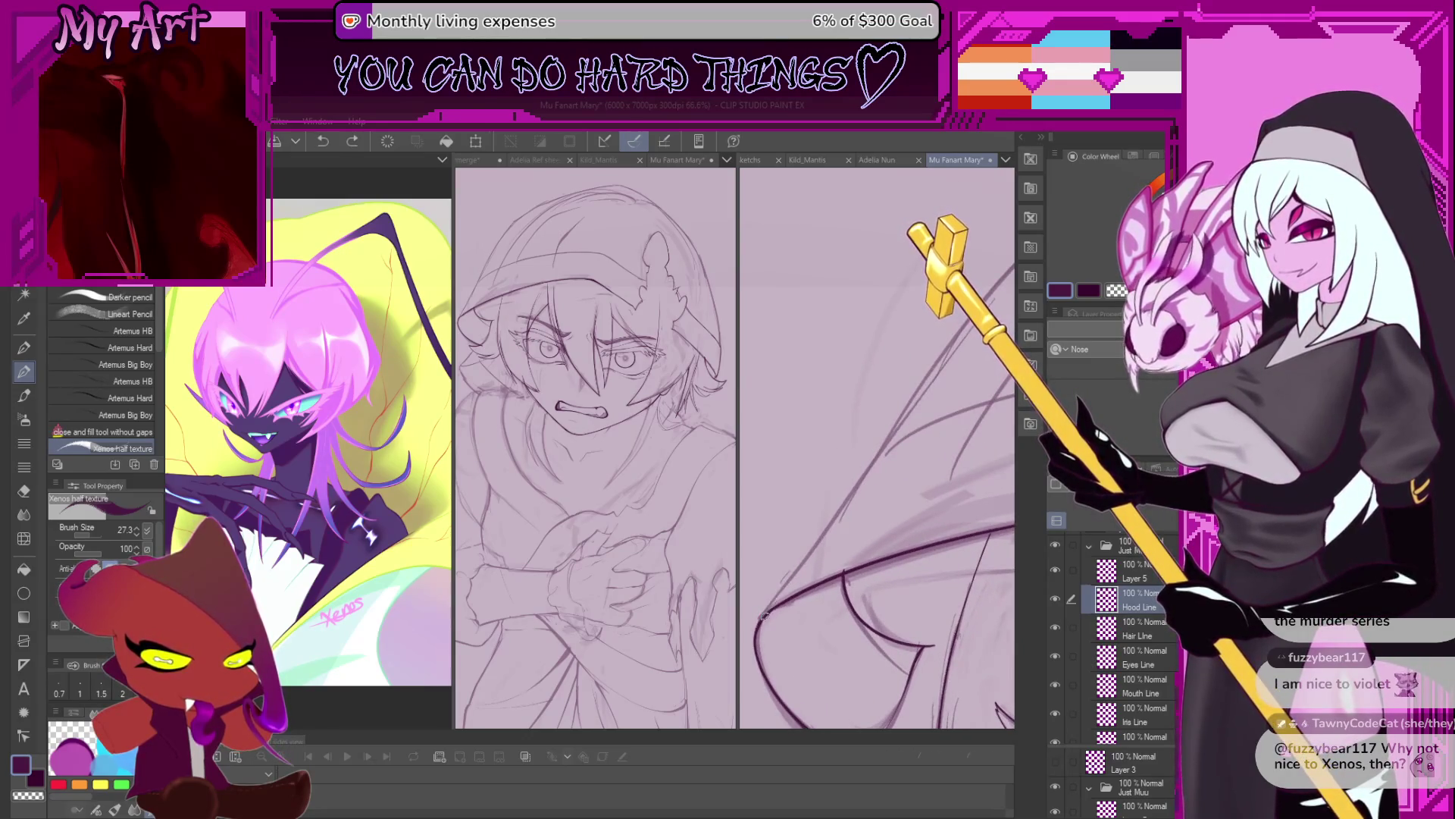
scroll(884, 449, "down", 2)
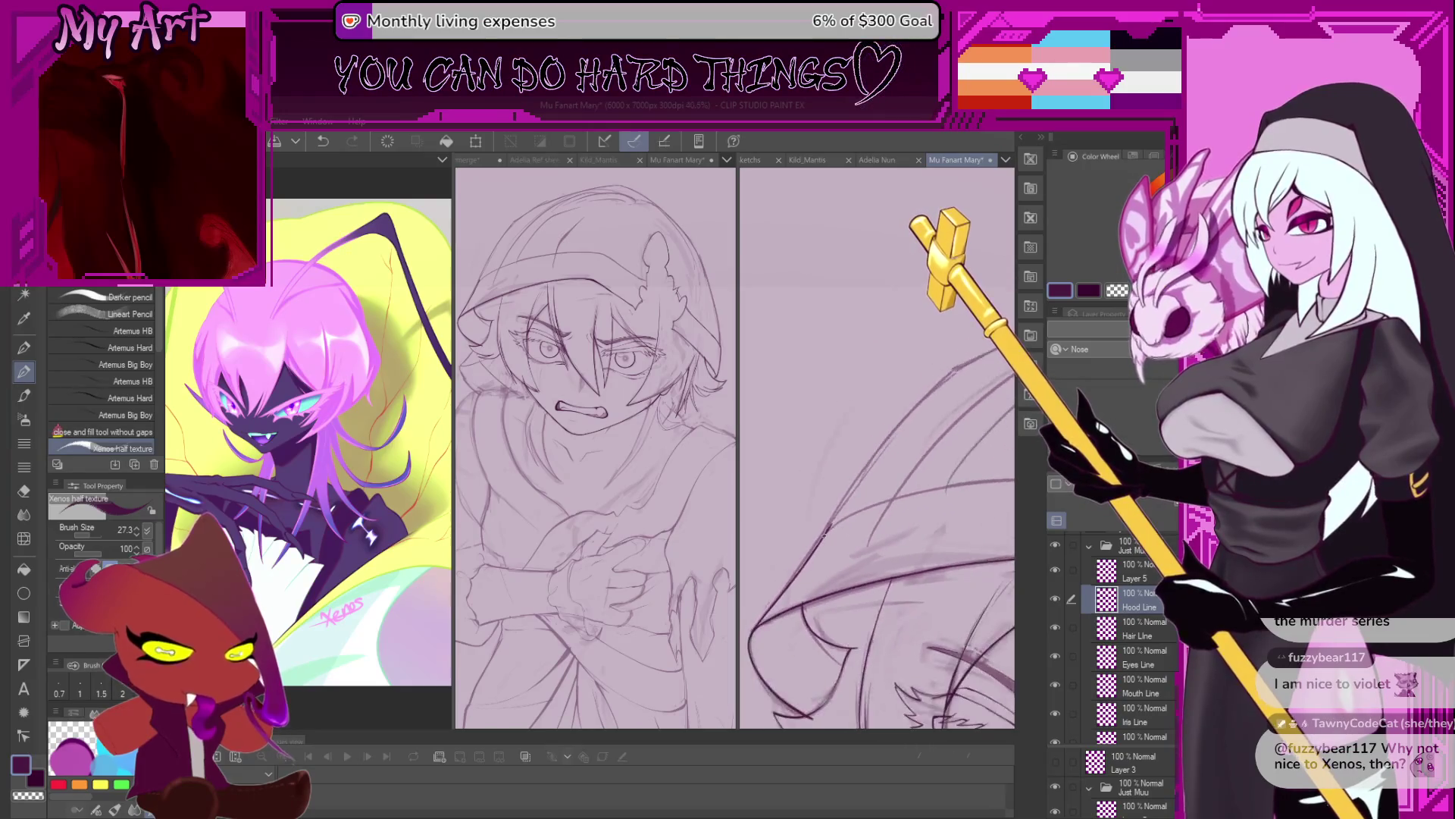
scroll(827, 497, "down", 2)
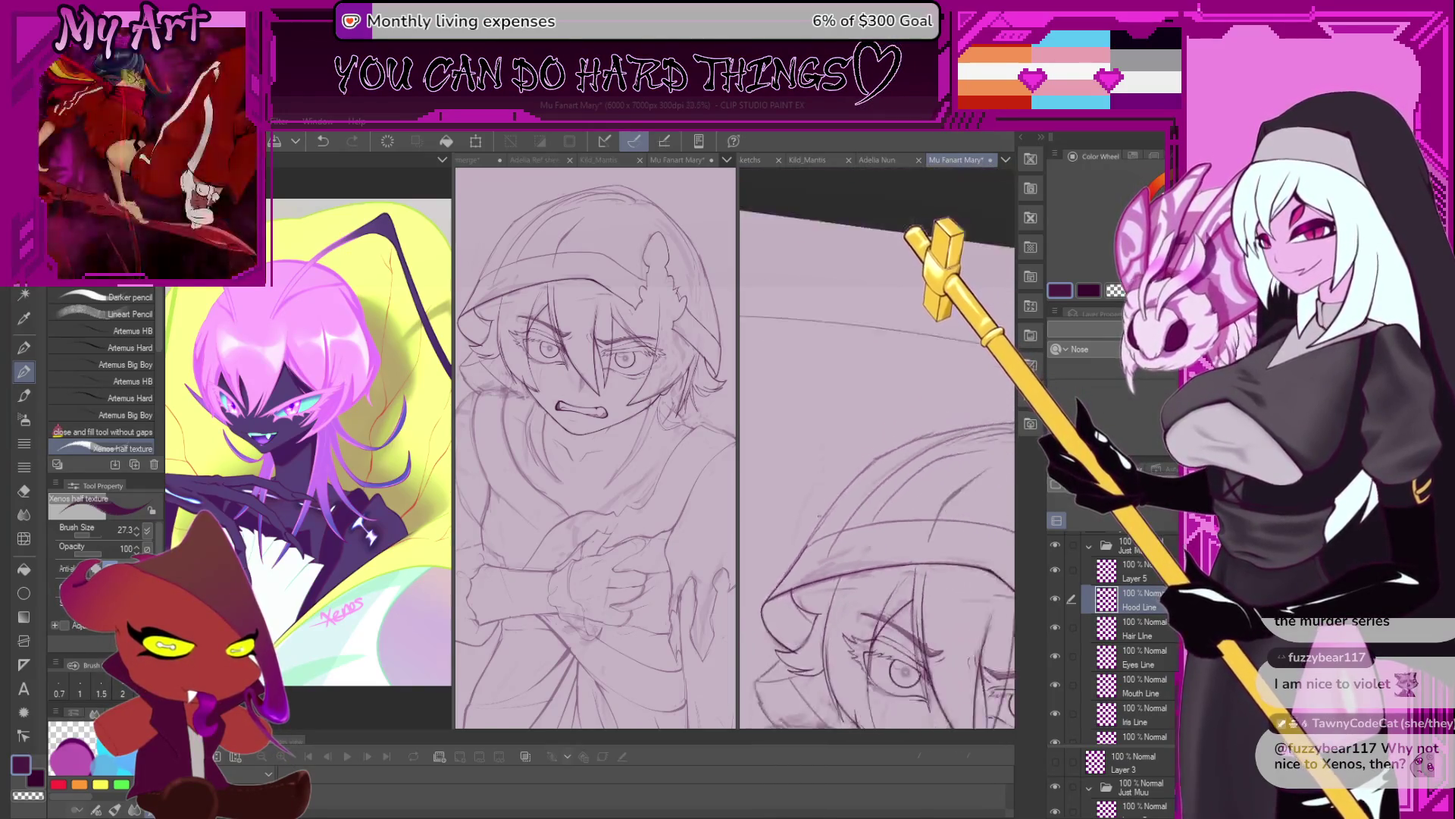
Bring the hood into view and undo the stray short strokes drawn over its outline.
scroll(827, 496, "down", 1)
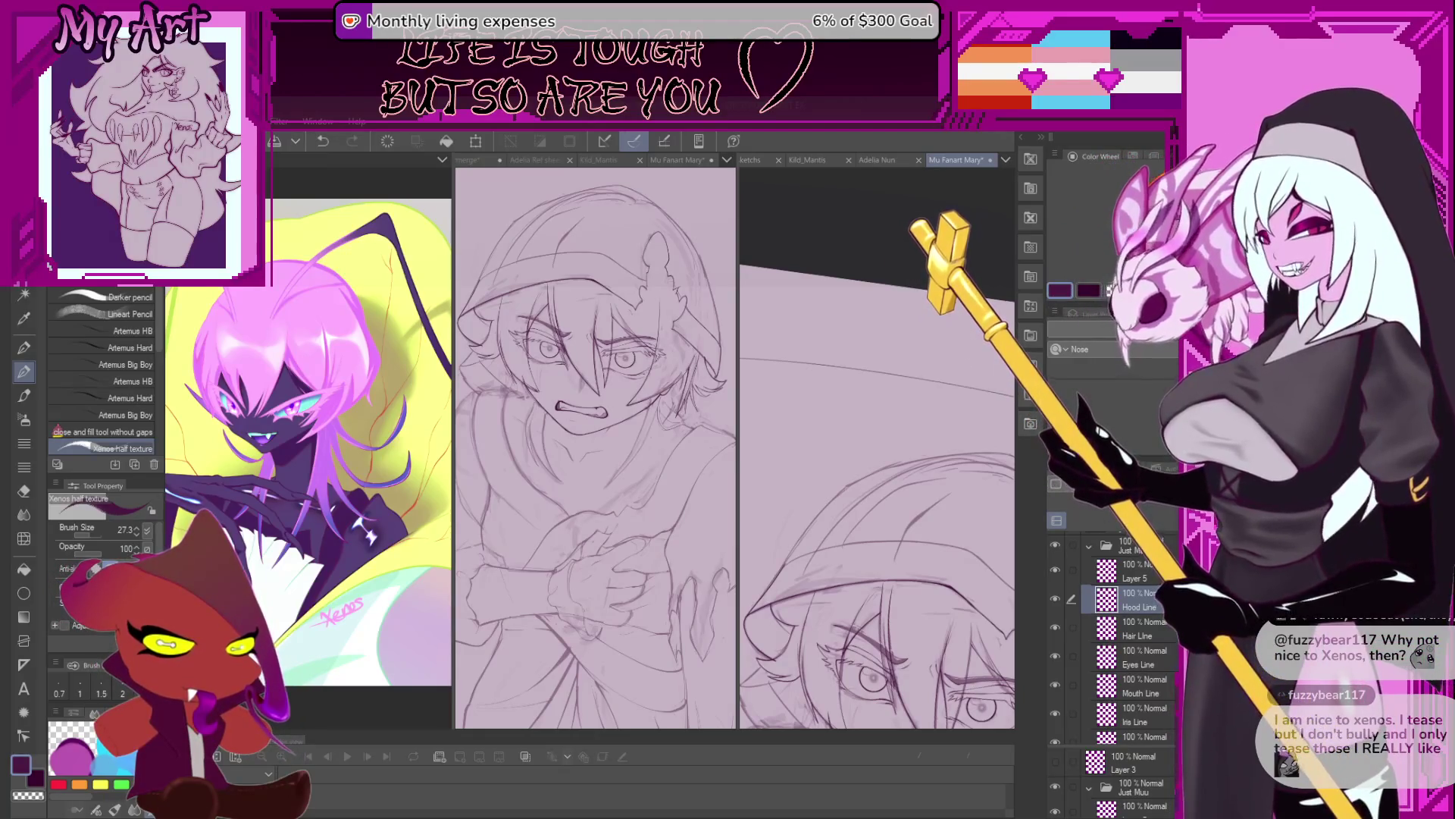
left_click(654, 396)
mouse_move(820, 449)
left_mouse_down()
mouse_move(817, 575)
mouse_move(819, 470)
left_mouse_up()
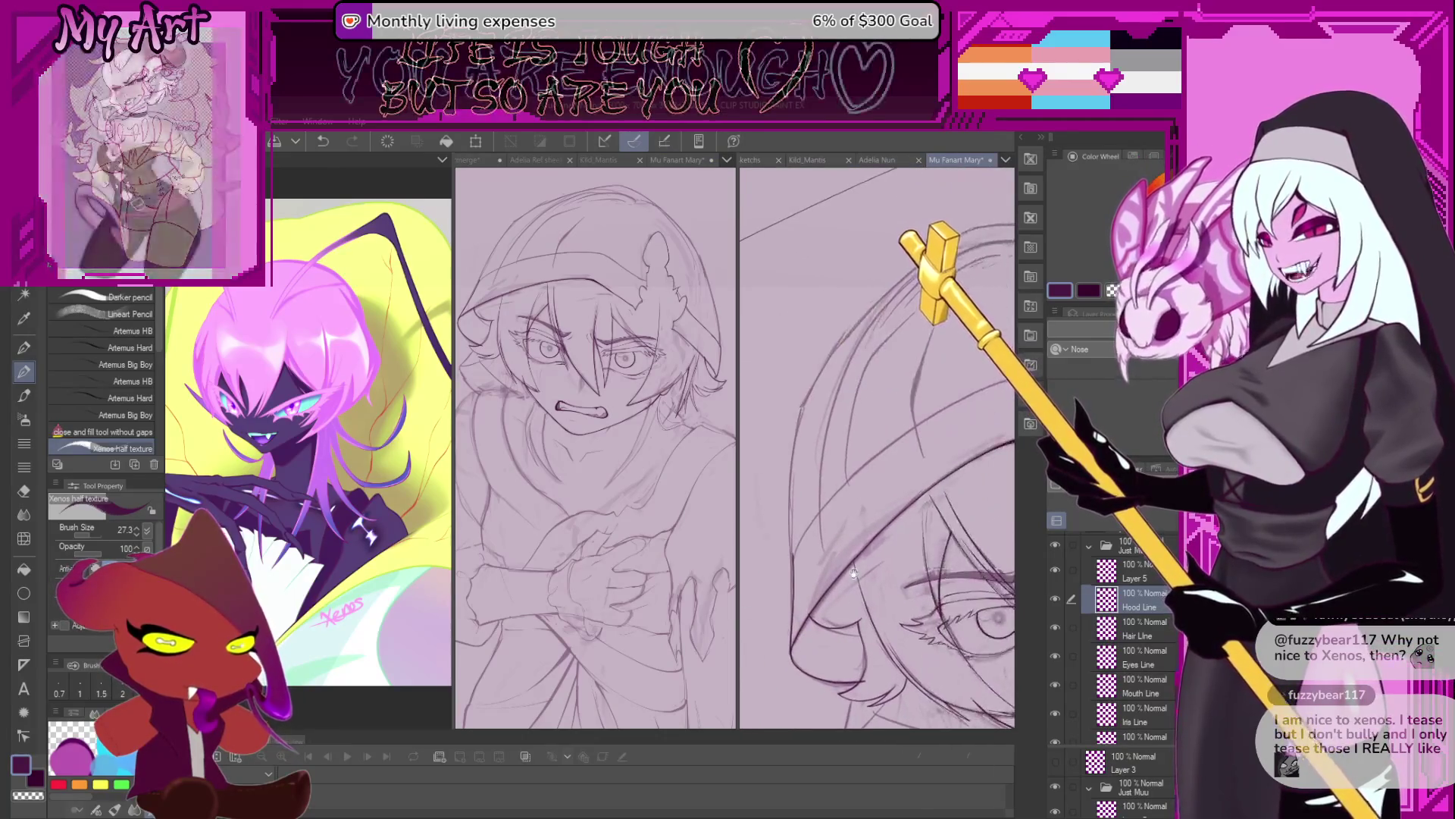
scroll(777, 550, "up", 1)
scroll(777, 549, "up", 1)
scroll(777, 549, "up", 1)
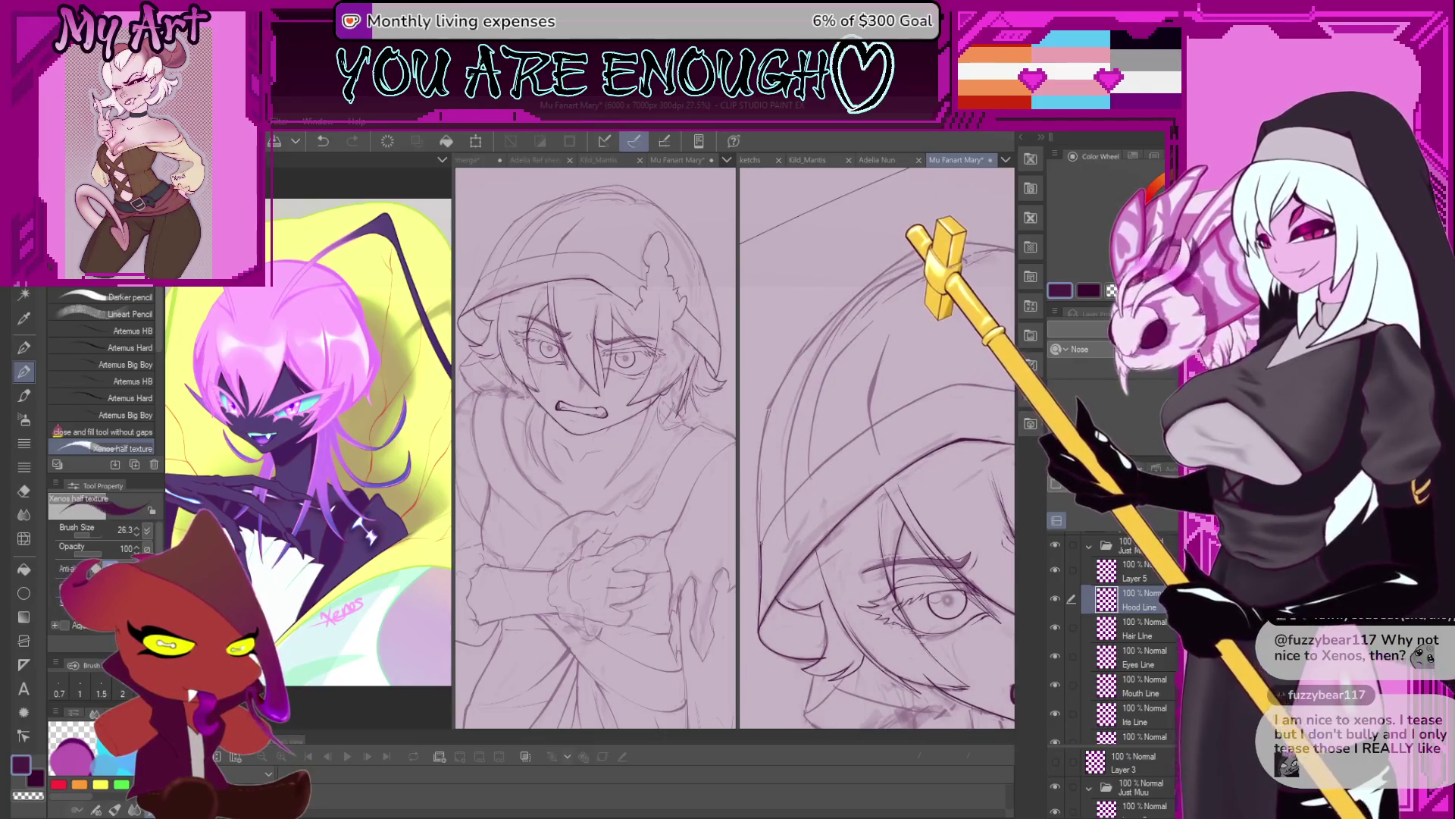
key("ctrl+z")
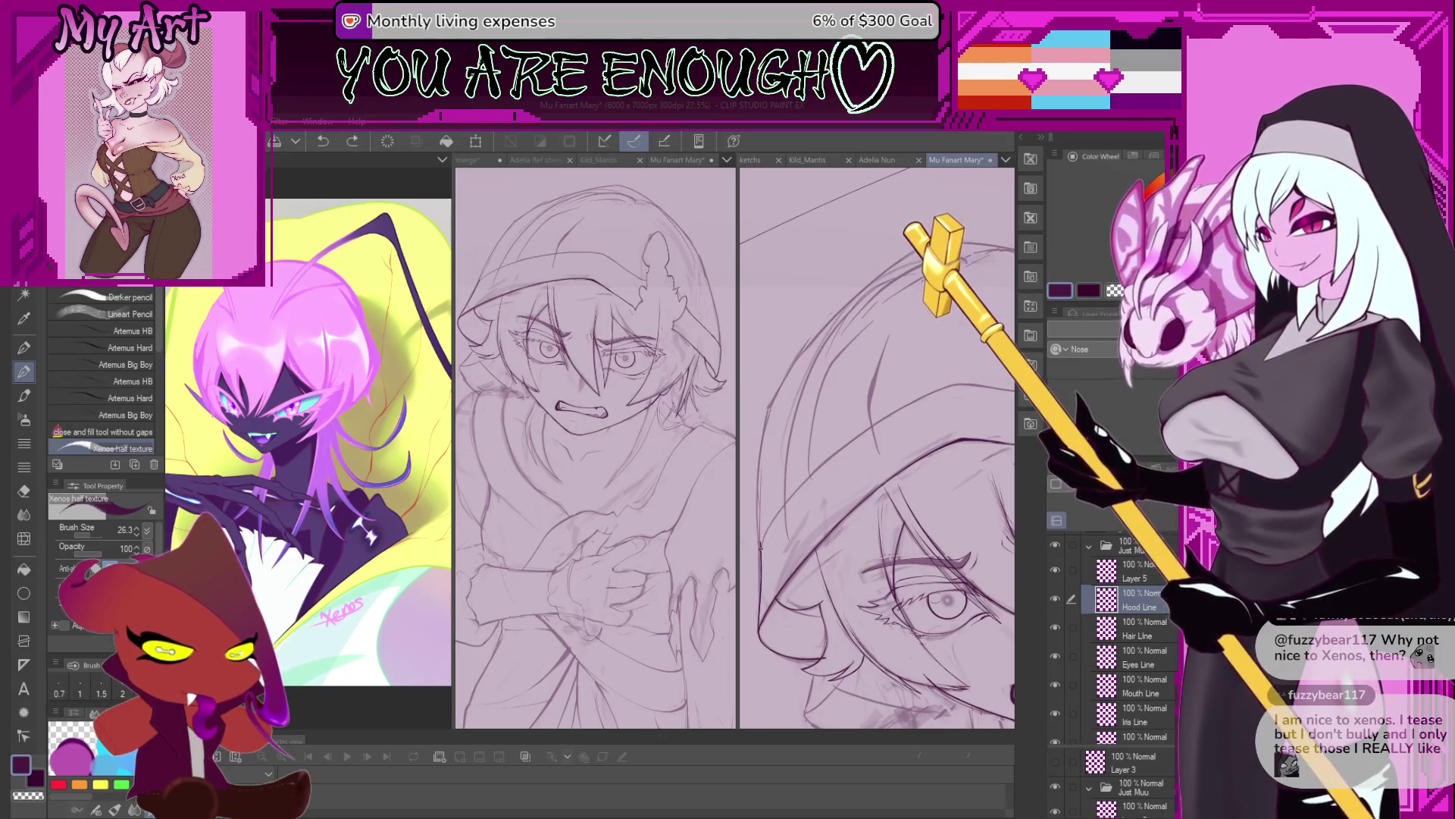
scroll(758, 496, "down", 3)
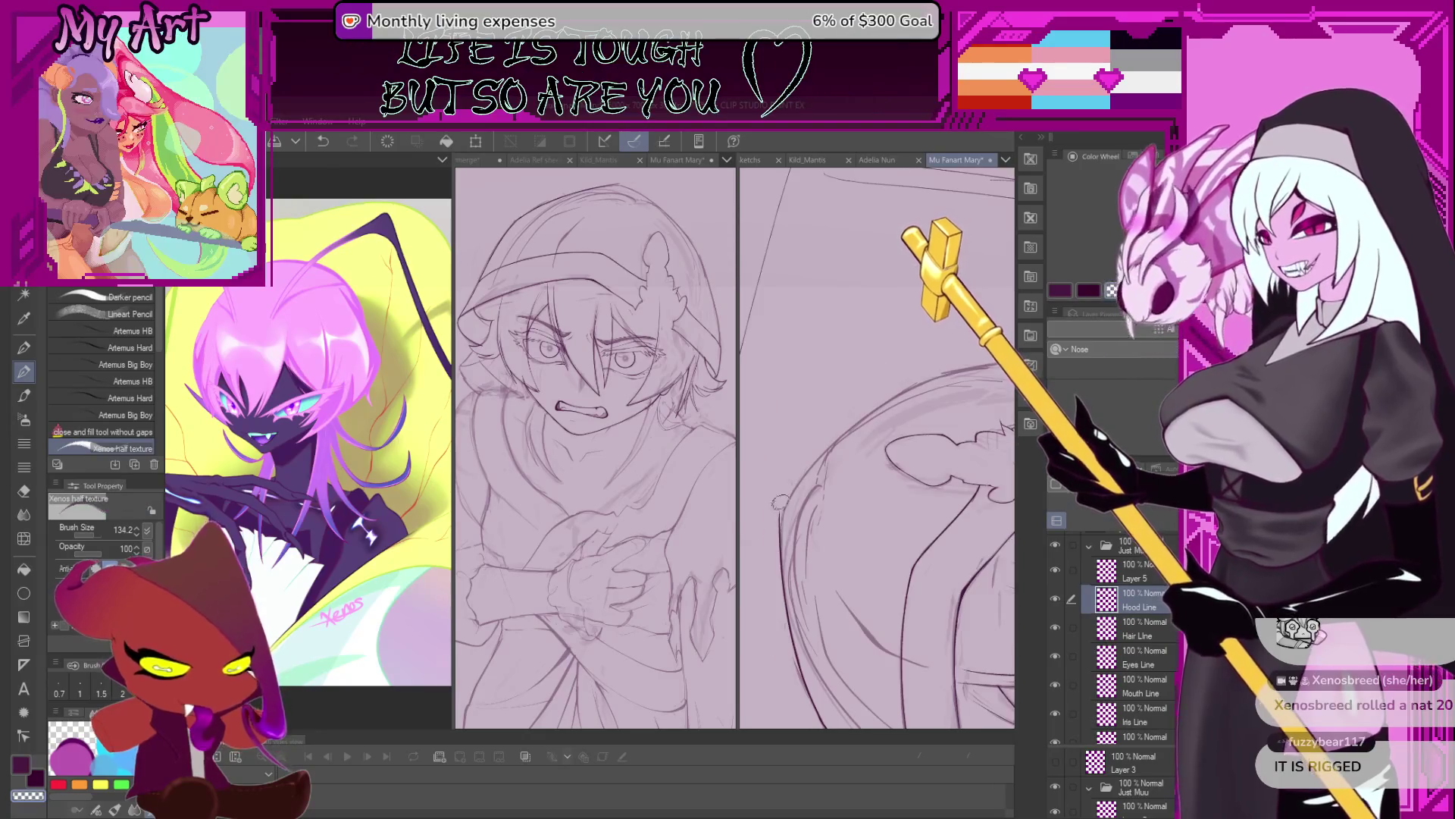
scroll(758, 496, "up", 2)
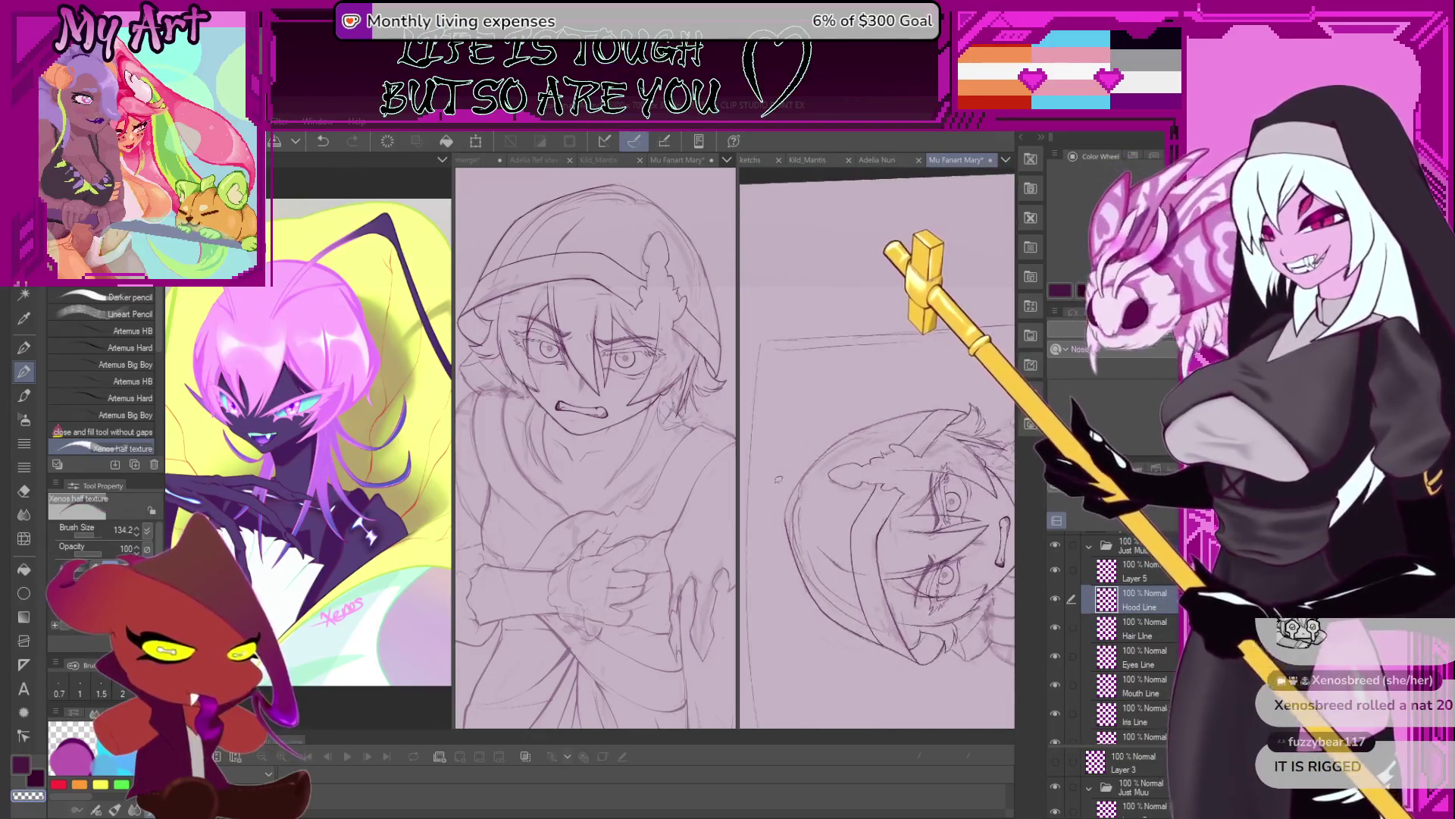
scroll(803, 542, "up", 3)
left_click_drag(796, 506, 787, 551)
key("ctrl+z")
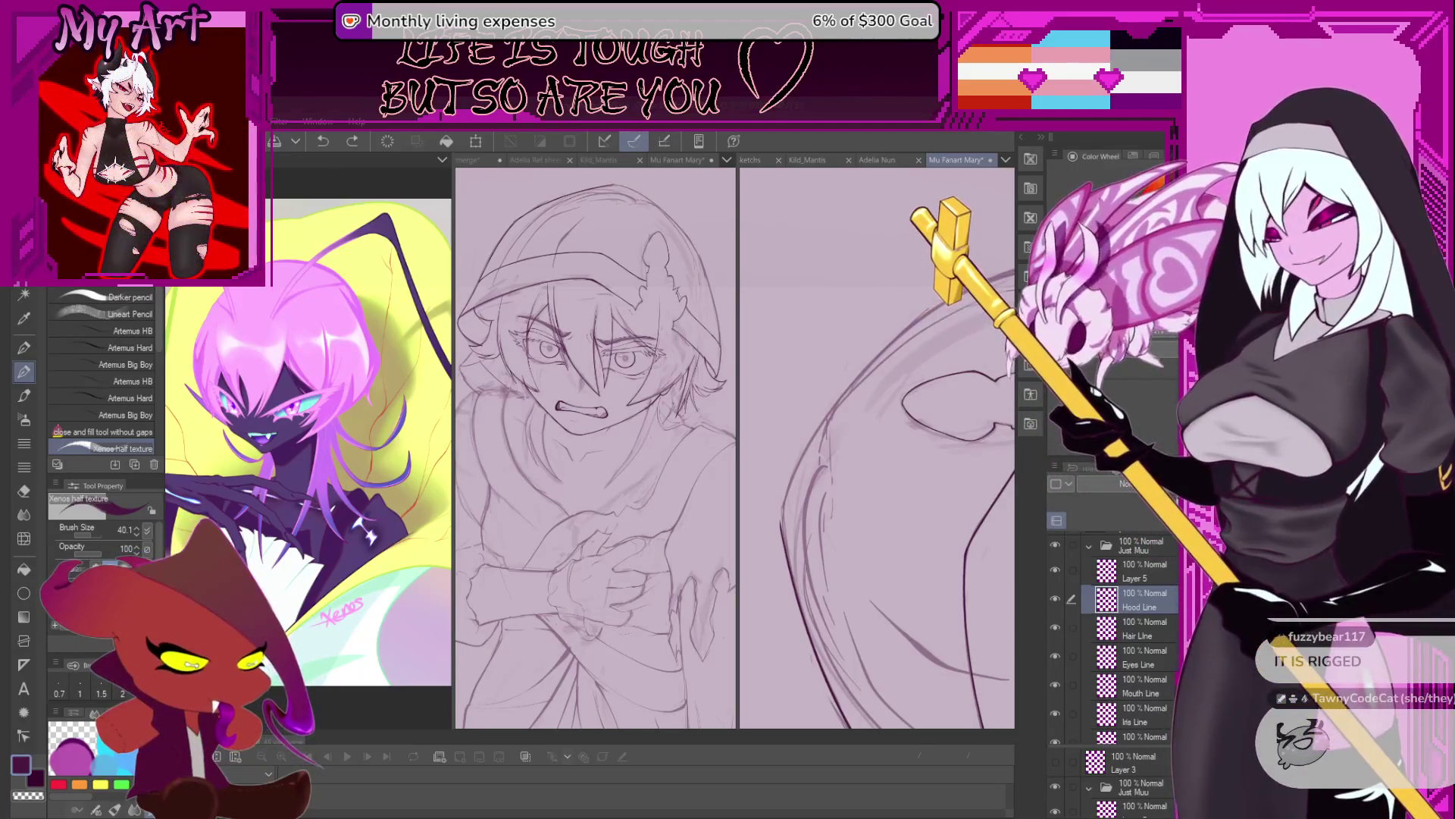
Pan along the hood curves, then zoom out and tilt to show the whole hooded figure and face.
mouse_move(788, 424)
left_mouse_down()
mouse_move(827, 478)
mouse_move(917, 398)
left_mouse_up()
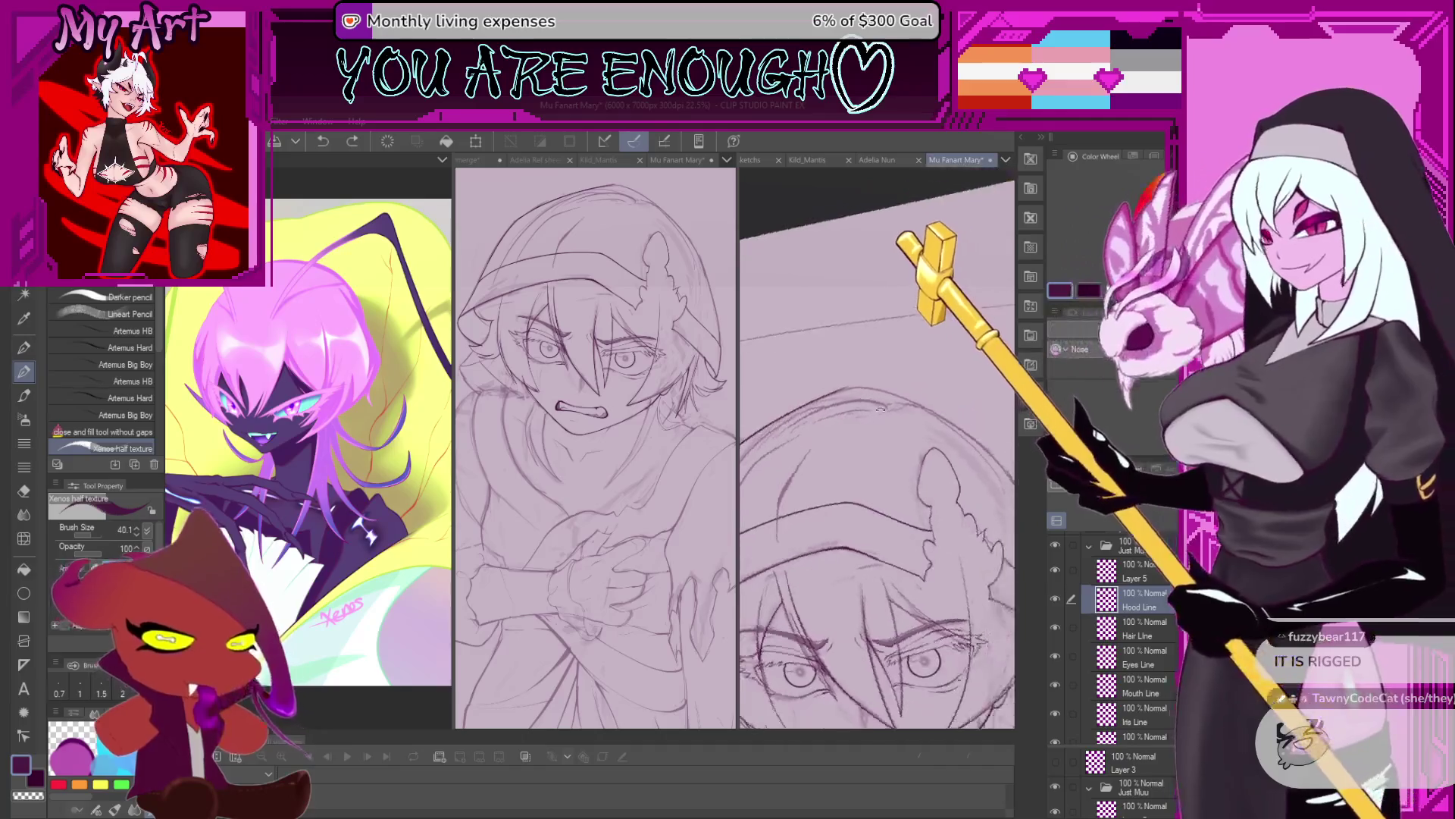
scroll(919, 397, "down", 3)
scroll(918, 397, "up", 1)
left_click_drag(918, 397, 939, 386)
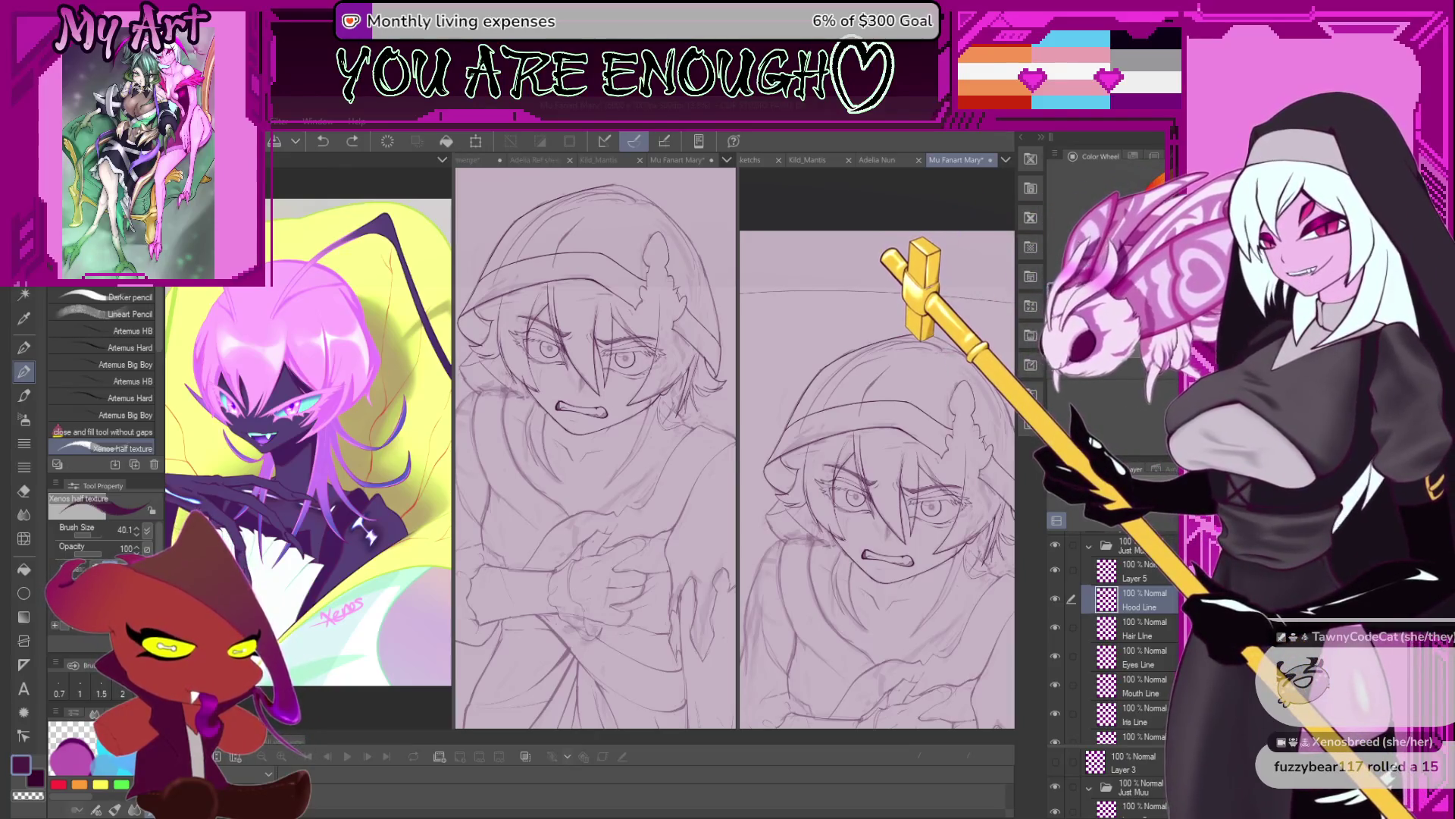
scroll(783, 424, "up", 5)
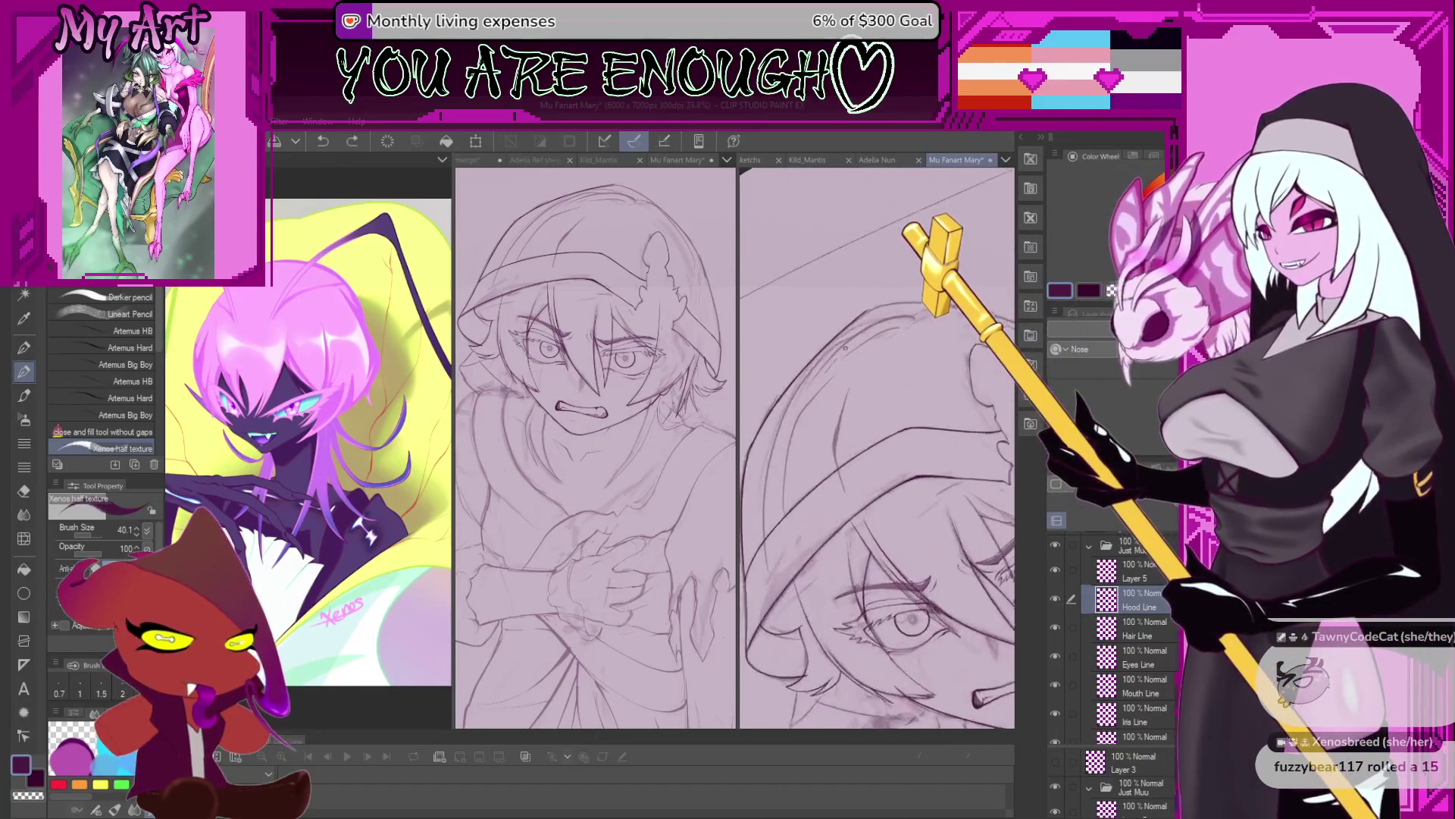
scroll(783, 425, "up", 1)
scroll(796, 432, "up", 1)
scroll(811, 440, "up", 1)
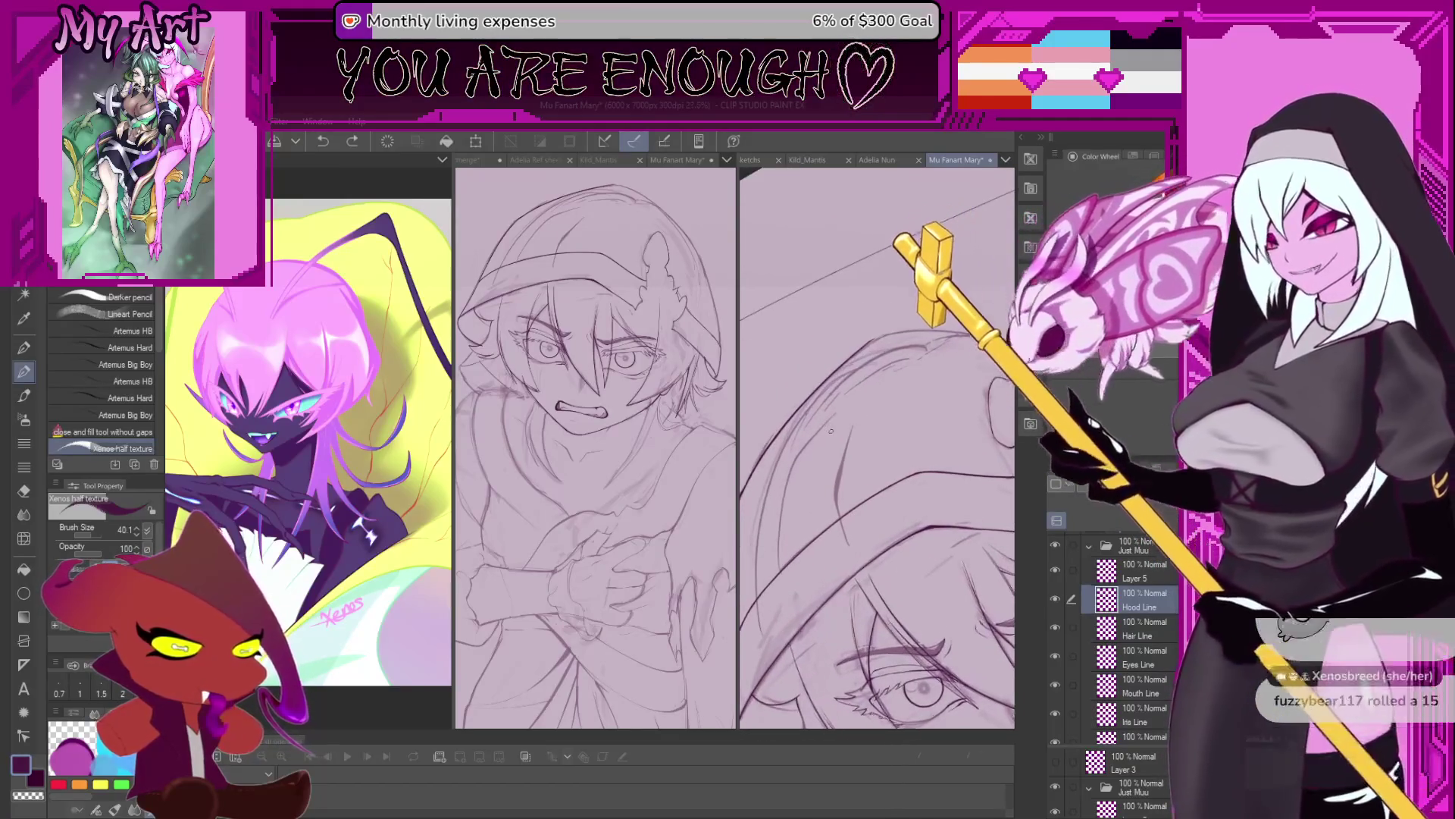
scroll(836, 449, "up", 1)
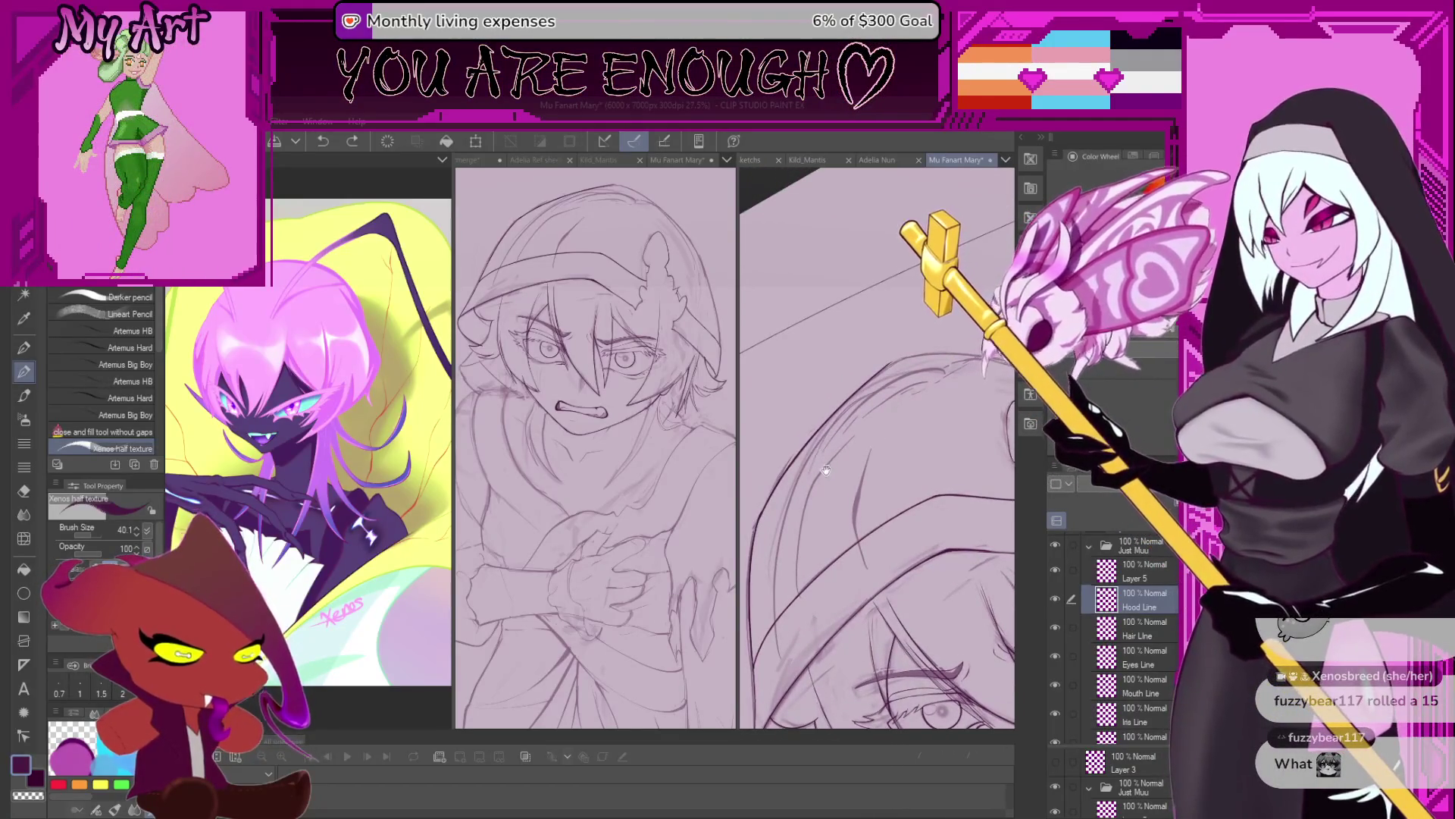
left_click_drag(827, 468, 849, 486)
mouse_move(792, 500)
left_mouse_down()
mouse_move(784, 467)
mouse_move(836, 466)
left_mouse_up()
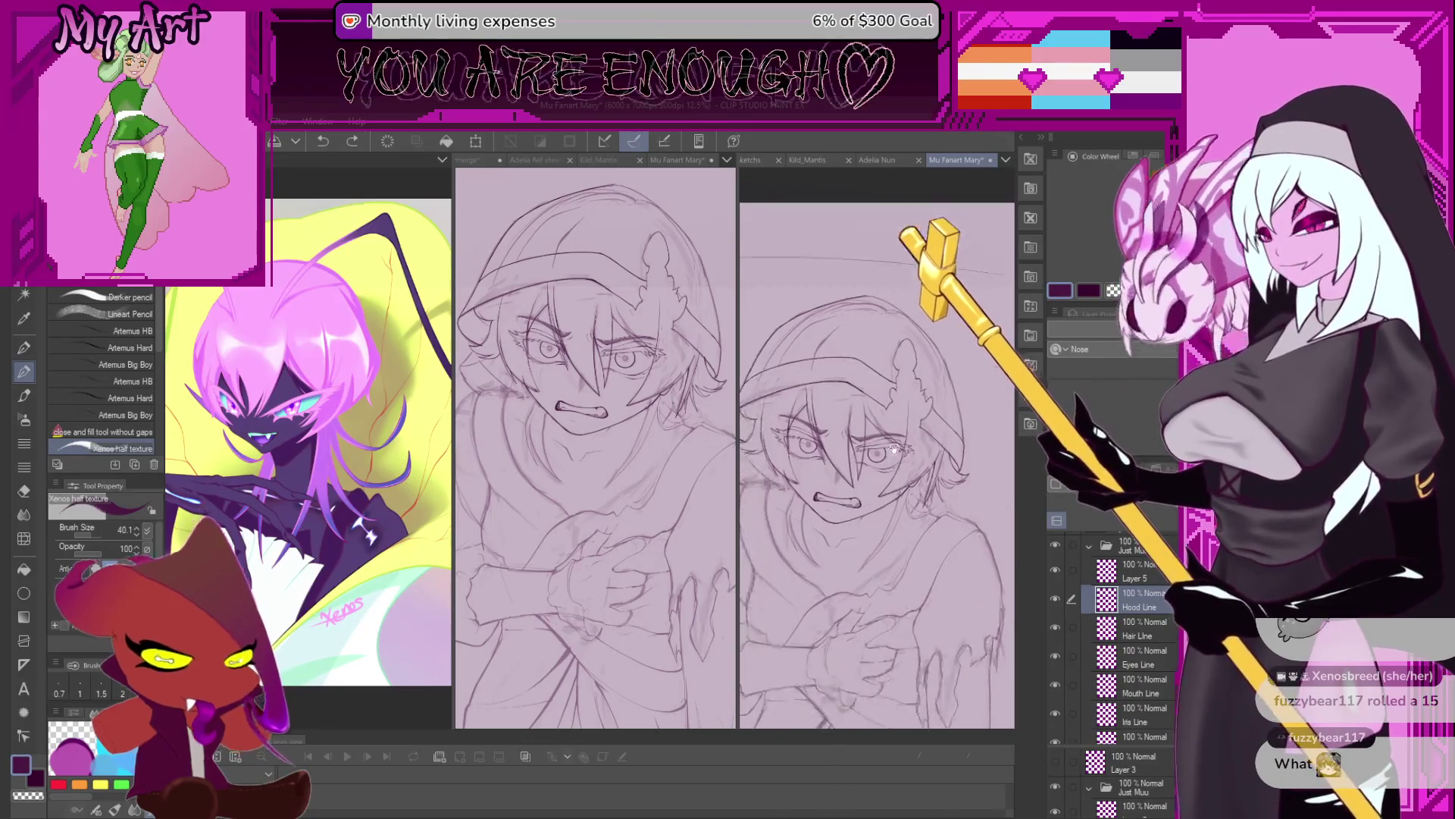
Rotate the head view about 45° and undo the stray mark on the hood.
left_click_drag(836, 466, 888, 513)
scroll(888, 512, "up", 2)
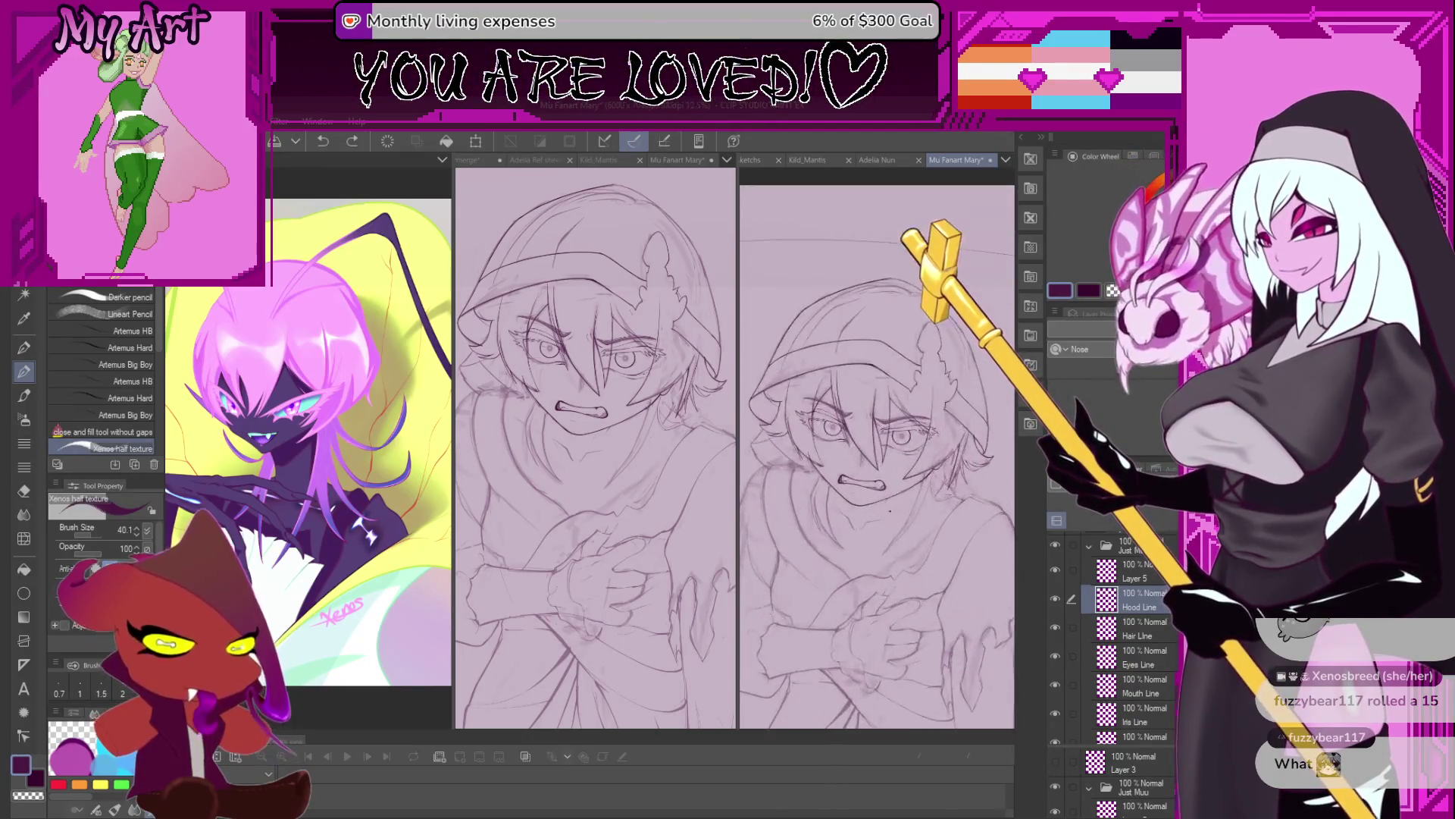
scroll(872, 494, "up", 2)
mouse_move(872, 495)
left_mouse_down()
mouse_move(849, 374)
mouse_move(803, 425)
left_mouse_up()
scroll(781, 567, "up", 5)
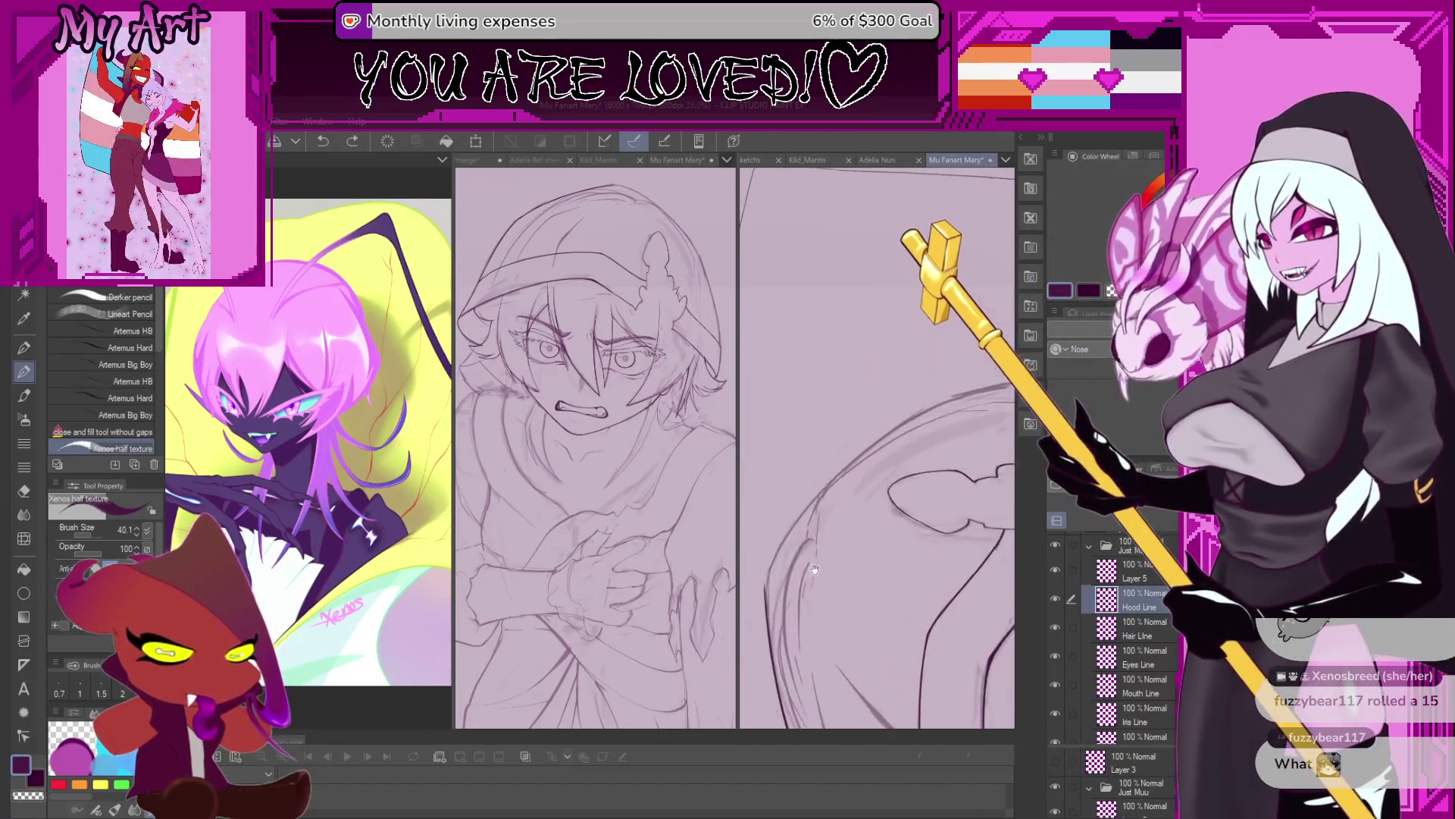
scroll(780, 567, "down", 2)
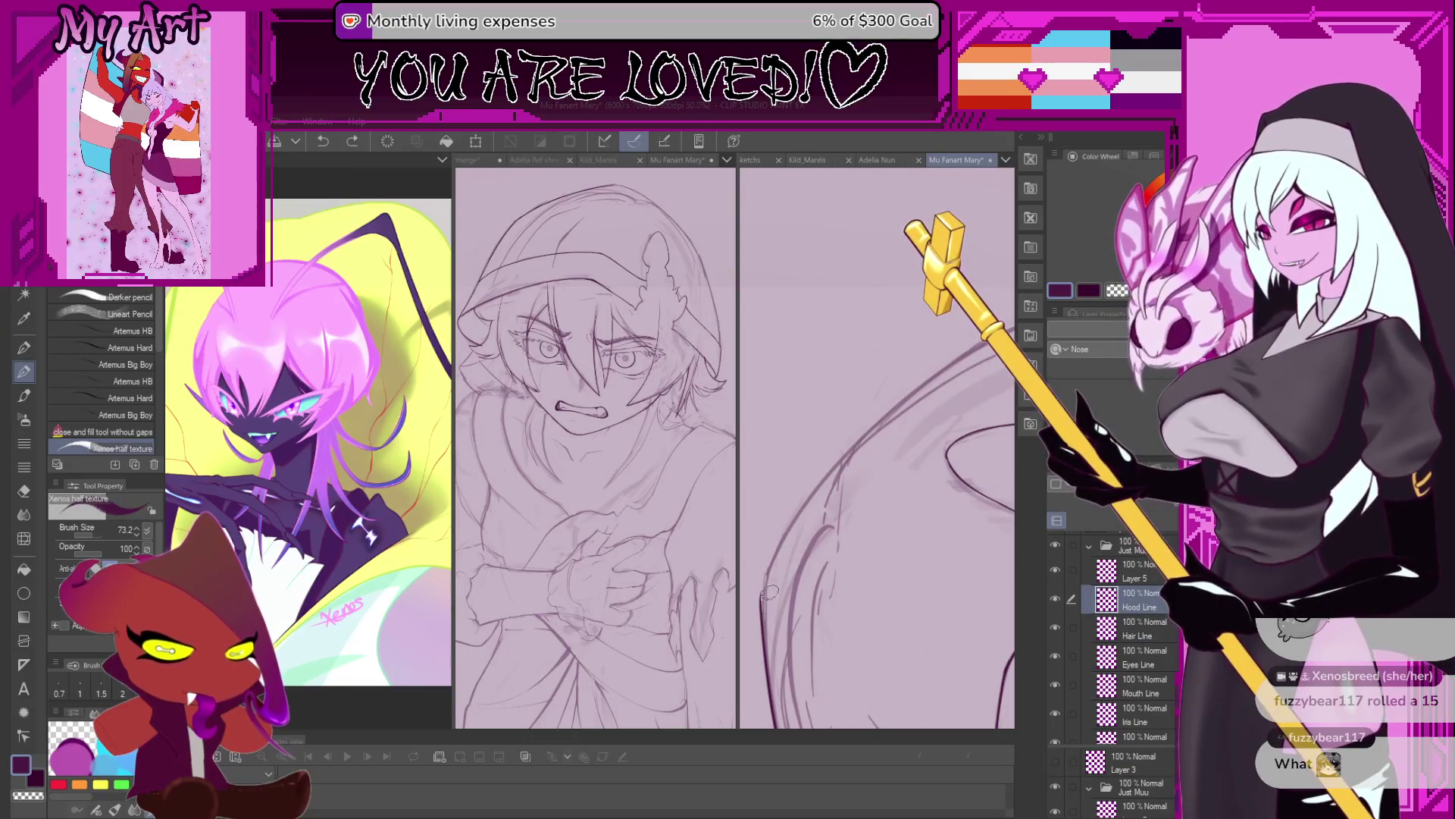
key("ctrl+z")
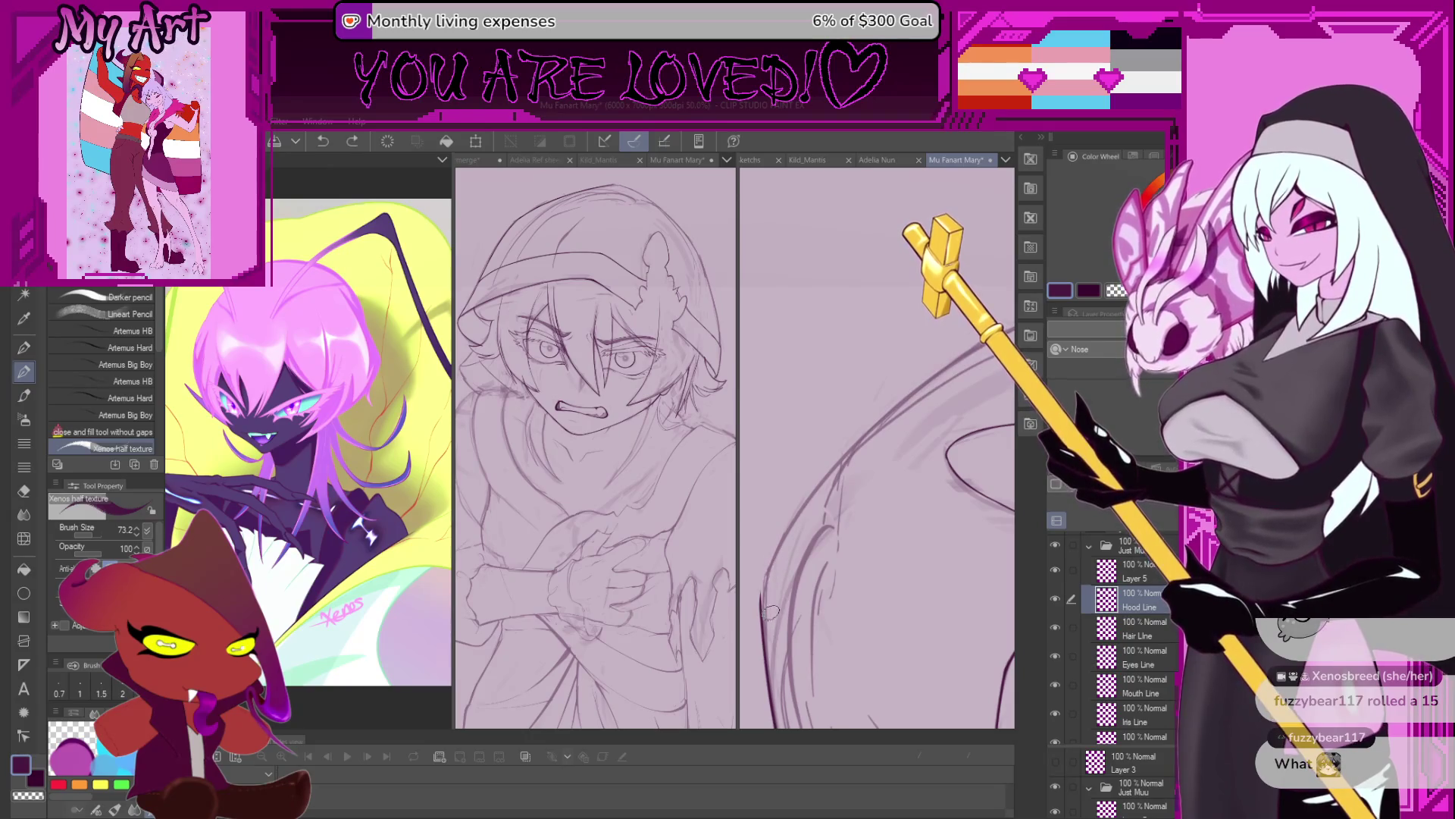
Reposition the view along the hood outline and lasso-select the hood's top edge.
scroll(769, 610, "down", 2)
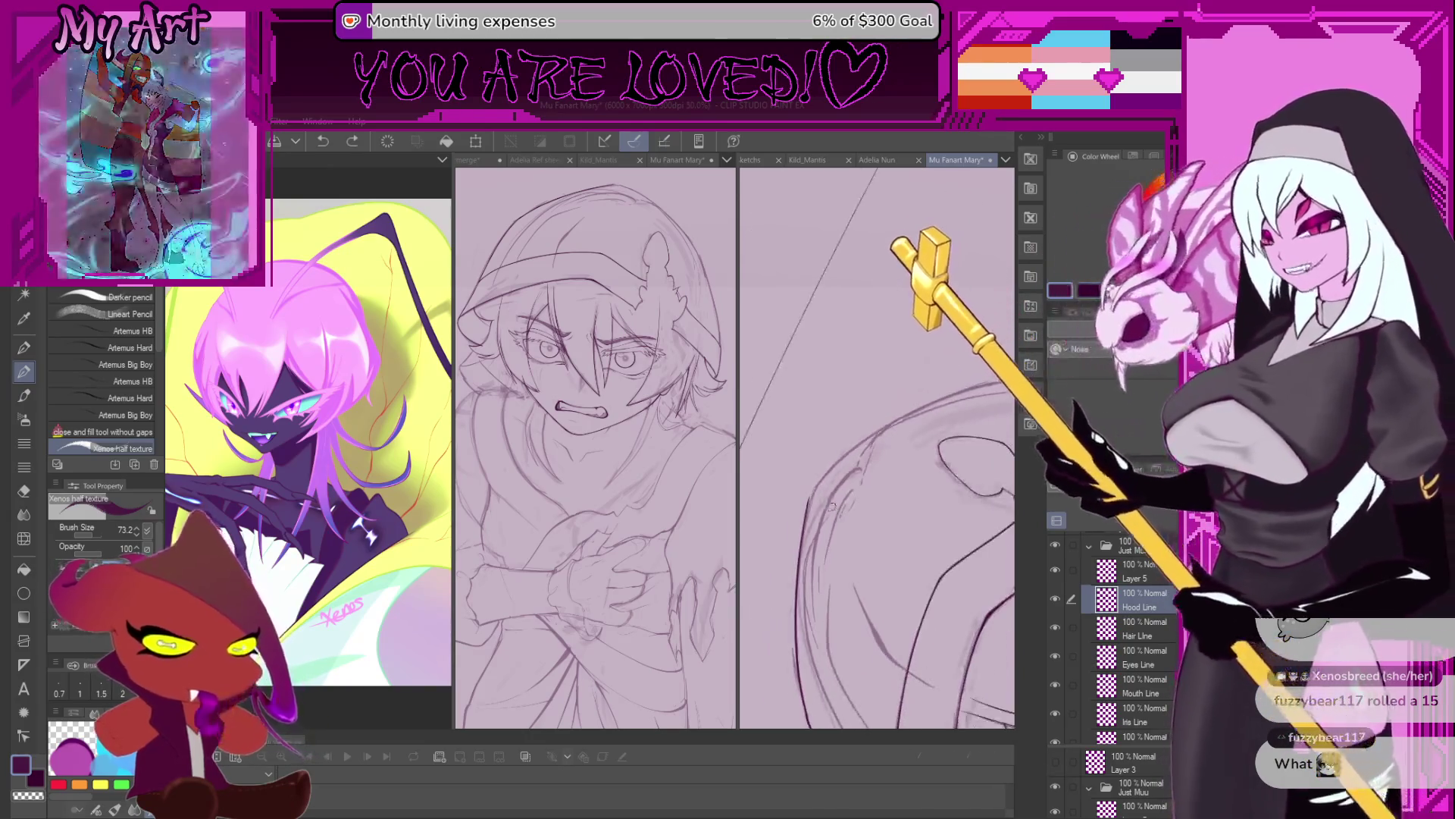
scroll(806, 510, "up", 2)
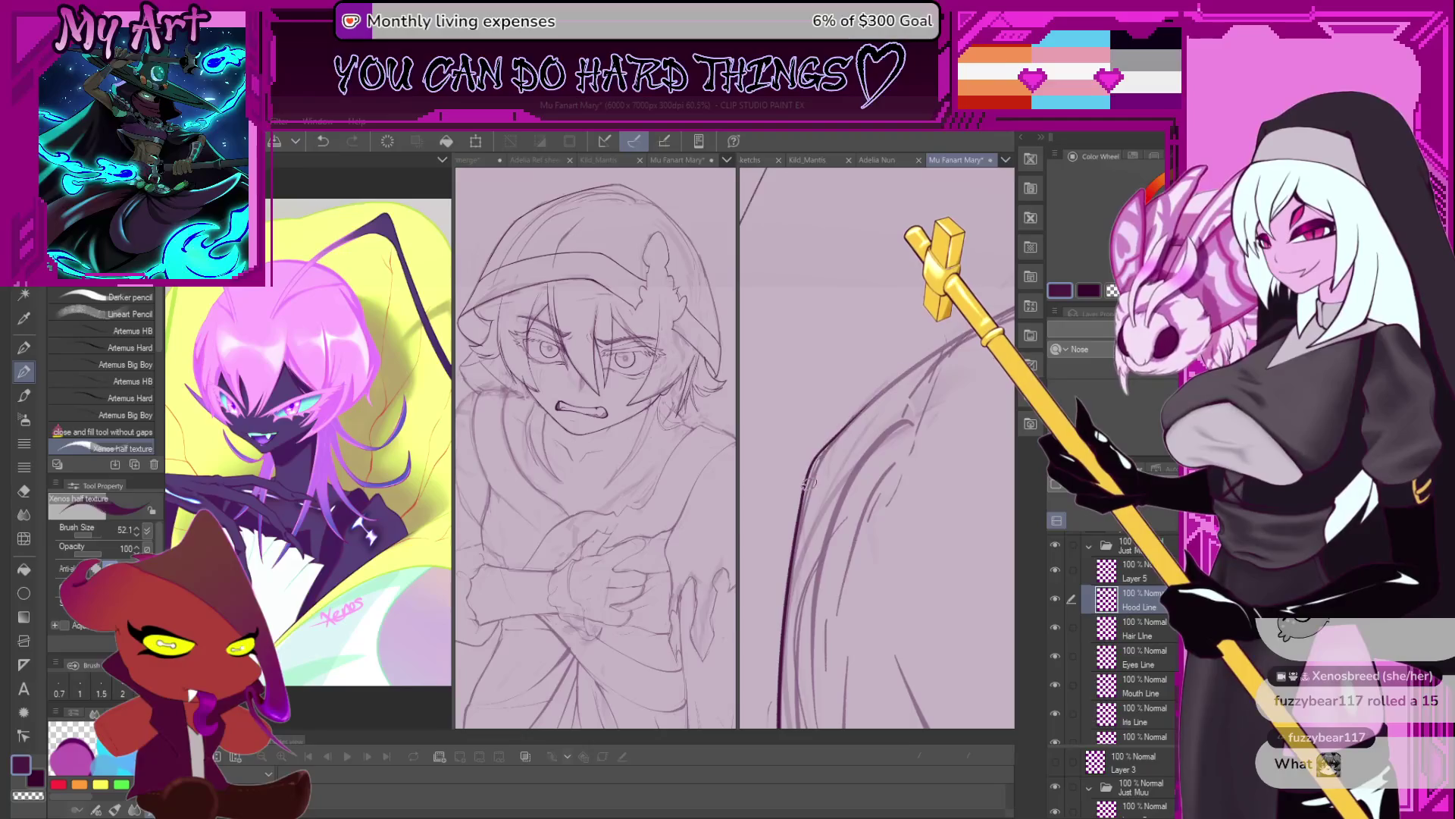
mouse_move(807, 481)
left_mouse_down()
mouse_move(826, 494)
mouse_move(751, 560)
left_mouse_up()
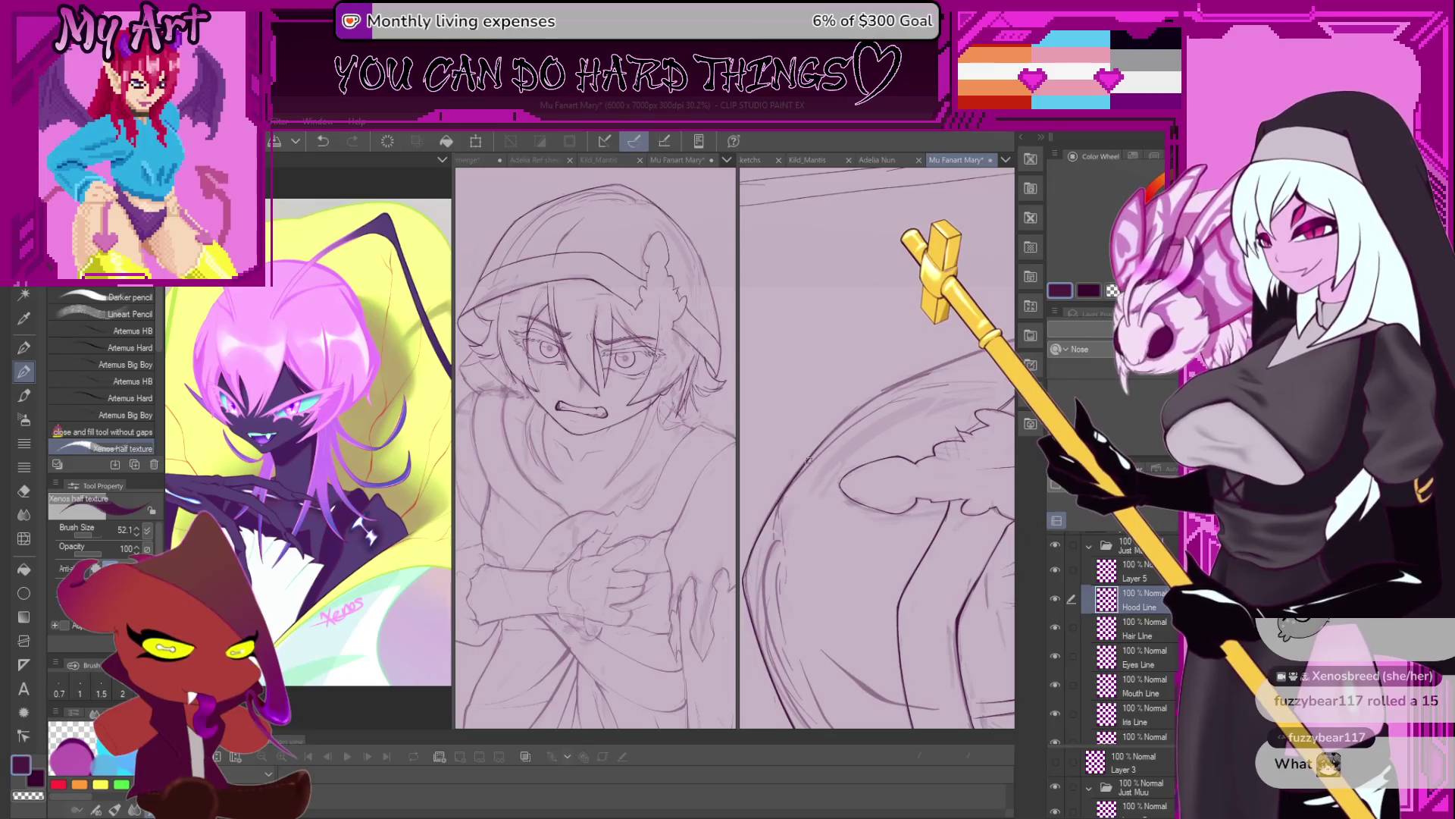
mouse_move(750, 560)
left_mouse_down()
mouse_move(817, 458)
mouse_move(807, 539)
left_mouse_up()
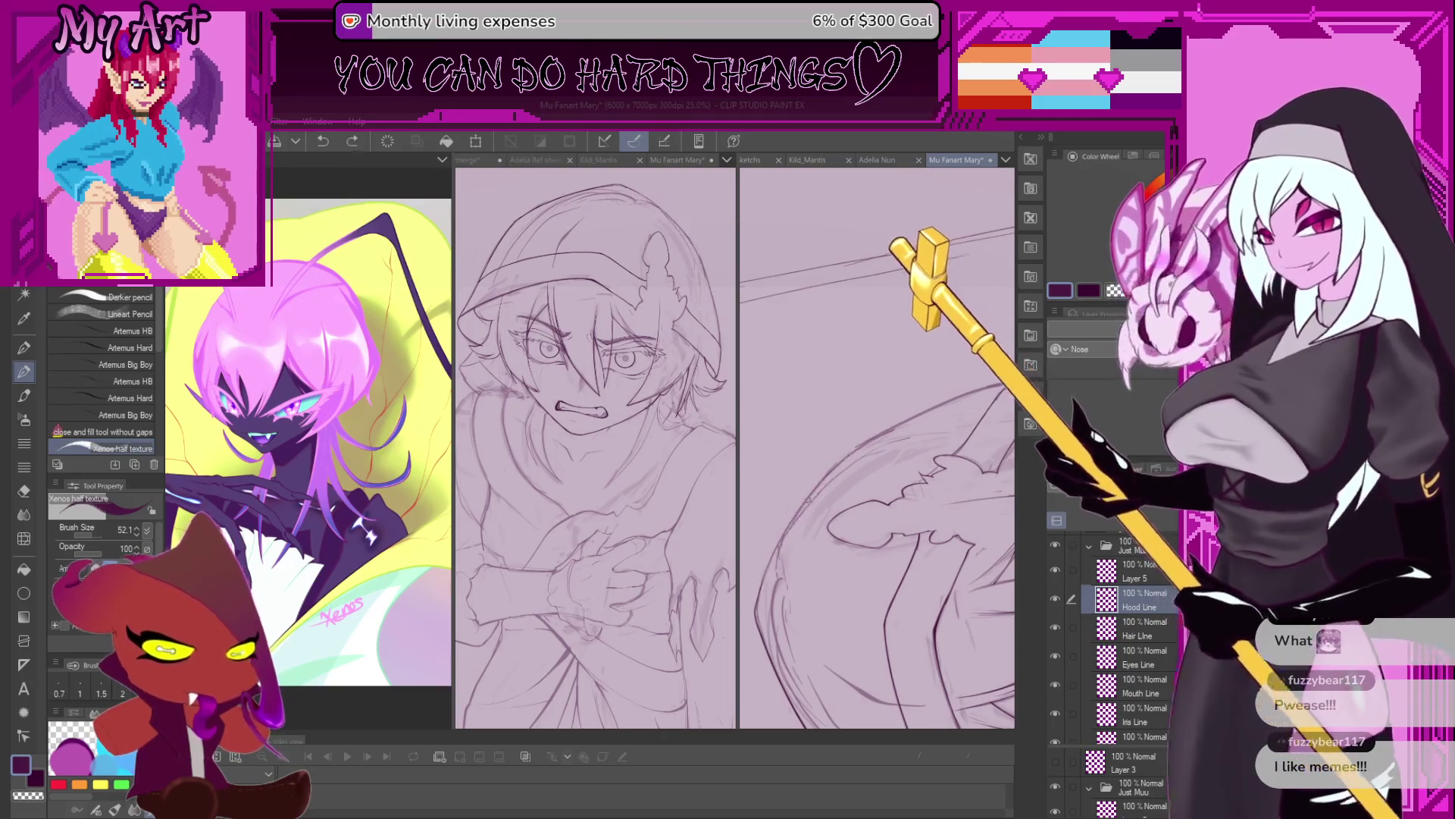
left_click_drag(923, 407, 776, 630)
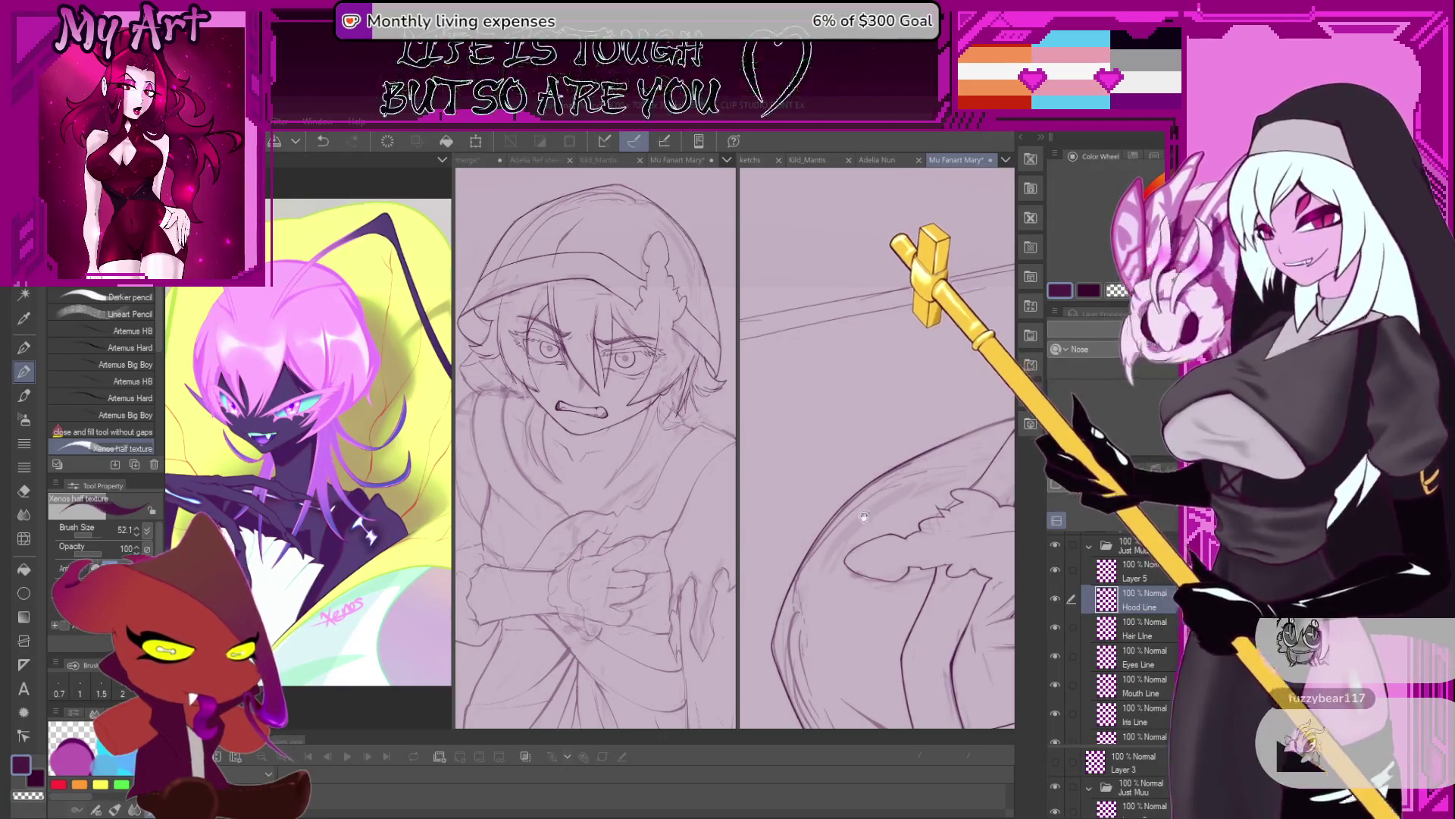
left_click_drag(782, 616, 798, 581)
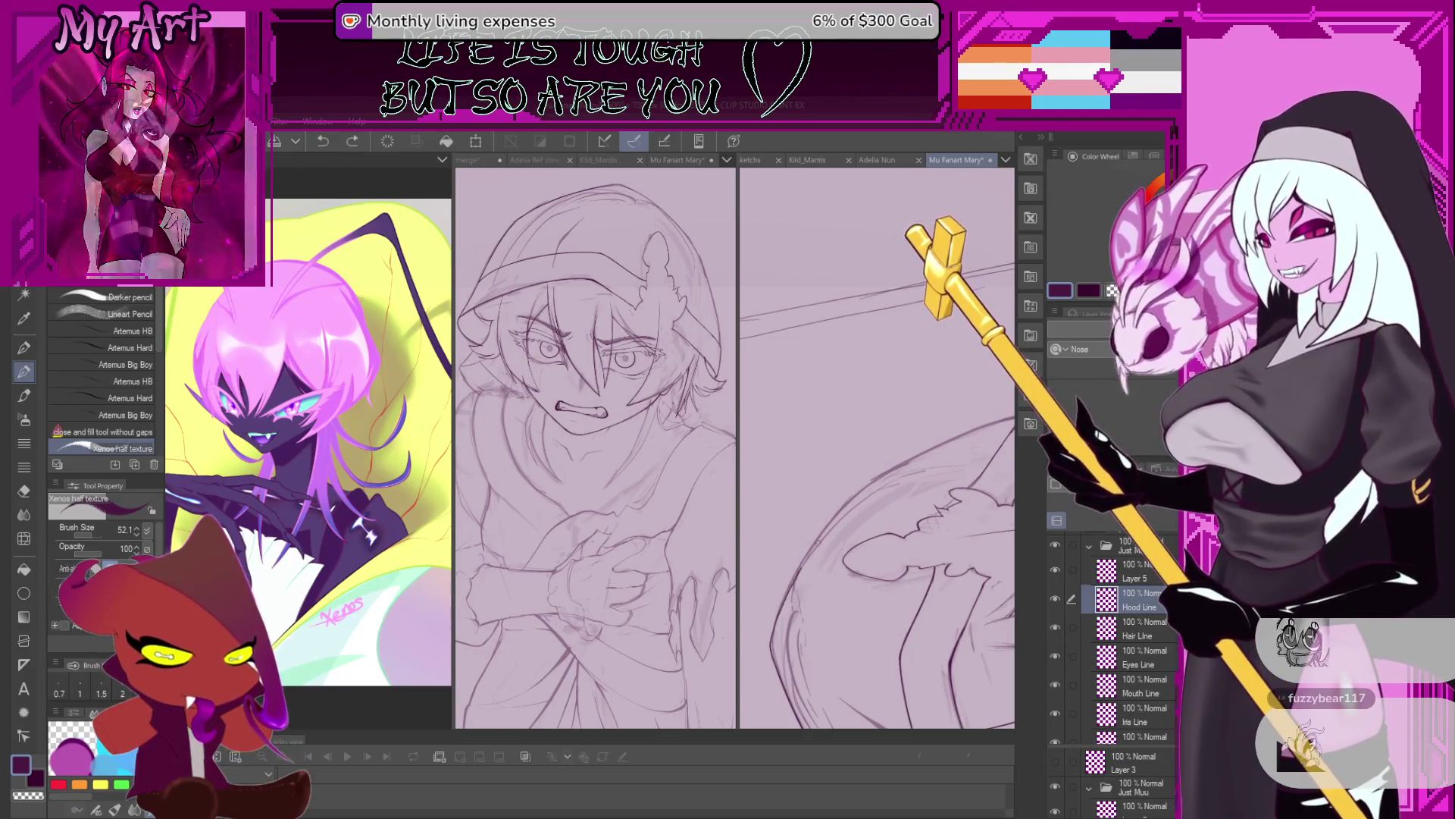
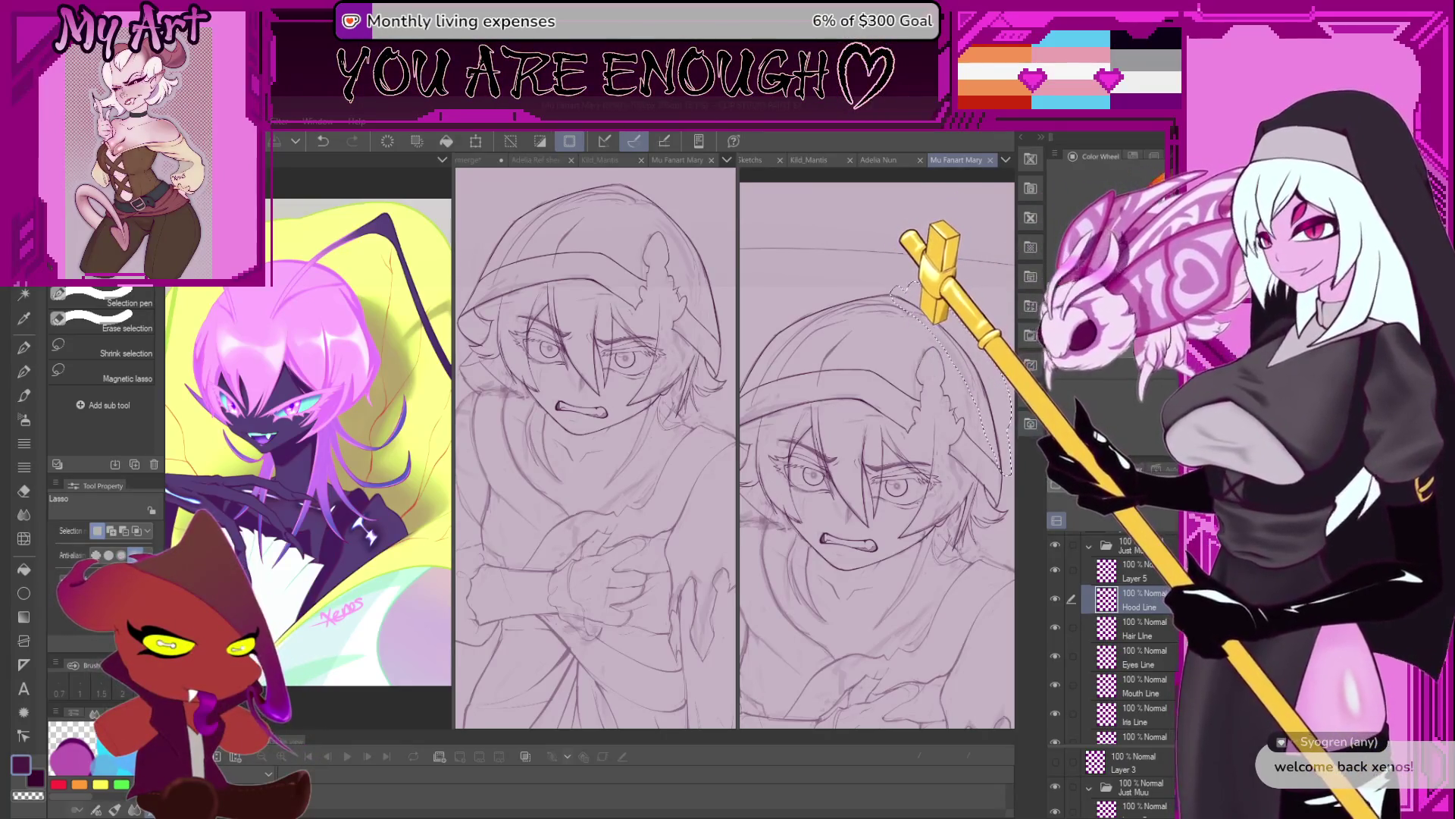
Make the Hair Line layer active, switch to the Pen, and frame the hood and face up close.
left_click_drag(953, 445, 946, 464)
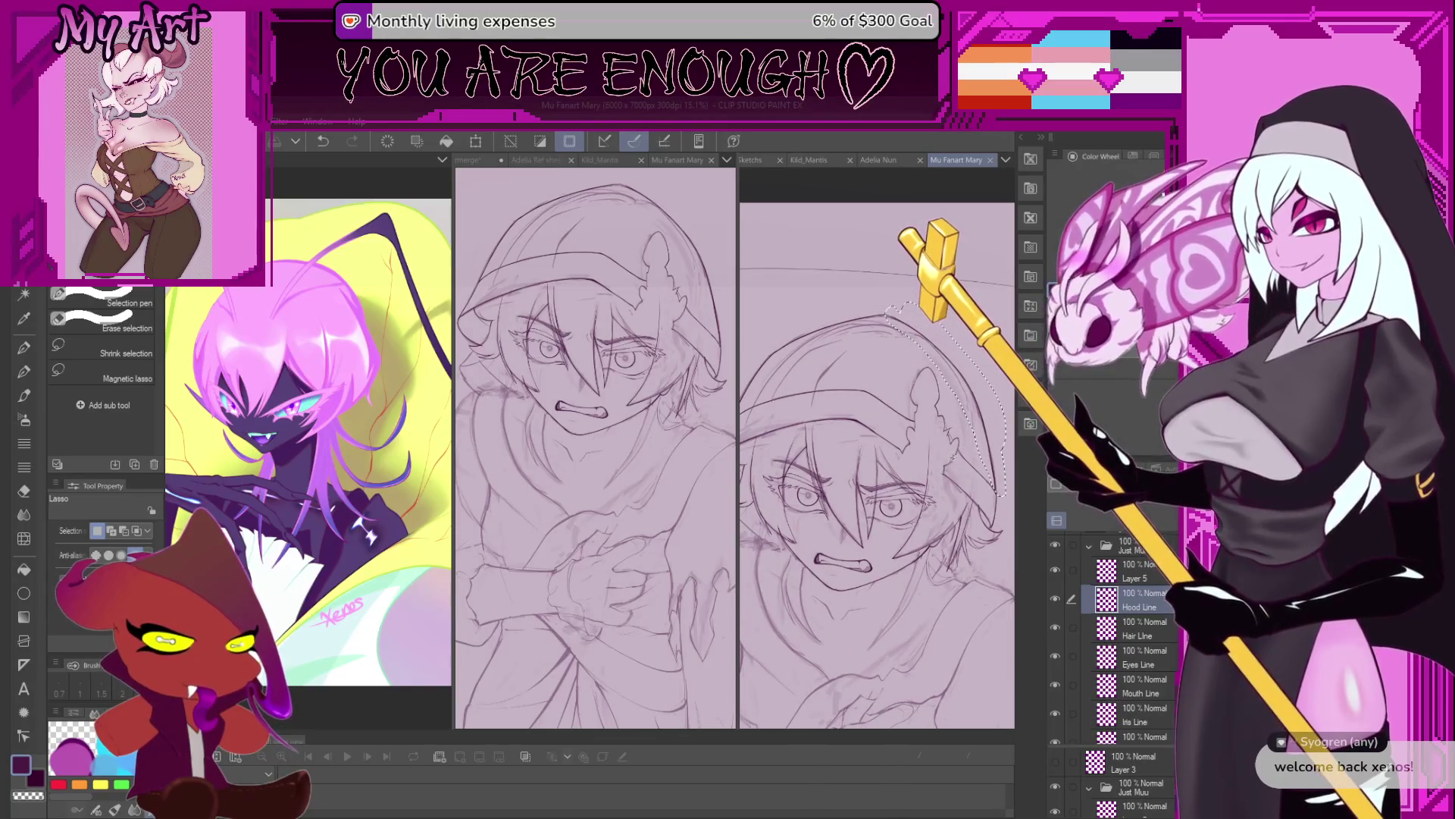
scroll(978, 525, "up", 1)
scroll(978, 525, "up", 1)
scroll(978, 526, "up", 2)
scroll(978, 525, "up", 1)
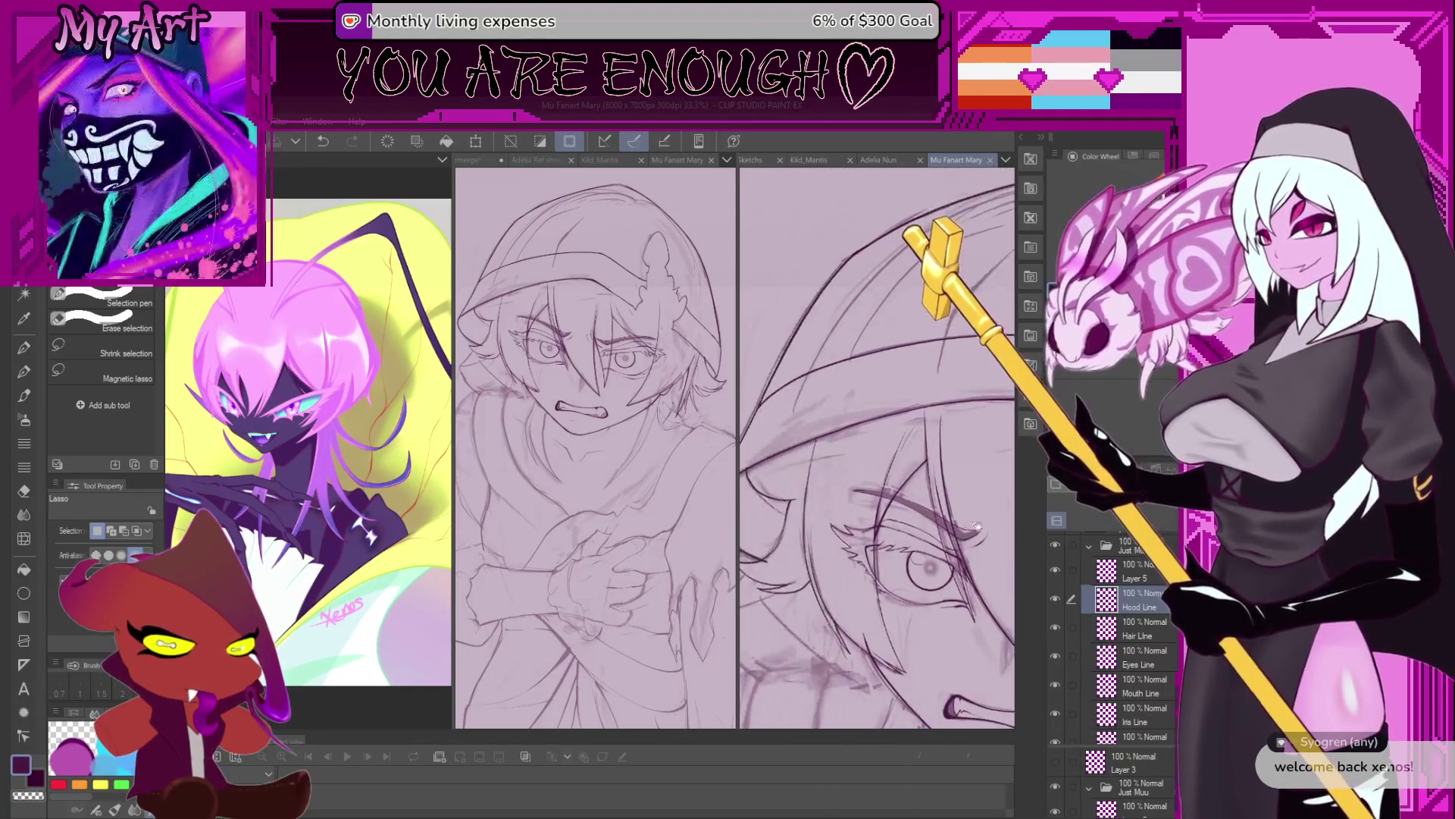
left_click(1137, 628)
key("p")
scroll(906, 349, "down", 1)
left_click_drag(906, 349, 832, 413)
left_click_drag(755, 471, 858, 541)
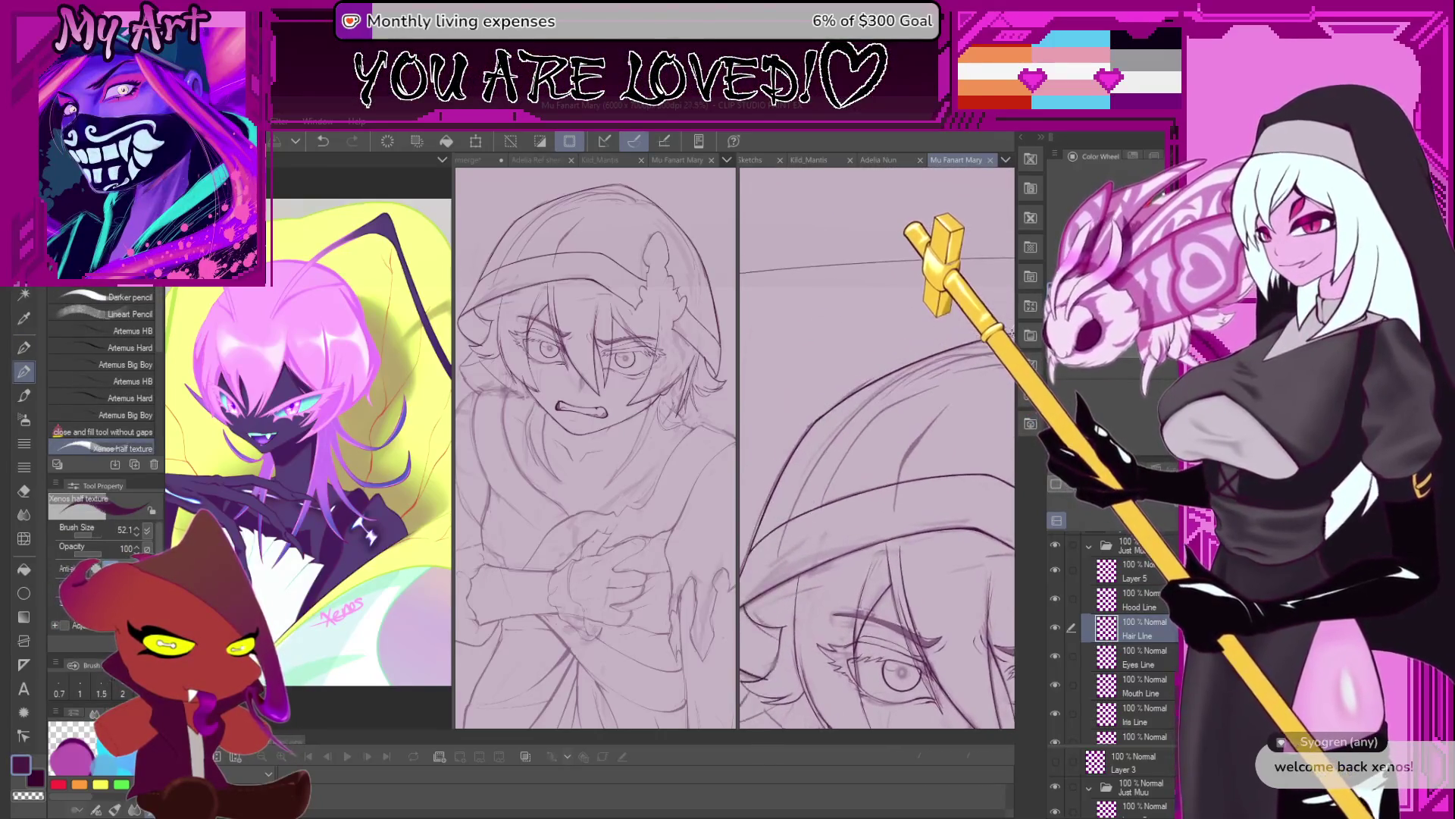
Ink a long hair strand across the forehead, then rotate and zoom to check it against the hood and eyes.
scroll(858, 542, "up", 1)
scroll(858, 542, "up", 1)
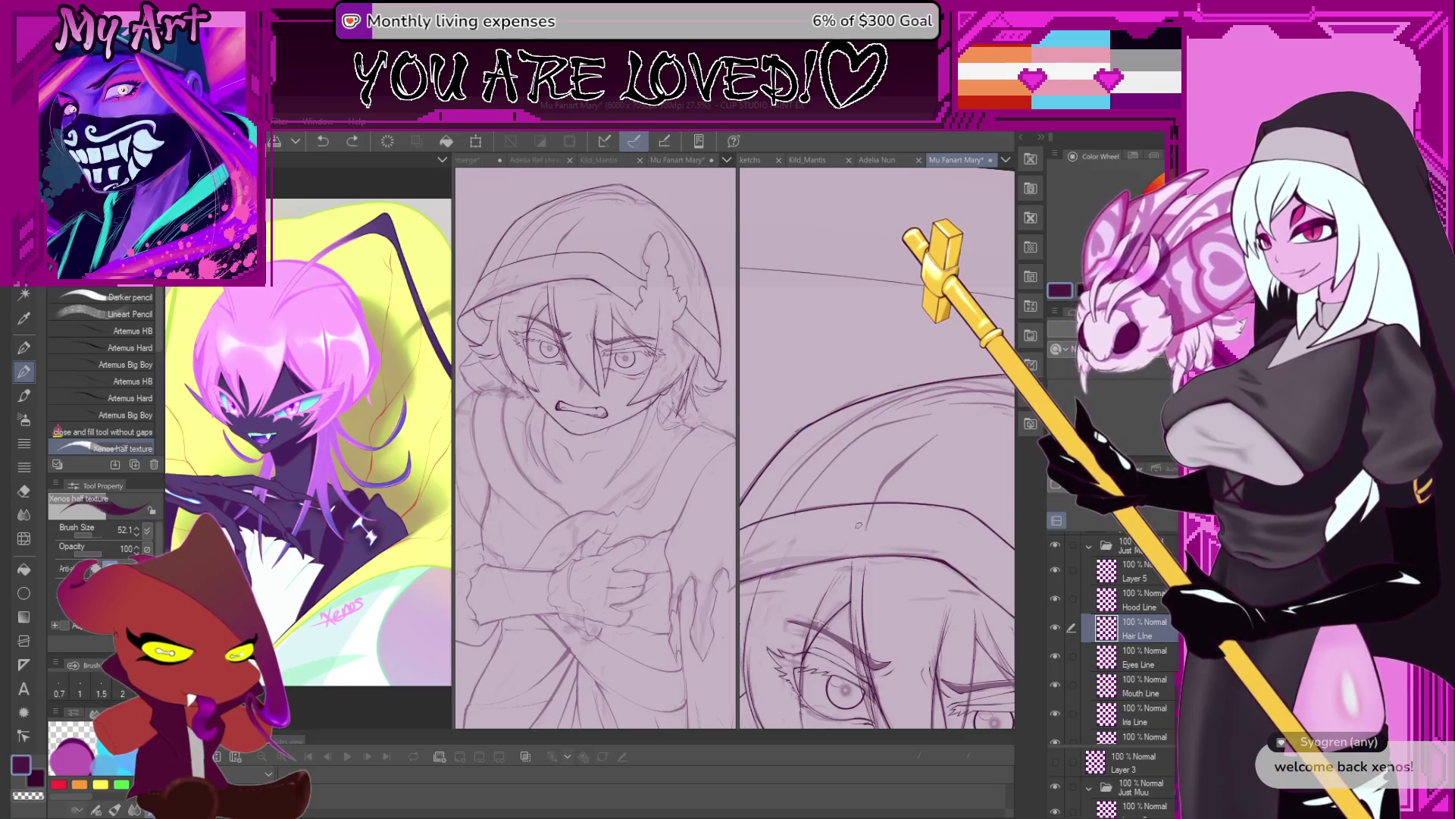
mouse_move(930, 438)
left_mouse_down()
mouse_move(864, 517)
mouse_move(824, 531)
left_mouse_up()
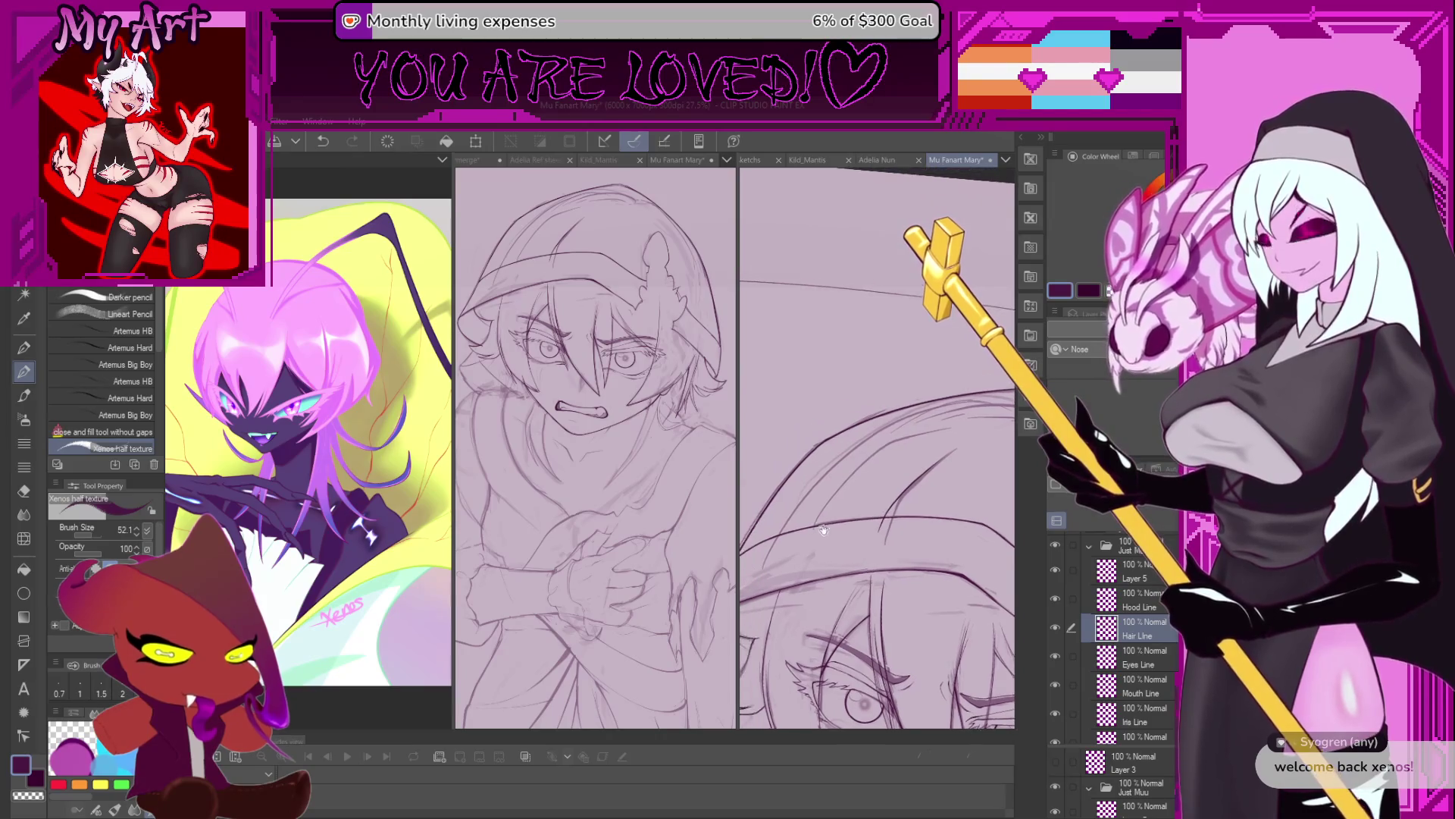
left_click_drag(891, 584, 882, 525)
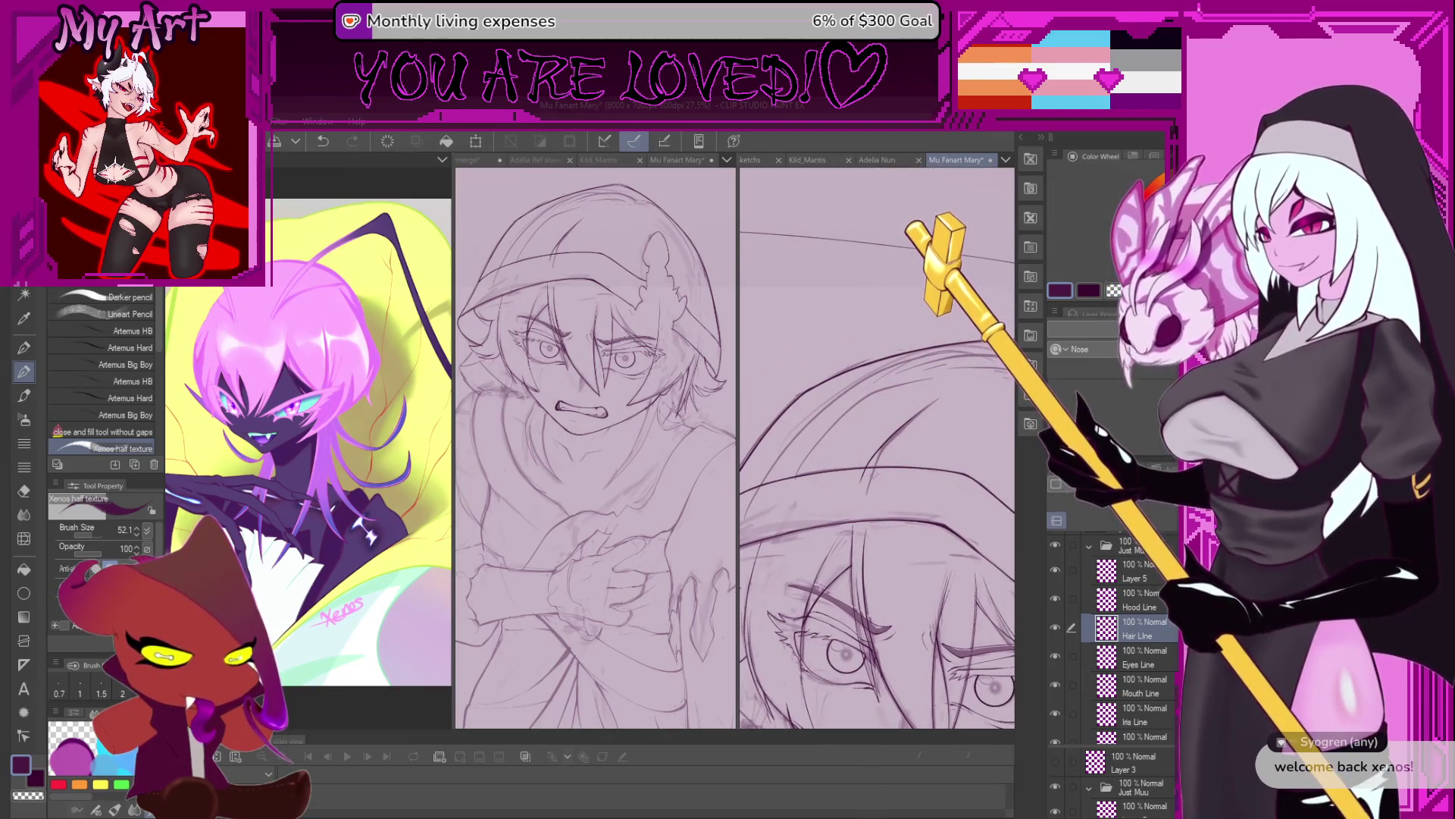
left_click_drag(874, 475, 877, 511)
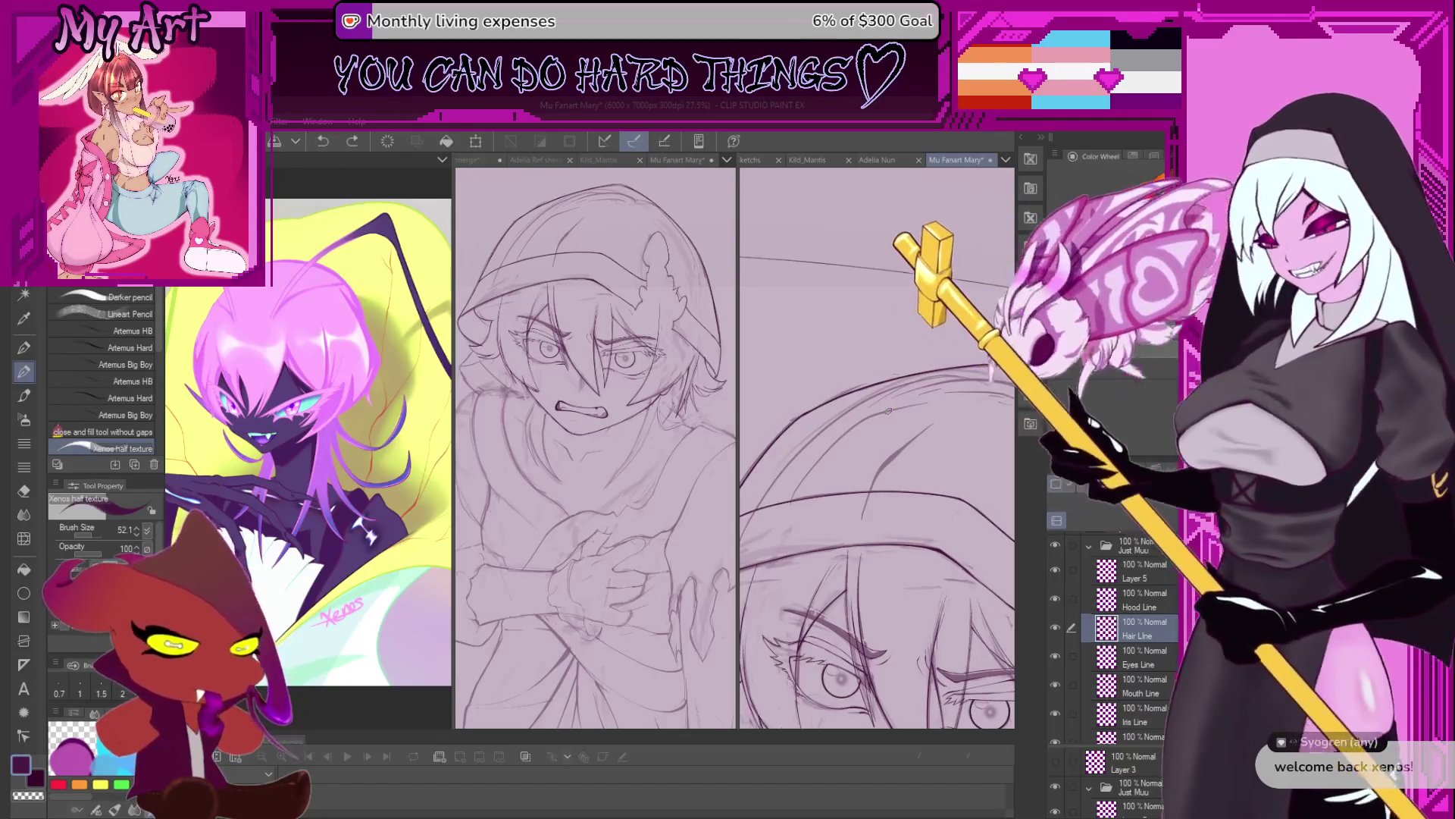
left_click_drag(889, 410, 906, 424)
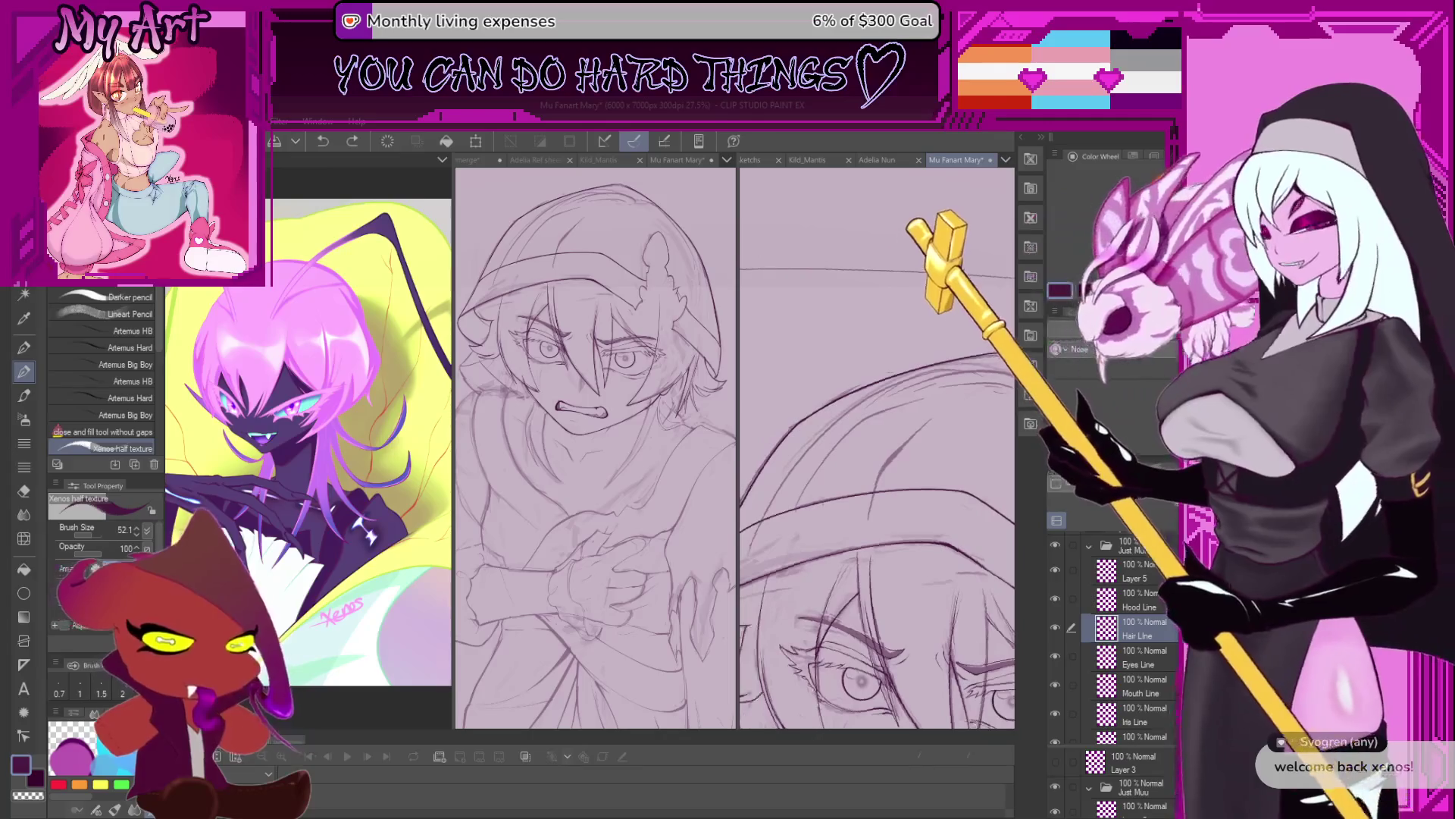
left_click_drag(892, 489, 834, 505)
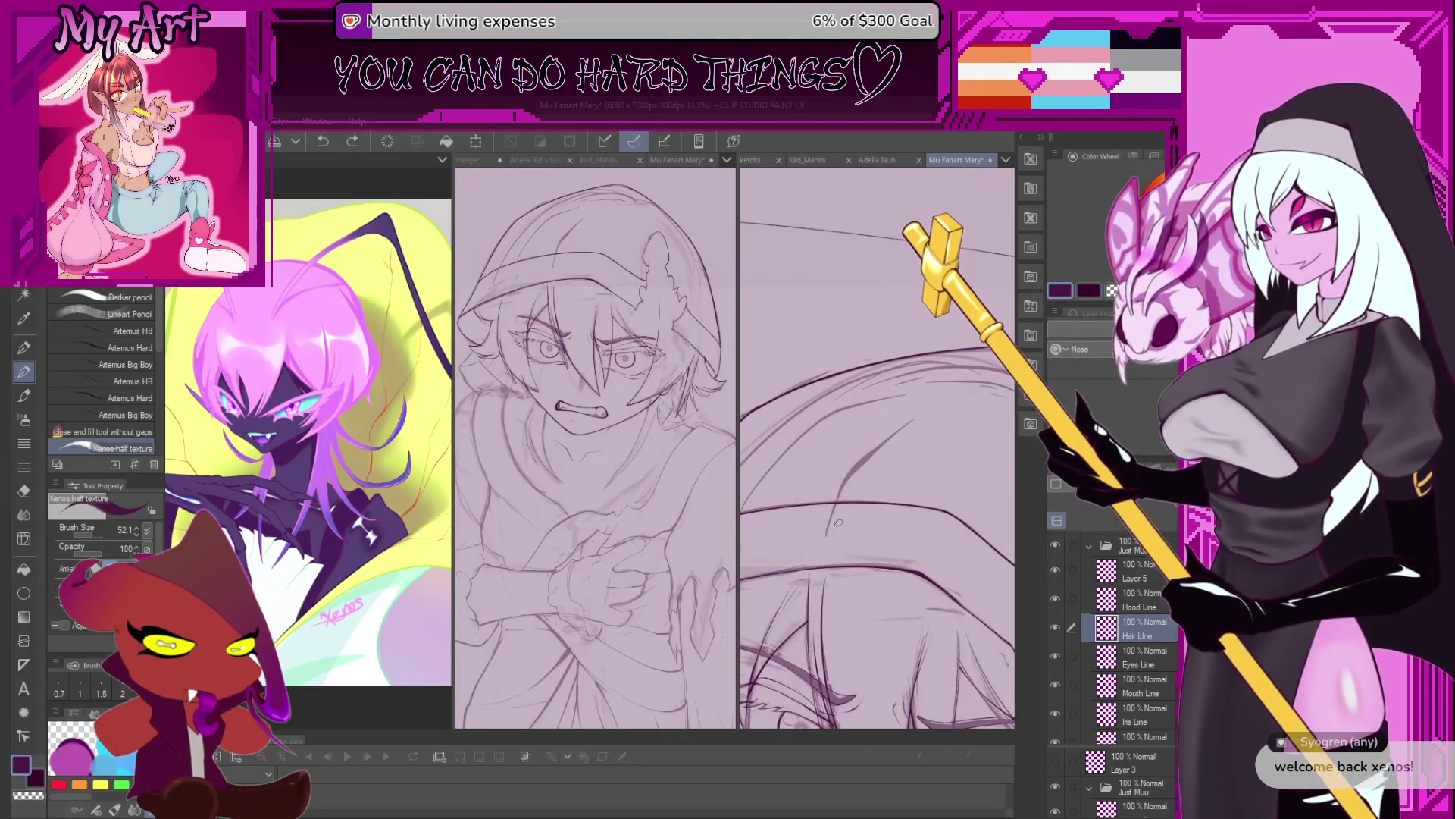
mouse_move(850, 498)
left_mouse_down()
mouse_move(888, 511)
mouse_move(792, 513)
left_mouse_up()
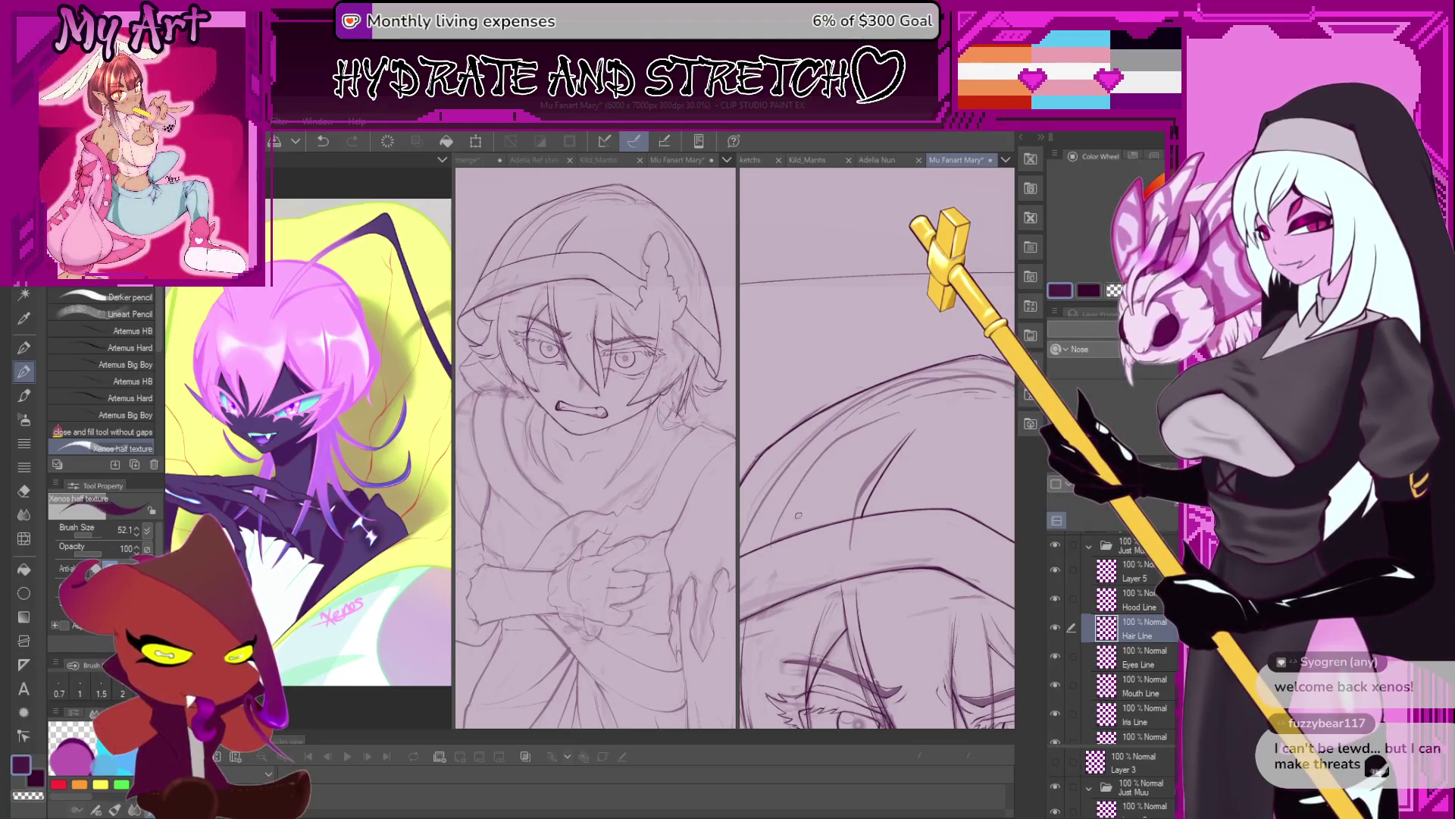
Rotate and zoom toward the face, then switch to freehand selection and clear the selection with Ctrl+D.
left_click_drag(794, 534, 847, 513)
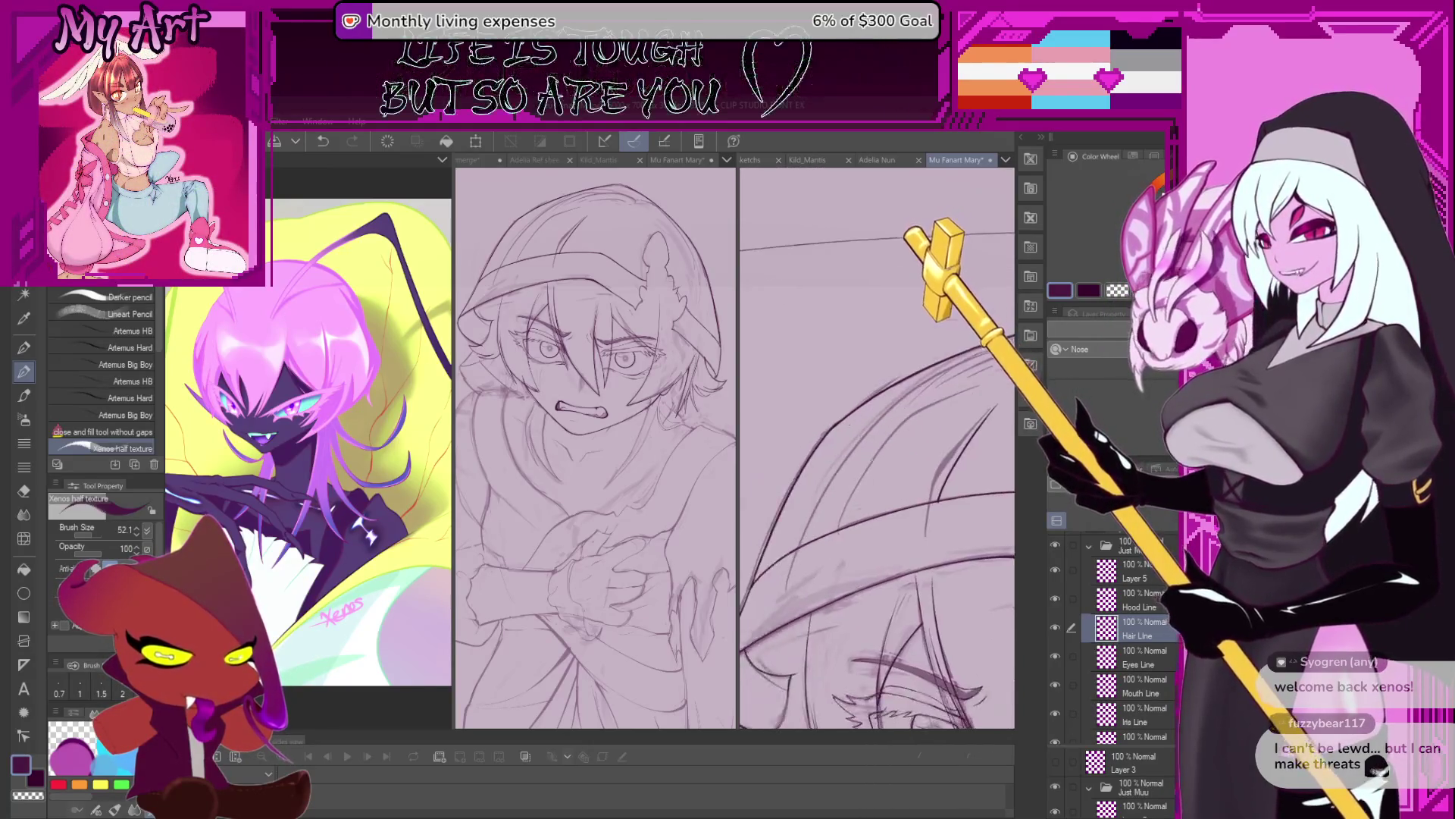
scroll(846, 513, "up", 1)
scroll(845, 501, "up", 1)
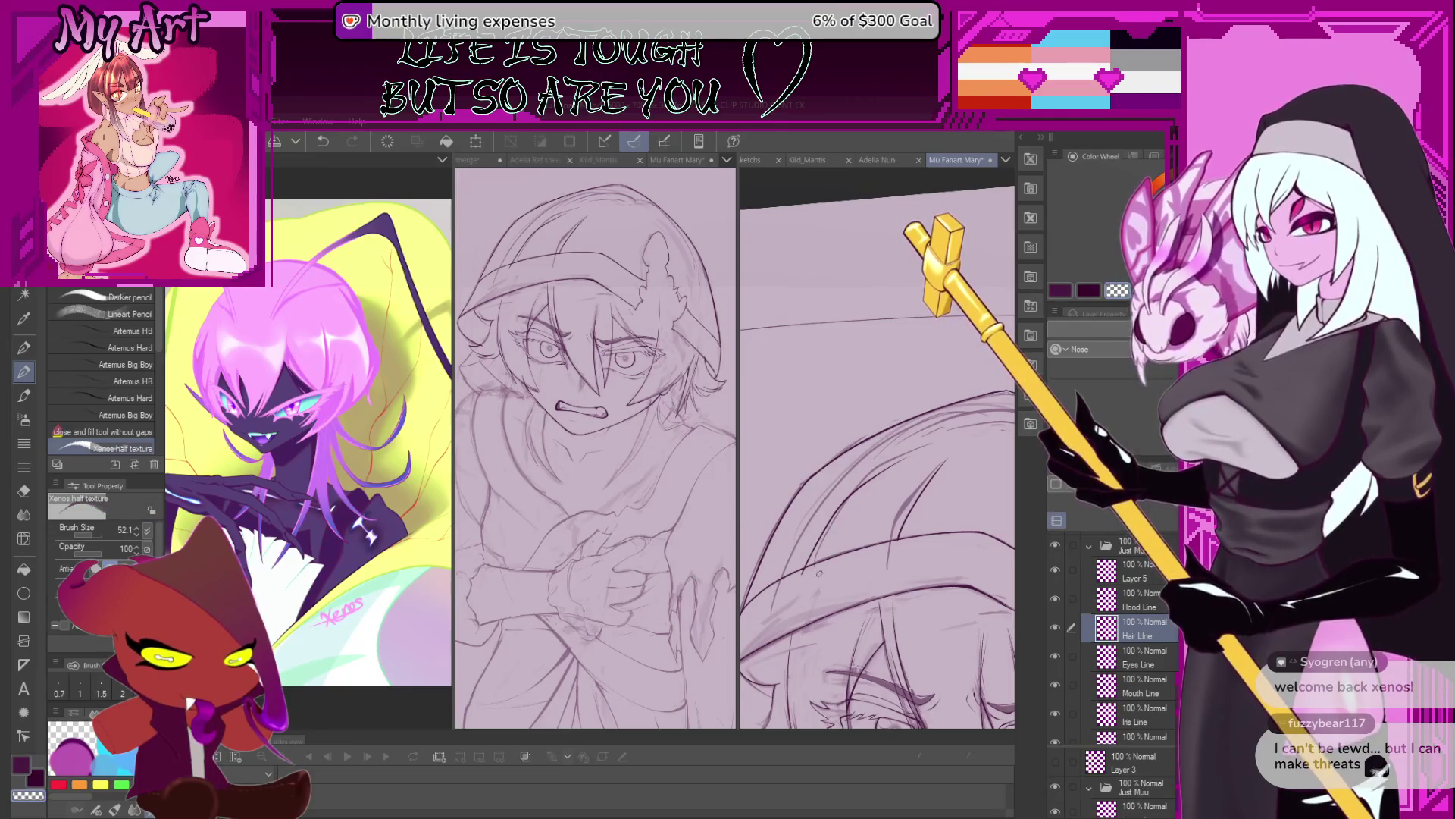
scroll(845, 500, "up", 1)
scroll(845, 501, "up", 1)
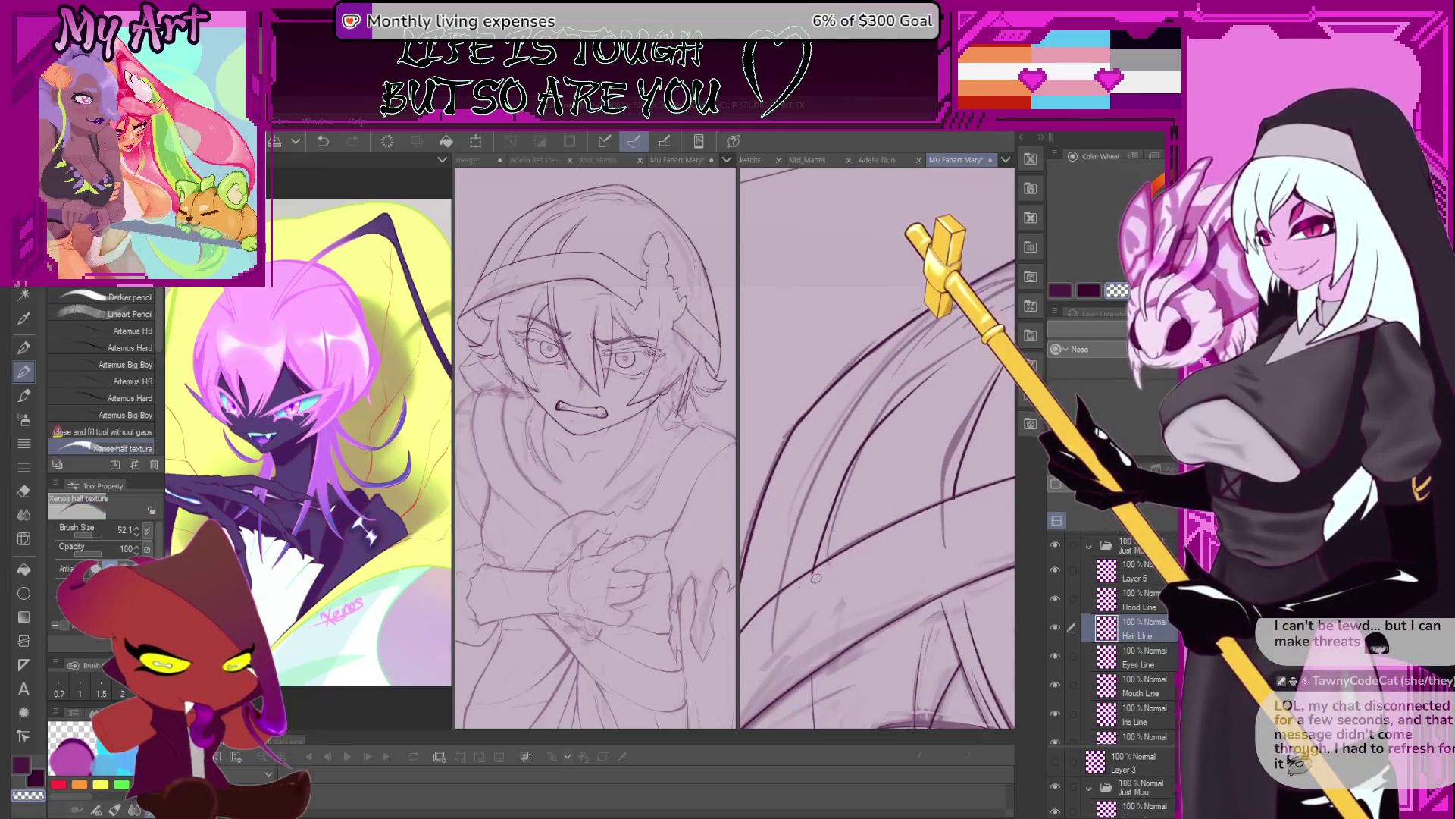
scroll(827, 570, "down", 2)
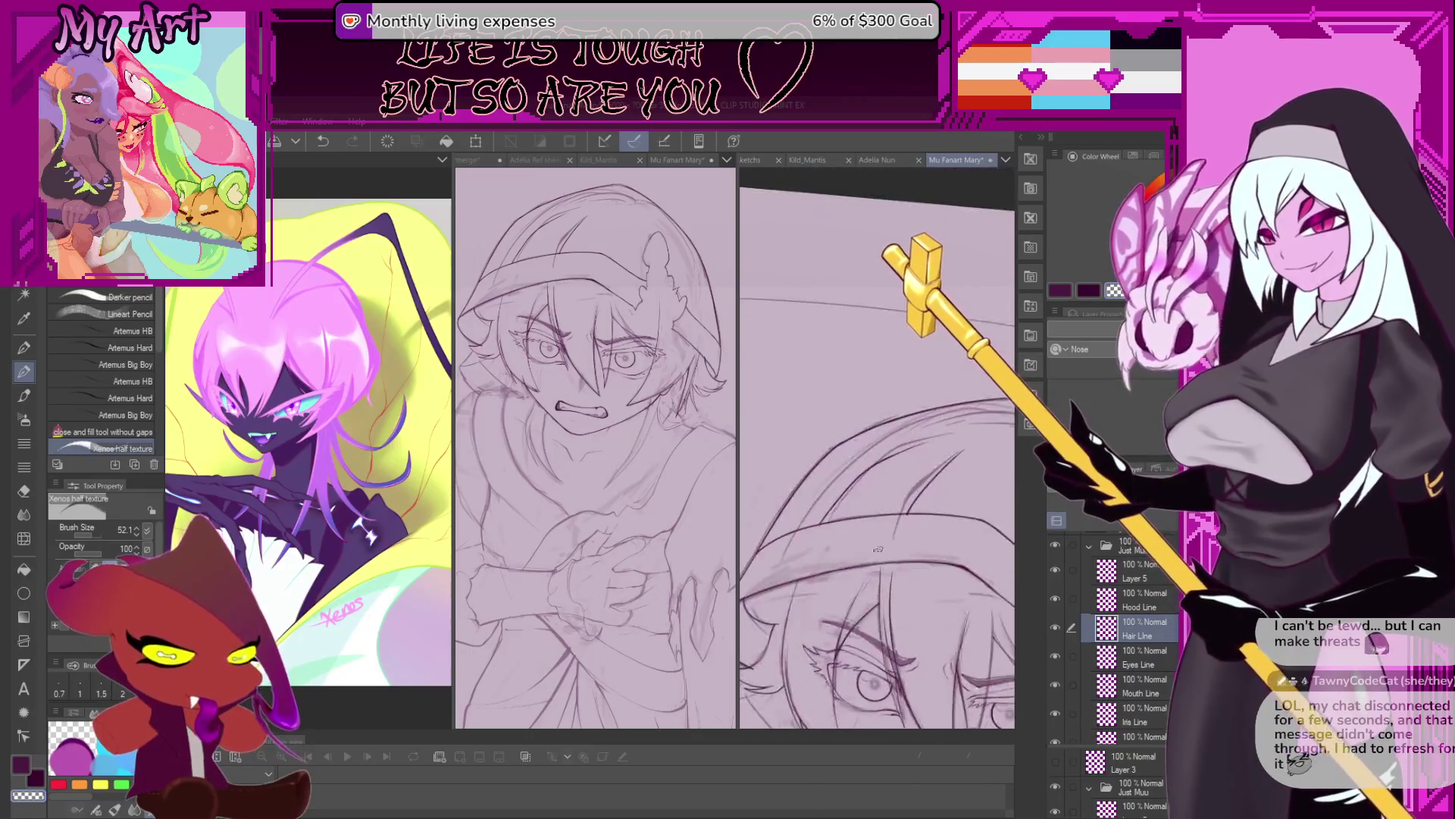
scroll(877, 557, "down", 1)
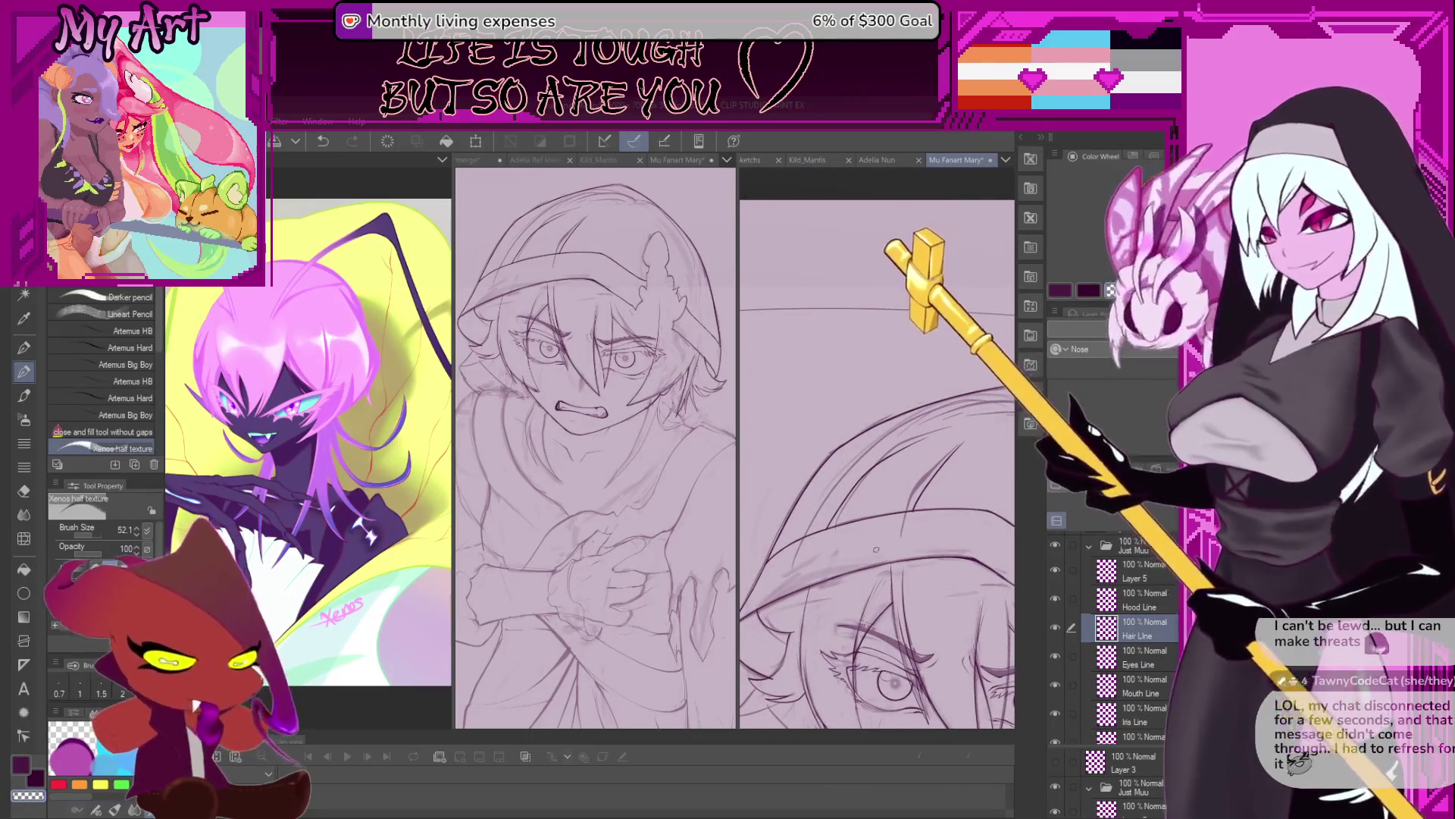
scroll(878, 547, "down", 1)
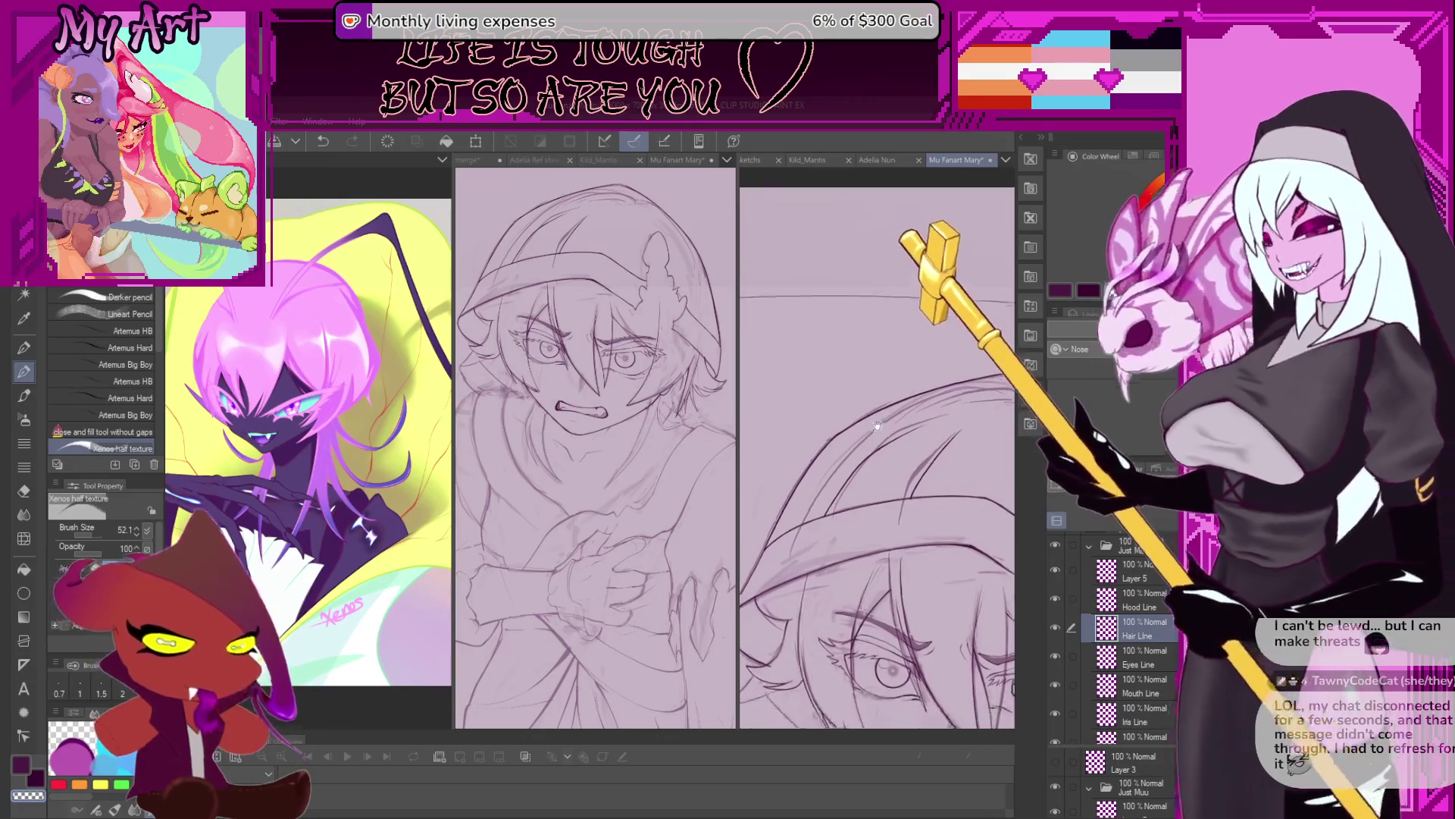
key("m")
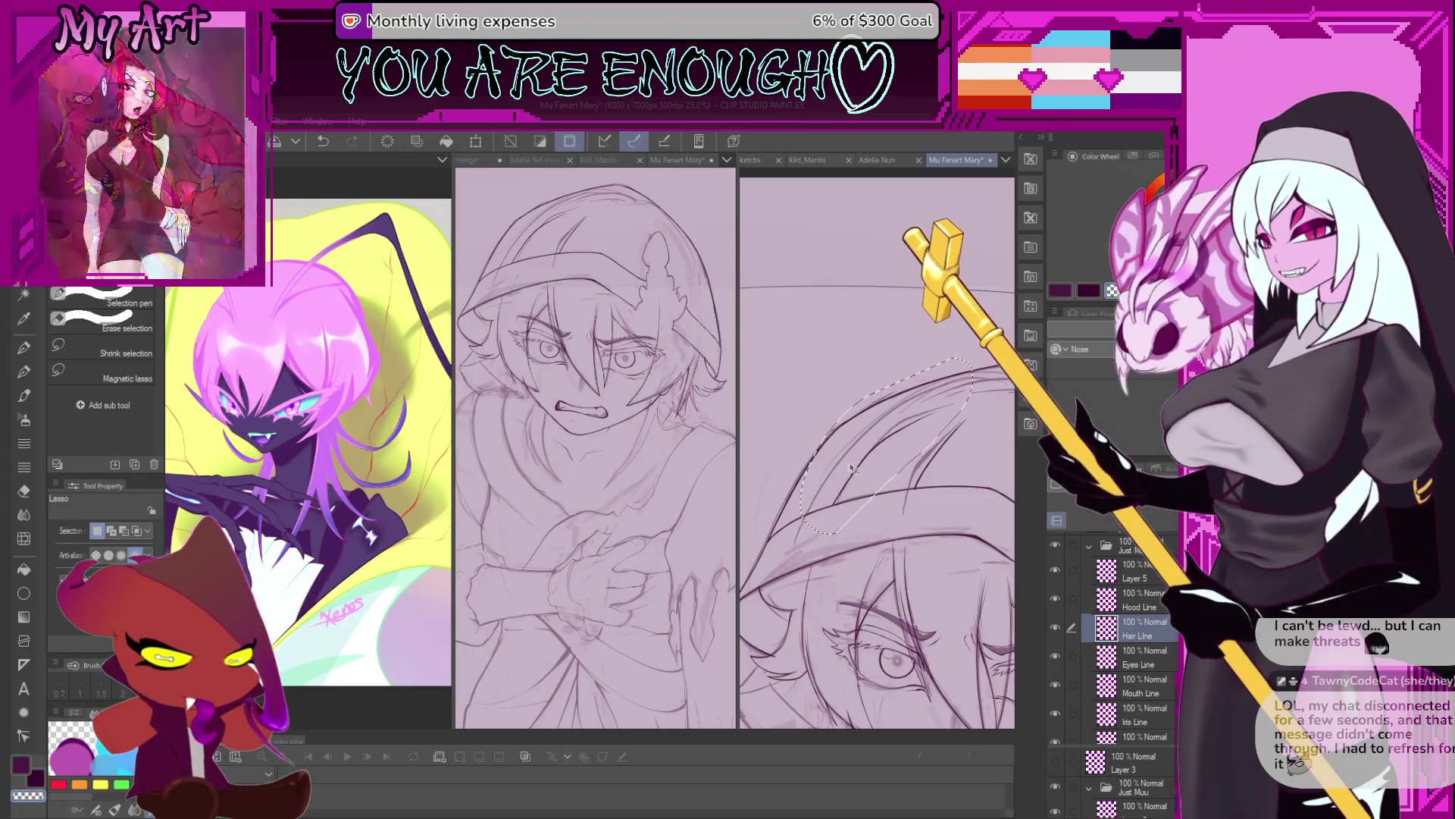
key("ctrl+d")
scroll(882, 539, "down", 2)
scroll(857, 498, "down", 1)
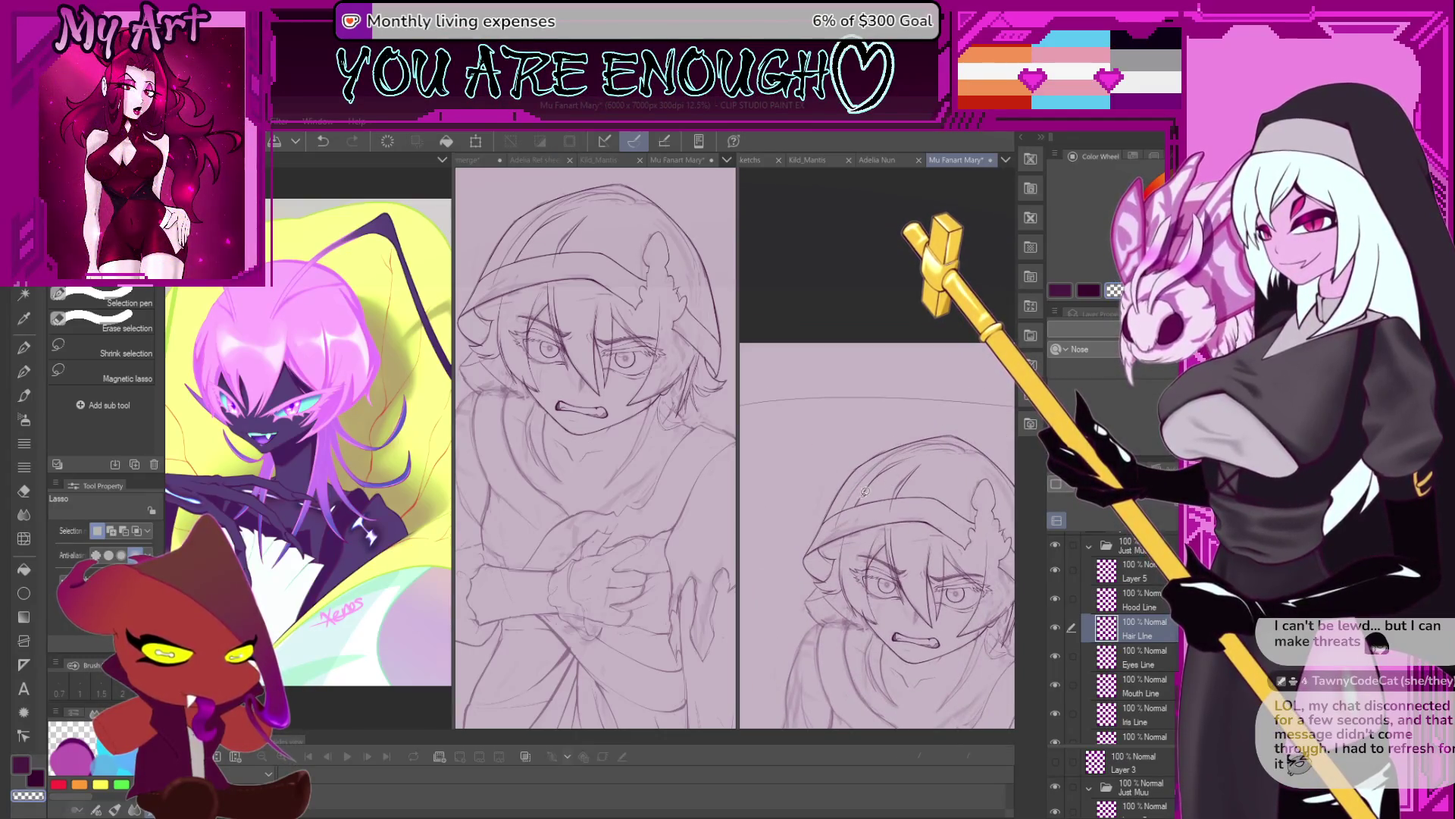
Switch back to the pen and undo the previous hair stroke so it can be redrawn.
key("p")
scroll(834, 531, "up", 1)
scroll(779, 577, "up", 1)
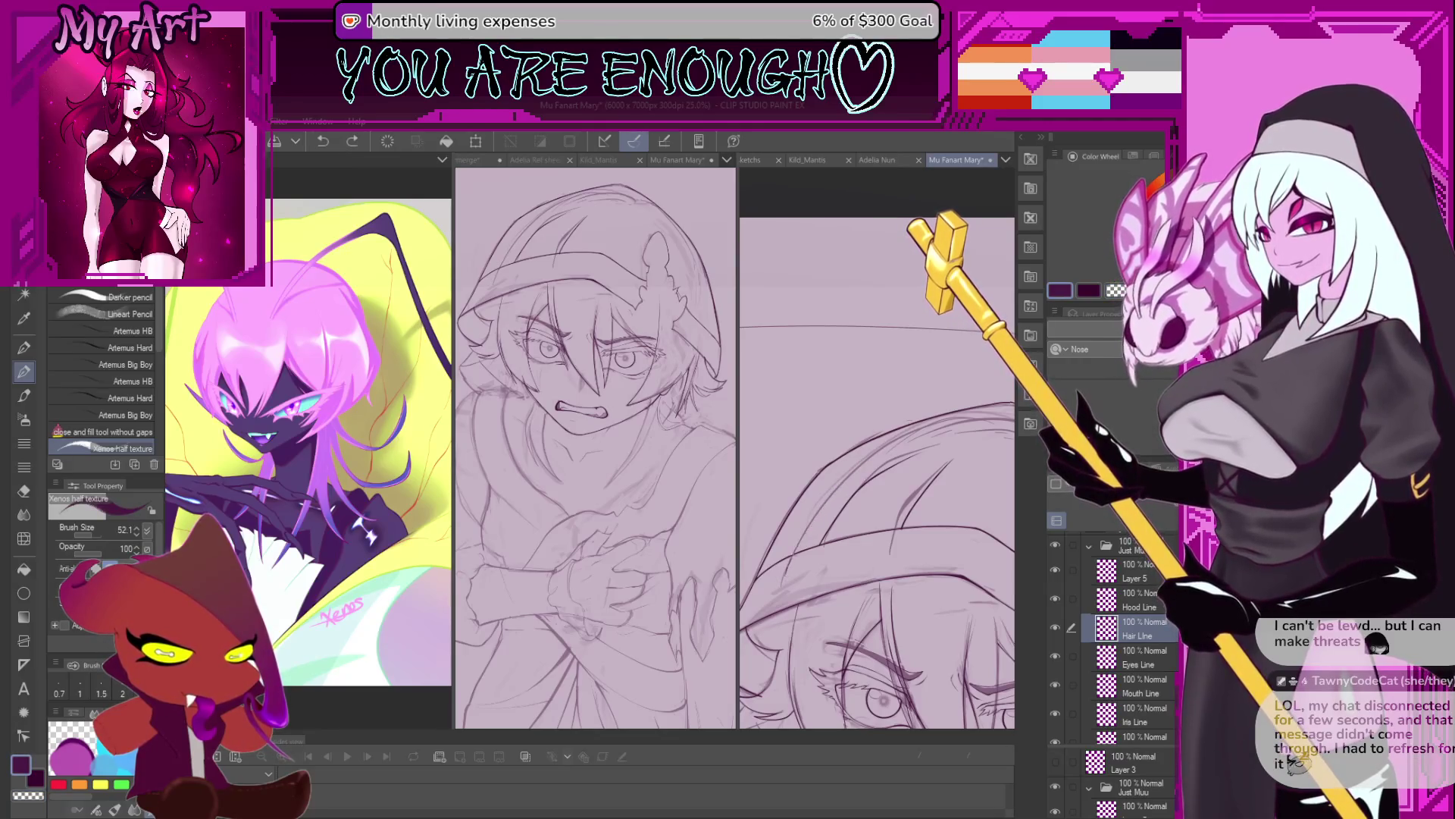
scroll(877, 470, "up", 1)
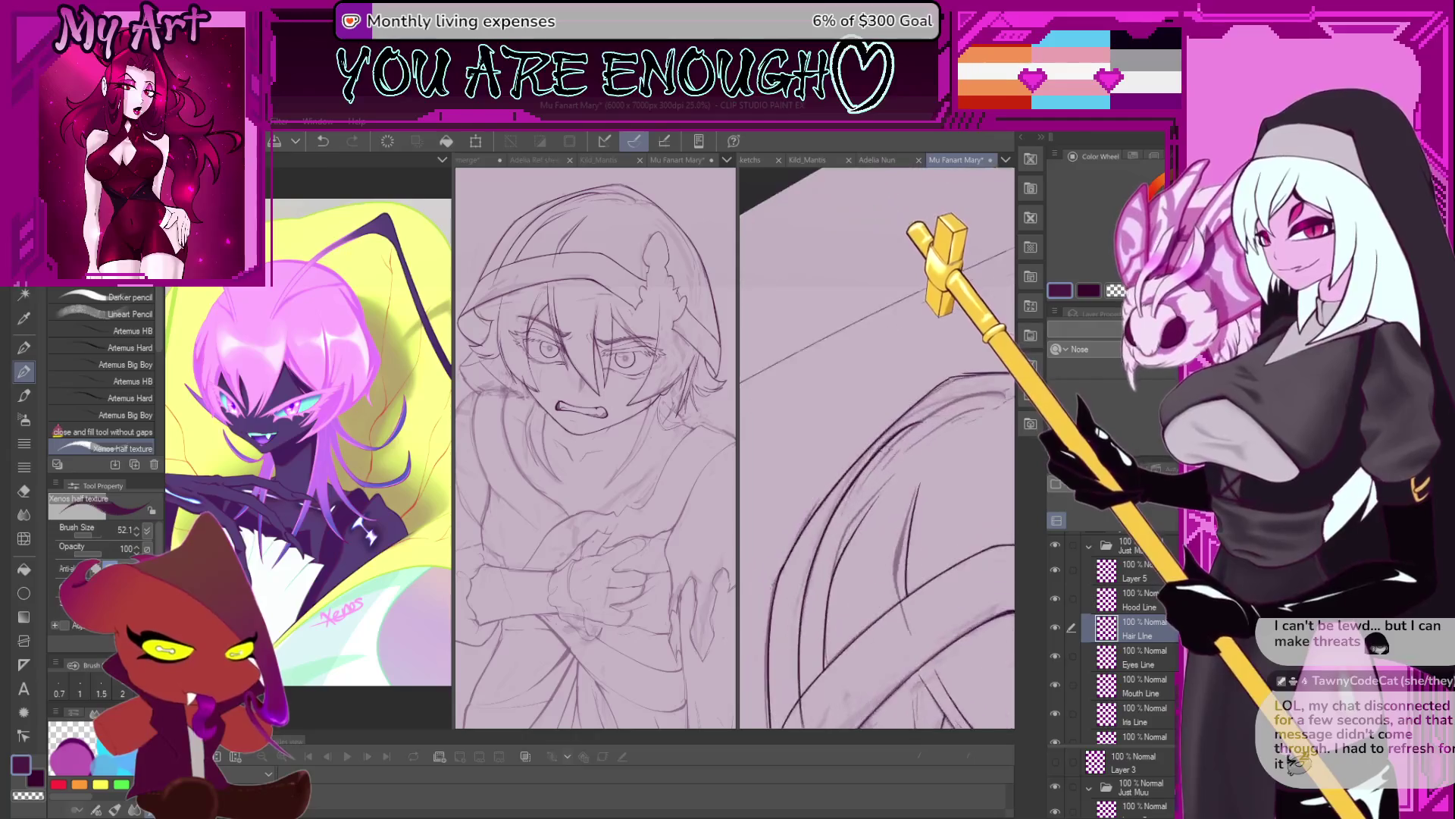
scroll(870, 464, "up", 1)
key("ctrl+z")
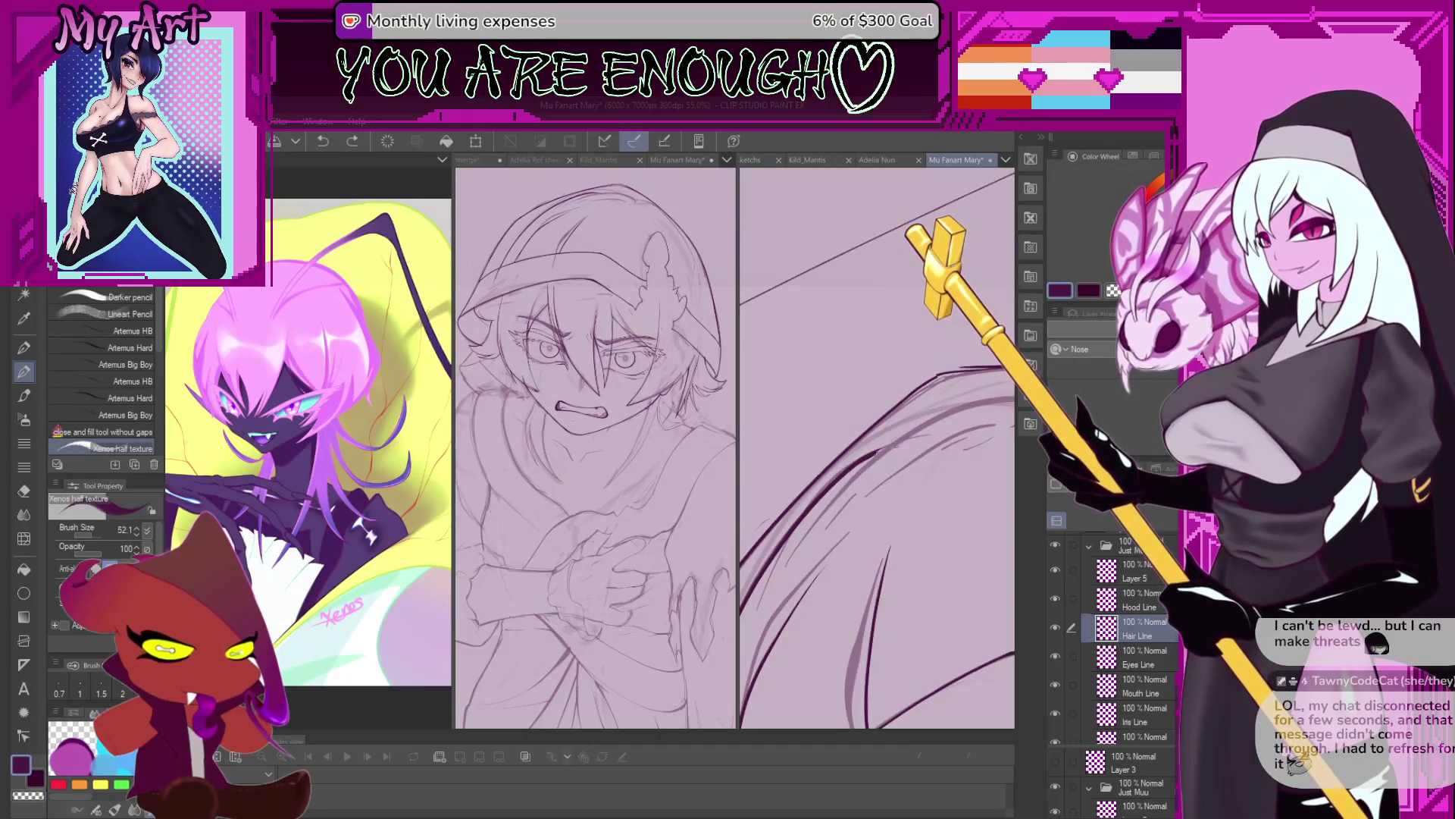
scroll(904, 495, "down", 3)
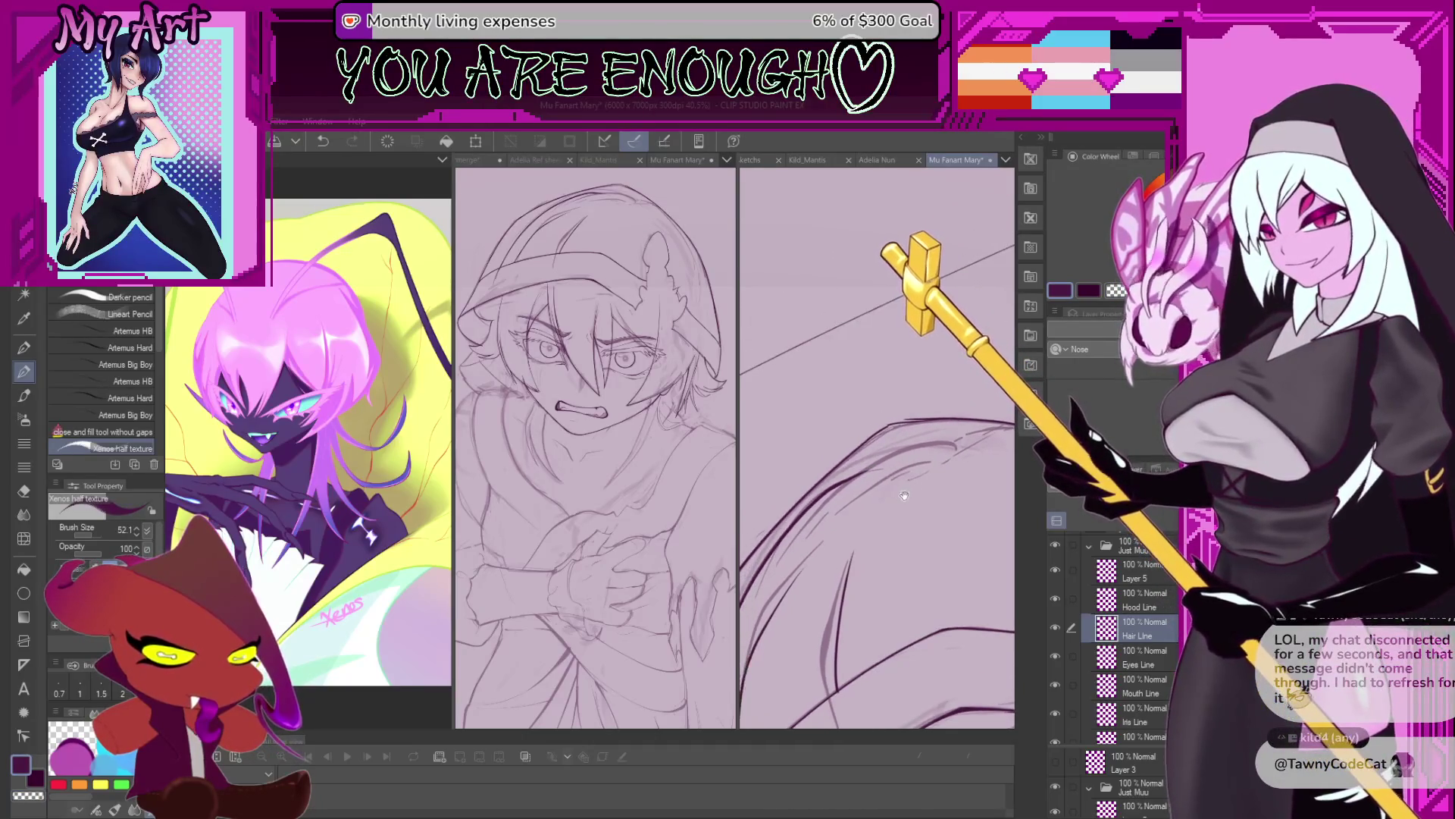
scroll(904, 495, "up", 2)
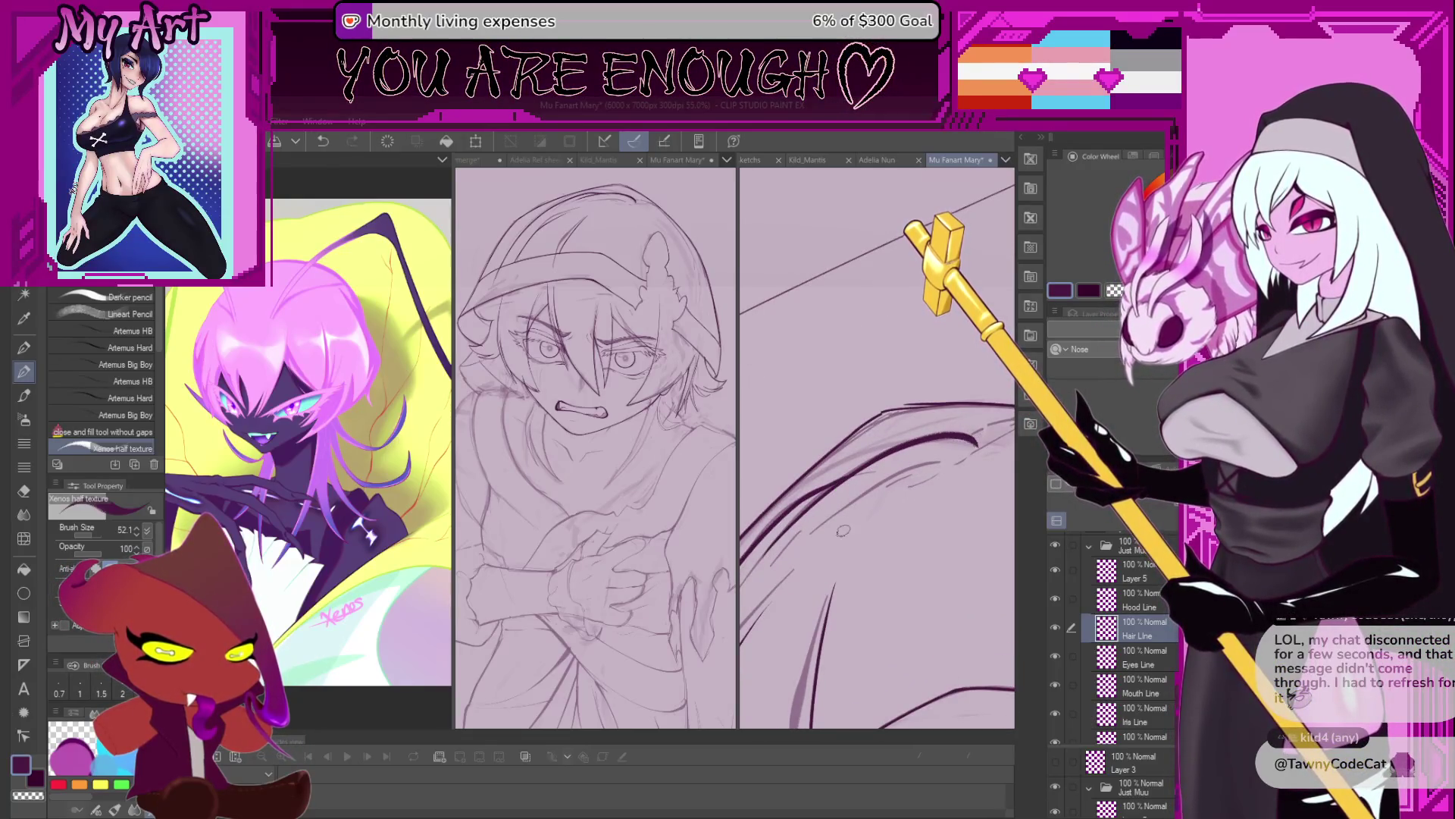
scroll(843, 530, "down", 2)
scroll(843, 531, "down", 2)
scroll(843, 531, "down", 2)
scroll(843, 531, "down", 1)
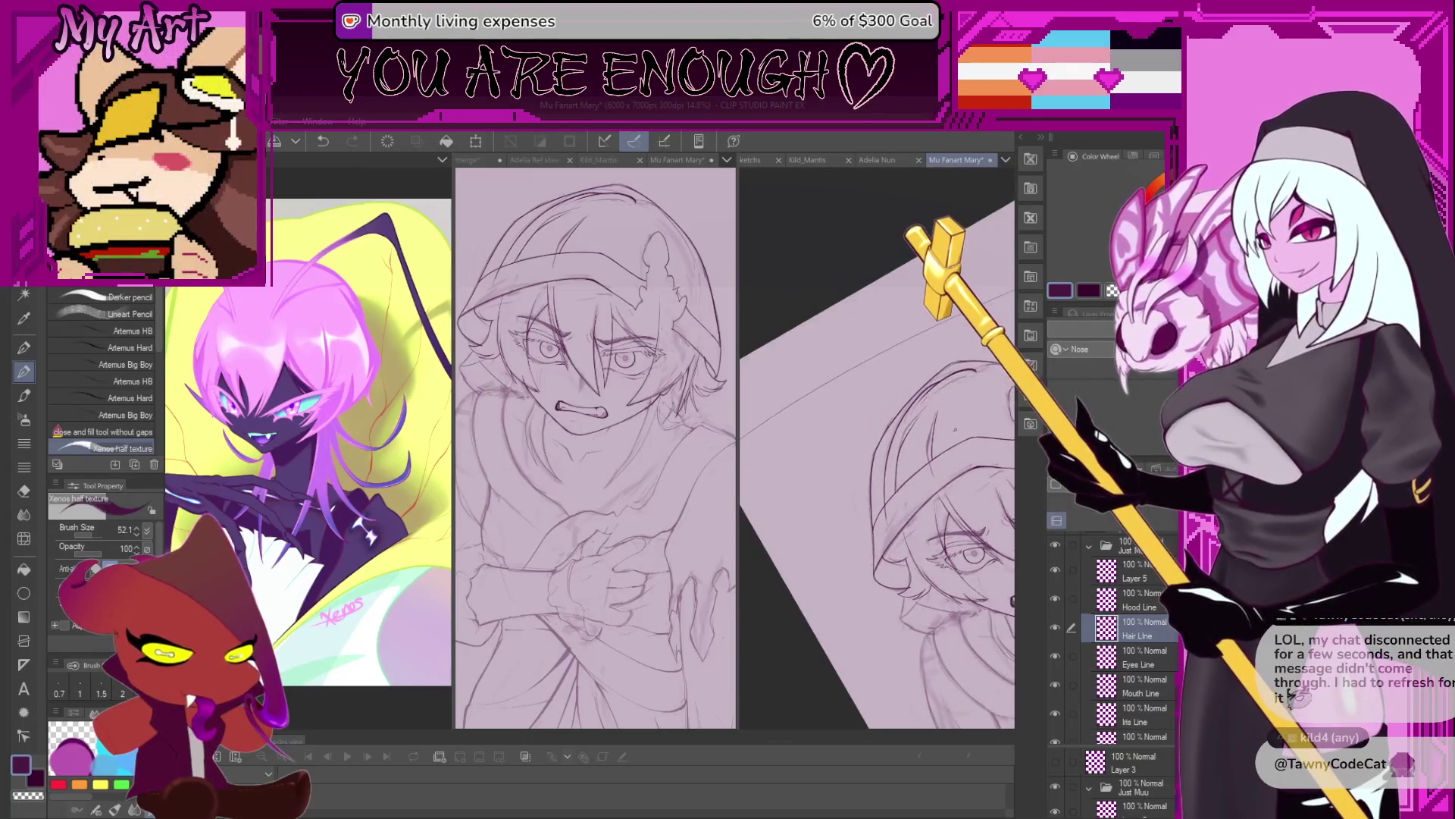
scroll(954, 439, "up", 2)
left_click_drag(808, 469, 897, 499)
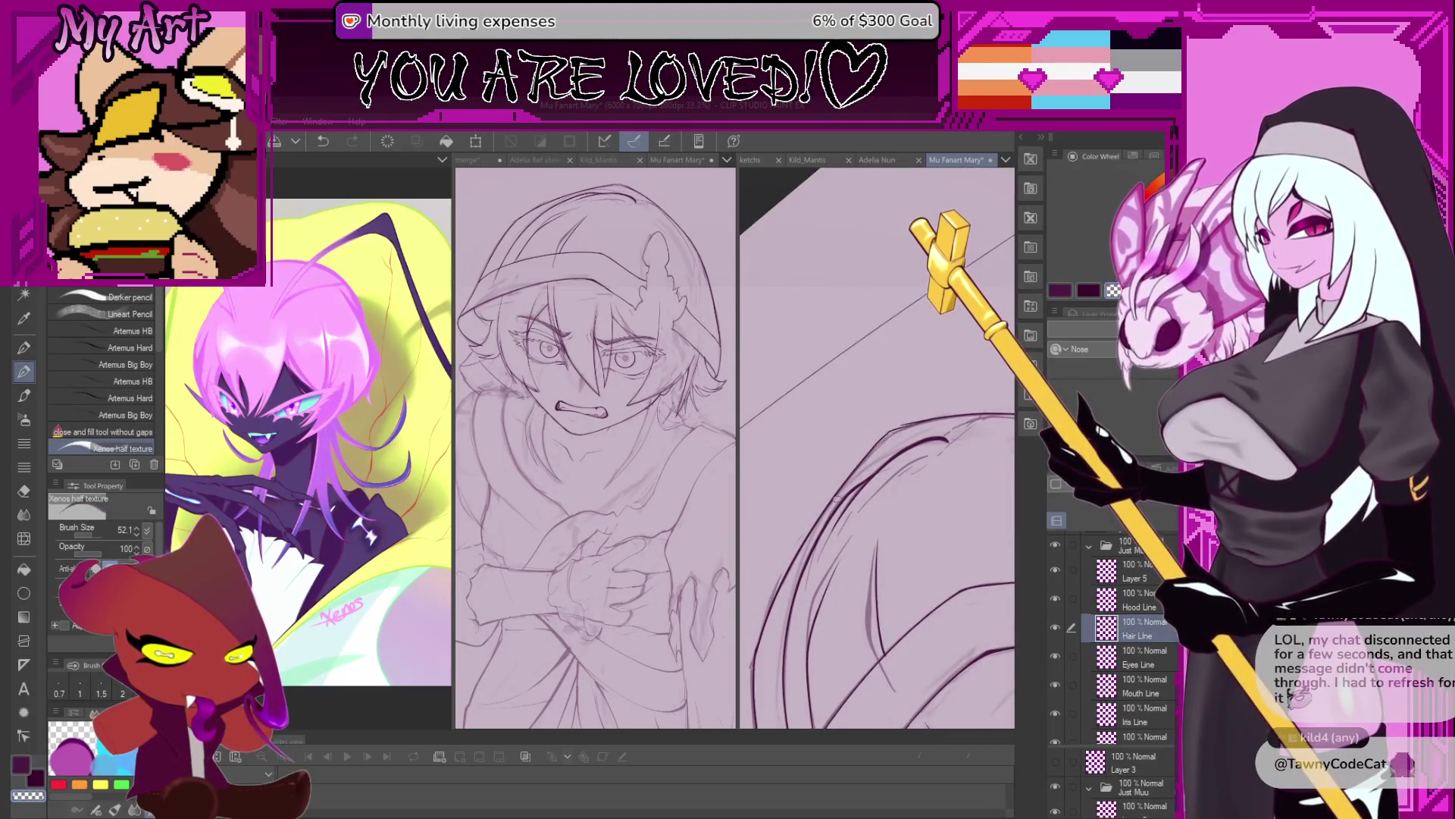
left_click_drag(846, 506, 845, 513)
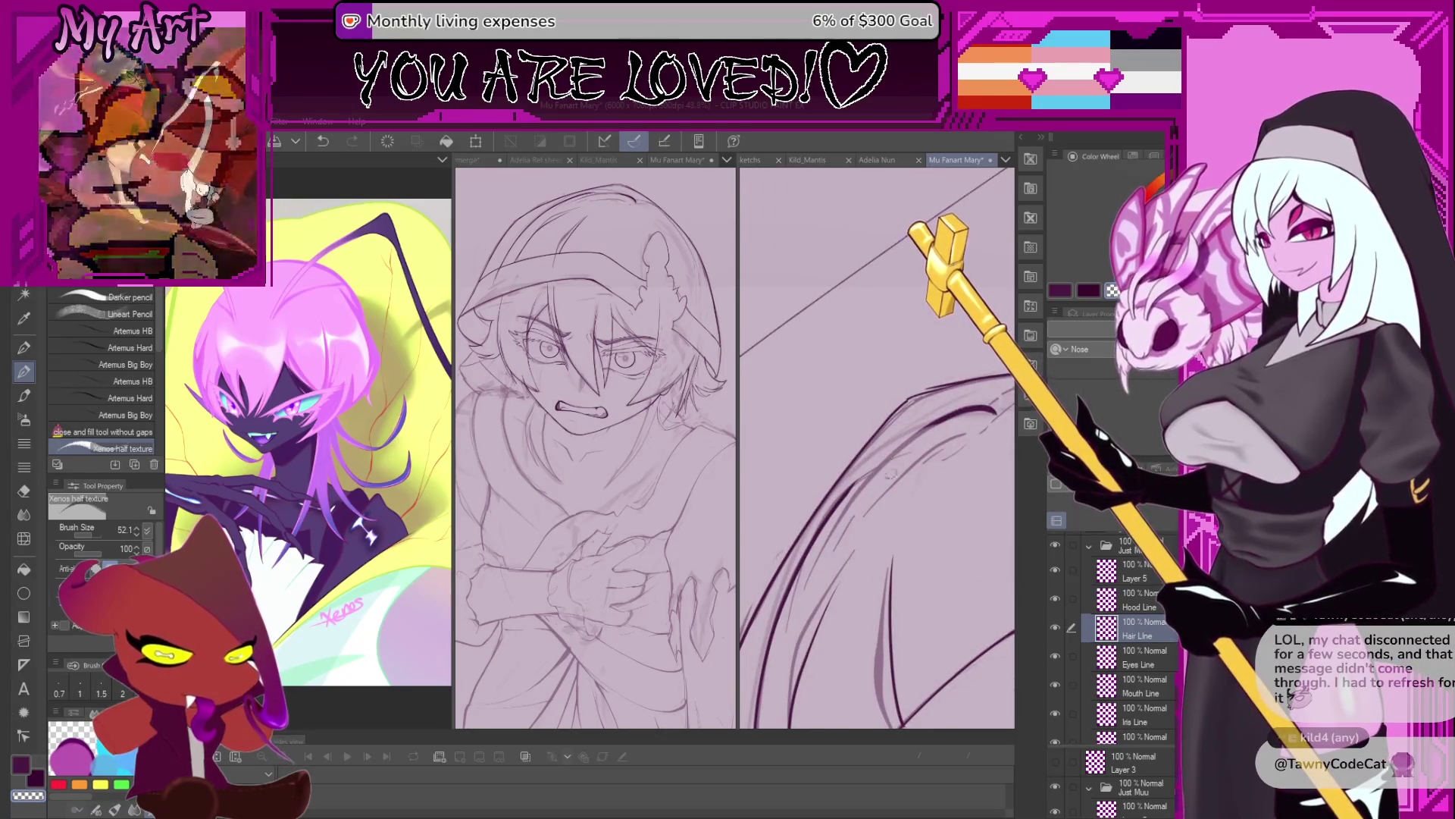
key("ctrl+z")
mouse_move(933, 424)
left_mouse_down()
mouse_move(847, 444)
mouse_move(798, 533)
left_mouse_up()
left_click(850, 435)
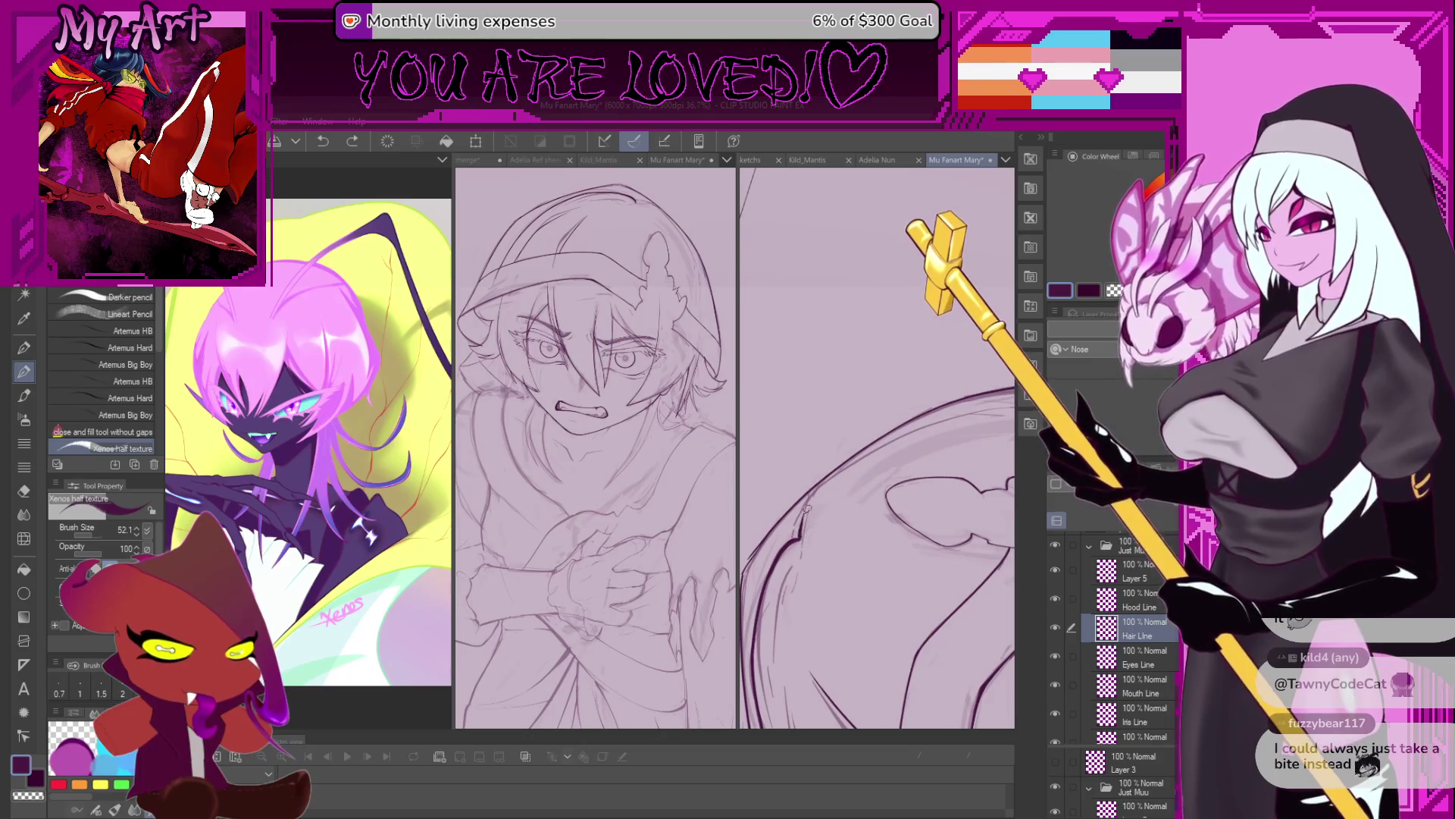
mouse_move(979, 402)
left_mouse_down()
mouse_move(864, 431)
mouse_move(790, 548)
left_mouse_up()
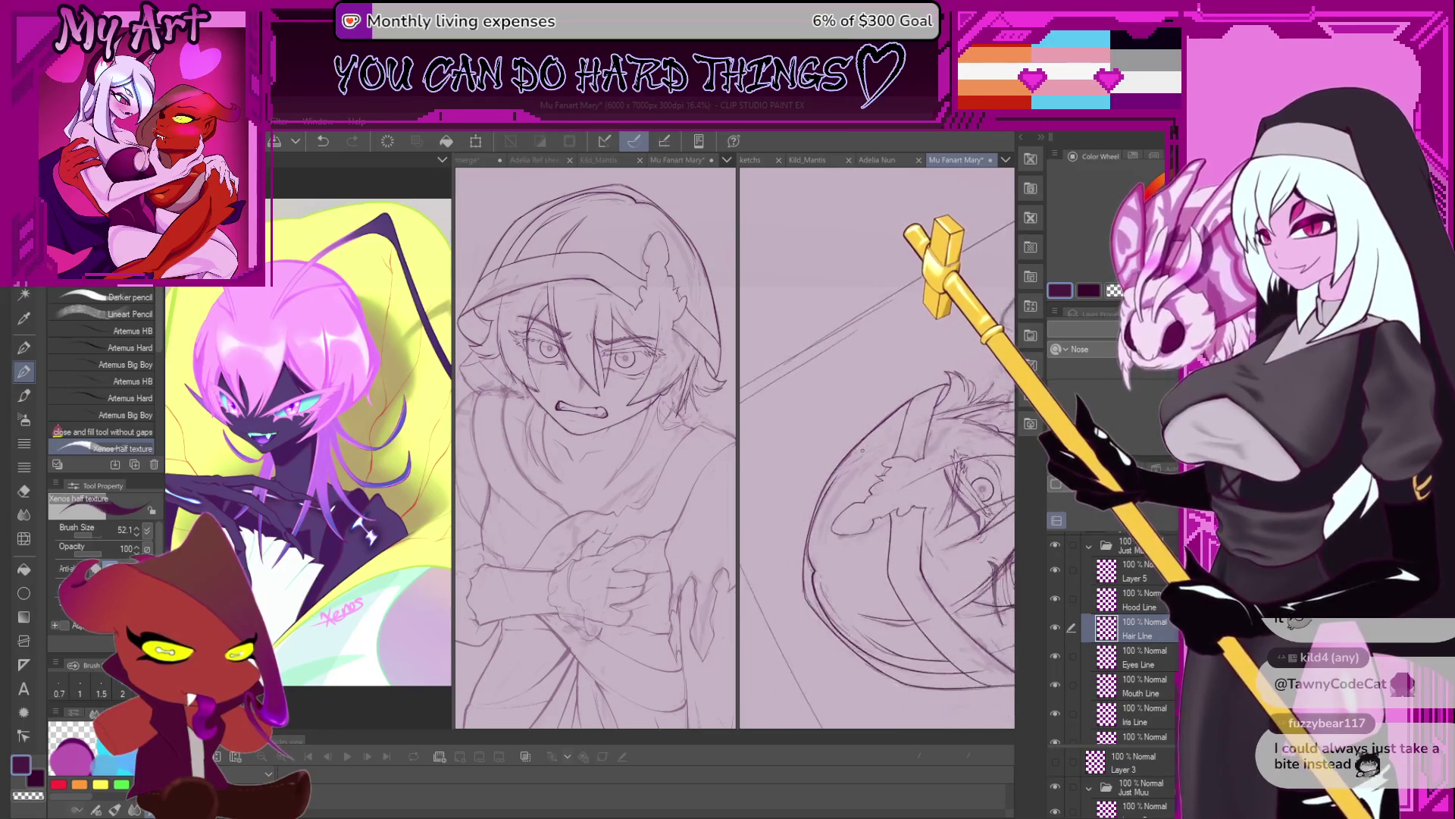
key("ctrl+z")
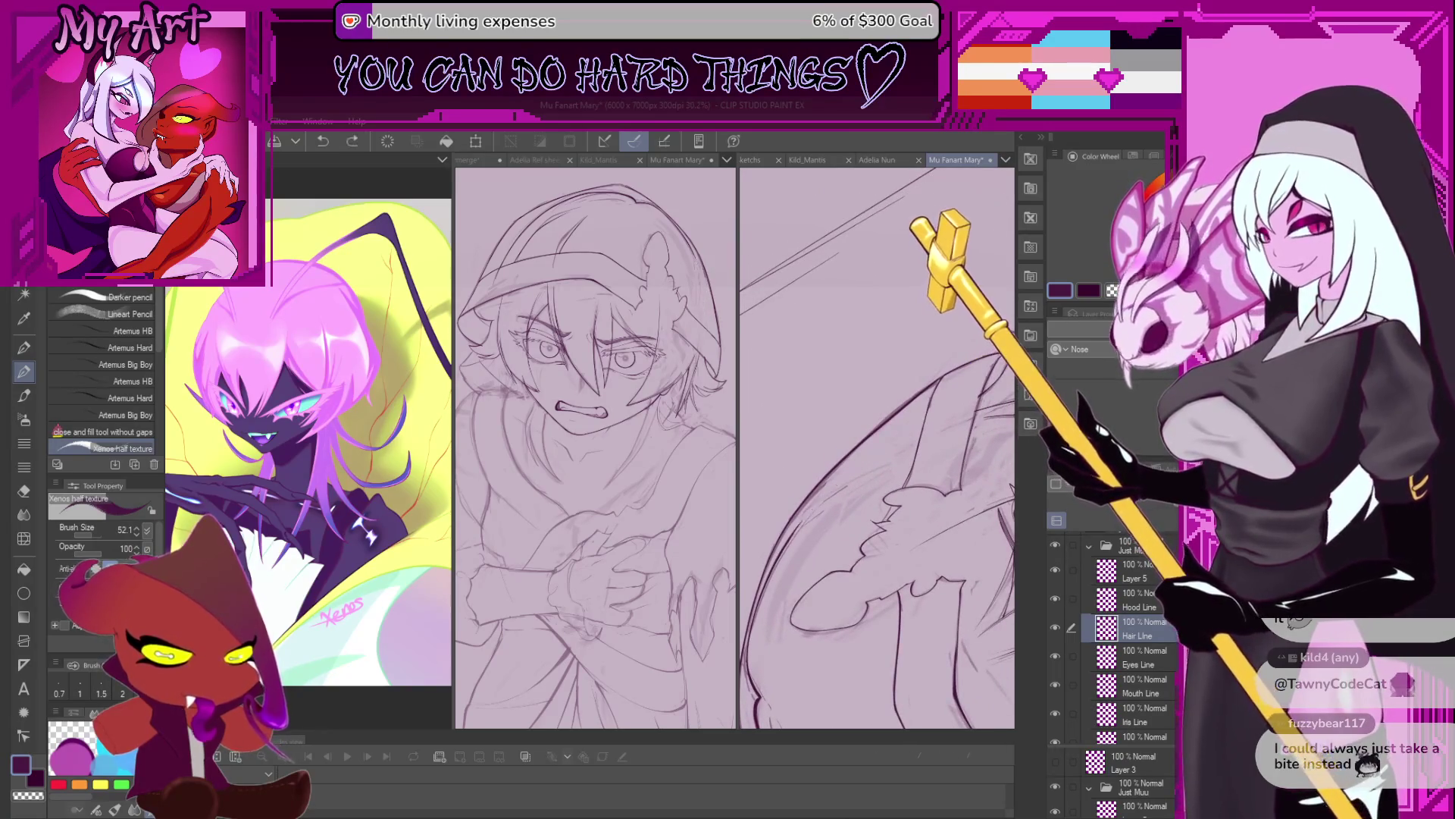
mouse_move(823, 513)
left_mouse_down()
mouse_move(781, 557)
mouse_move(937, 419)
left_mouse_up()
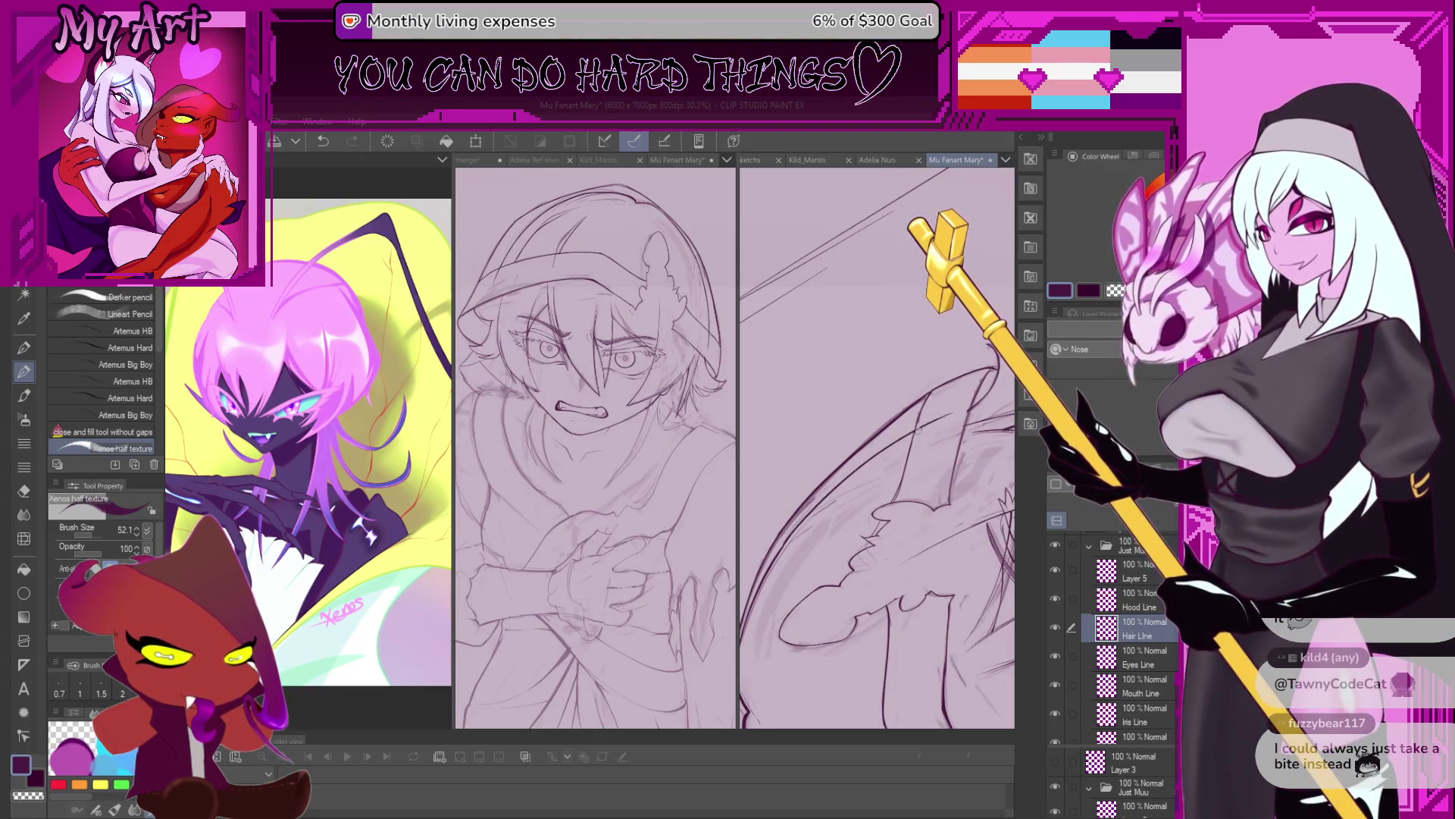
scroll(917, 430, "up", 3)
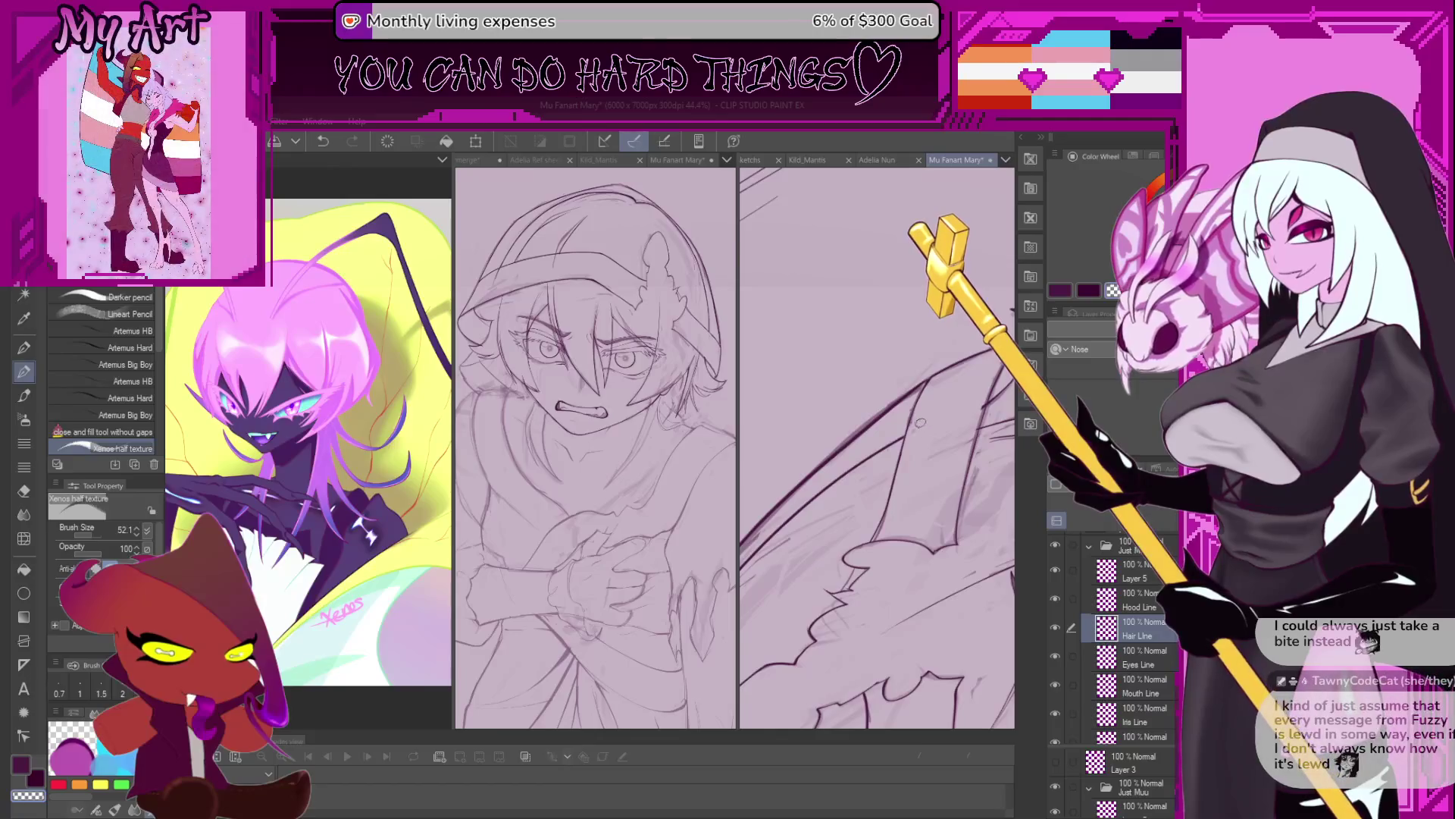
scroll(918, 439, "up", 1)
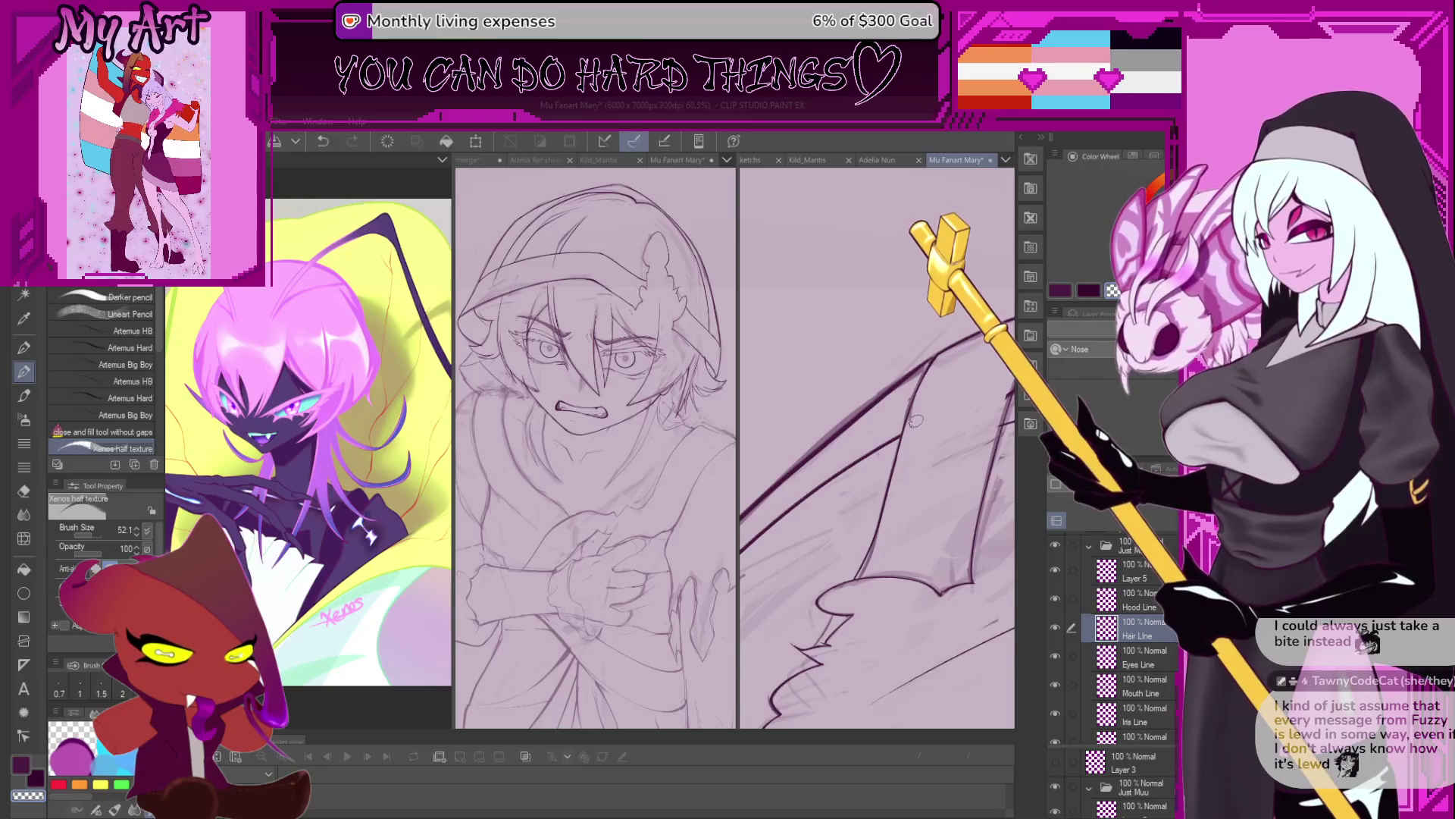
scroll(942, 446, "down", 3)
scroll(871, 470, "down", 3)
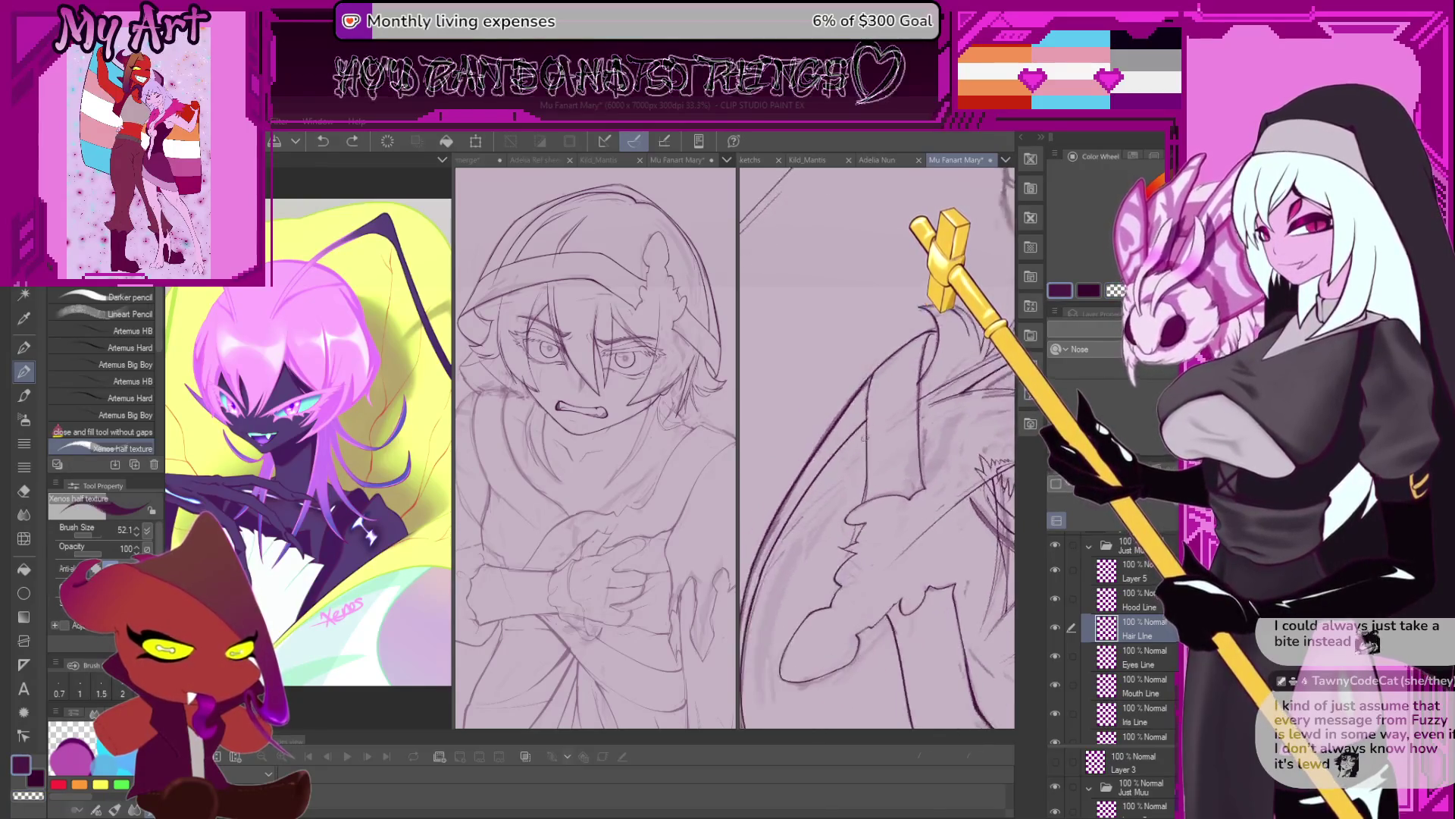
scroll(822, 499, "up", 1)
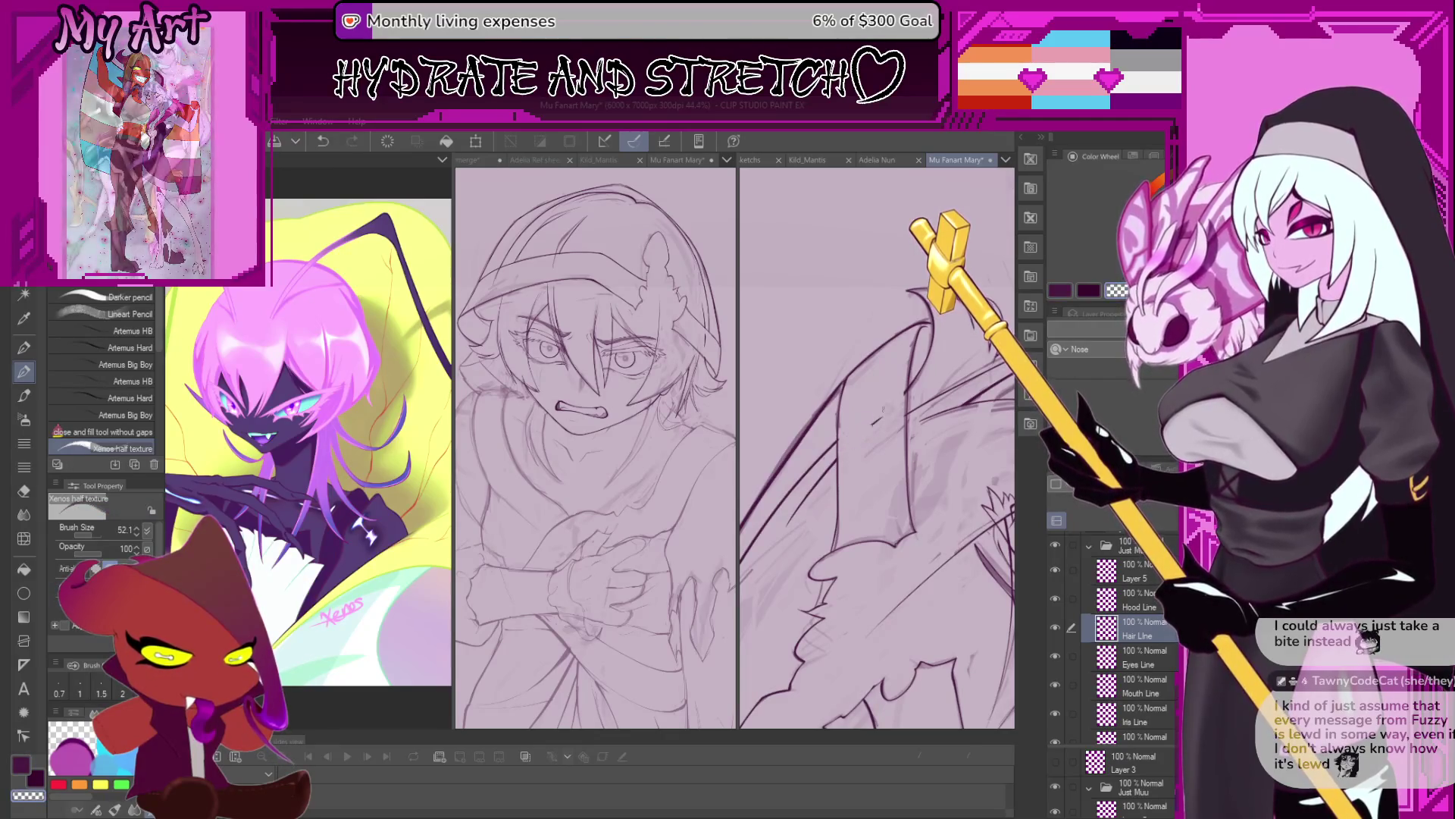
scroll(866, 424, "up", 1)
scroll(862, 439, "up", 1)
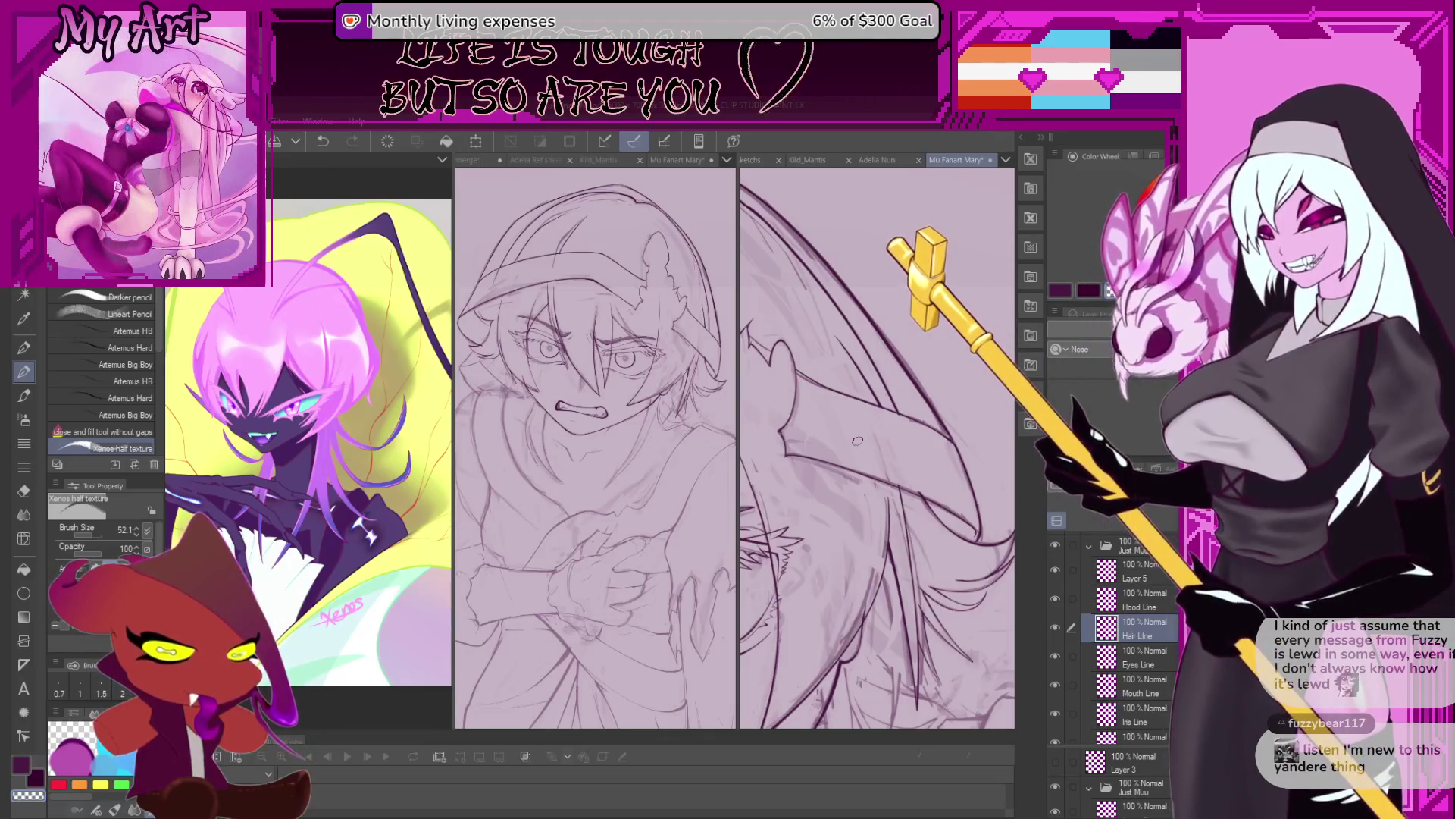
scroll(877, 447, "down", 5)
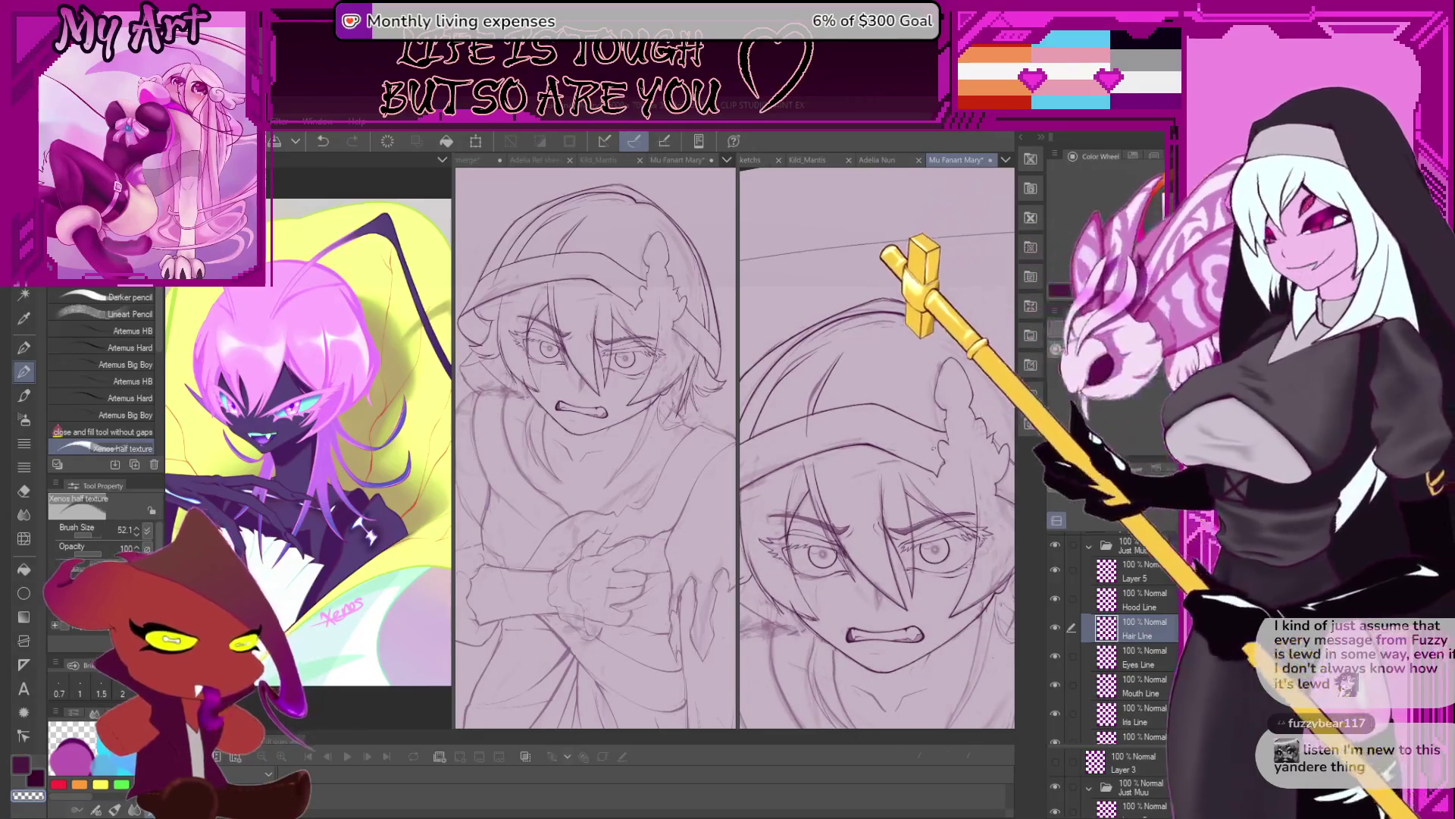
scroll(947, 366, "down", 3)
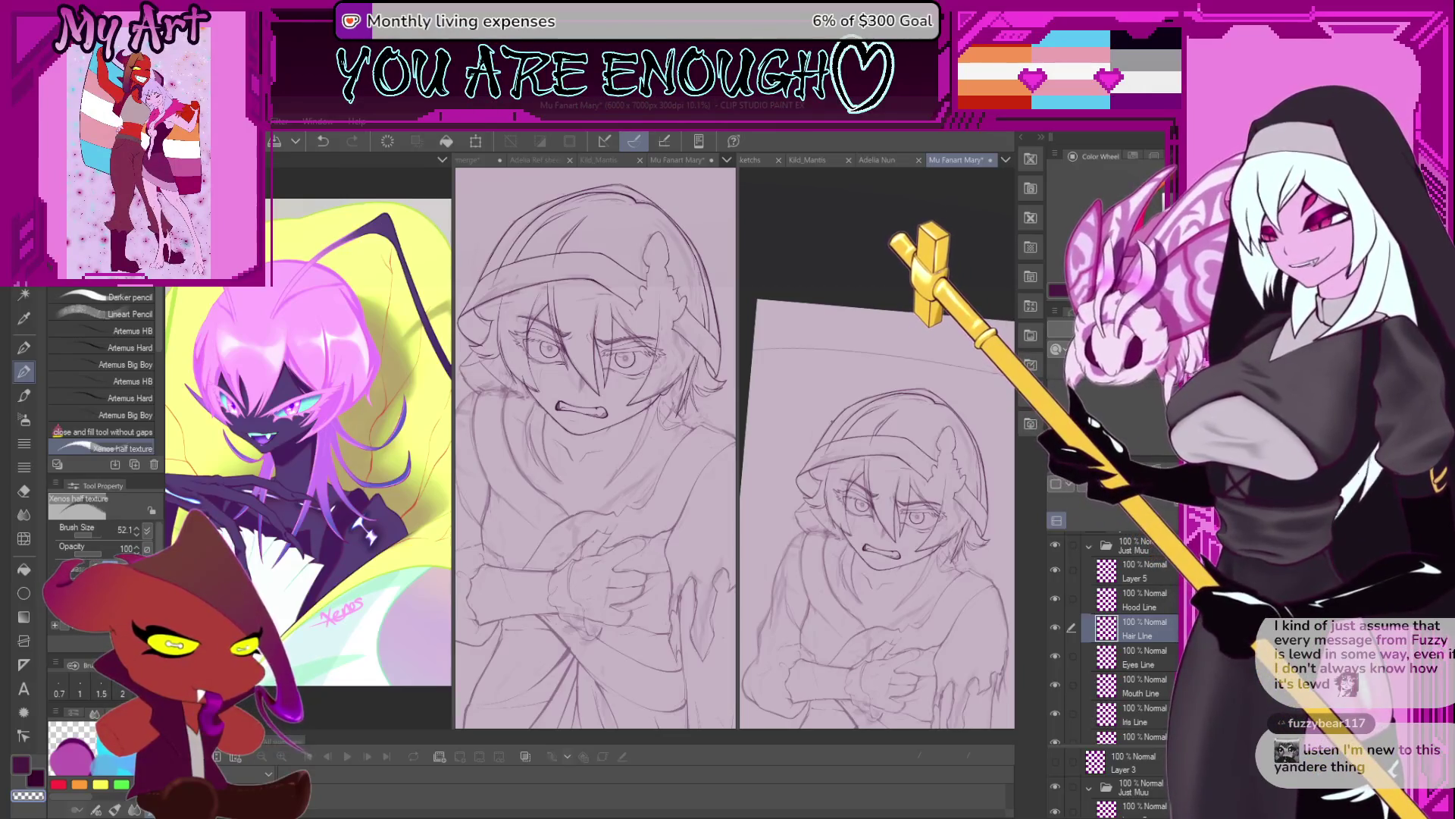
scroll(918, 485, "up", 2)
scroll(917, 485, "up", 3)
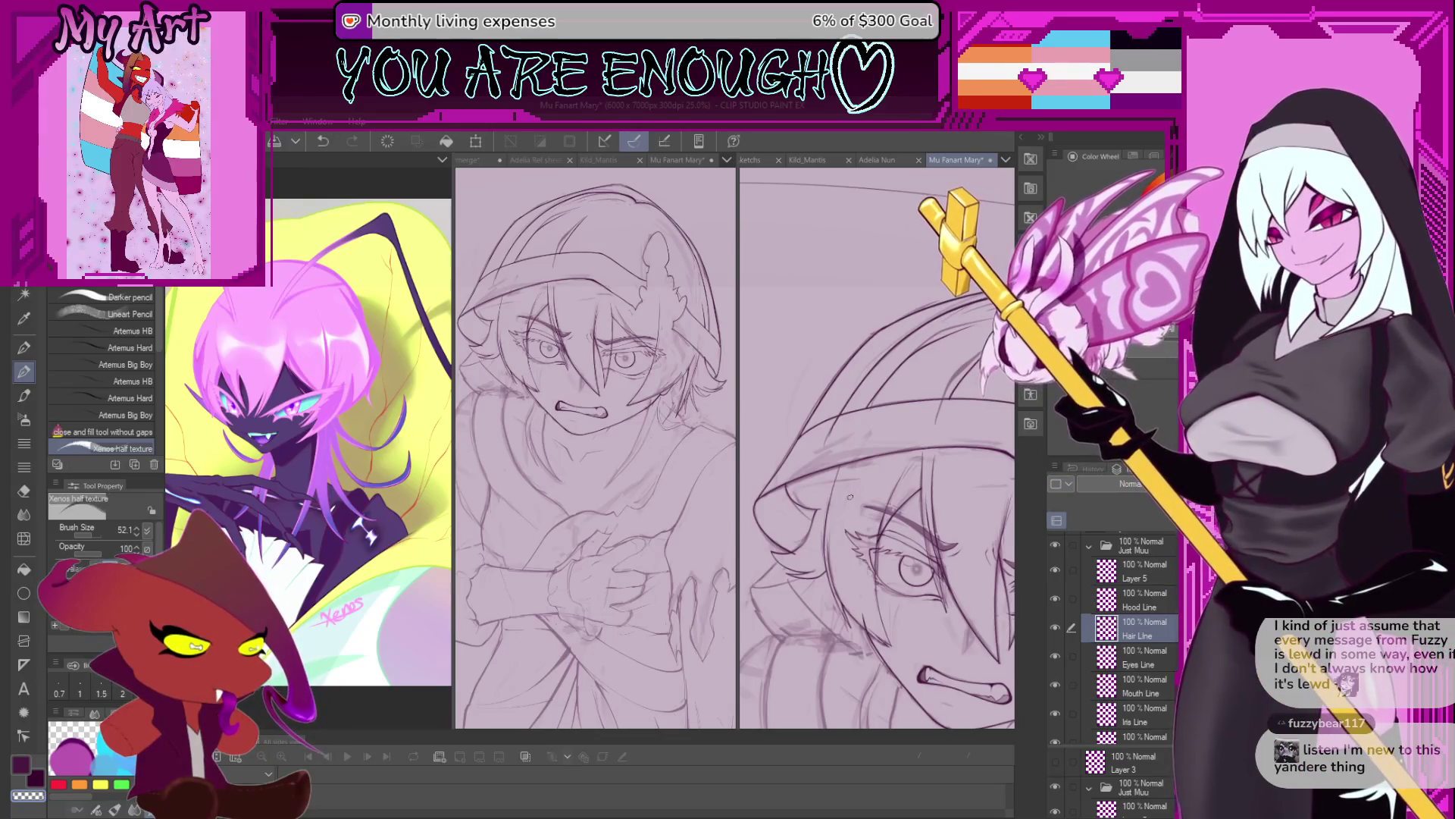
scroll(811, 422, "up", 2)
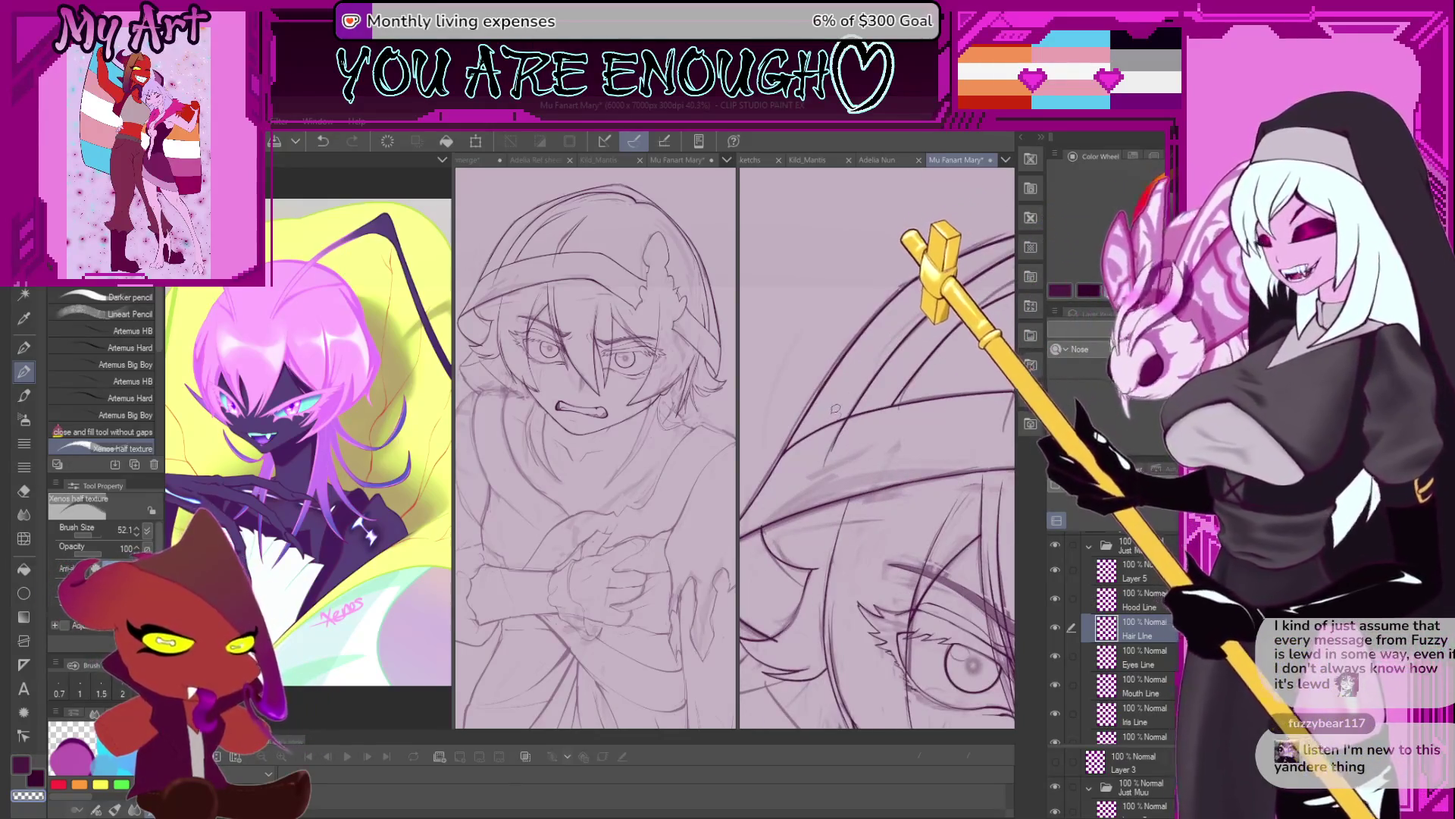
scroll(834, 424, "up", 1)
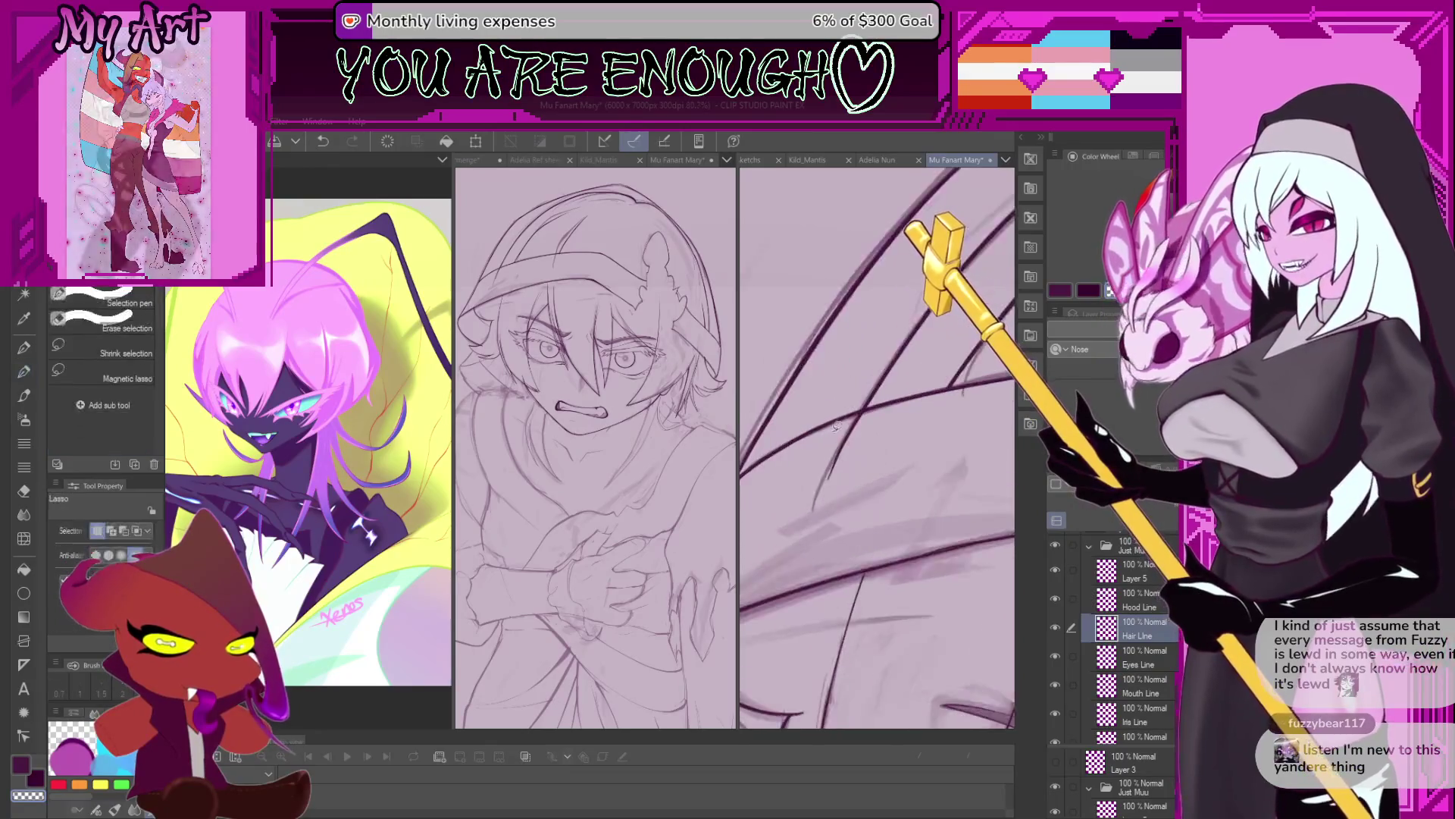
key("m")
left_click_drag(827, 449, 872, 450)
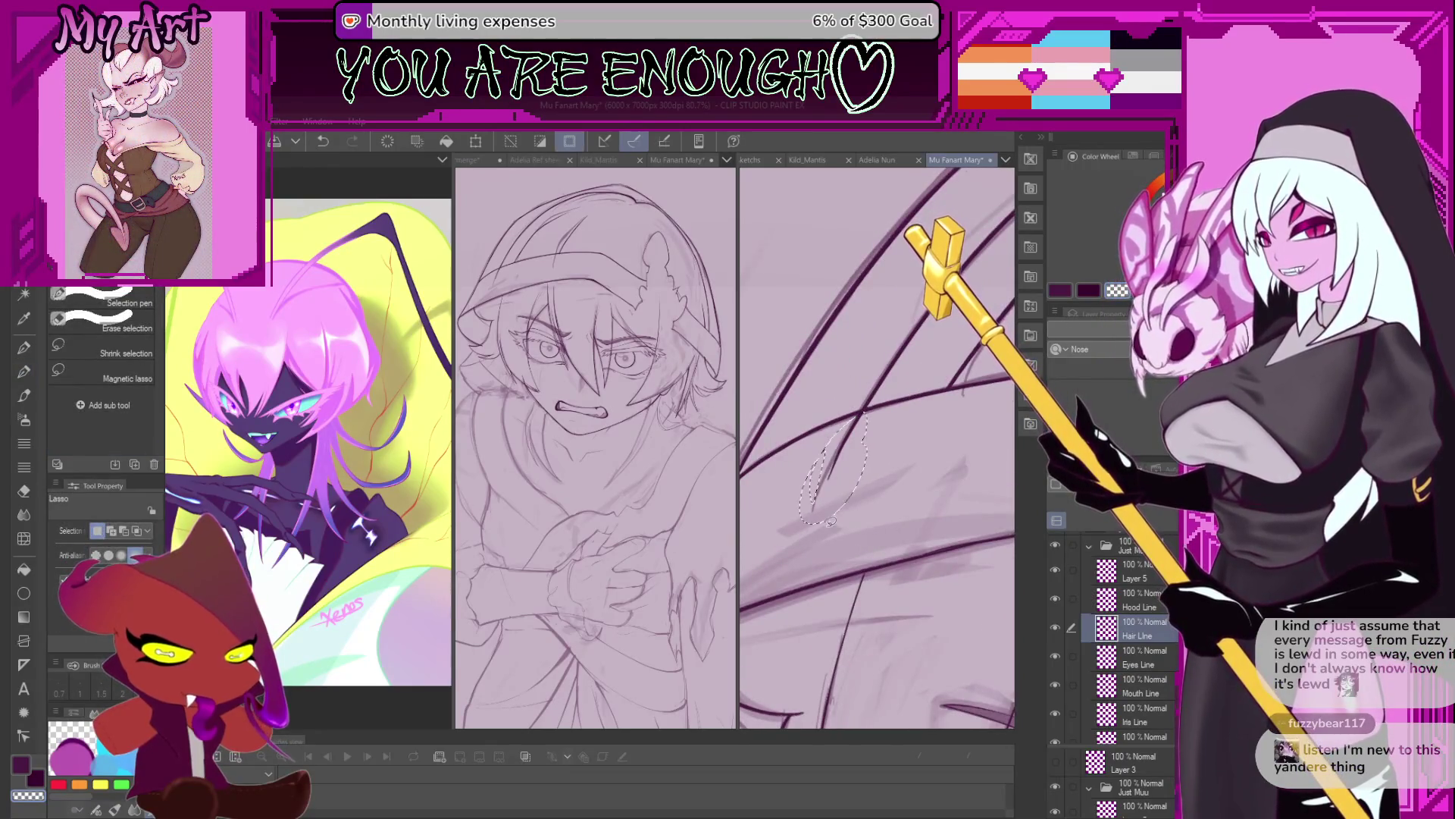
scroll(858, 503, "down", 1)
scroll(864, 560, "down", 1)
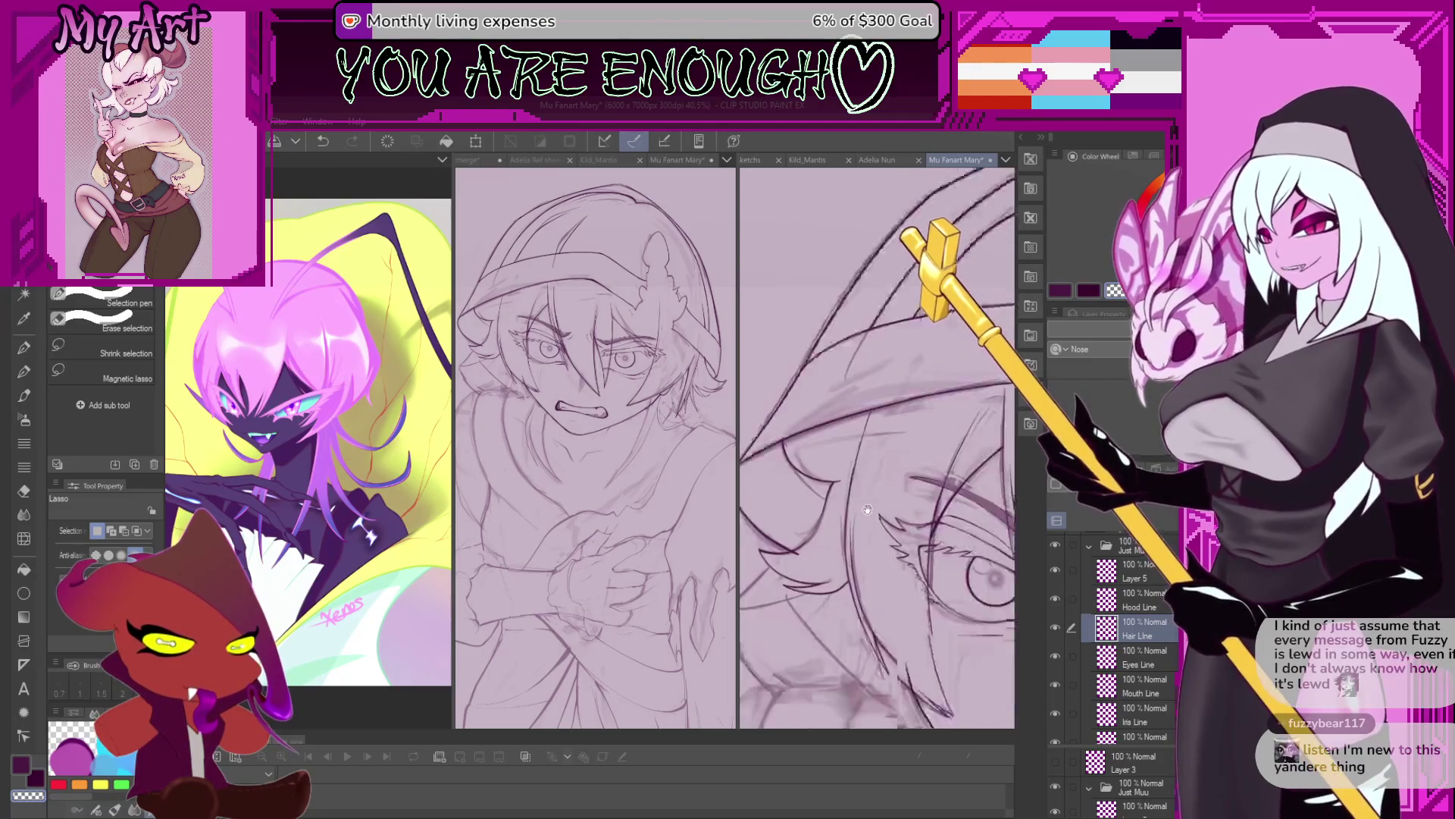
scroll(873, 628, "down", 1)
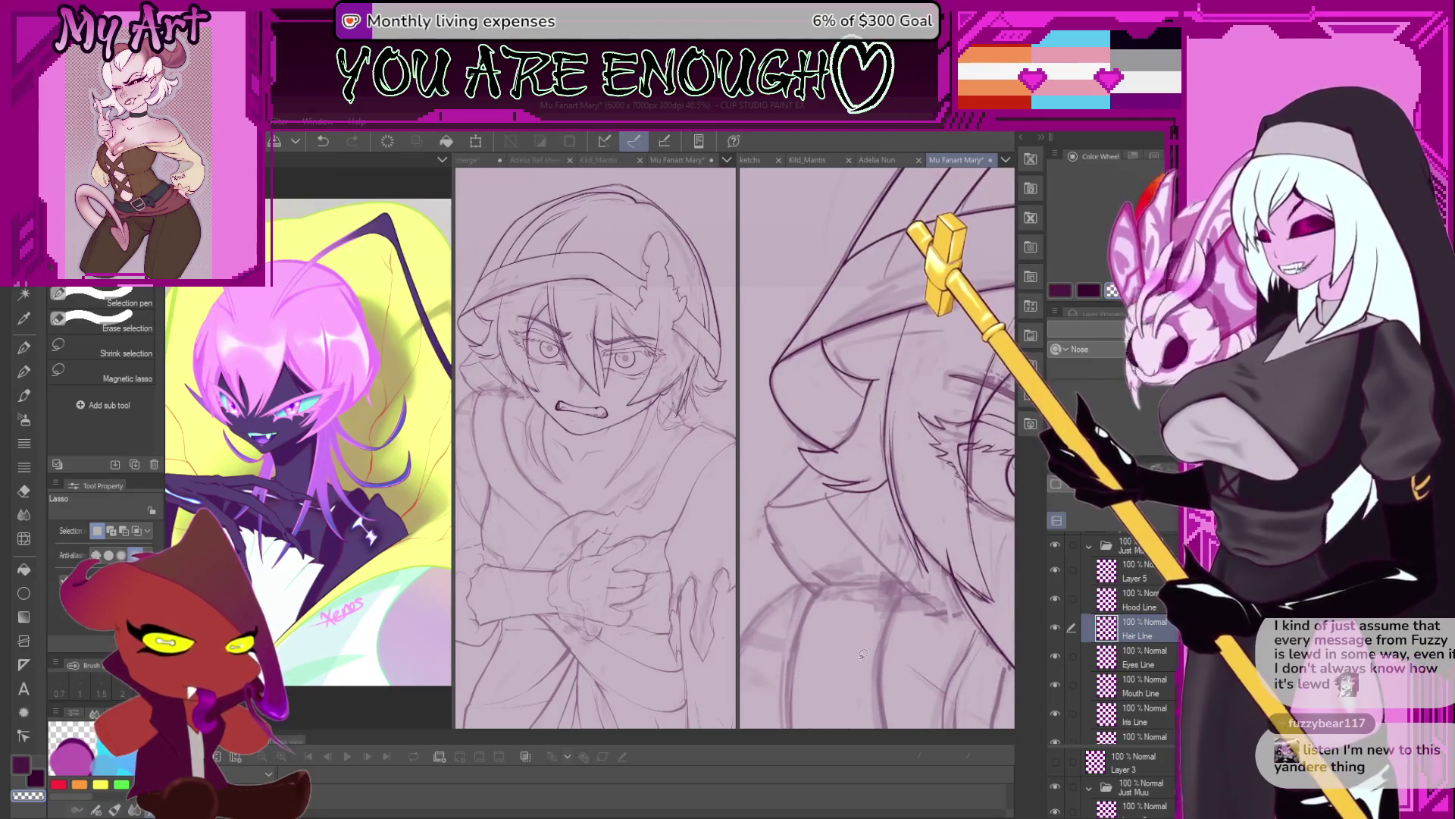
scroll(862, 561, "down", 1)
key("p")
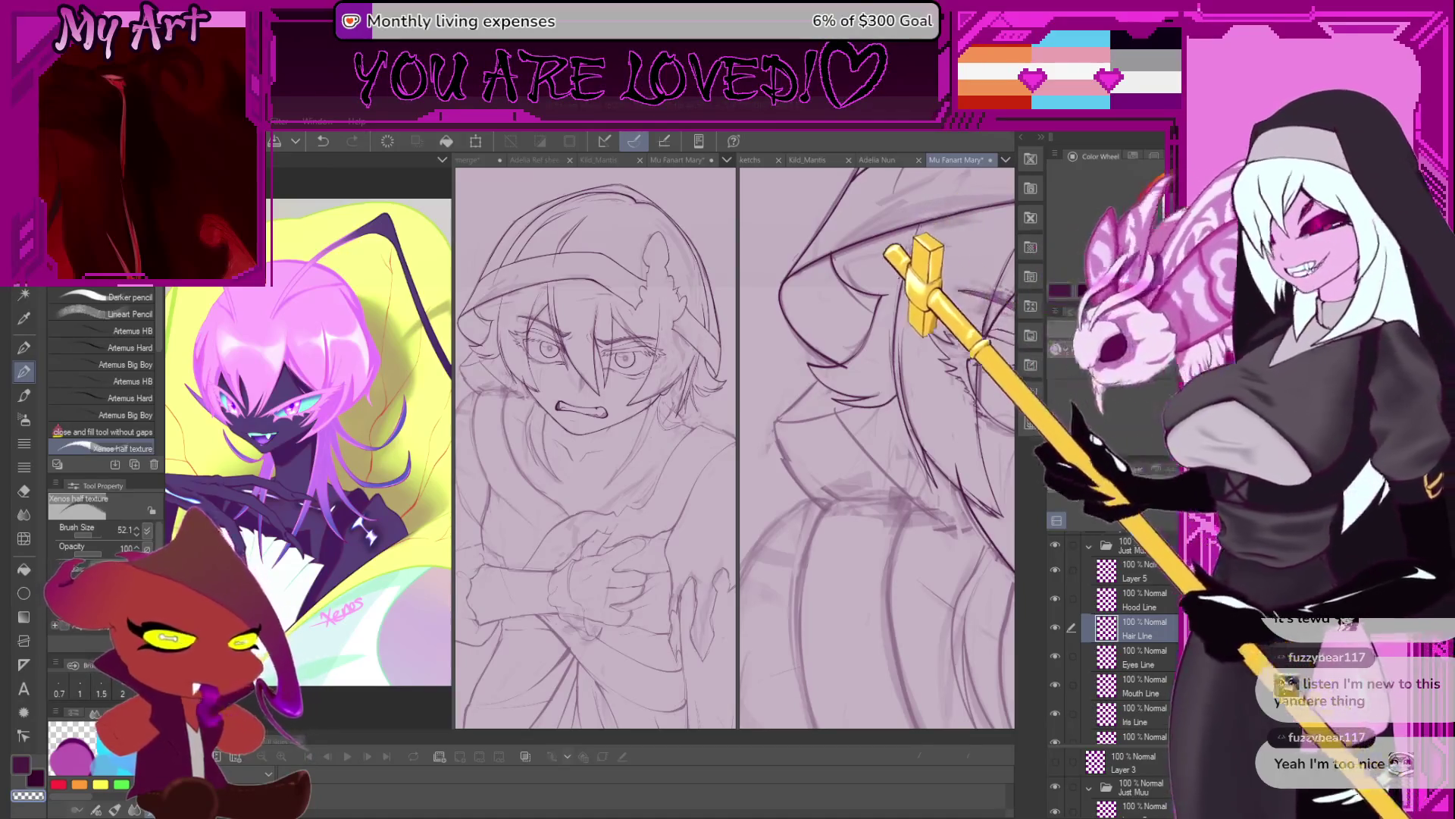
scroll(877, 447, "up", 3)
scroll(877, 447, "down", 3)
left_click_drag(864, 604, 834, 571)
scroll(859, 605, "down", 3)
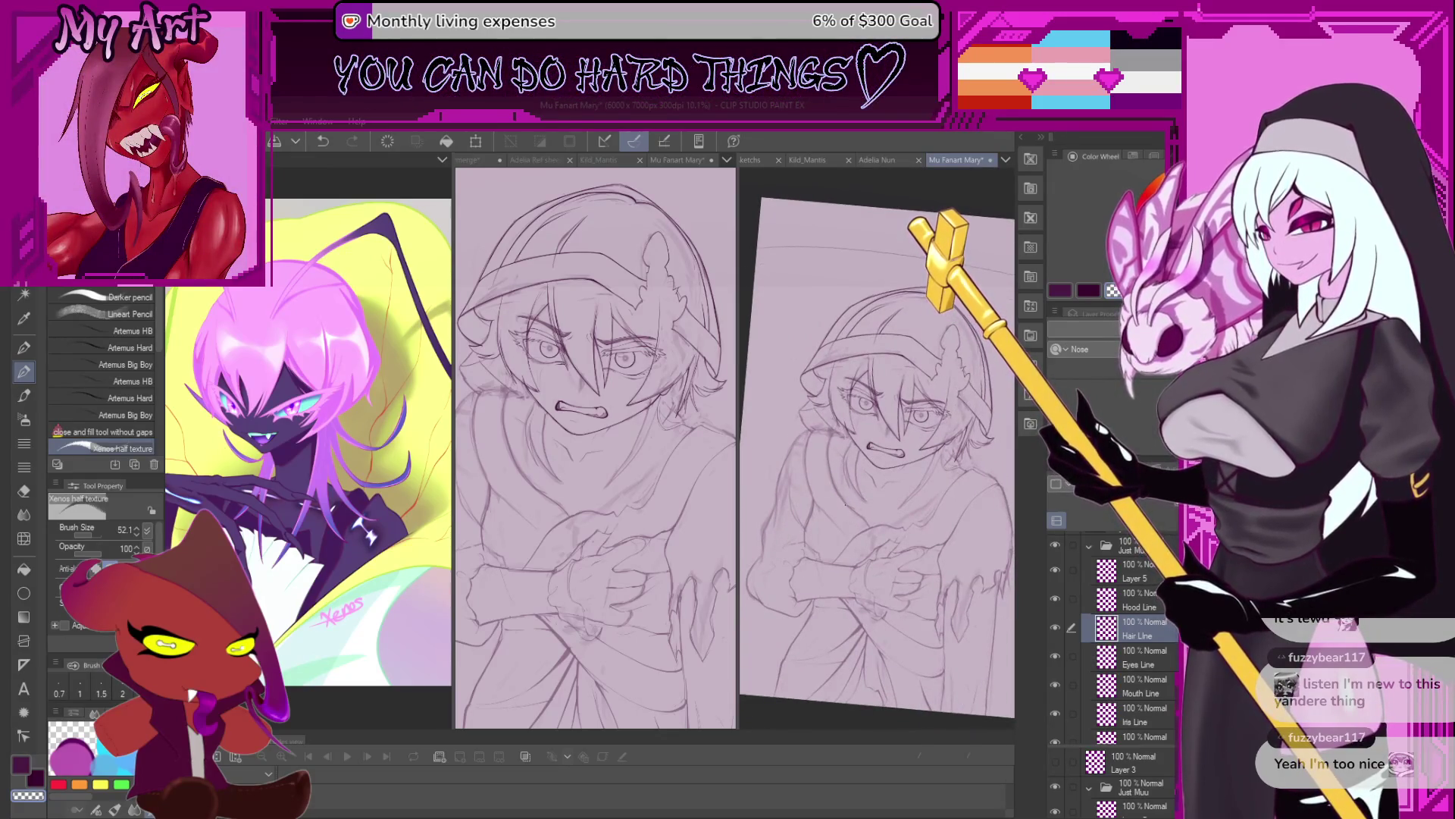
Toggle the Layer 2 body sketch on and off to compare, then add new raster Layer 6 above it.
scroll(877, 455, "up", 1)
scroll(877, 455, "up", 1)
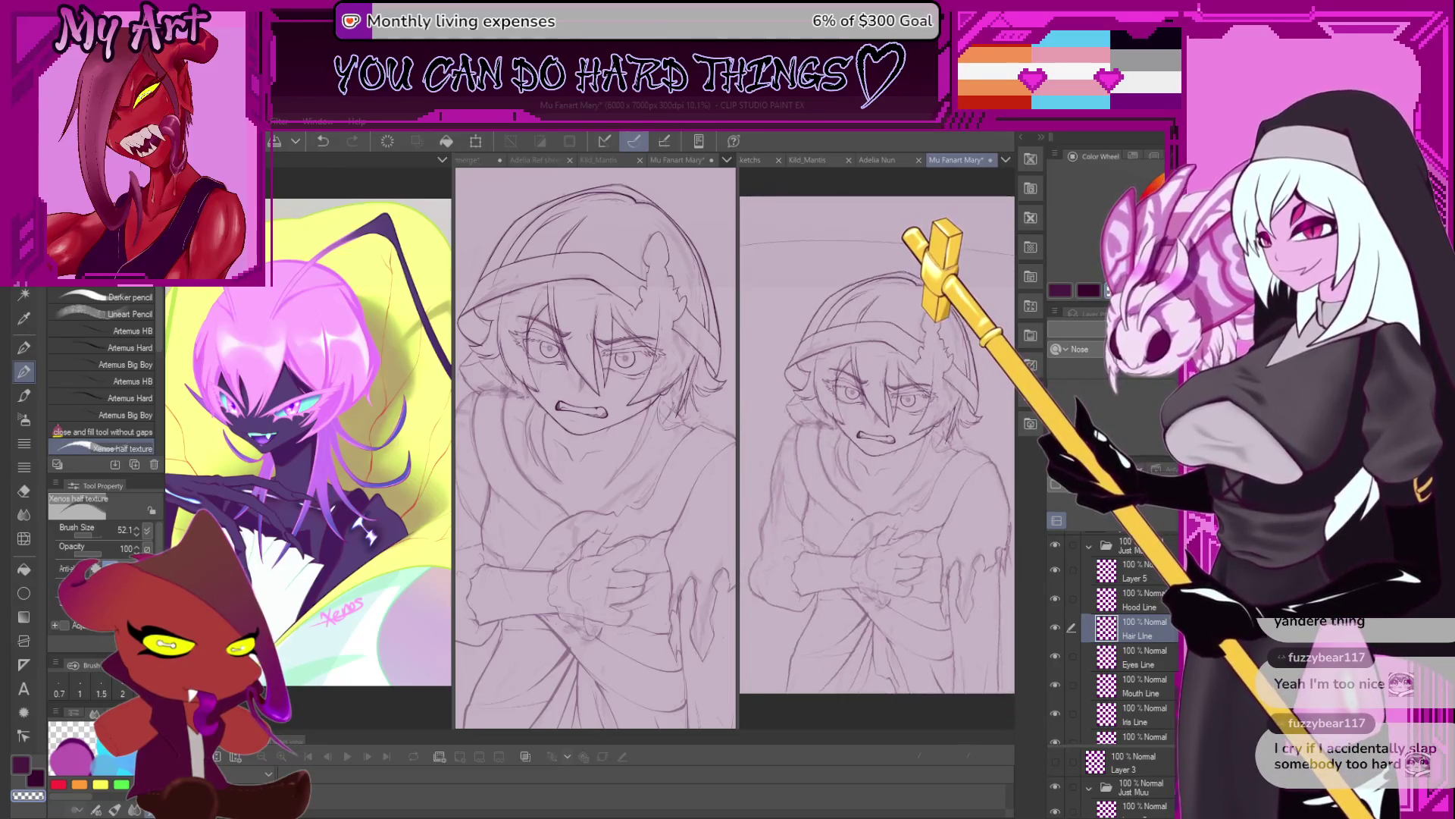
left_click_drag(865, 522, 877, 521)
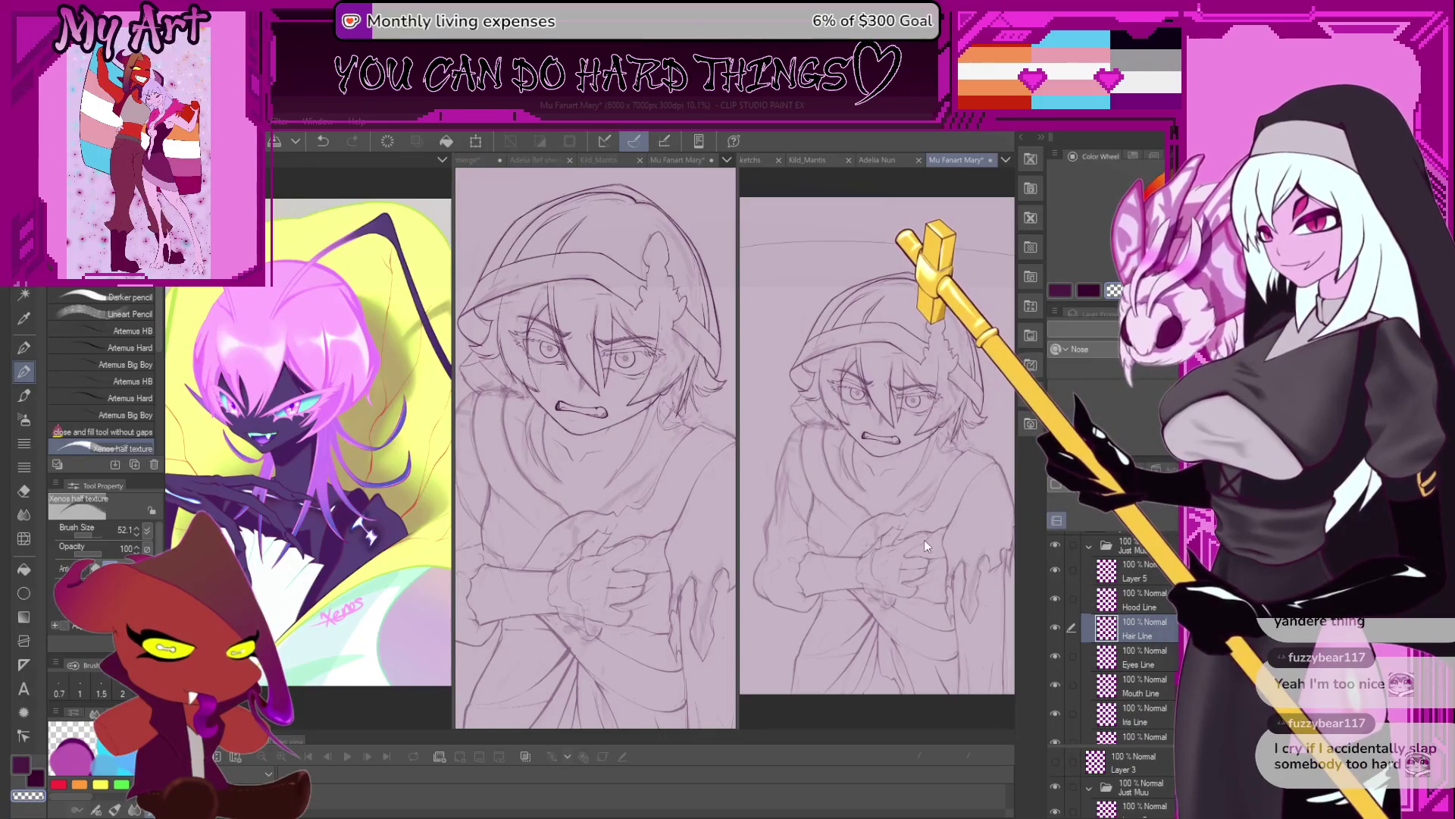
scroll(1128, 611, "down", 1)
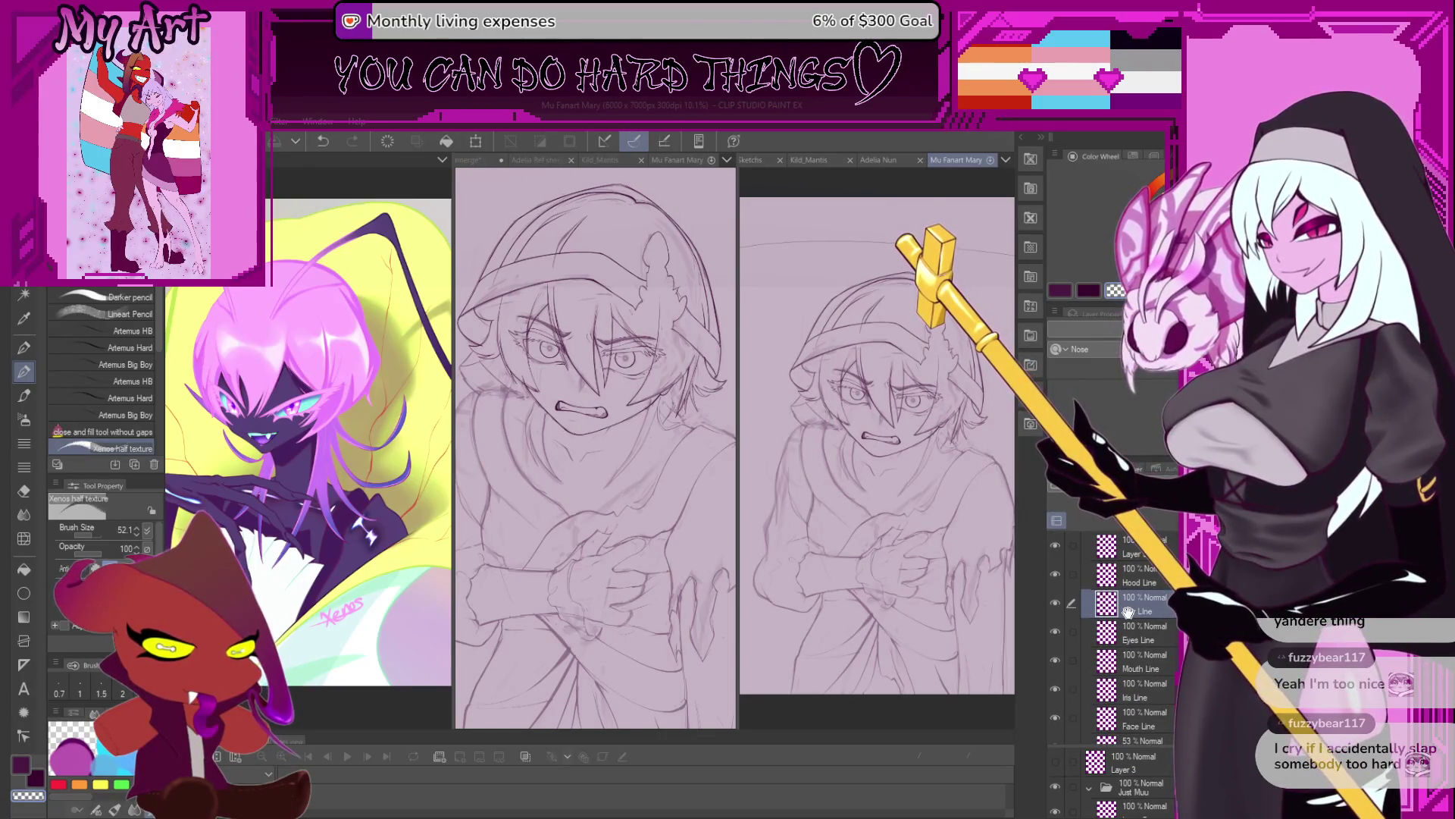
scroll(1128, 611, "down", 4)
left_click(1057, 614)
left_click(1057, 611)
left_click(1057, 615)
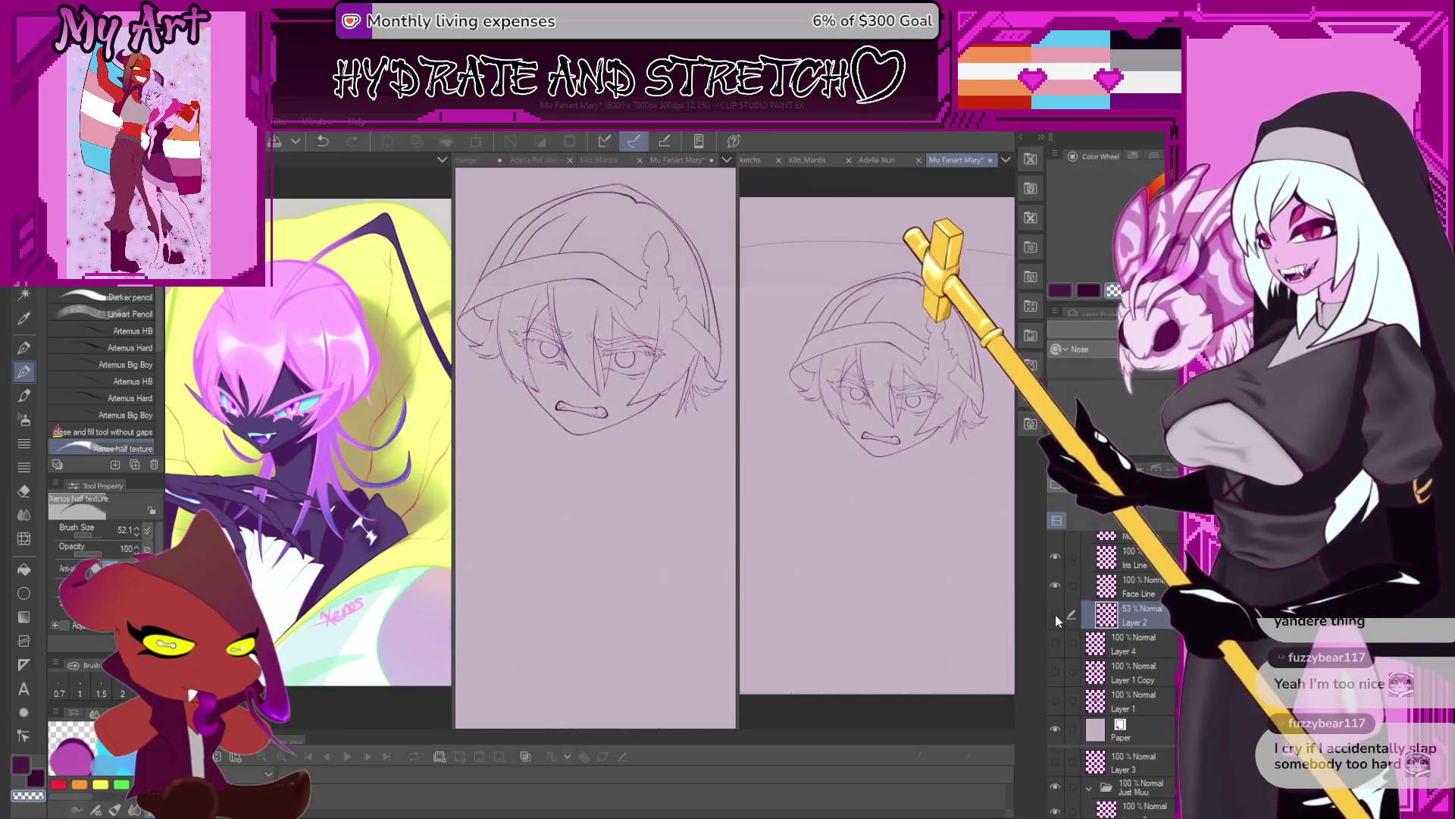
left_click(1055, 615)
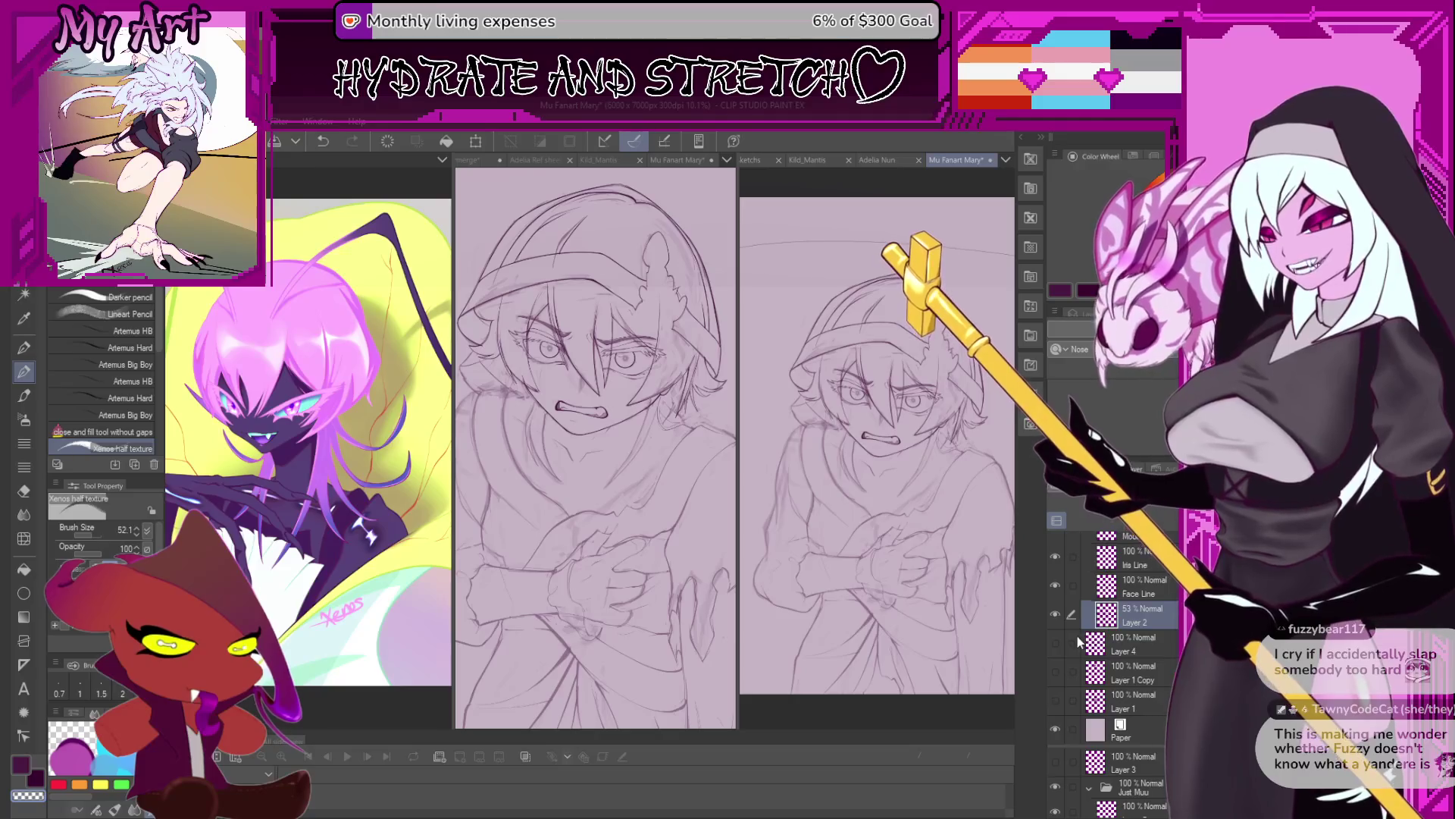
left_click(1057, 616)
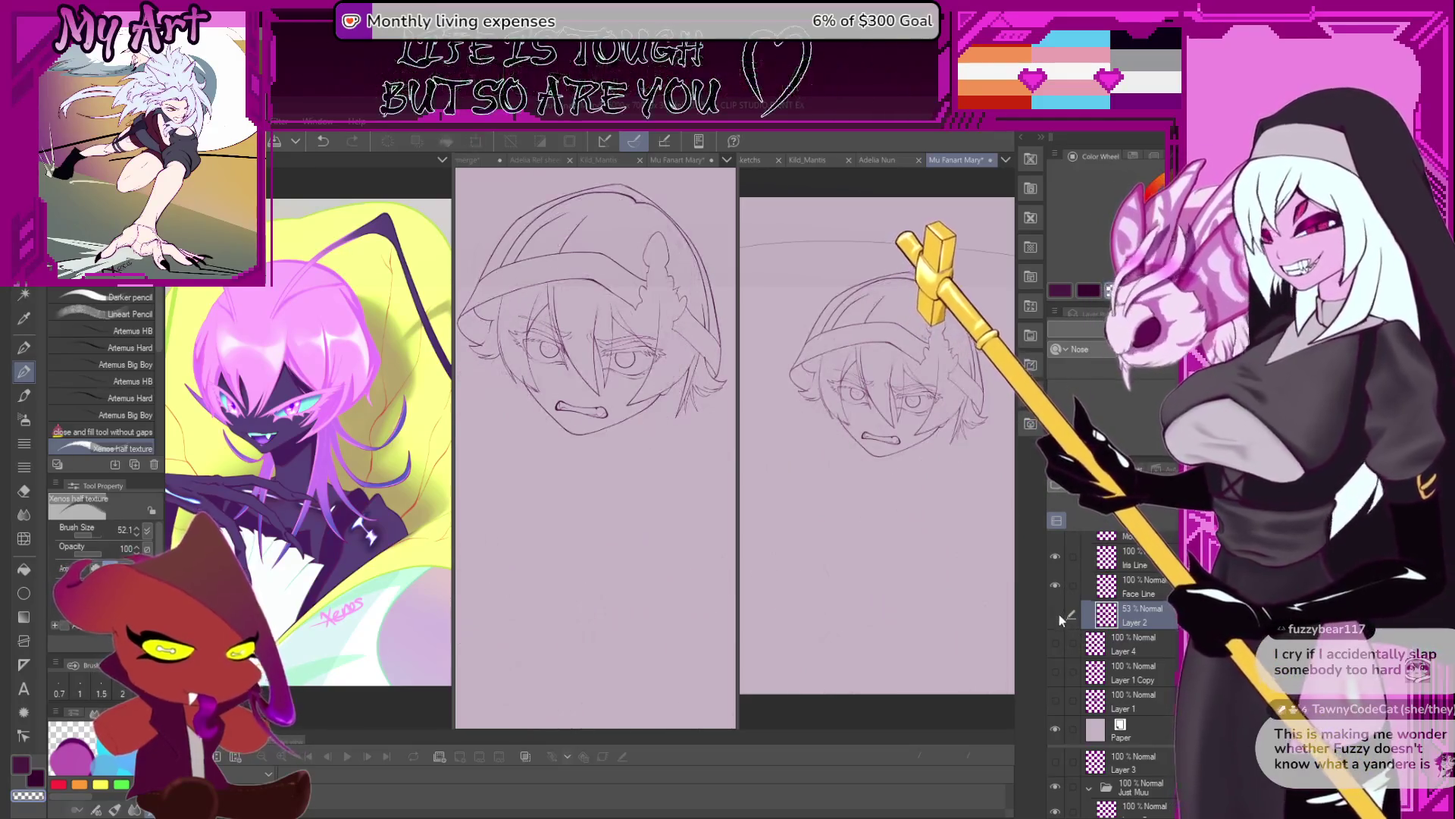
left_click(1057, 614)
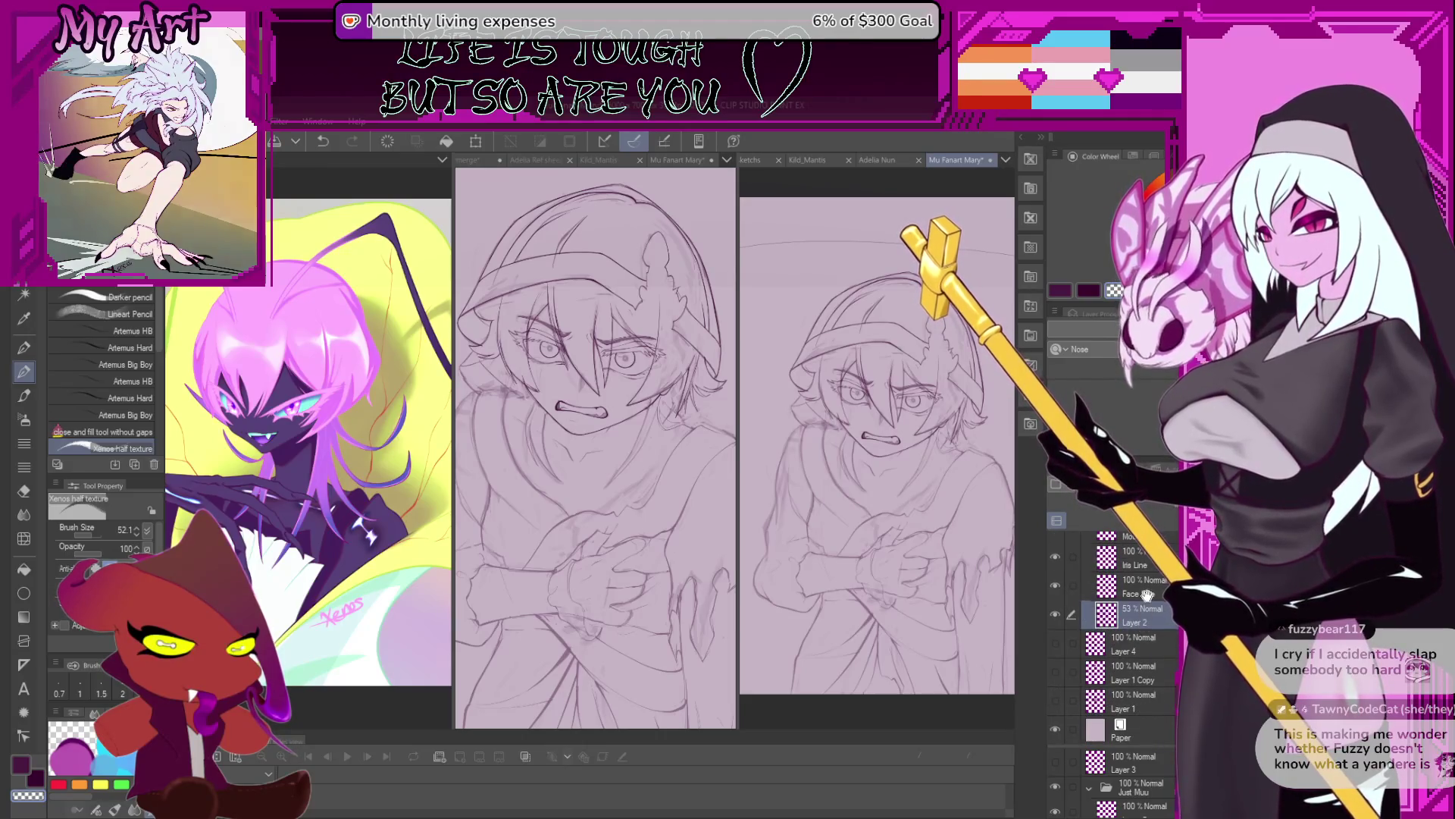
left_click(1072, 485)
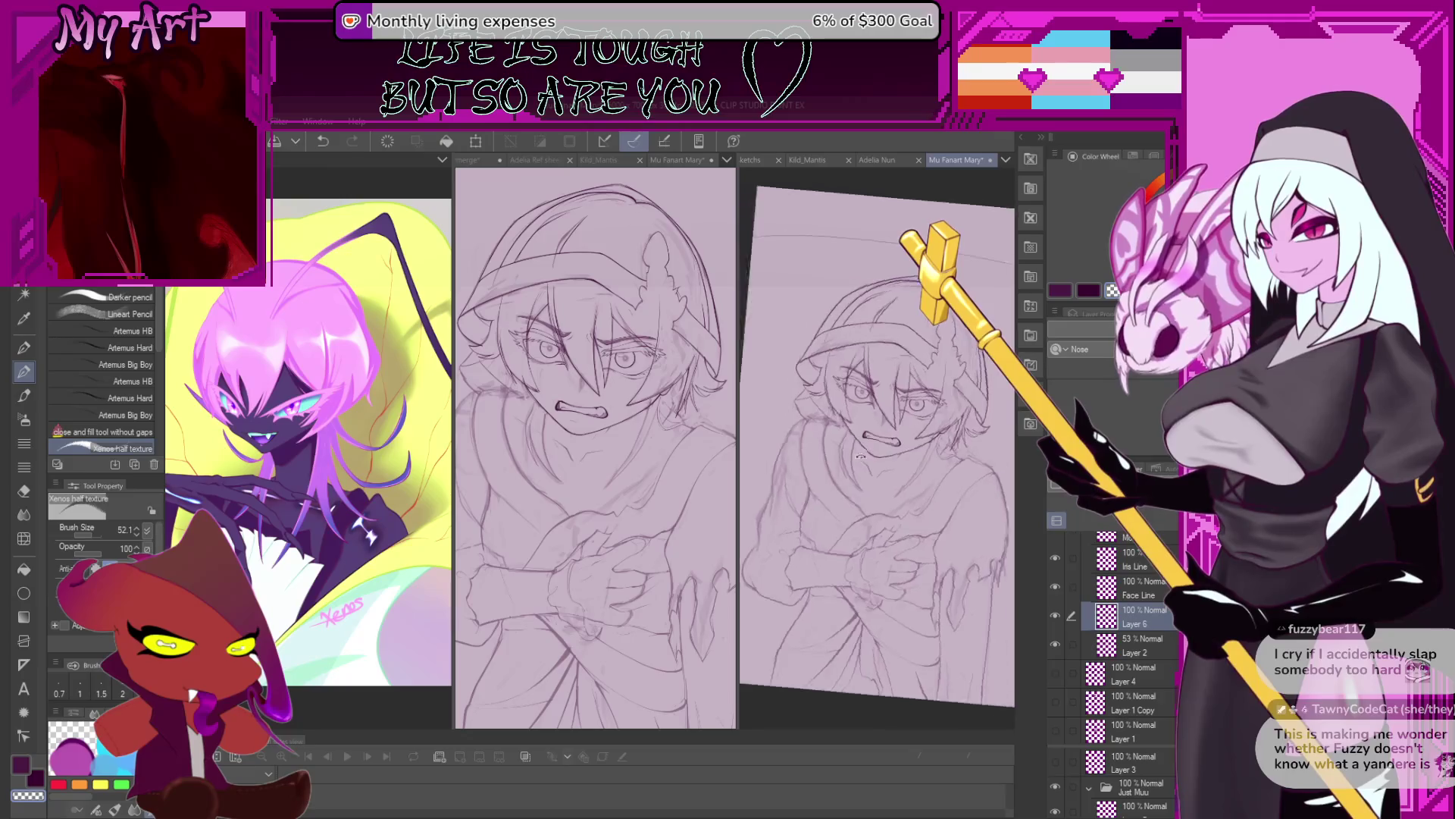
Ink curved wing lines beside the mouth on Layer 6, undoing the last stroke.
scroll(860, 455, "up", 2)
scroll(859, 432, "up", 2)
scroll(856, 402, "up", 2)
mouse_move(856, 394)
left_mouse_down()
mouse_move(899, 402)
mouse_move(902, 440)
left_mouse_up()
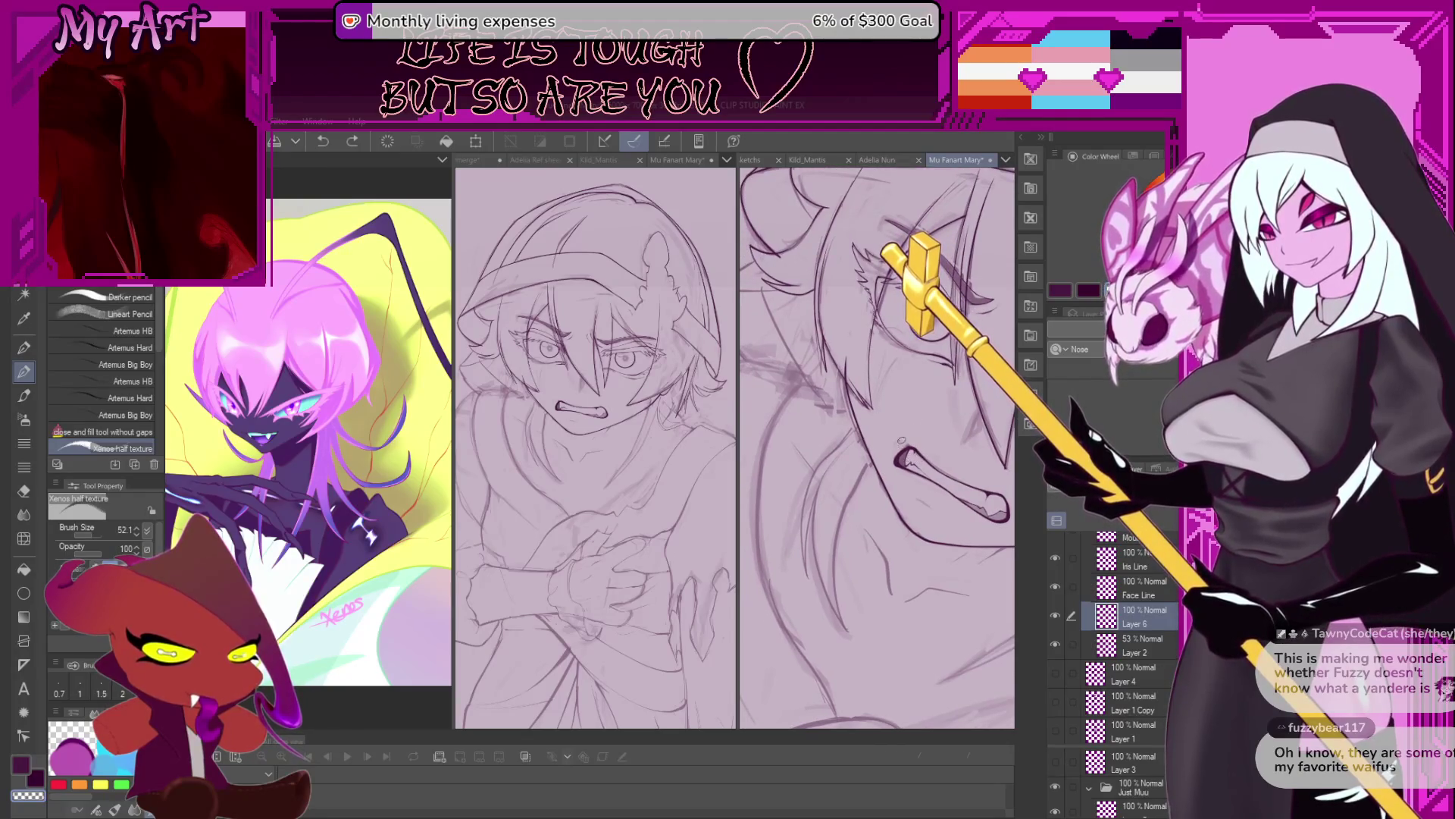
scroll(897, 464, "up", 2)
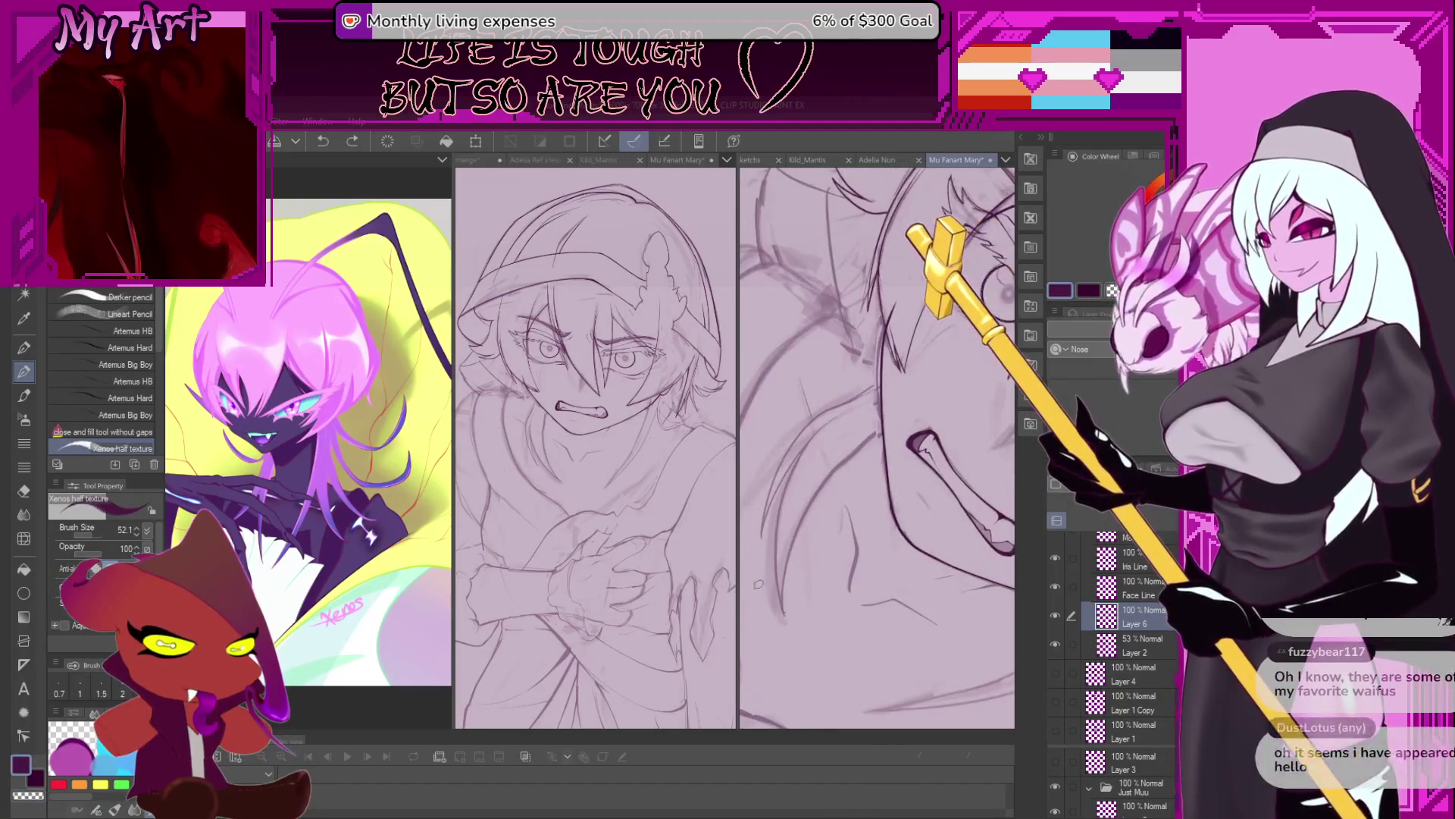
scroll(758, 584, "up", 2)
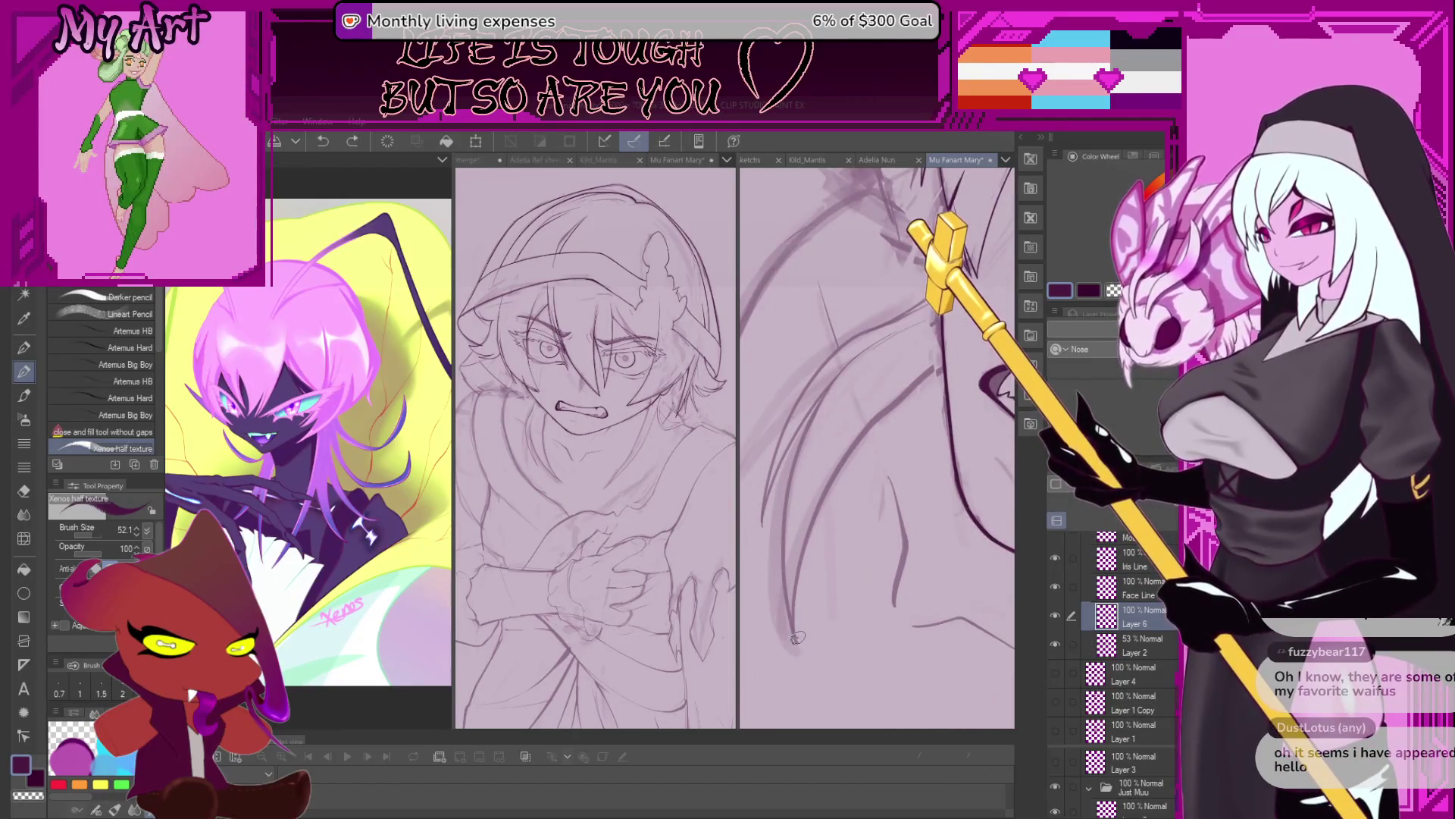
mouse_move(811, 615)
left_mouse_down()
mouse_move(804, 630)
mouse_move(844, 586)
left_mouse_up()
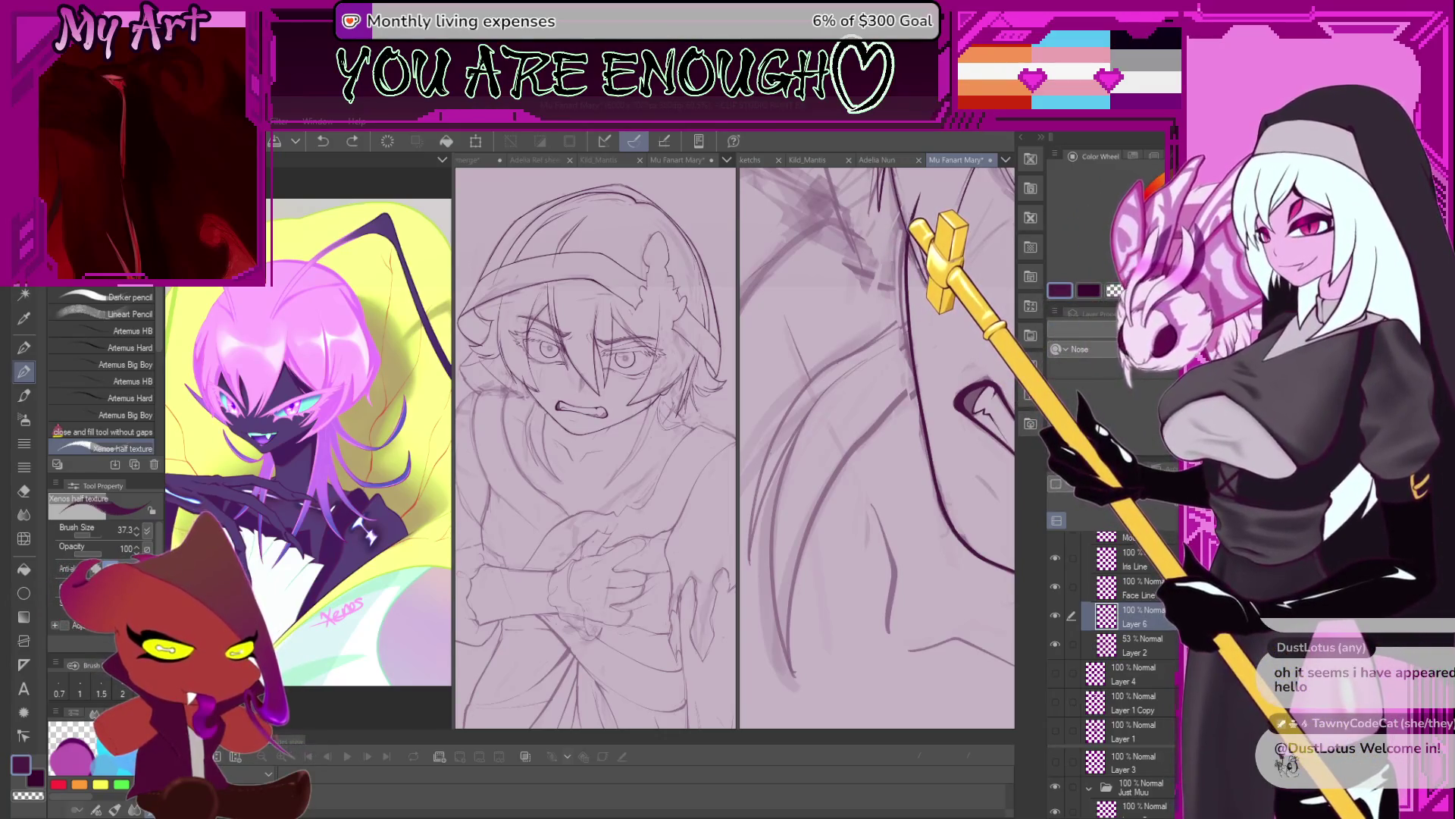
left_click_drag(794, 674, 783, 588)
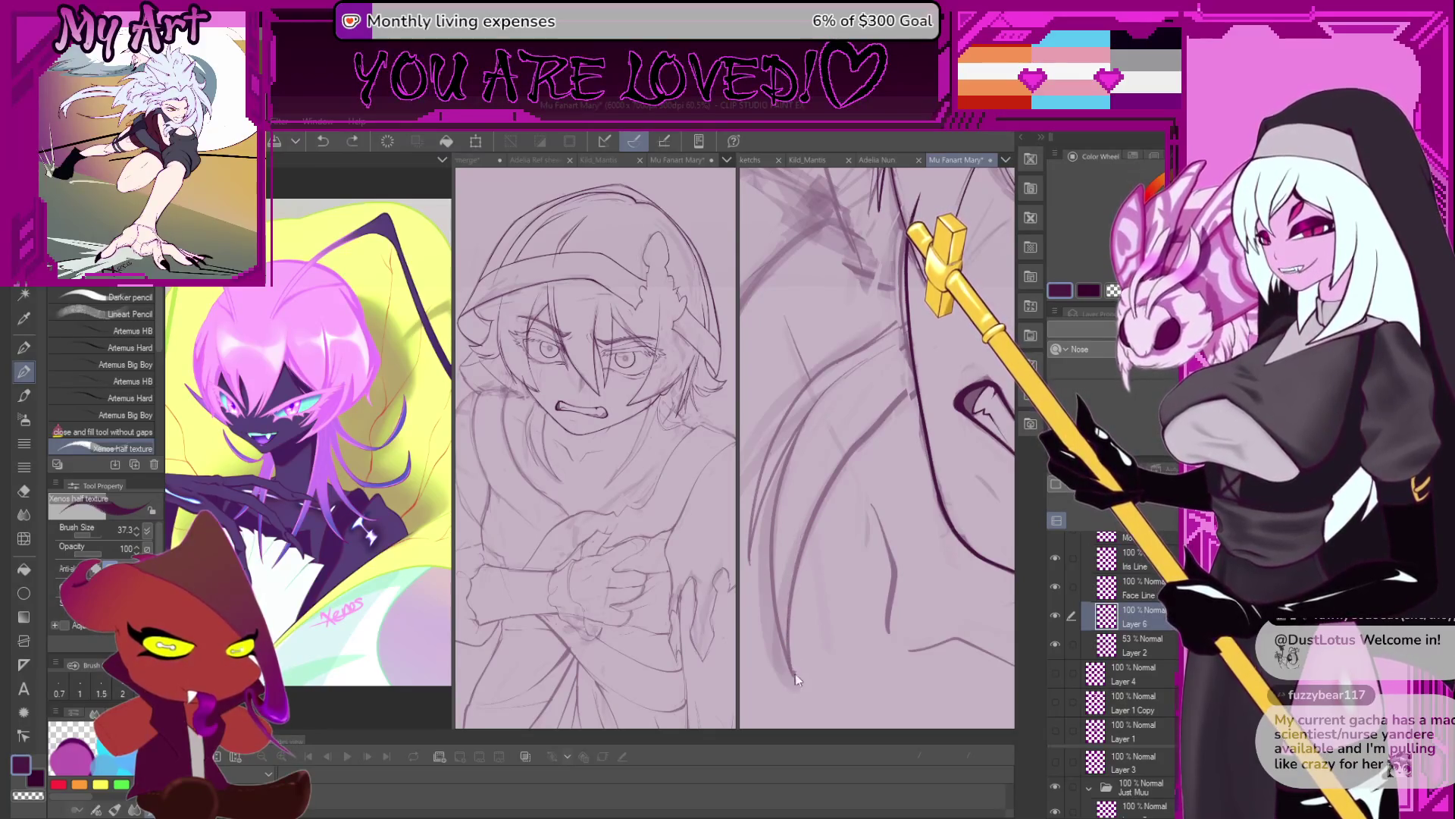
left_click_drag(883, 418, 809, 538)
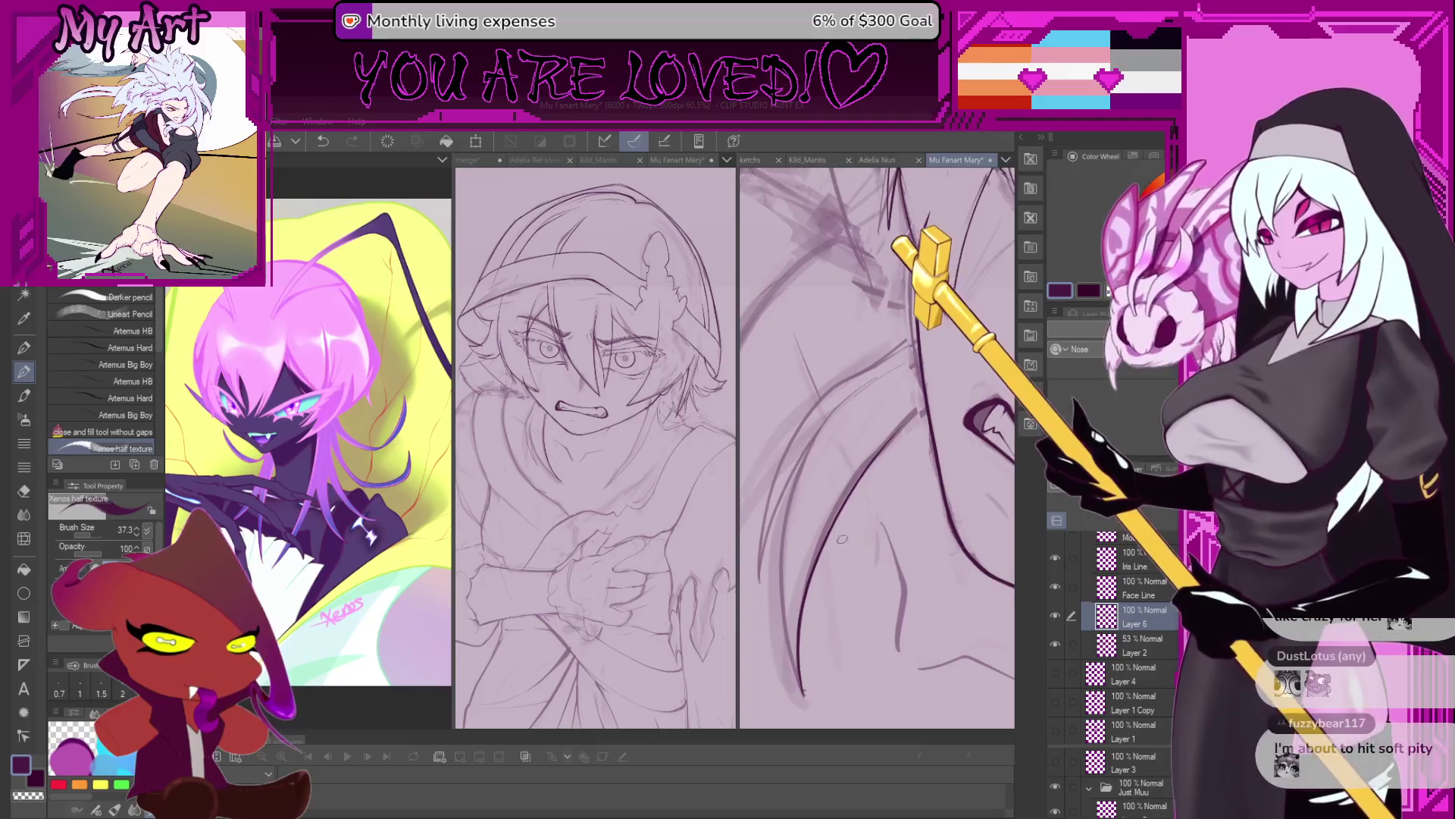
left_click_drag(856, 585, 885, 664)
key("ctrl+z")
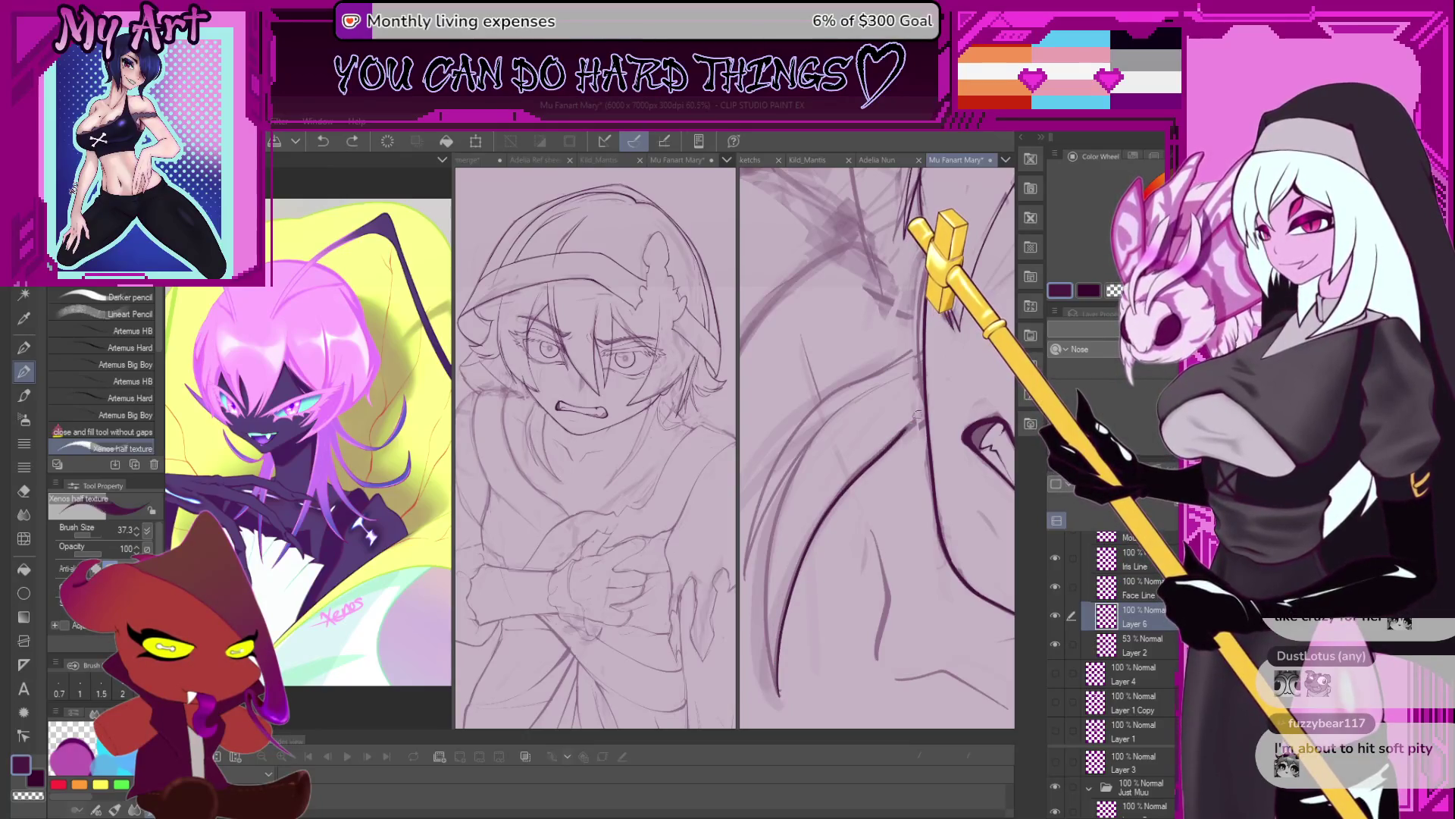
Draw the curved wing strokes, then undo the four failed attempts.
left_click_drag(866, 466, 803, 546)
scroll(878, 505, "up", 2)
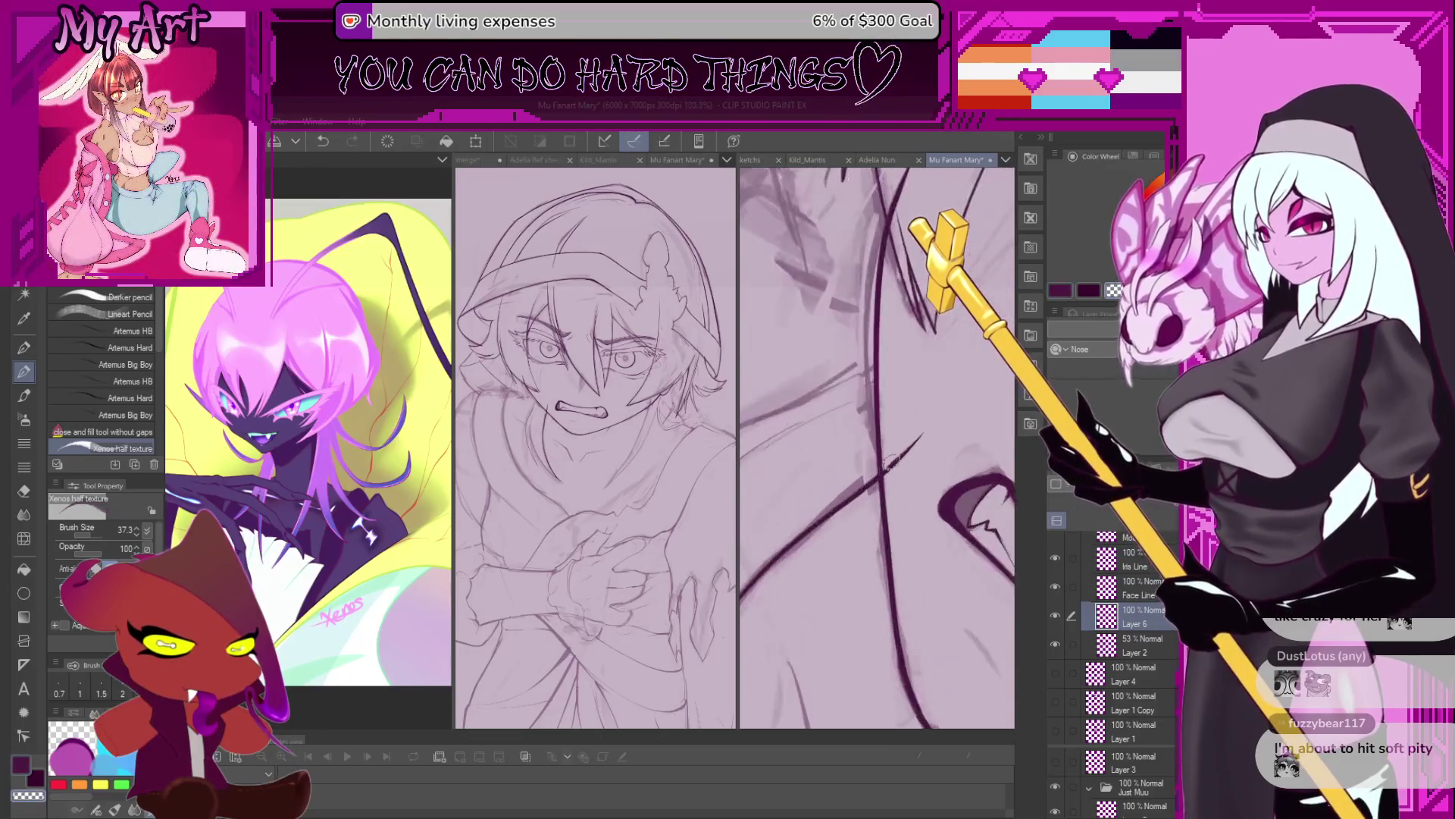
scroll(915, 426, "down", 3)
left_click_drag(894, 455, 784, 659)
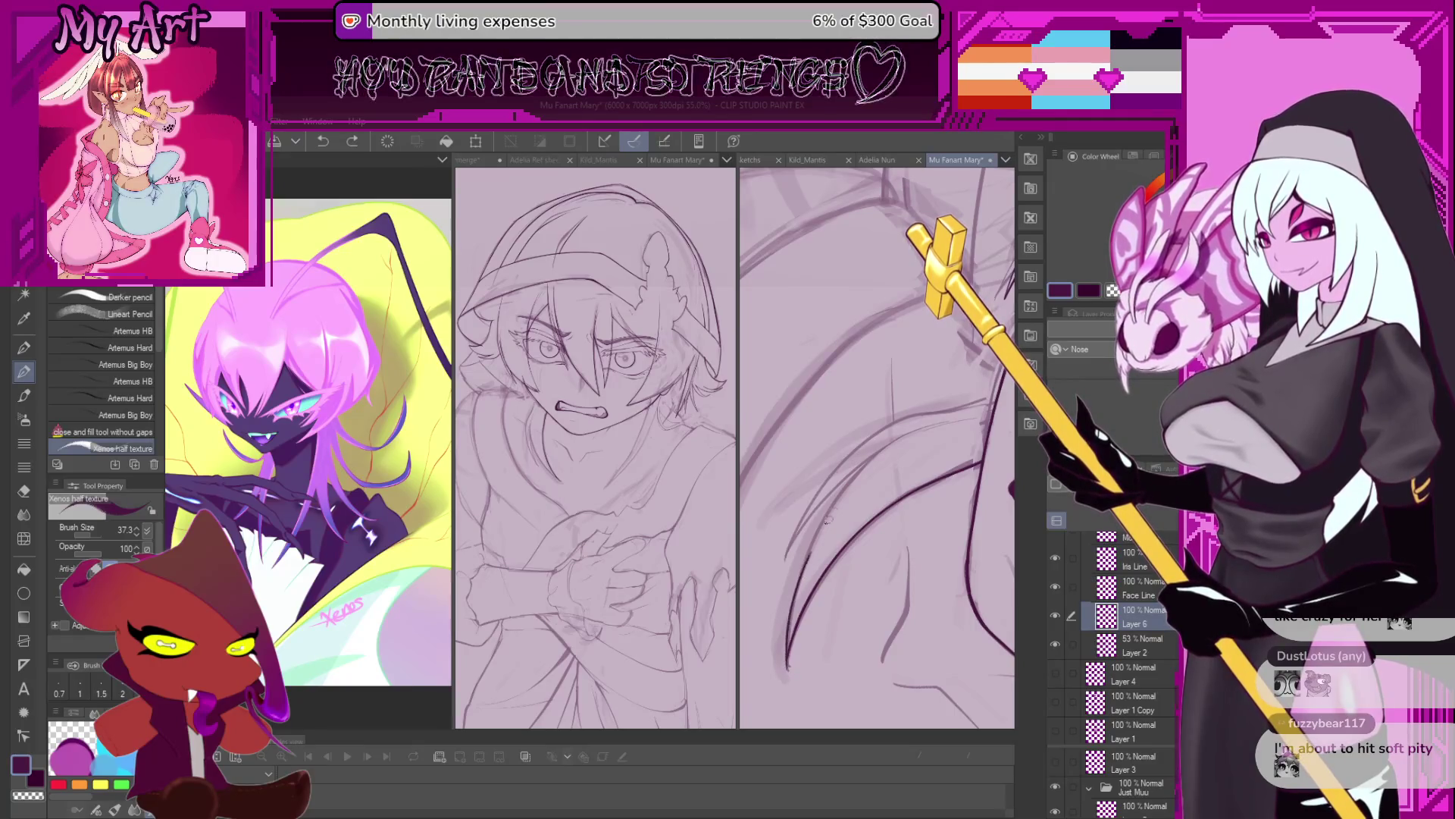
mouse_move(817, 533)
left_mouse_down()
mouse_move(787, 661)
mouse_move(814, 548)
left_mouse_up()
key("ctrl+z")
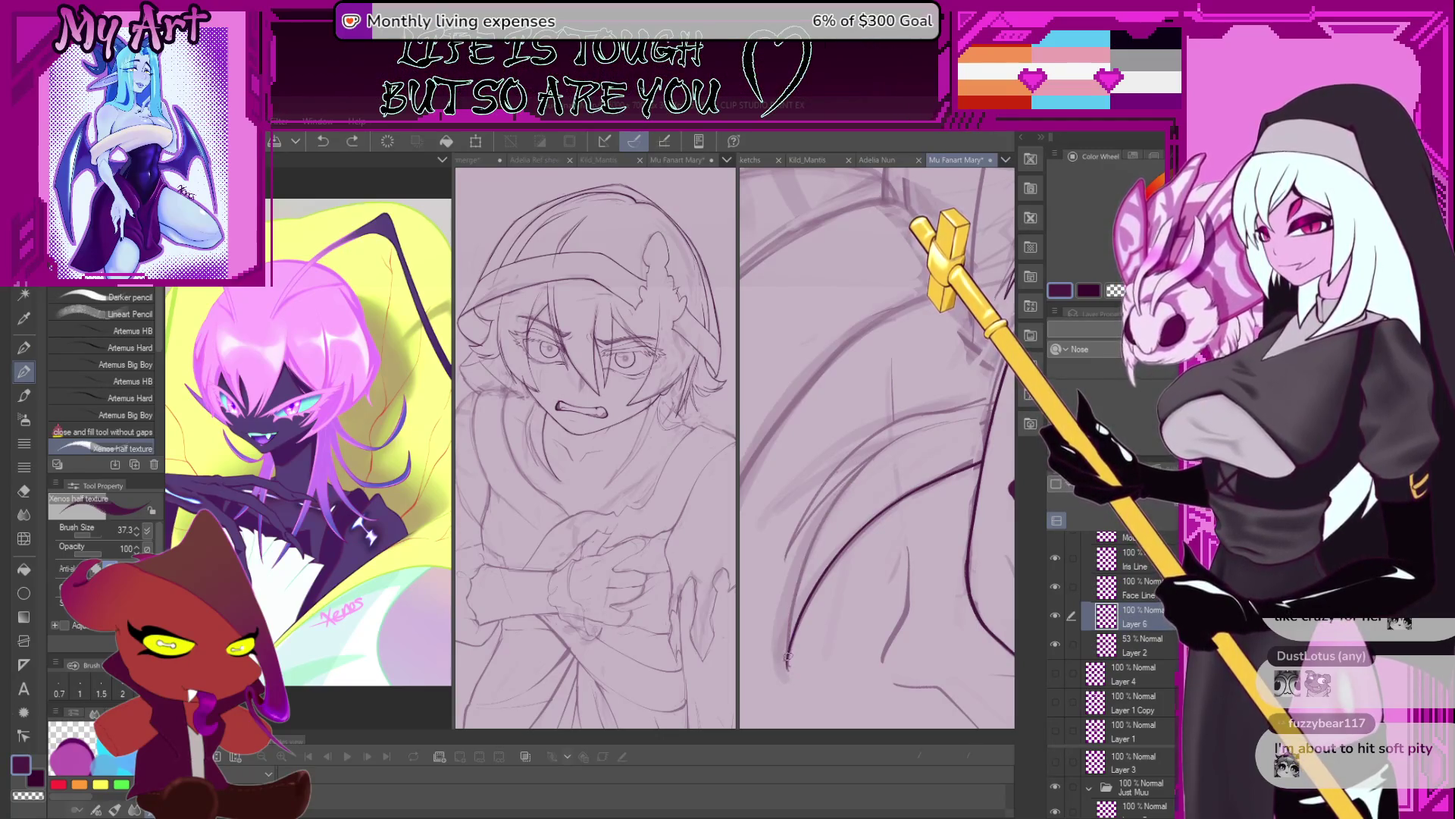
key("ctrl+z")
key("ctrl+z")
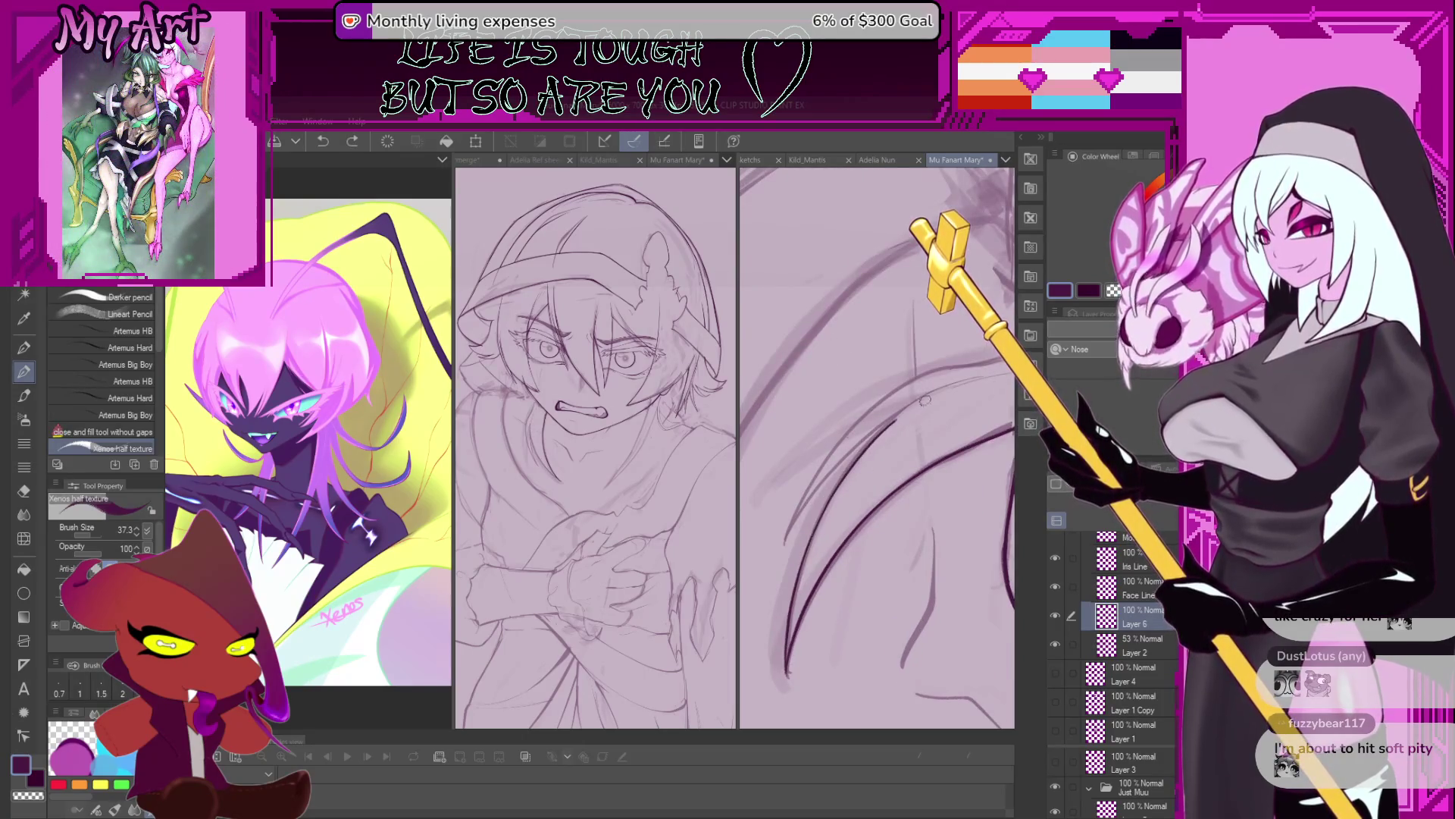
key("ctrl+z")
key("ctrl+z")
key("ctrl+z")
key("ctrl+z")
key("ctrl+z")
key("ctrl+z")
key("ctrl+z")
key("ctrl+z")
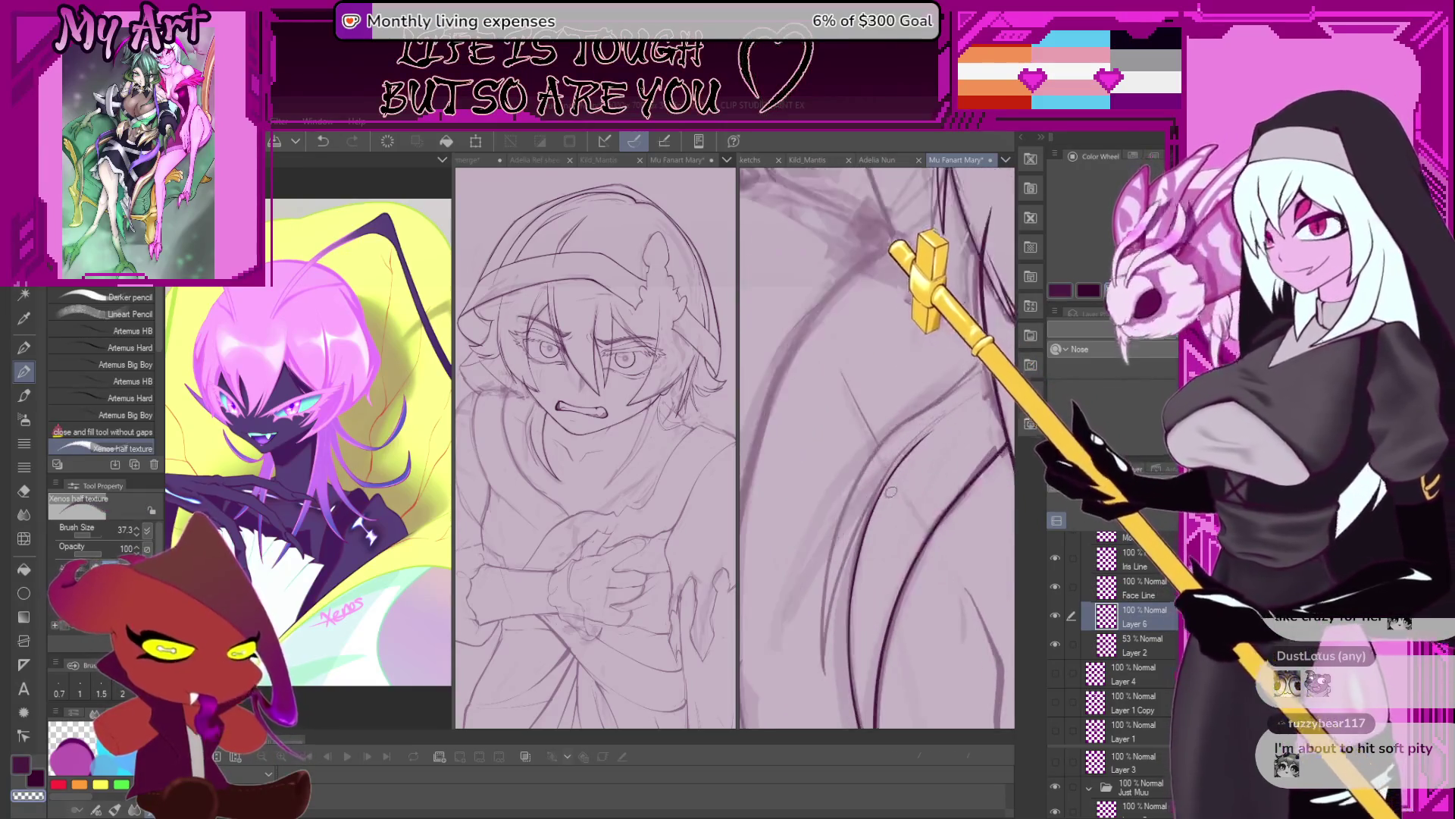
key("ctrl+z")
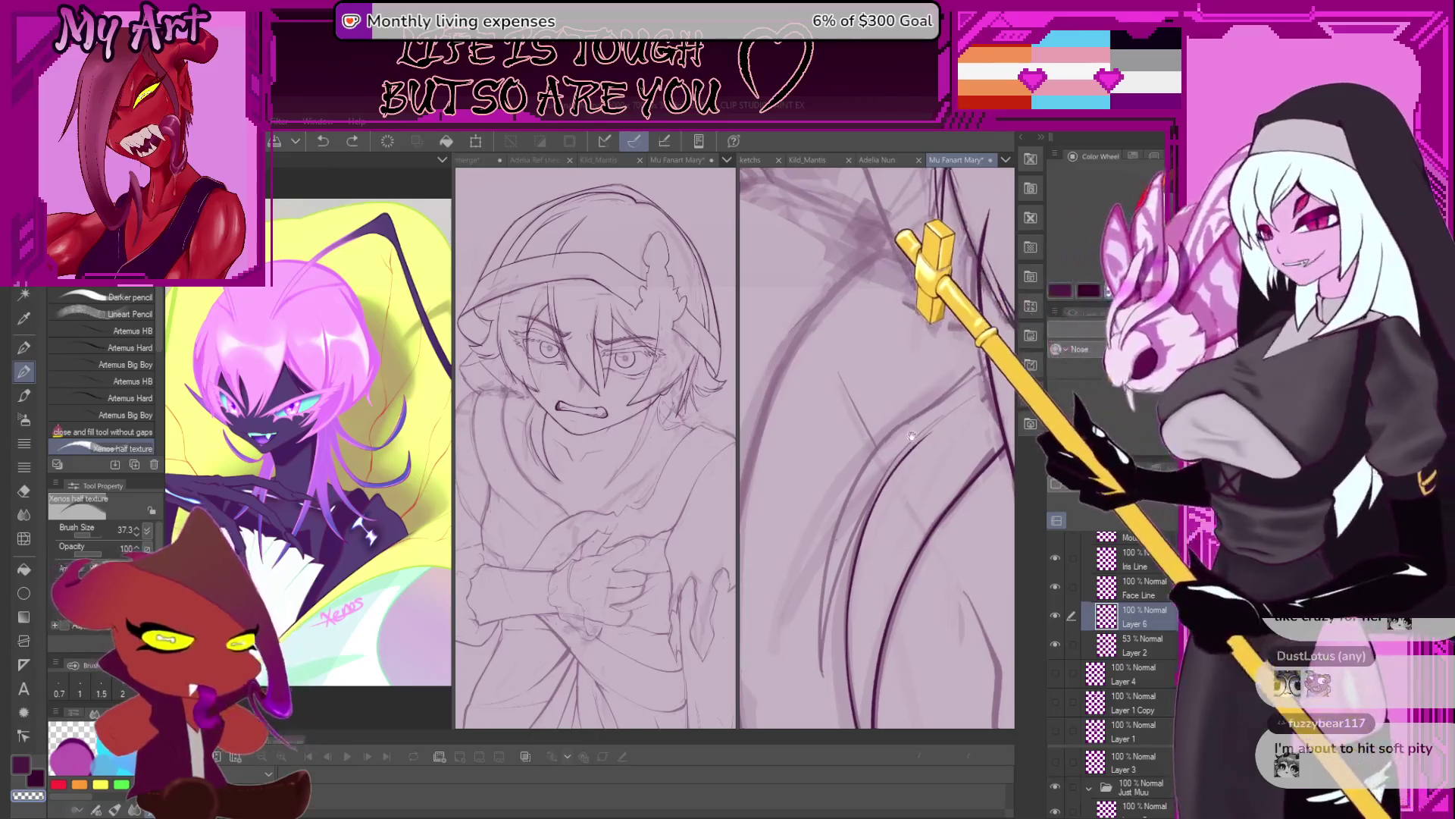
Reposition the view over the wing lines and shrink the brush from 37.3 to 28.4.
left_click_drag(880, 437, 880, 497)
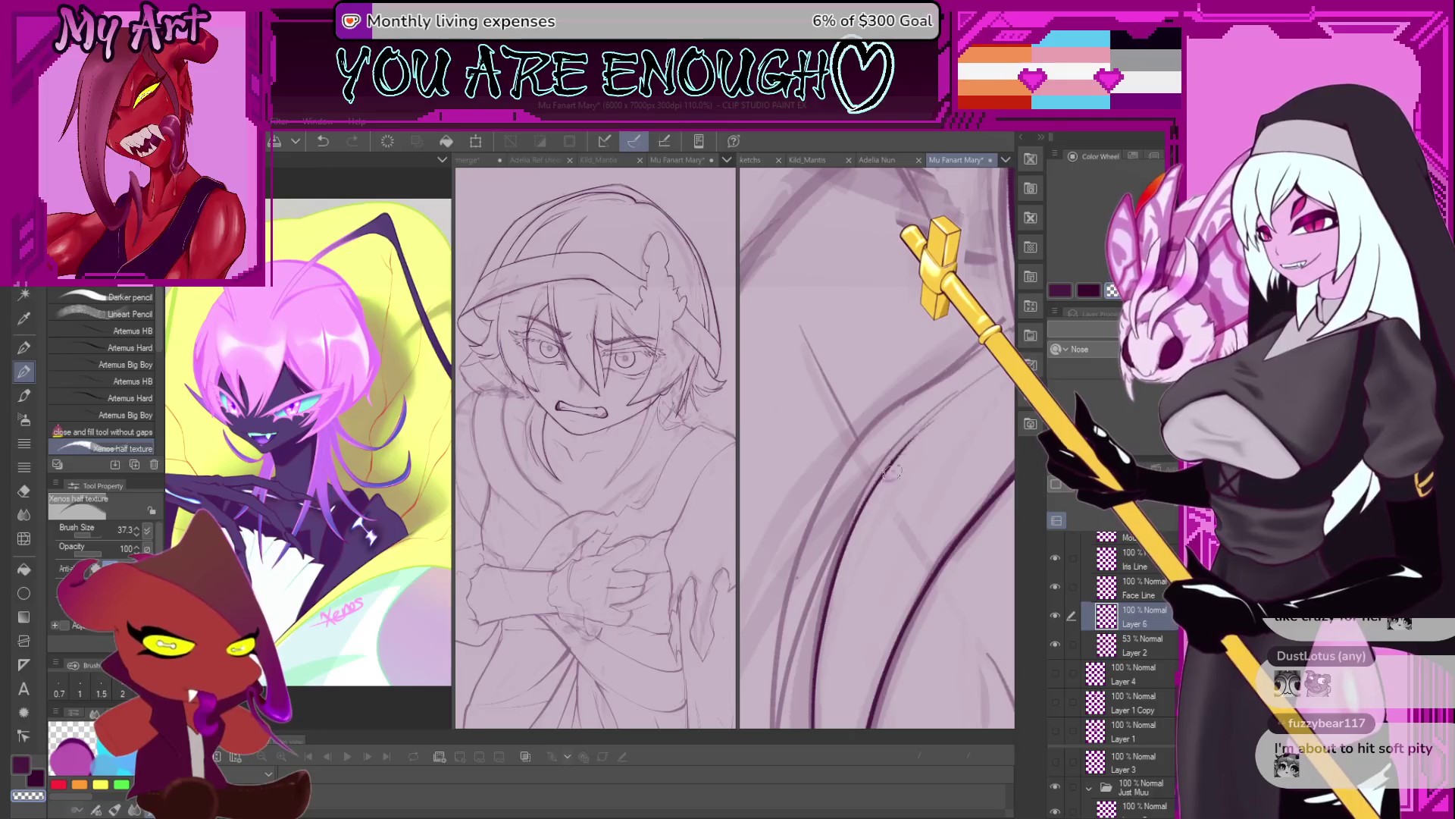
mouse_move(871, 535)
left_mouse_down()
mouse_move(908, 489)
mouse_move(832, 500)
mouse_move(788, 589)
mouse_move(853, 525)
mouse_move(929, 522)
left_mouse_up()
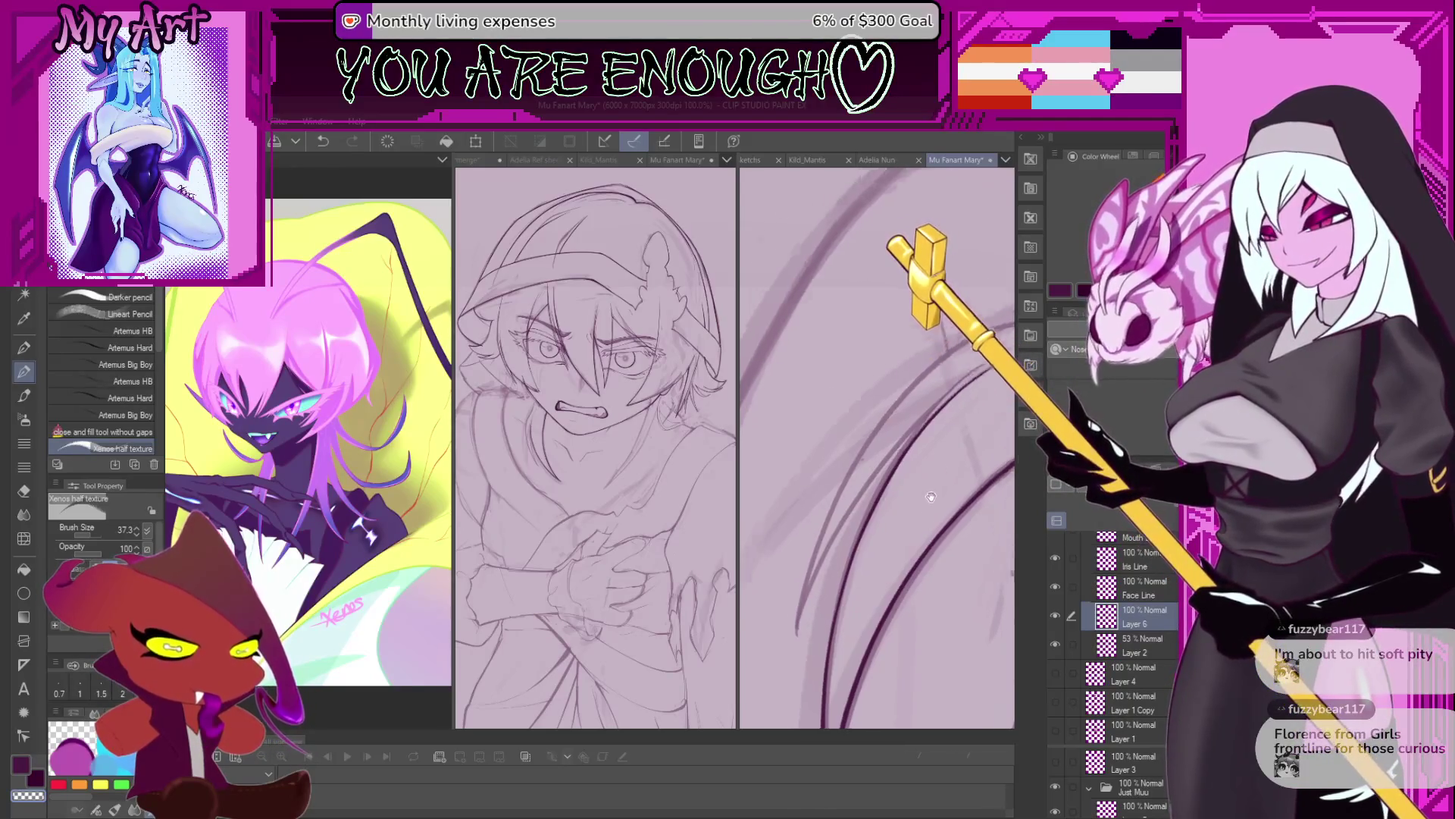
key("bracketleft")
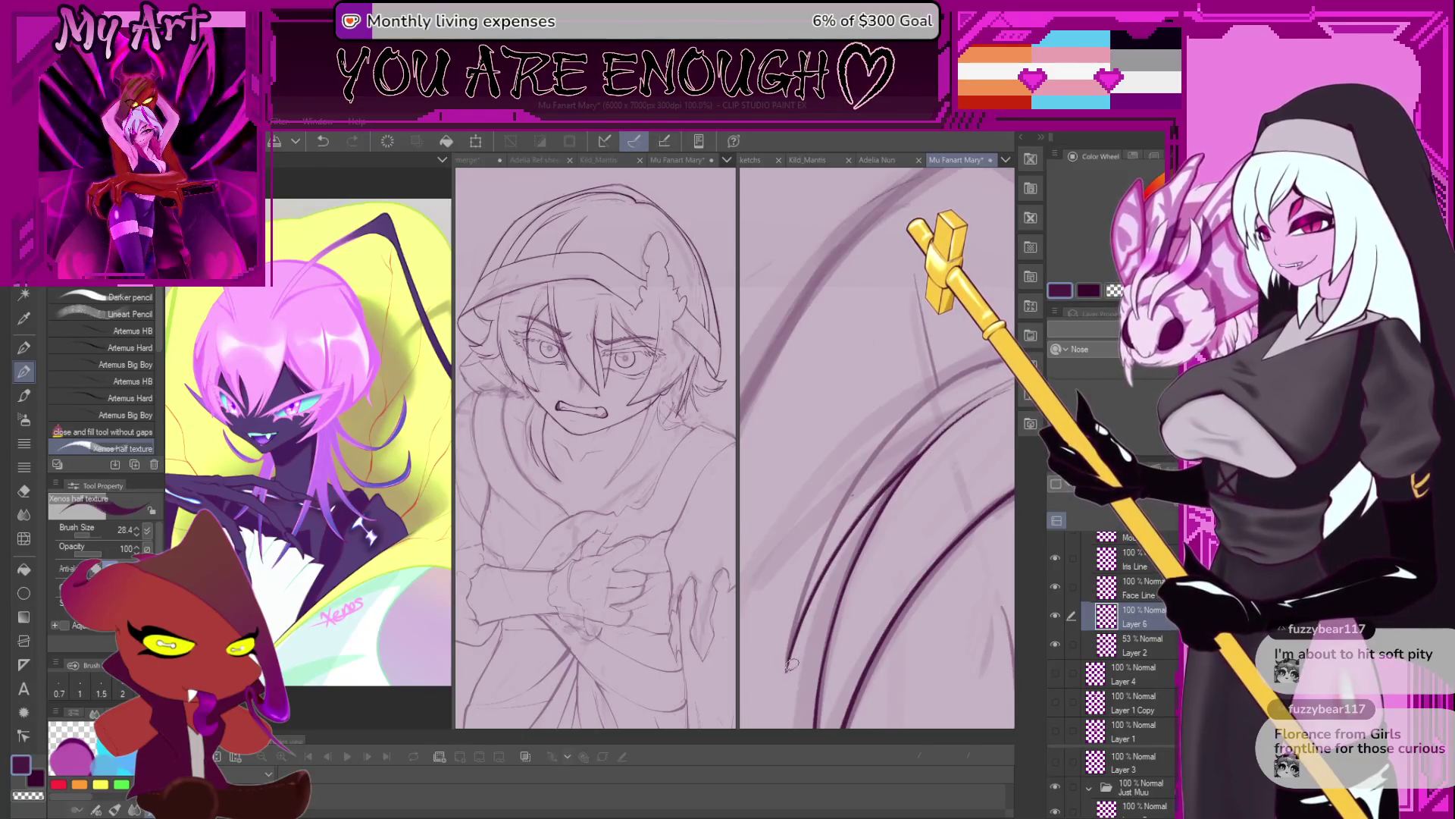
Draw a new curved wing line beside the existing ones, undoing the stray strokes.
scroll(885, 433, "down", 2)
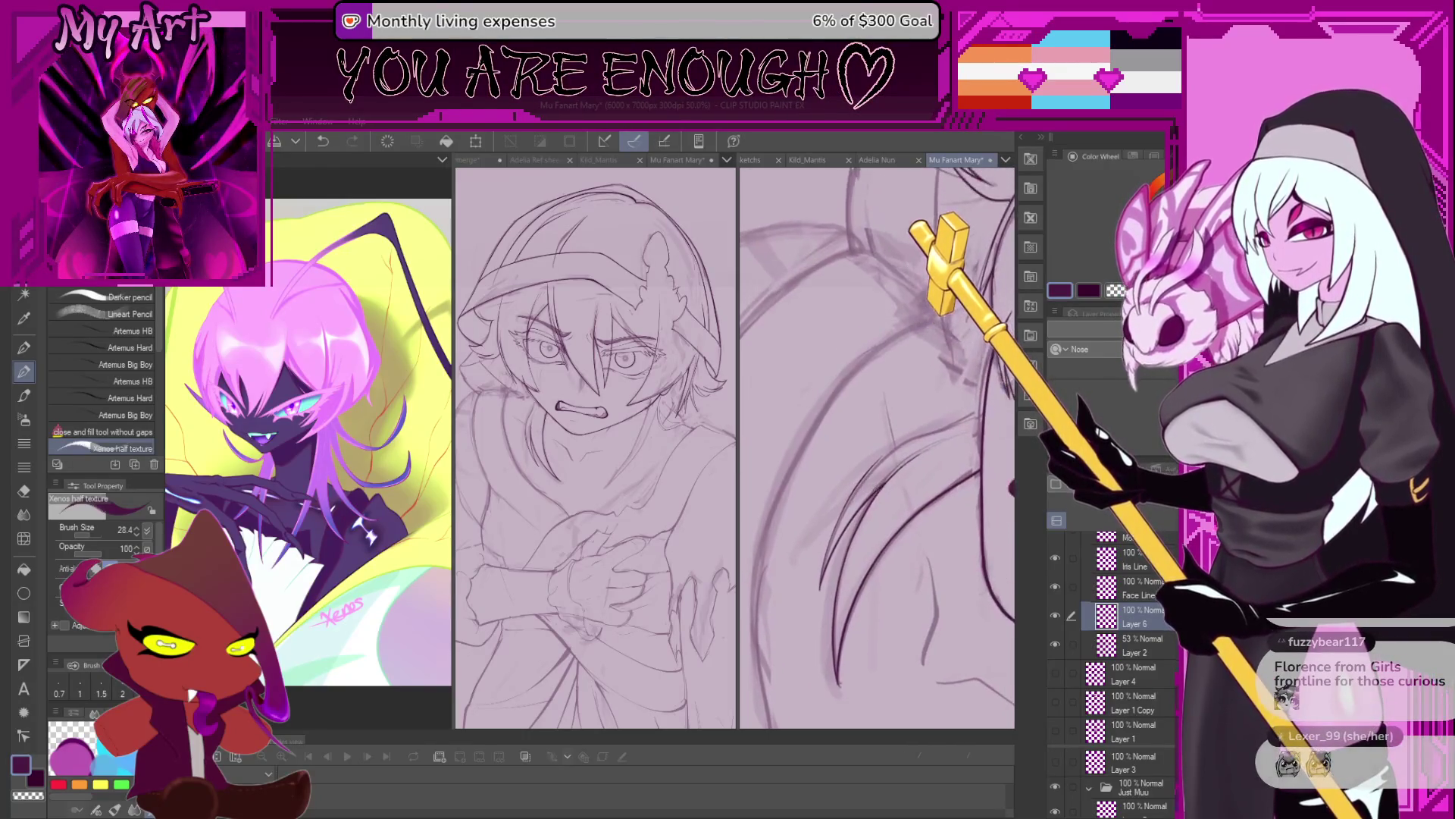
scroll(811, 568, "up", 1)
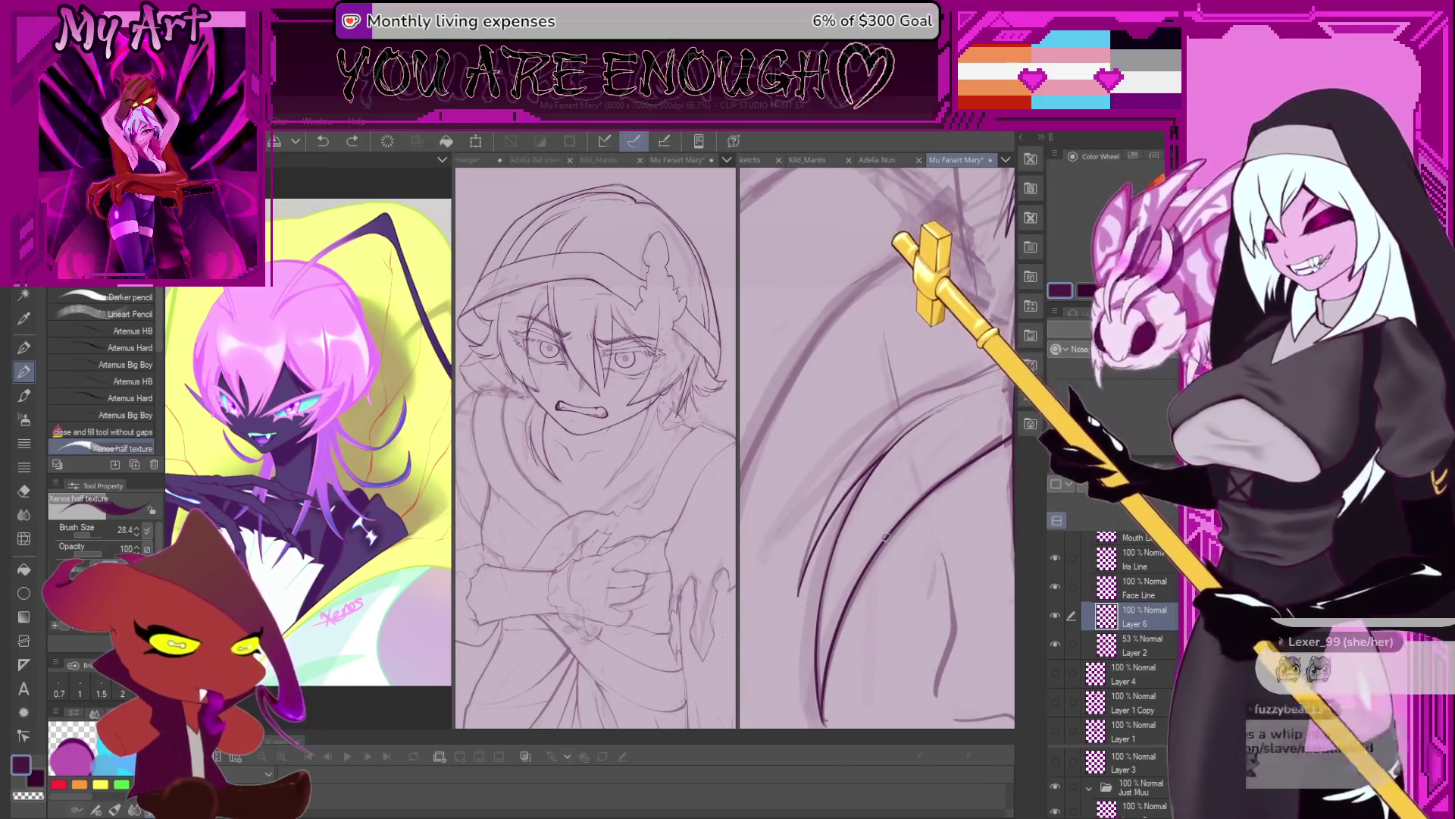
key("ctrl+z")
scroll(809, 606, "up", 1)
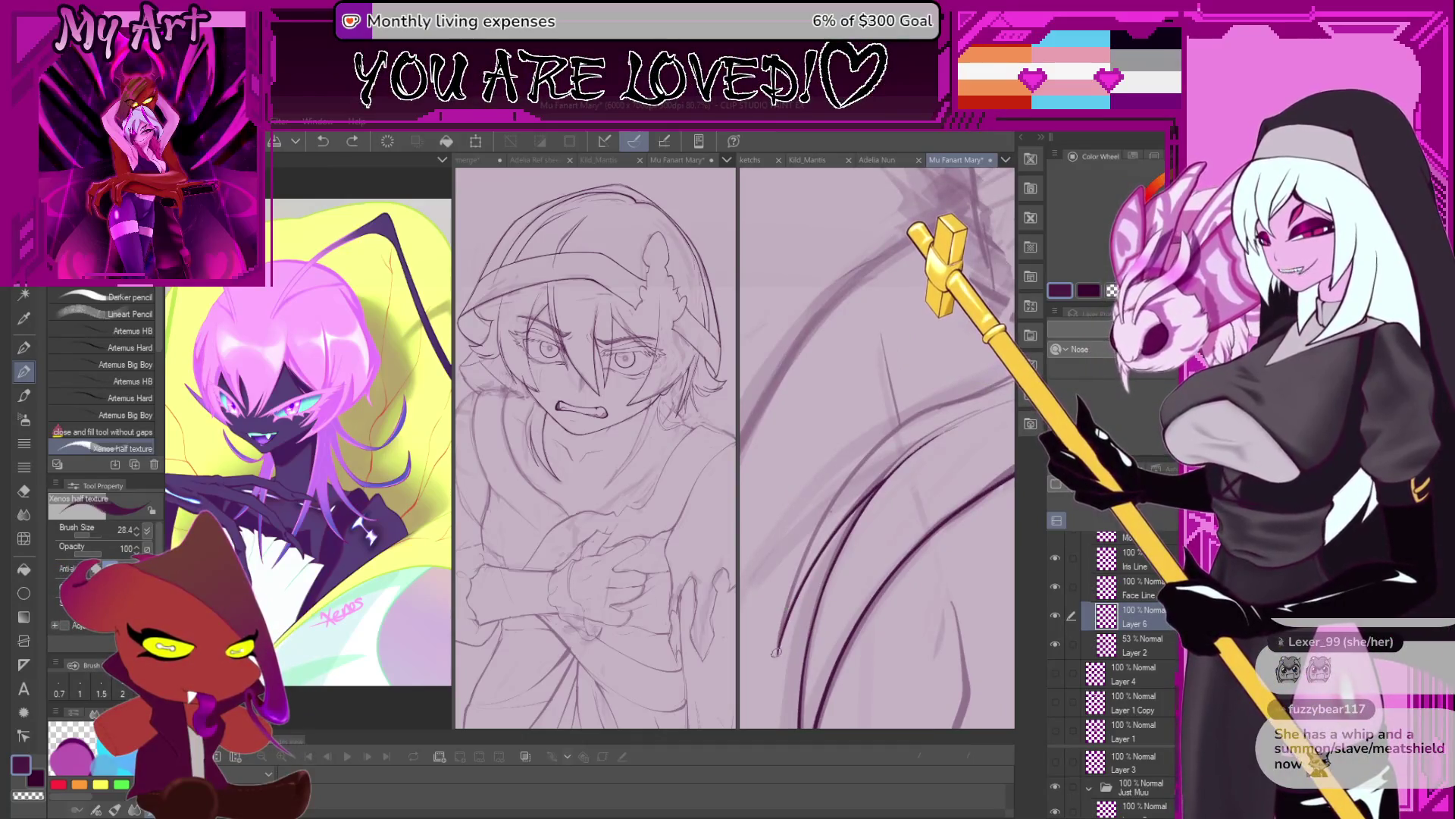
left_click_drag(812, 531, 878, 441)
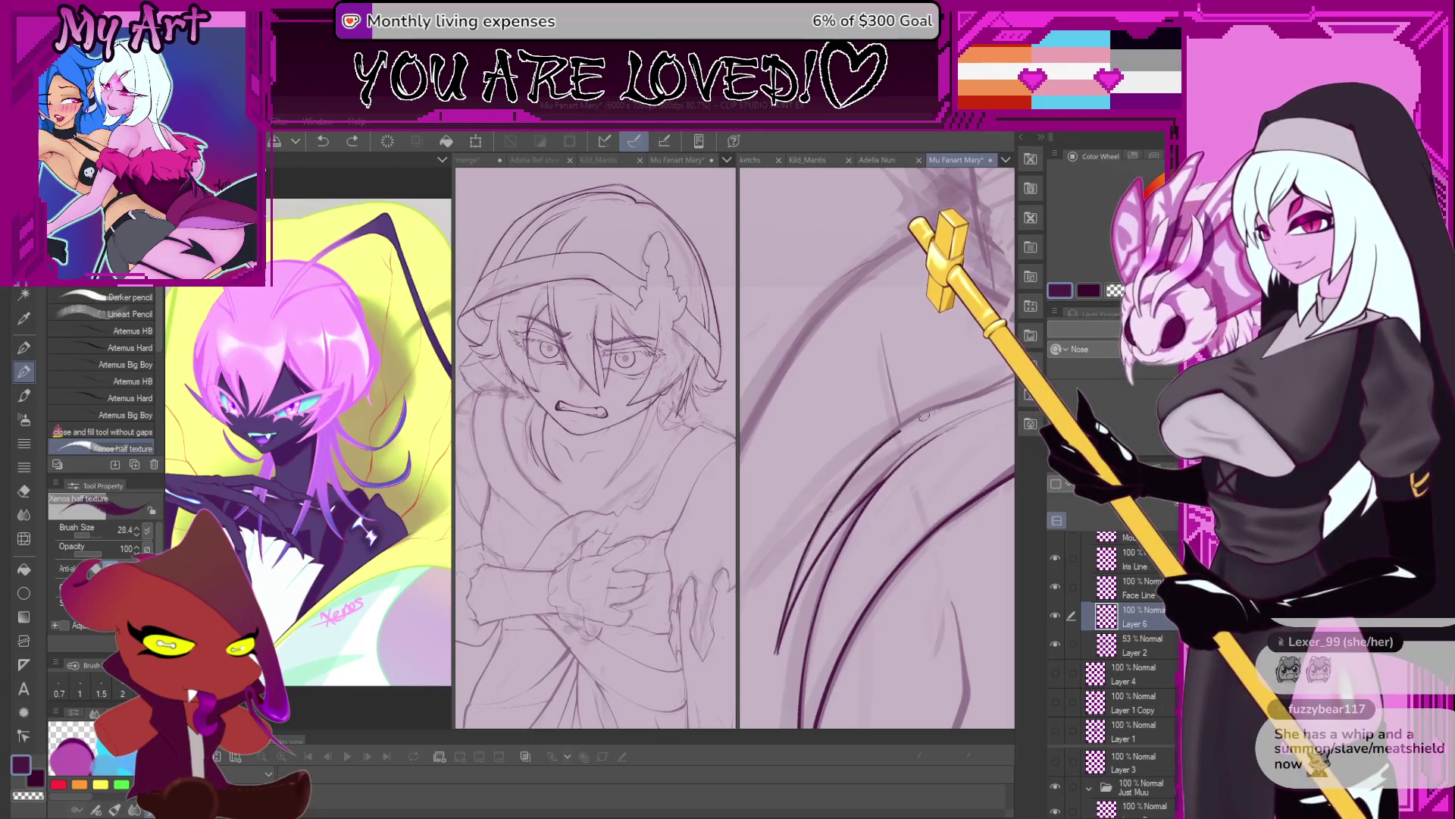
mouse_move(792, 574)
left_mouse_down()
mouse_move(765, 605)
mouse_move(752, 674)
mouse_move(842, 489)
left_mouse_up()
key("ctrl+z")
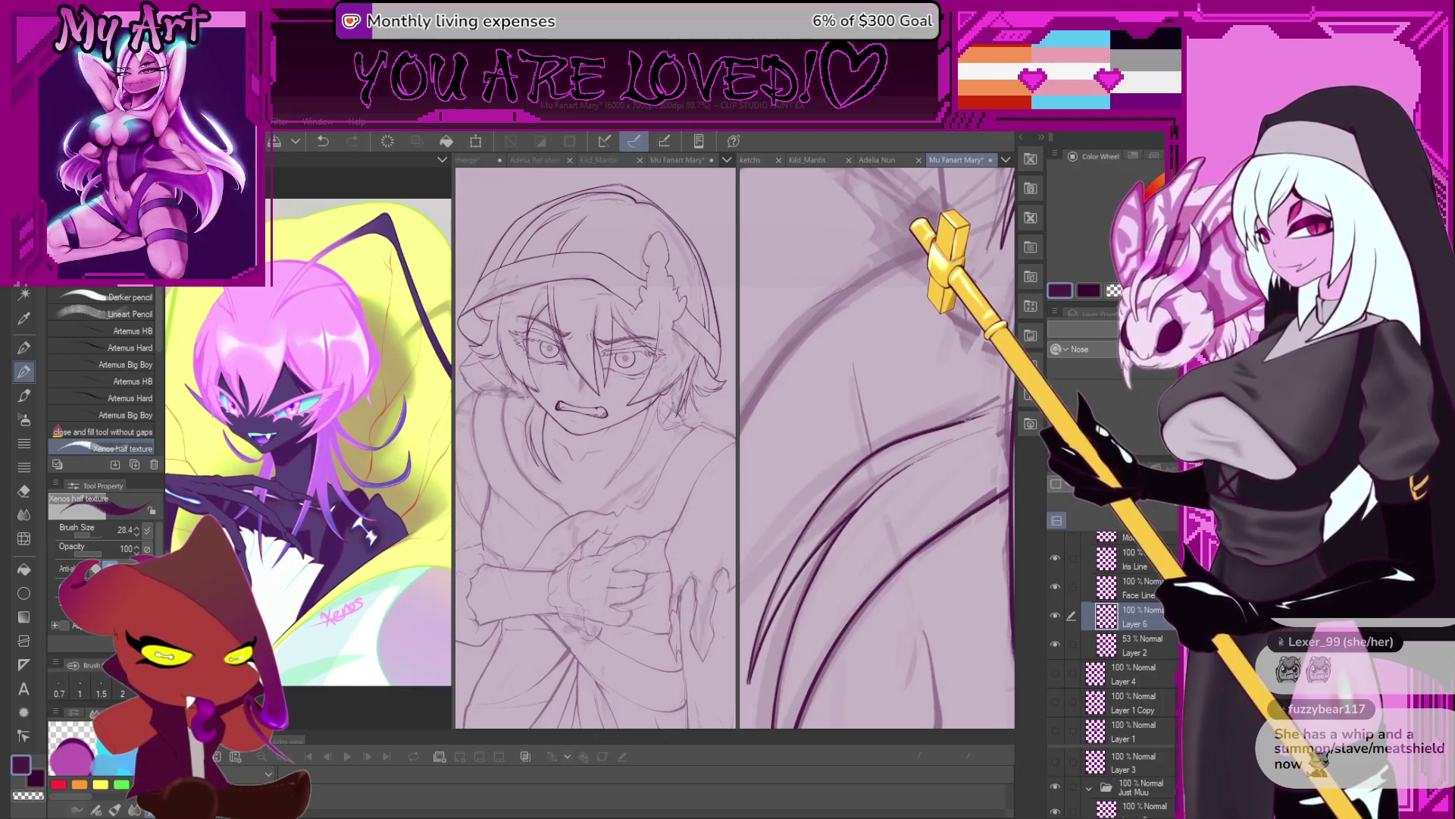
left_click_drag(910, 462, 820, 602)
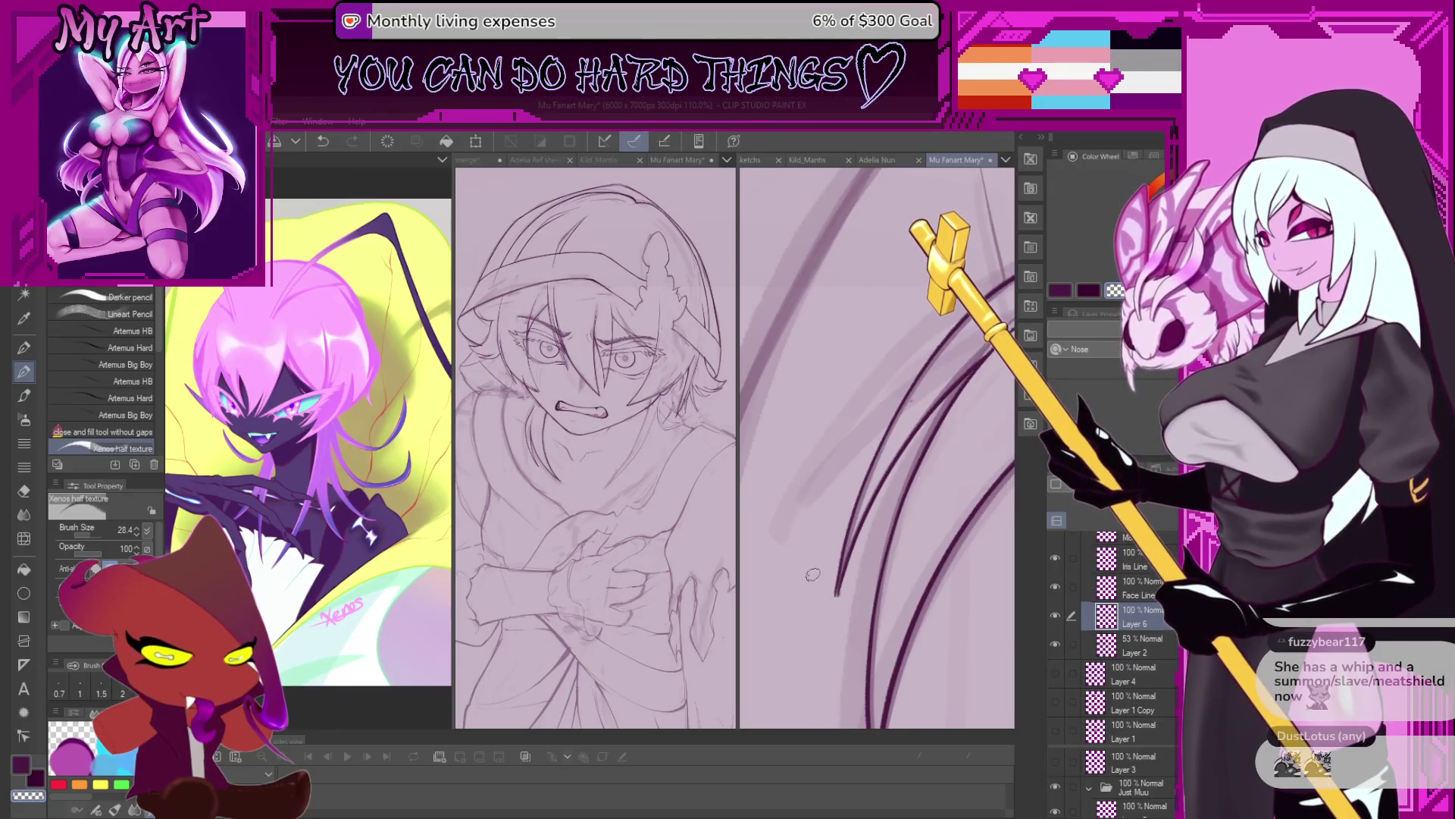
key("ctrl+z")
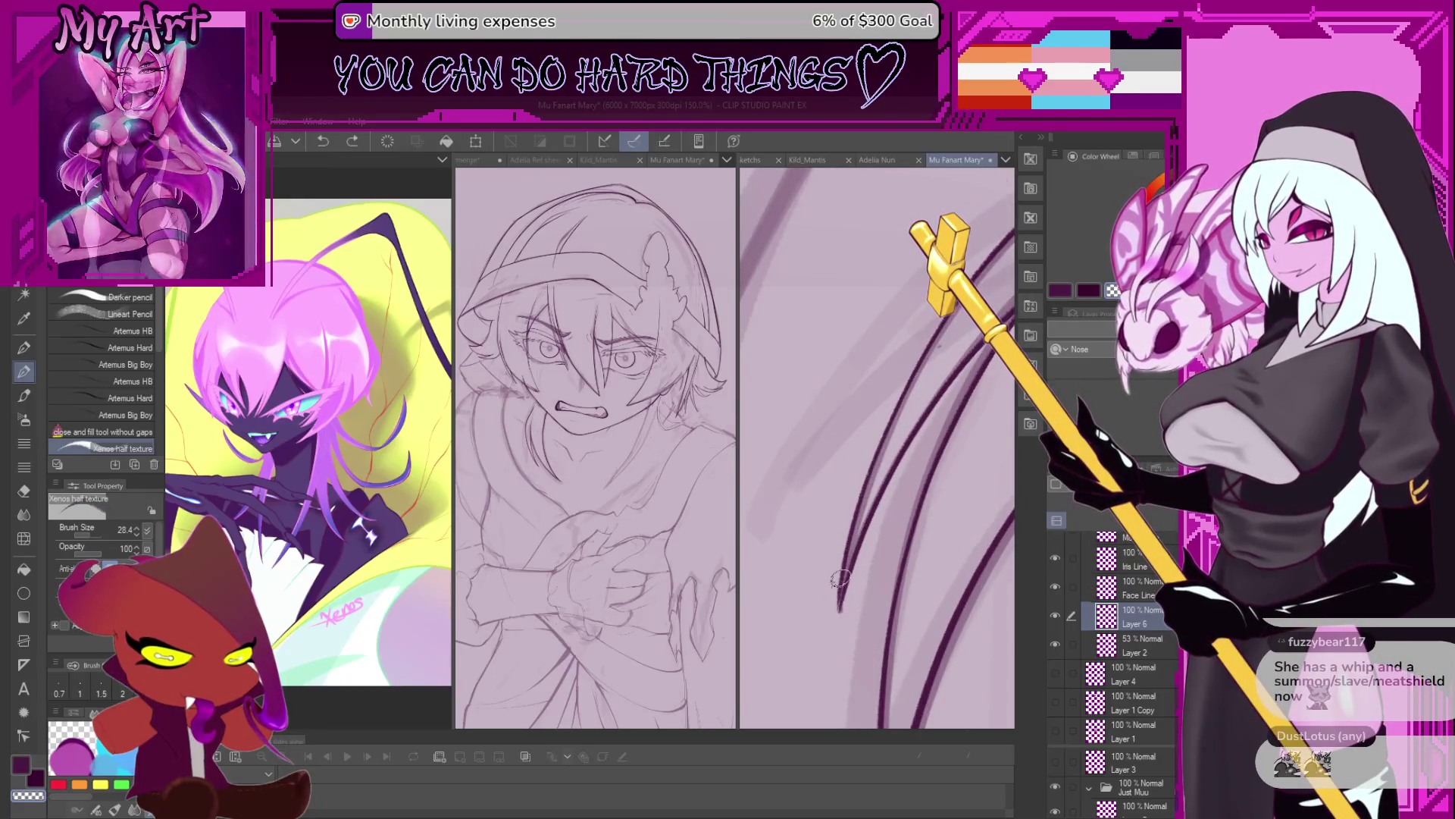
left_click_drag(842, 610, 837, 606)
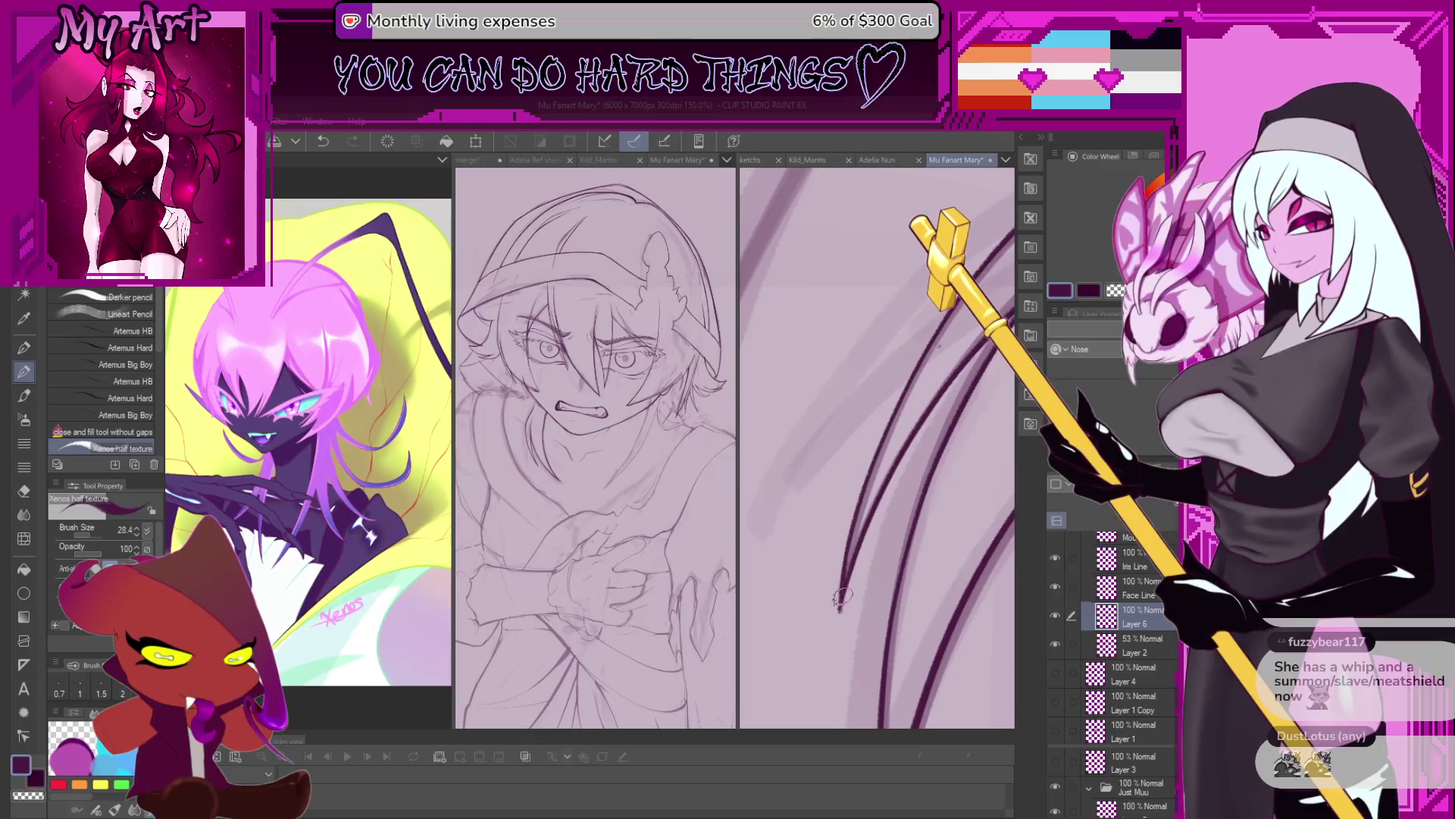
key("ctrl+z")
Rotate the view so the lines run vertically and loop a freehand selection around part of the lineart.
mouse_move(843, 584)
left_mouse_down()
mouse_move(956, 507)
mouse_move(963, 529)
mouse_move(770, 470)
left_mouse_up()
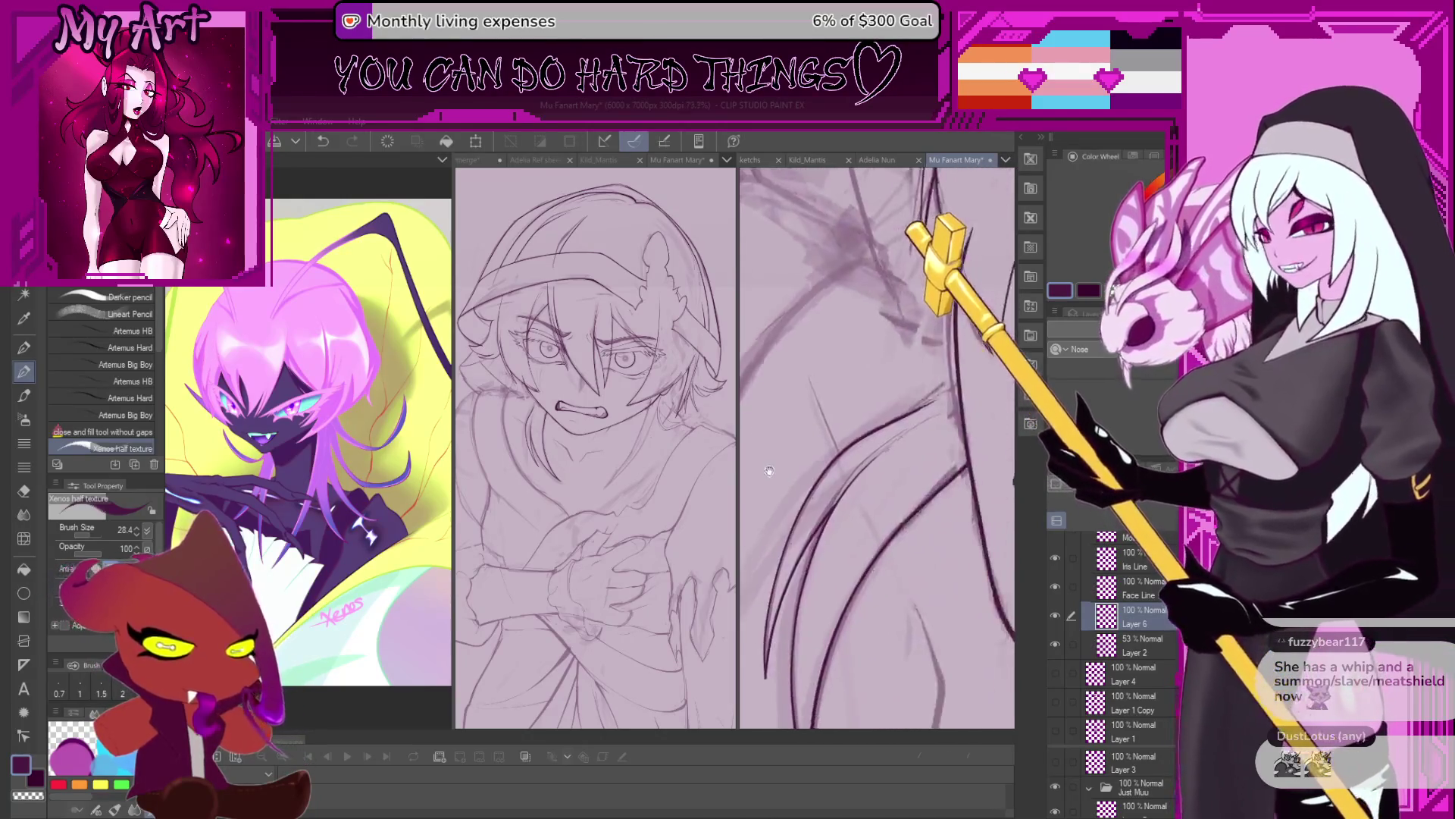
scroll(769, 471, "up", 1)
scroll(769, 471, "up", 1)
scroll(769, 470, "up", 1)
scroll(769, 471, "up", 1)
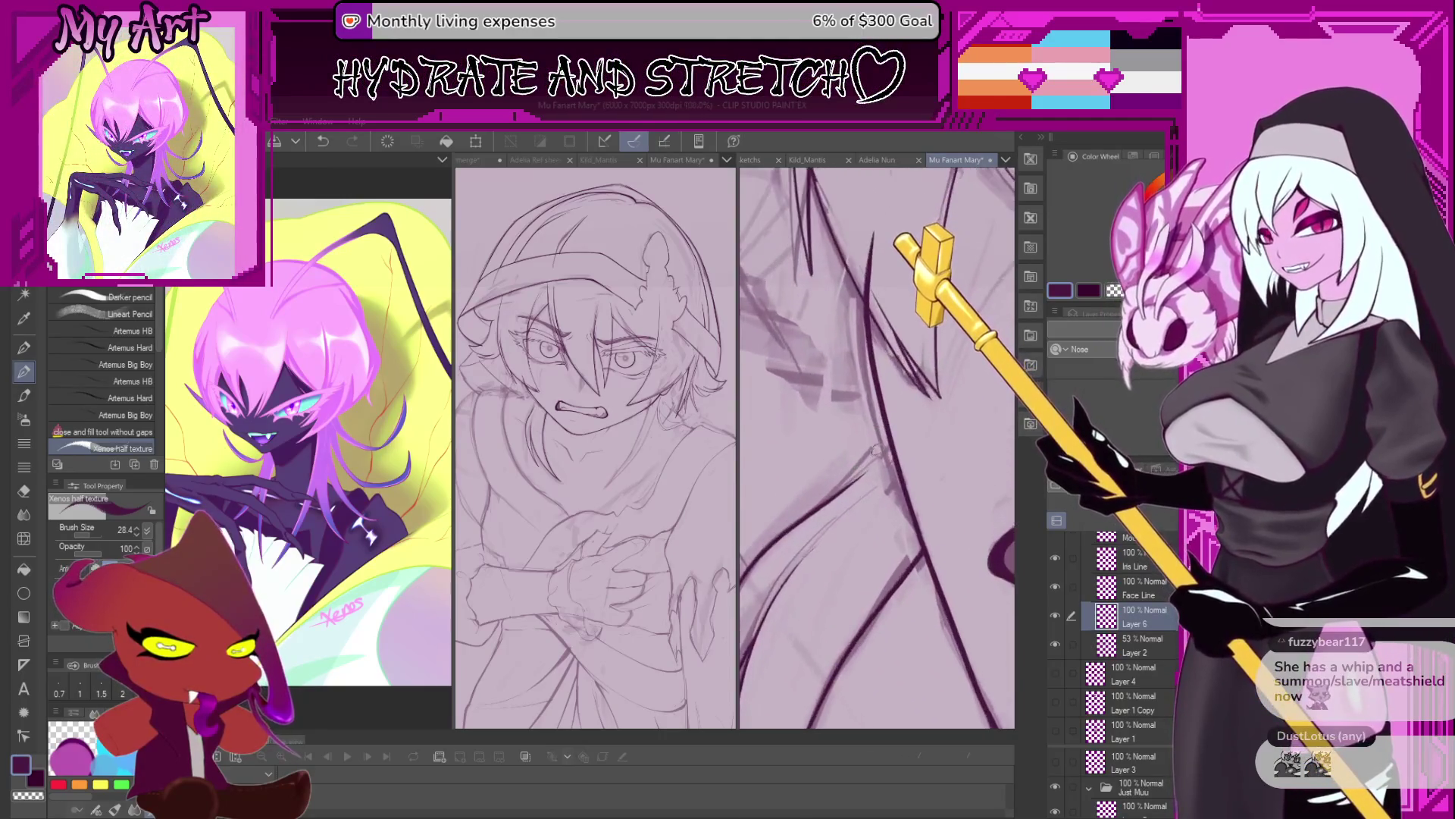
left_click_drag(877, 451, 905, 467)
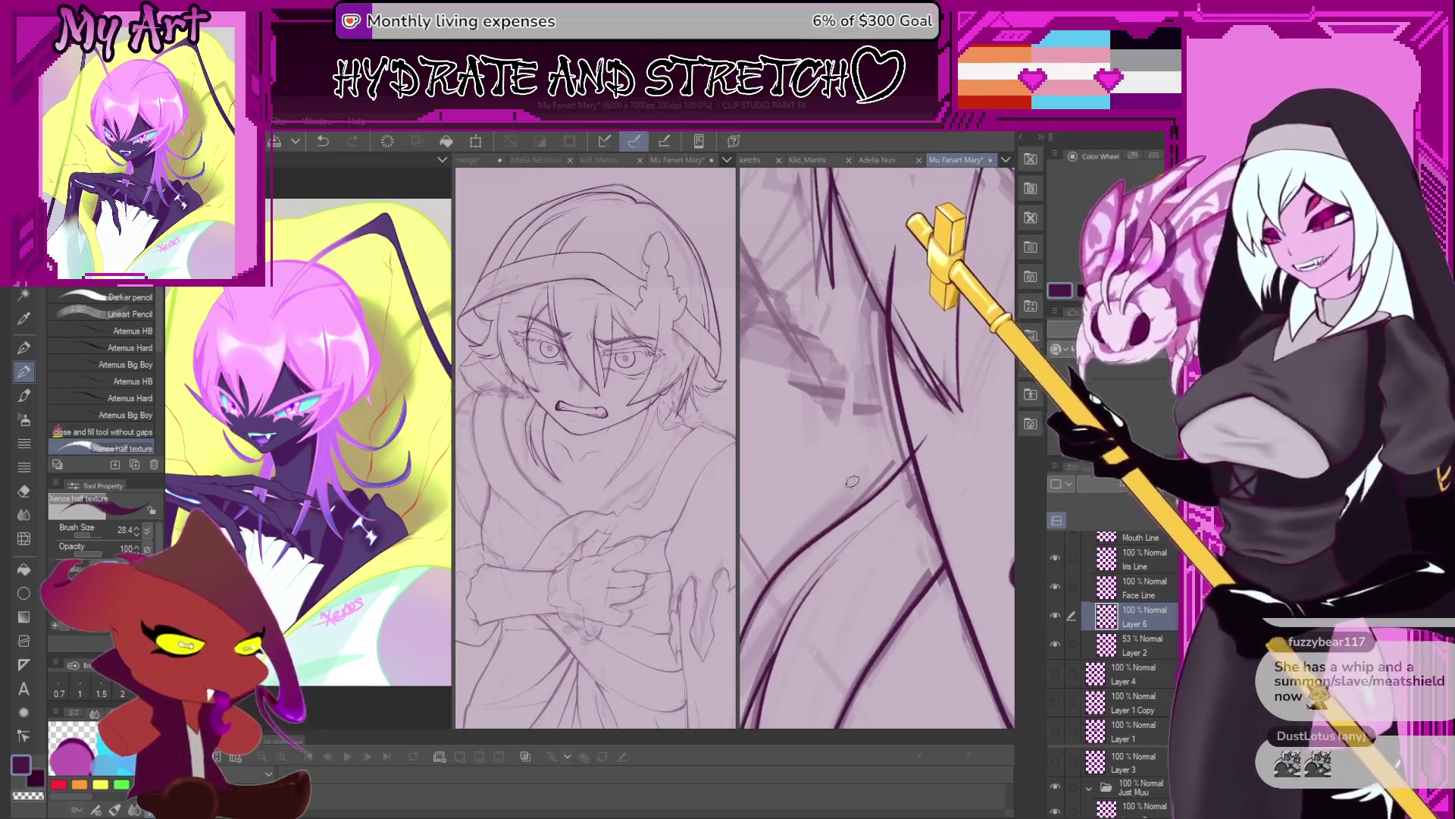
scroll(872, 474, "down", 1)
left_click_drag(871, 473, 909, 477)
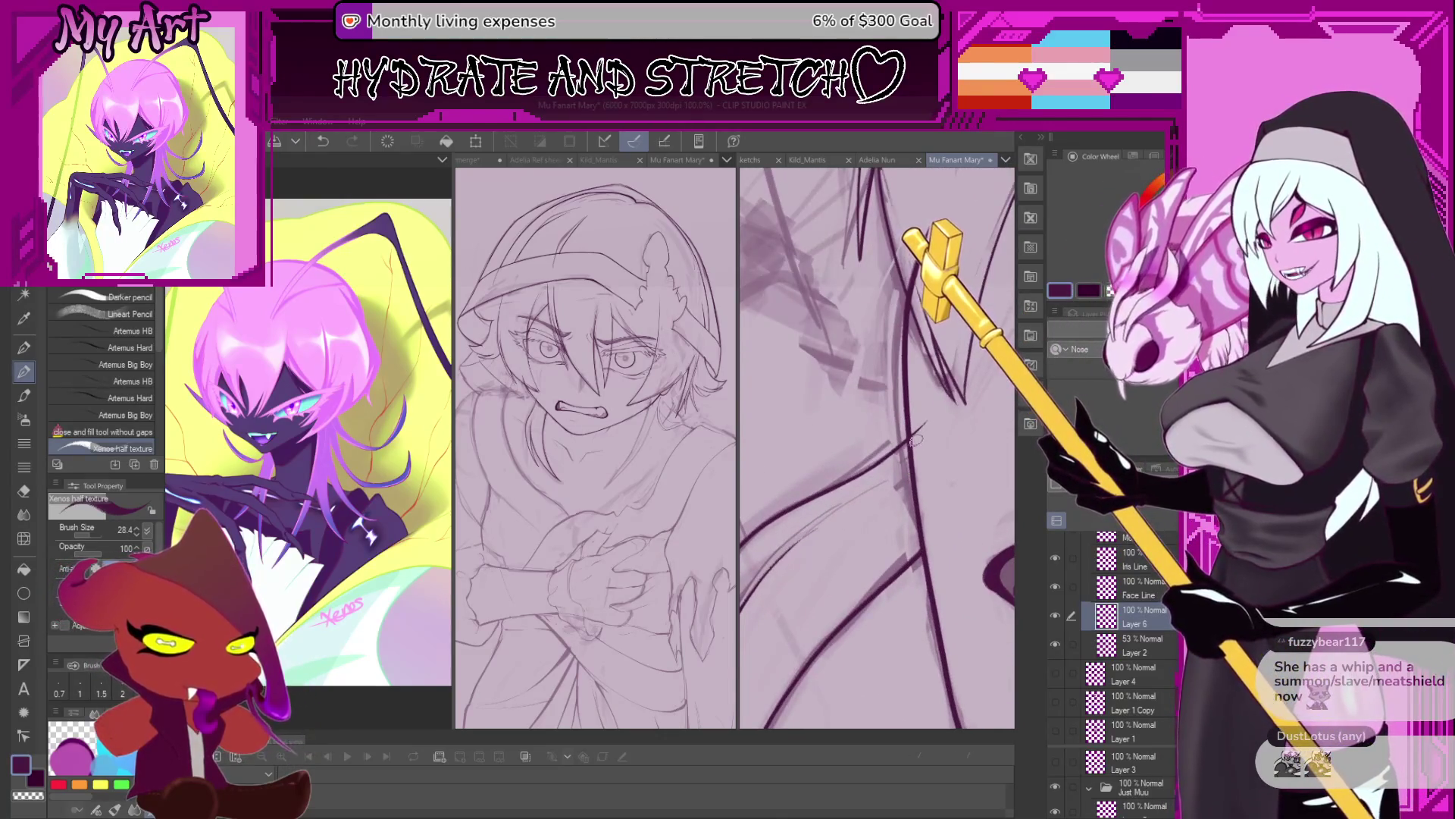
key("m")
left_click_drag(916, 417, 938, 424)
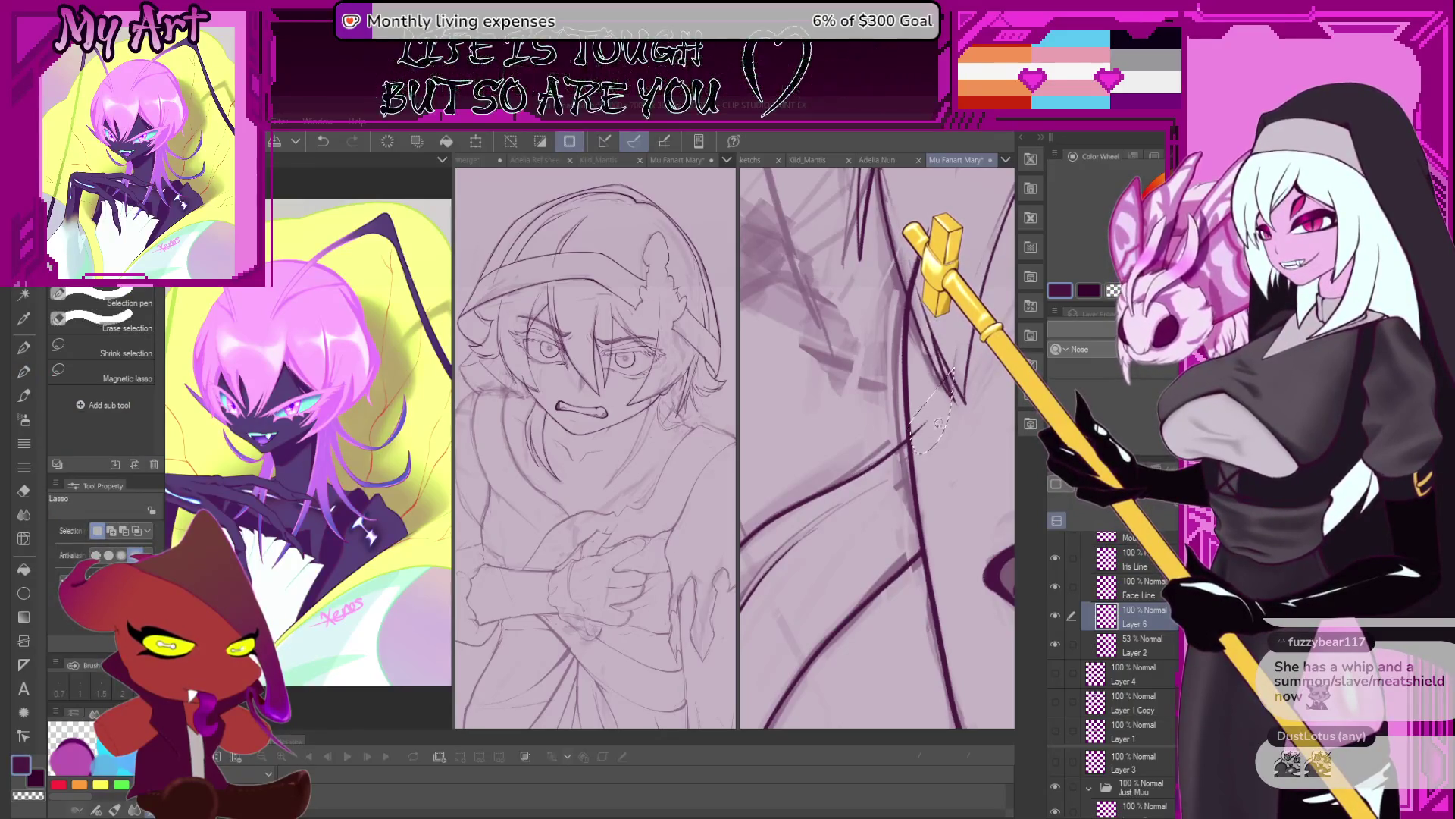
mouse_move(944, 410)
left_mouse_down()
mouse_move(910, 493)
mouse_move(923, 476)
left_mouse_up()
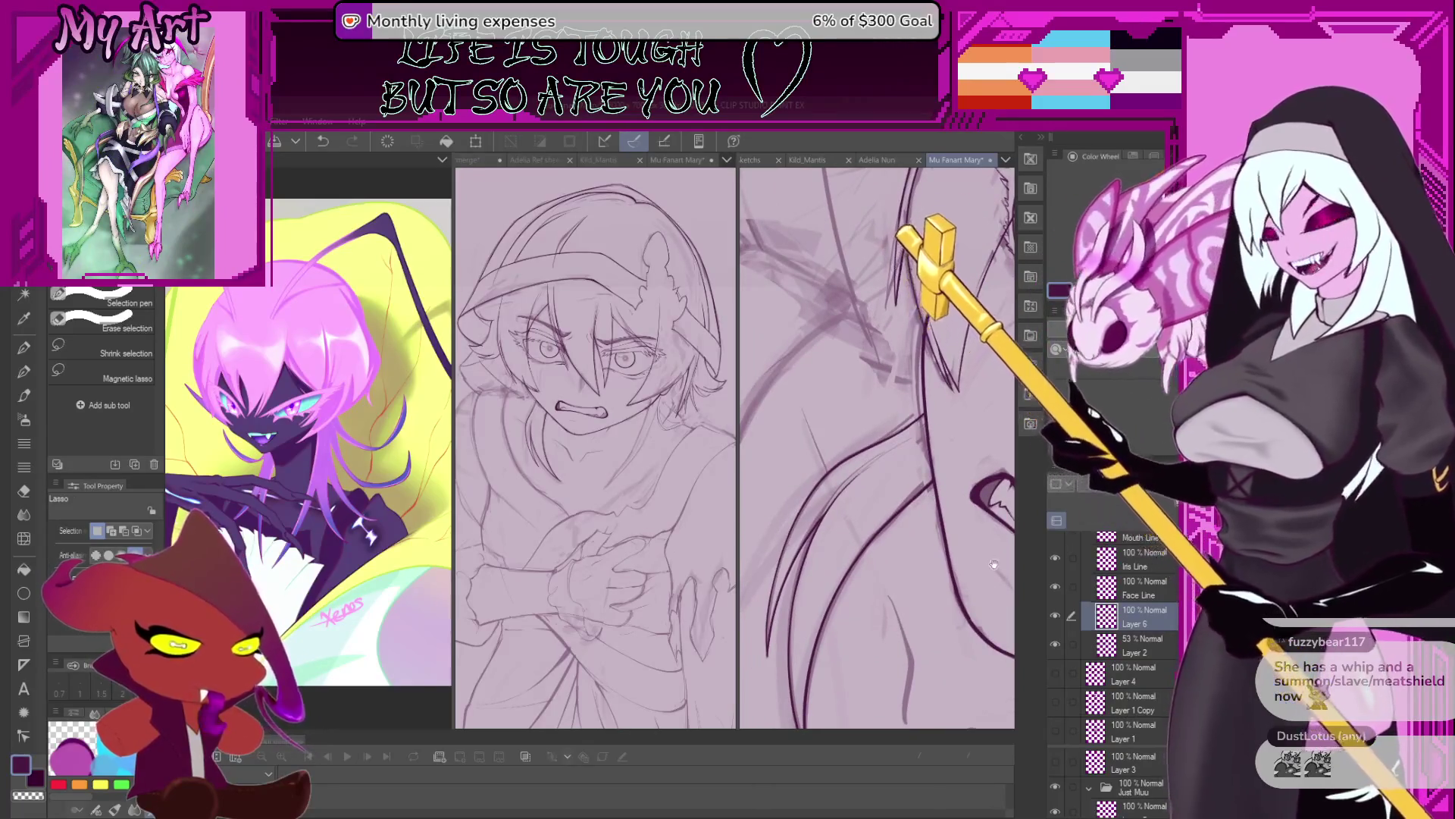
Return to the pen and rotate into a close-up of the character's face.
key("p")
mouse_move(956, 435)
left_mouse_down()
mouse_move(863, 554)
mouse_move(776, 724)
mouse_move(815, 537)
mouse_move(895, 466)
left_mouse_up()
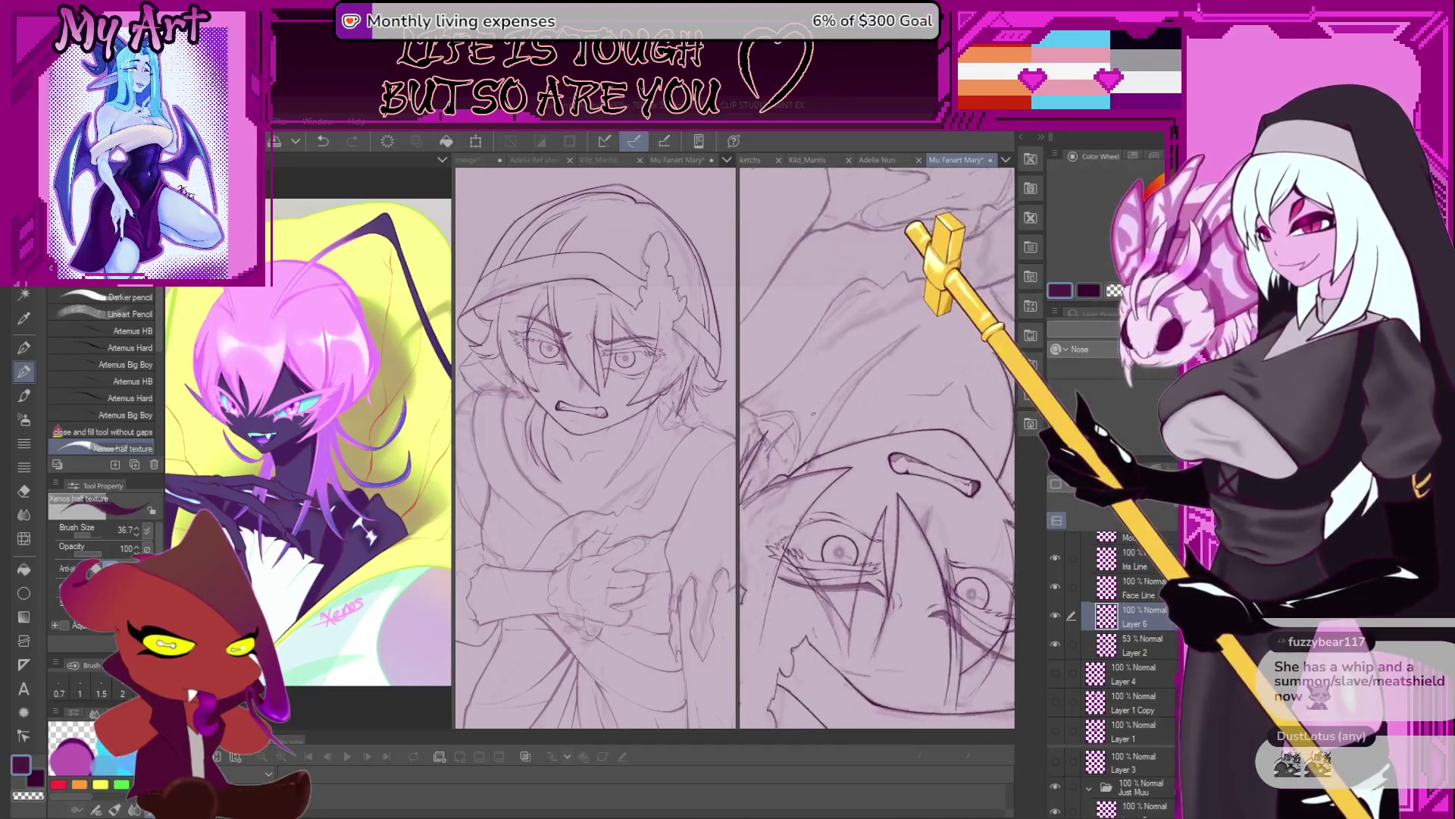
mouse_move(894, 466)
left_mouse_down()
mouse_move(792, 531)
mouse_move(763, 601)
mouse_move(915, 377)
left_mouse_up()
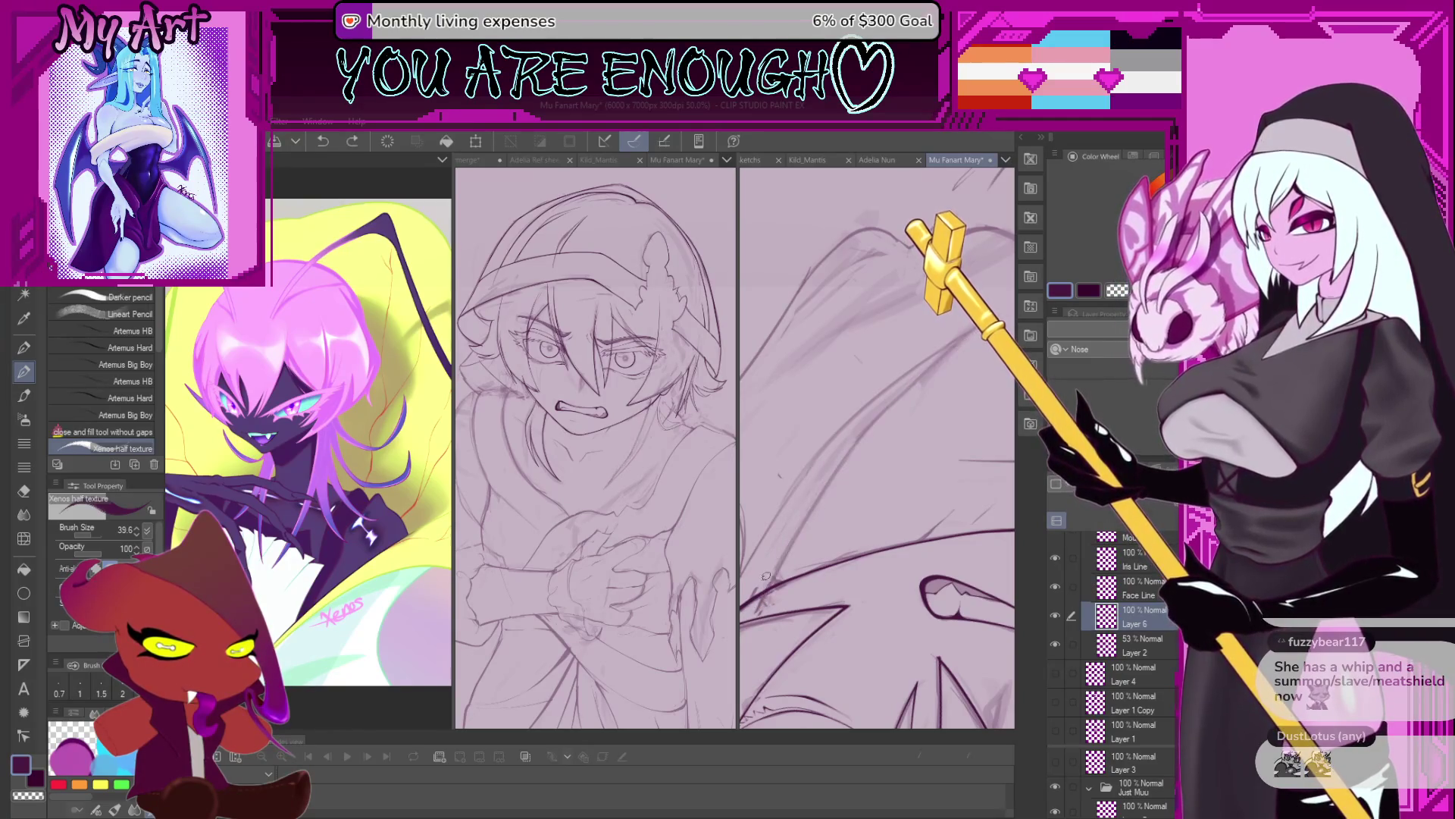
Ink a long diagonal line, undo it, and zoom in on the lines.
left_click_drag(781, 561, 915, 379)
key("ctrl+z")
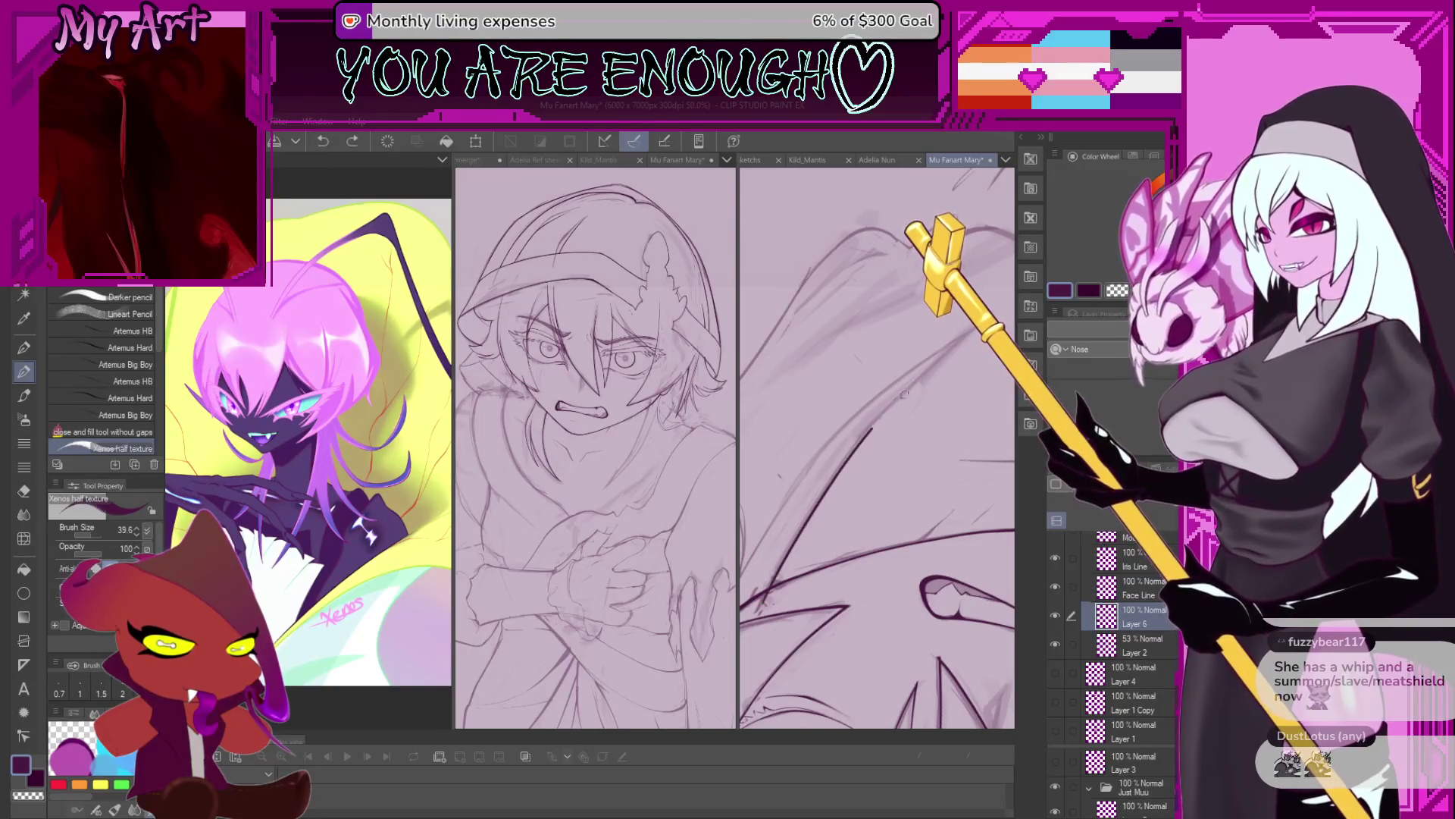
key("ctrl+z")
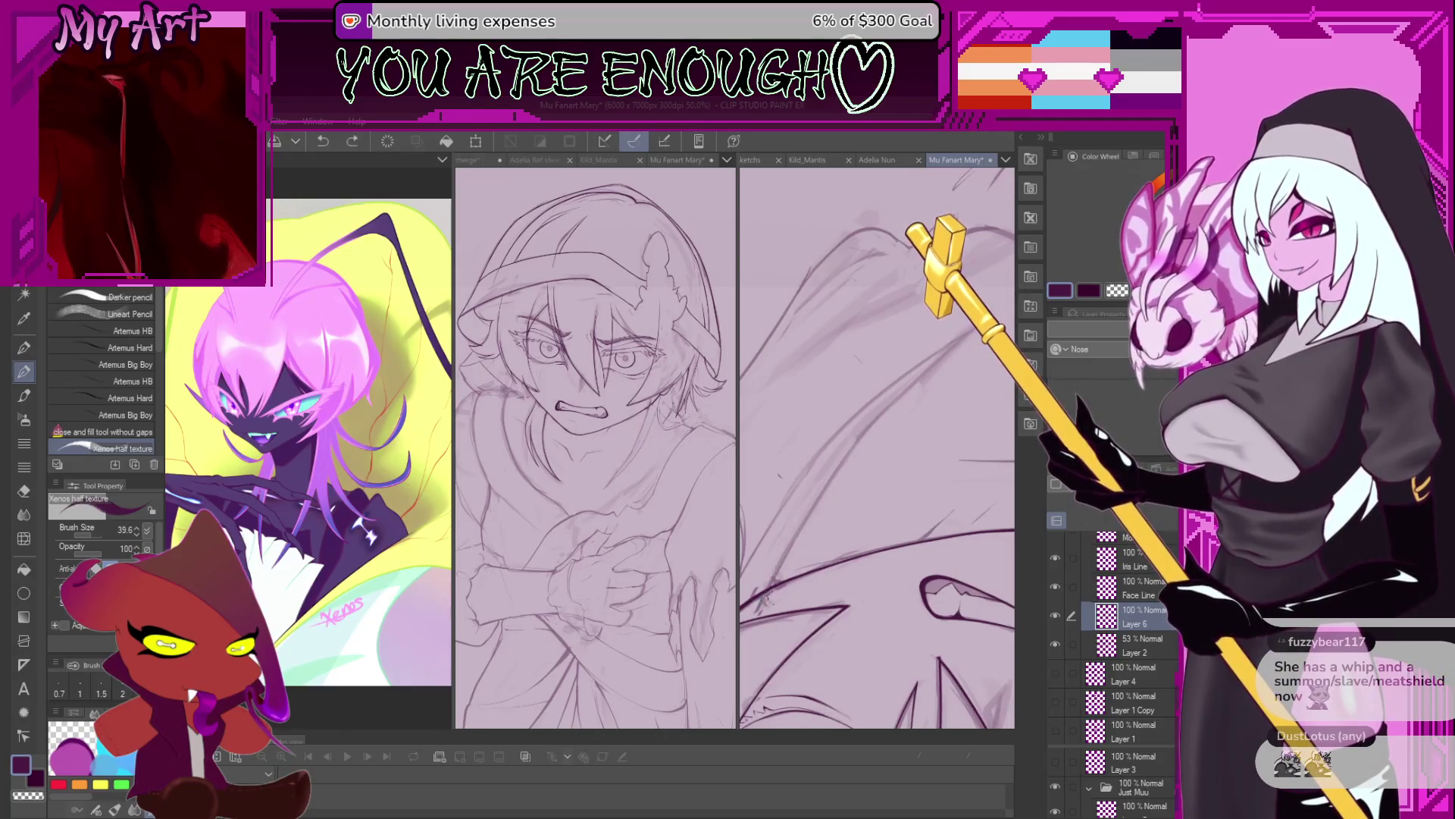
scroll(837, 476, "up", 1)
scroll(839, 511, "up", 1)
scroll(849, 542, "up", 1)
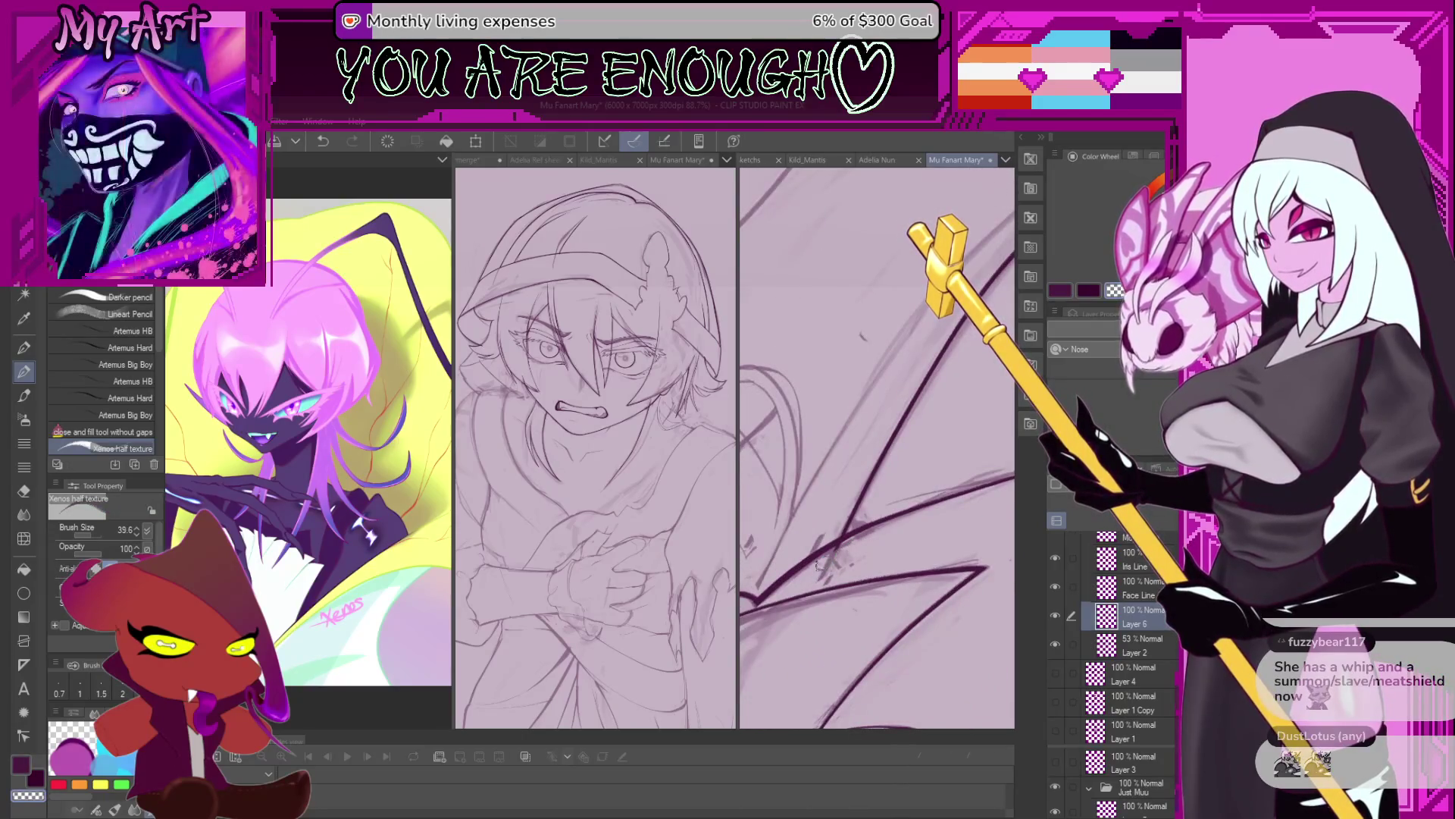
scroll(811, 548, "down", 2)
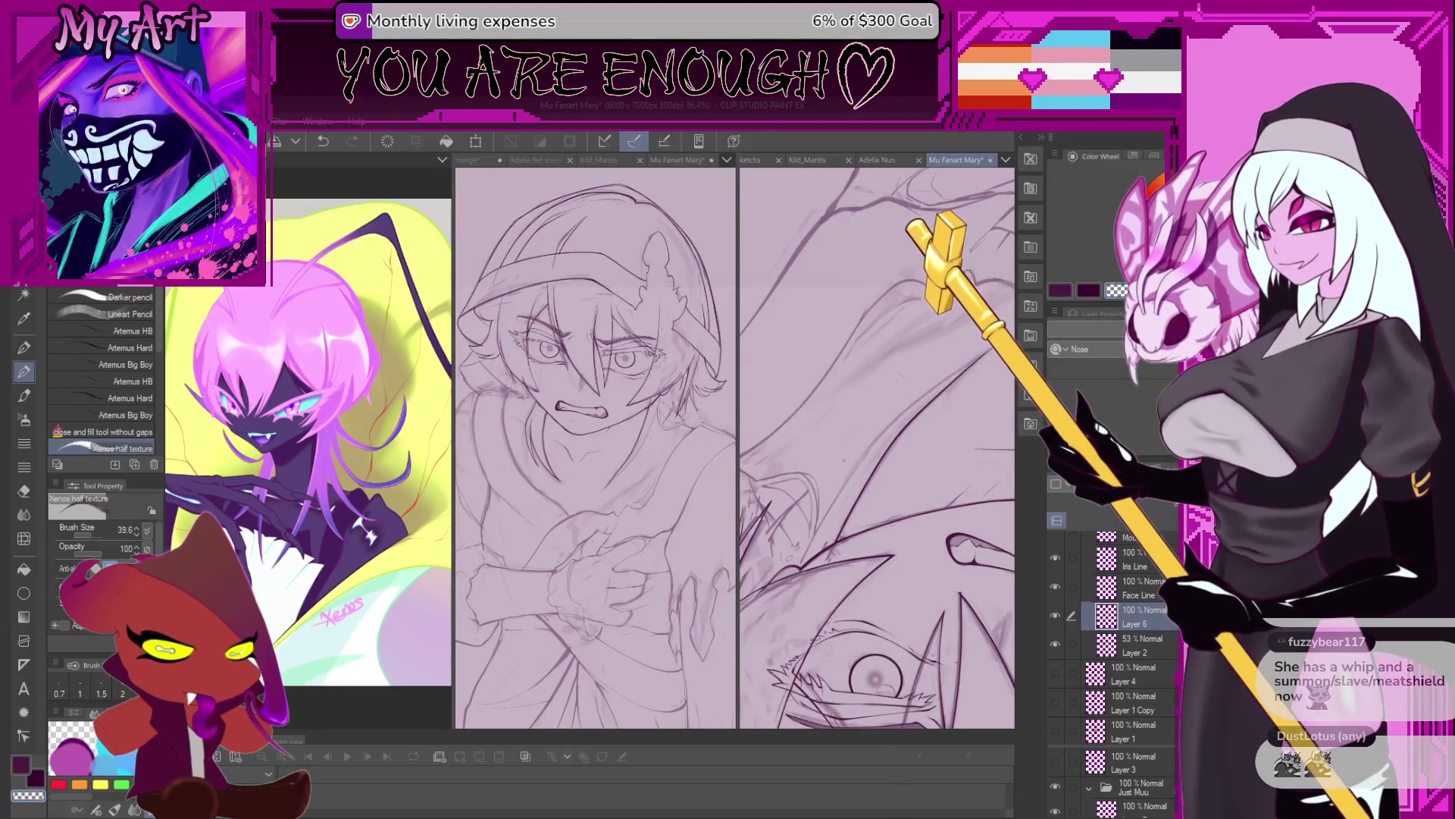
scroll(810, 545, "up", 1)
scroll(788, 607, "up", 1)
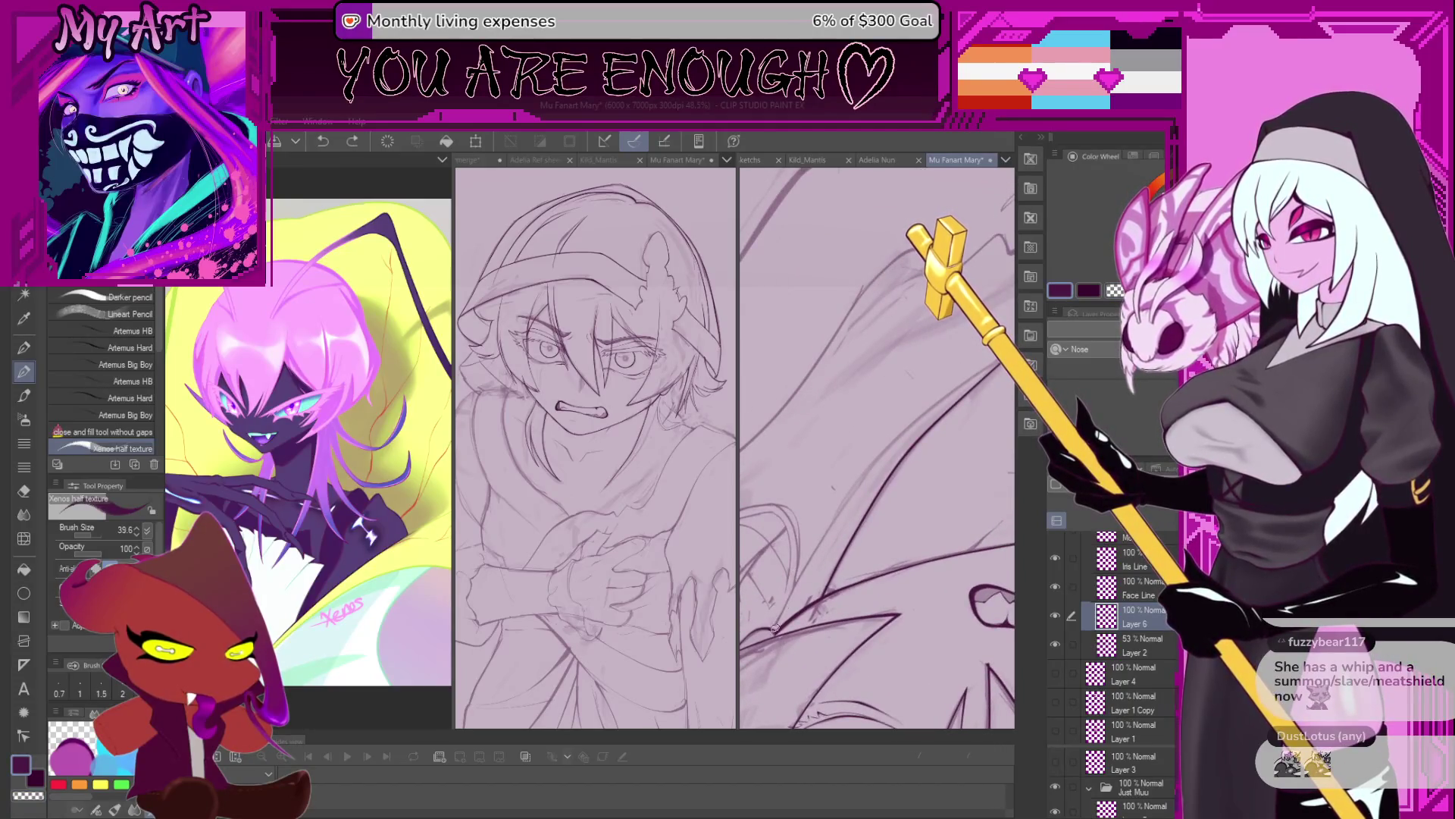
Pan, tilt and zoom the view until the face and hair strands fill the canvas.
left_click_drag(764, 643, 741, 659)
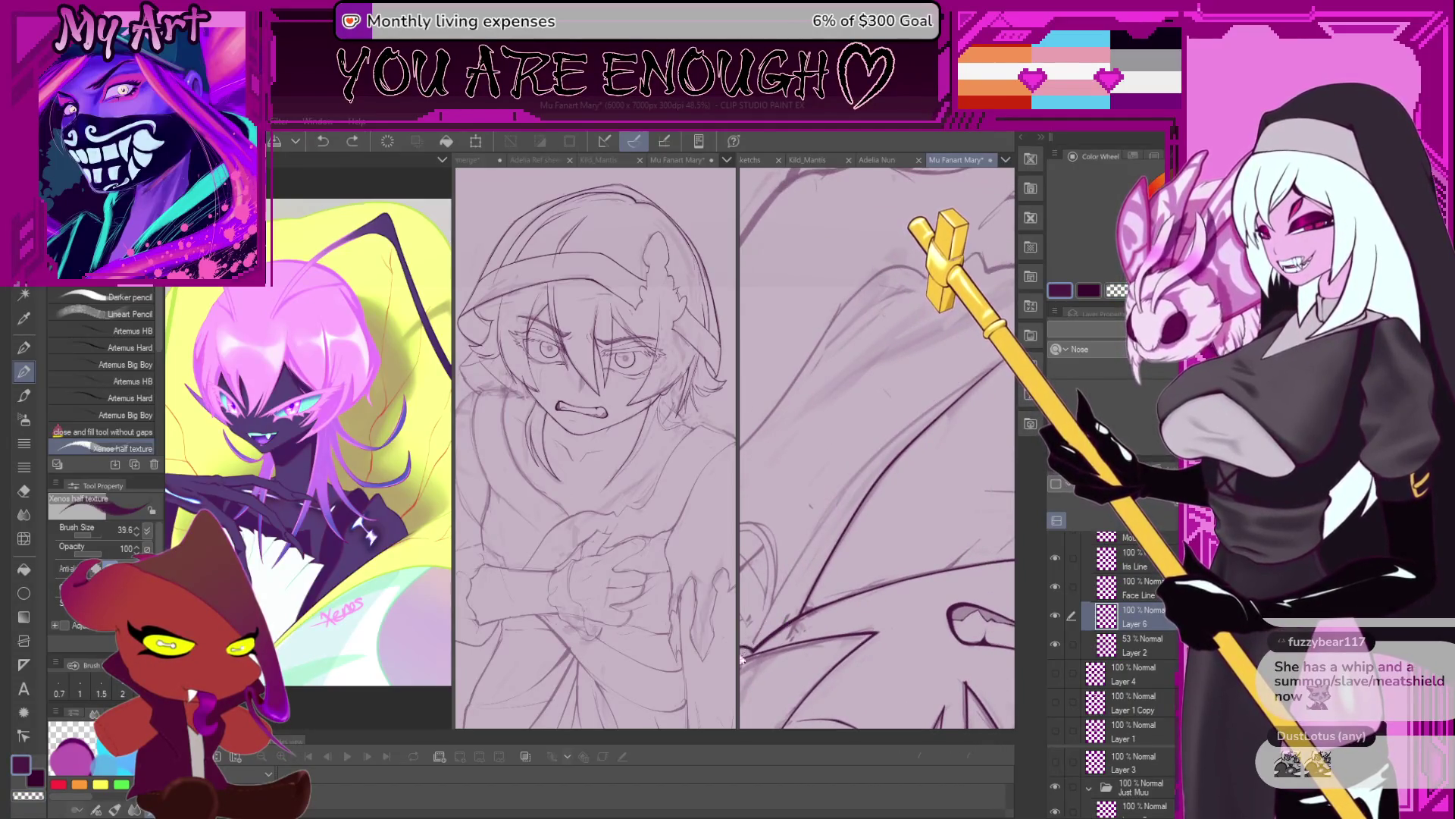
left_click_drag(770, 611, 782, 659)
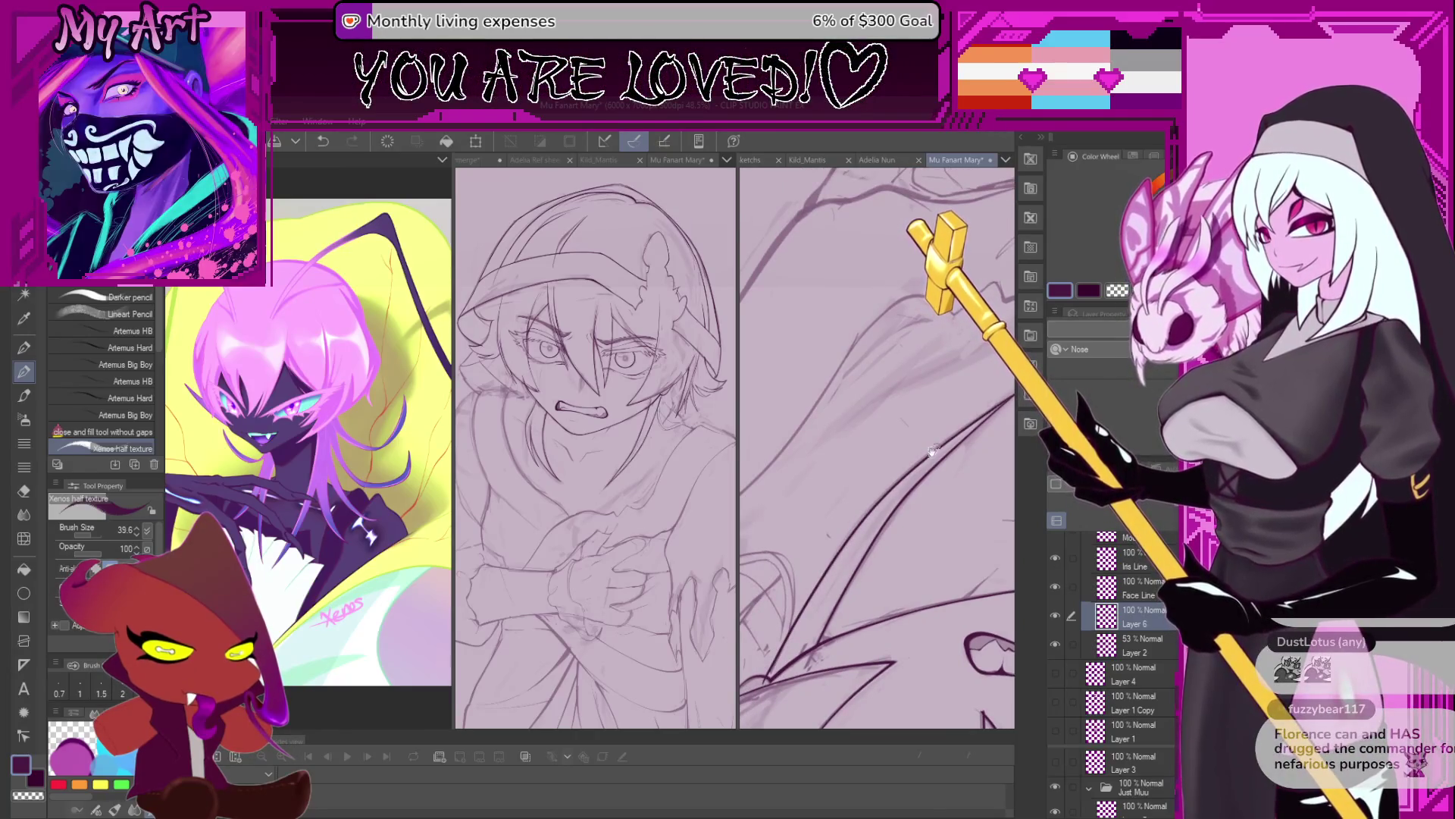
left_click_drag(932, 451, 826, 554)
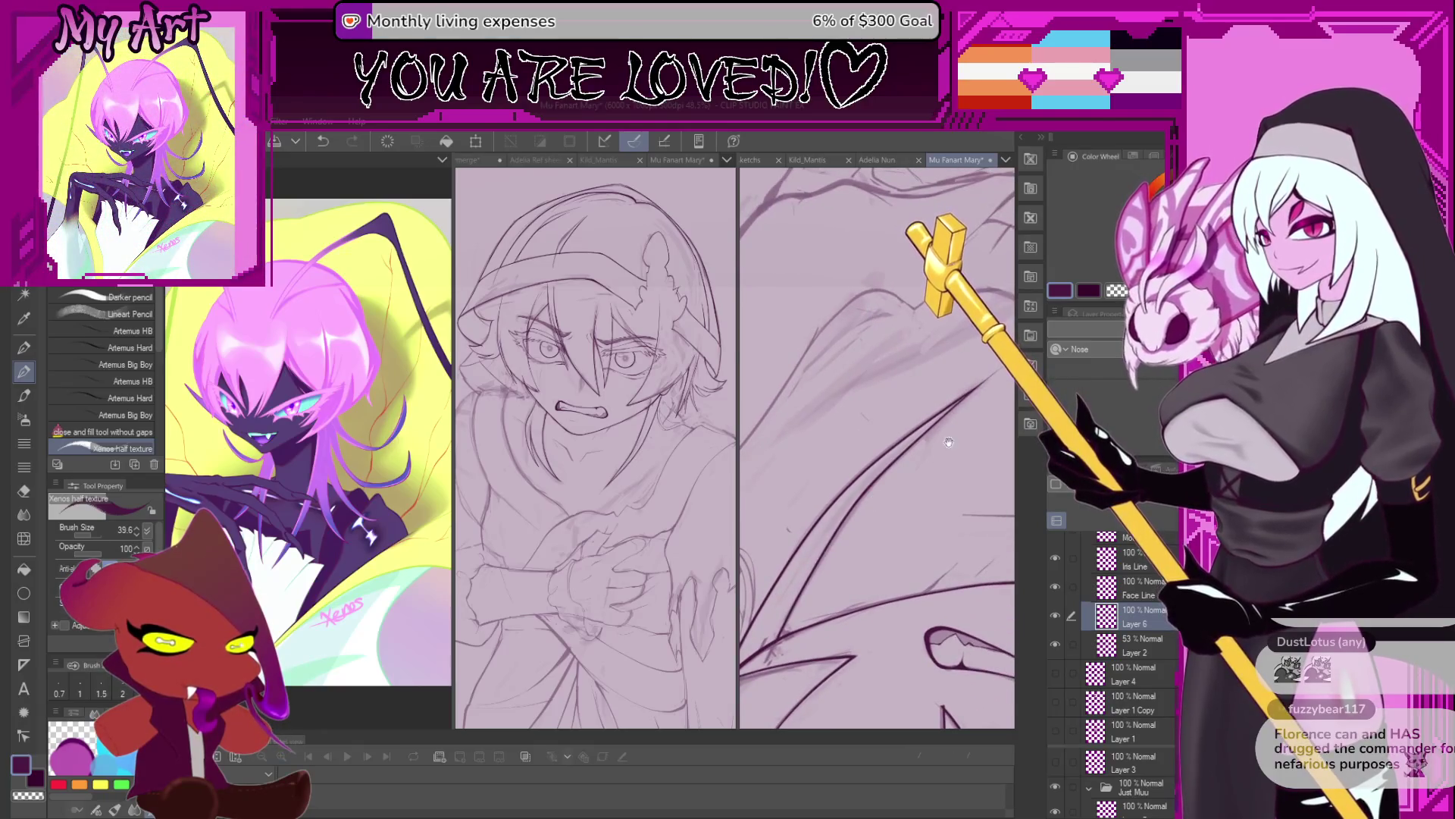
mouse_move(949, 442)
left_mouse_down()
mouse_move(906, 530)
mouse_move(923, 483)
mouse_move(895, 493)
left_mouse_up()
scroll(906, 530, "down", 2)
scroll(923, 482, "up", 2)
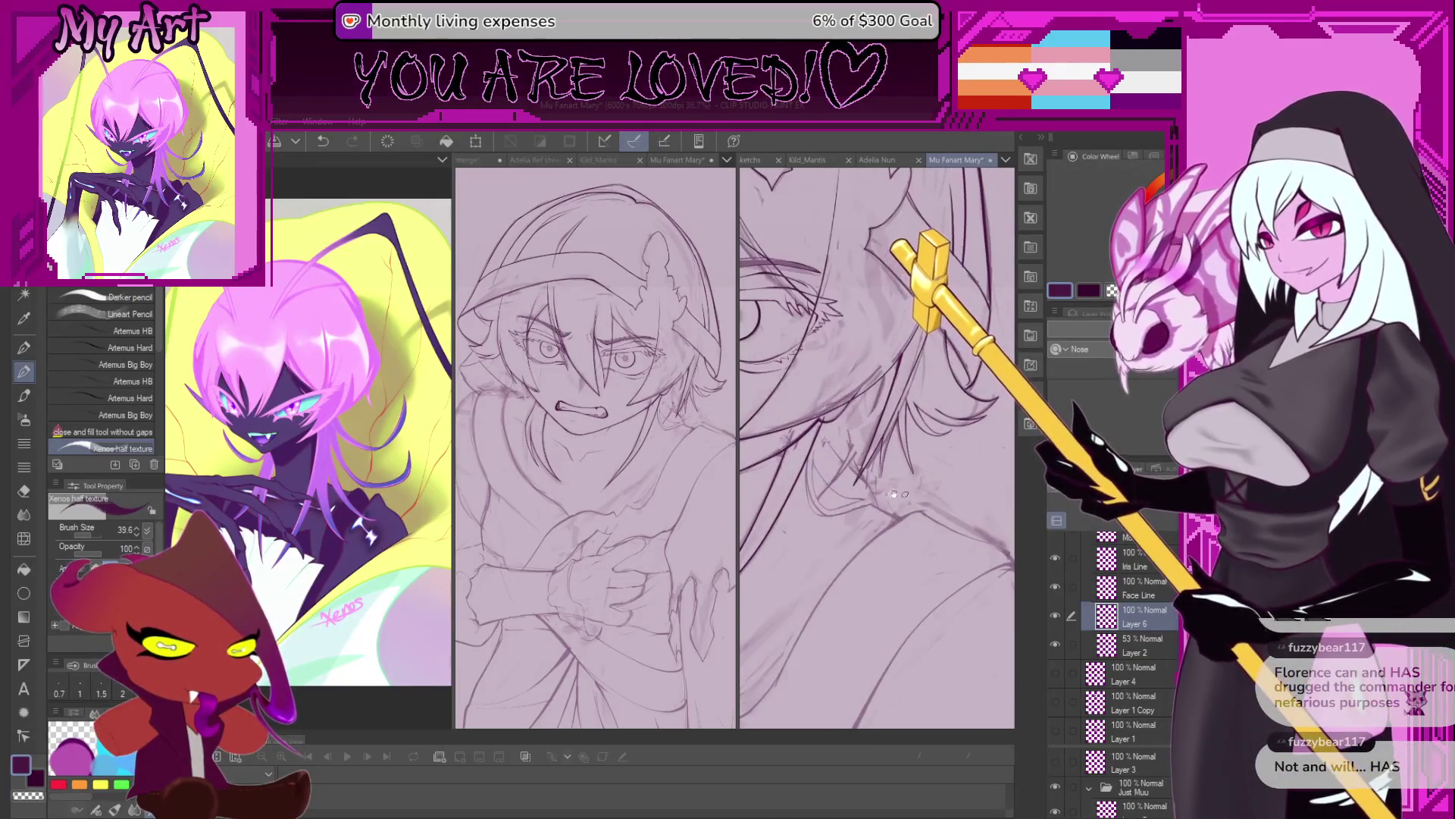
scroll(895, 493, "down", 1)
scroll(902, 481, "down", 1)
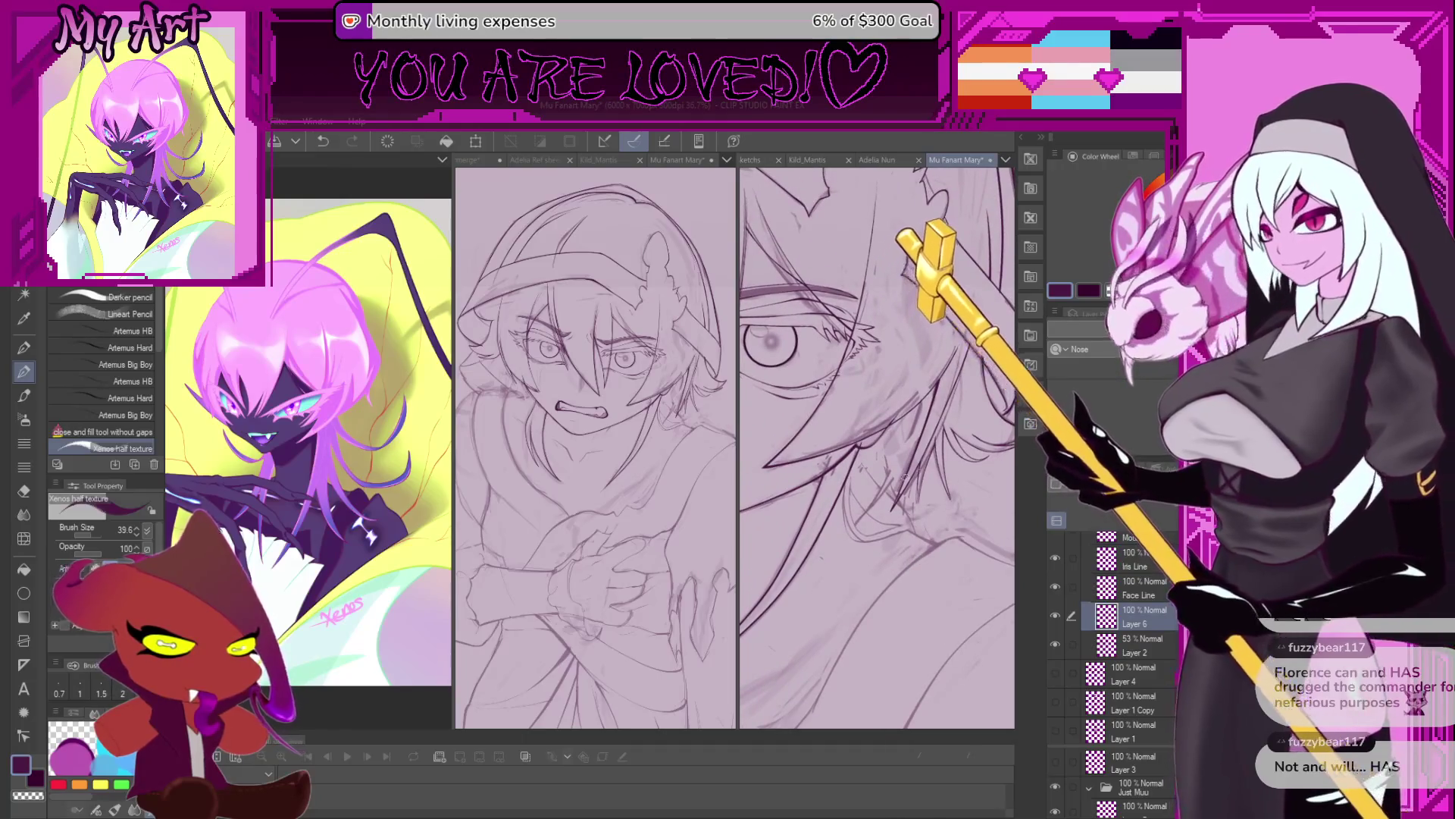
scroll(904, 477, "up", 1)
scroll(913, 451, "up", 1)
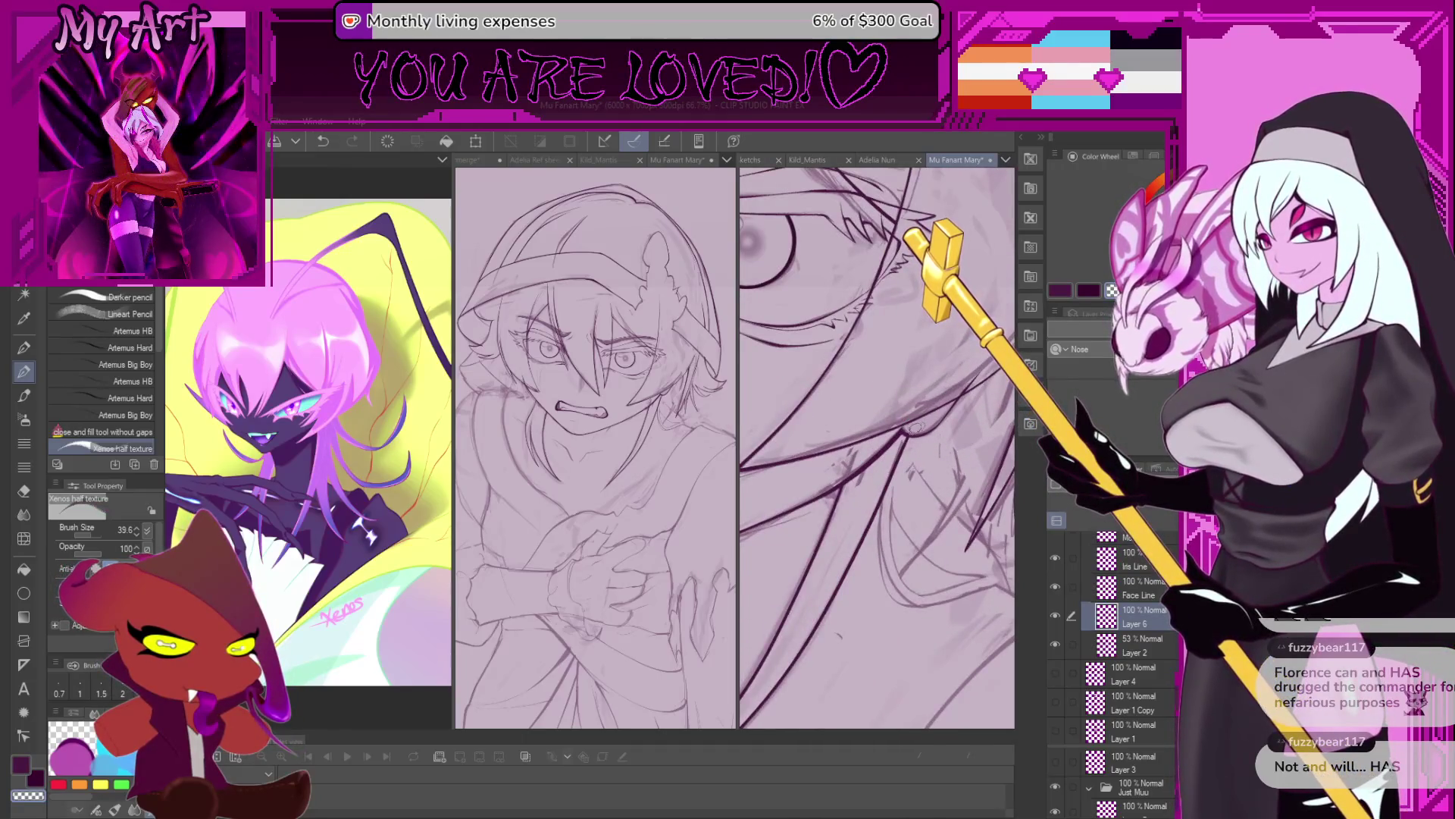
scroll(916, 428, "down", 1)
scroll(872, 426, "up", 1)
scroll(872, 426, "up", 1)
scroll(821, 439, "up", 1)
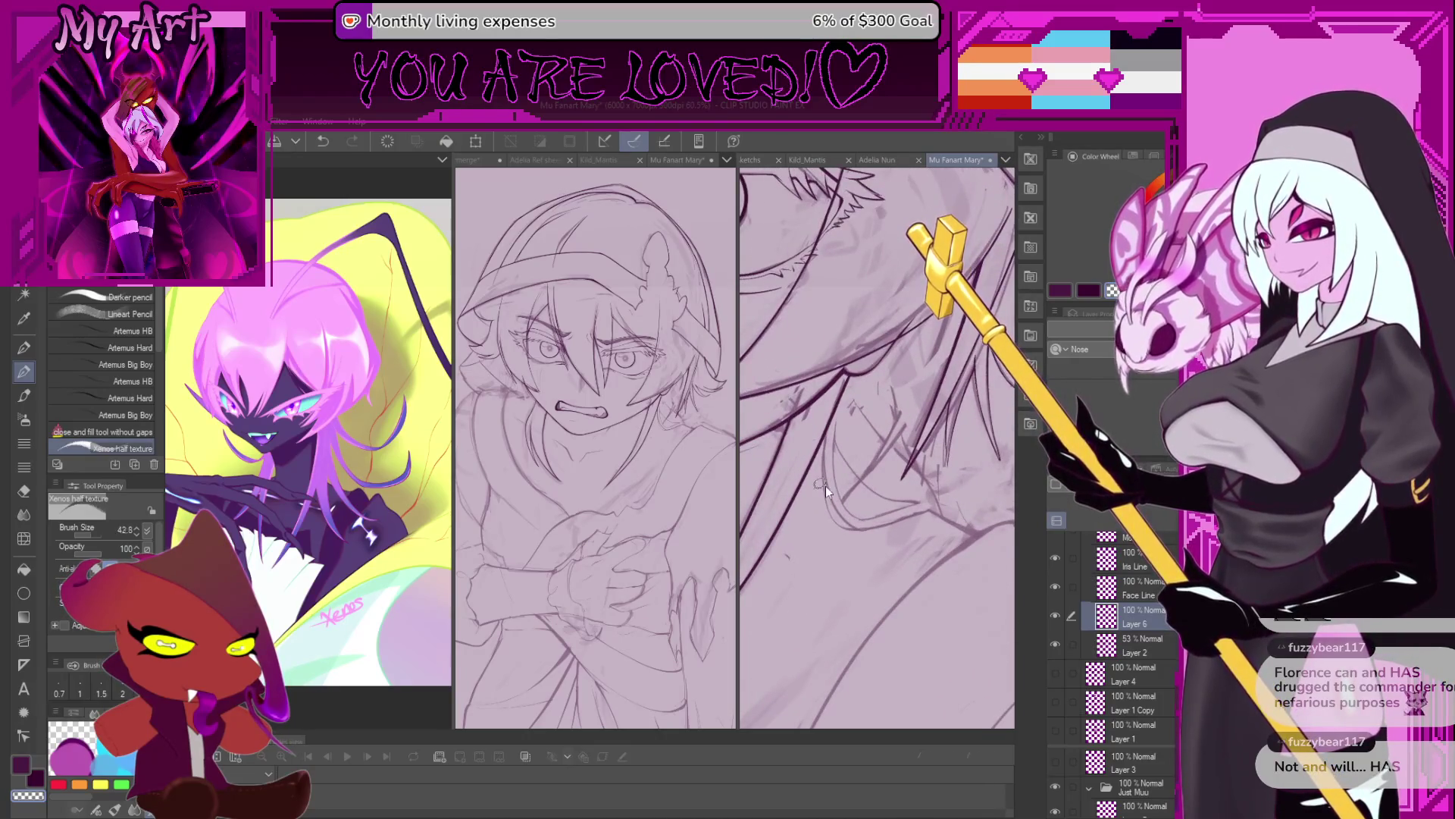
scroll(826, 485, "up", 1)
scroll(841, 388, "up", 1)
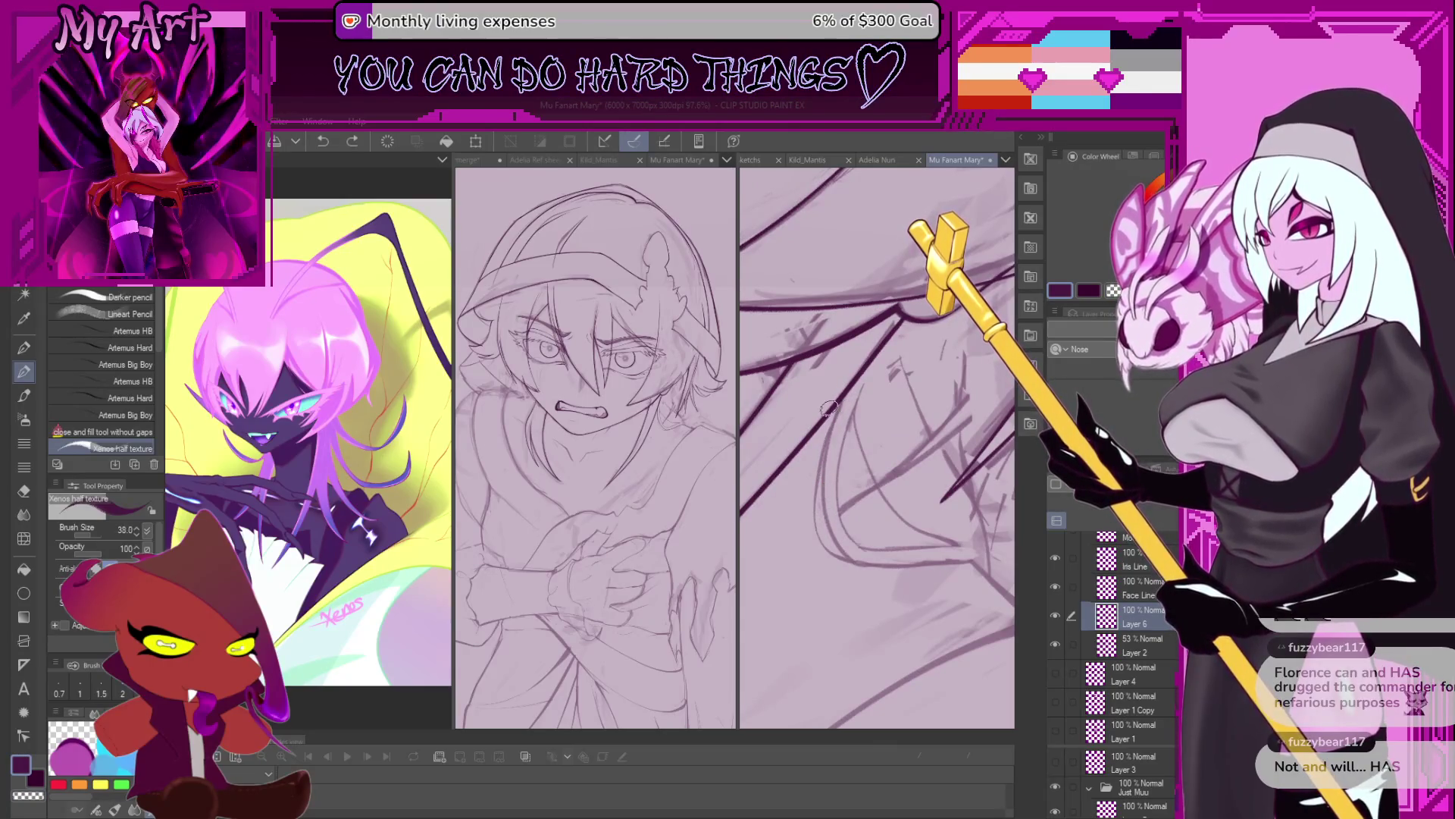
scroll(830, 408, "up", 1)
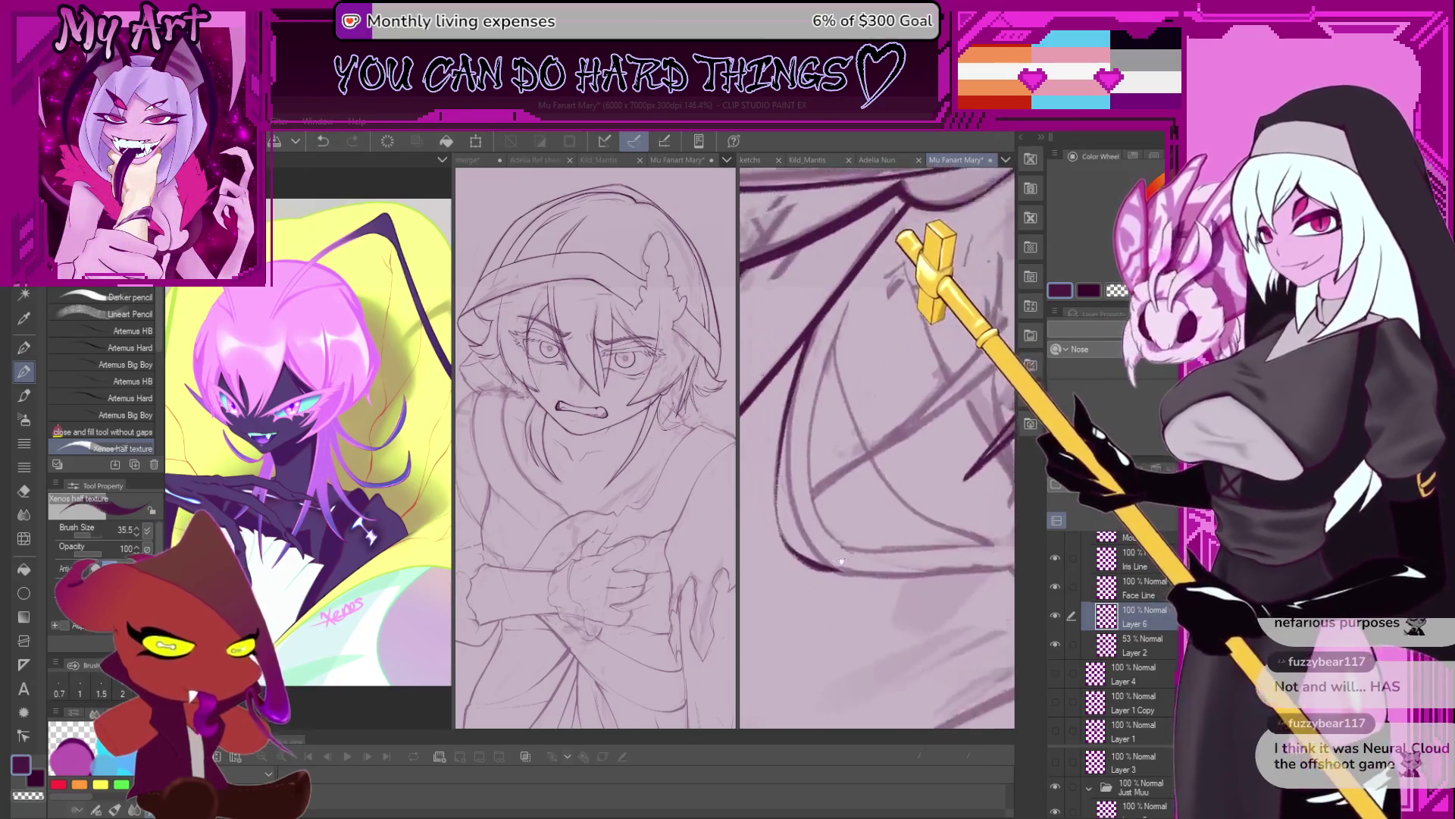
Reduce the brush size to 23.1 and undo the last hair stroke.
mouse_move(880, 649)
left_mouse_down()
mouse_move(849, 569)
mouse_move(859, 497)
left_mouse_up()
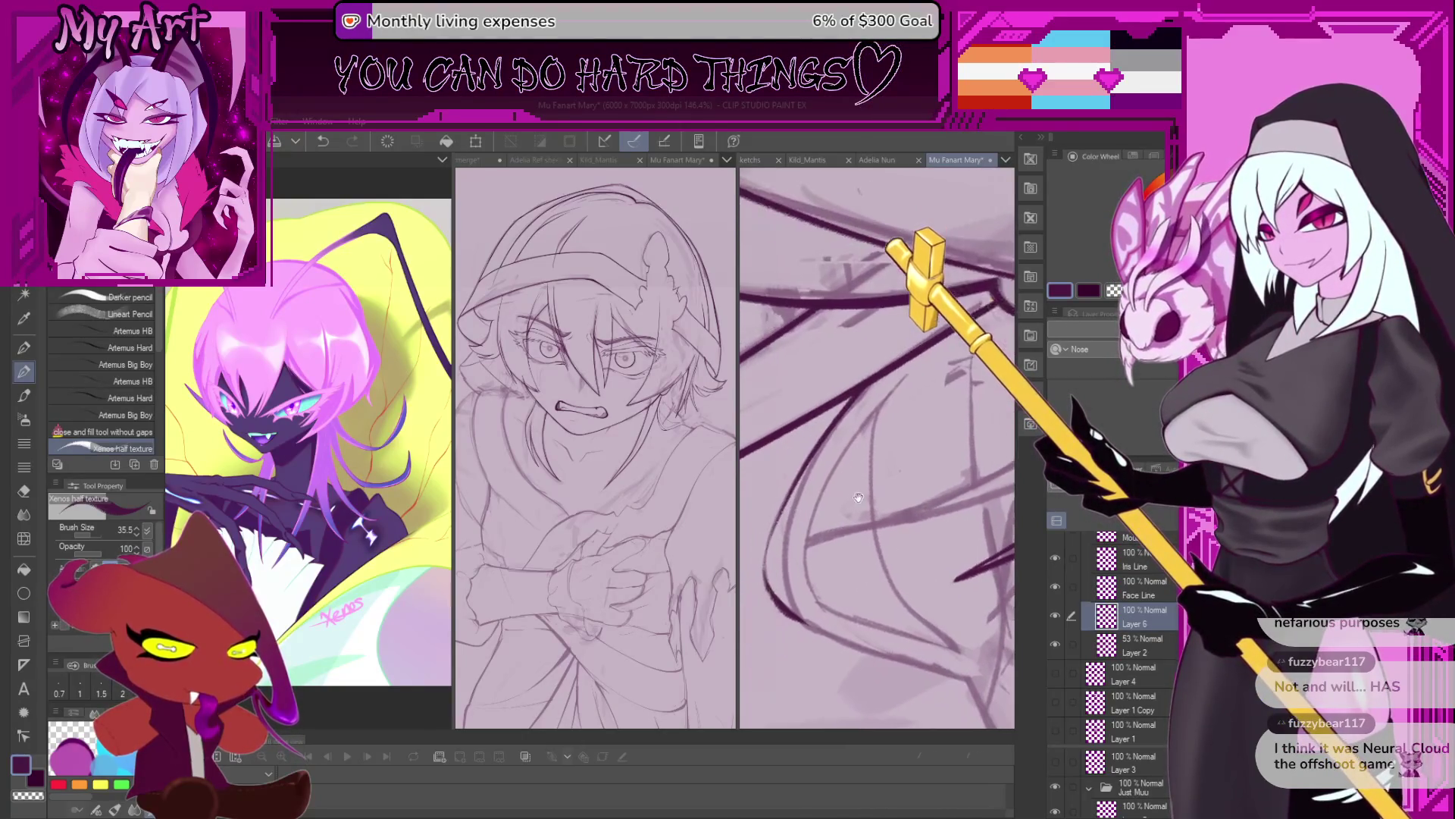
left_click_drag(906, 454, 884, 455)
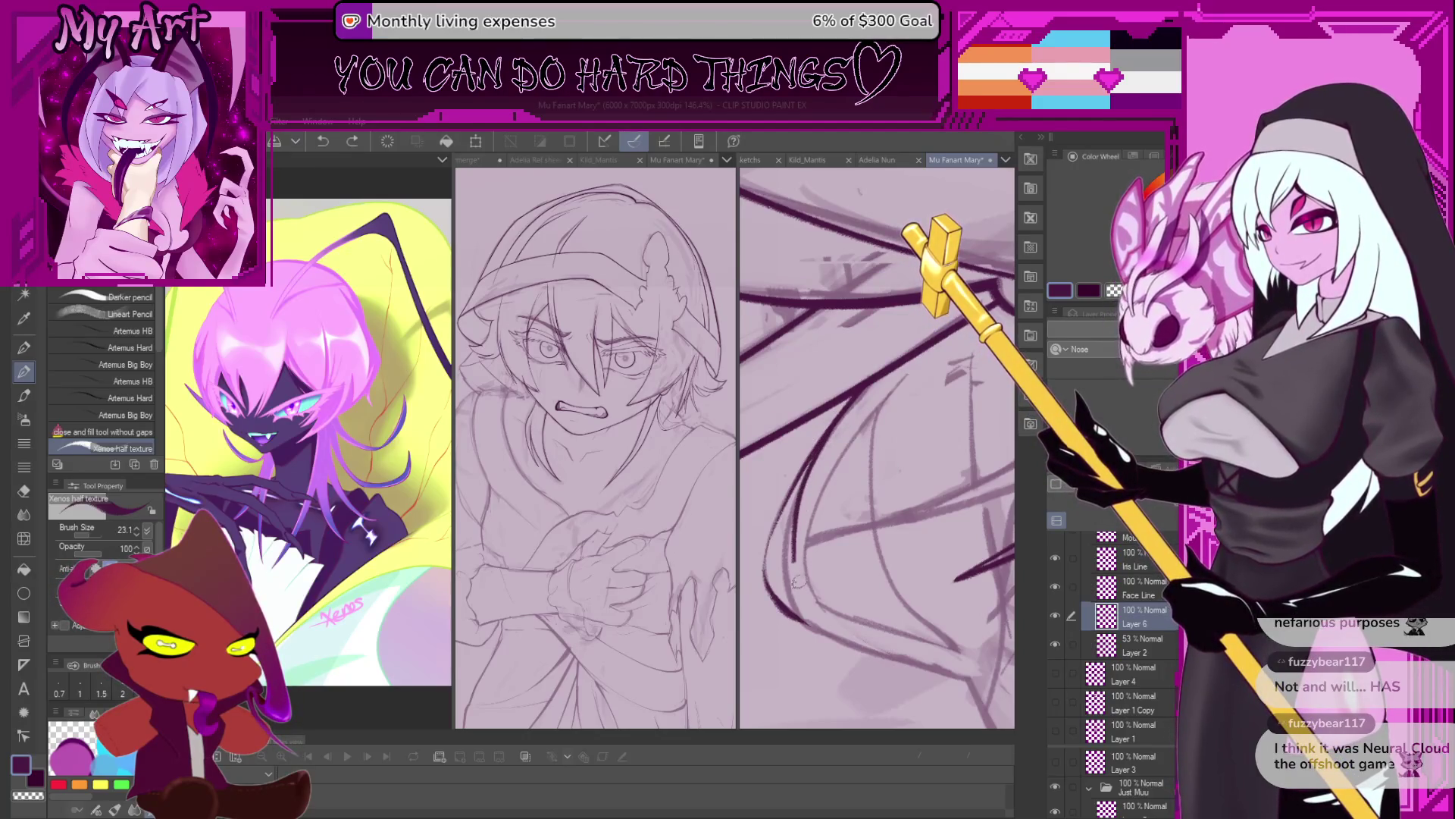
key("ctrl+z")
Attempt several long hair strokes beside the face, undoing each unsatisfying try.
left_click_drag(827, 439, 790, 549)
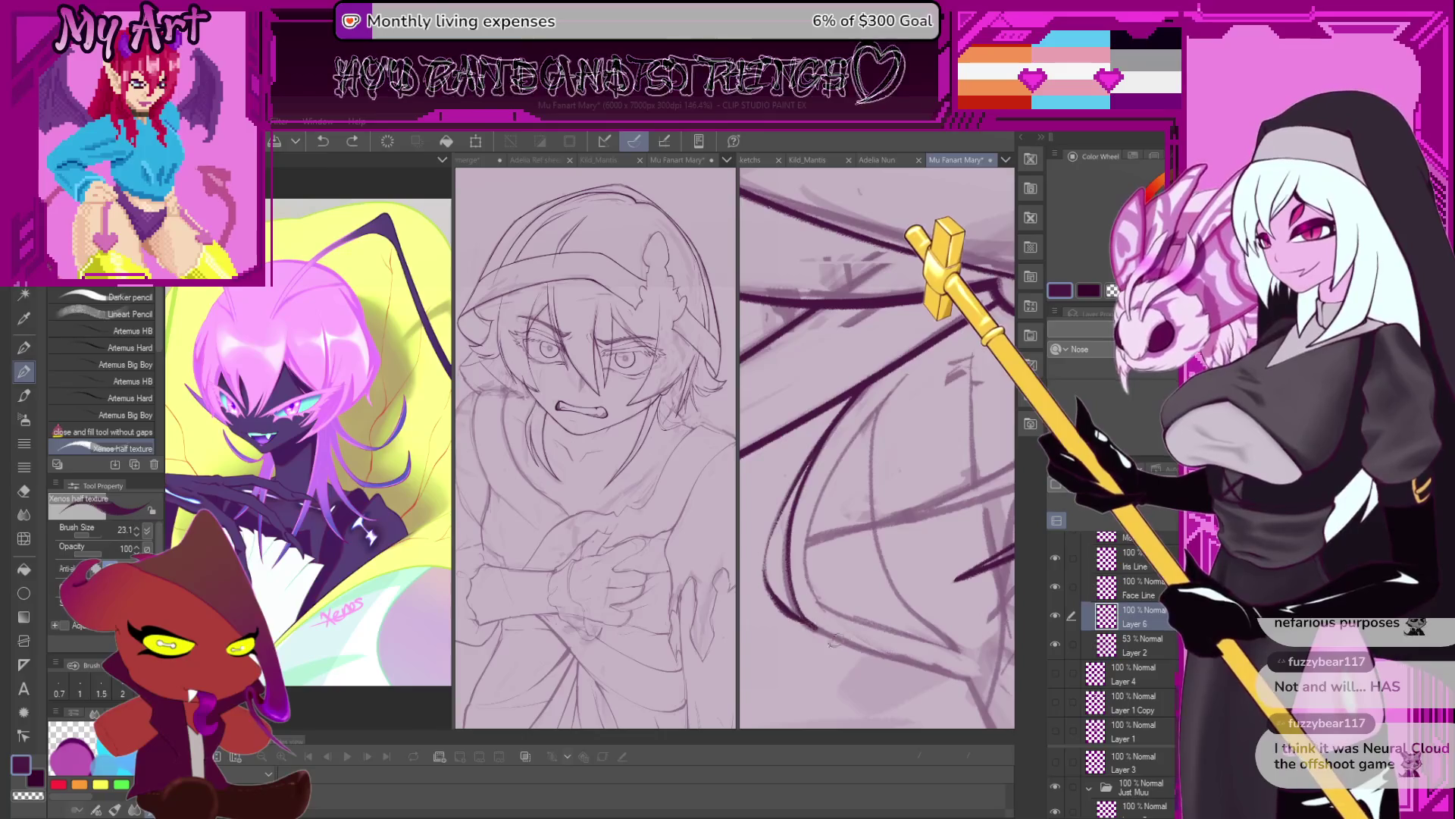
key("ctrl+z")
mouse_move(805, 623)
left_mouse_down()
mouse_move(780, 562)
mouse_move(782, 509)
left_mouse_up()
key("ctrl+z")
left_click_drag(805, 629, 845, 402)
key("ctrl+z")
left_click_drag(796, 620, 833, 420)
key("ctrl+z")
key("ctrl+z")
key("ctrl+z")
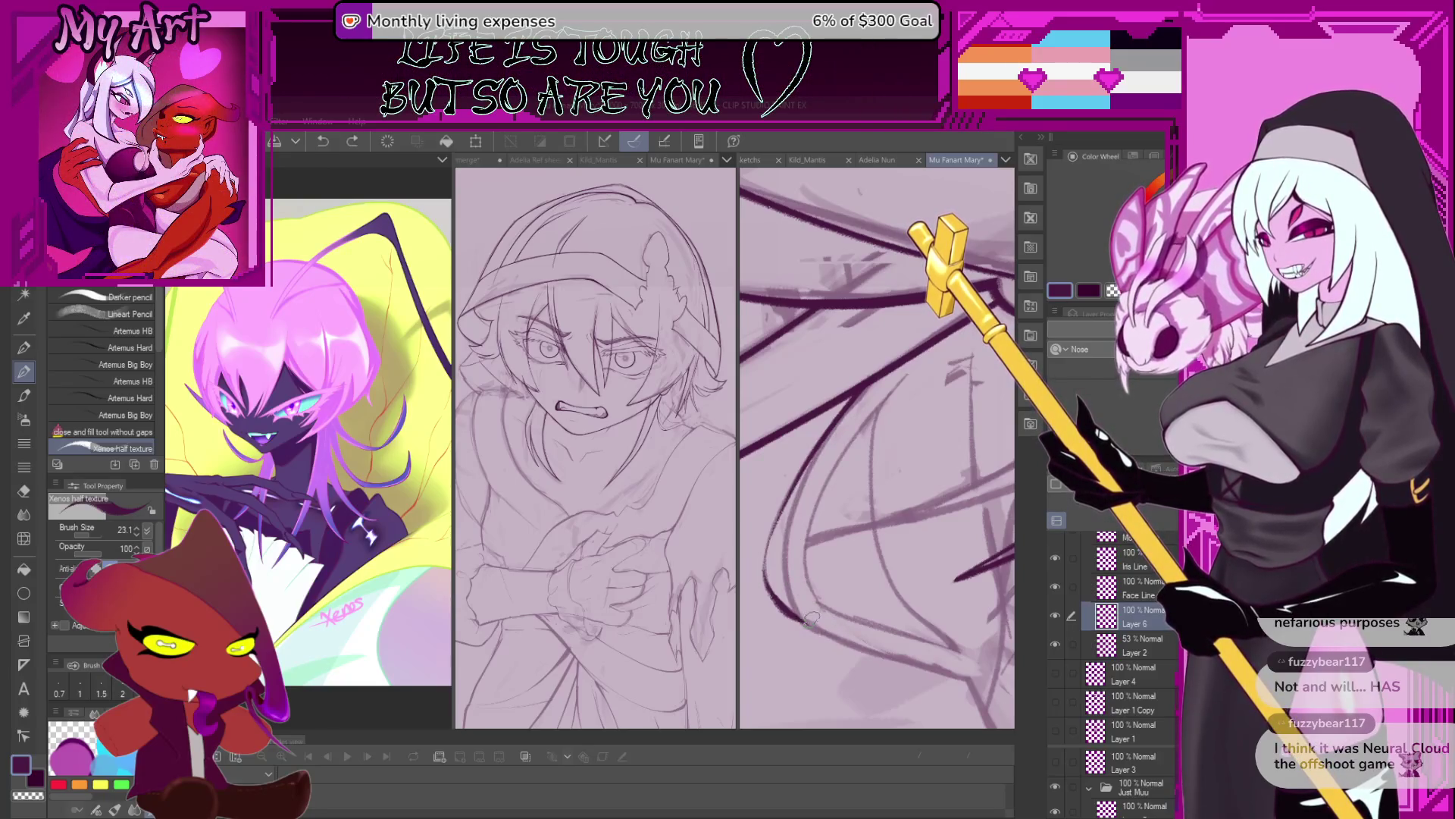
key("ctrl+z")
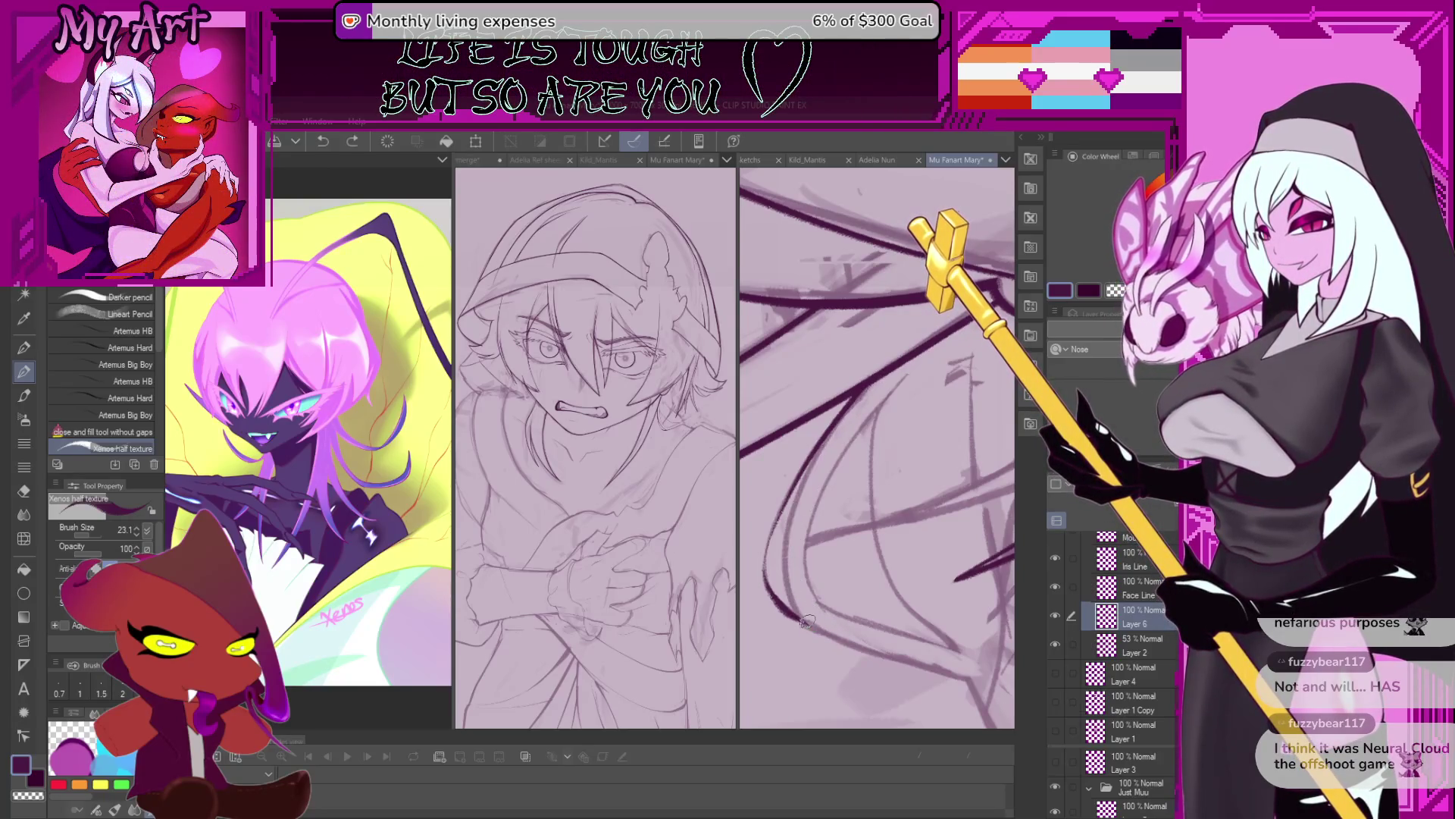
Ink a dark curved line along the hair, then undo the weaker curves.
left_click_drag(855, 397, 815, 577)
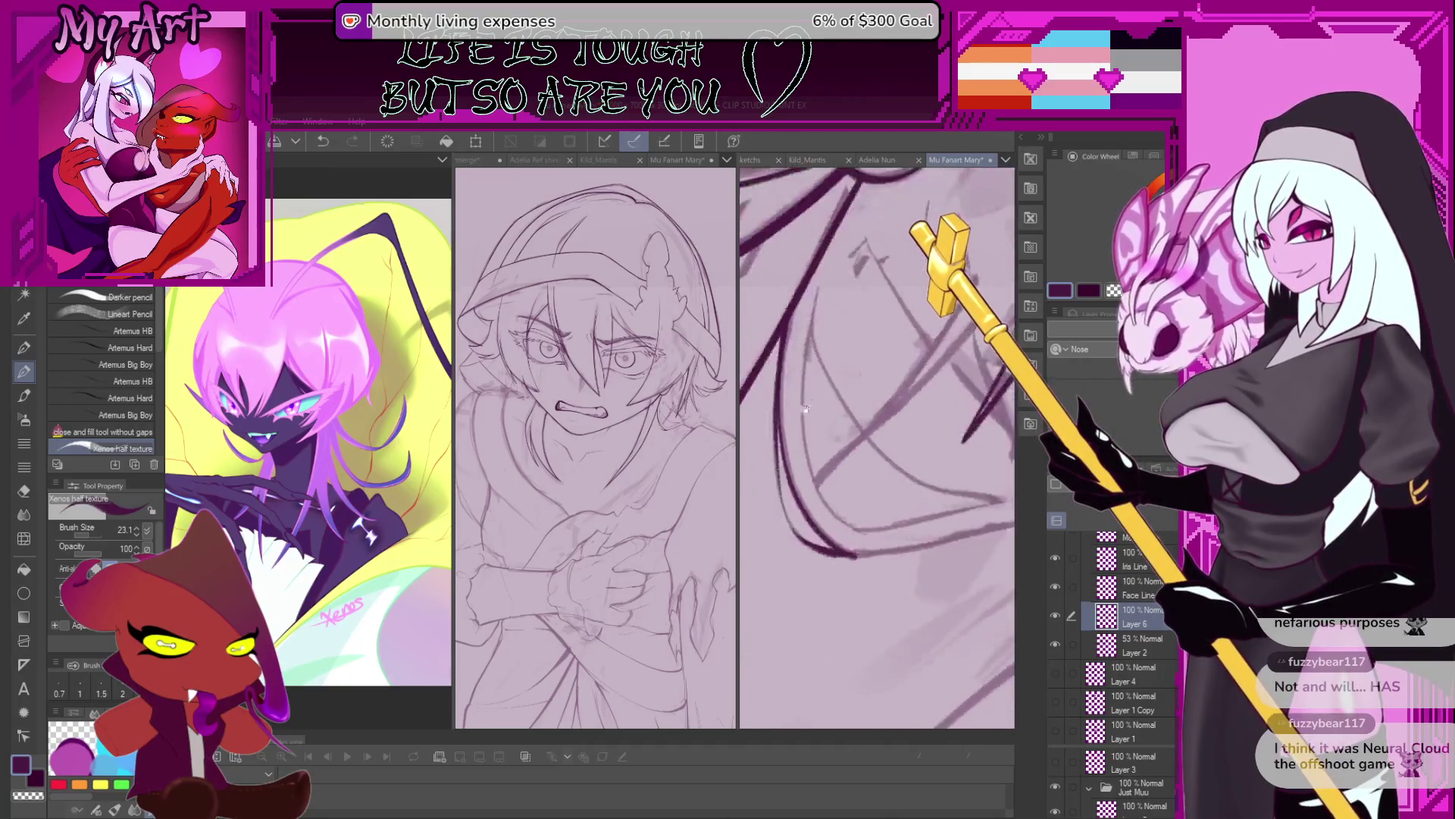
left_click_drag(779, 535, 796, 592)
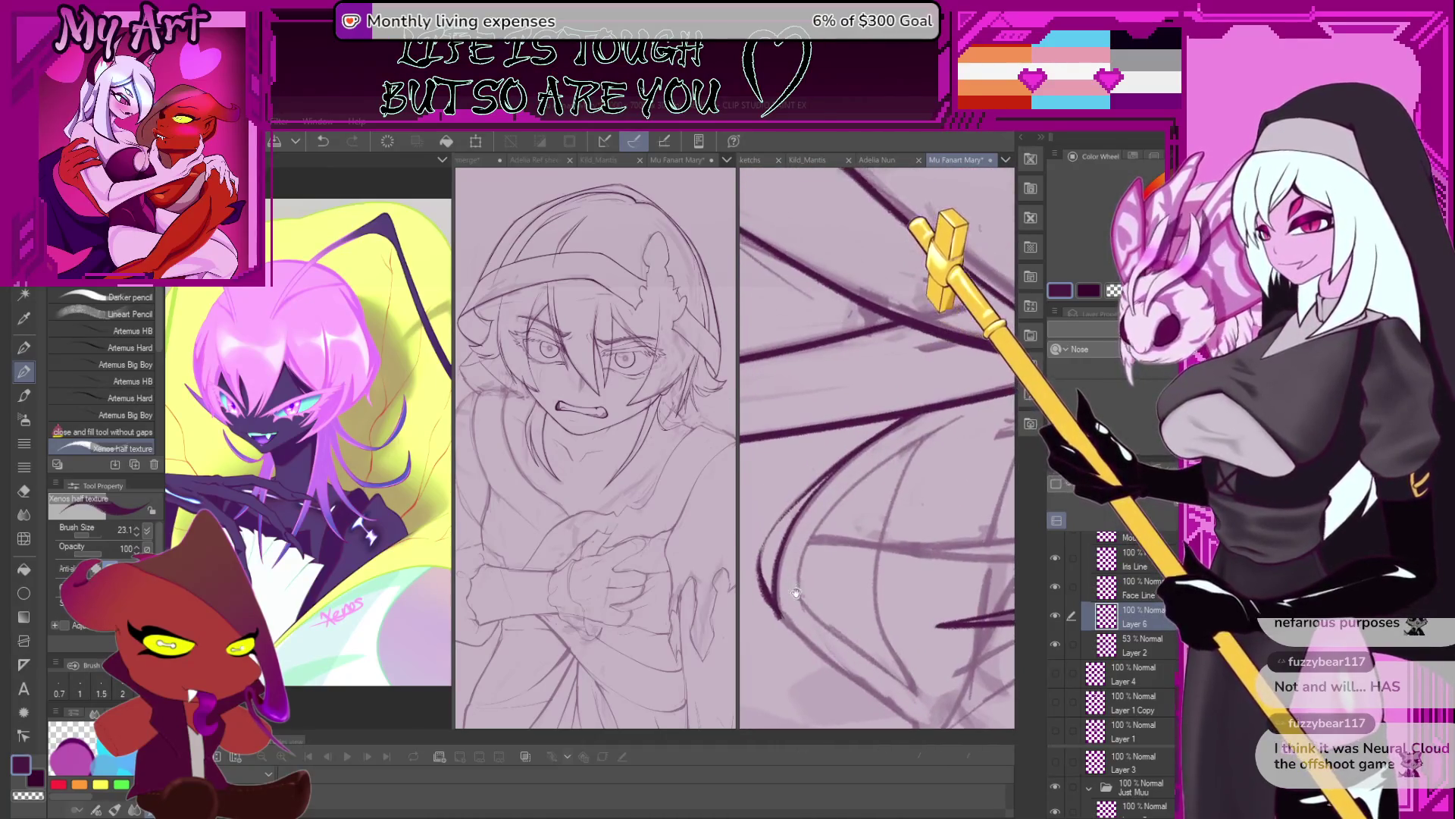
key("ctrl+z")
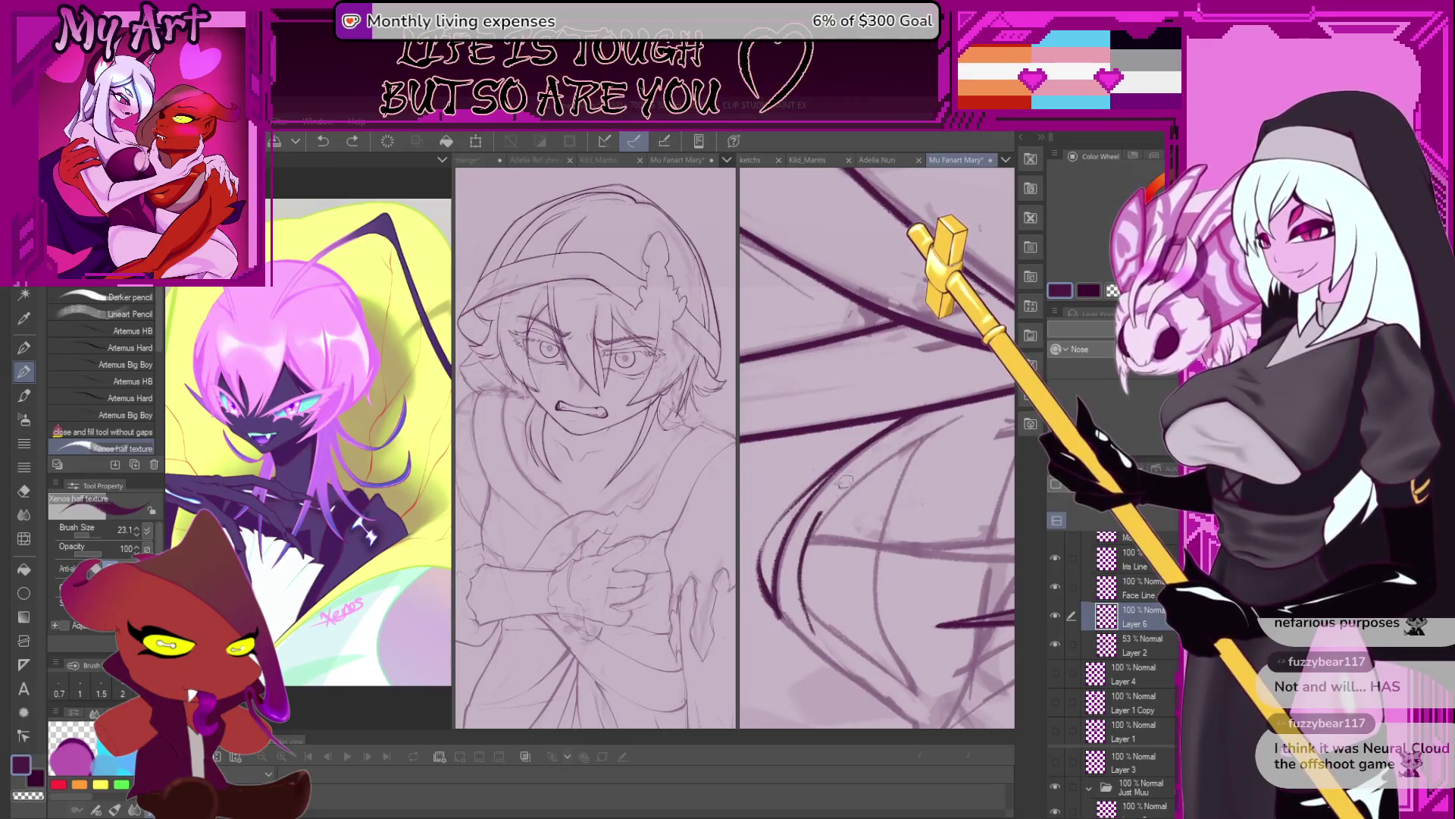
key("ctrl+z")
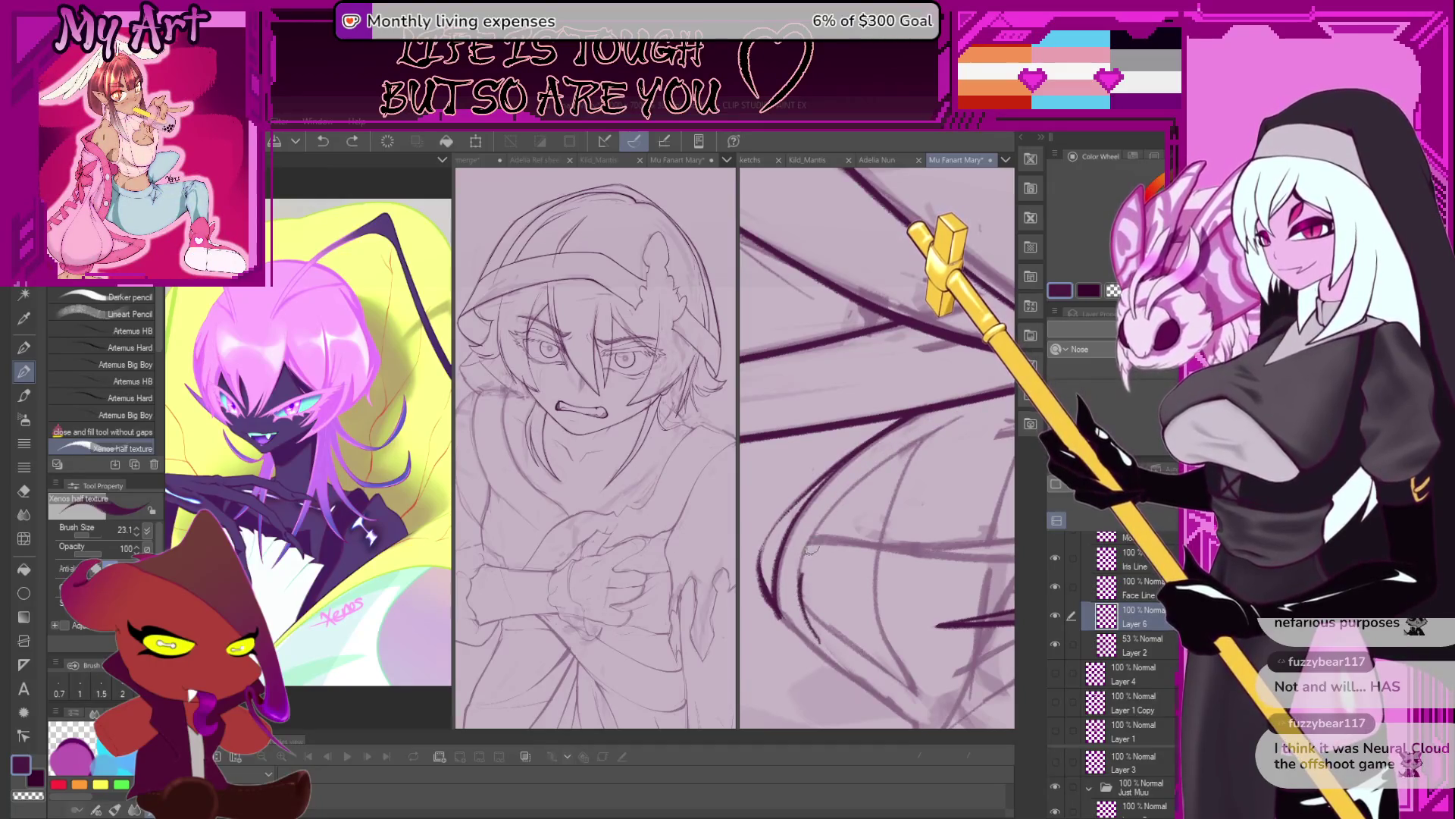
mouse_move(946, 431)
left_mouse_down()
mouse_move(871, 593)
mouse_move(874, 566)
left_mouse_up()
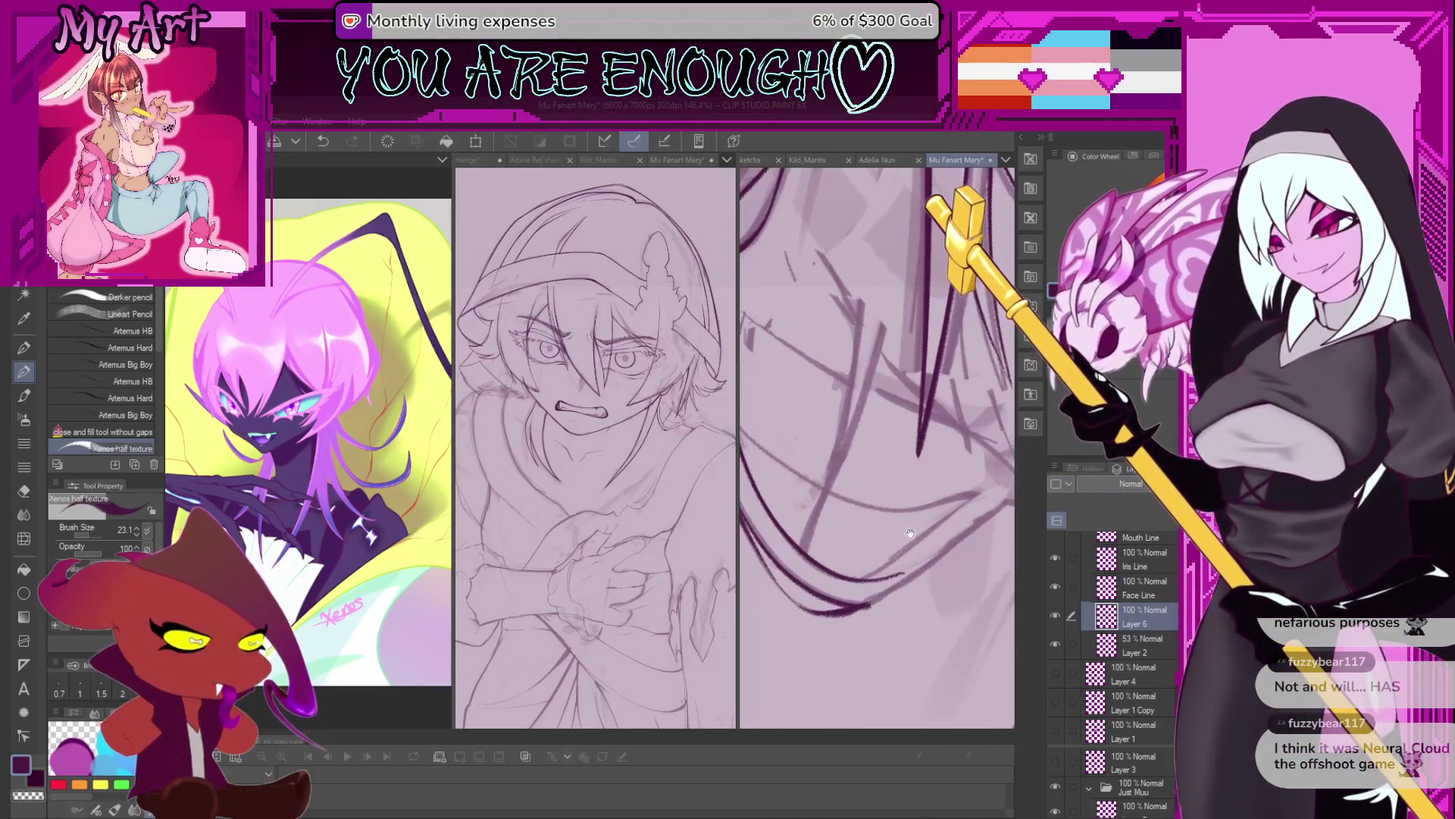
mouse_move(872, 565)
left_mouse_down()
mouse_move(918, 572)
mouse_move(957, 547)
left_mouse_up()
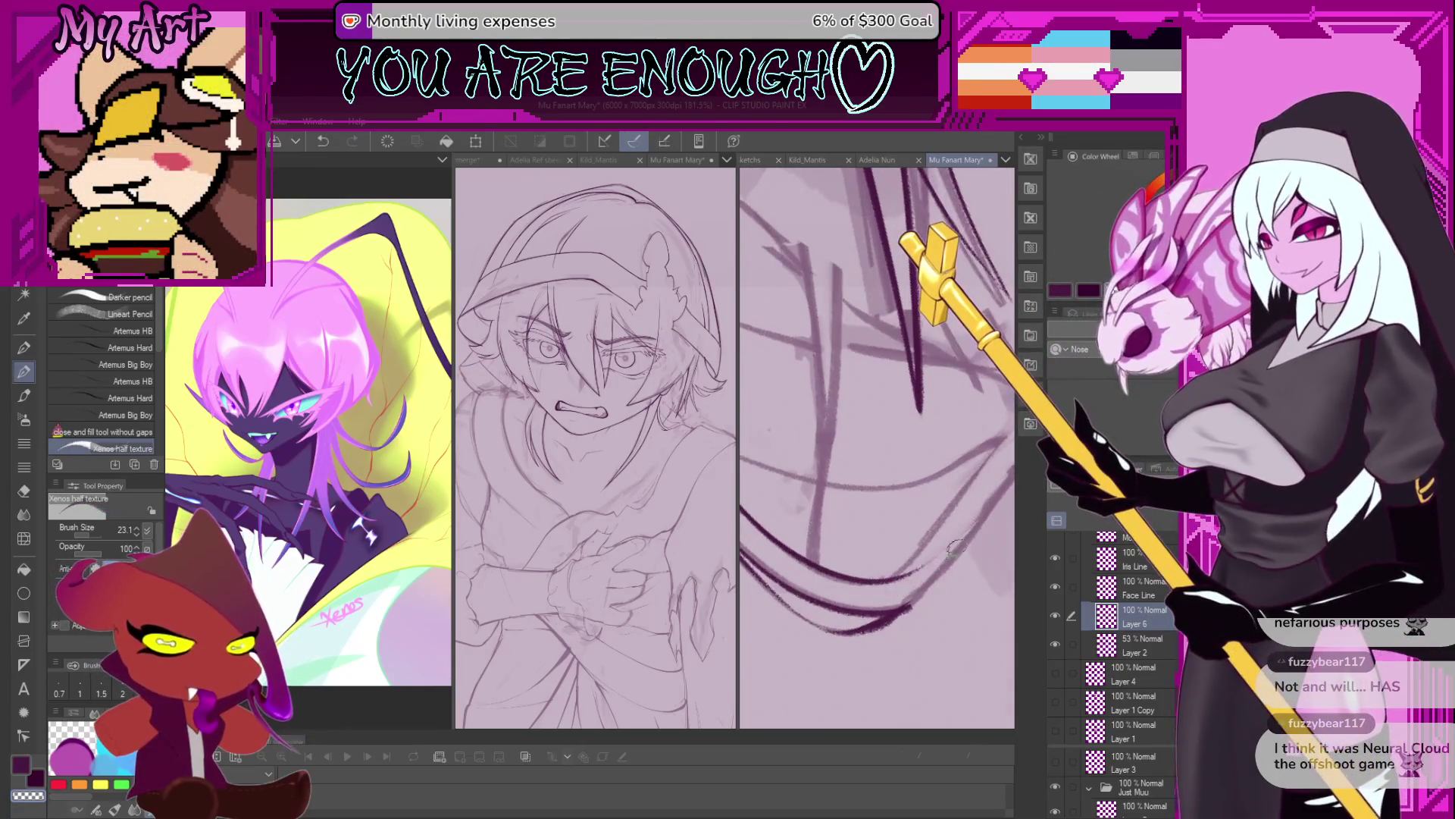
key("ctrl+z")
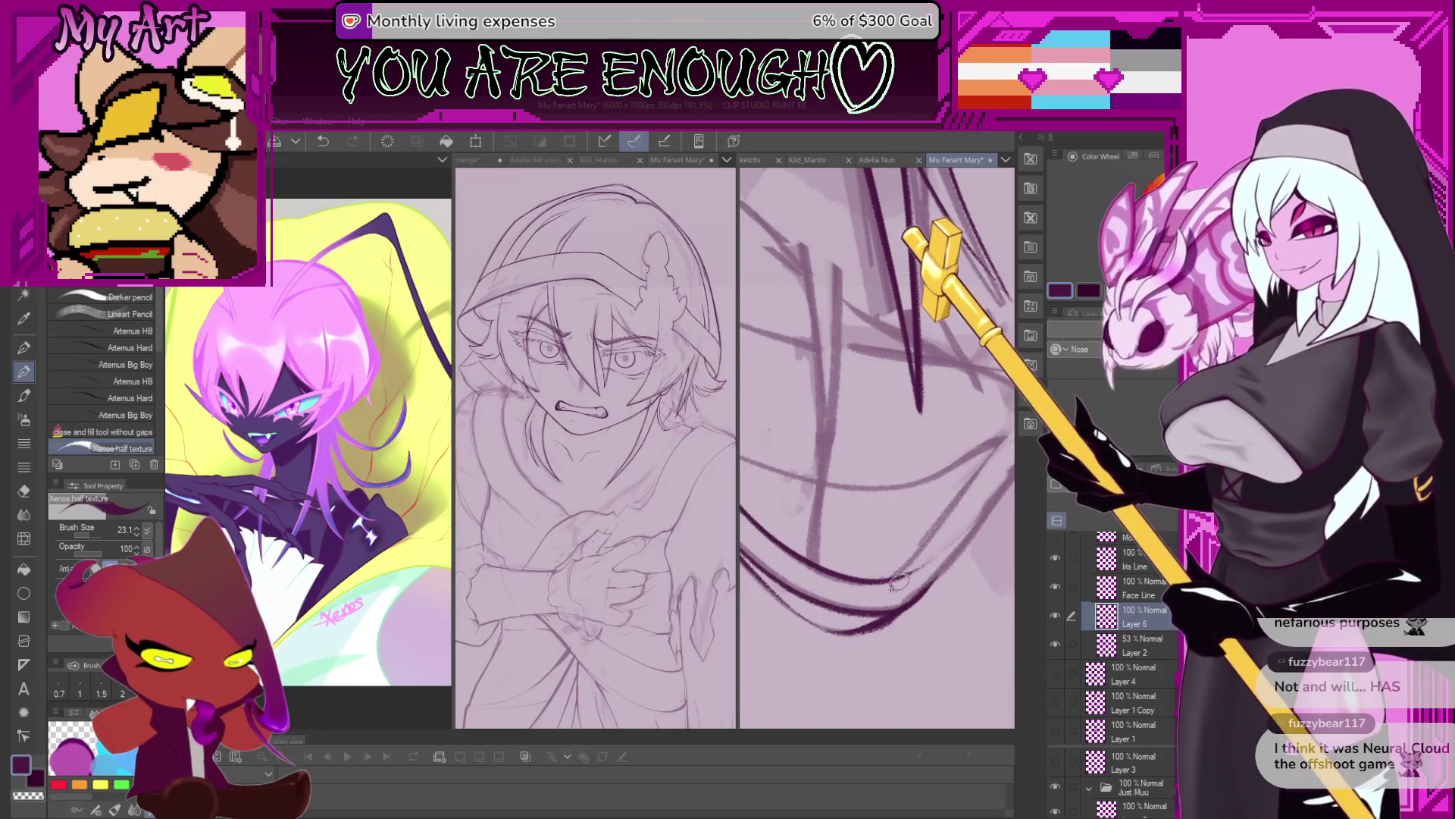
scroll(898, 577, "down", 5)
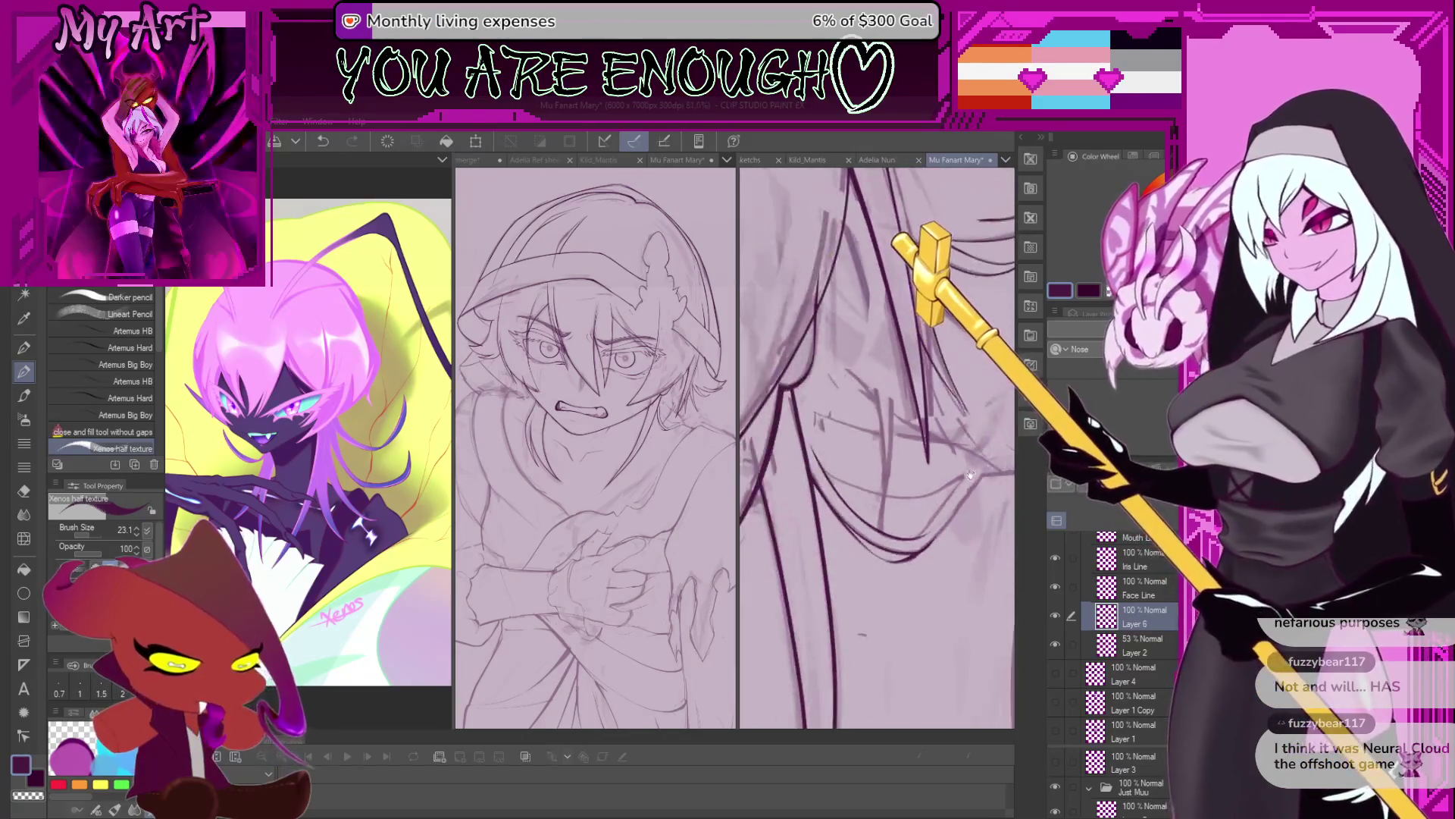
scroll(908, 550, "up", 4)
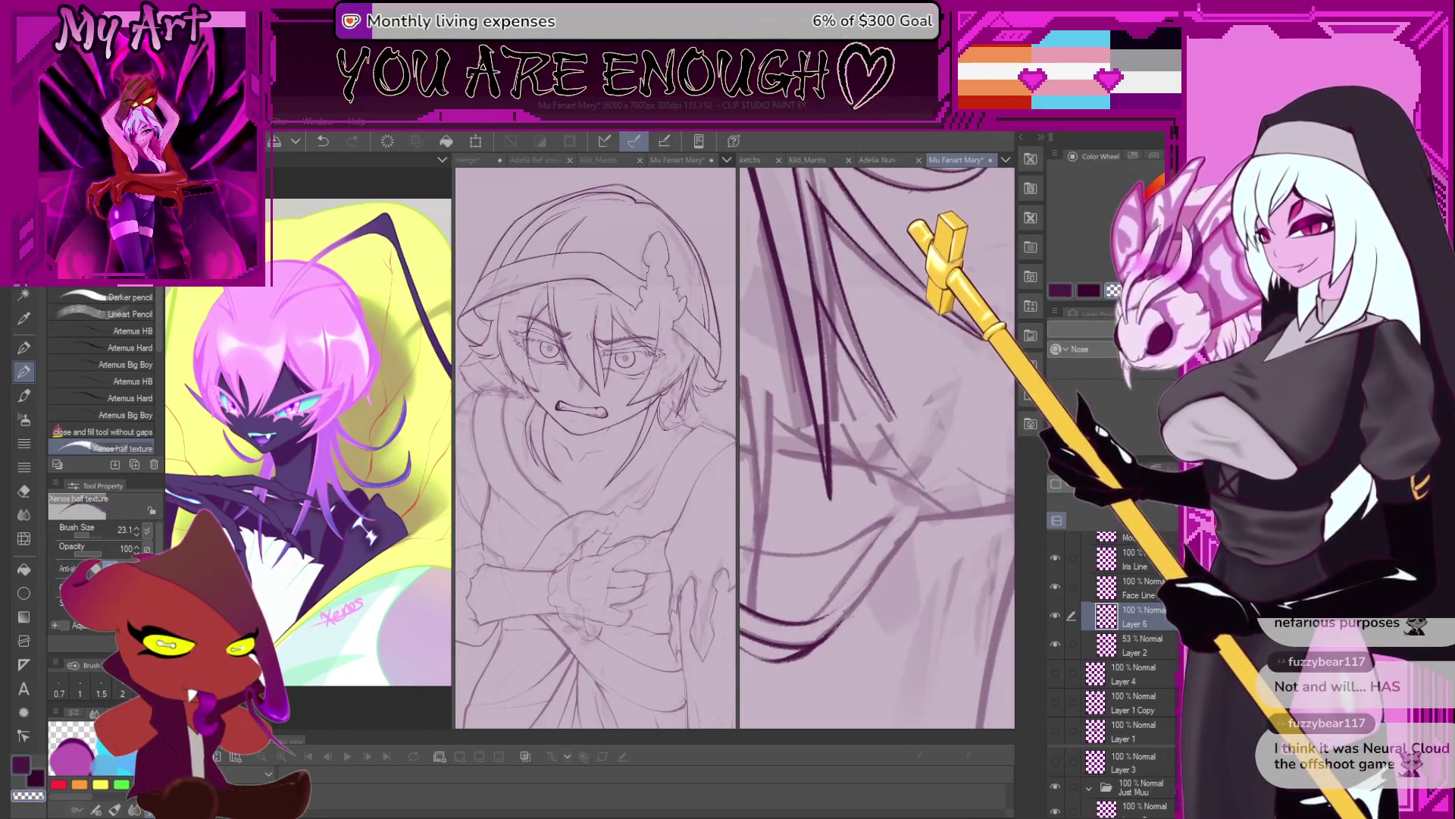
key("ctrl+z")
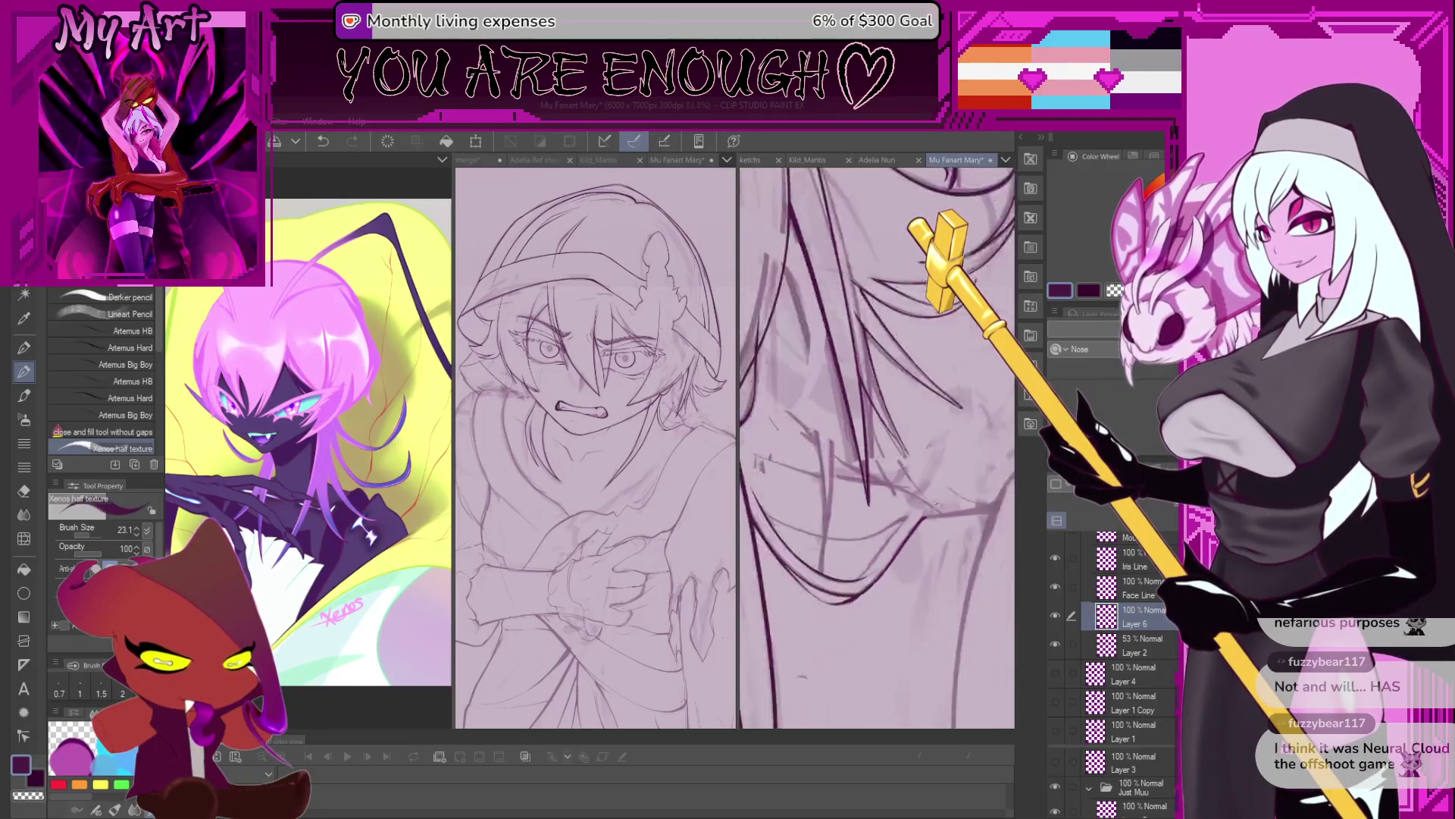
scroll(907, 542, "down", 3)
scroll(908, 523, "down", 1)
scroll(907, 508, "down", 1)
scroll(907, 508, "up", 1)
scroll(899, 523, "up", 1)
scroll(887, 539, "up", 1)
scroll(872, 554, "up", 1)
Ink a line down-left from the hip and go over the hip curve to darken it.
mouse_move(872, 555)
left_mouse_down()
mouse_move(831, 581)
mouse_move(955, 512)
left_mouse_up()
scroll(909, 533, "down", 4)
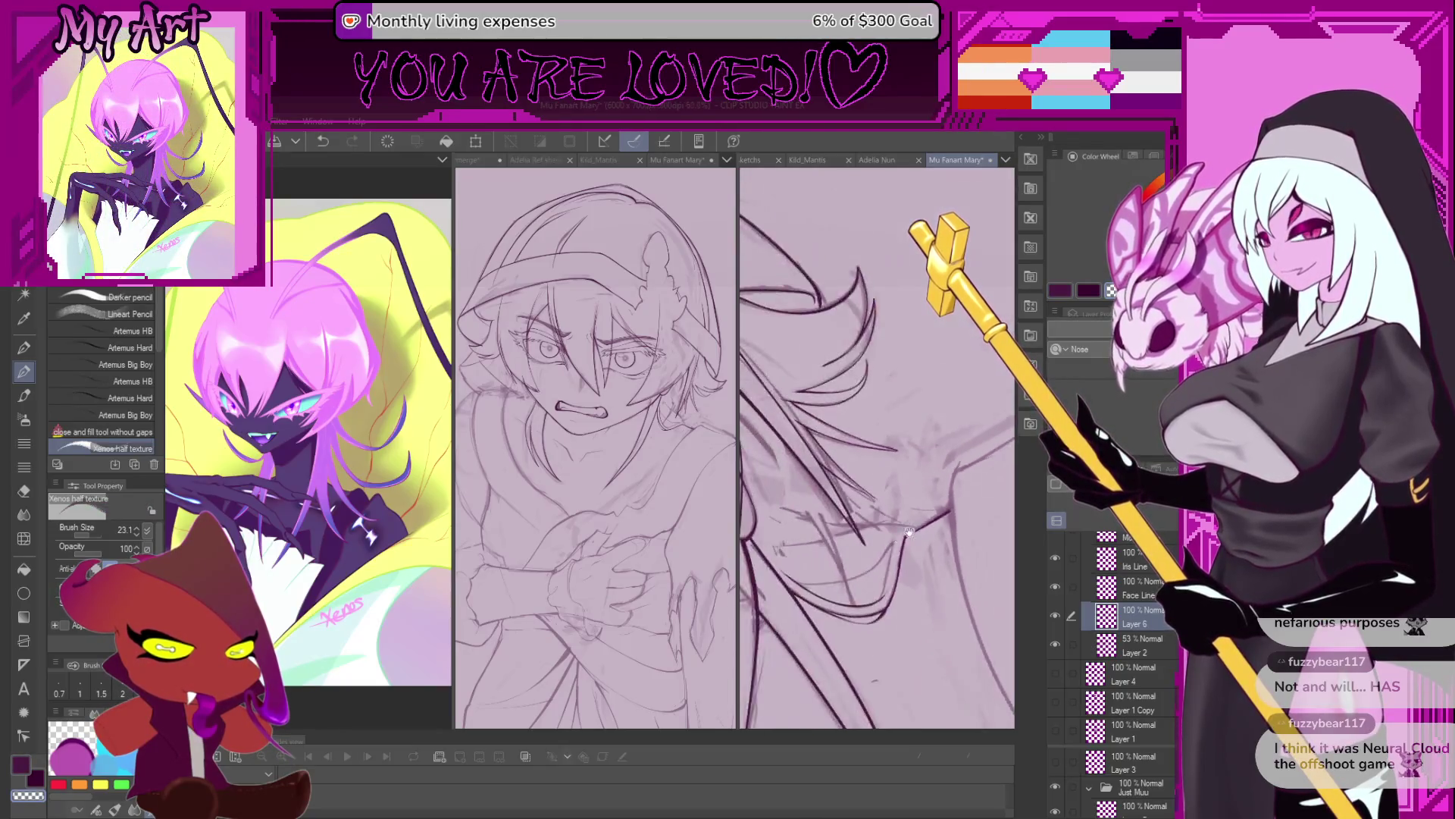
scroll(960, 508, "up", 4)
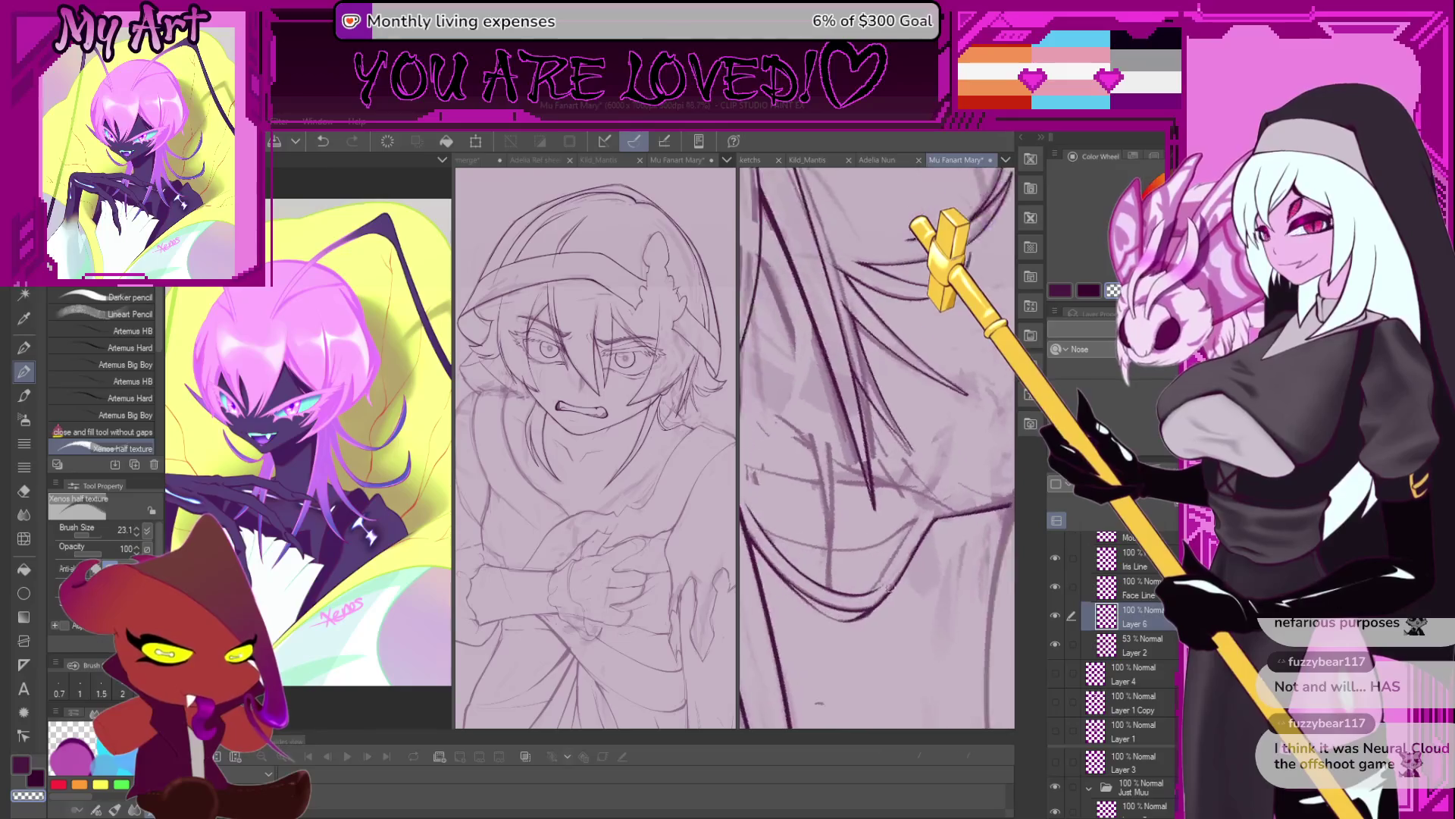
mouse_move(850, 554)
left_mouse_down()
mouse_move(840, 602)
mouse_move(936, 498)
left_mouse_up()
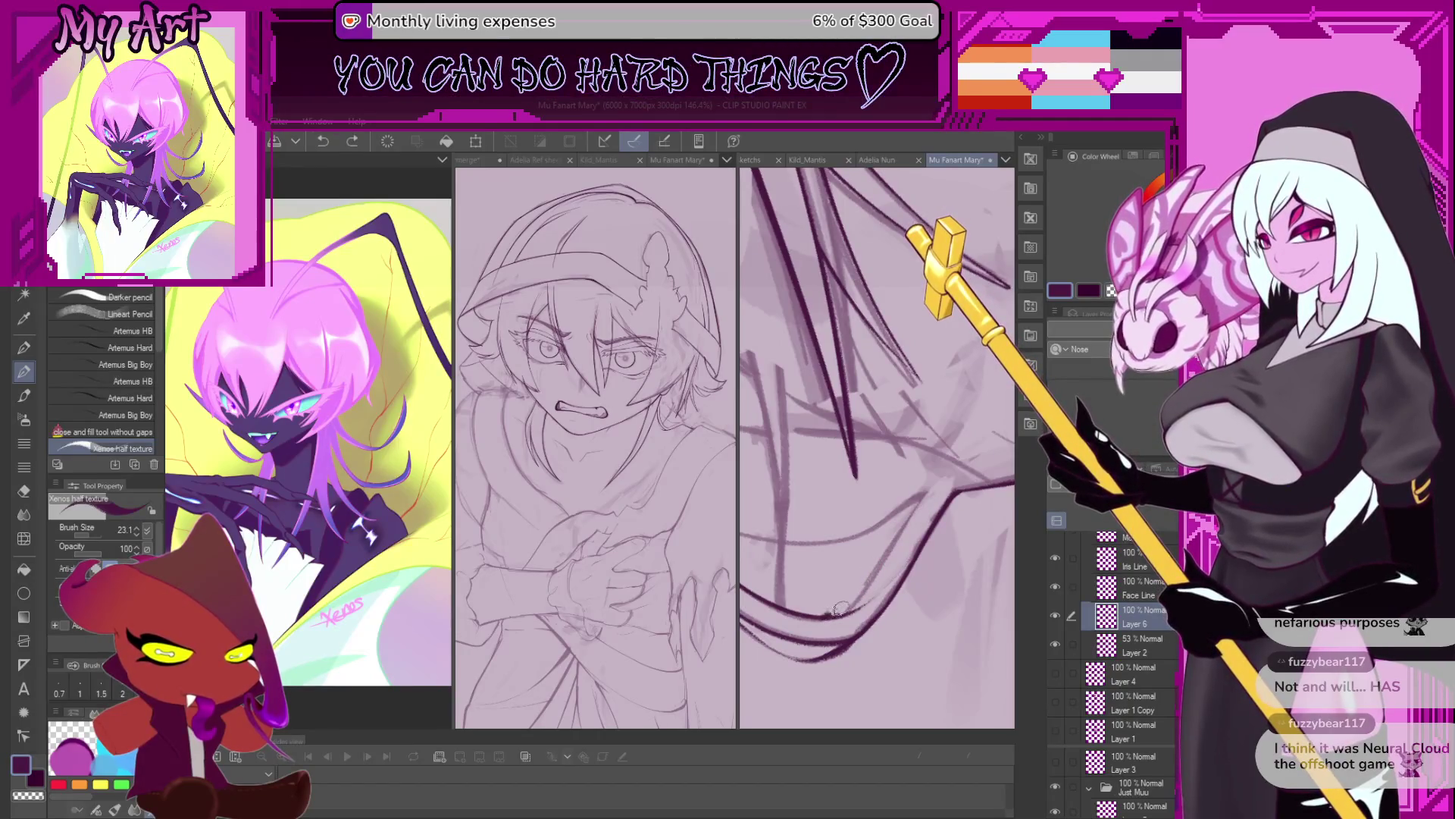
scroll(834, 506, "down", 3)
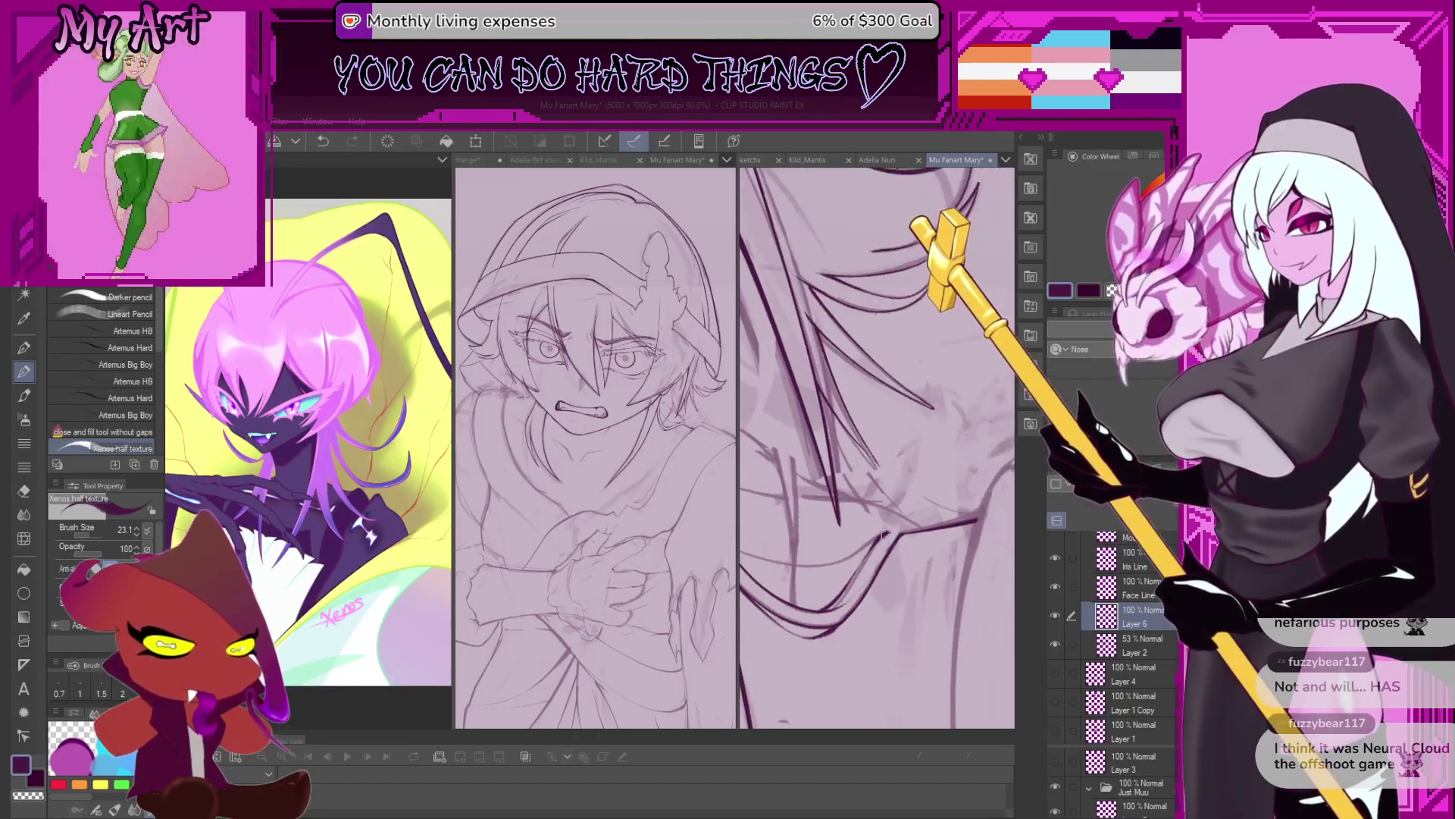
scroll(835, 506, "up", 3)
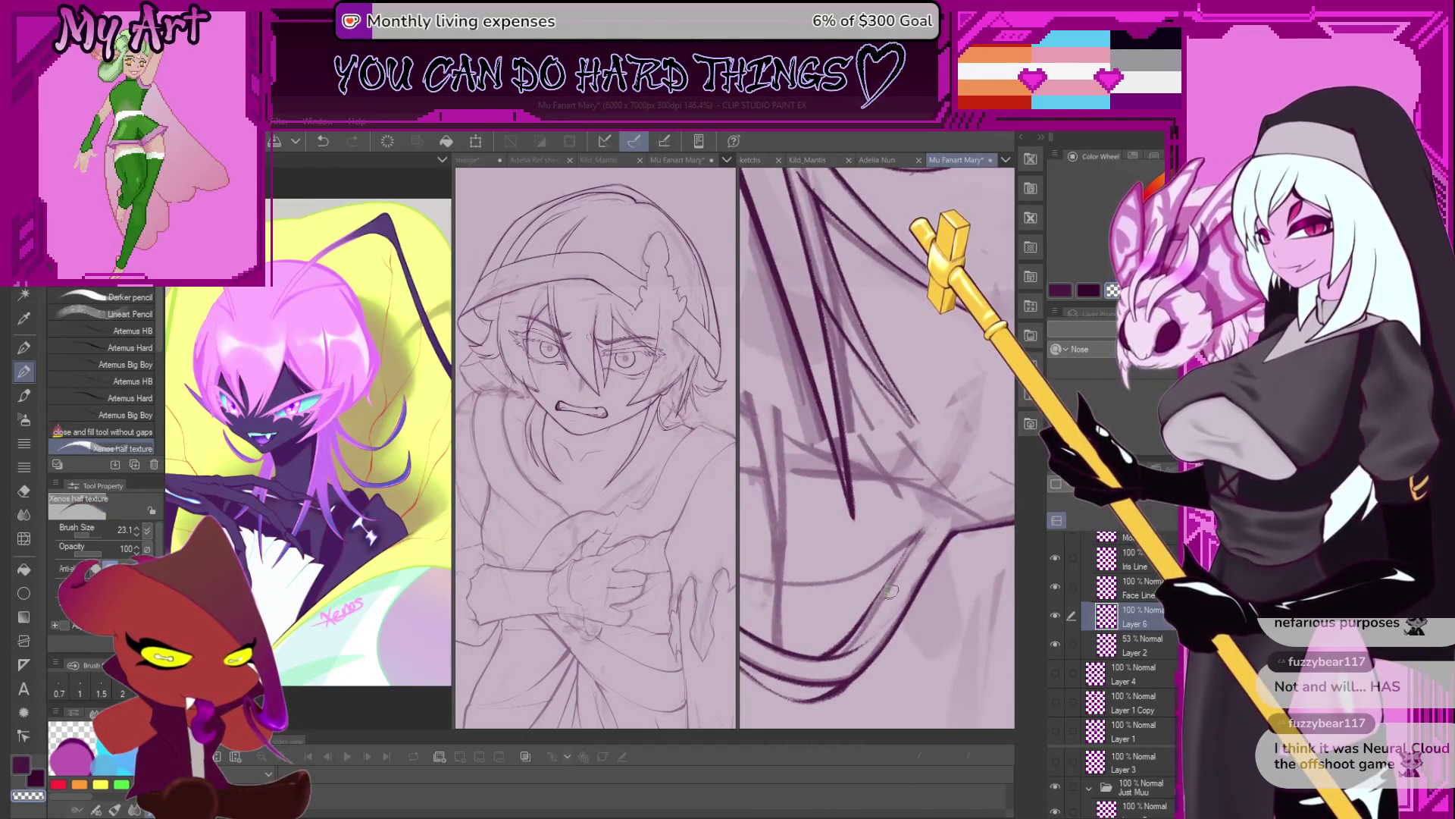
left_click_drag(890, 591, 926, 527)
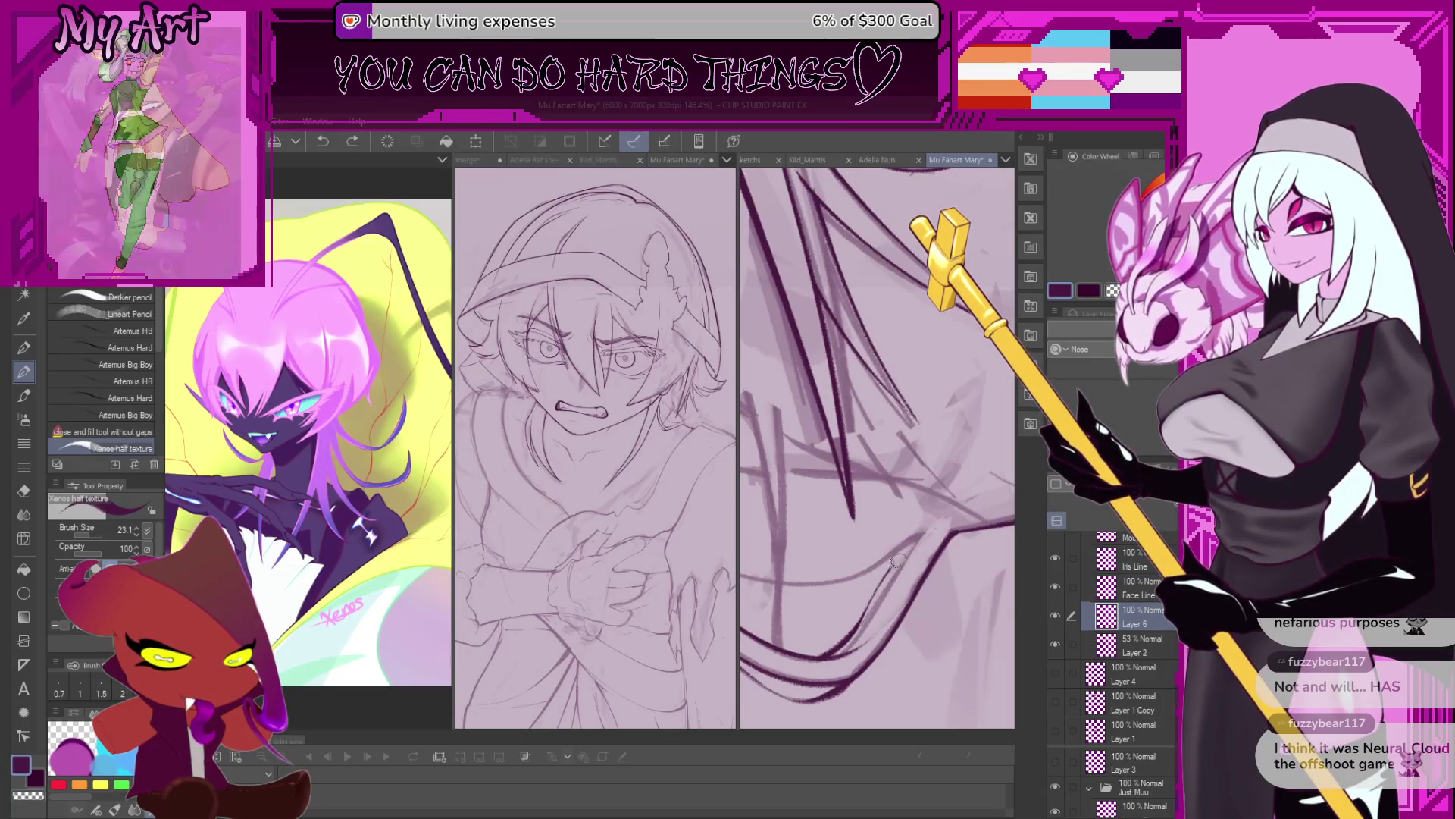
Rotate the canvas and ink a downward hair strand, undoing a stray short stroke.
left_click_drag(900, 636, 885, 558)
mouse_move(903, 630)
left_mouse_down()
mouse_move(782, 483)
mouse_move(826, 432)
left_mouse_up()
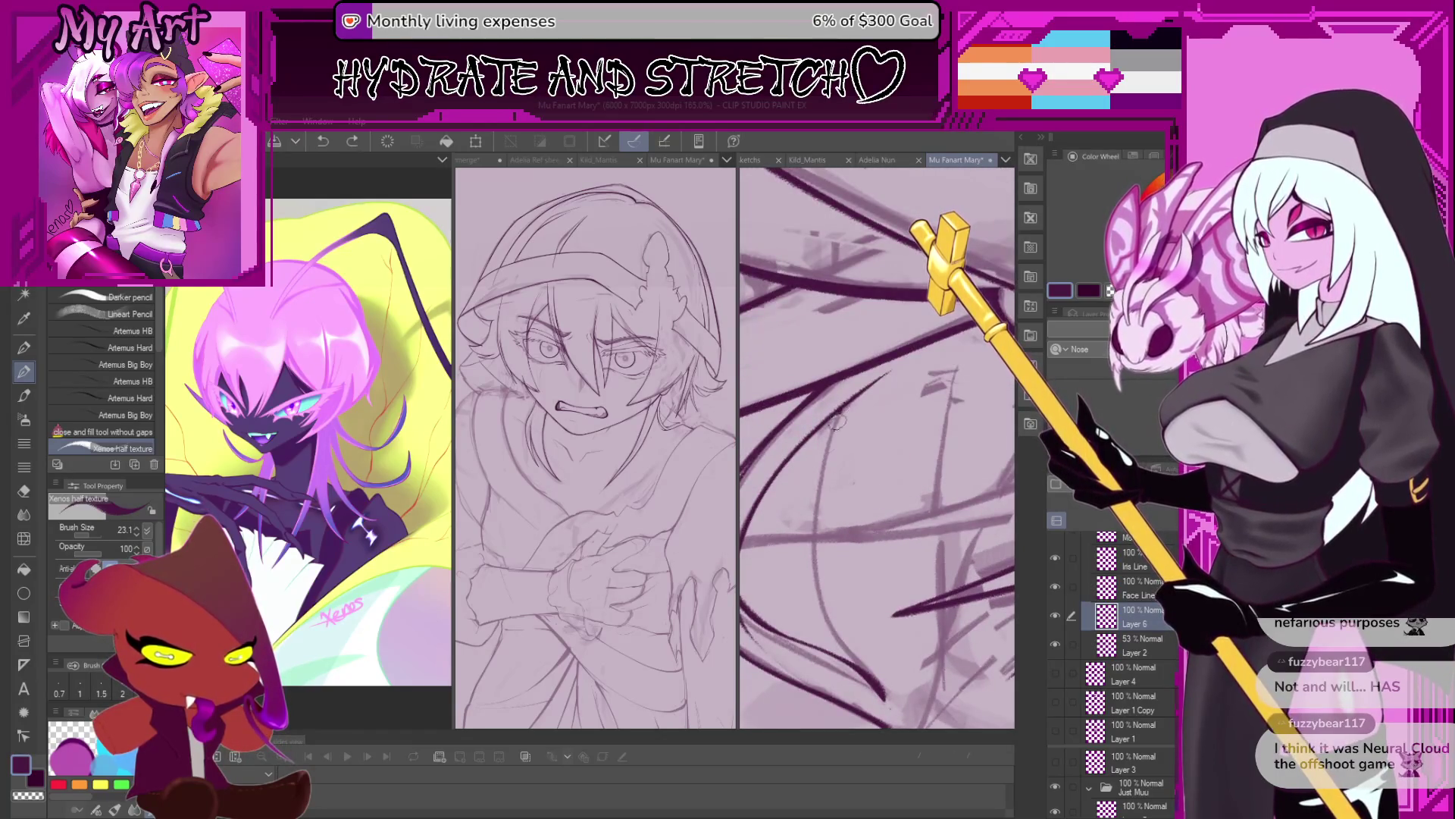
mouse_move(836, 422)
left_mouse_down()
mouse_move(883, 693)
mouse_move(845, 571)
mouse_move(847, 514)
mouse_move(915, 581)
left_mouse_up()
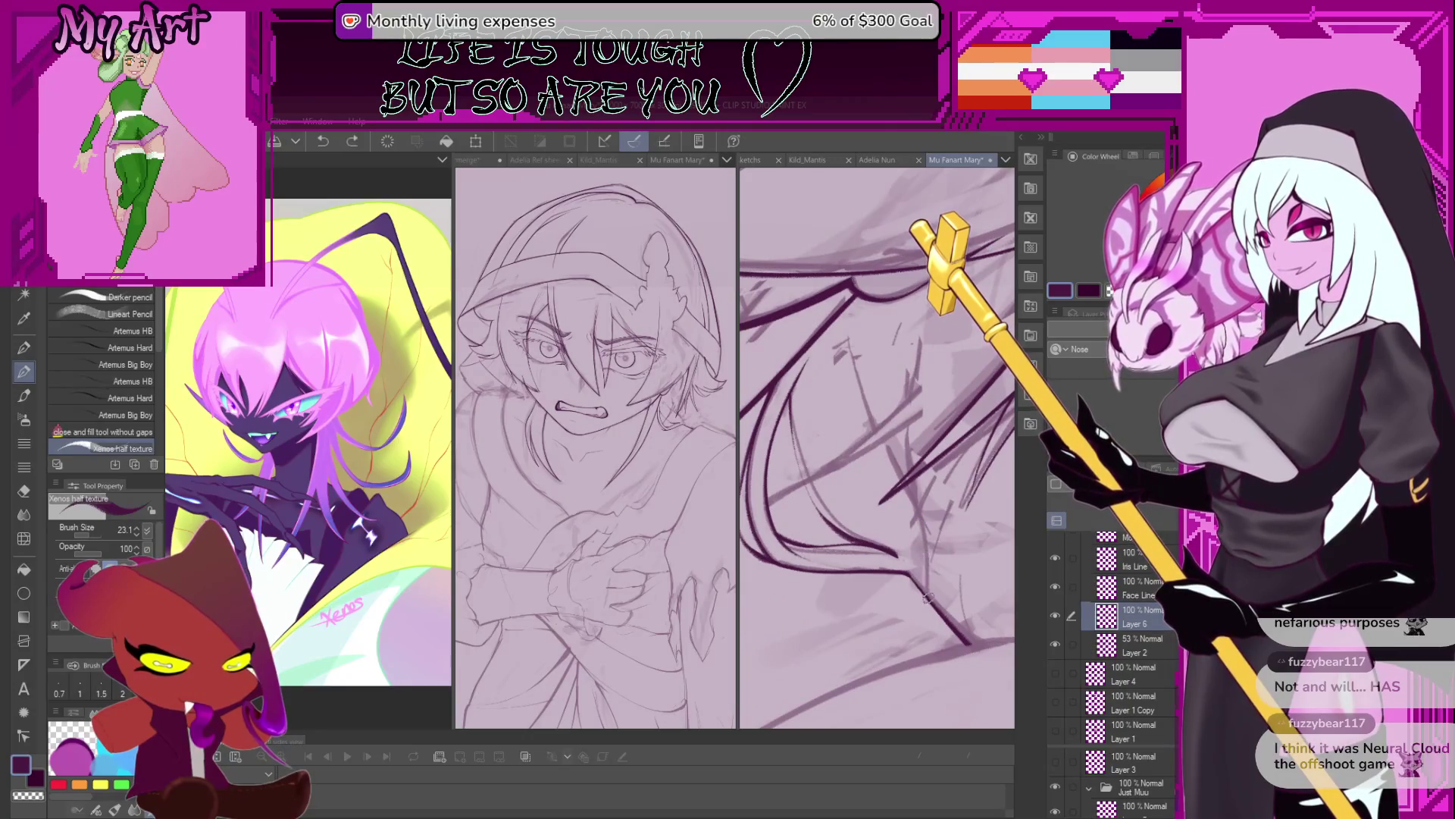
left_click_drag(869, 405, 875, 563)
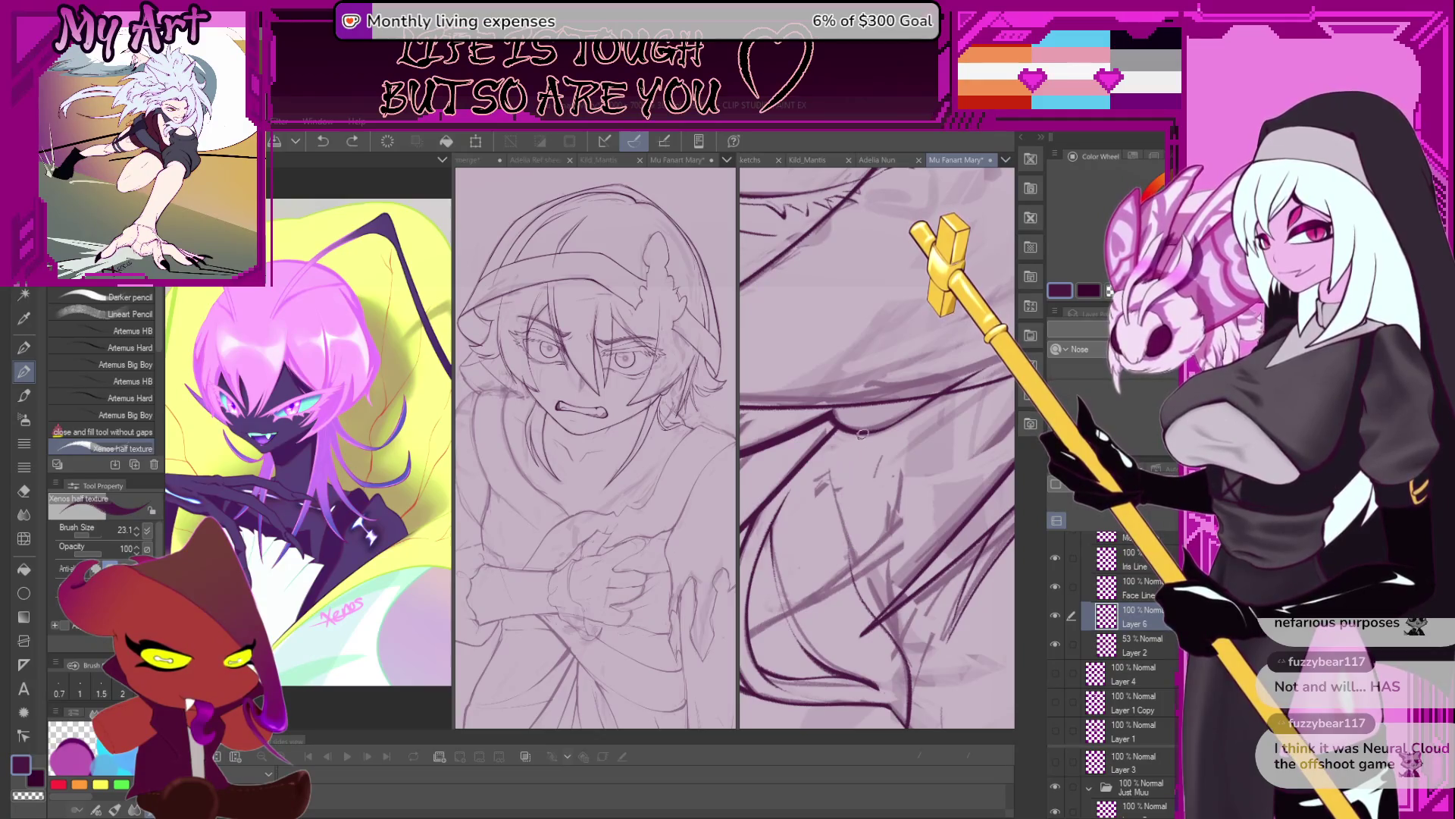
left_click_drag(851, 556, 897, 504)
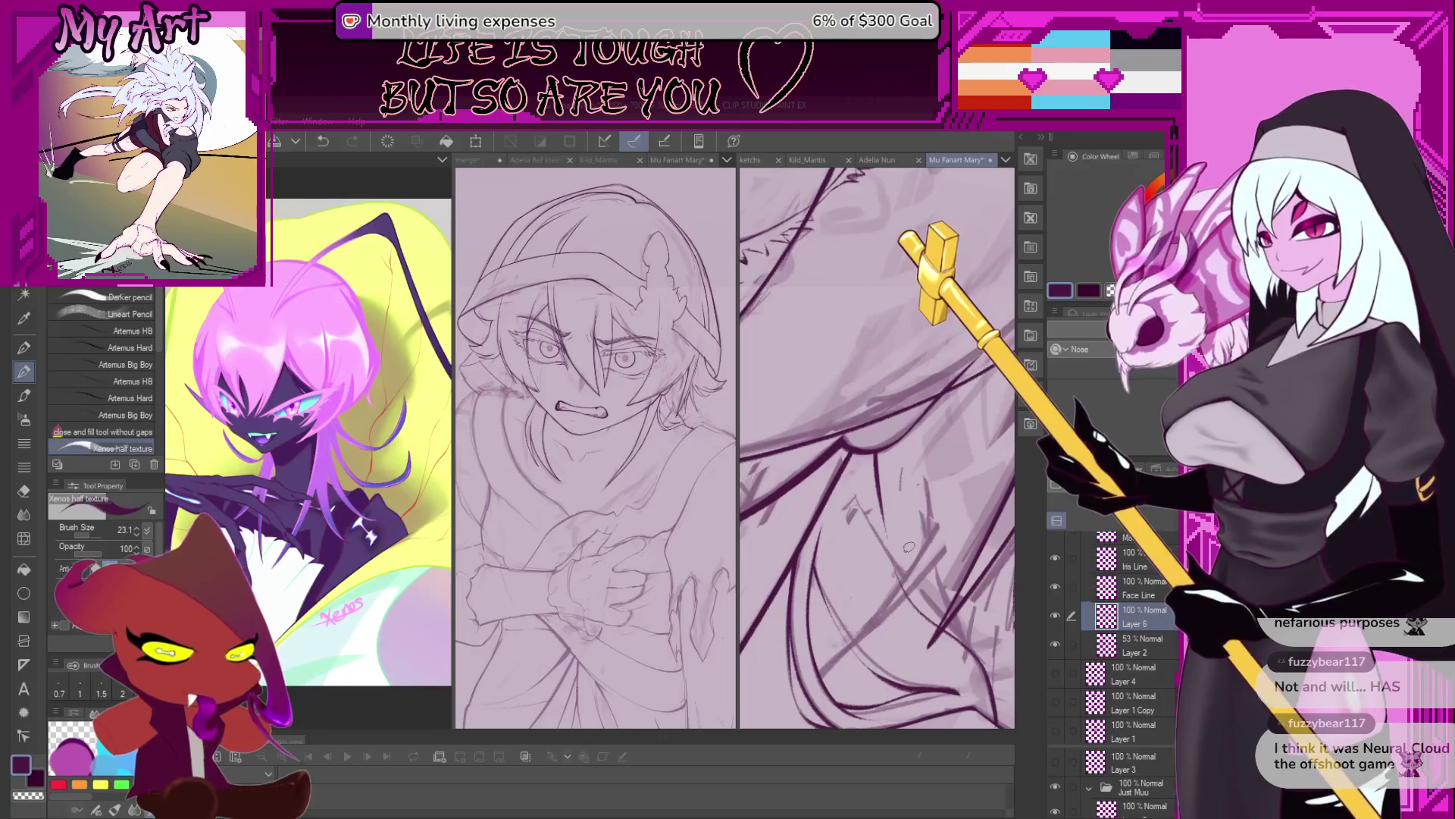
left_click_drag(909, 547, 902, 565)
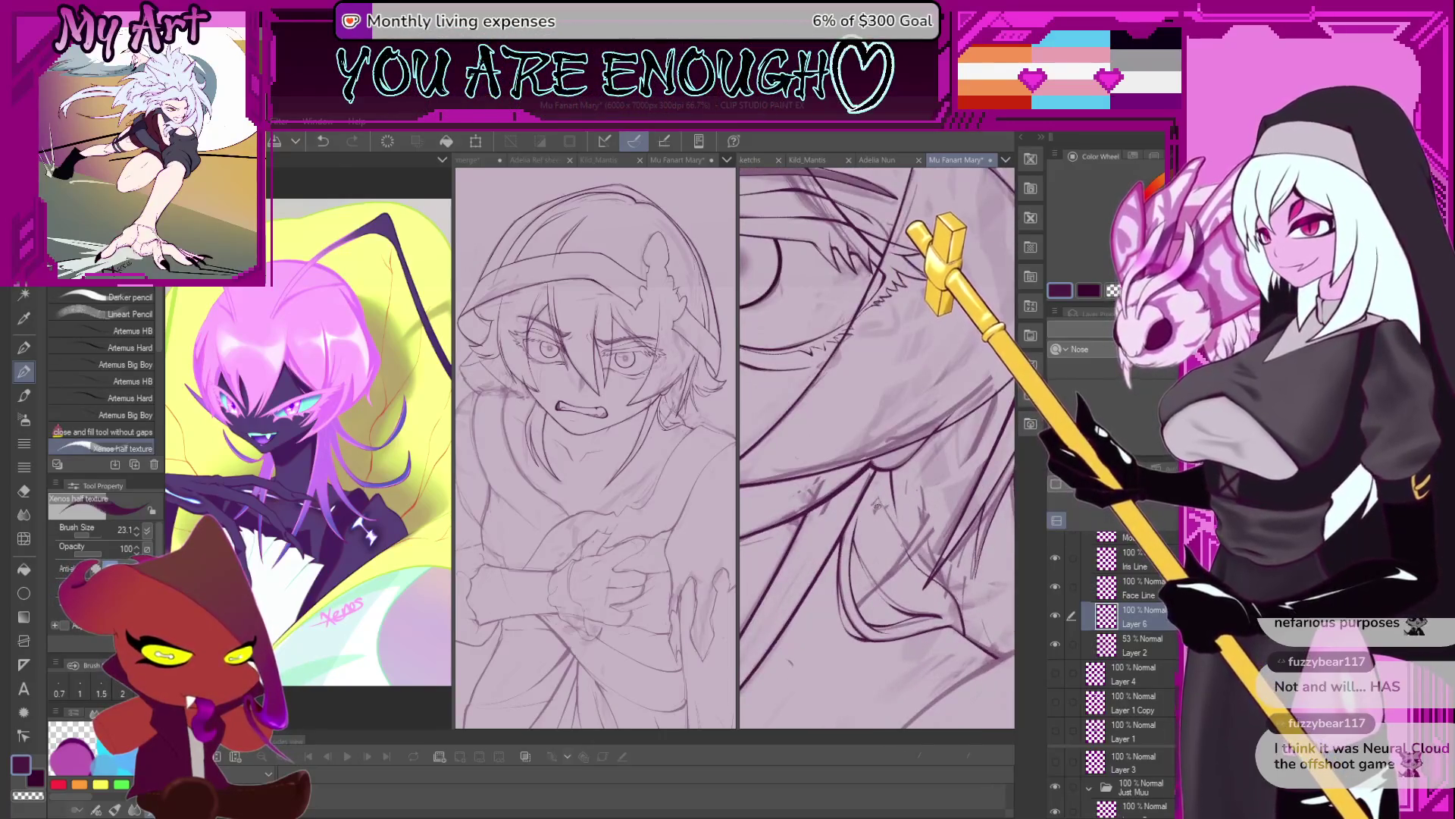
key("ctrl+z")
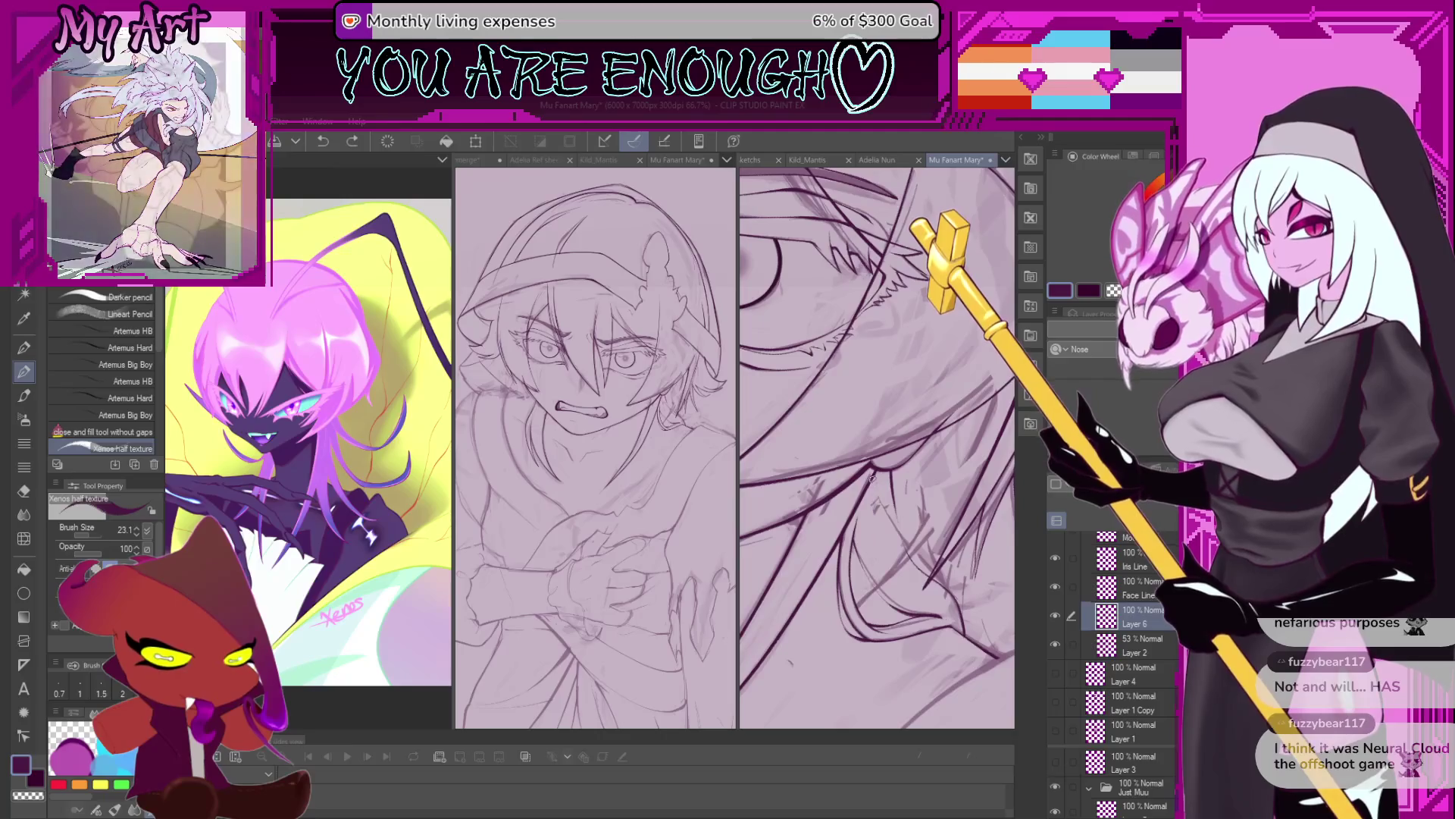
left_click_drag(906, 588, 856, 516)
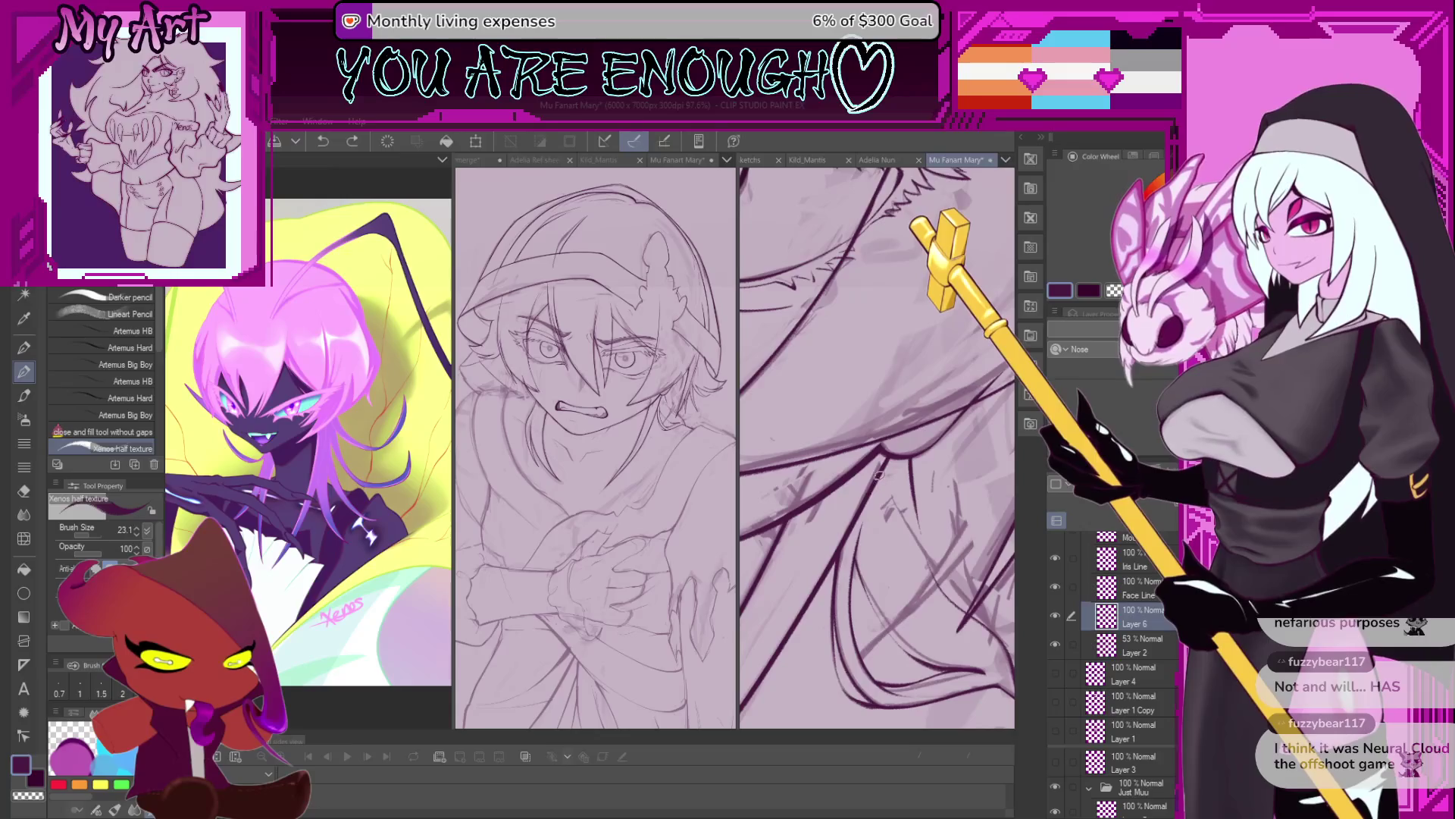
left_click_drag(928, 626, 904, 536)
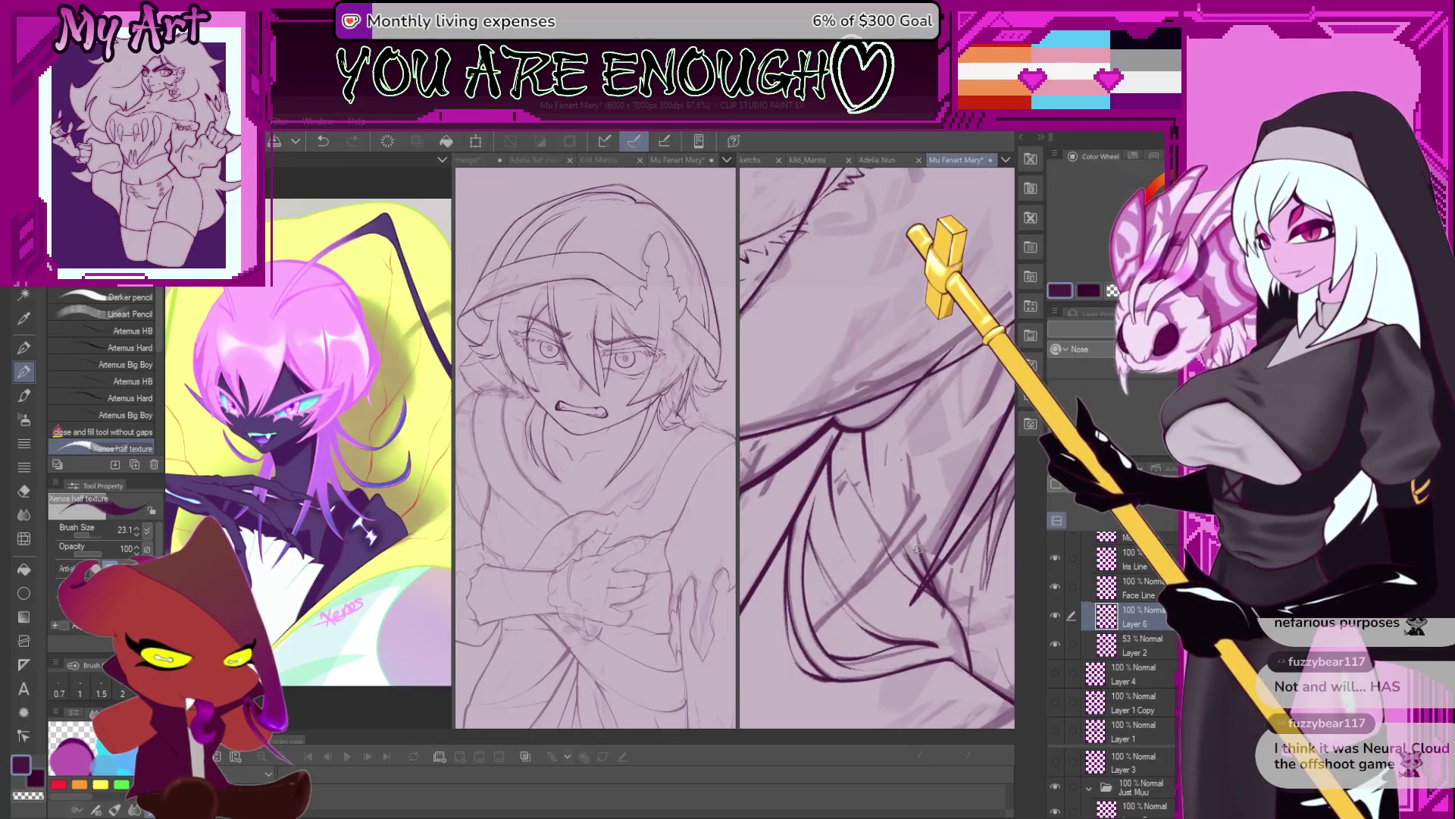
scroll(933, 585, "up", 3)
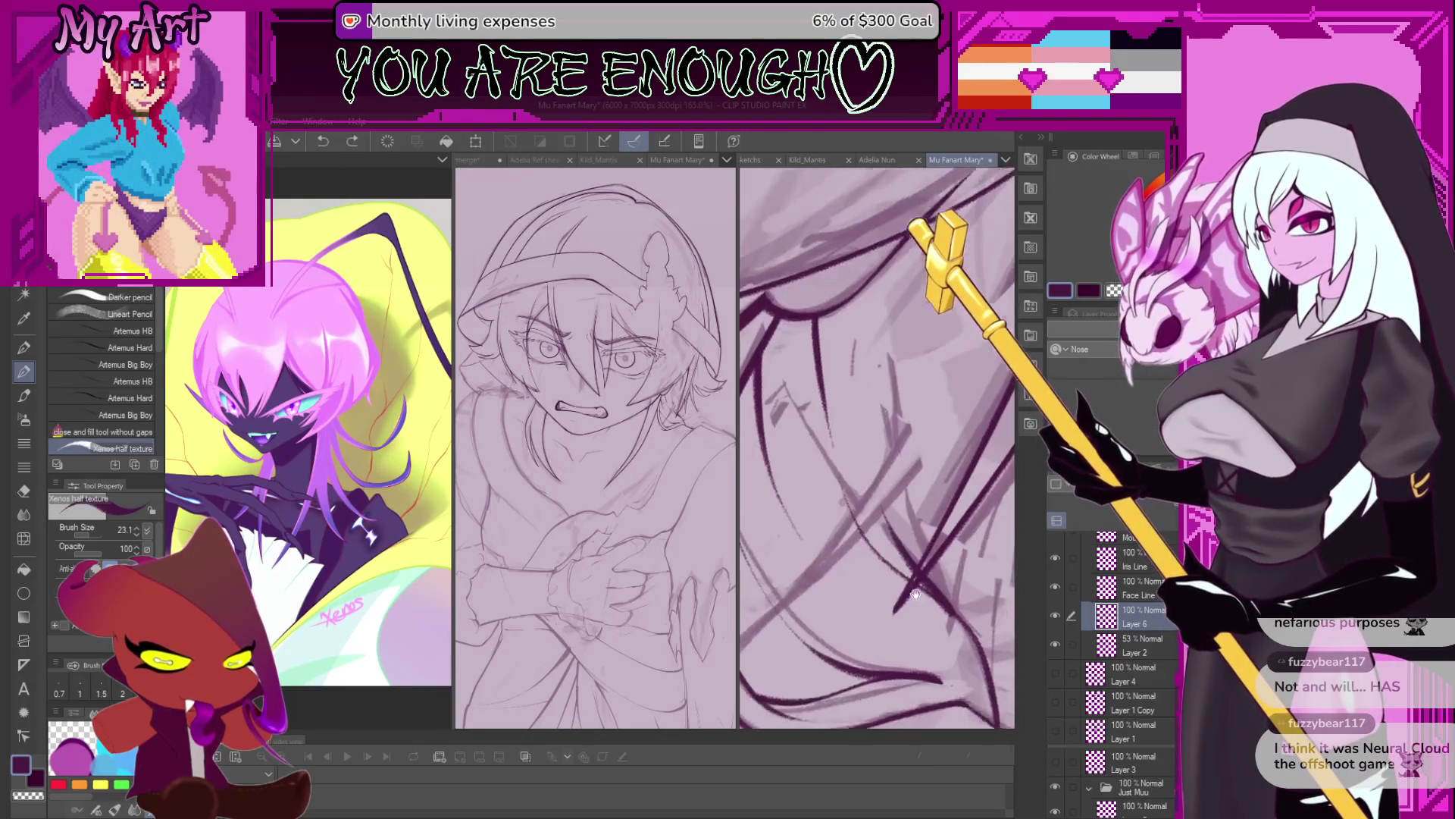
scroll(912, 556, "up", 3)
Reduce the inking brush to size 14.2 for finer lines.
key("bracketleft")
key("bracketleft")
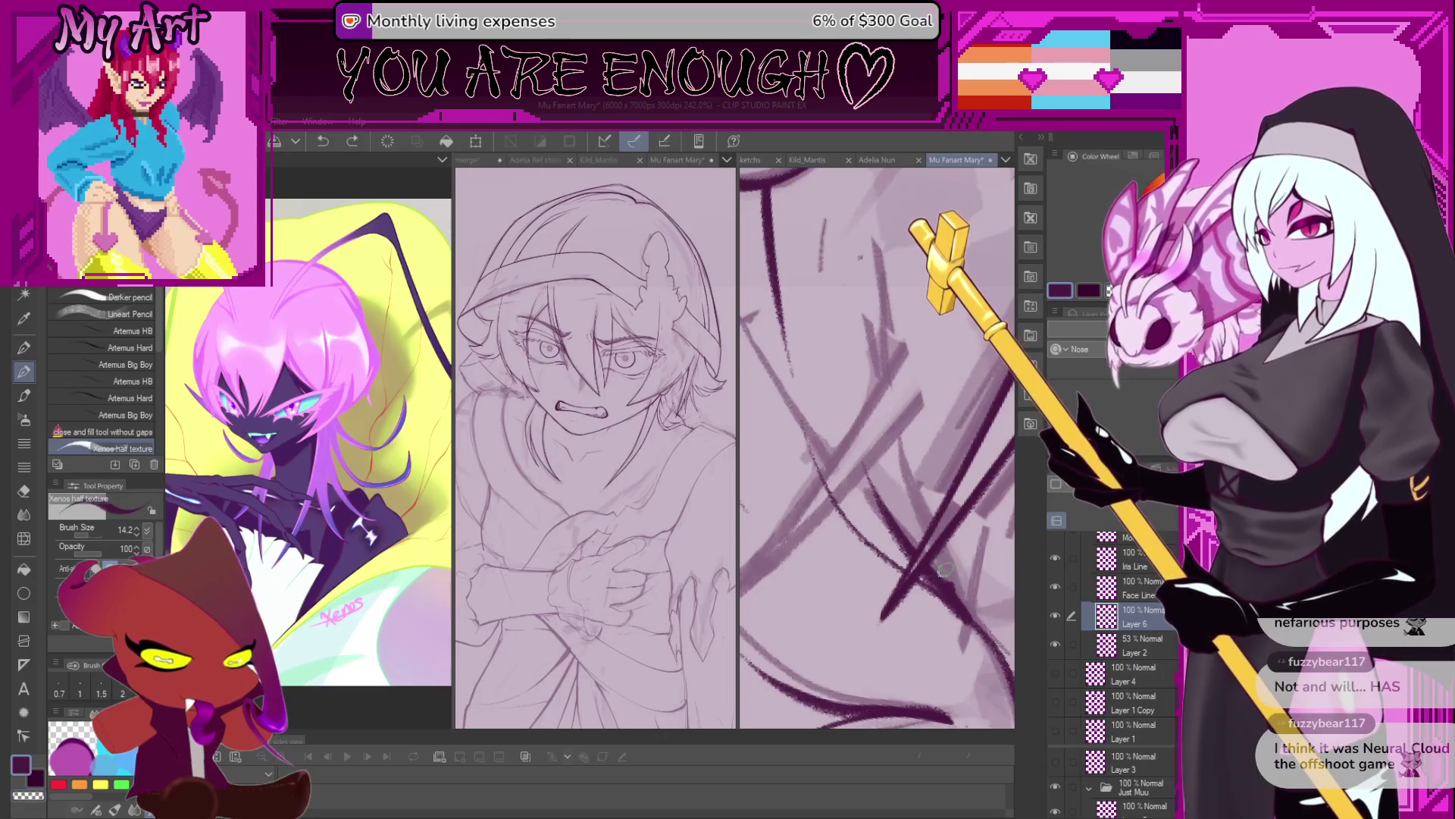
left_click_drag(944, 570, 937, 627)
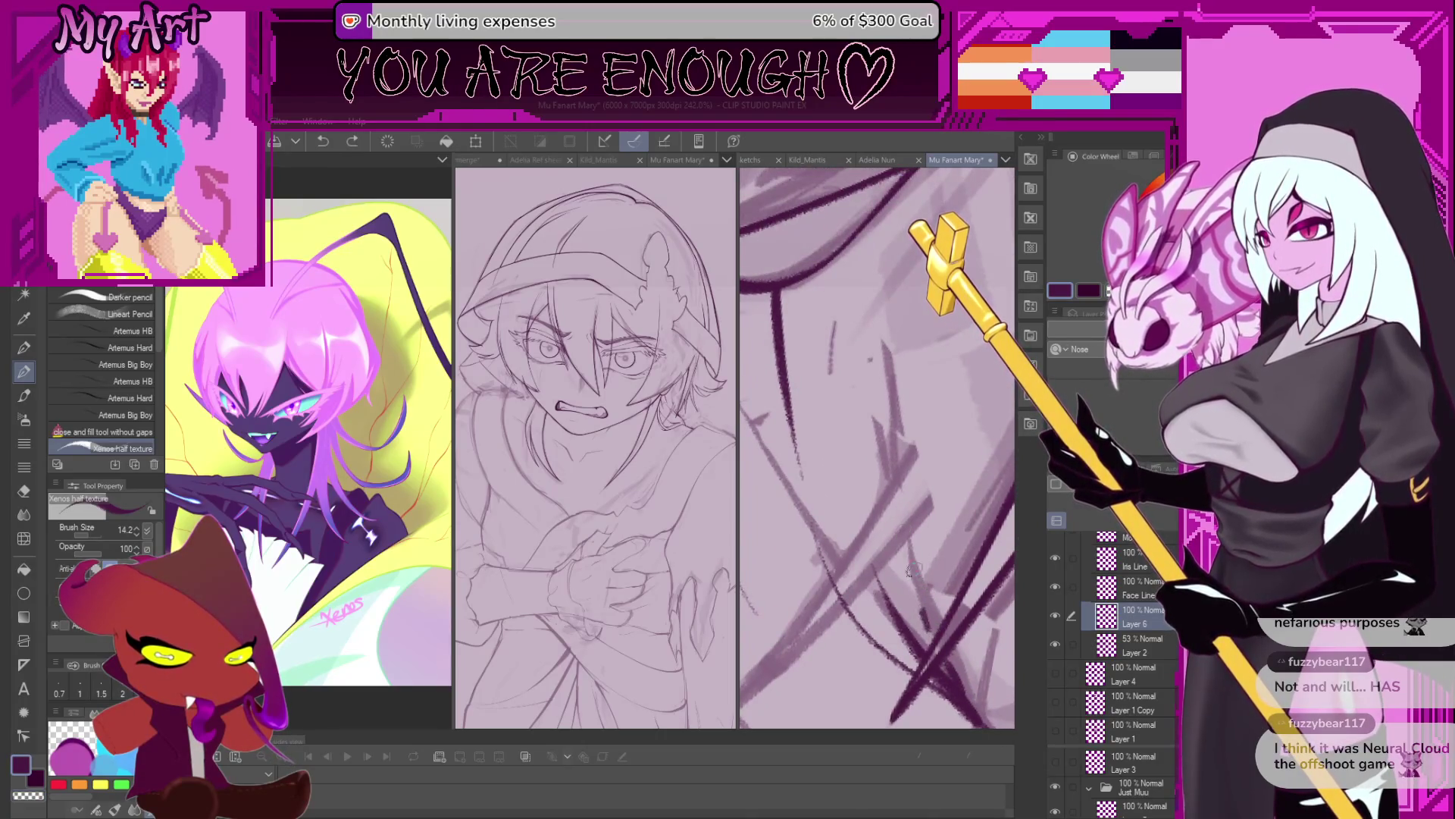
scroll(914, 570, "down", 1)
scroll(866, 598, "down", 1)
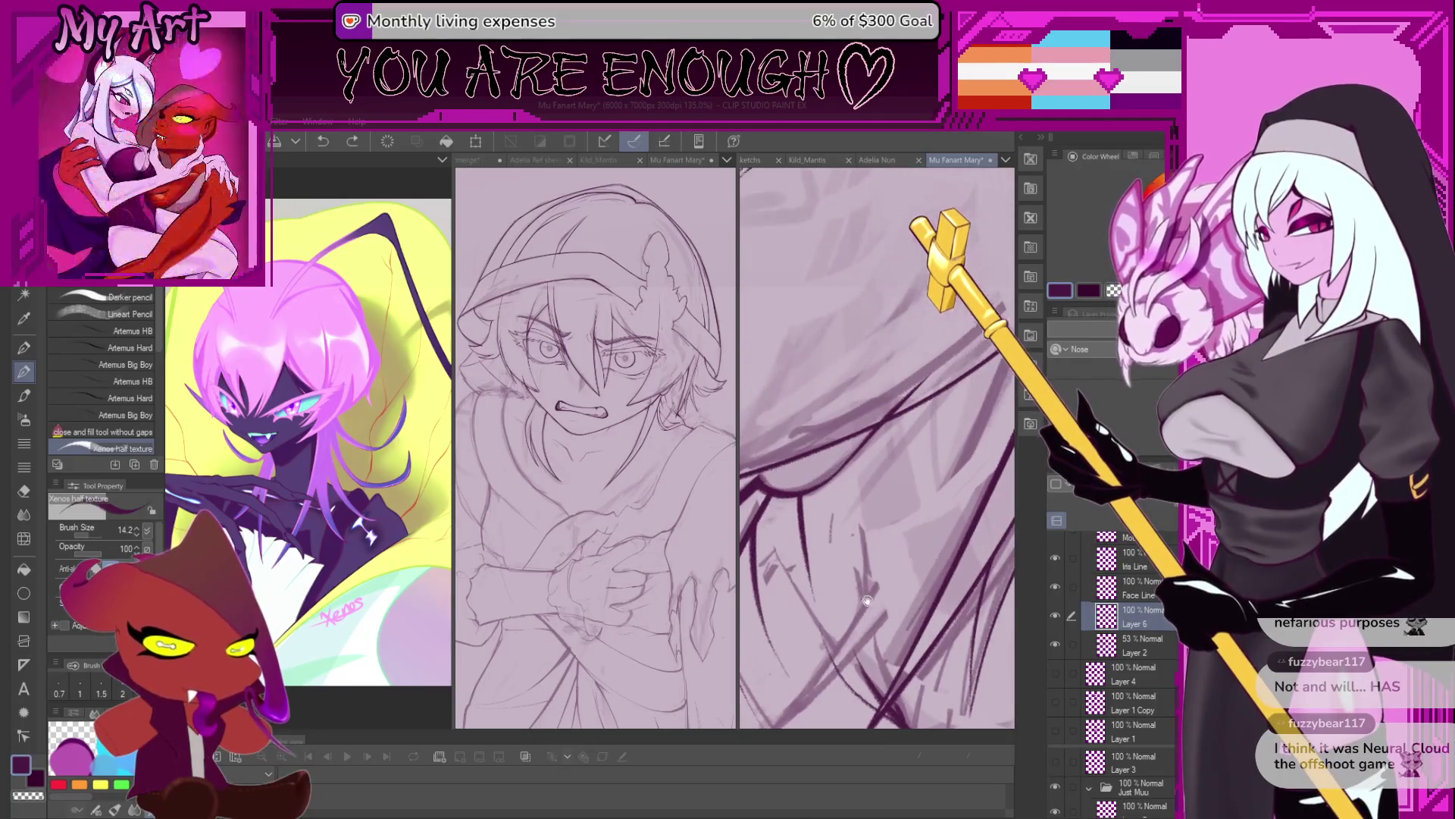
left_click_drag(874, 566, 874, 523)
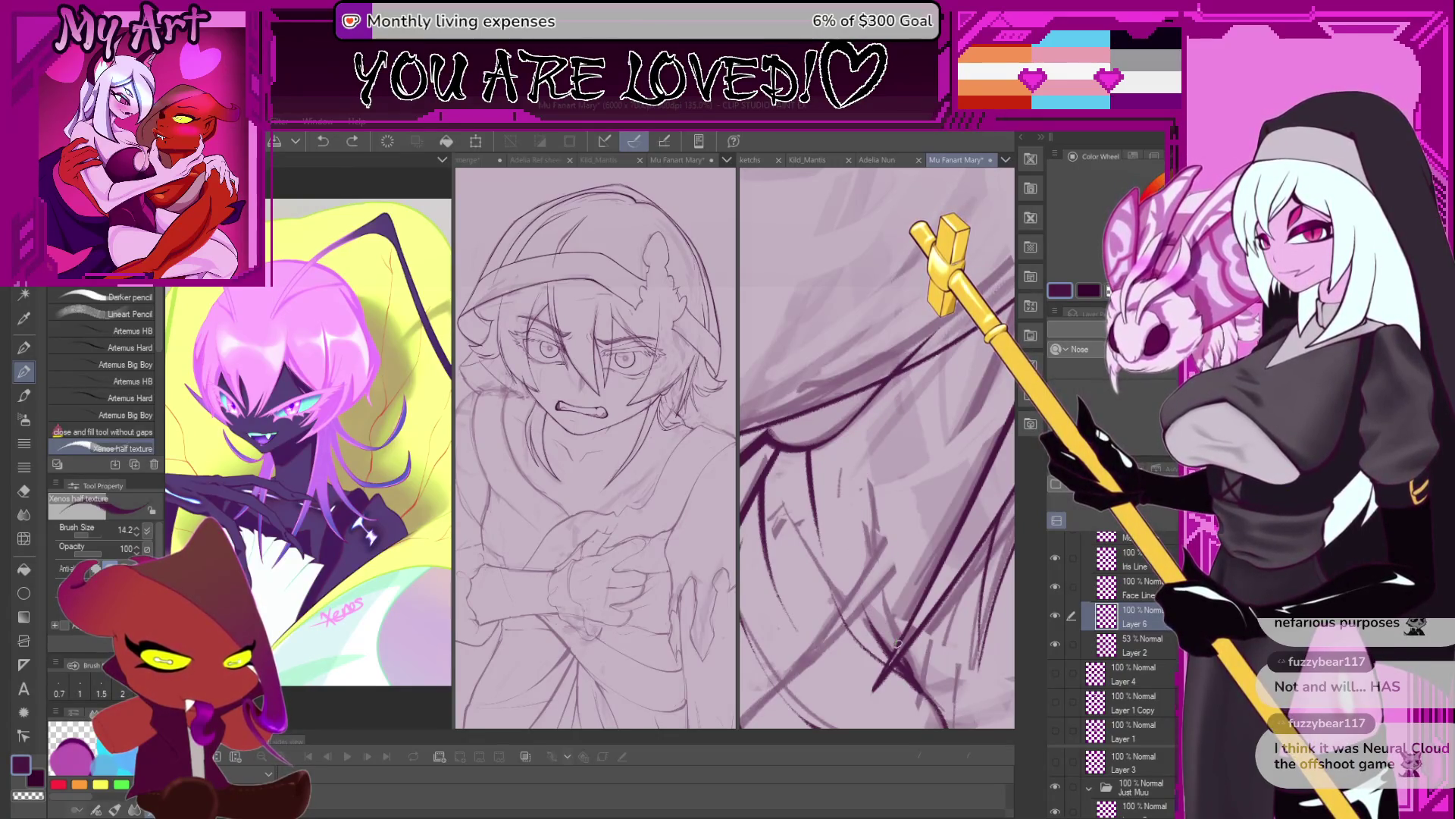
Zoom out to review the whole hooded figure.
scroll(863, 475, "down", 2)
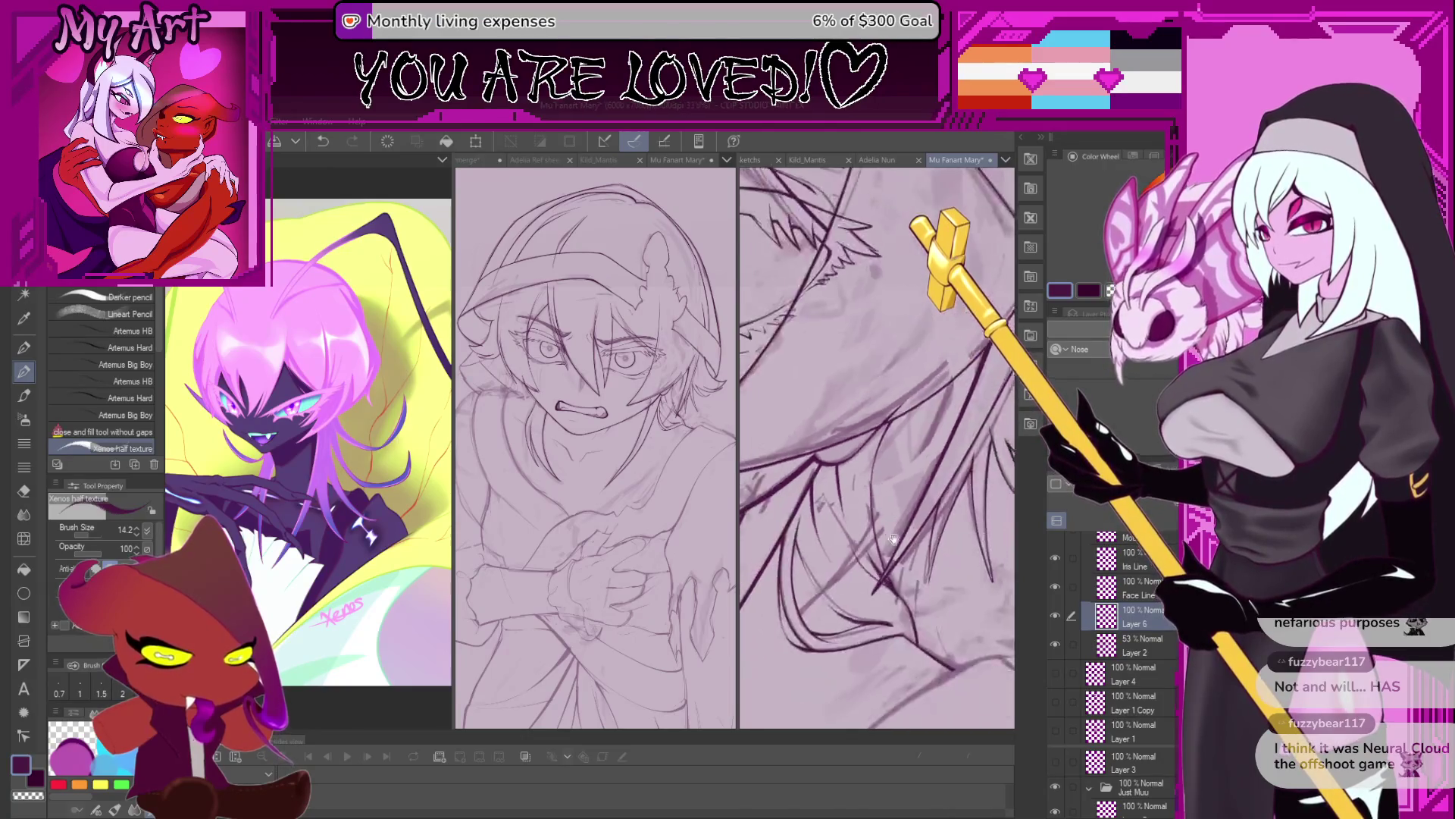
scroll(909, 569, "down", 1)
scroll(924, 604, "up", 2)
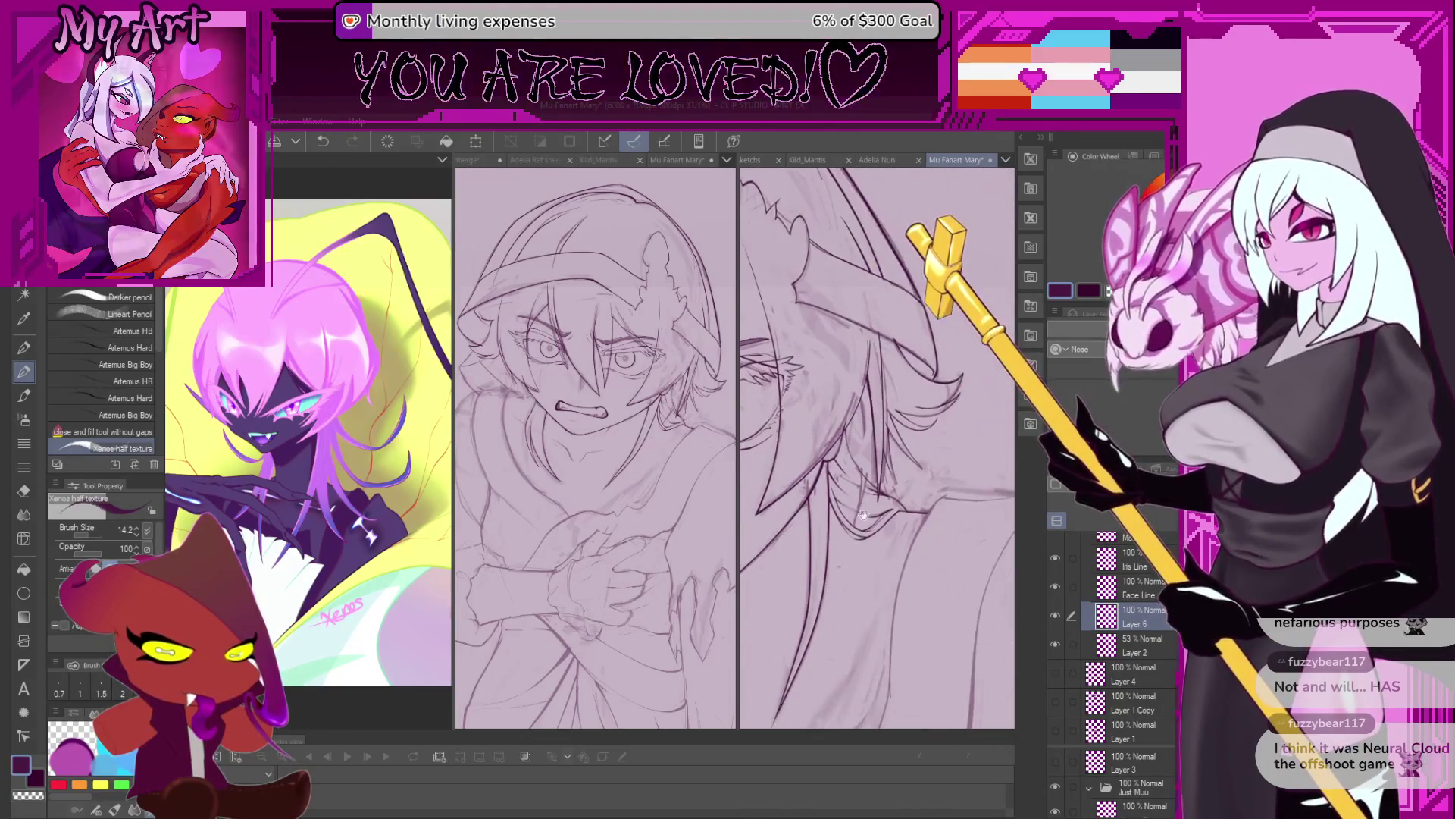
scroll(913, 508, "up", 1)
scroll(912, 508, "up", 1)
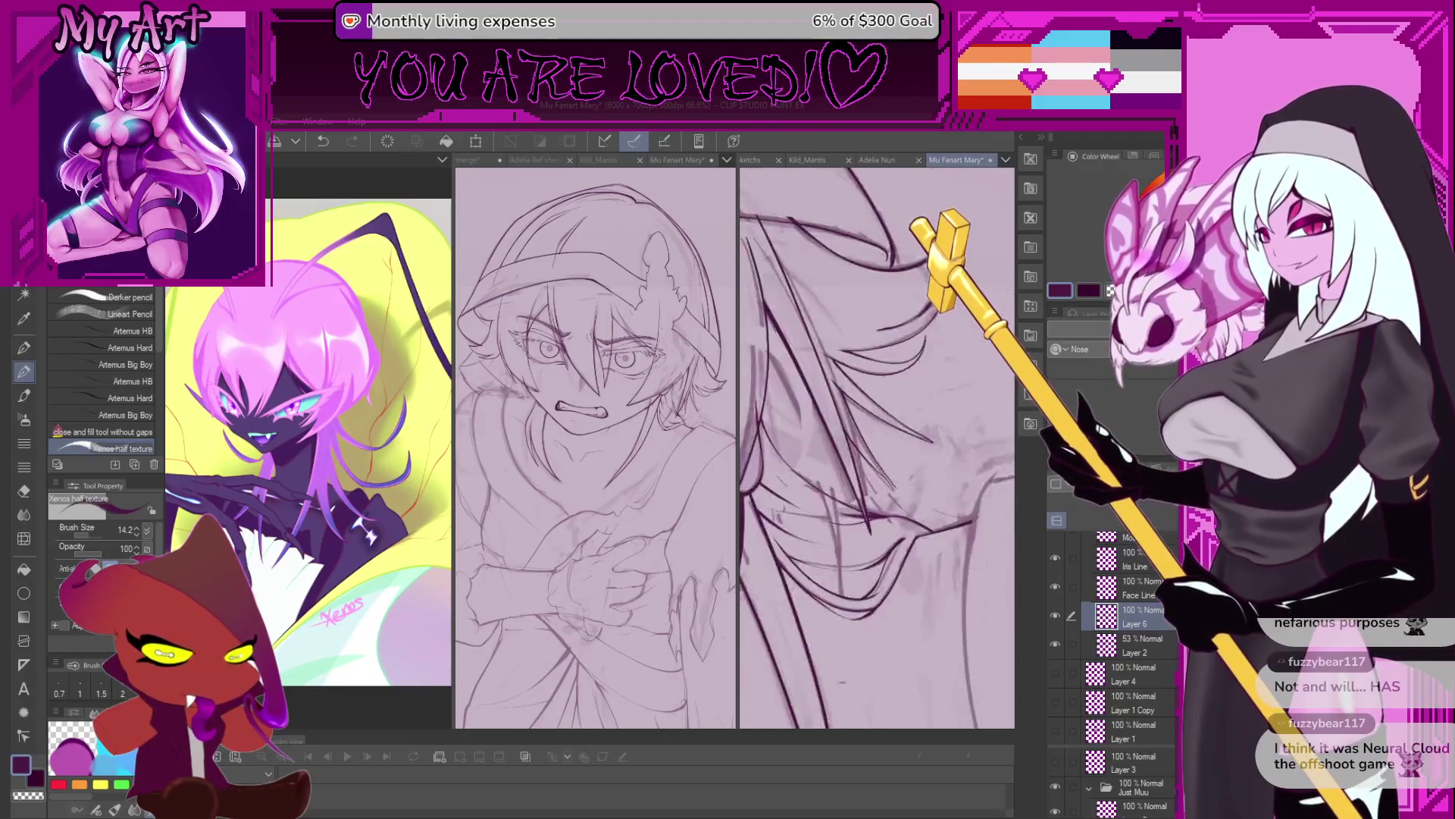
scroll(922, 518, "up", 1)
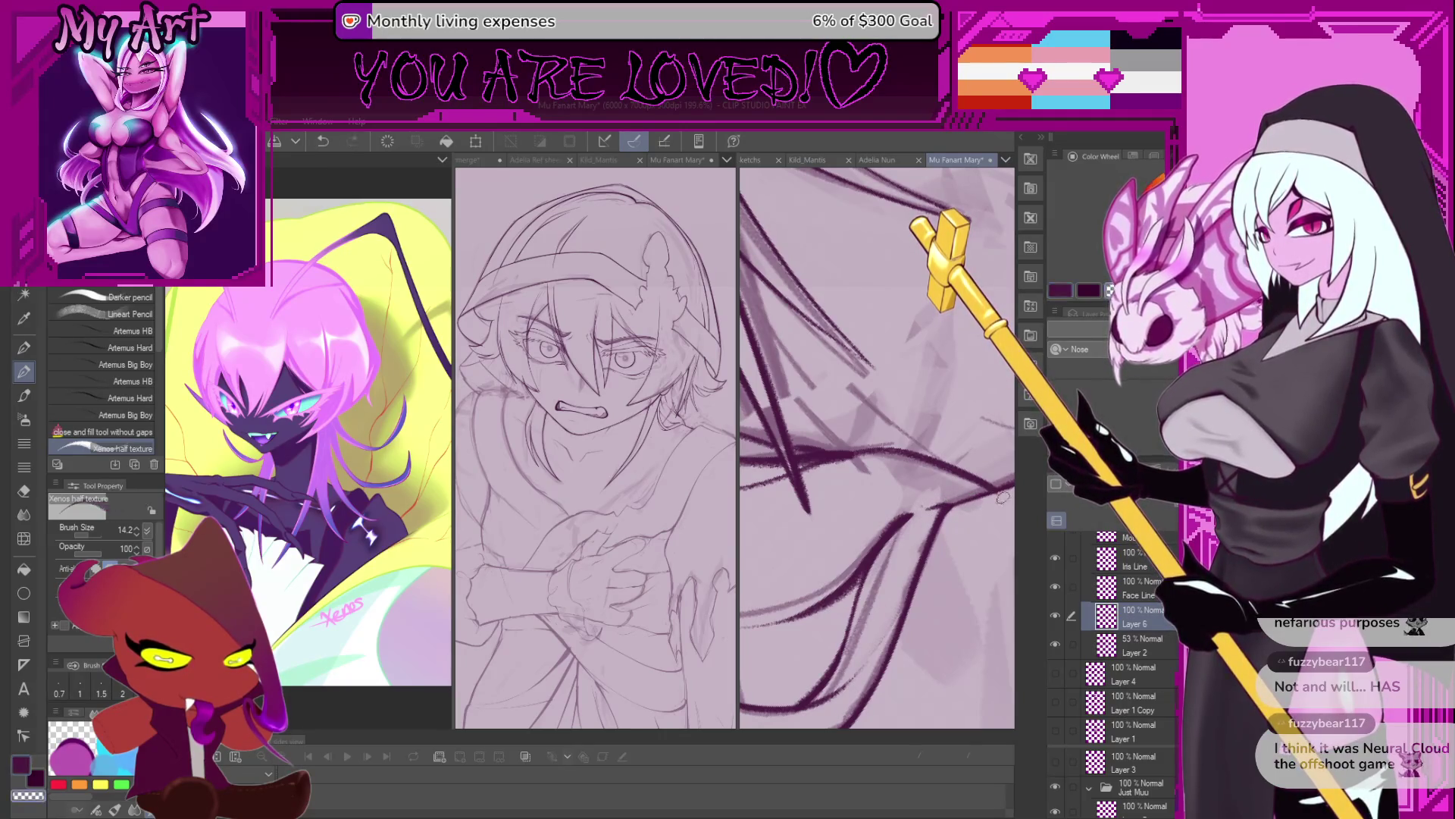
scroll(991, 496, "down", 2)
scroll(909, 523, "down", 3)
scroll(855, 540, "down", 2)
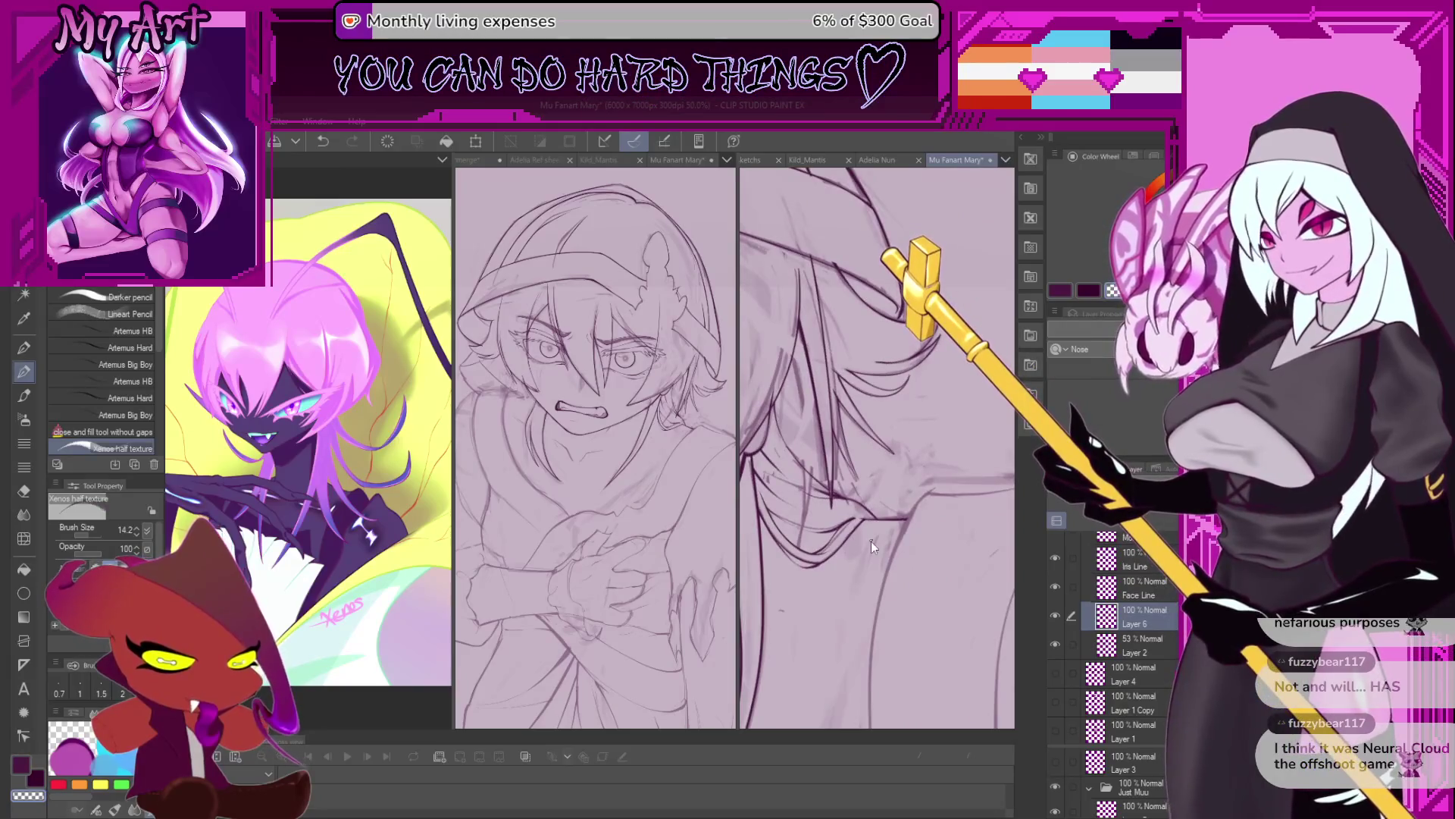
scroll(856, 531, "down", 1)
scroll(857, 523, "down", 1)
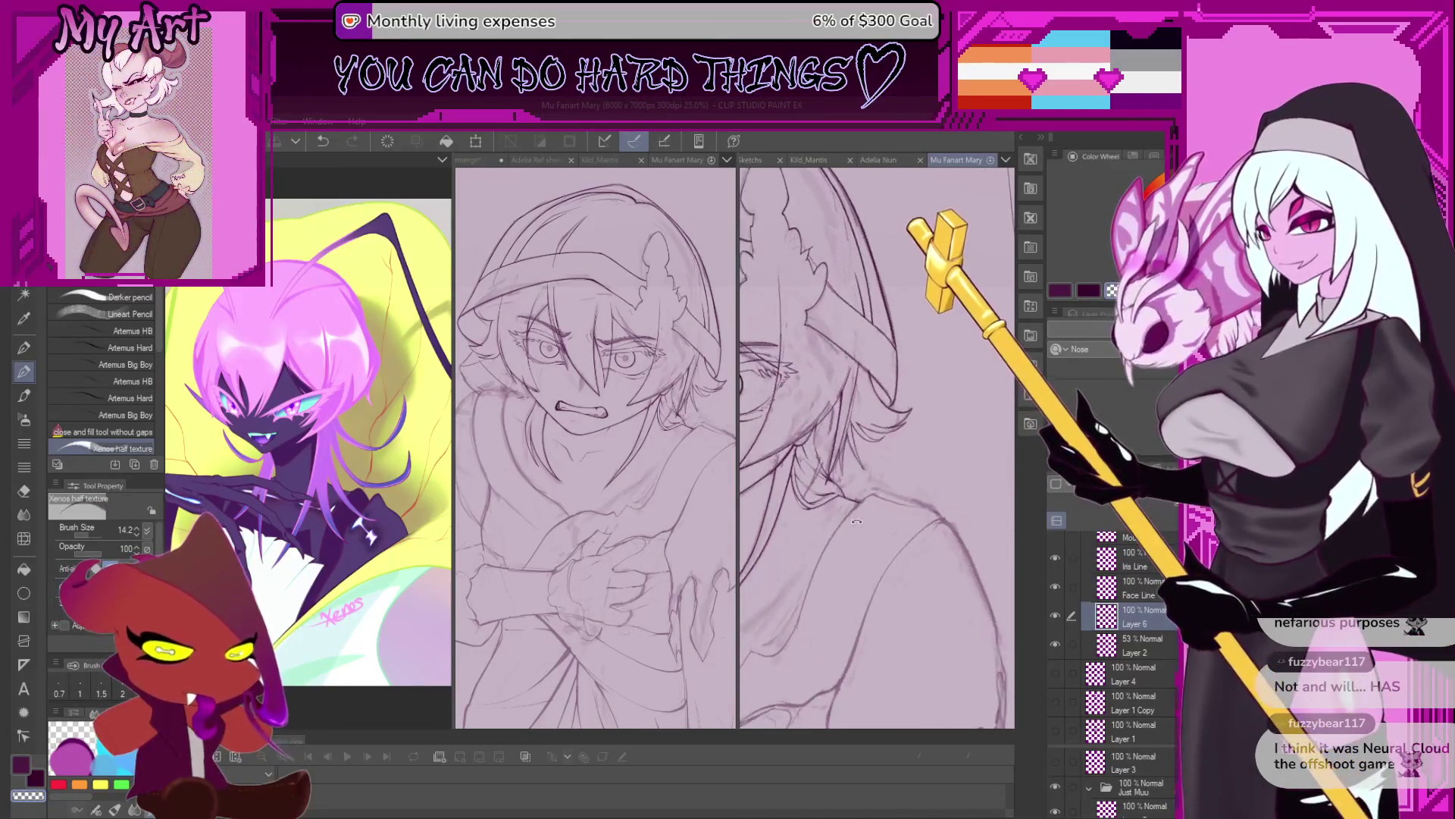
Undo the latest ink stroke and zoom in on the eye and upper head.
scroll(872, 546, "down", 1)
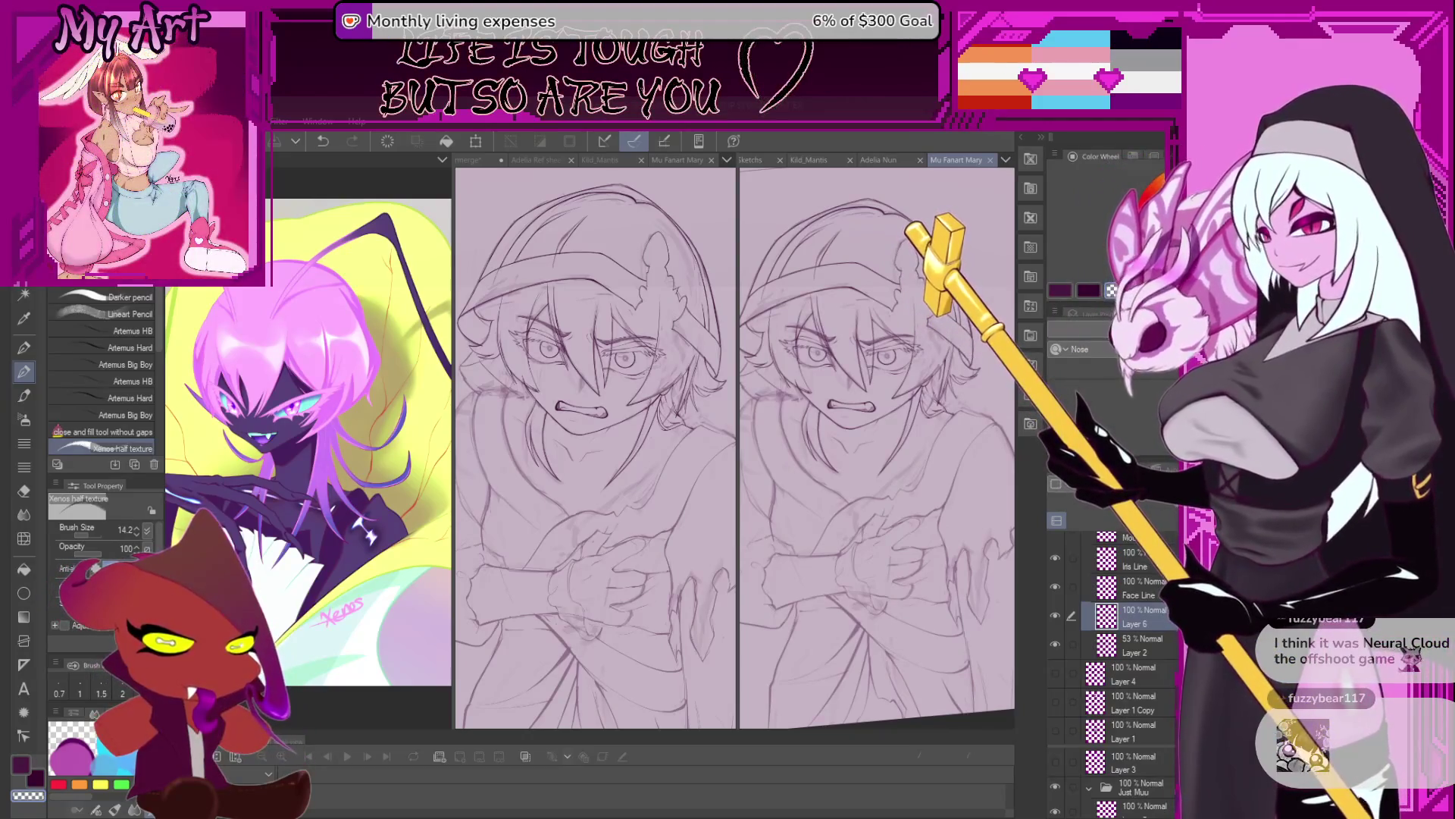
key("ctrl+z")
scroll(902, 454, "up", 2)
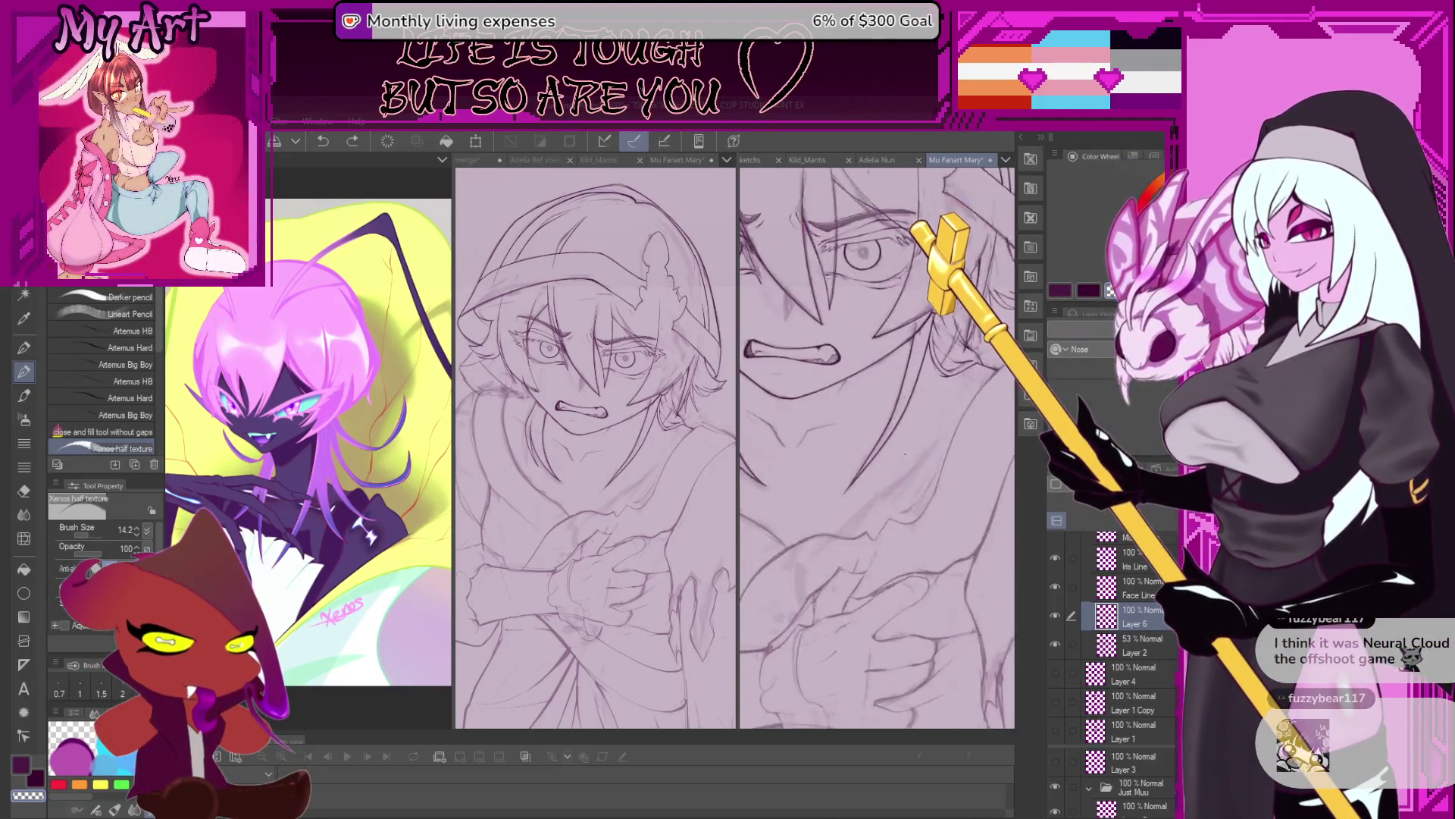
left_click_drag(898, 404, 880, 493)
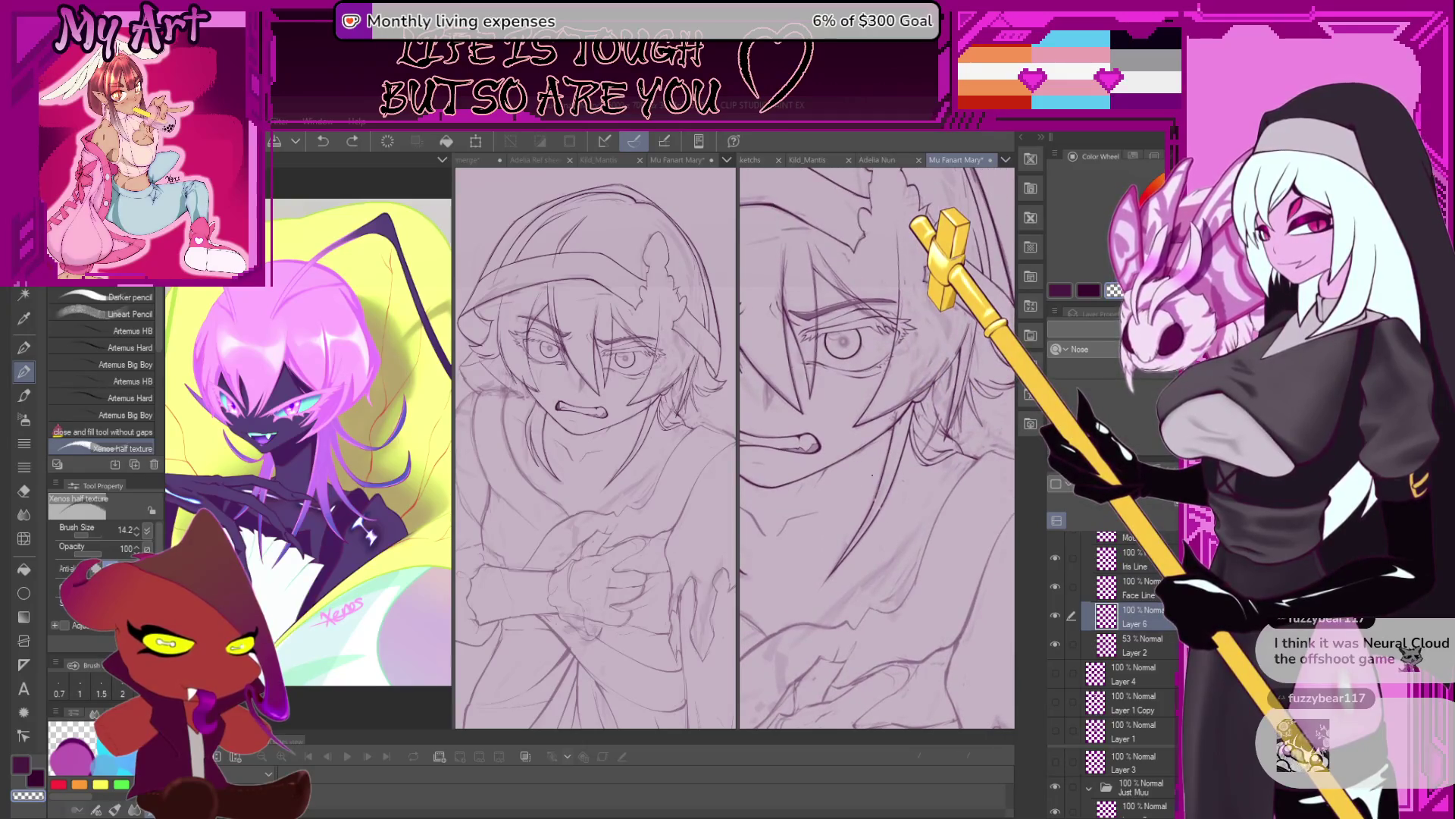
scroll(896, 525, "up", 2)
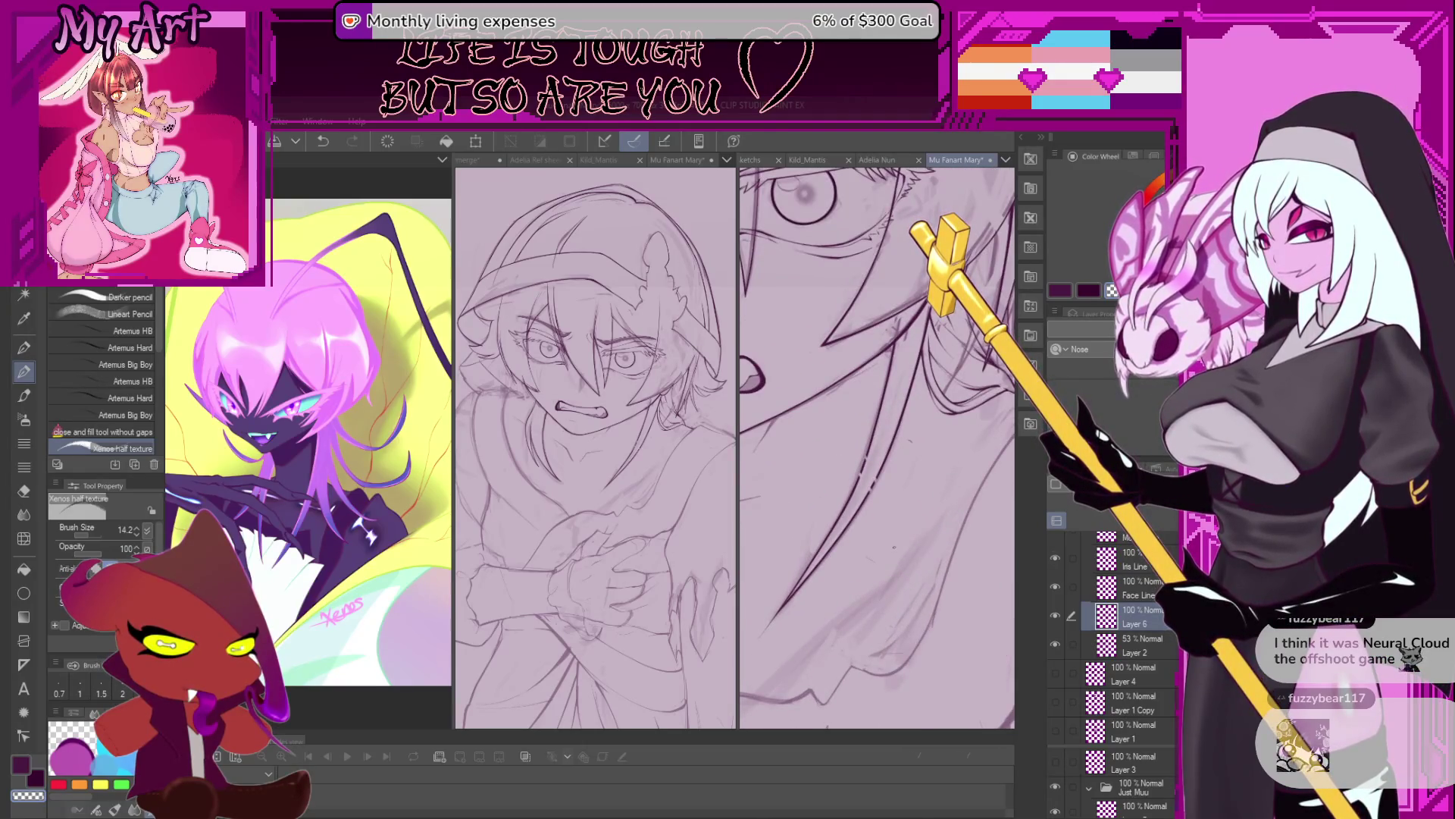
left_click_drag(921, 448, 879, 587)
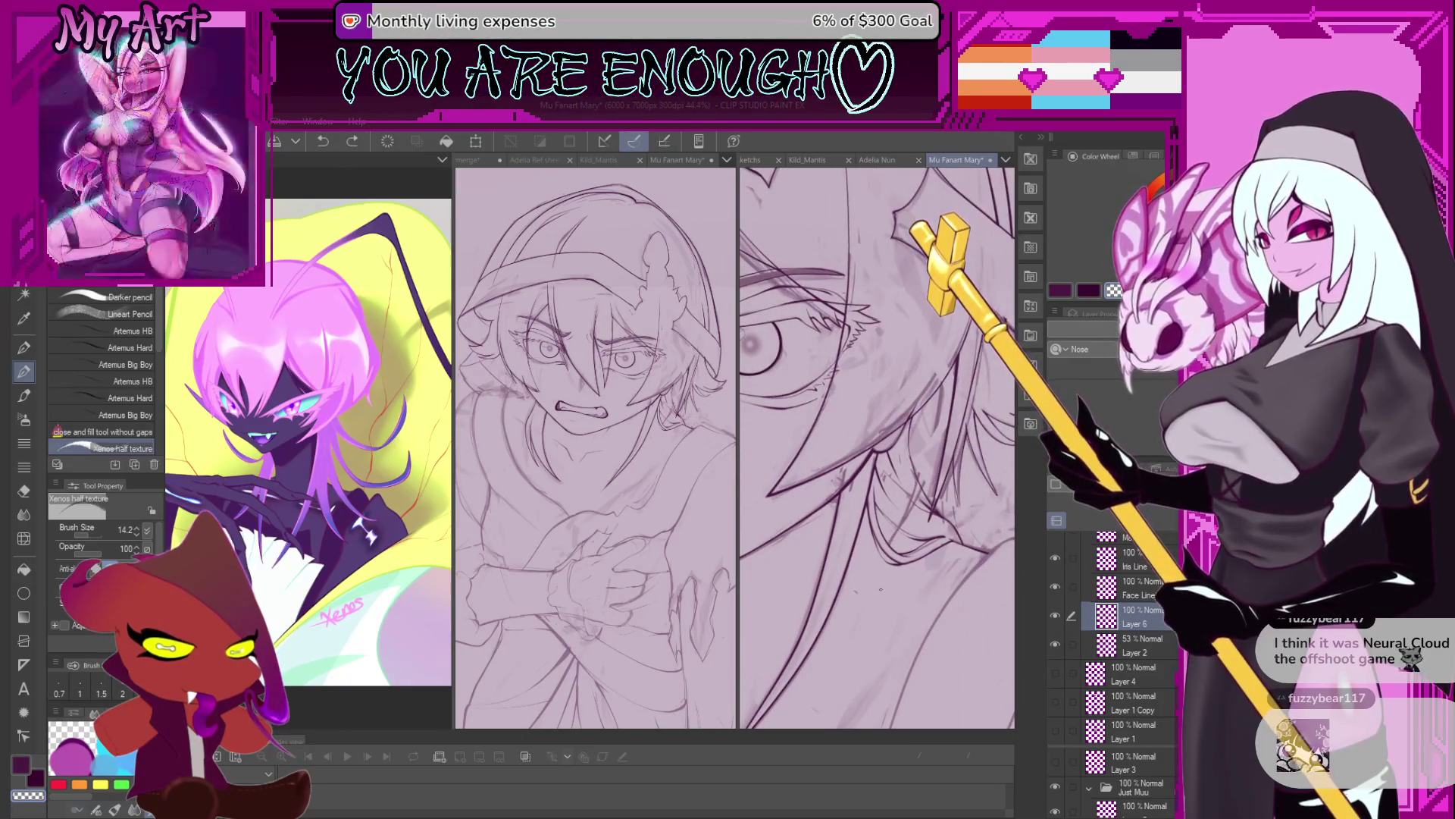
Zoom out and center the full crossed-arm figure on the canvas.
scroll(882, 476, "down", 2)
scroll(882, 466, "up", 2)
scroll(902, 473, "up", 1)
scroll(924, 485, "up", 1)
scroll(955, 498, "up", 2)
scroll(956, 497, "up", 2)
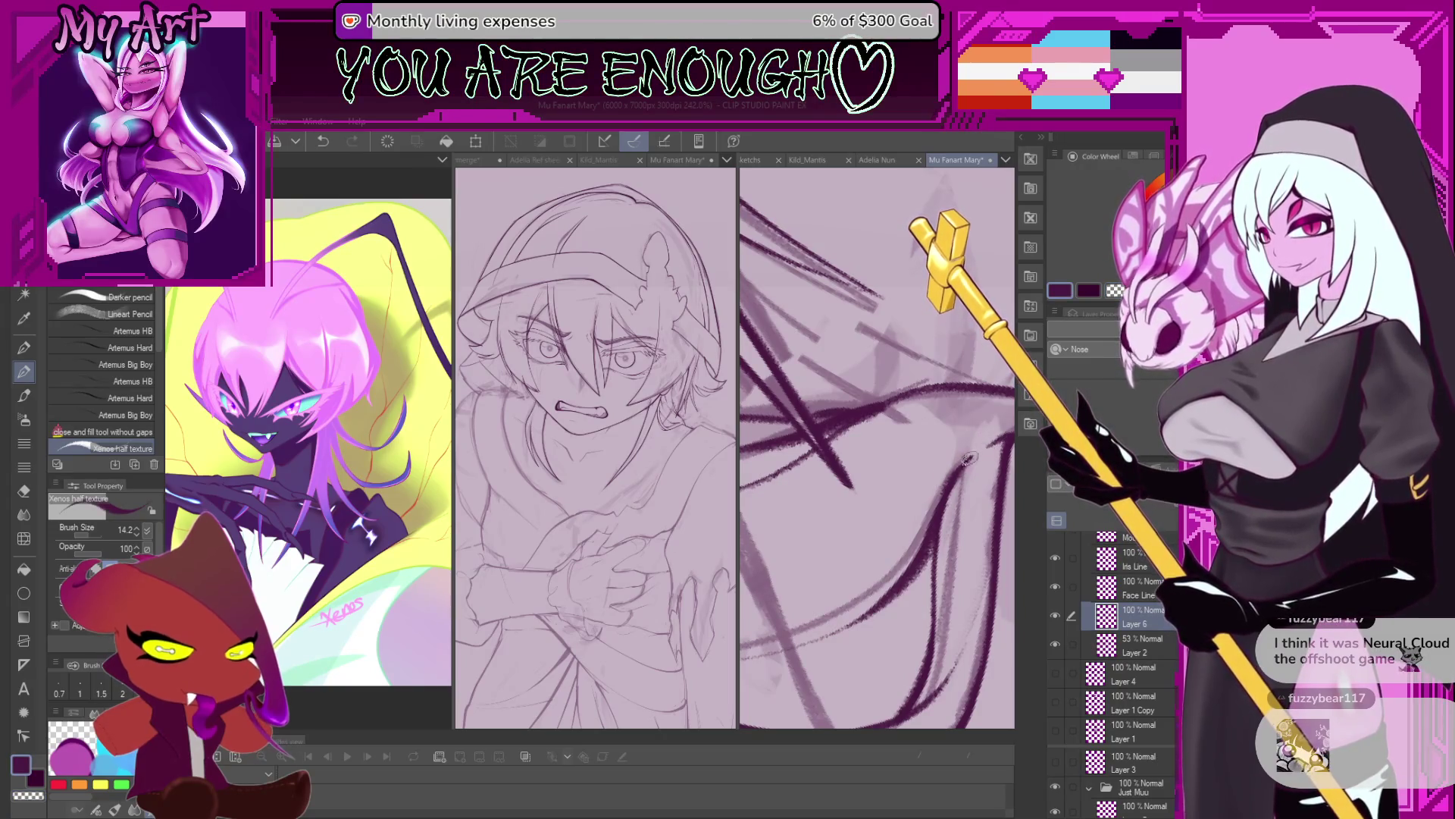
scroll(984, 448, "down", 1)
scroll(978, 449, "down", 1)
scroll(955, 450, "down", 1)
scroll(923, 453, "down", 2)
scroll(928, 463, "down", 1)
scroll(934, 474, "down", 1)
scroll(940, 485, "down", 1)
scroll(948, 497, "down", 1)
left_click_drag(867, 520, 928, 528)
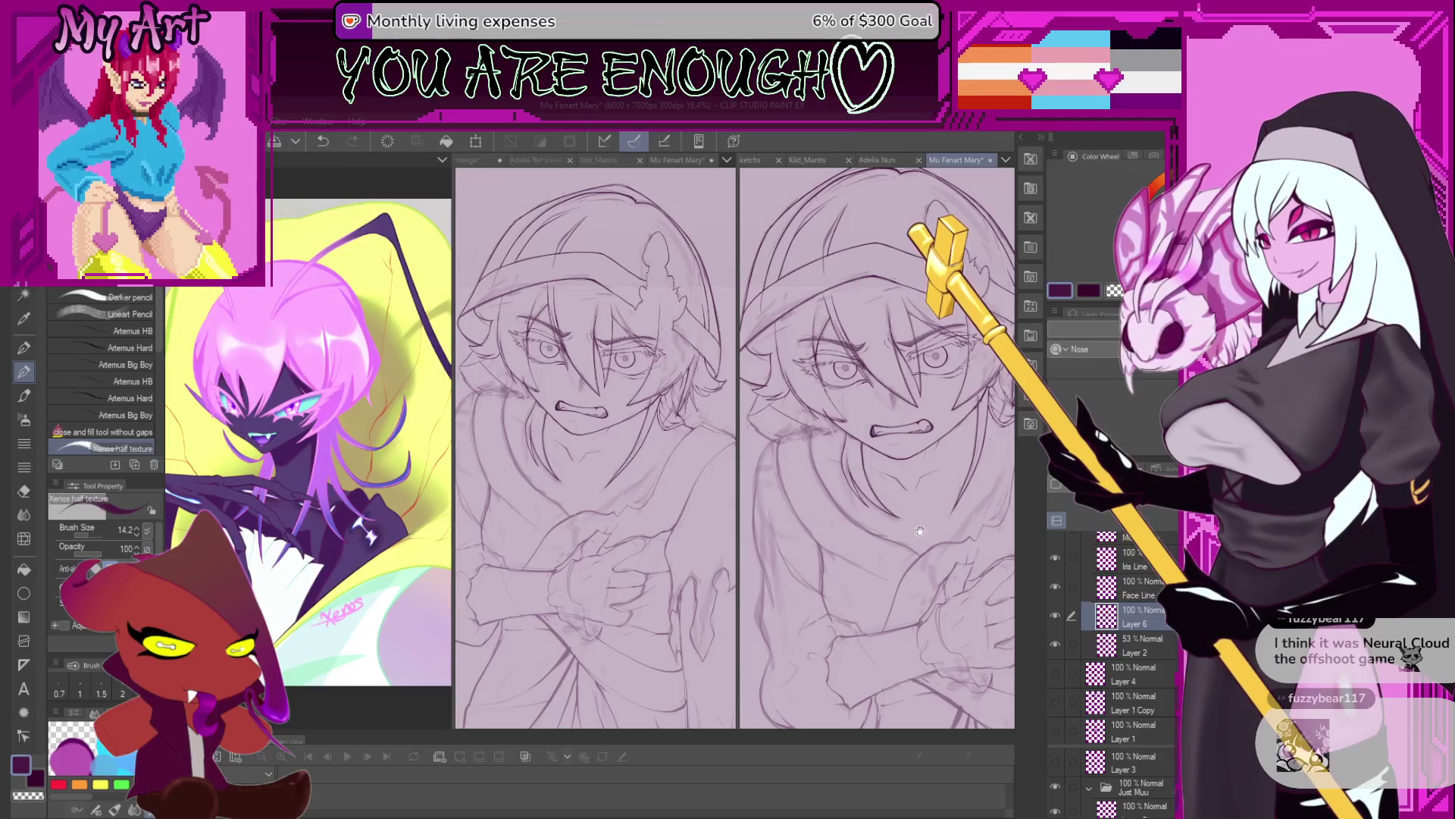
scroll(920, 530, "down", 1)
scroll(926, 515, "down", 1)
scroll(937, 494, "down", 1)
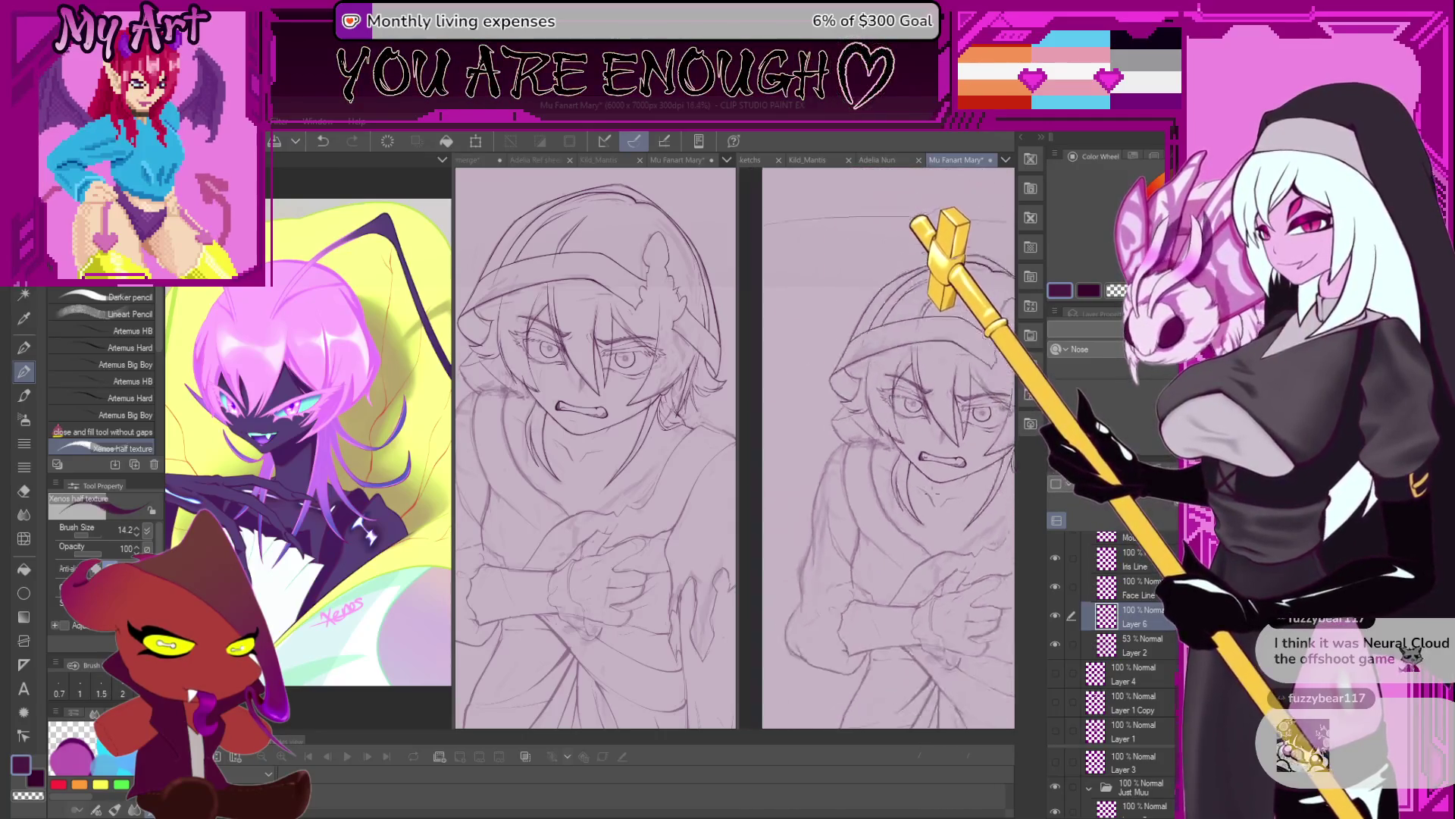
scroll(937, 494, "down", 1)
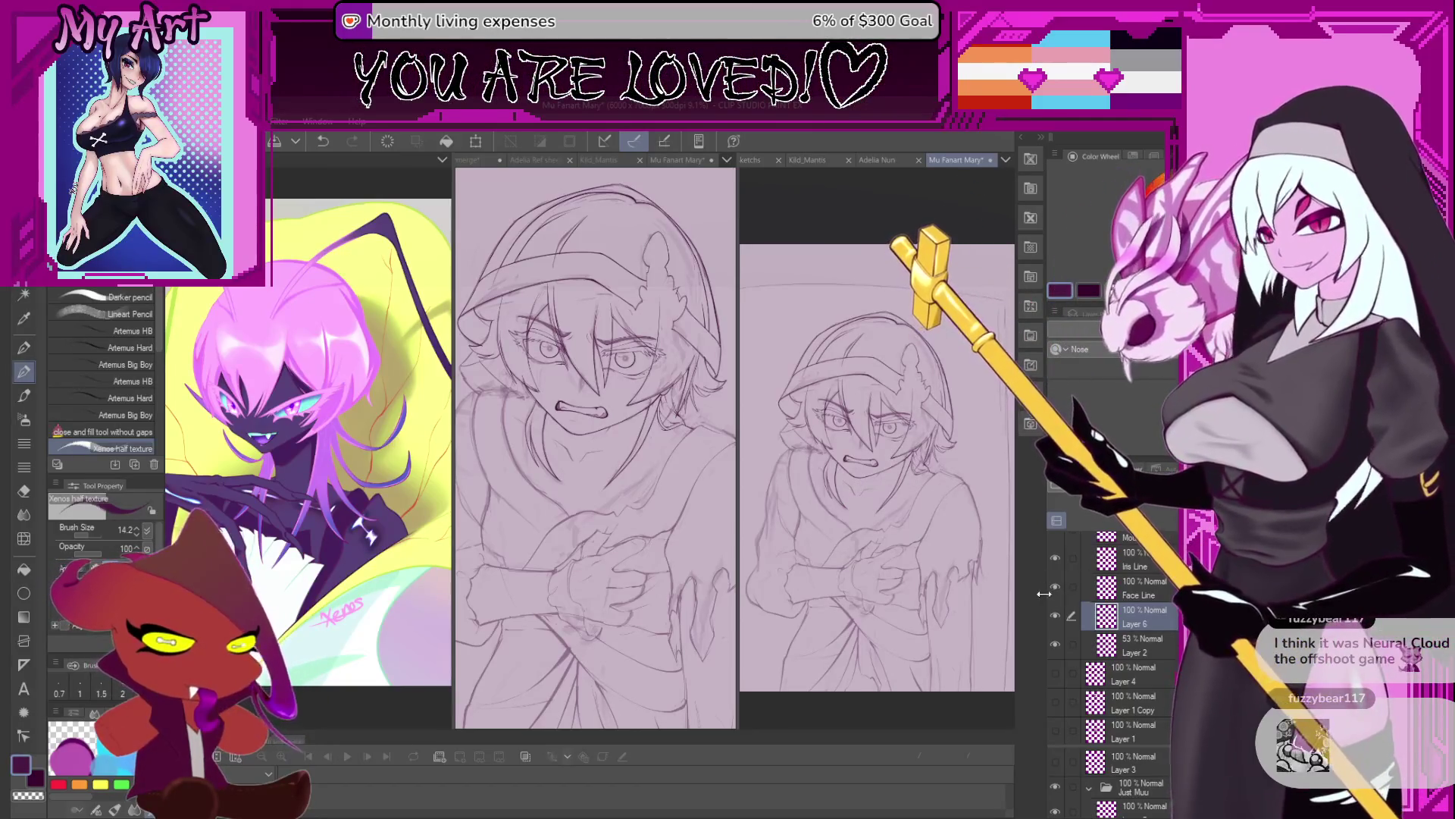
scroll(909, 580, "up", 2)
scroll(909, 580, "up", 1)
scroll(887, 561, "up", 1)
scroll(864, 544, "up", 1)
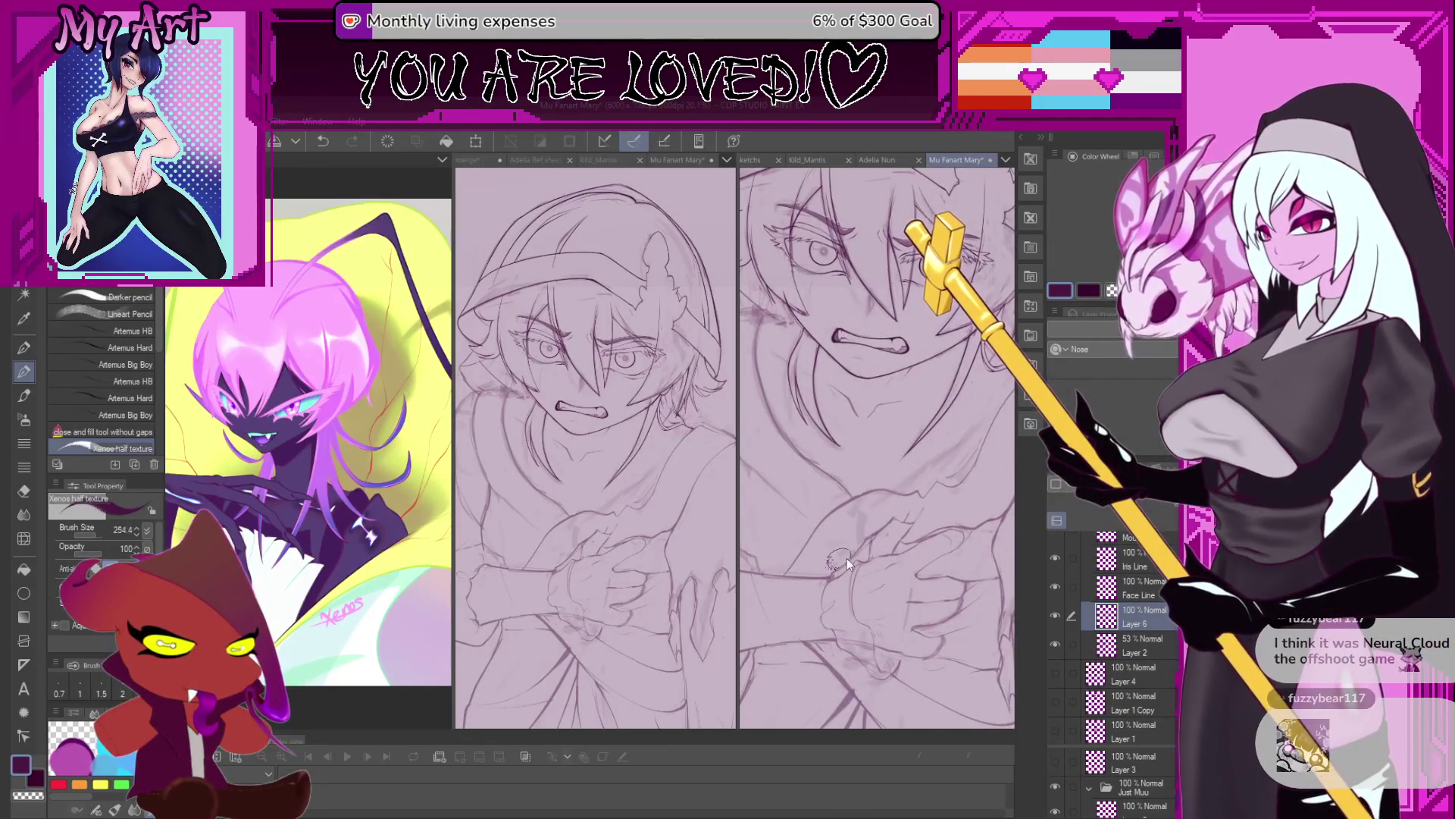
scroll(830, 576, "up", 1)
scroll(811, 599, "up", 1)
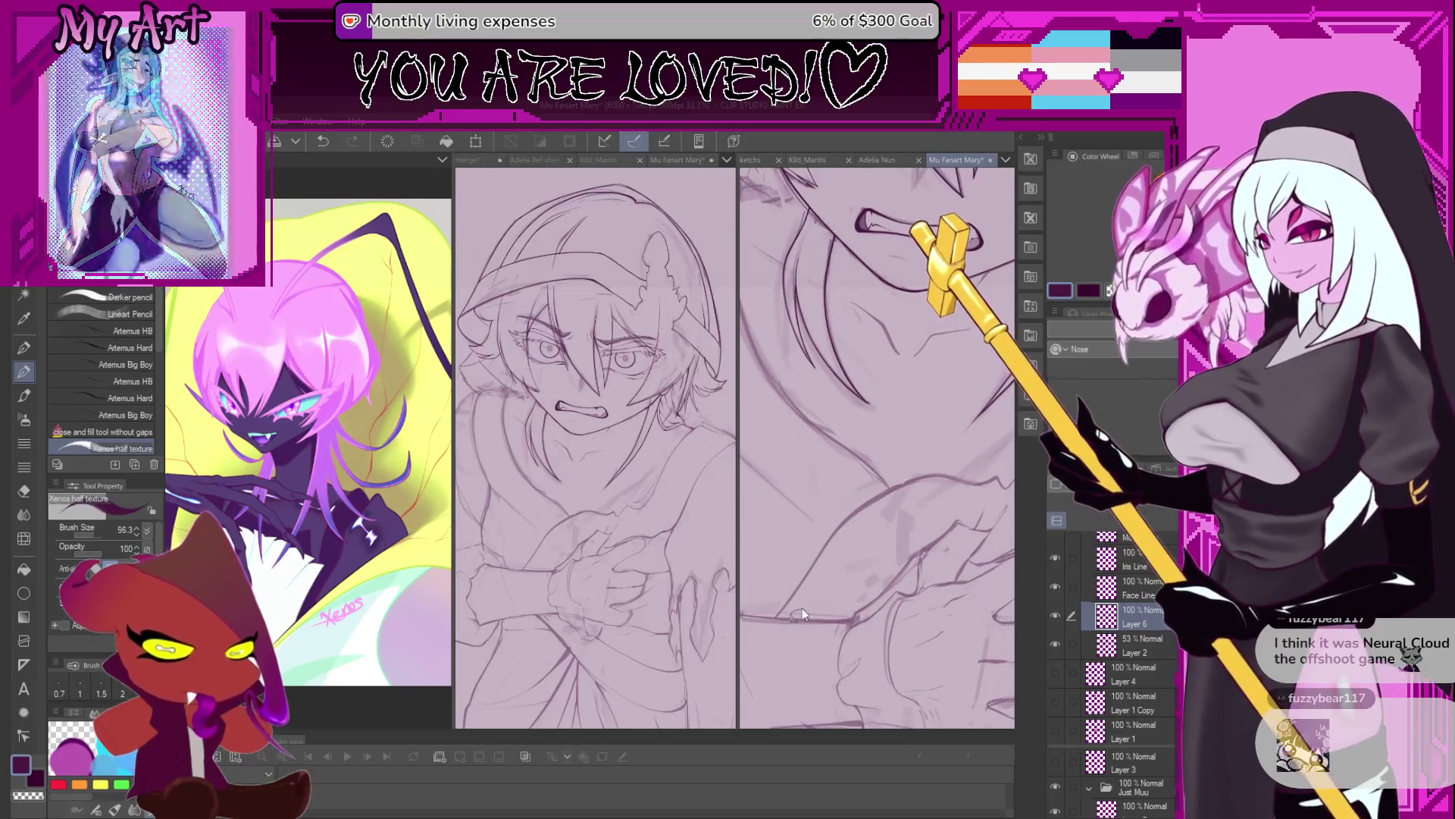
scroll(802, 612, "up", 1)
scroll(789, 612, "up", 1)
scroll(682, 611, "down", 2)
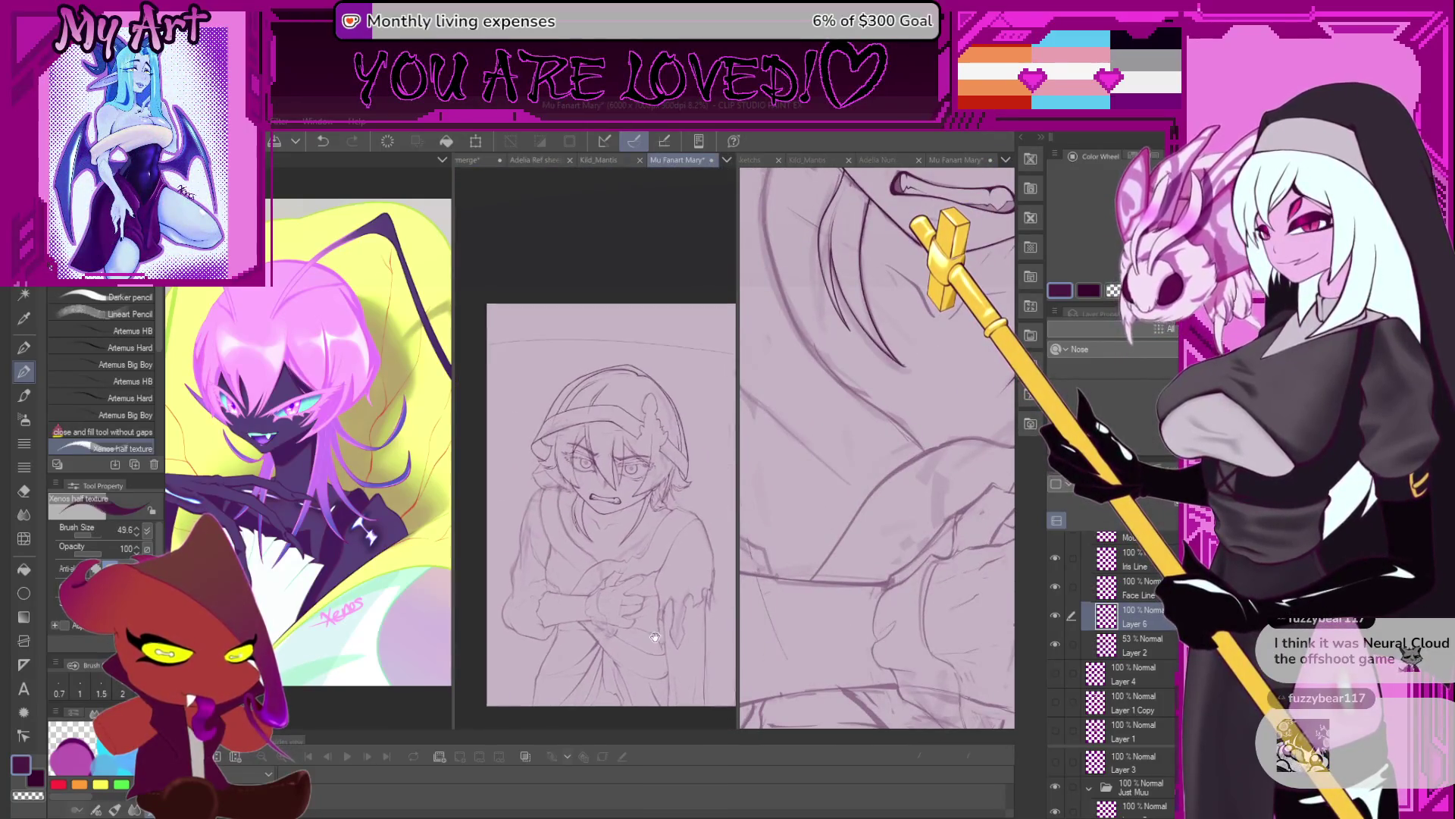
scroll(655, 636, "up", 1)
scroll(655, 637, "up", 1)
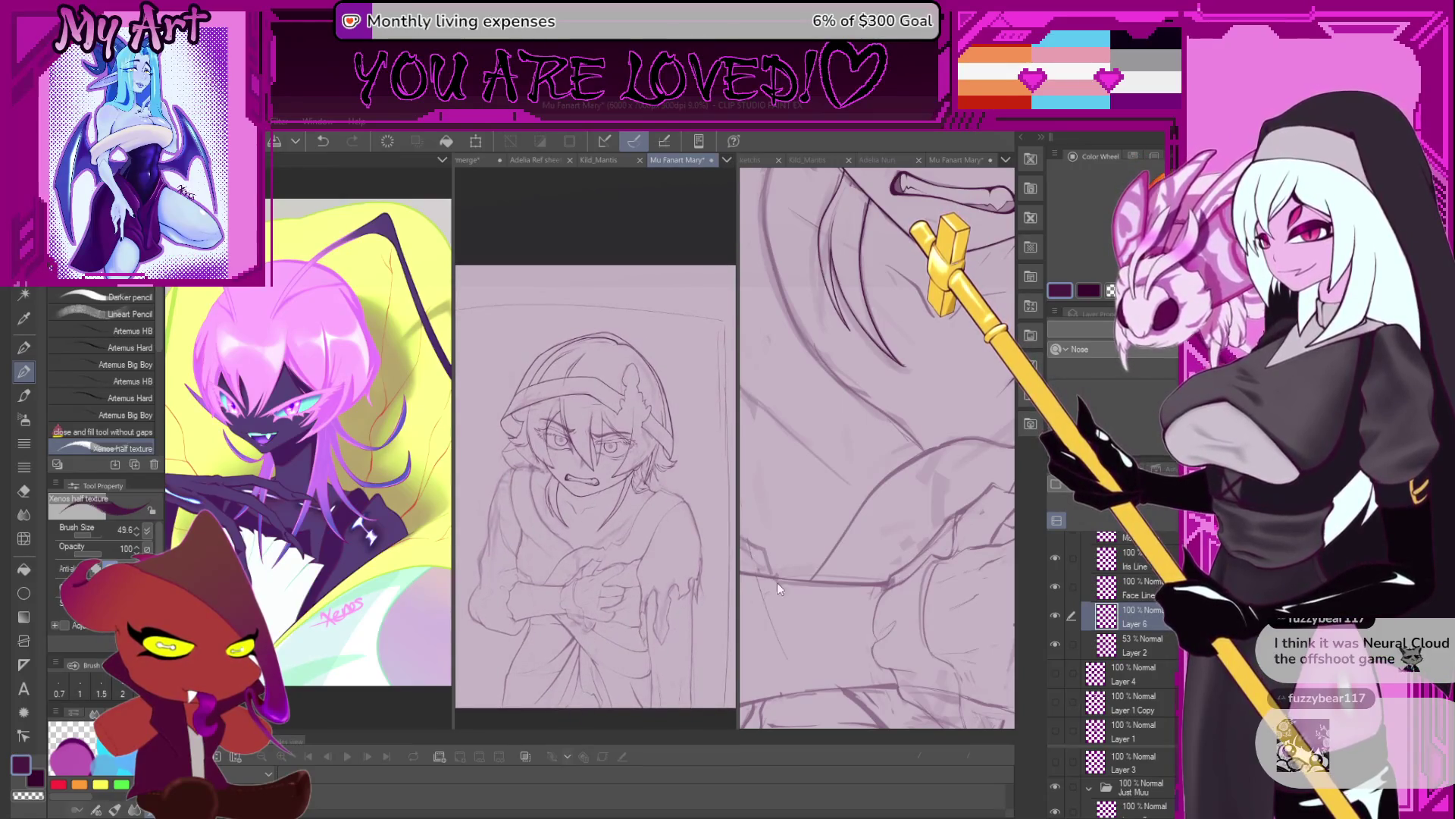
scroll(887, 523, "up", 1)
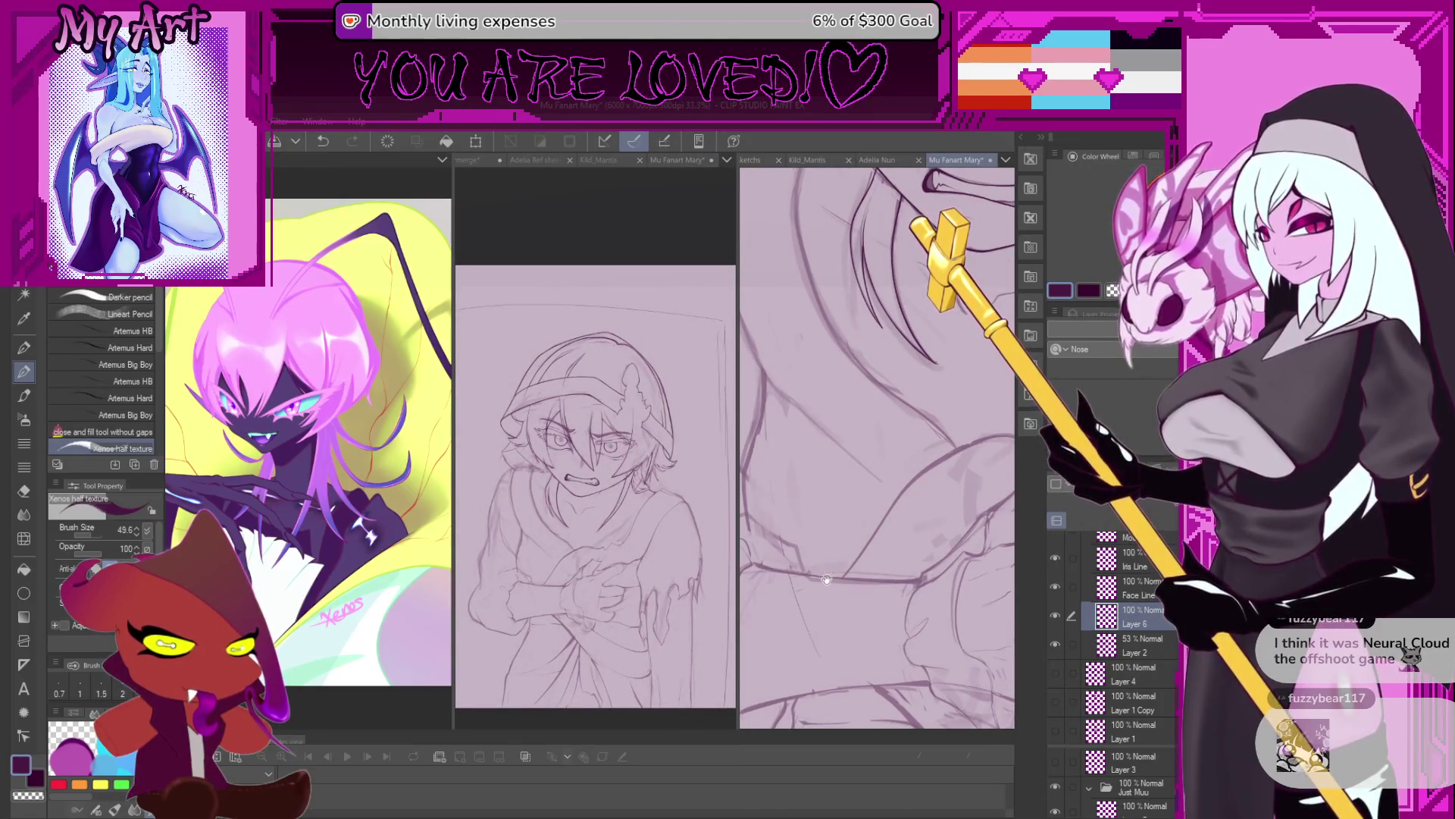
scroll(927, 486, "up", 1)
scroll(927, 487, "down", 2)
scroll(927, 486, "down", 2)
scroll(927, 487, "down", 2)
scroll(817, 549, "up", 2)
Lasso the lower torso and robe of the sketch on Layer 2.
key("alt+bracketleft")
scroll(817, 548, "up", 2)
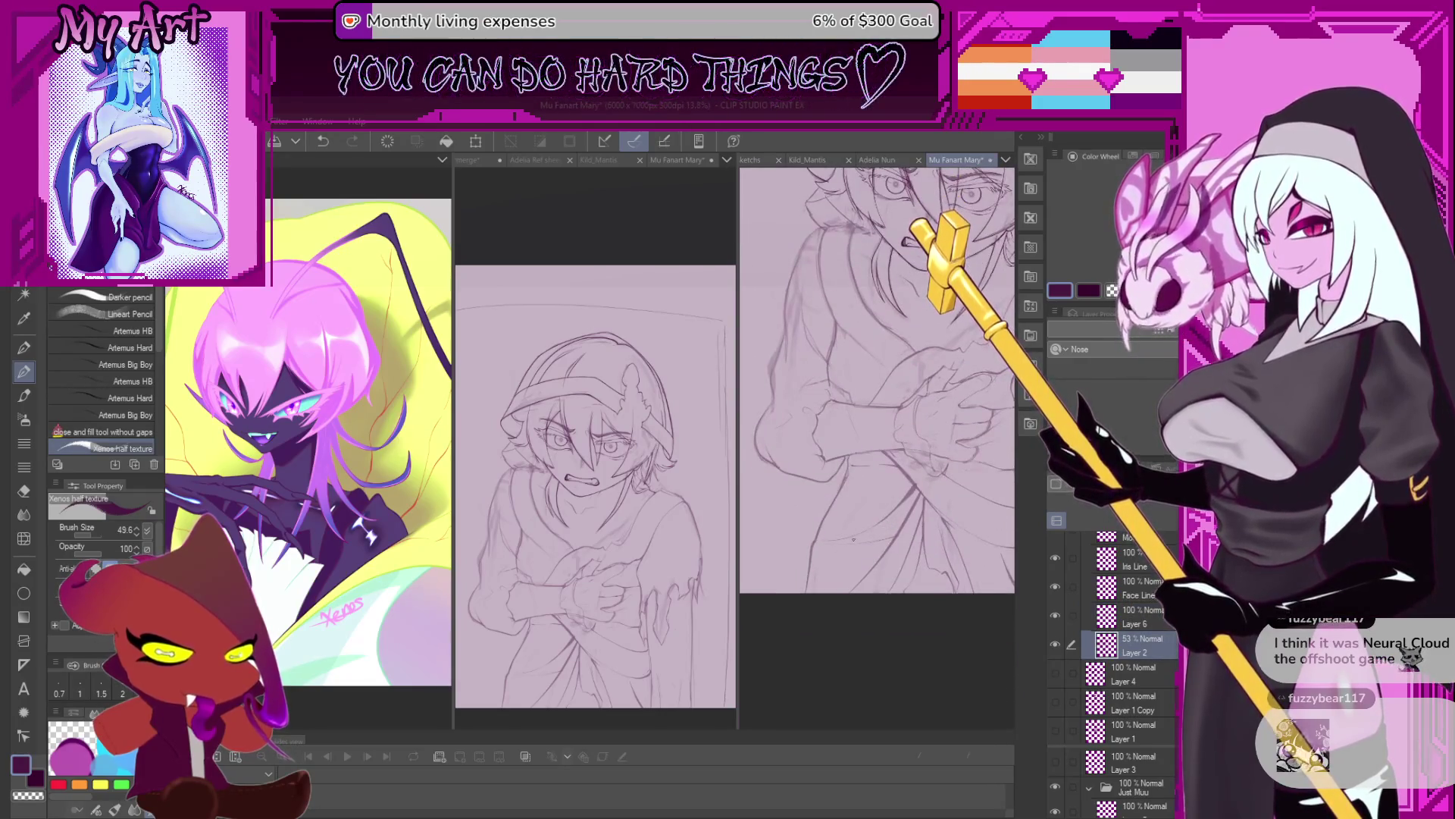
key("m")
mouse_move(767, 565)
left_mouse_down()
mouse_move(953, 633)
mouse_move(942, 564)
left_mouse_up()
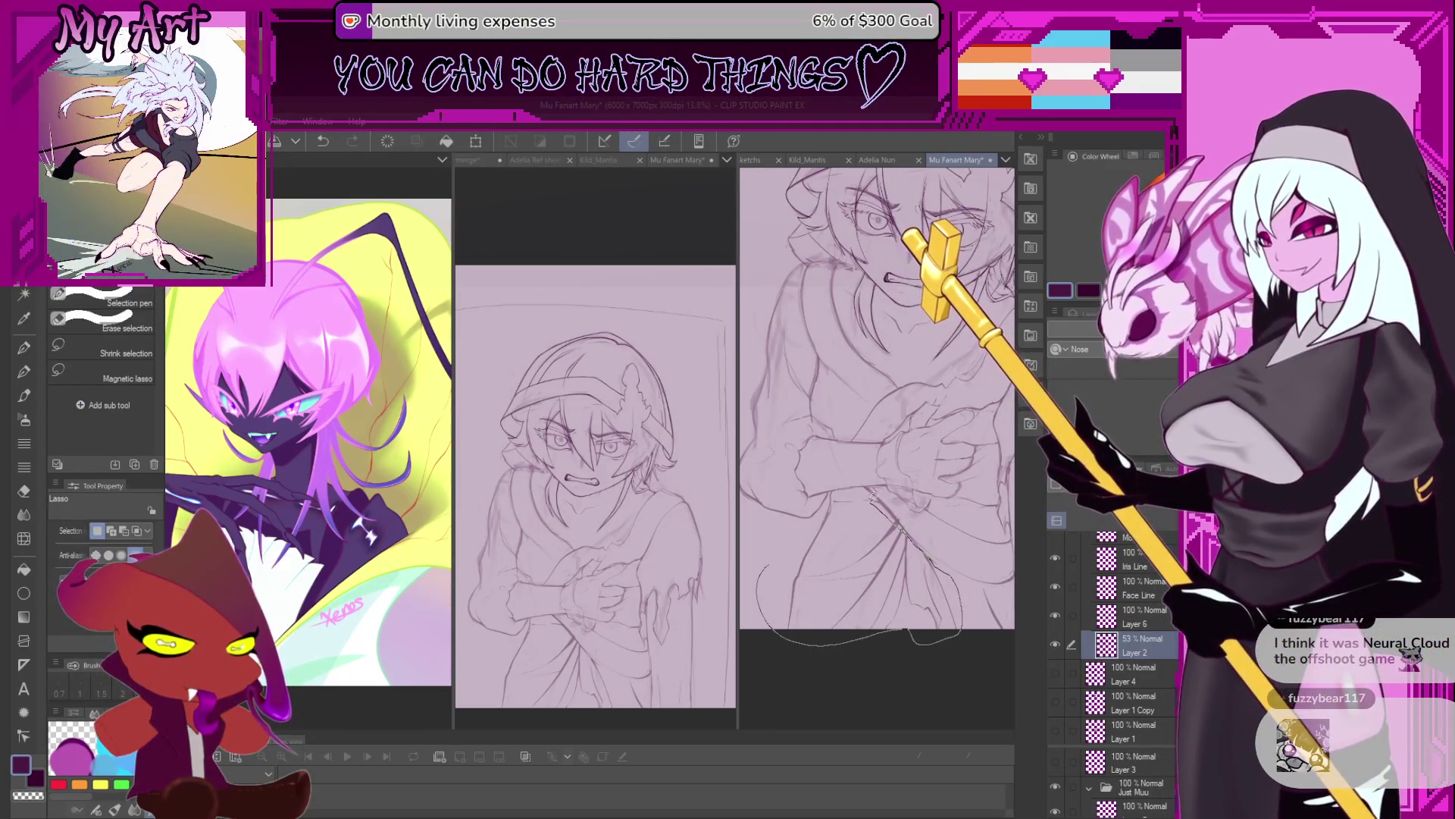
scroll(830, 623, "down", 2)
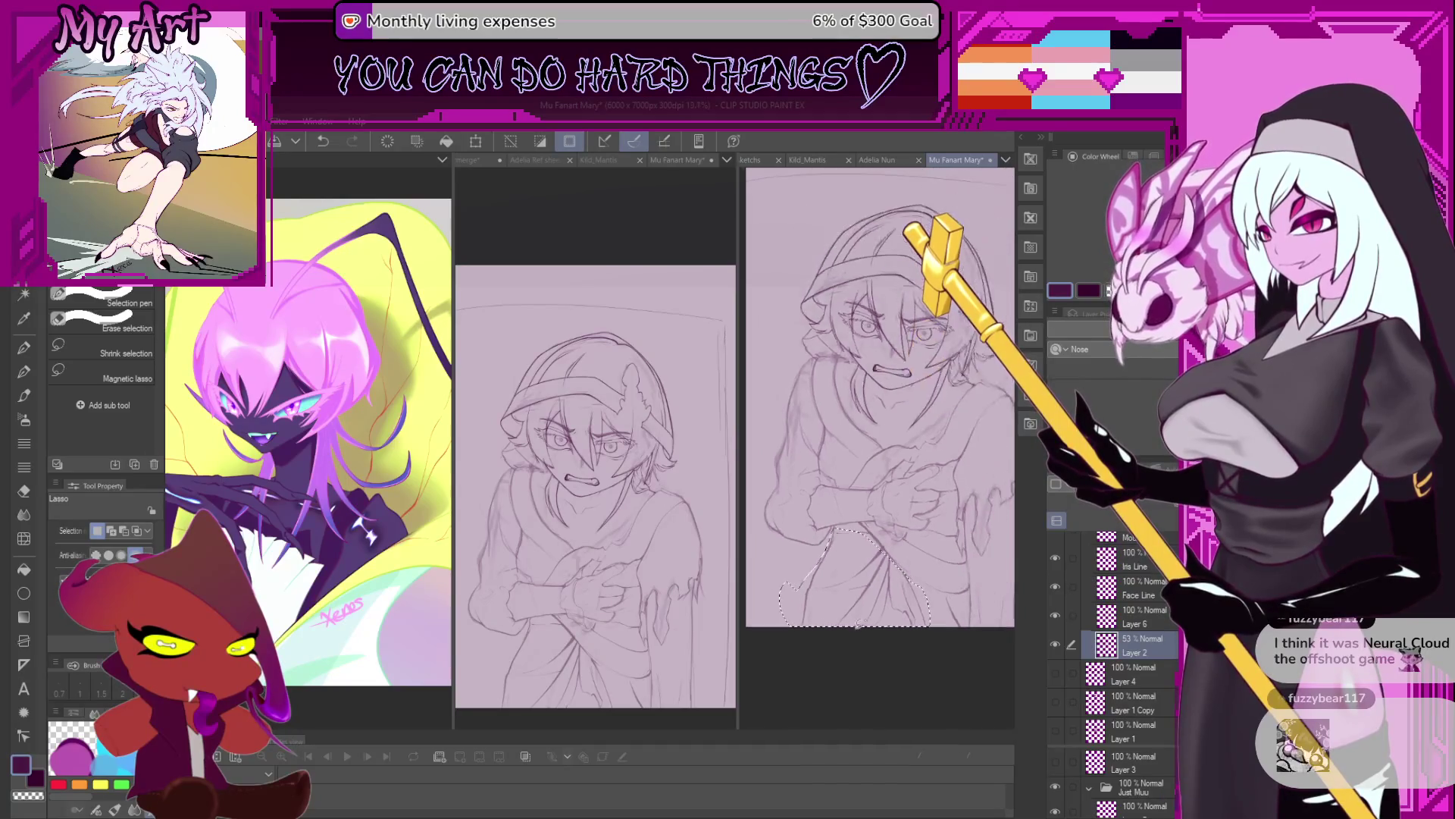
Scale the selected lower body slightly narrower with Ctrl+T and confirm.
key("ctrl+t")
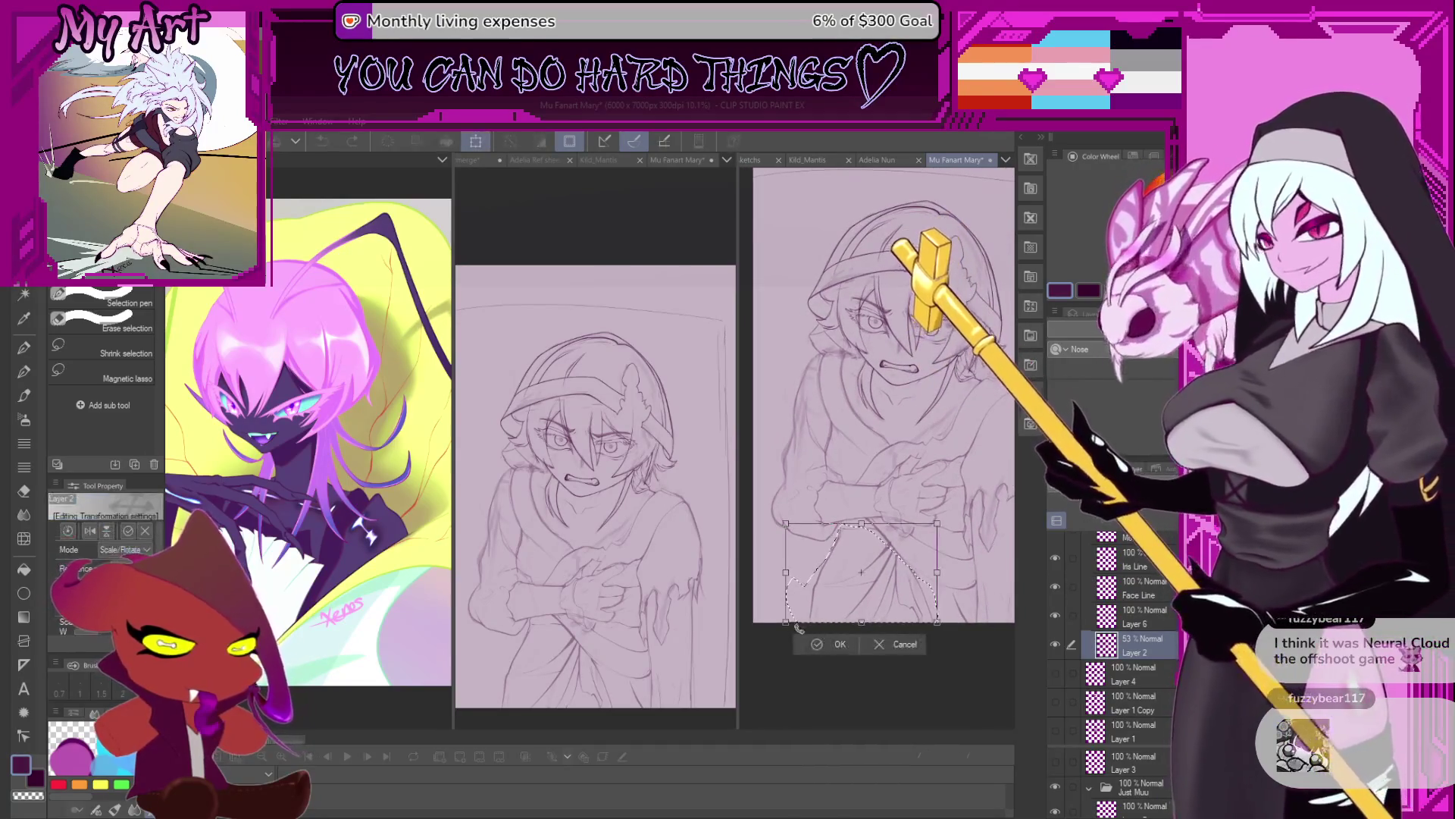
left_click_drag(791, 624, 801, 623)
left_click_drag(940, 574, 935, 570)
left_click_drag(798, 582, 854, 656)
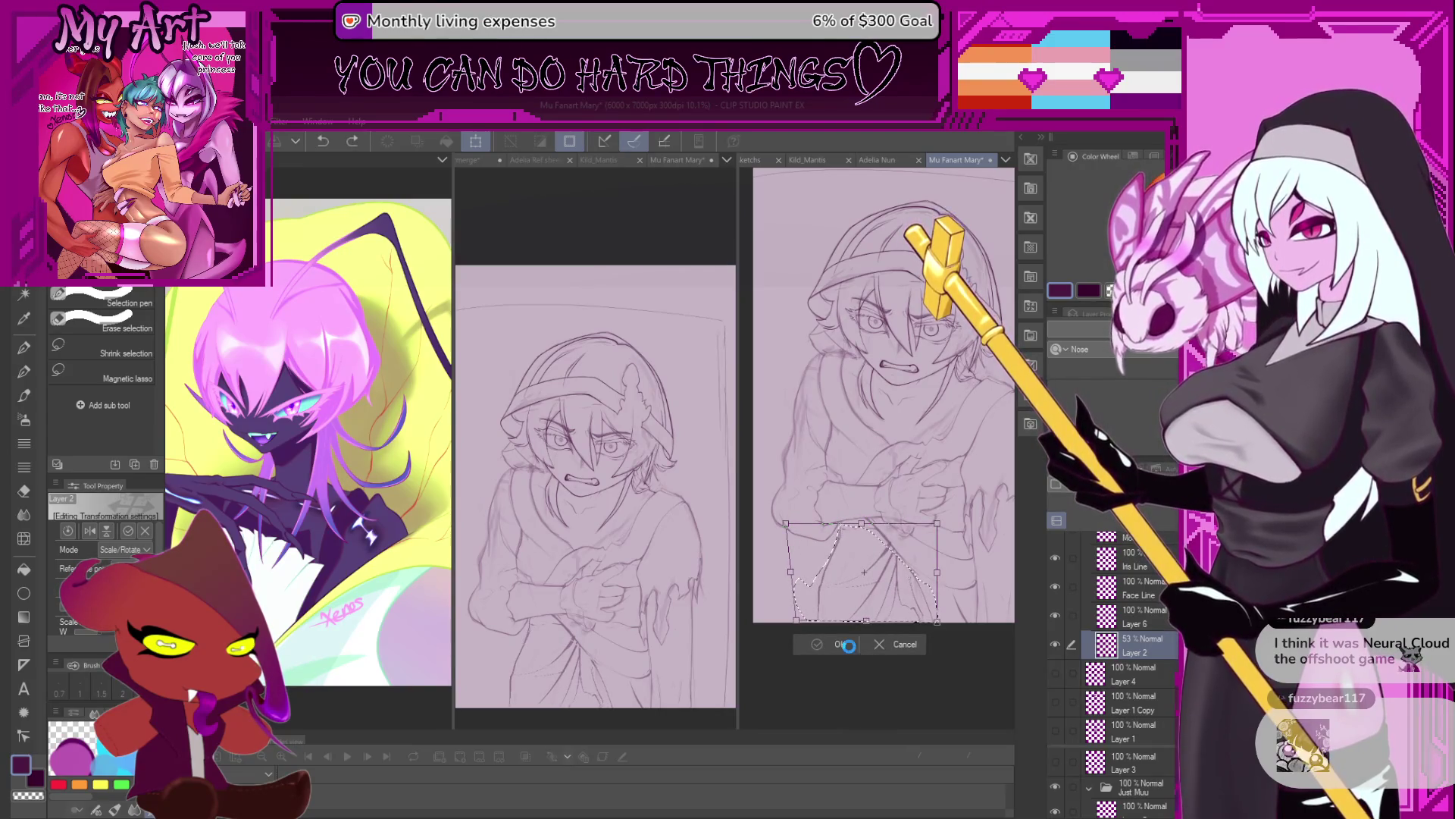
left_click(847, 646)
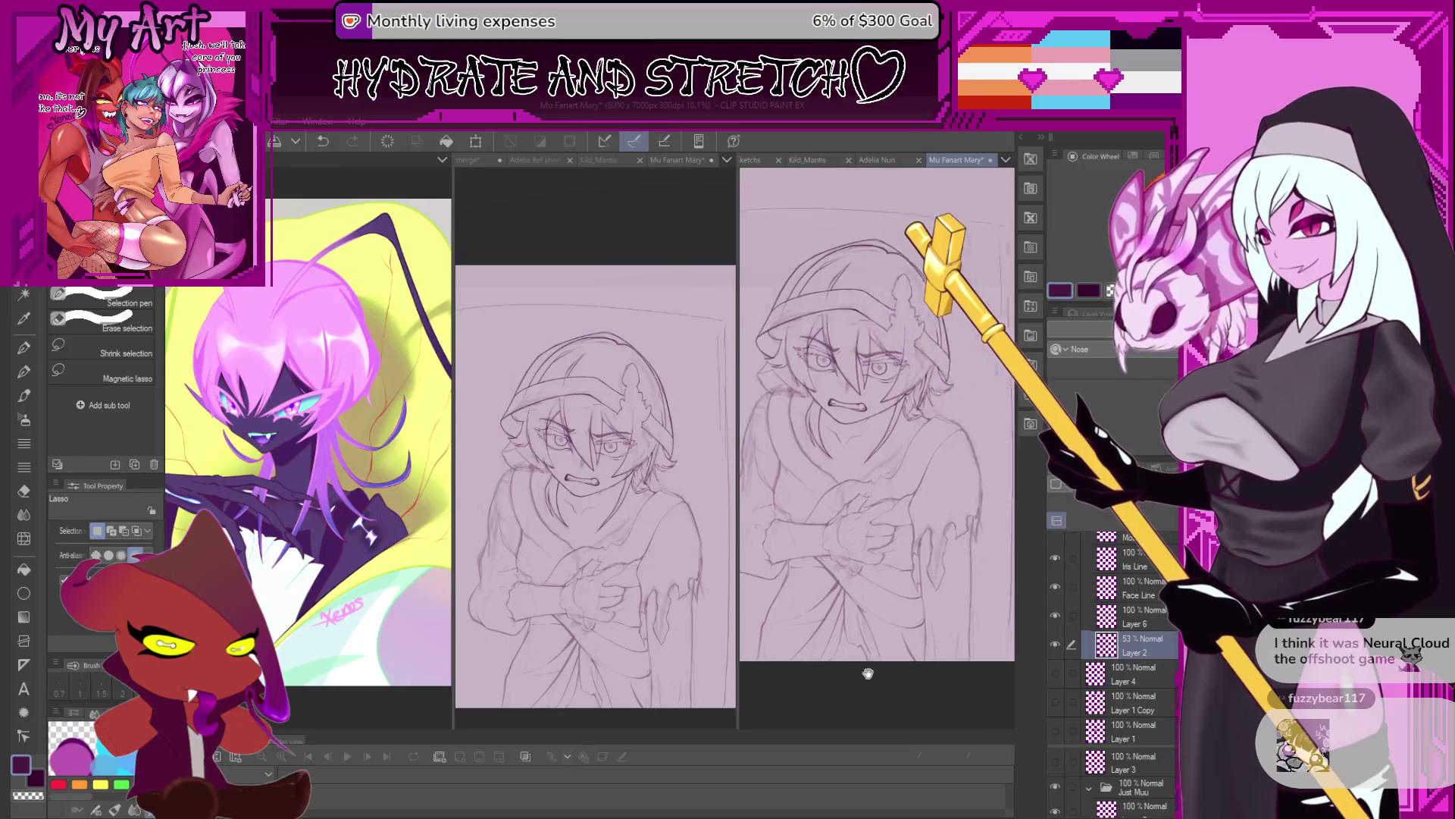
With the pen active, select Layer 6 and make its lines visible.
key("p")
scroll(869, 637, "up", 3)
scroll(871, 574, "up", 2)
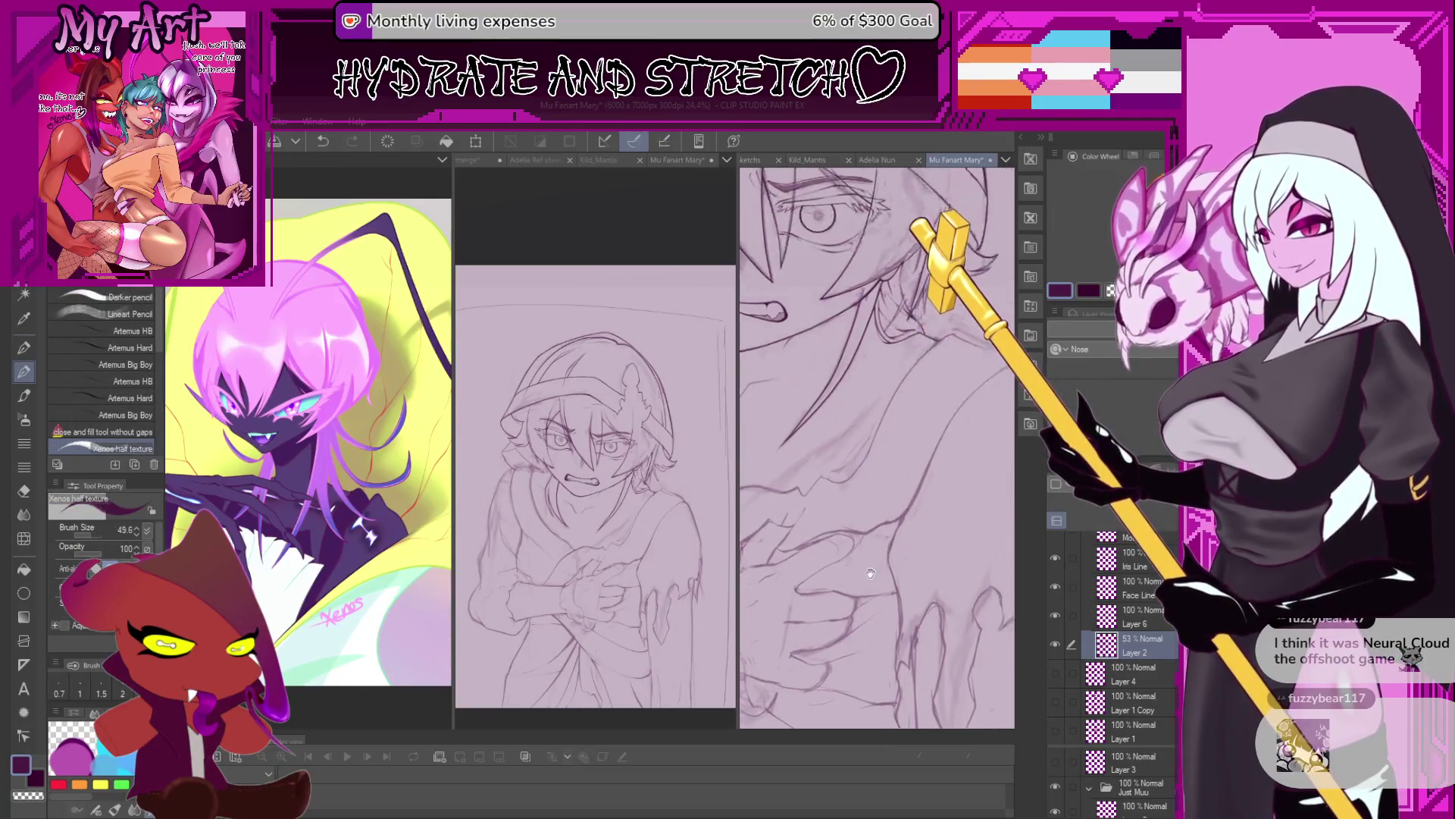
scroll(870, 574, "up", 1)
scroll(986, 565, "up", 3)
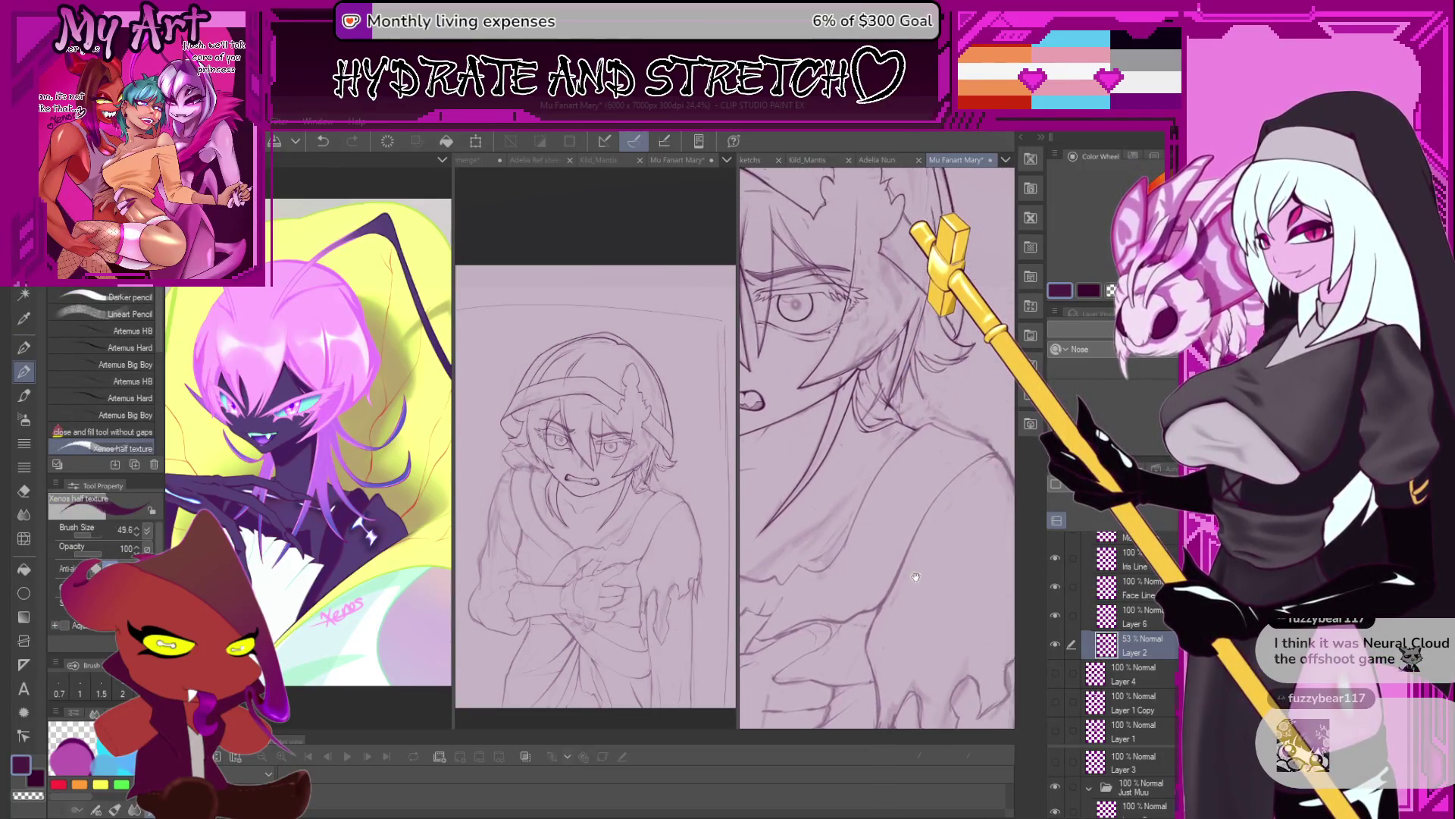
left_click(1114, 617)
left_click(1058, 619)
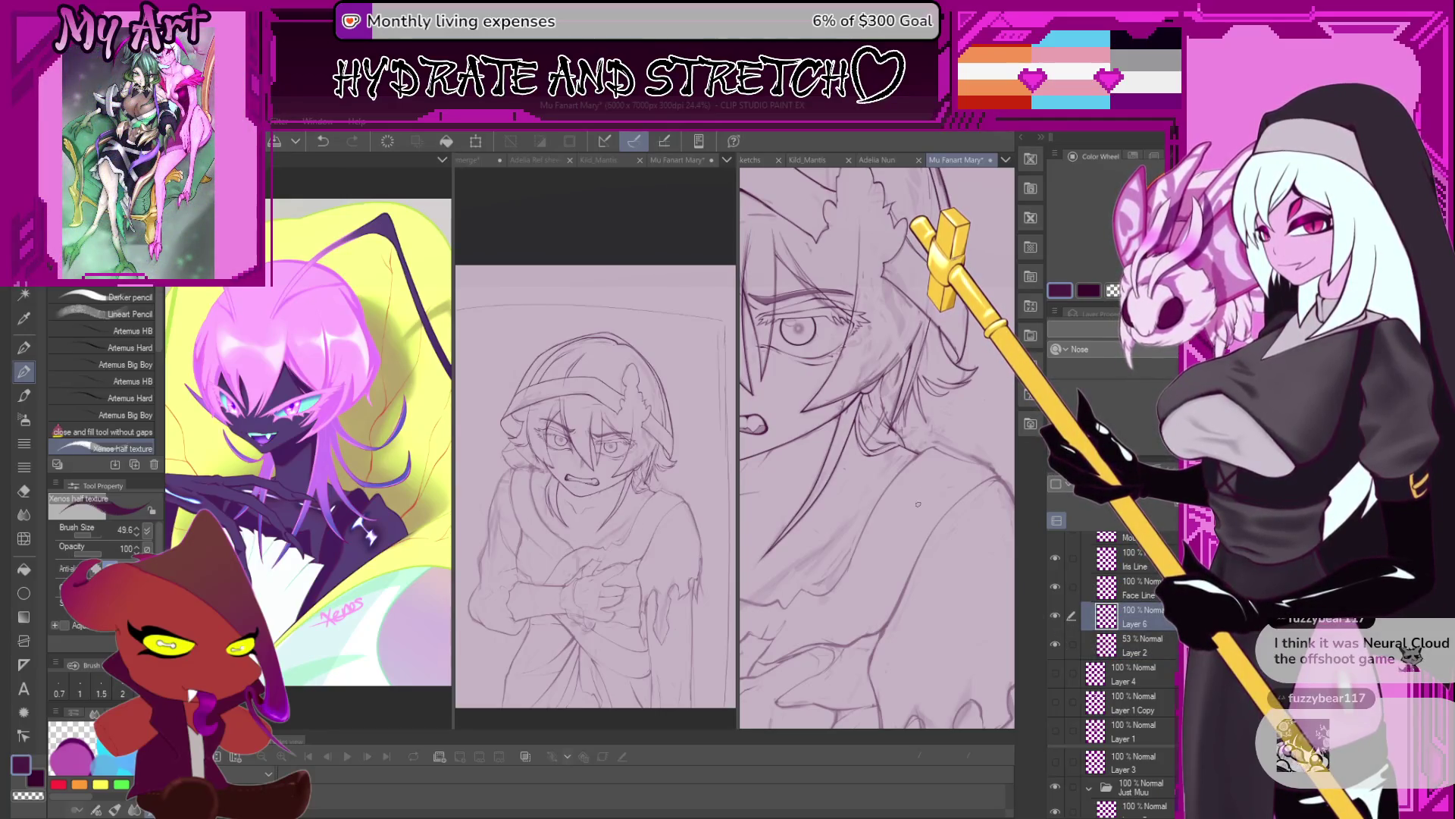
scroll(918, 504, "down", 5)
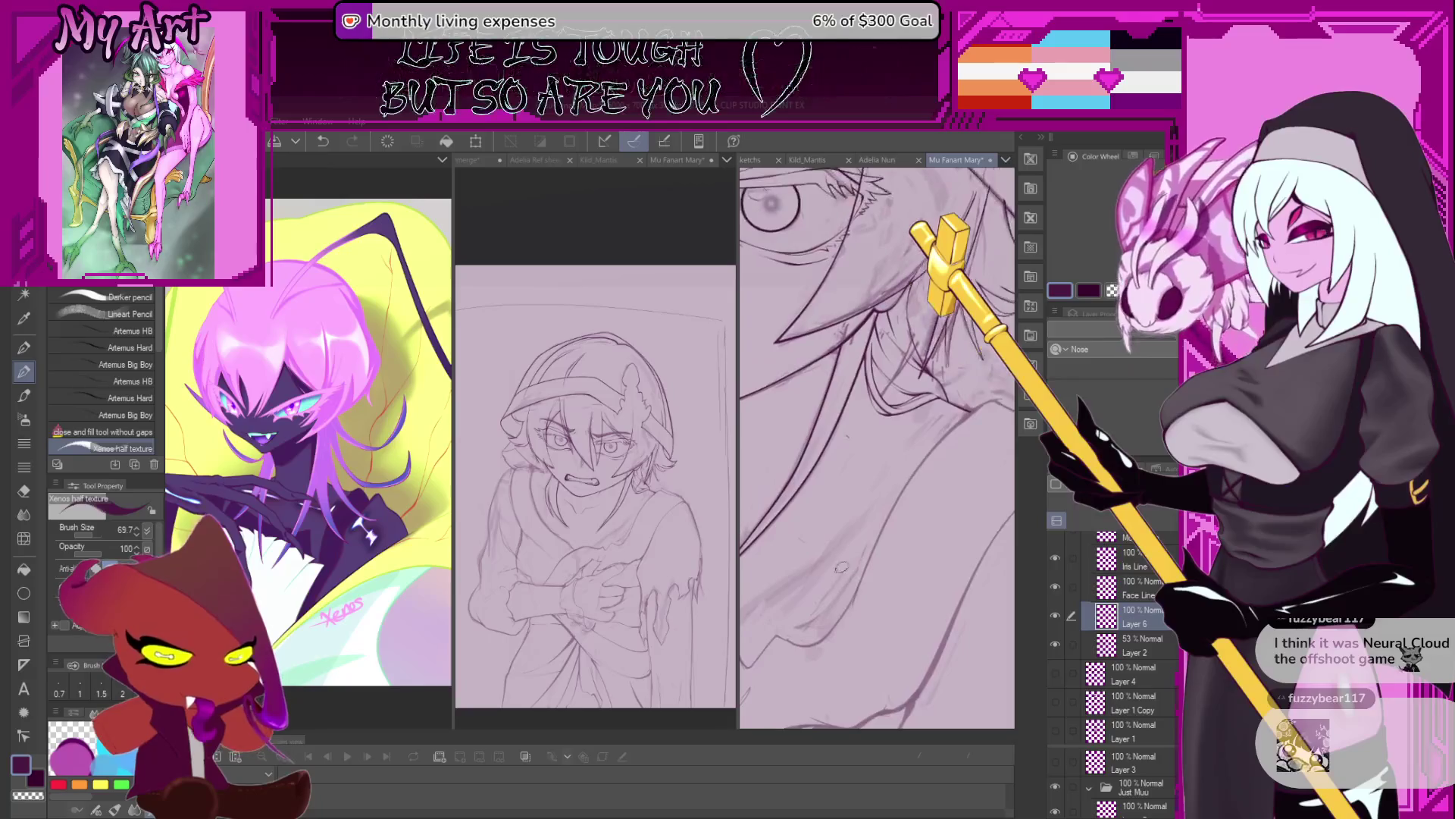
Undo two strokes below the face and ink a new, cleaner line there.
key("ctrl+z")
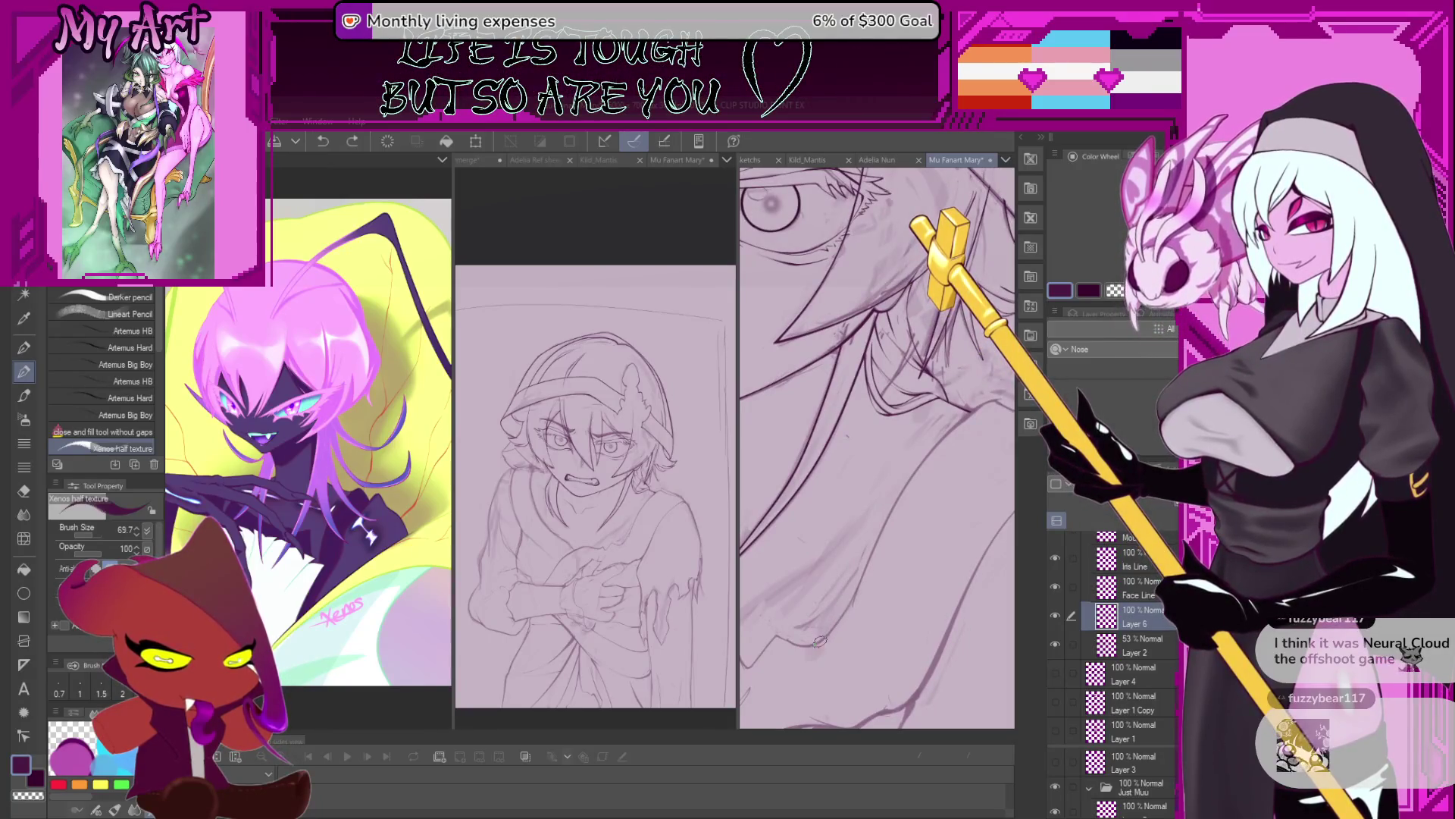
key("ctrl+z")
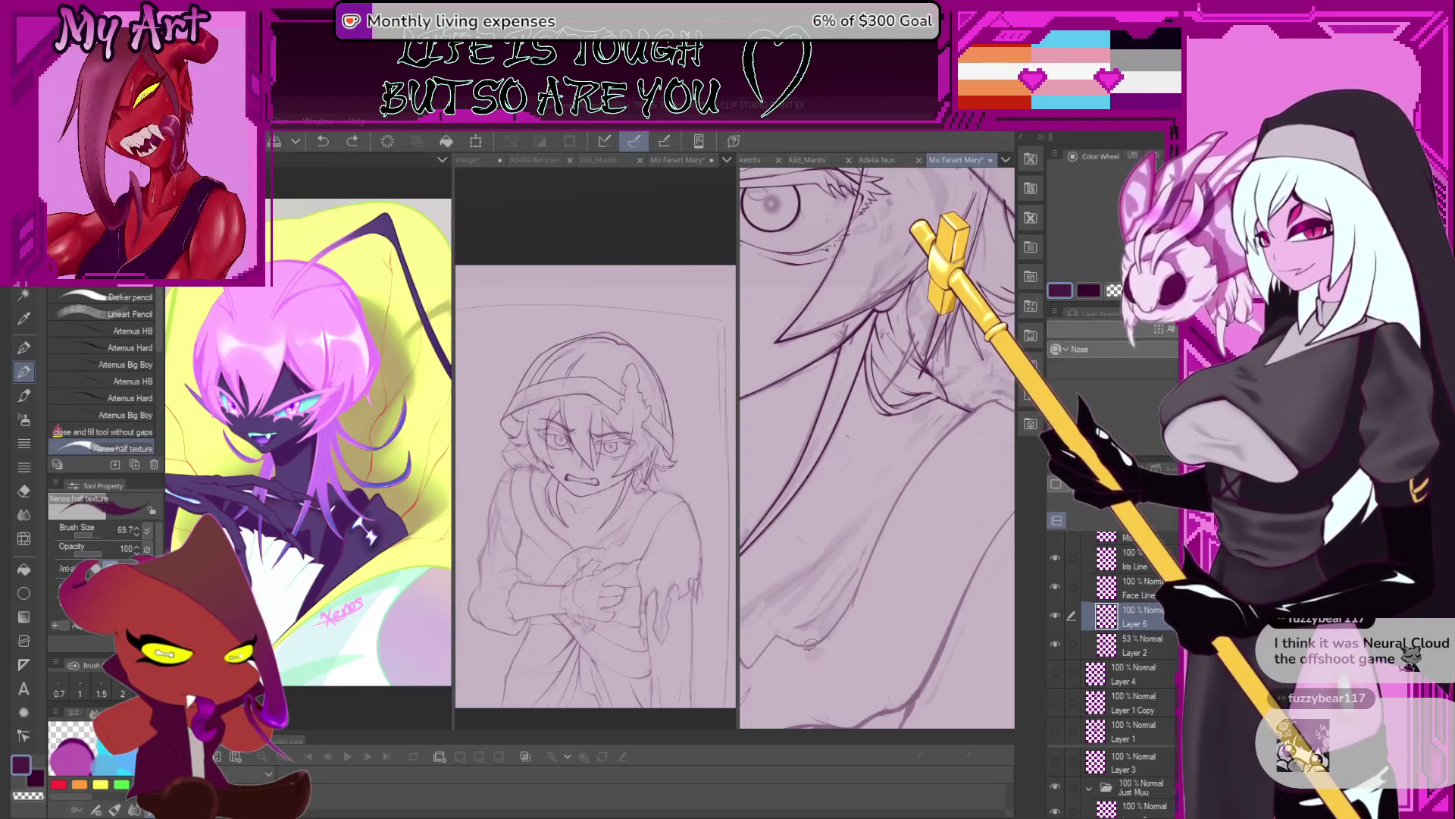
left_click_drag(810, 643, 888, 519)
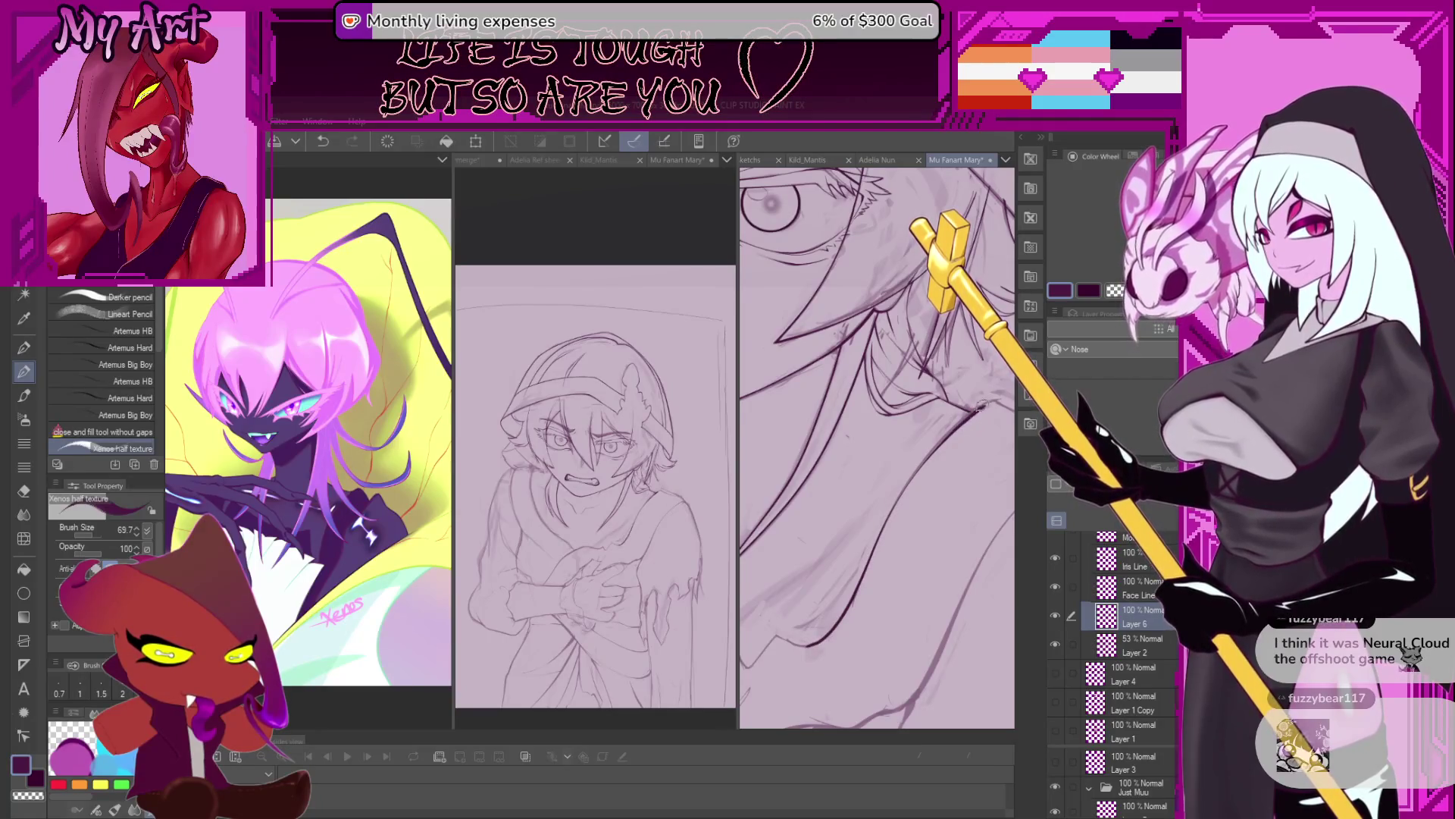
left_click_drag(979, 407, 883, 523)
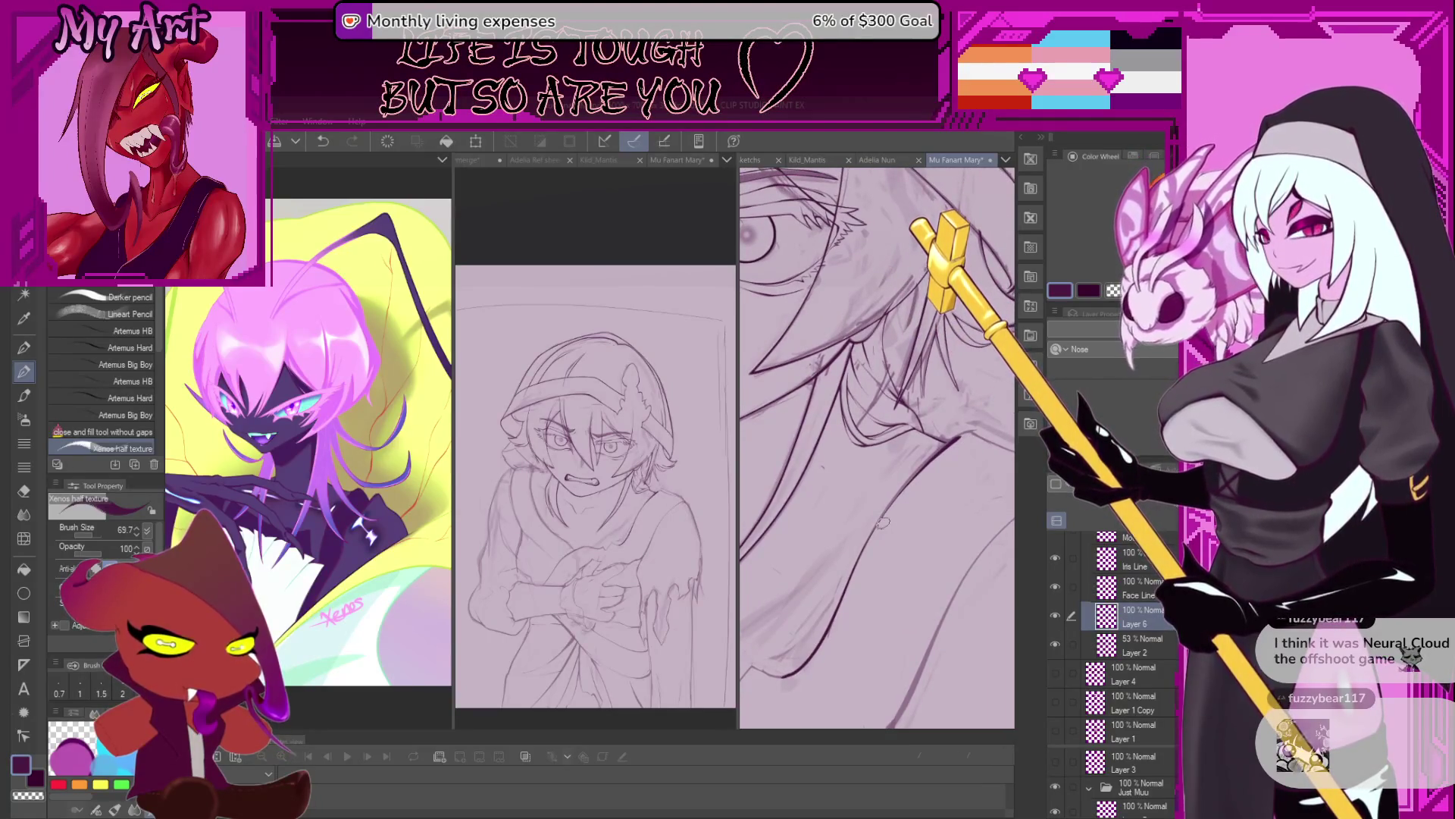
key("m")
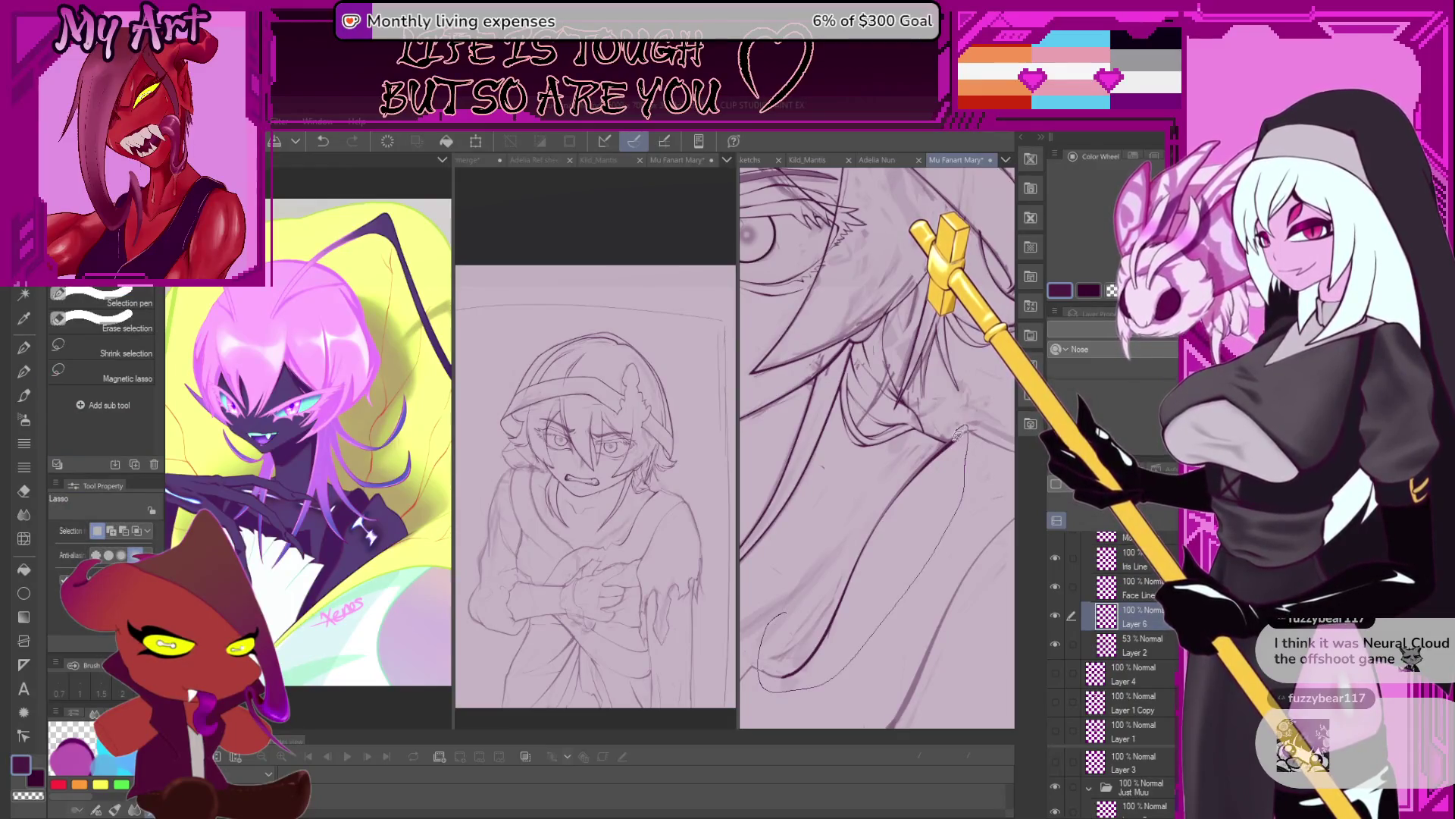
Reposition the lassoed line below the face with a Ctrl+T transform and confirm it.
scroll(930, 478, "up", 3)
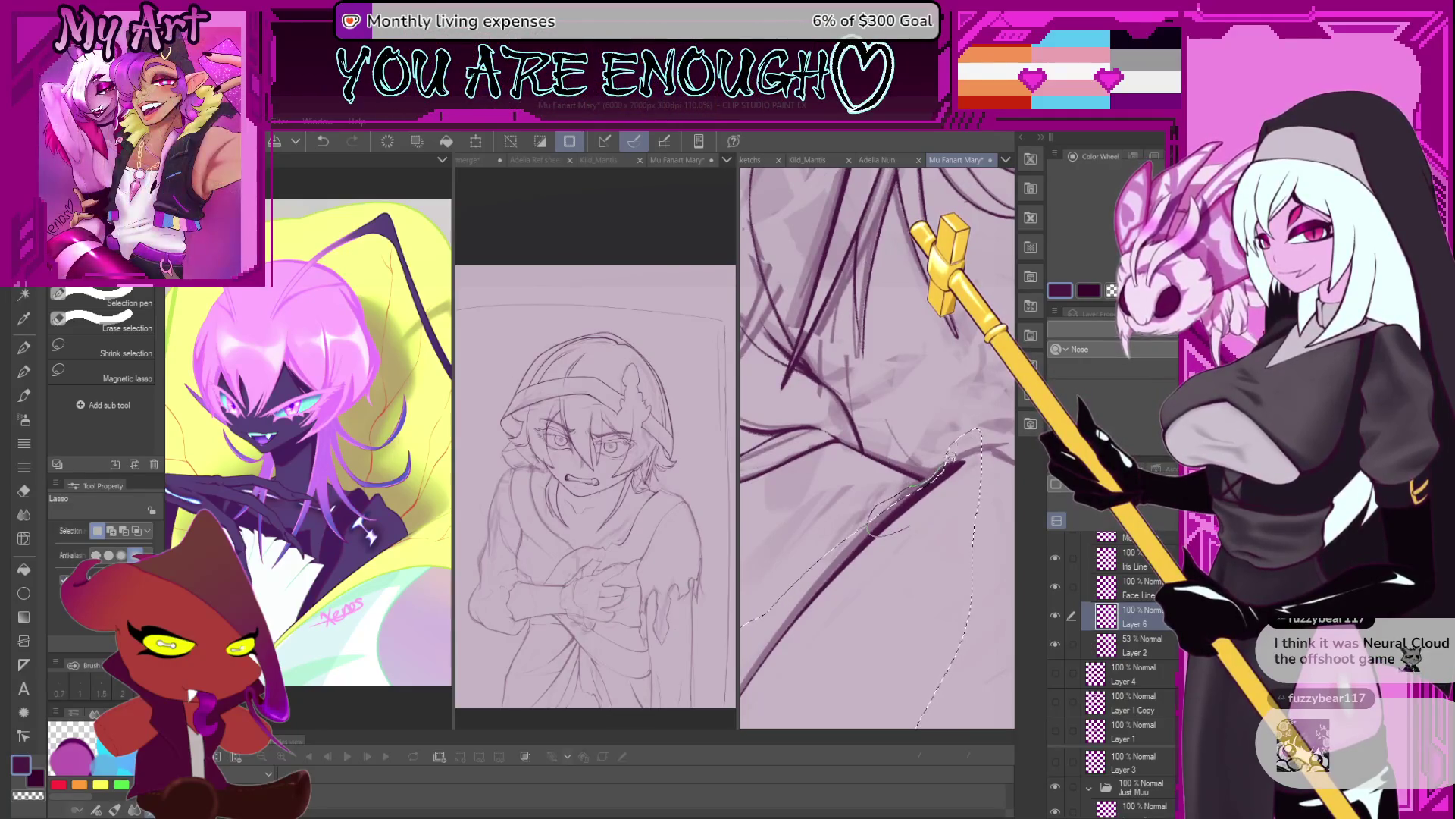
scroll(909, 543, "up", 3)
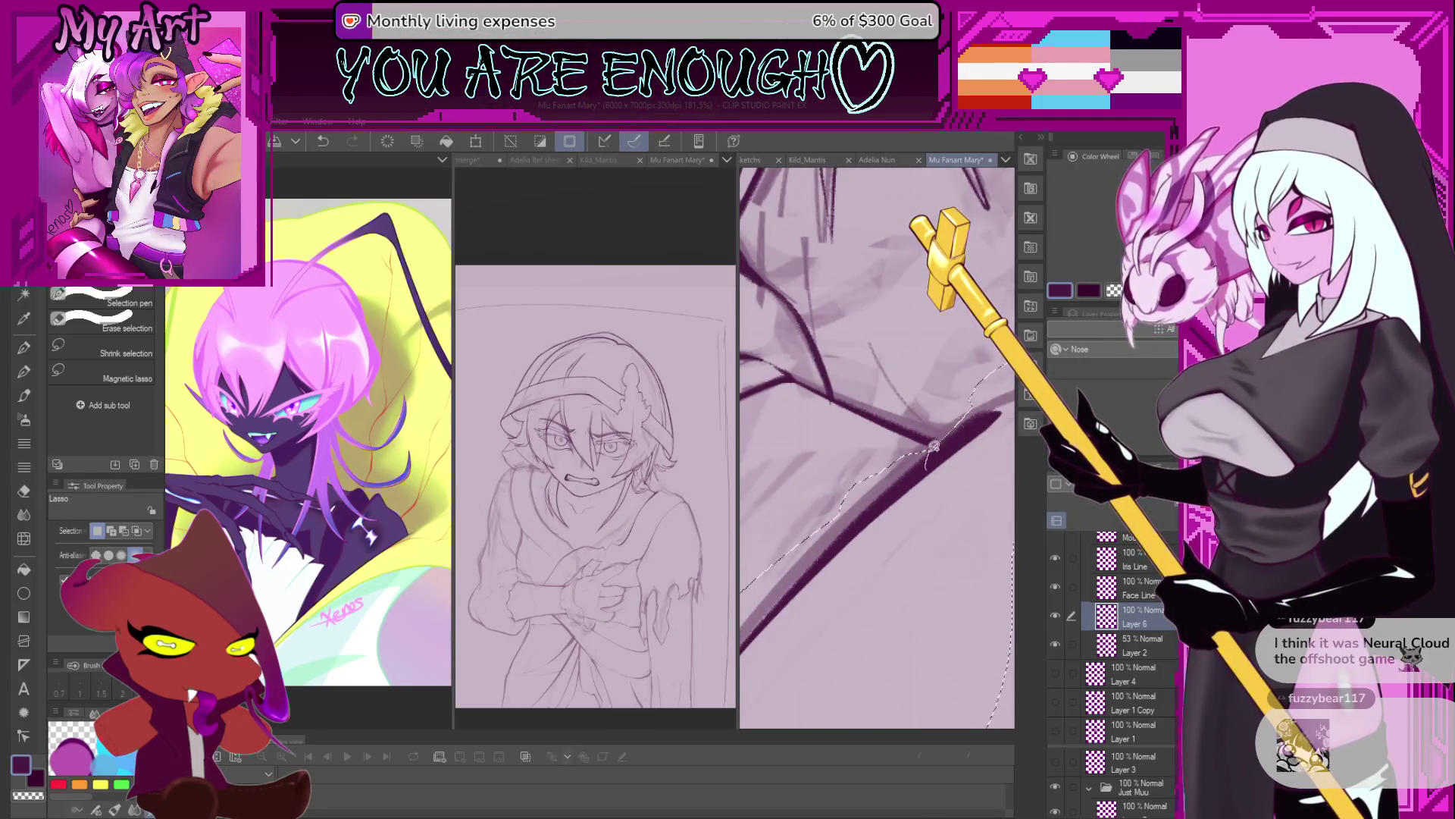
scroll(935, 505, "down", 3)
scroll(936, 505, "down", 2)
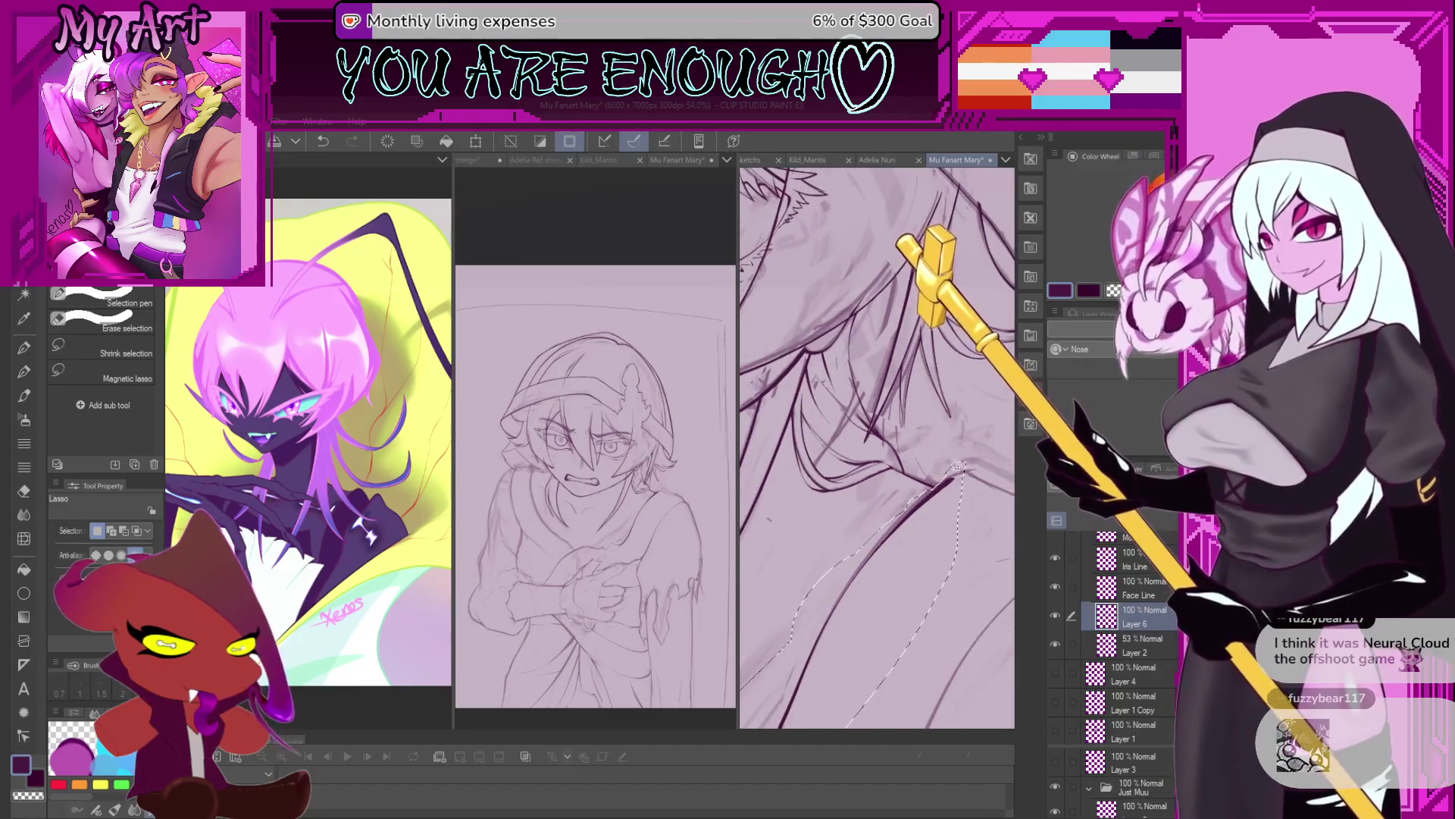
key("ctrl+t")
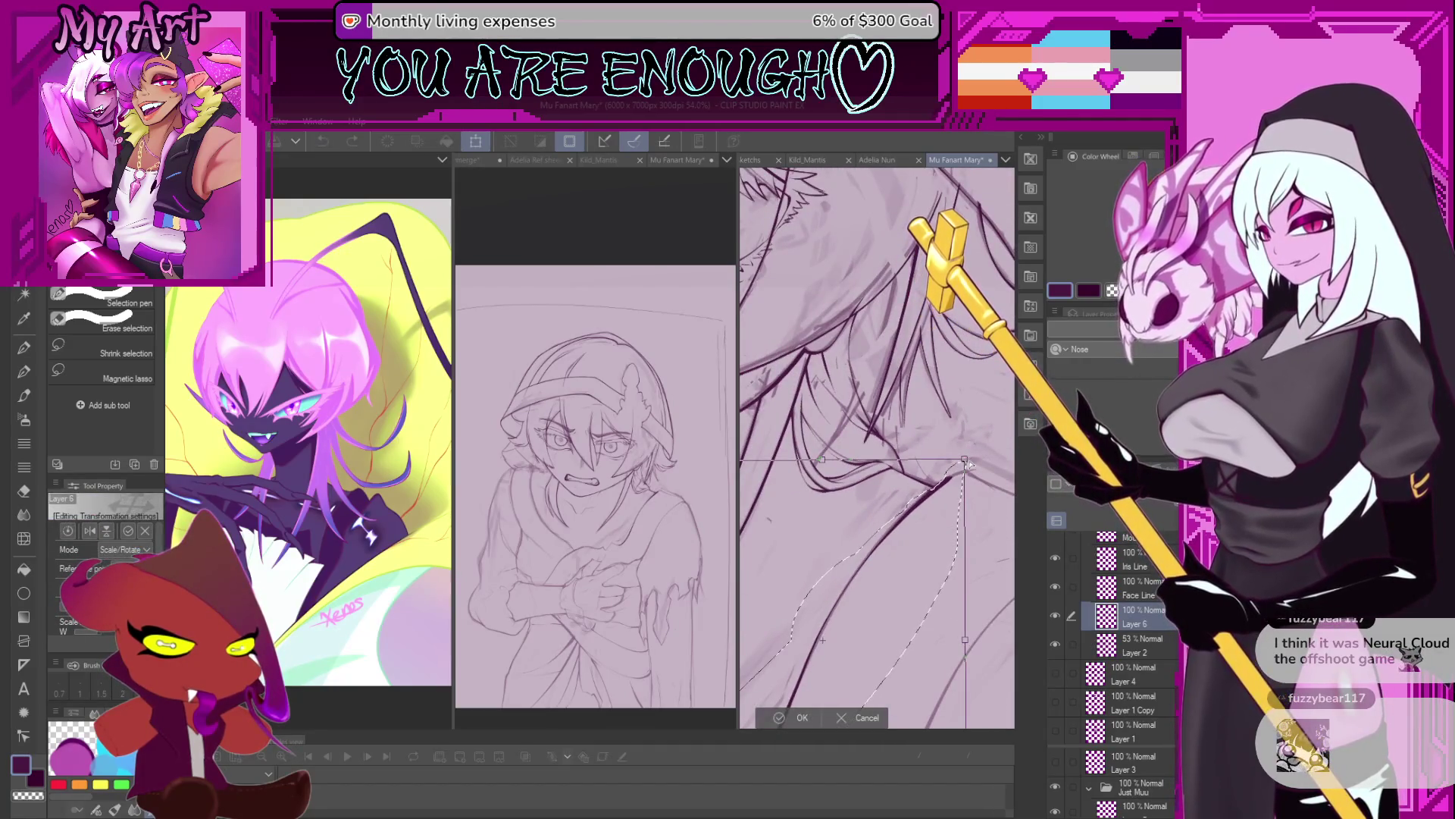
key("Return")
scroll(965, 462, "up", 3)
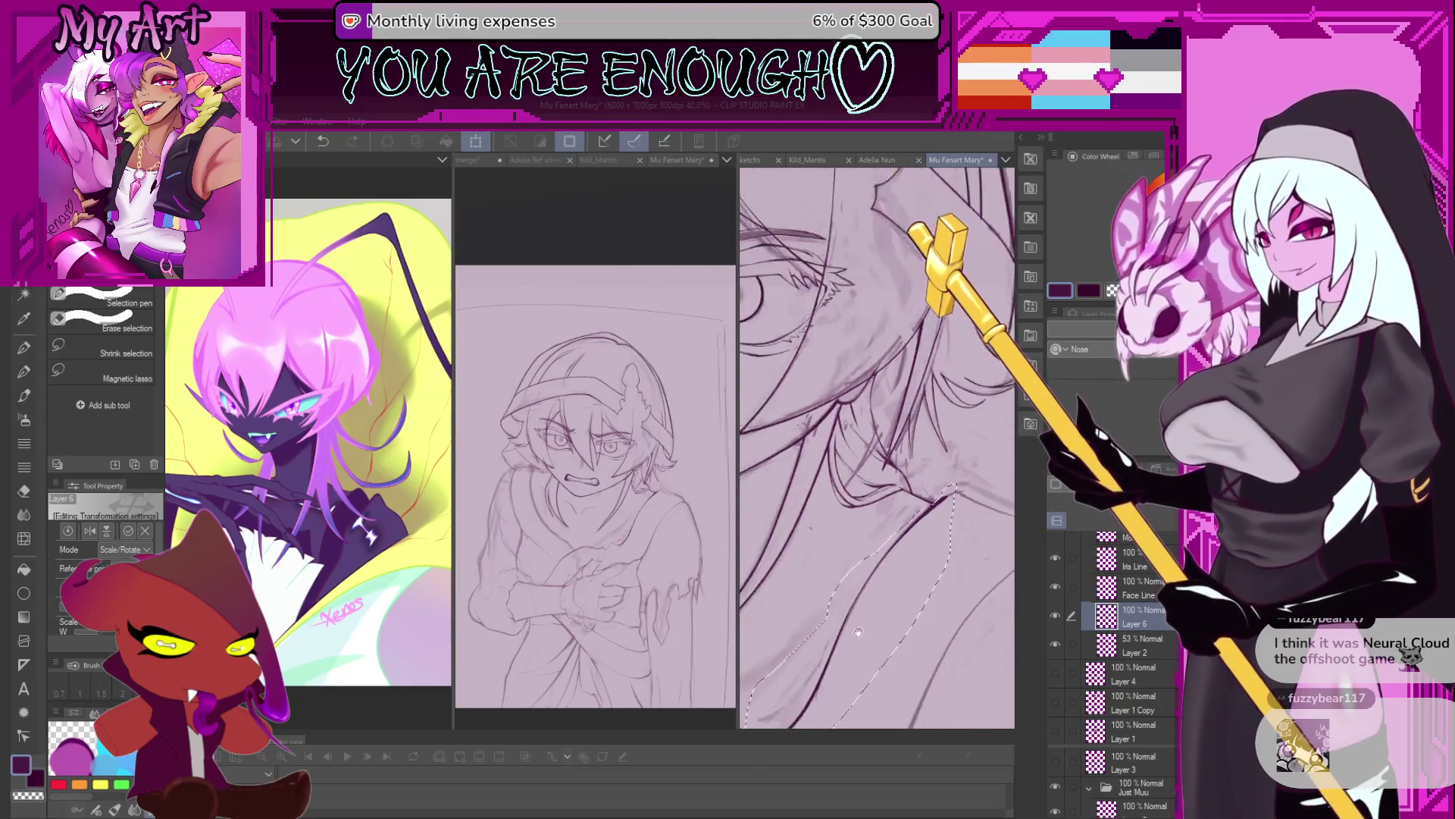
left_click_drag(903, 485, 906, 533)
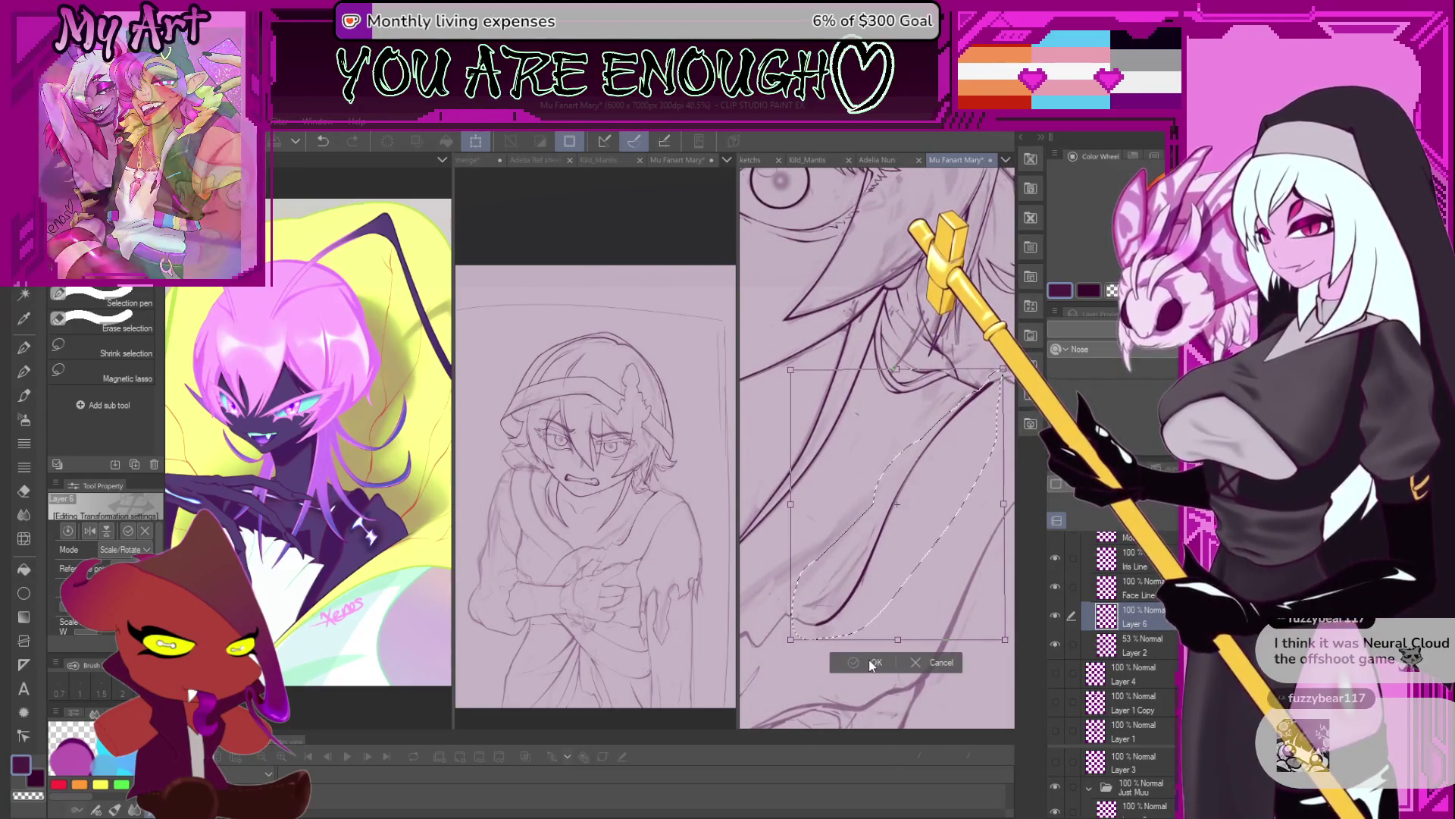
scroll(906, 533, "up", 2)
key("p")
scroll(889, 475, "up", 1)
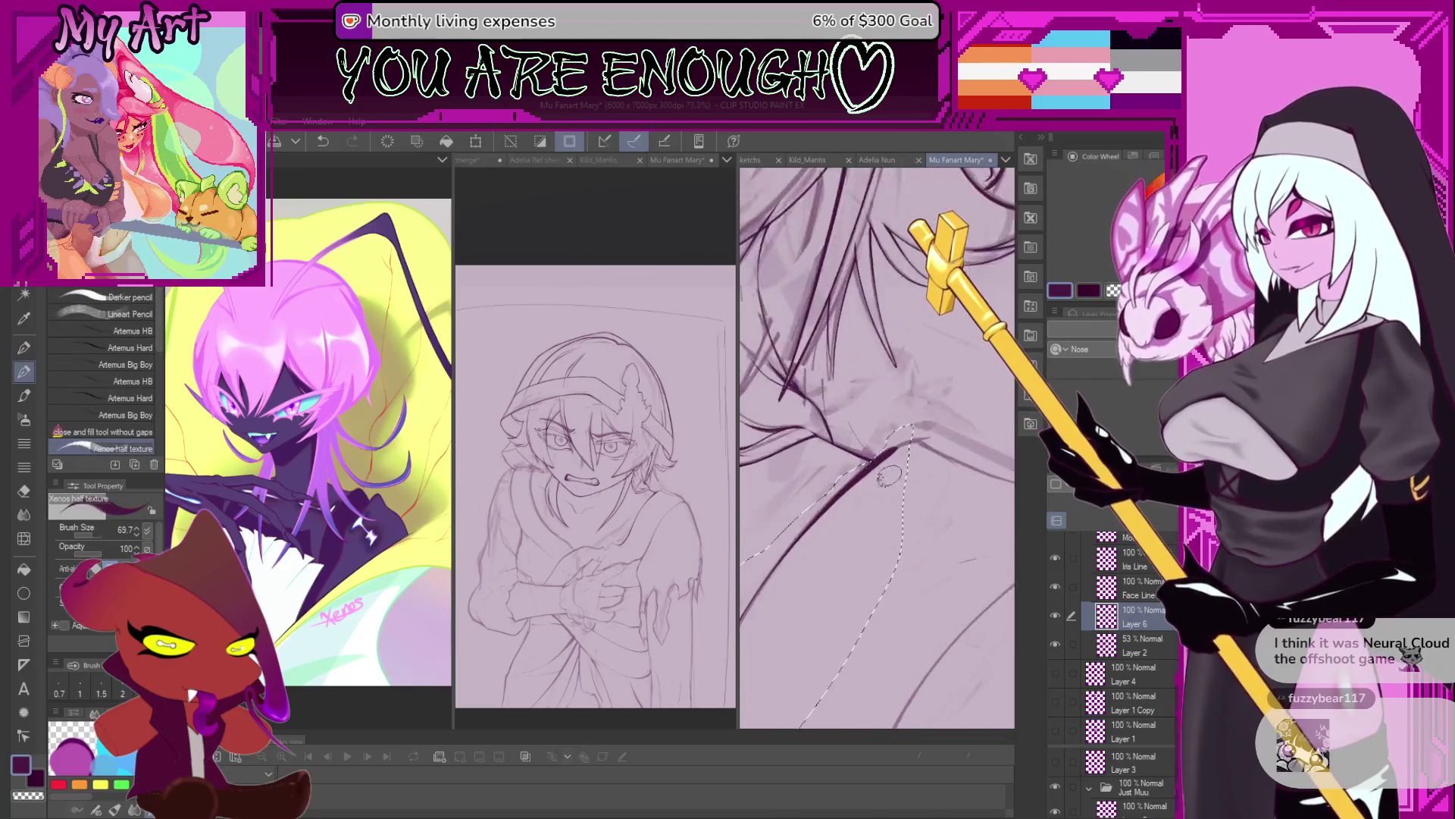
Zoom in and rotate the canvas, then try and undo a first stroke on the shoulder line.
scroll(889, 486, "up", 1)
scroll(872, 500, "up", 1)
scroll(834, 523, "up", 2)
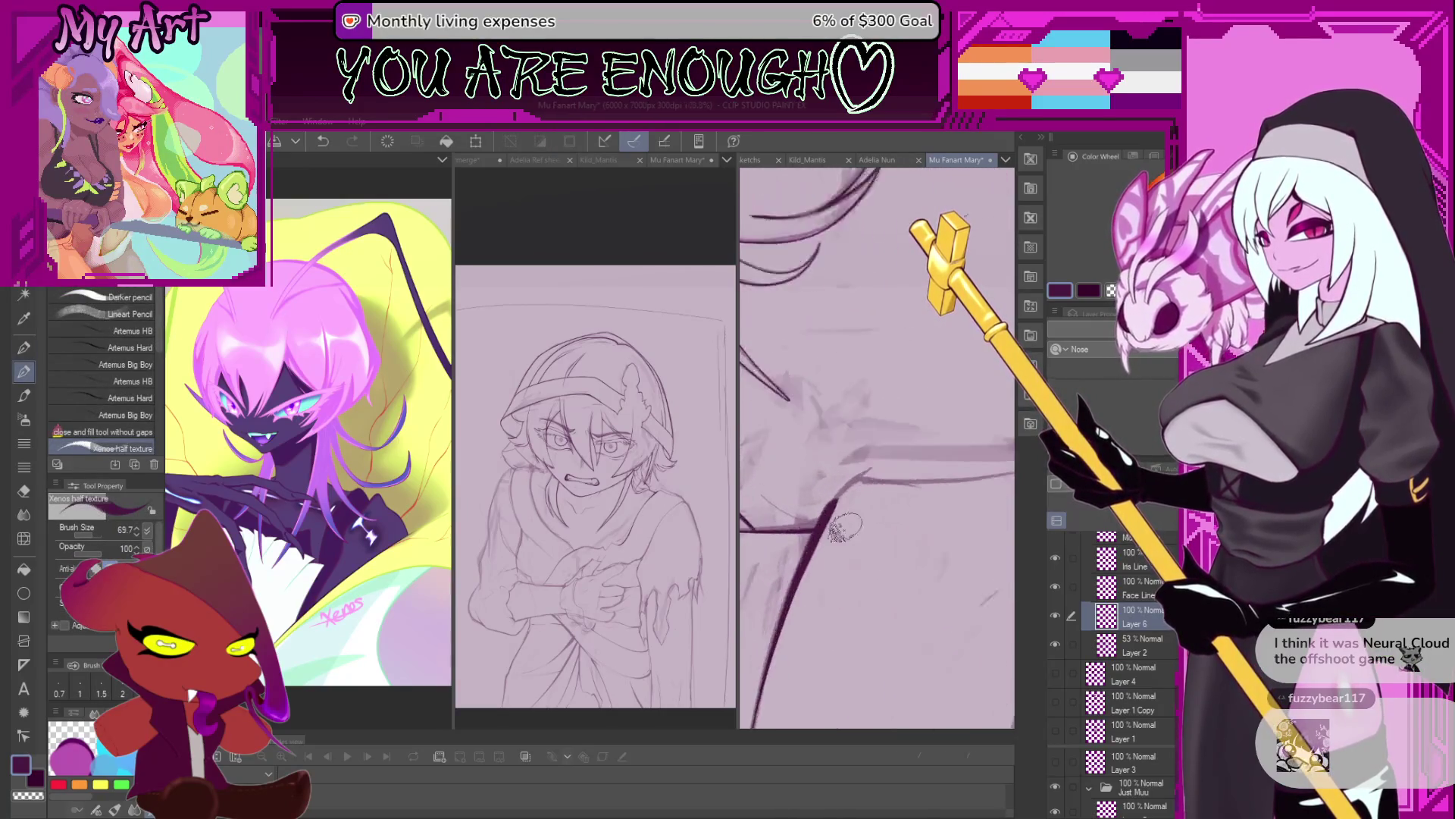
scroll(814, 538, "up", 1)
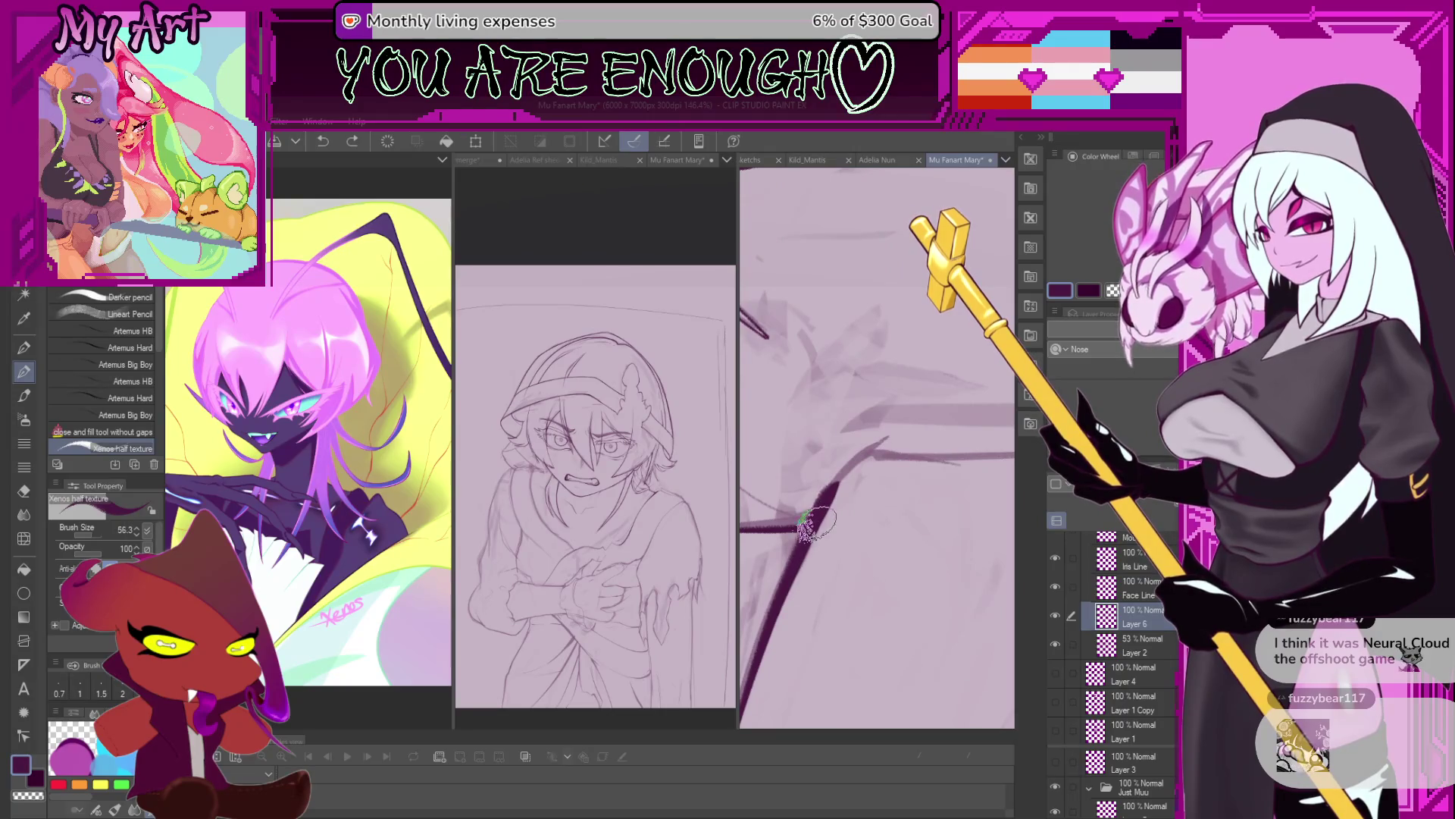
key("minus")
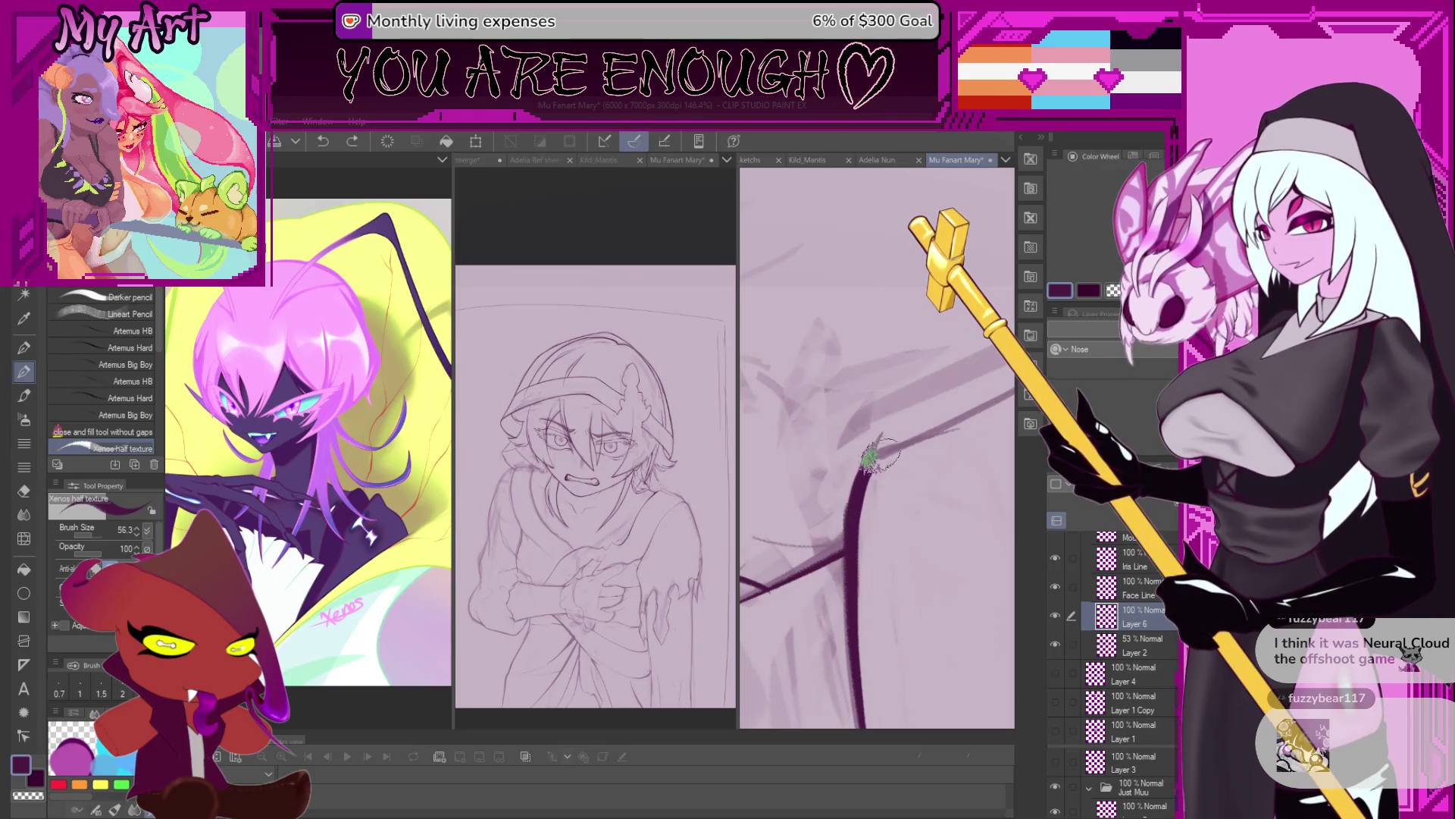
key("minus")
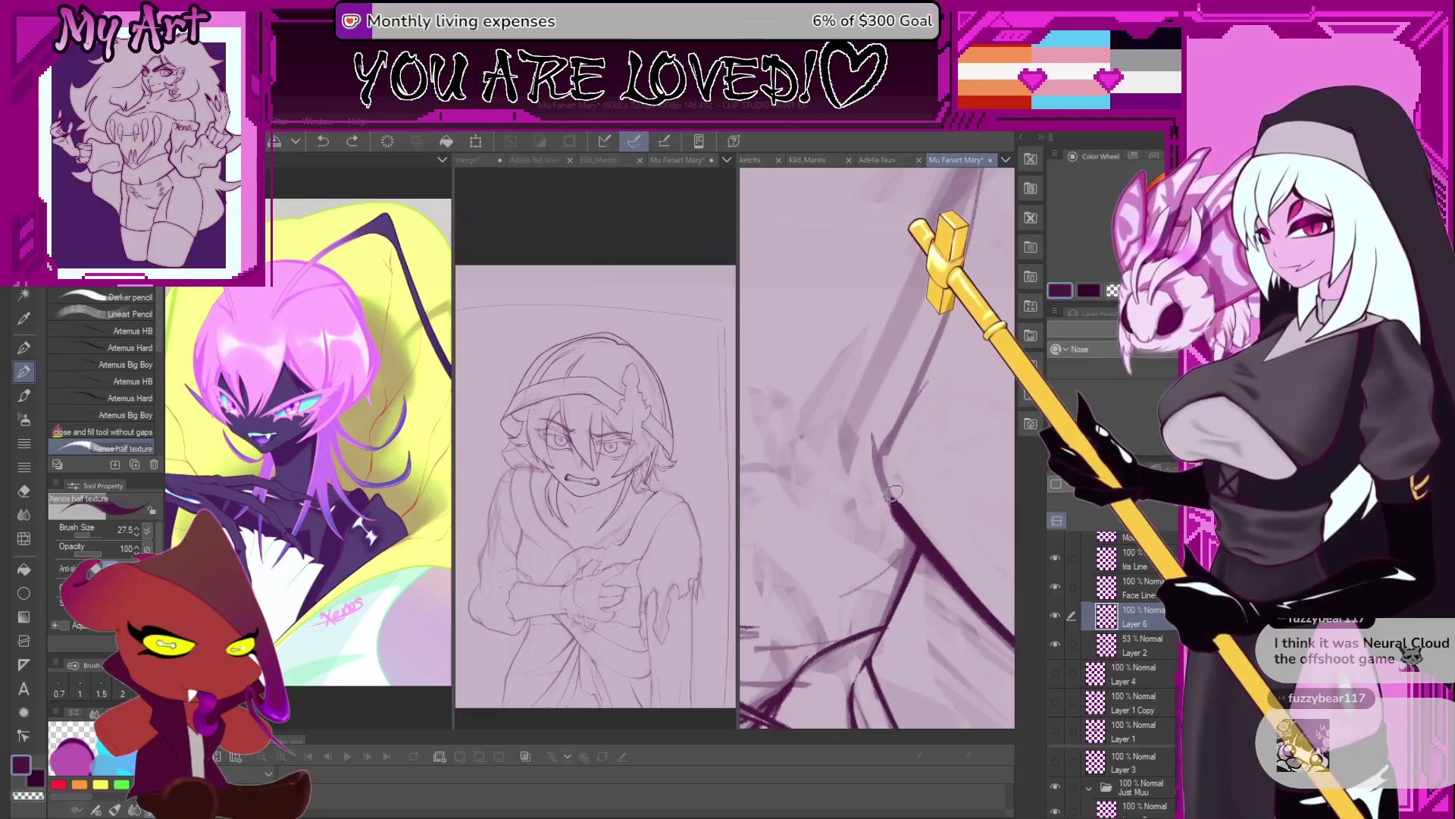
left_click_drag(893, 448, 921, 393)
key("minus")
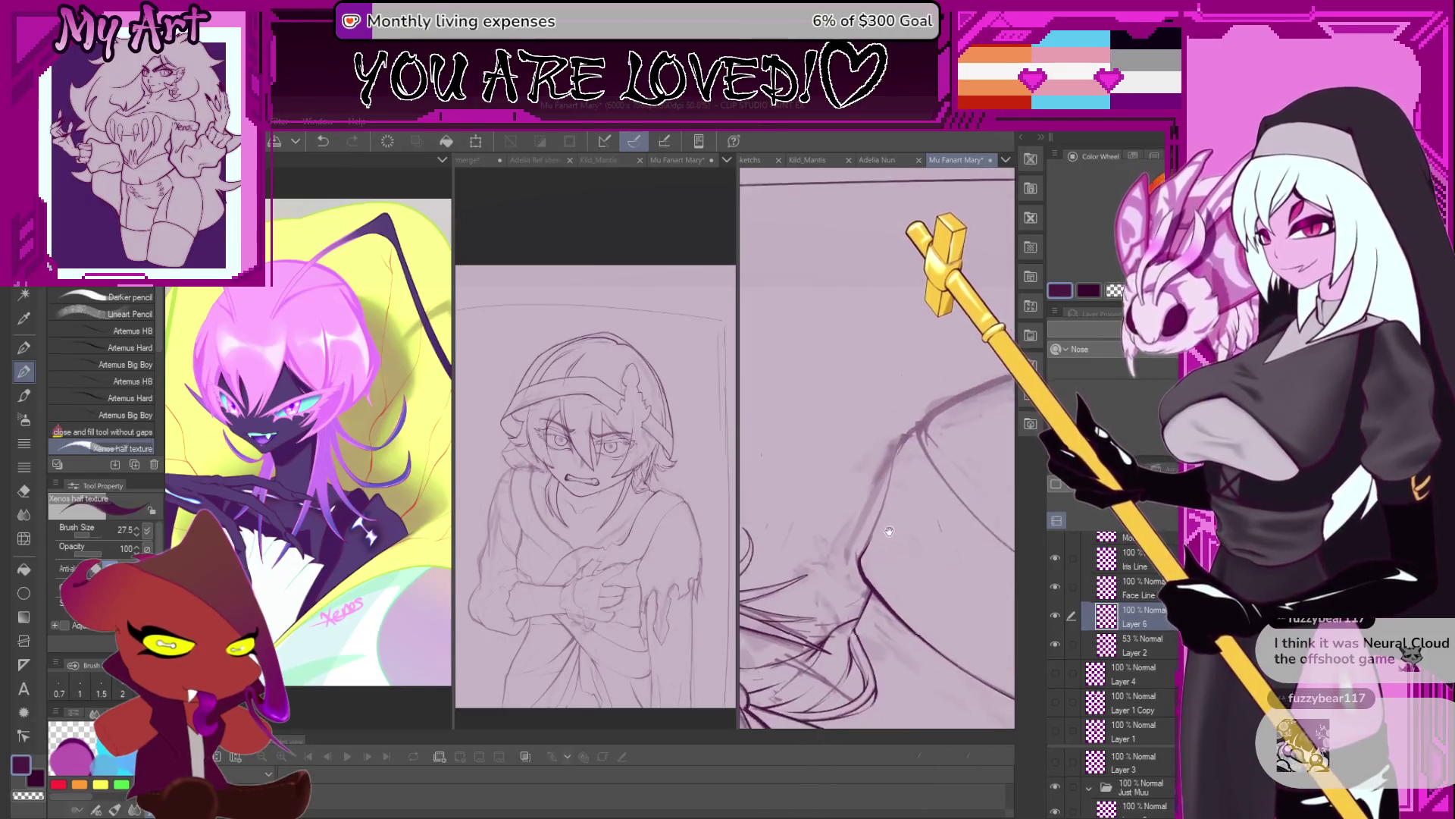
key("ctrl+z")
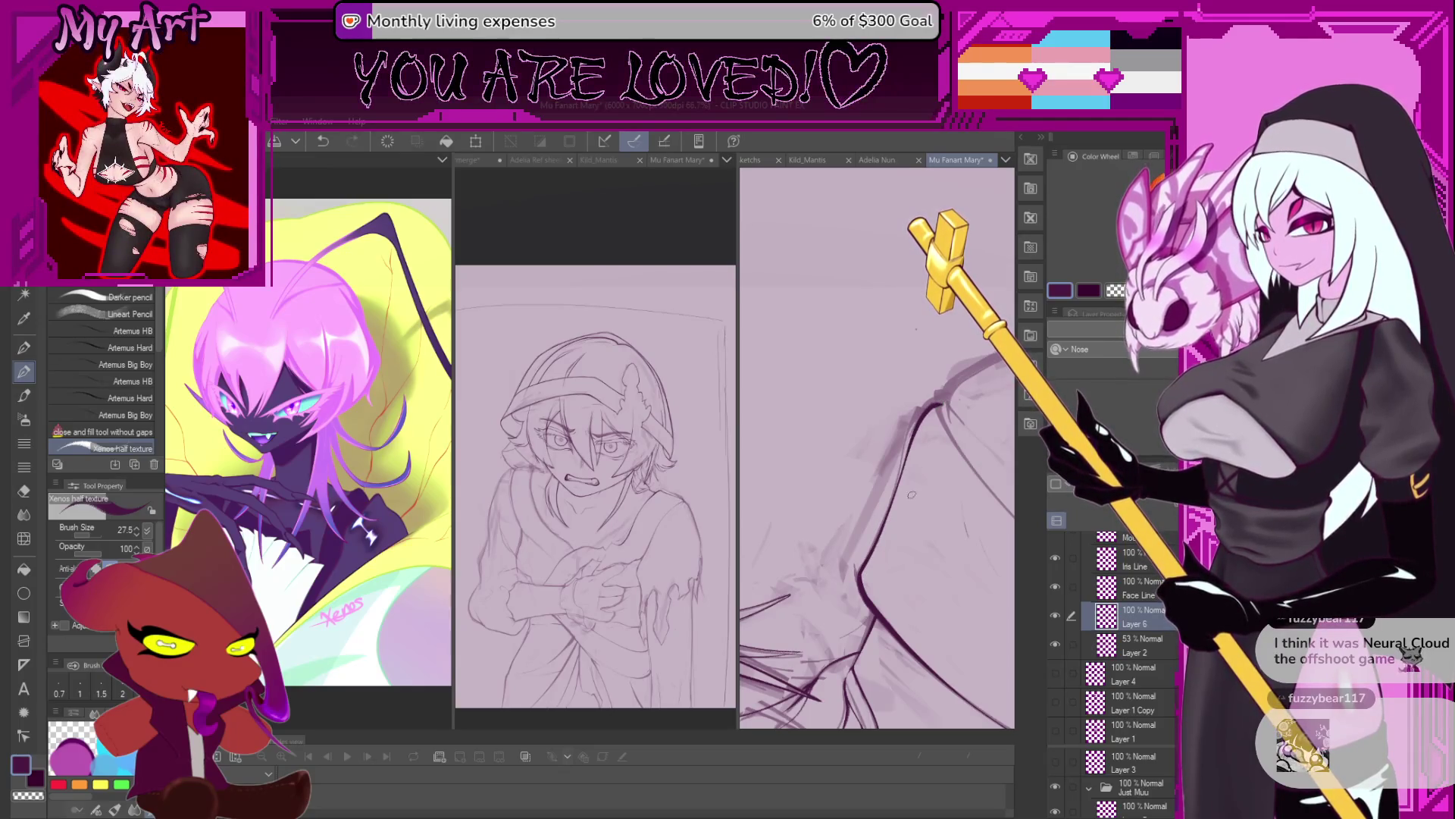
Check the hair, shoulder and hand sketch, then re-ink the shoulder line in short strokes.
scroll(936, 406, "down", 3)
mouse_move(937, 406)
left_mouse_down()
mouse_move(926, 517)
mouse_move(812, 638)
left_mouse_up()
scroll(926, 517, "up", 2)
scroll(812, 638, "up", 1)
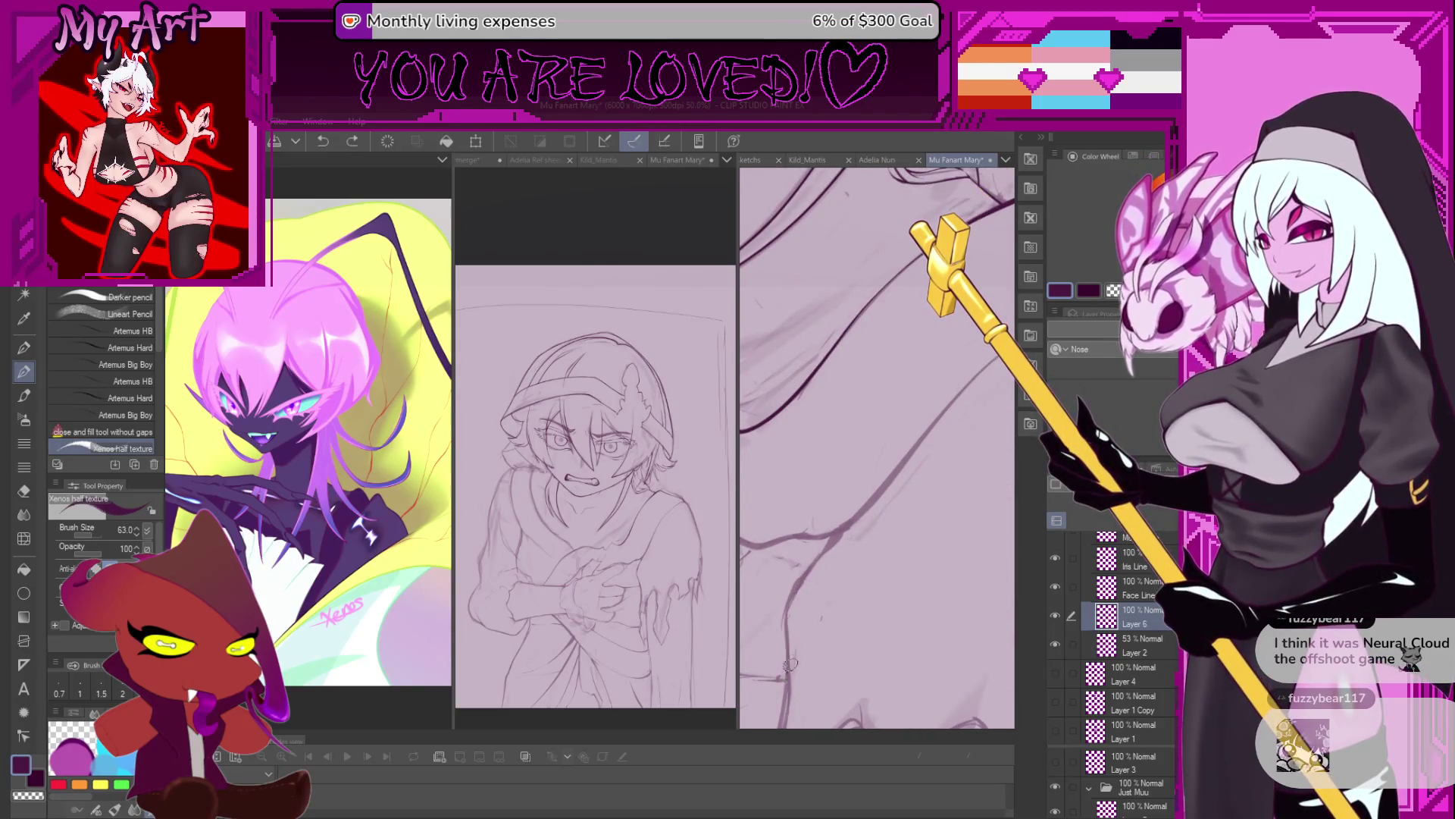
scroll(784, 690, "down", 2)
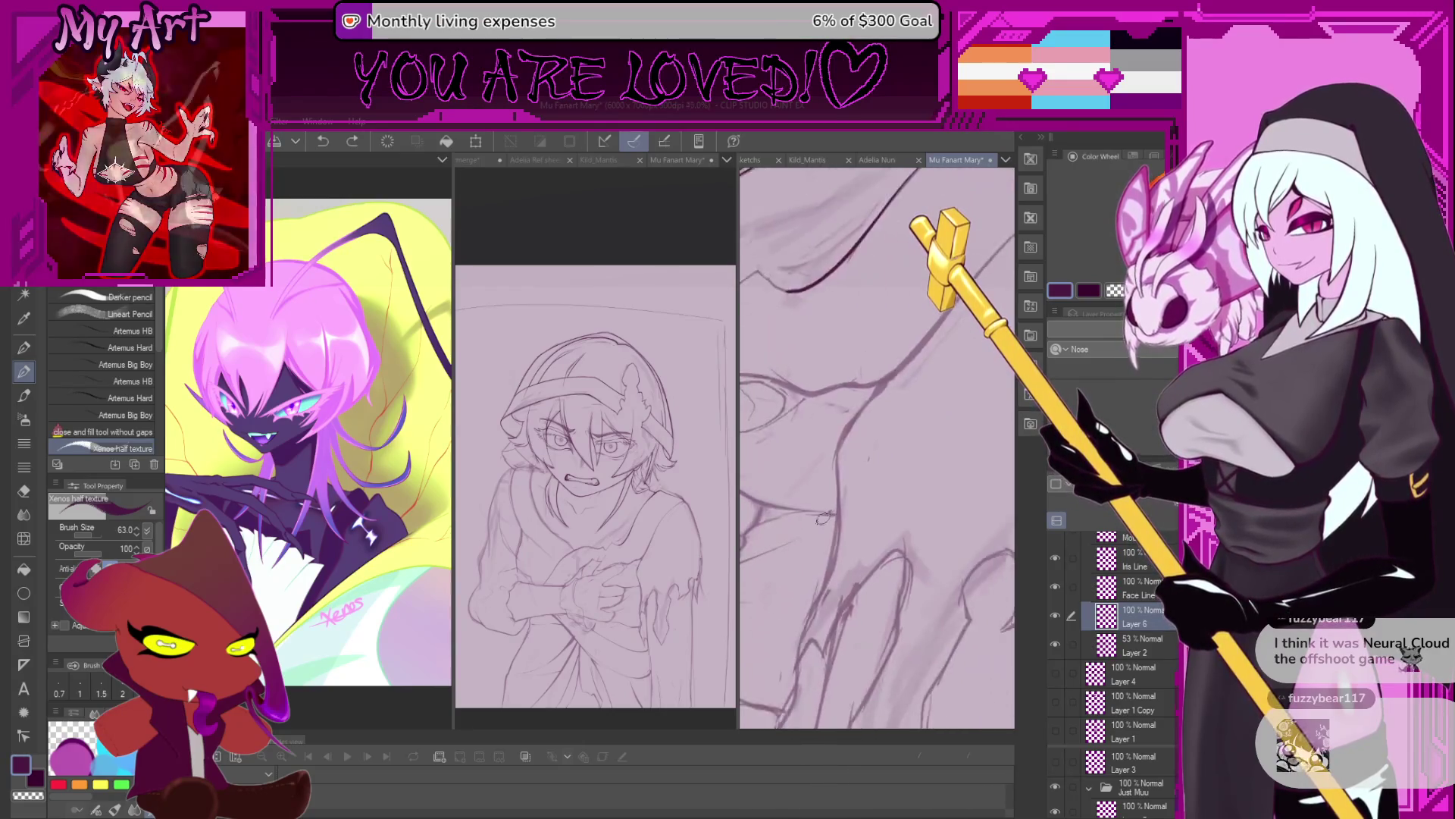
left_click_drag(784, 690, 811, 606)
scroll(811, 606, "up", 1)
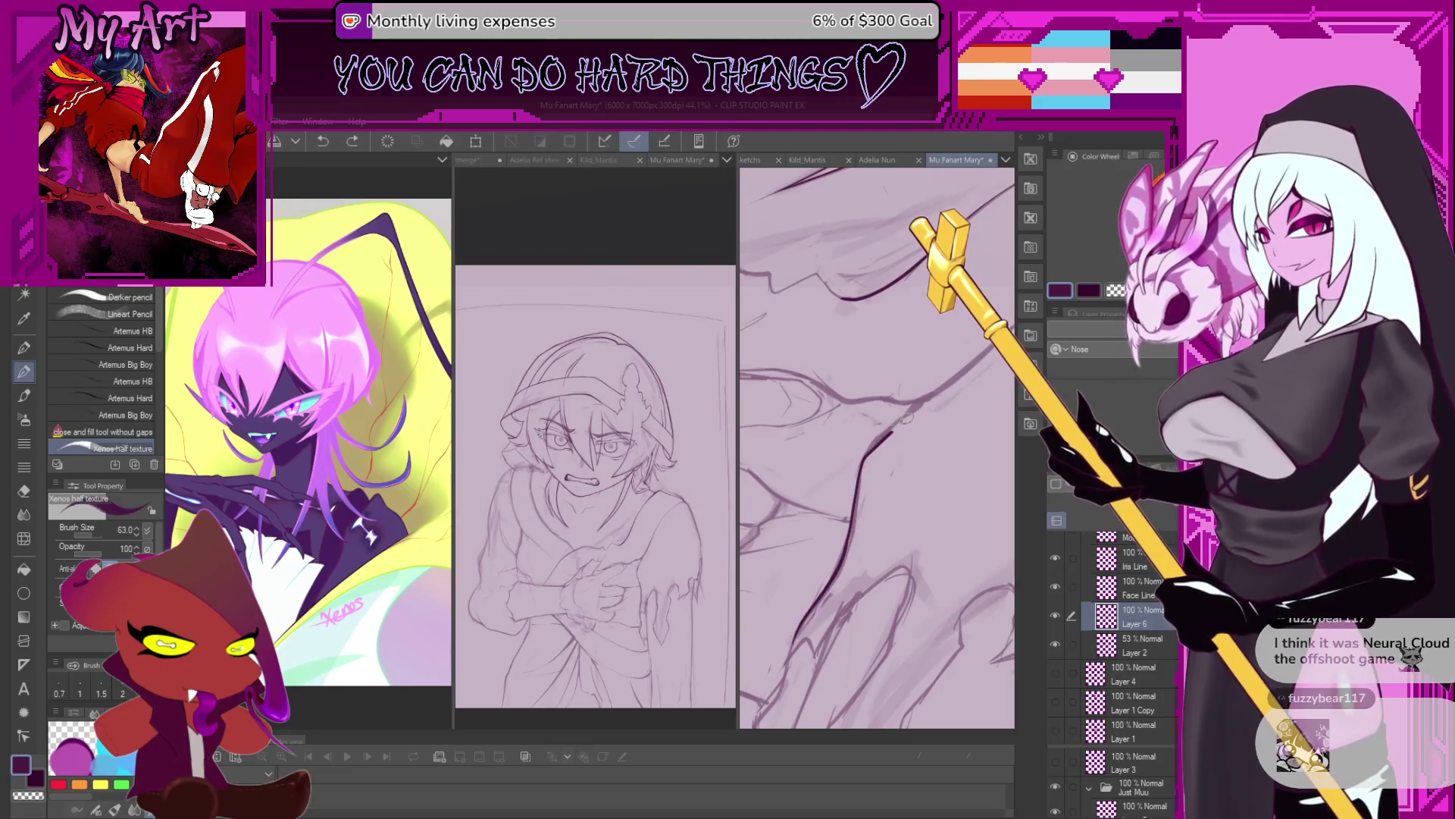
left_click_drag(943, 389, 801, 568)
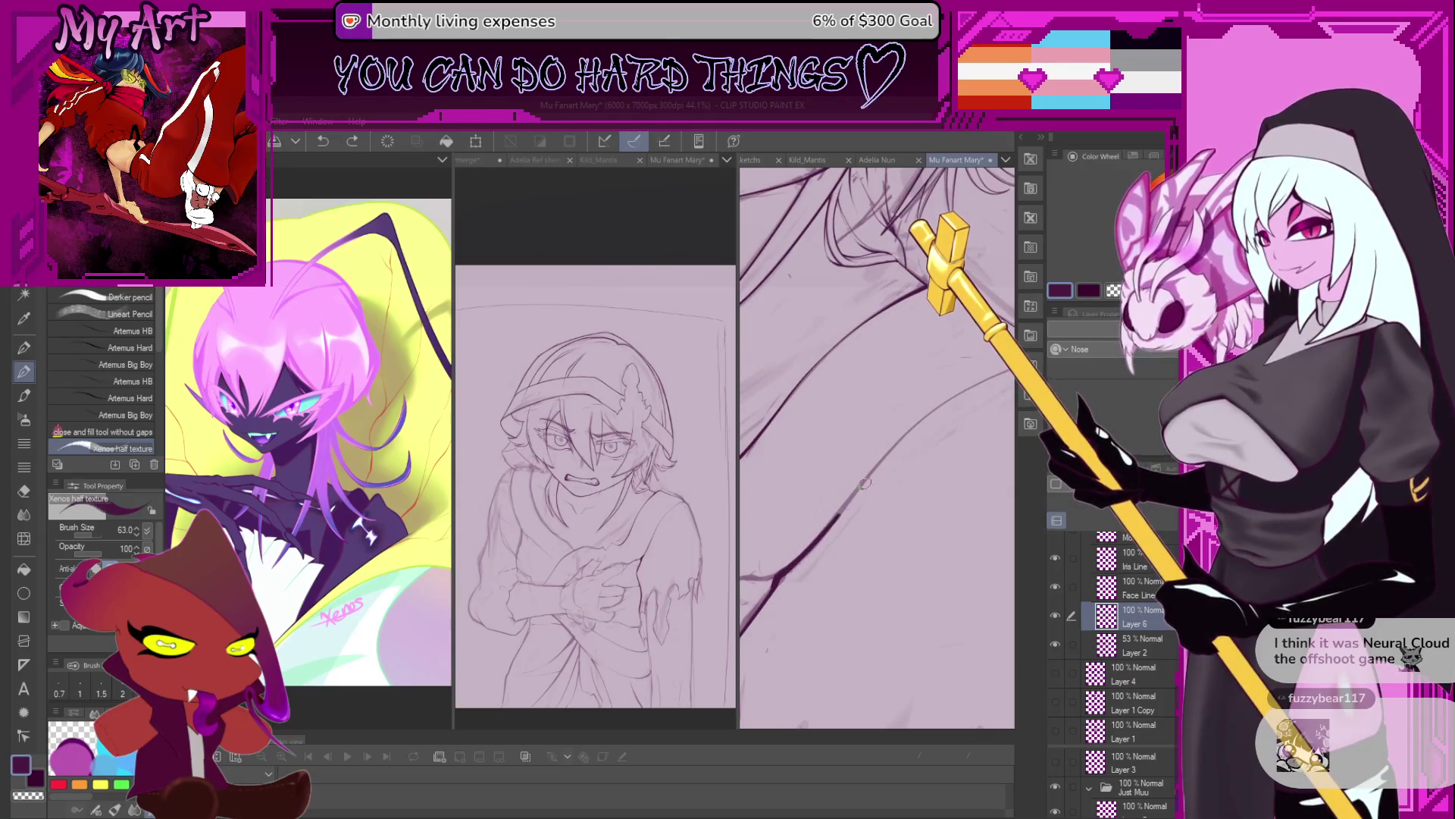
key("ctrl+z")
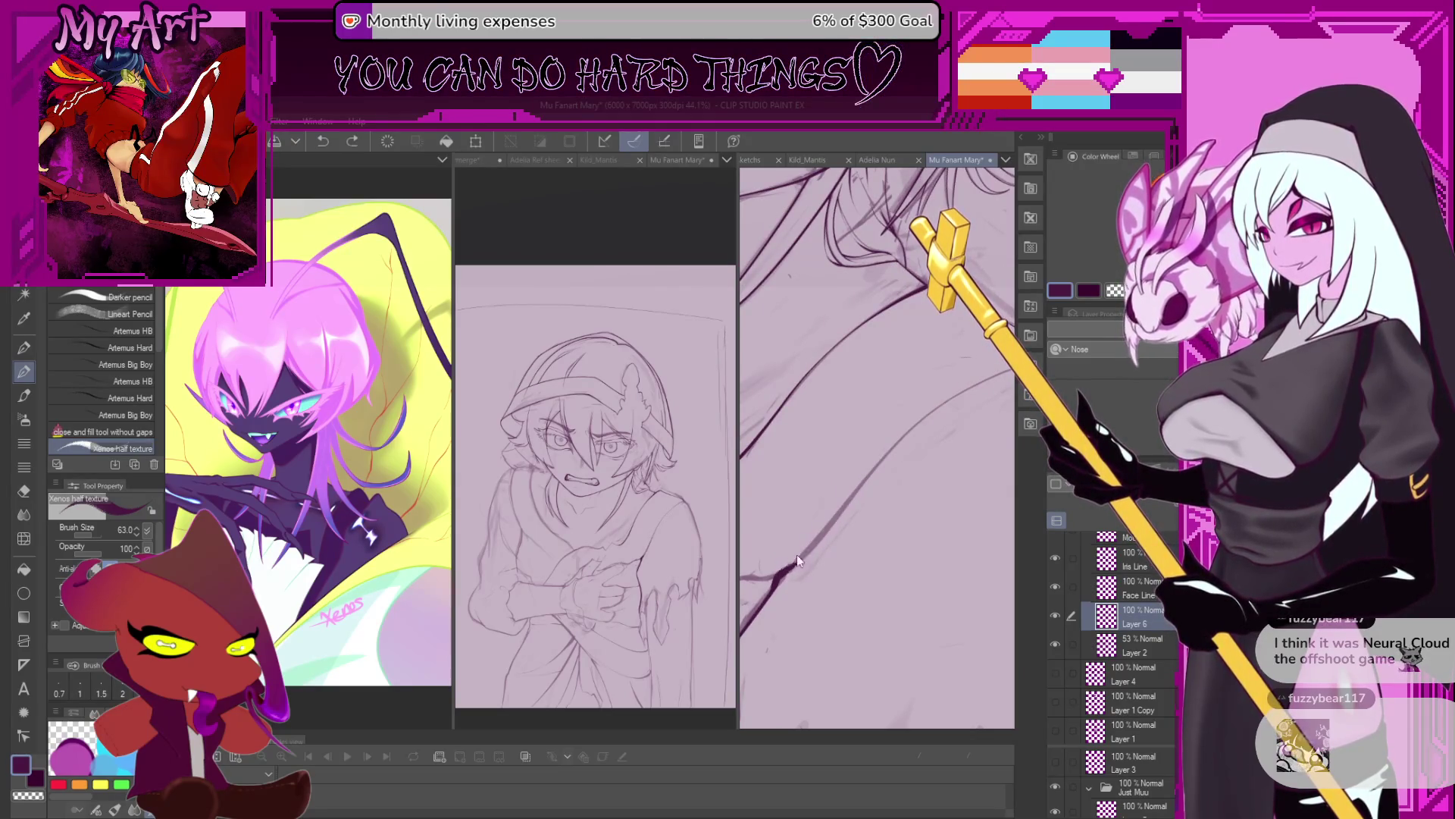
left_click_drag(903, 436, 953, 398)
mouse_move(873, 493)
left_mouse_down()
mouse_move(873, 451)
mouse_move(808, 509)
left_mouse_up()
Undo the two junction strokes and re-ink the join where the shoulder curves meet.
scroll(873, 451, "up", 3)
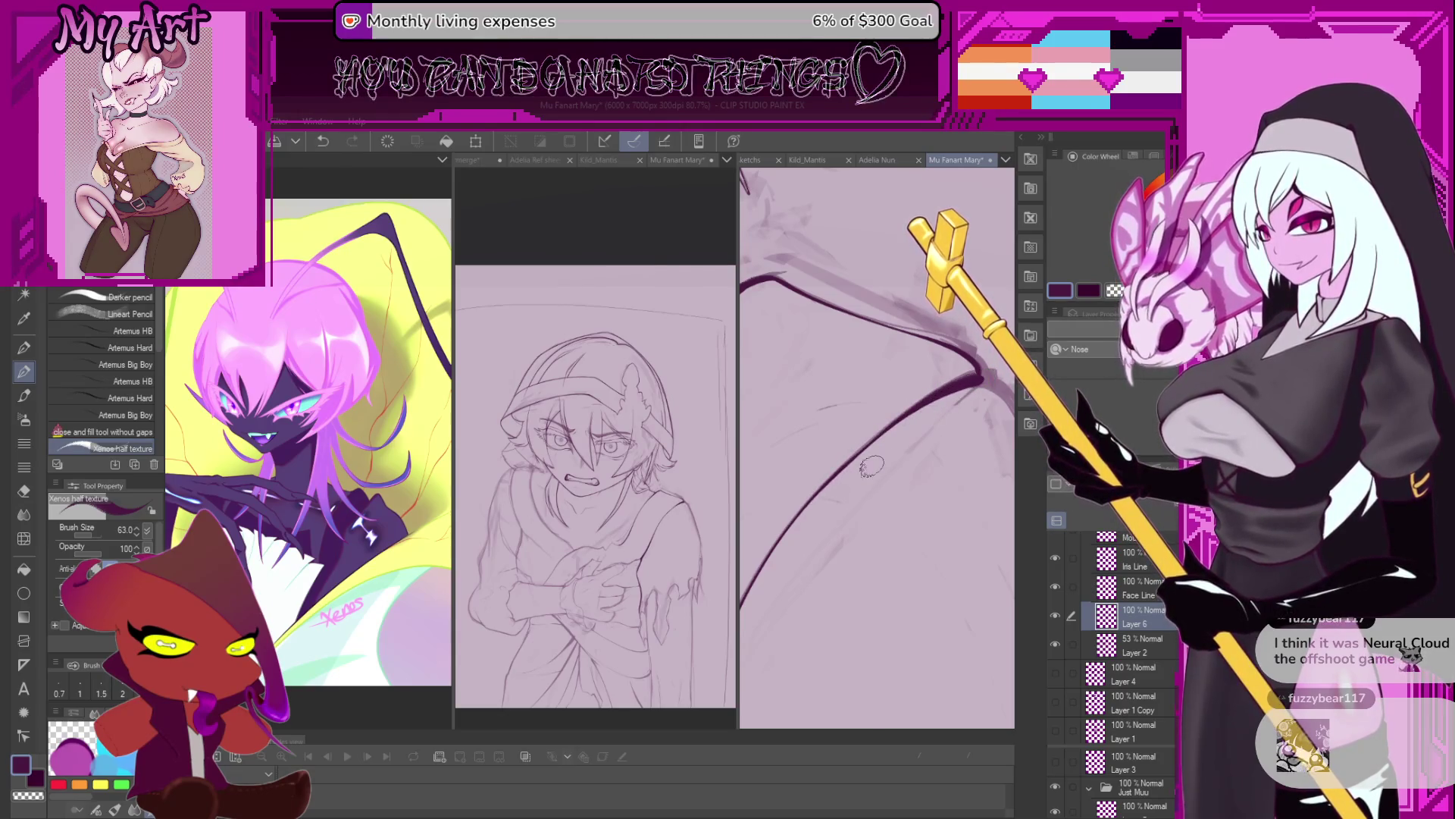
scroll(980, 379, "down", 3)
scroll(896, 441, "up", 1)
scroll(887, 439, "up", 1)
scroll(880, 437, "up", 1)
key("ctrl+z")
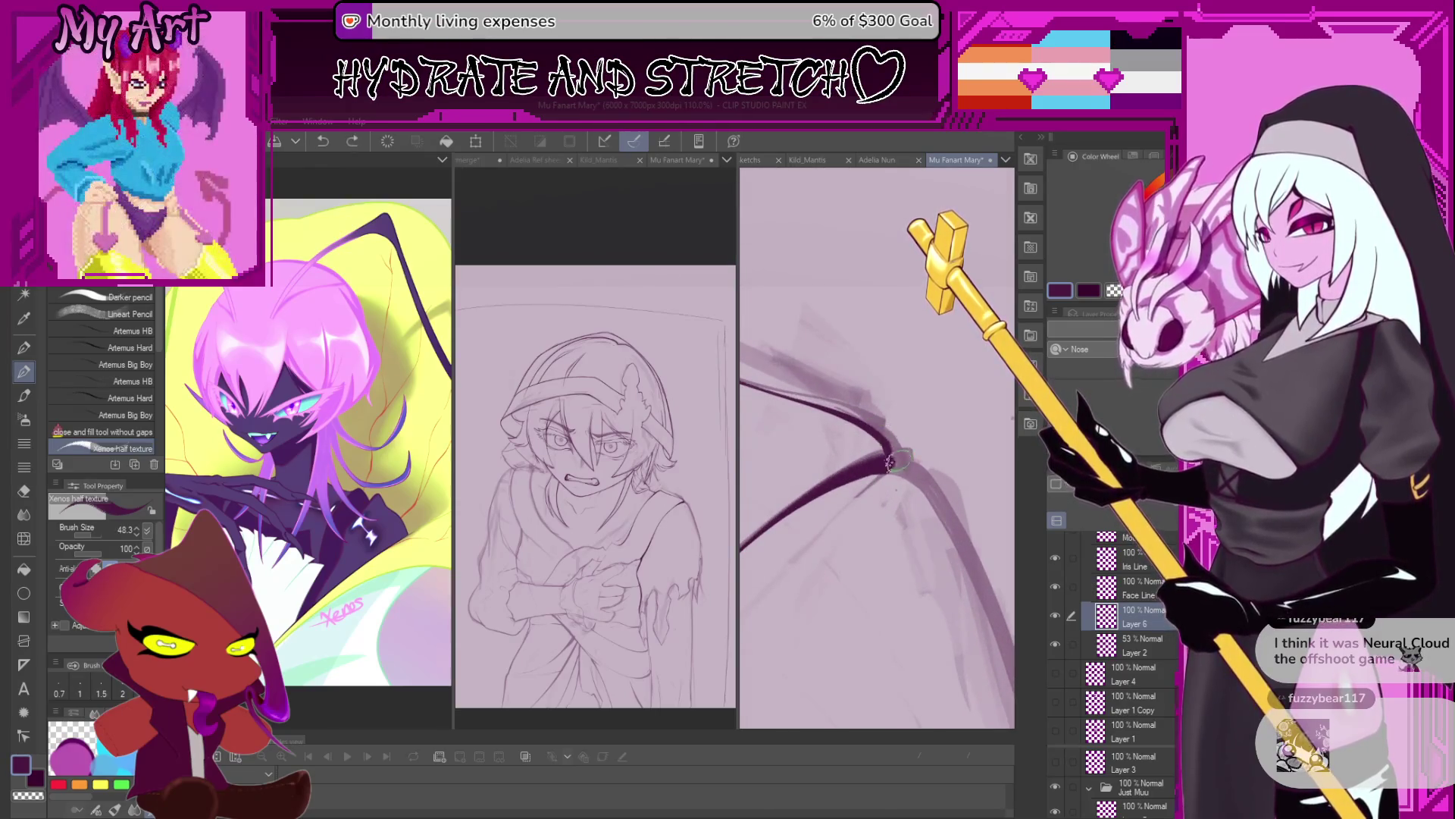
key("ctrl+z")
mouse_move(893, 462)
left_mouse_down()
mouse_move(892, 448)
mouse_move(931, 476)
left_mouse_up()
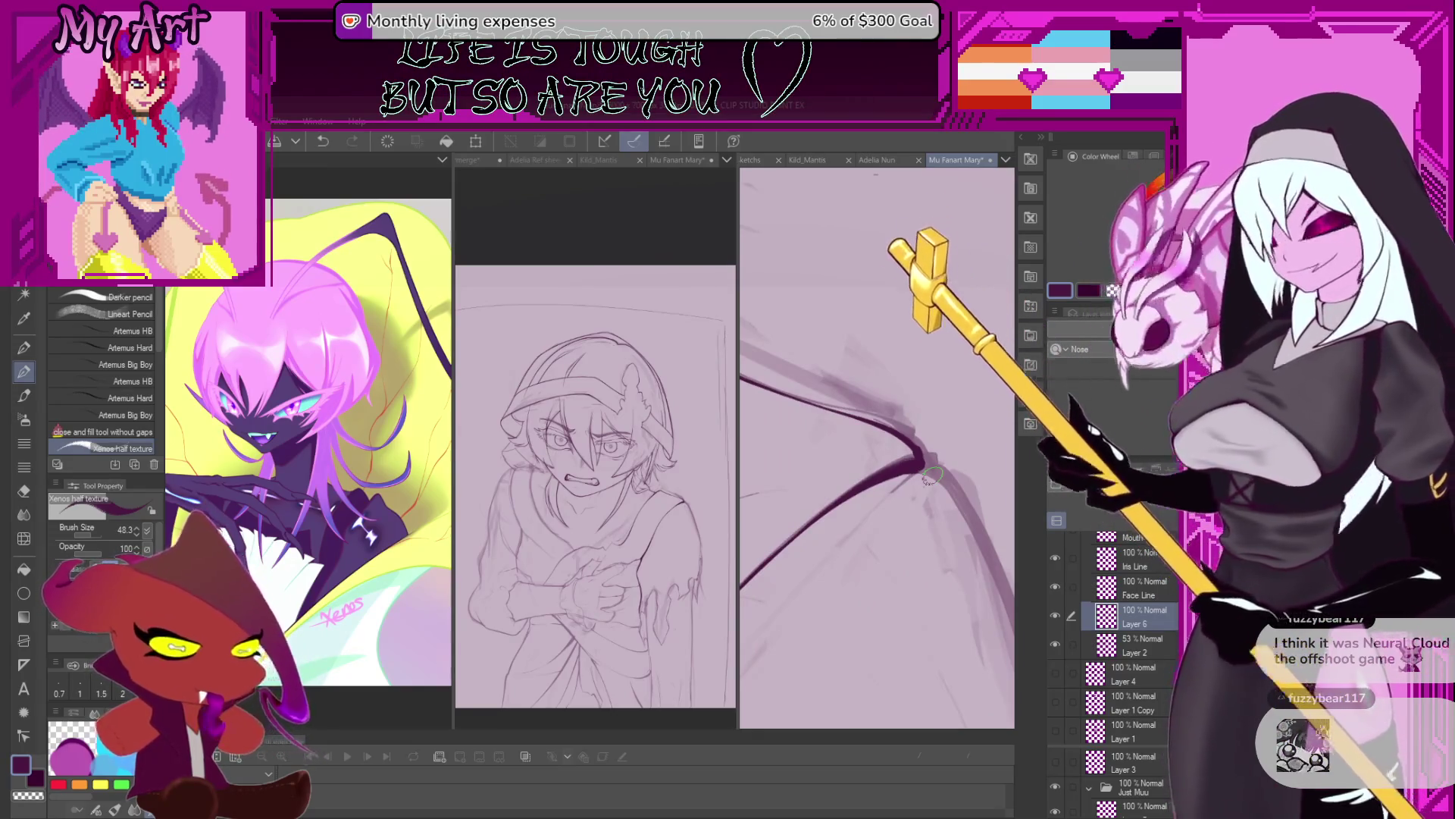
Reduce the inking brush to size 17.5 and move to other sketch lines.
mouse_move(949, 434)
left_mouse_down()
mouse_move(883, 440)
mouse_move(894, 482)
left_mouse_up()
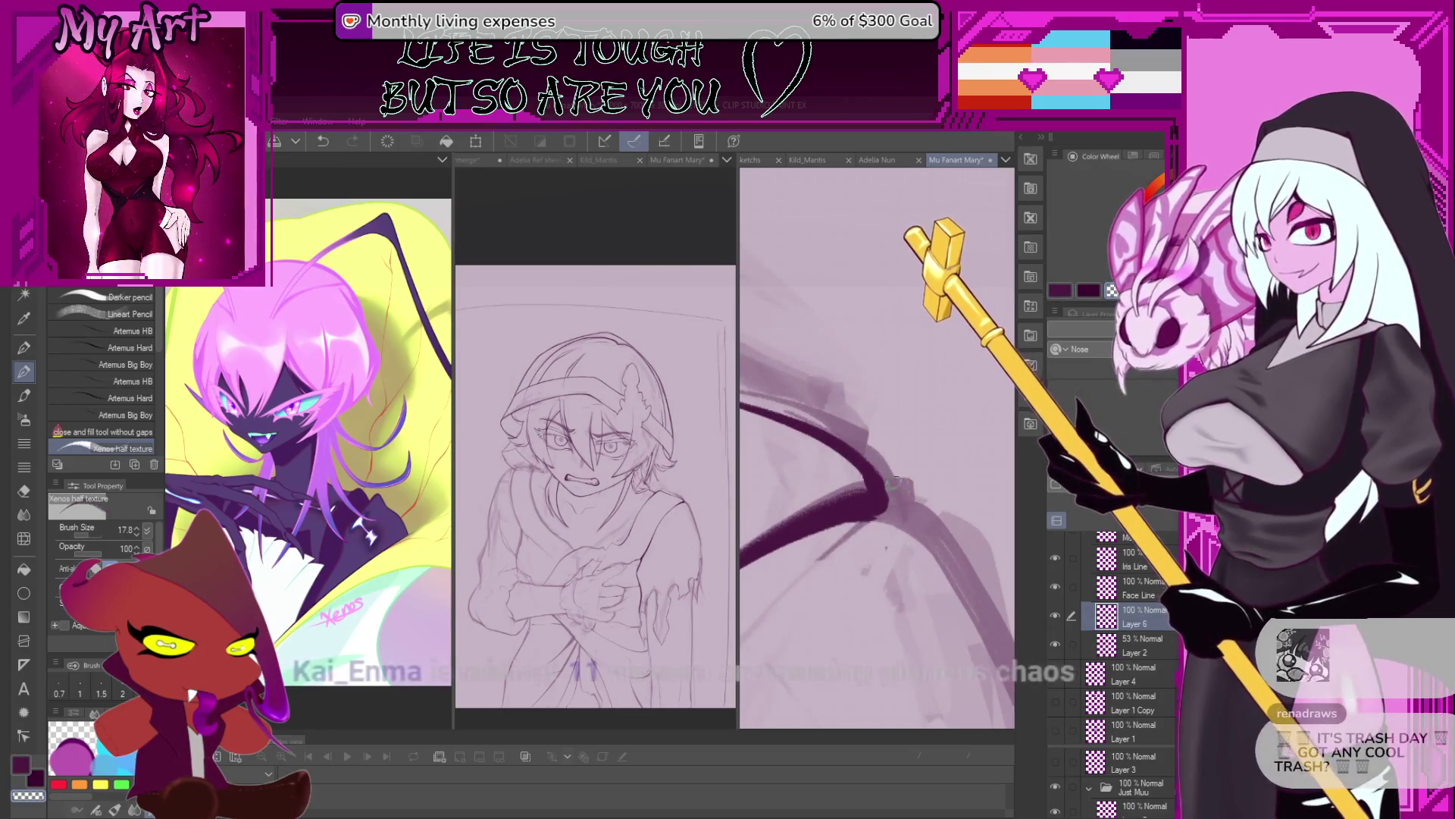
scroll(895, 481, "down", 2)
scroll(912, 546, "down", 1)
left_click_drag(912, 546, 902, 455)
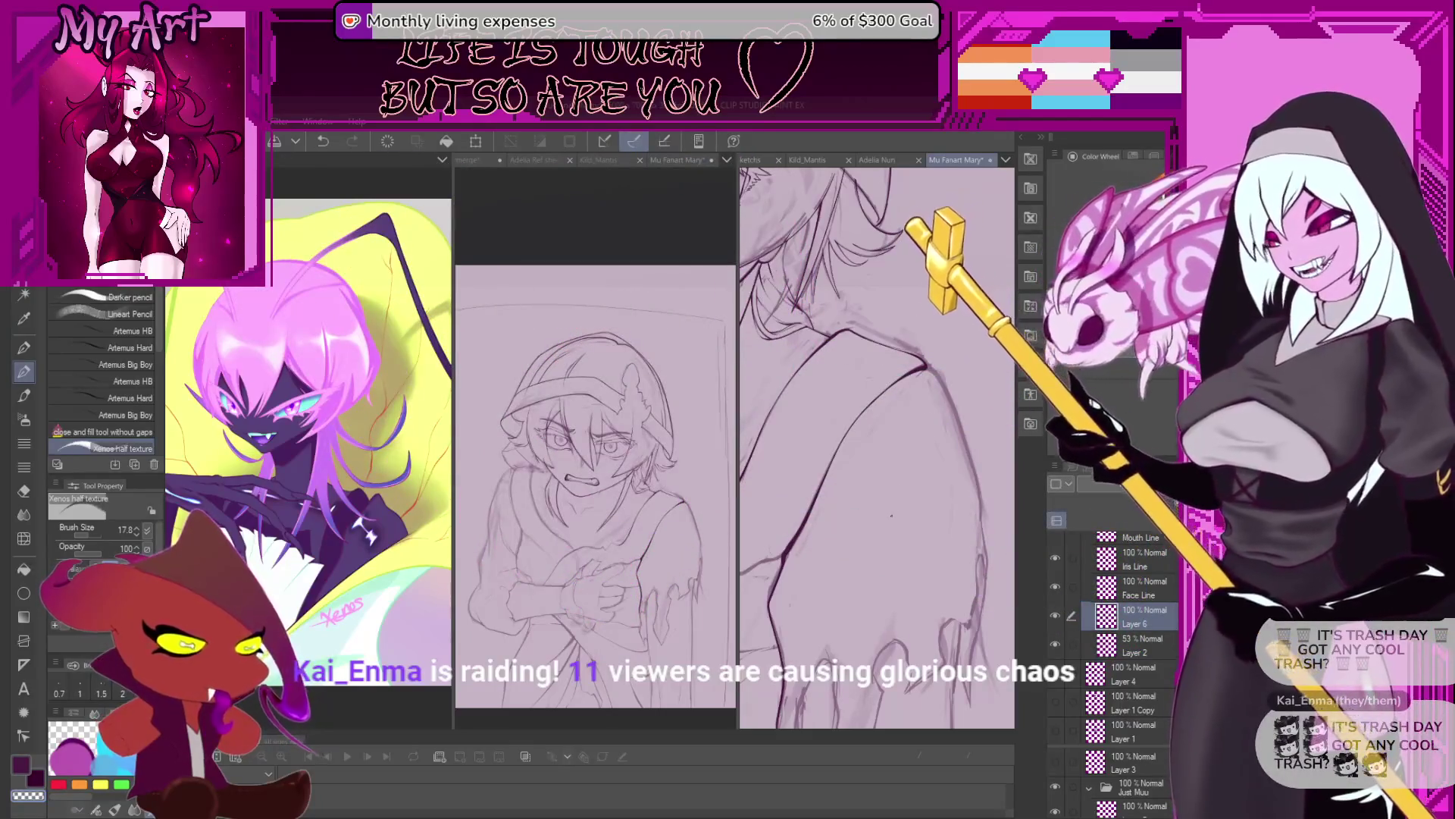
scroll(891, 516, "down", 3)
scroll(957, 482, "down", 3)
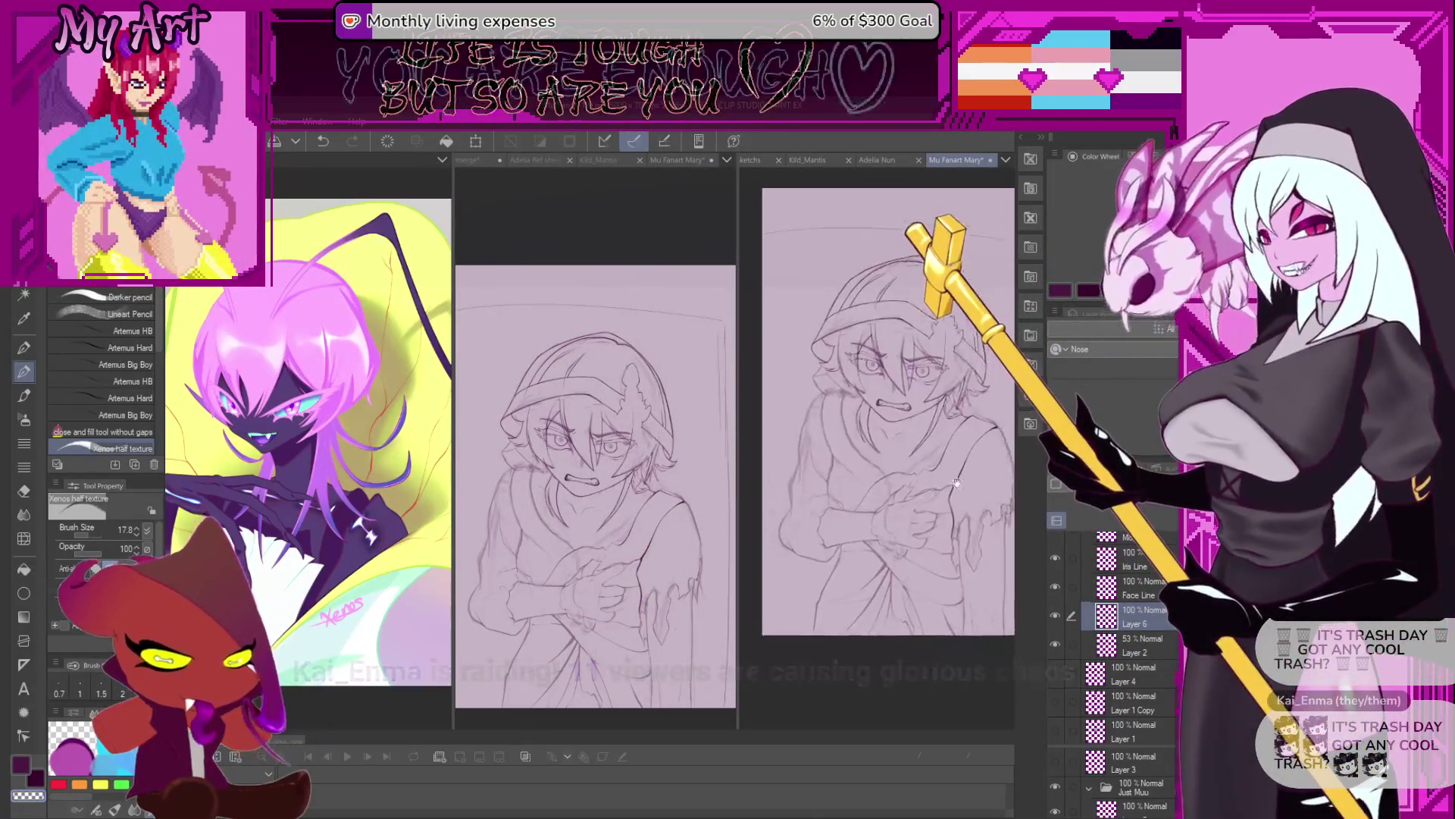
scroll(956, 483, "up", 2)
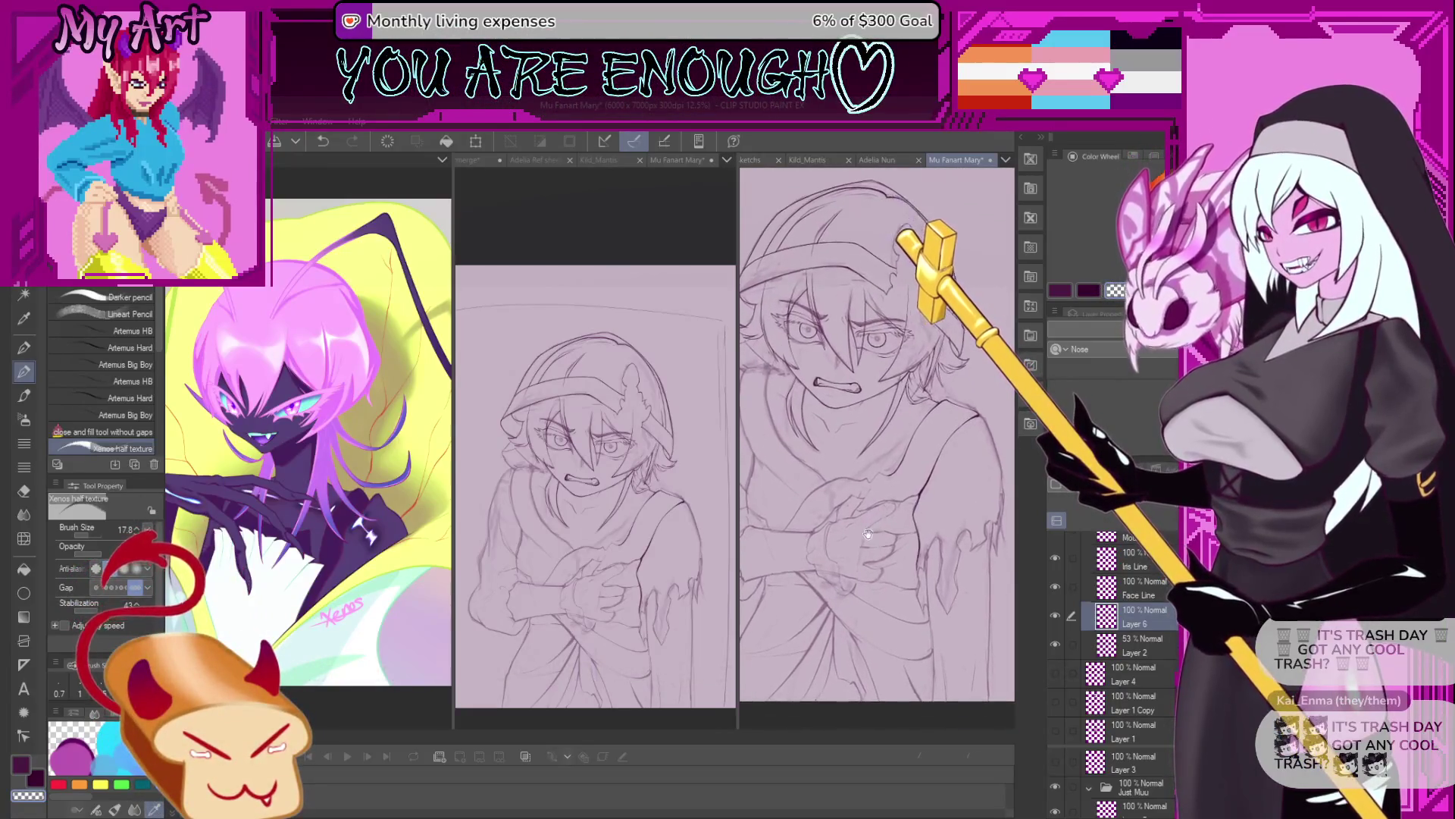
scroll(868, 534, "up", 1)
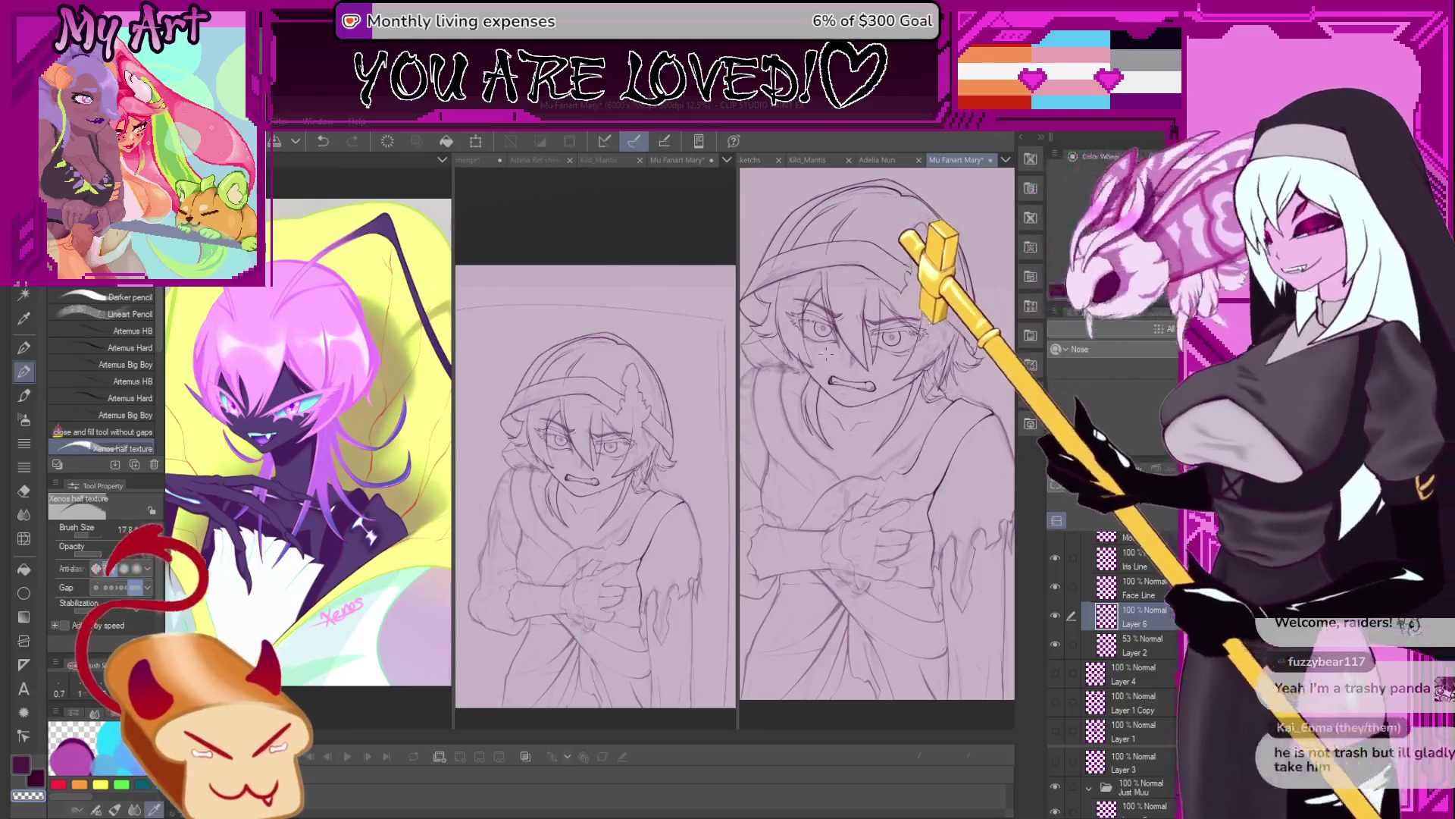
left_click(640, 241)
scroll(688, 608, "up", 3)
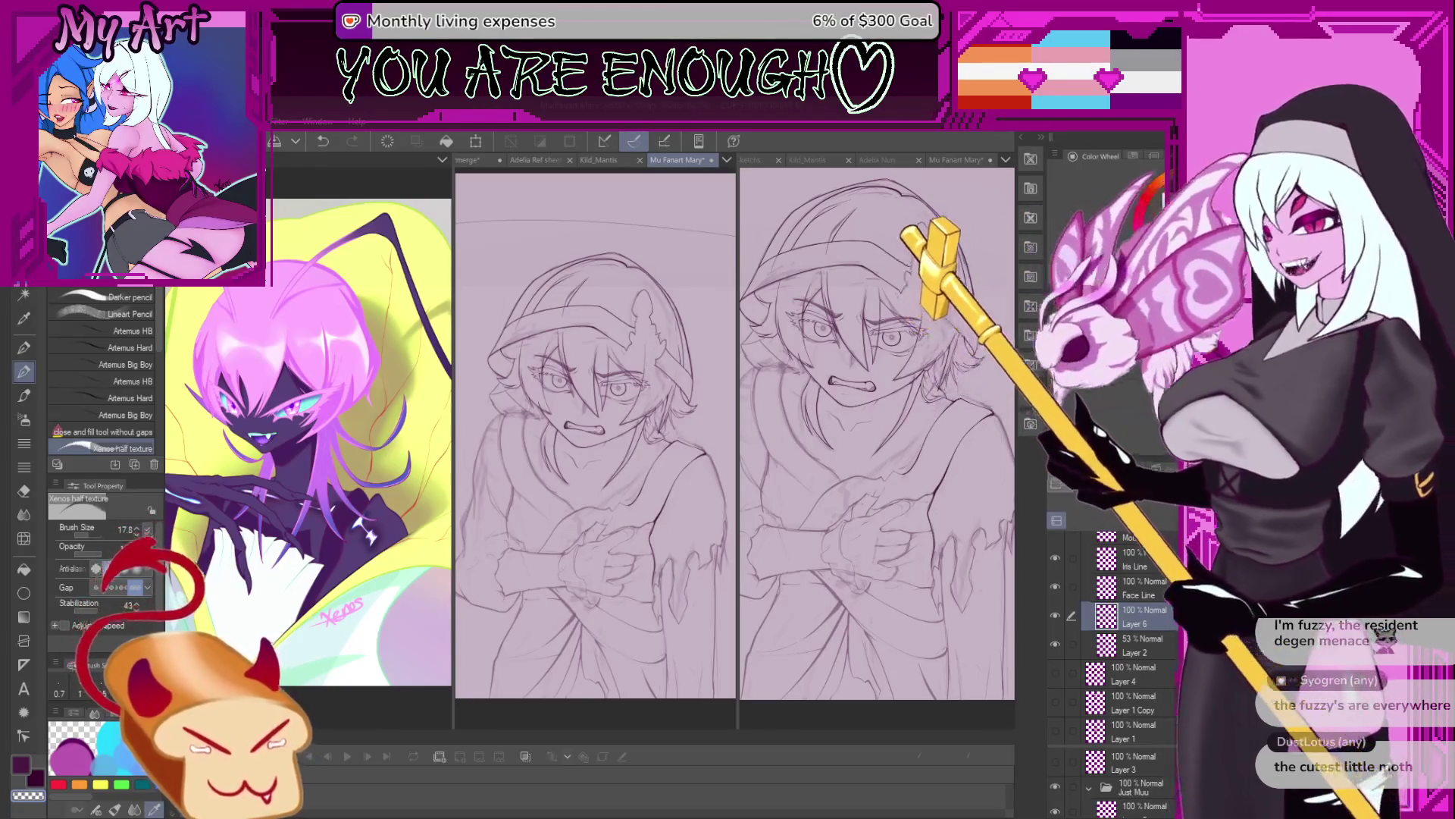
scroll(899, 451, "up", 4)
left_click_drag(917, 447, 885, 452)
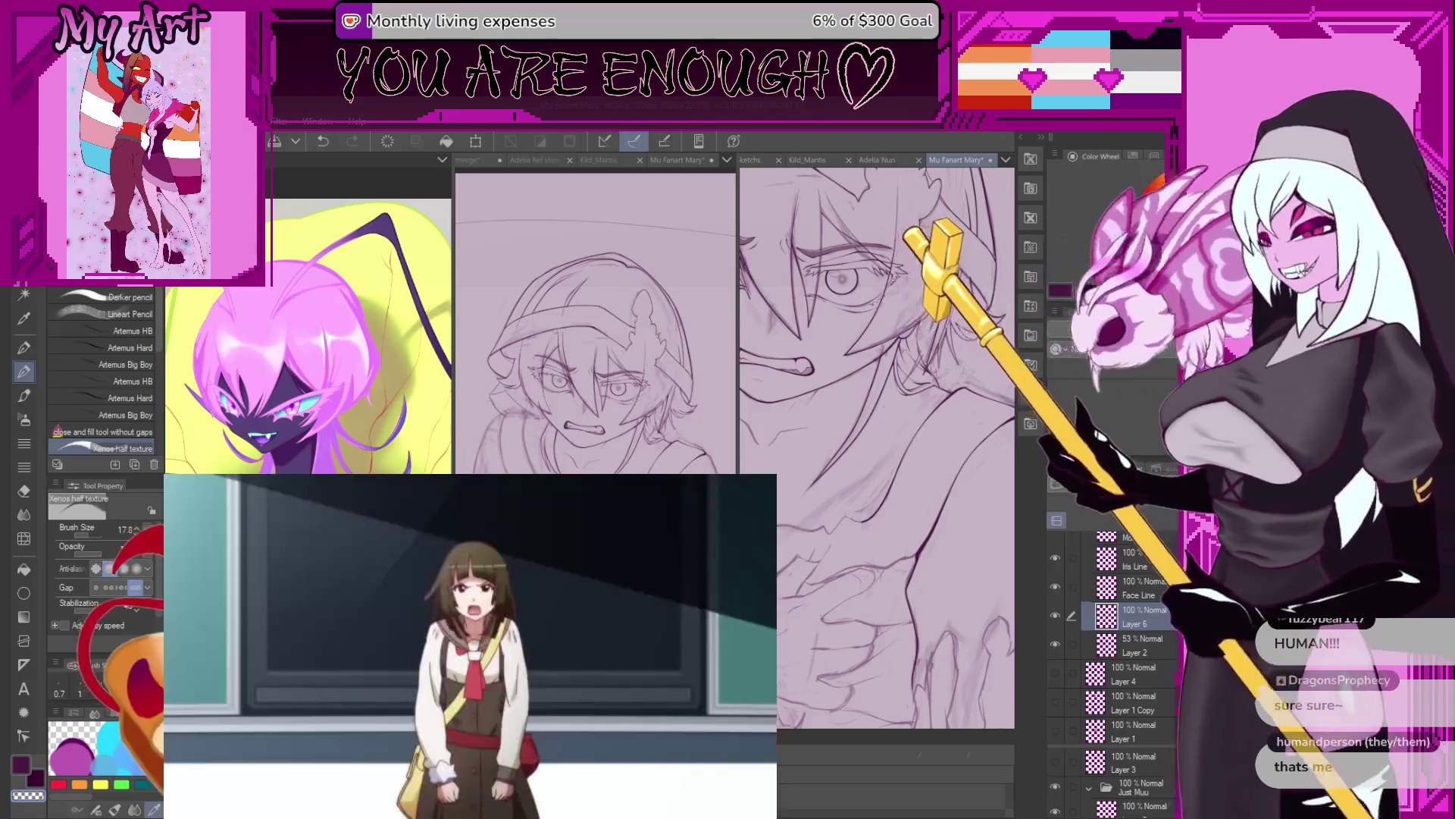
scroll(930, 460, "down", 5)
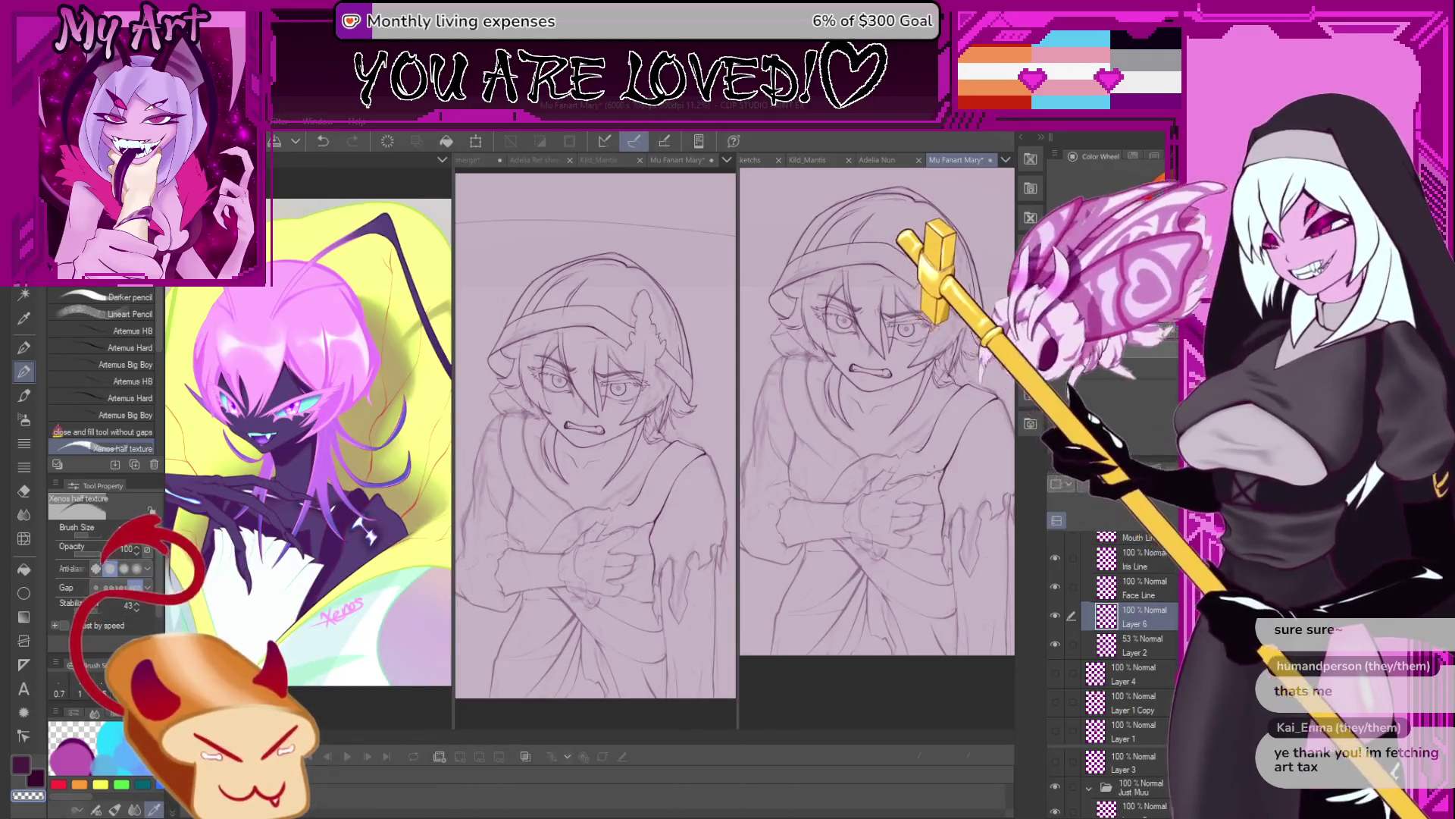
scroll(932, 523, "up", 2)
scroll(922, 539, "up", 1)
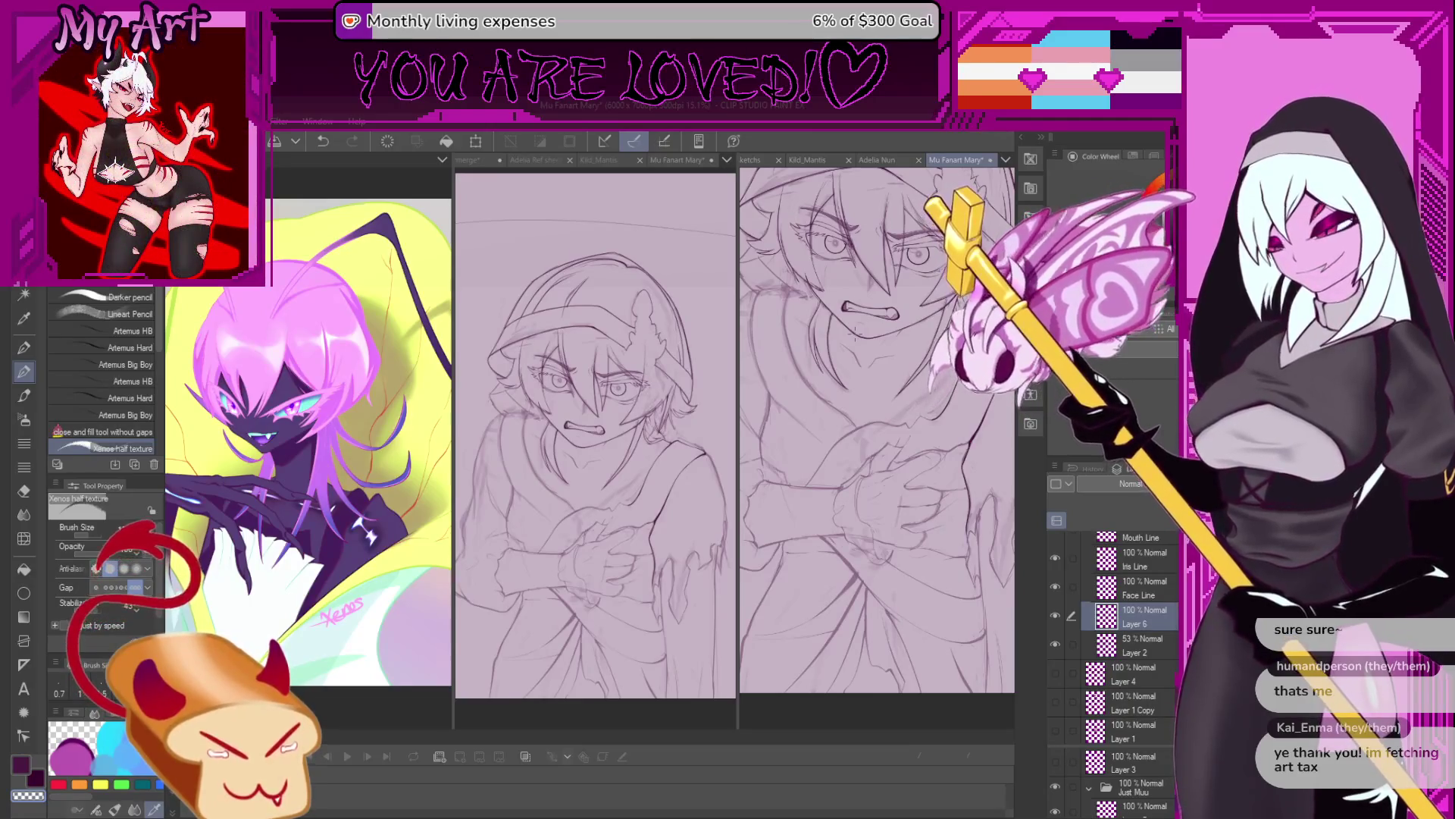
Zoom to the chin and ink its line, undoing and redrawing part of it.
scroll(914, 405, "up", 3)
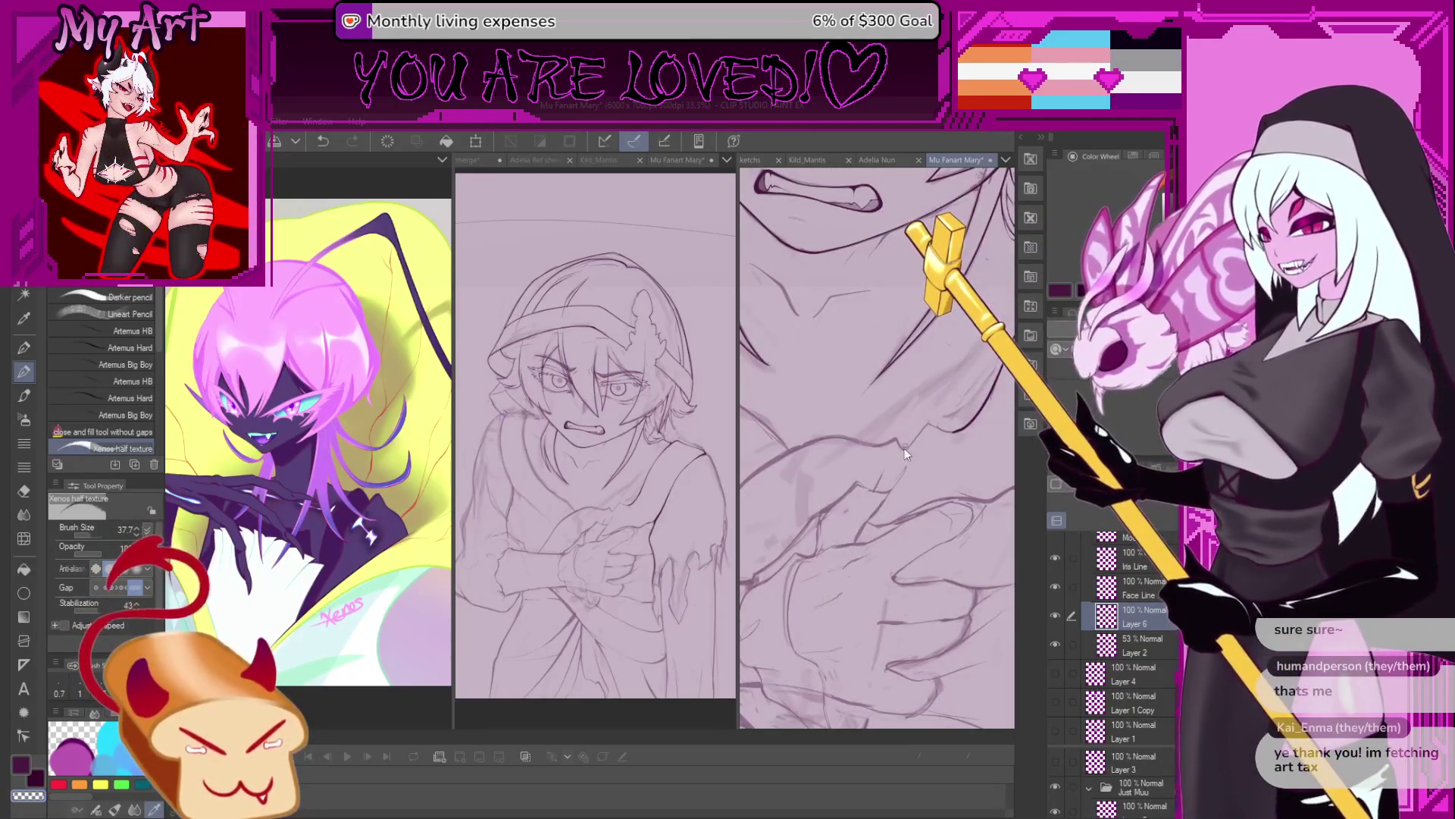
scroll(906, 453, "up", 2)
left_click_drag(904, 451, 821, 532)
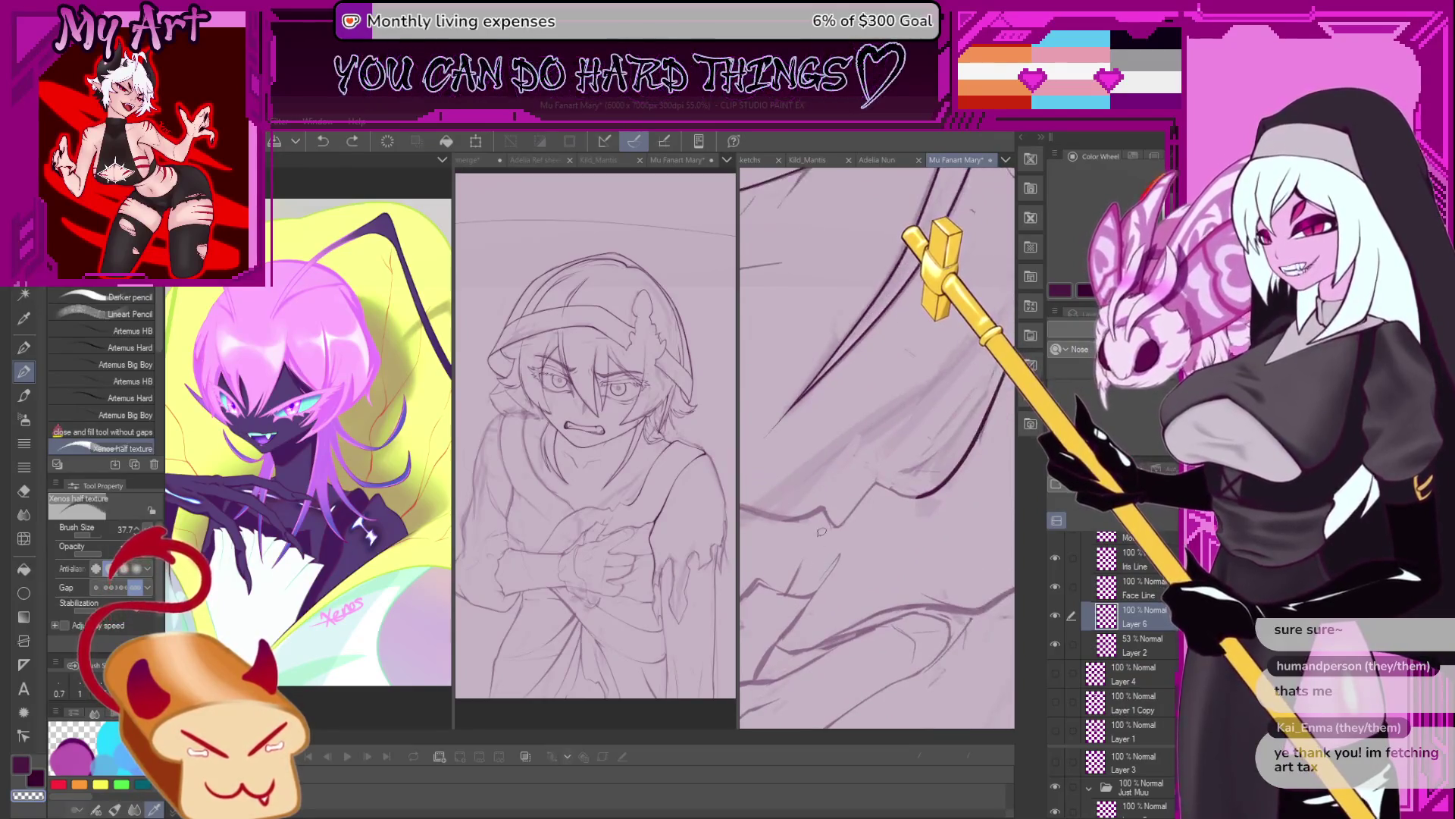
scroll(814, 518, "up", 2)
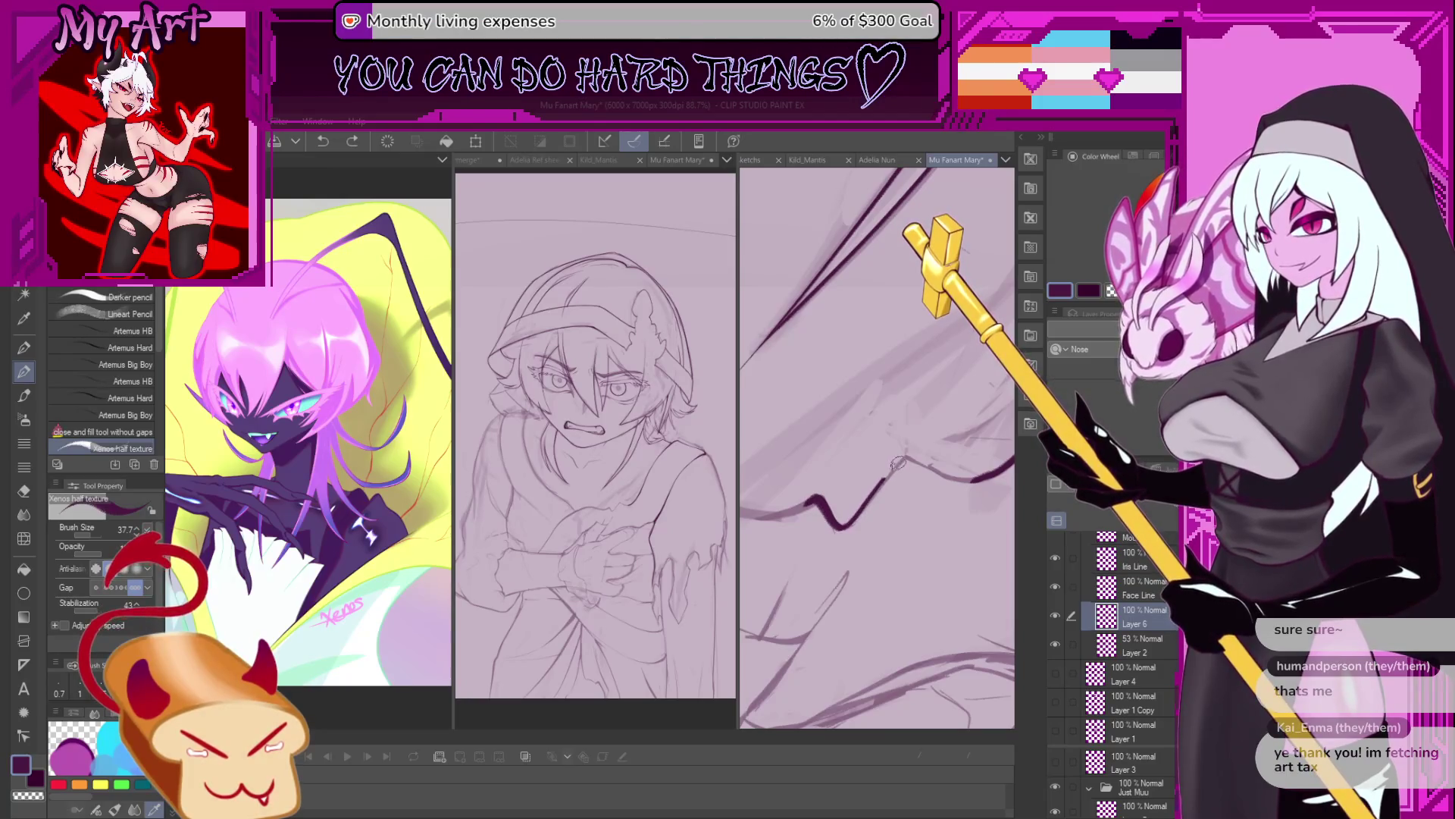
left_click_drag(971, 483, 878, 505)
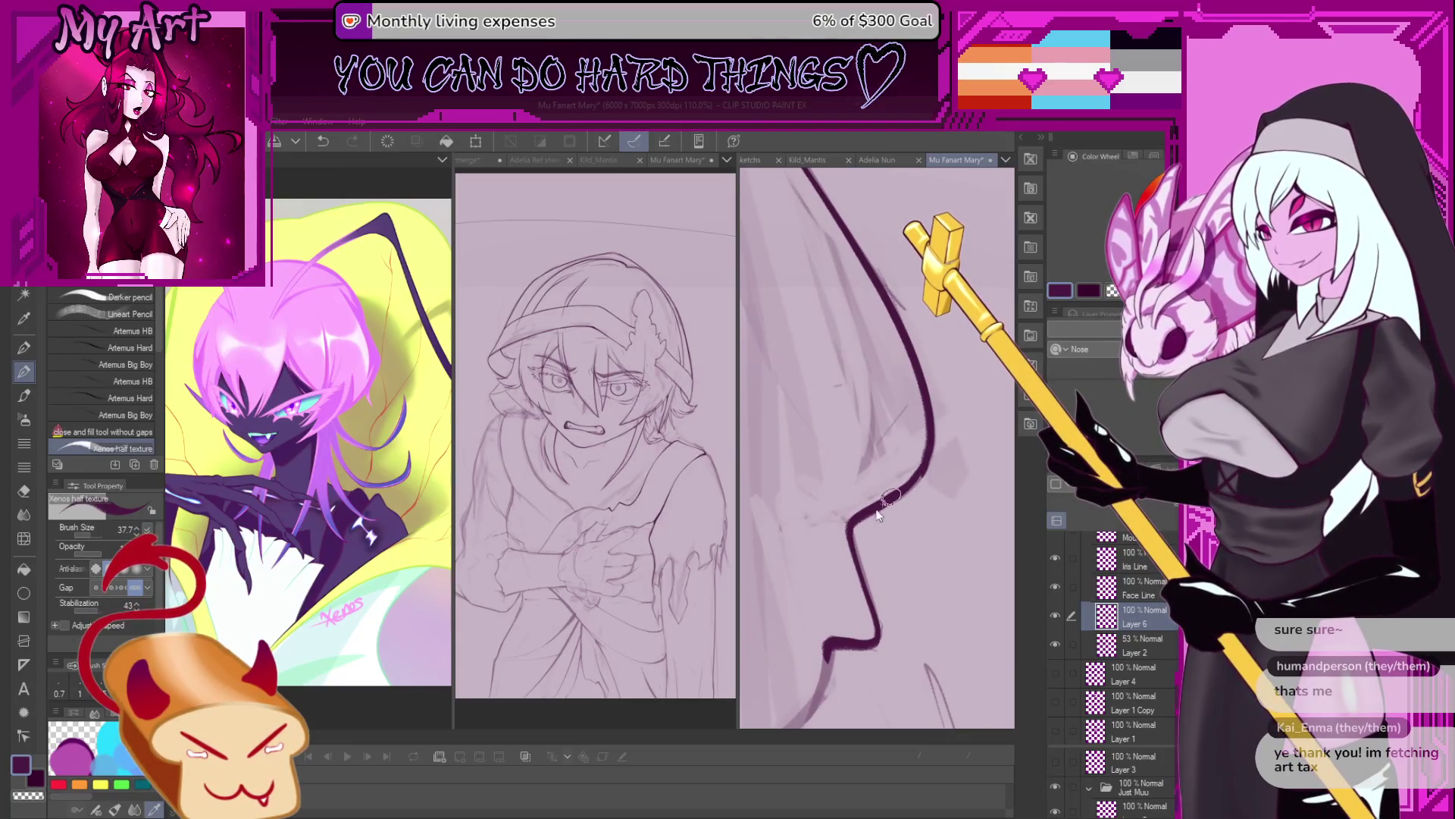
key("ctrl+z")
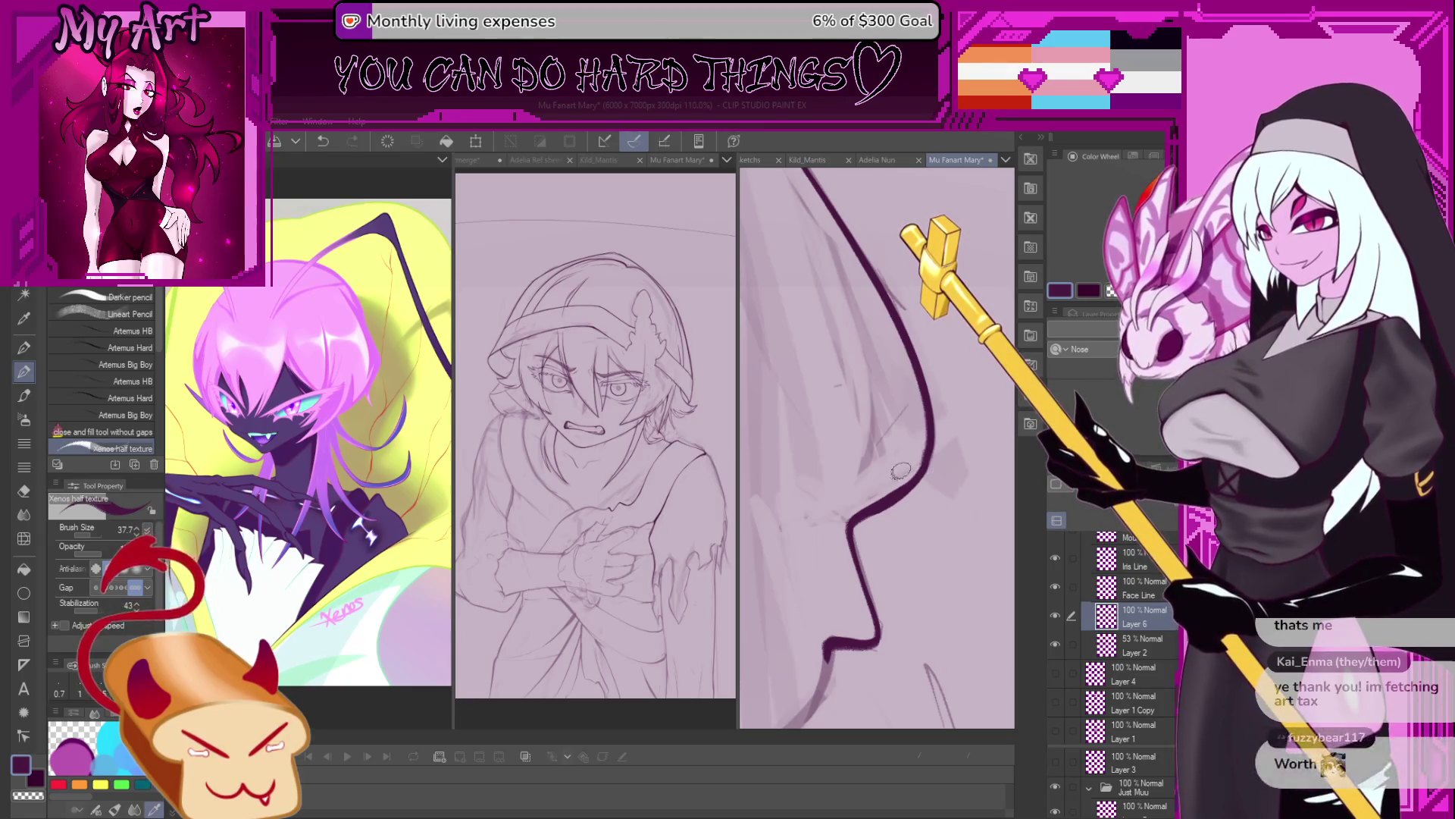
left_click_drag(931, 452, 879, 492)
Turn the view upright along the chin profile, then paste the dark anime screenshot as a new canvas.
scroll(912, 569, "up", 2)
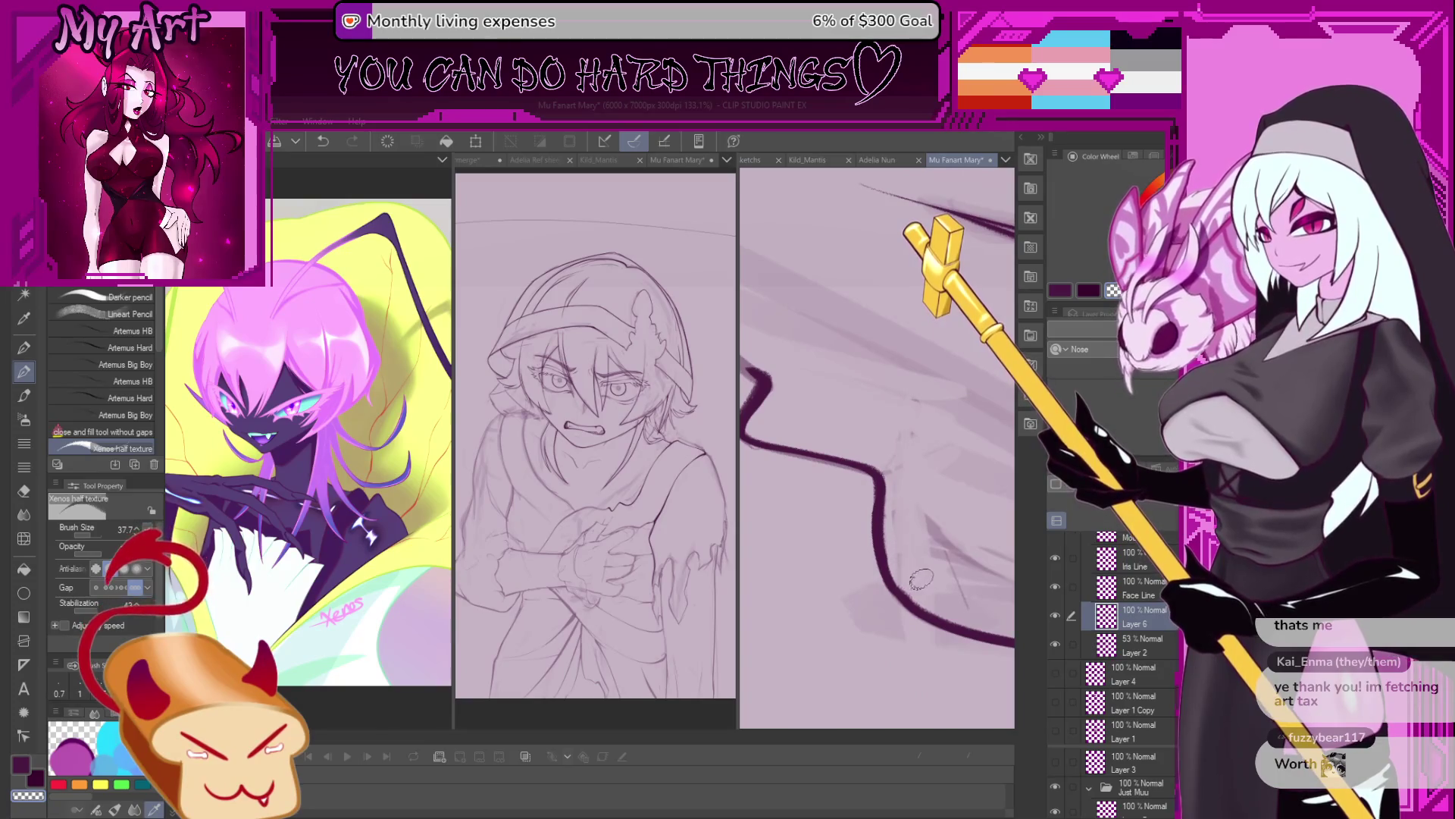
left_click_drag(921, 580, 874, 448)
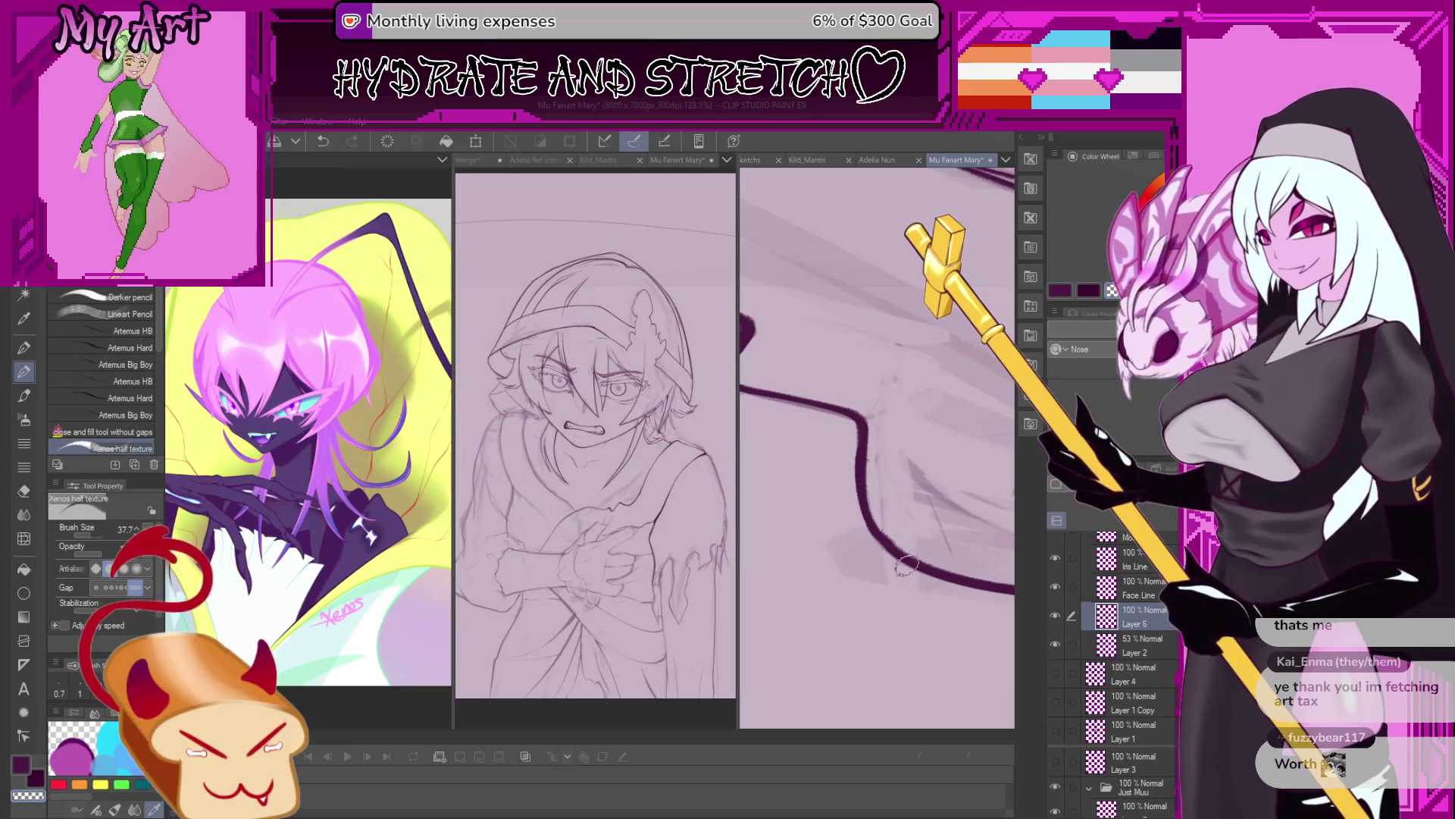
left_click_drag(904, 565, 952, 426)
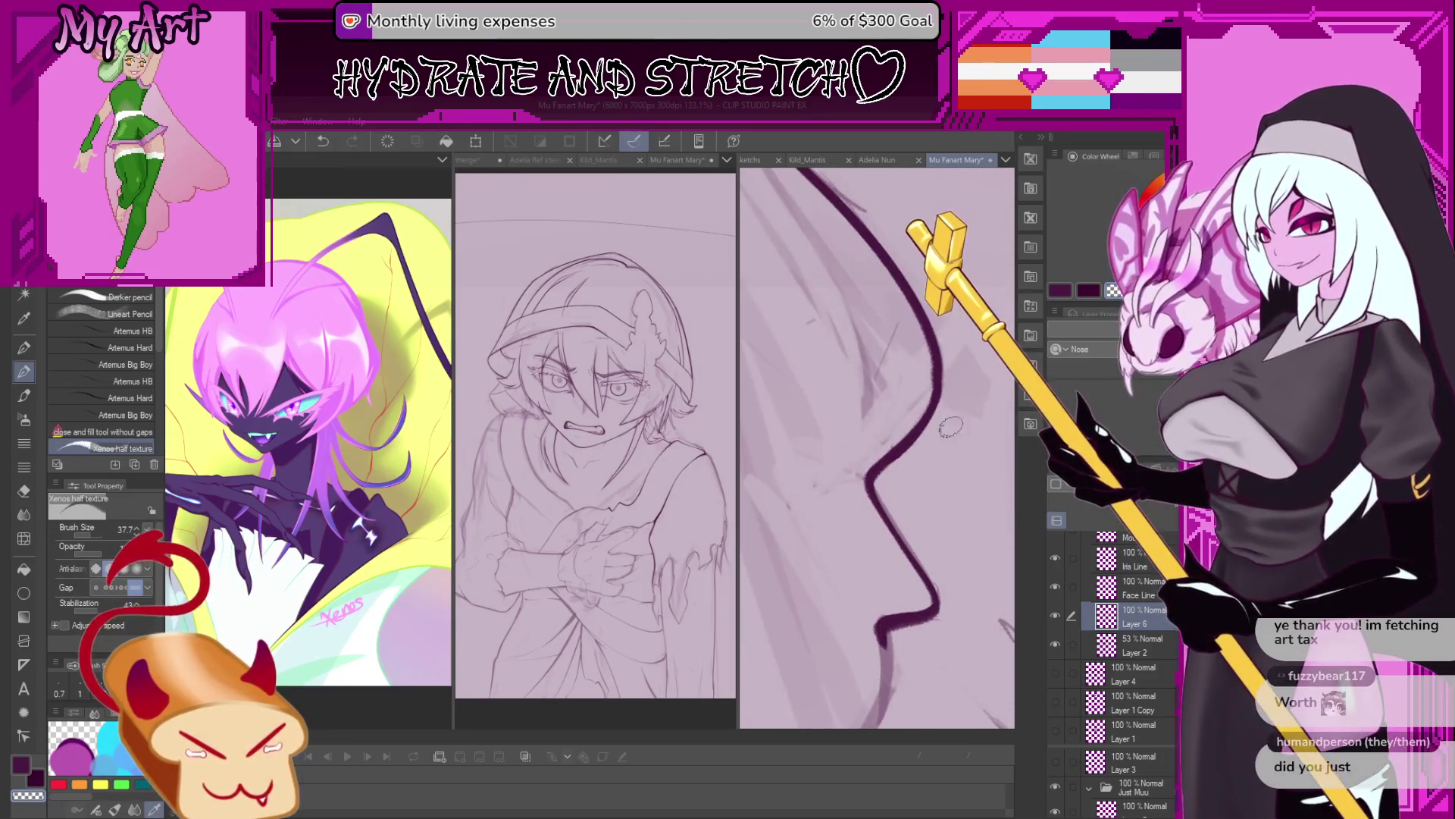
scroll(936, 433, "down", 3)
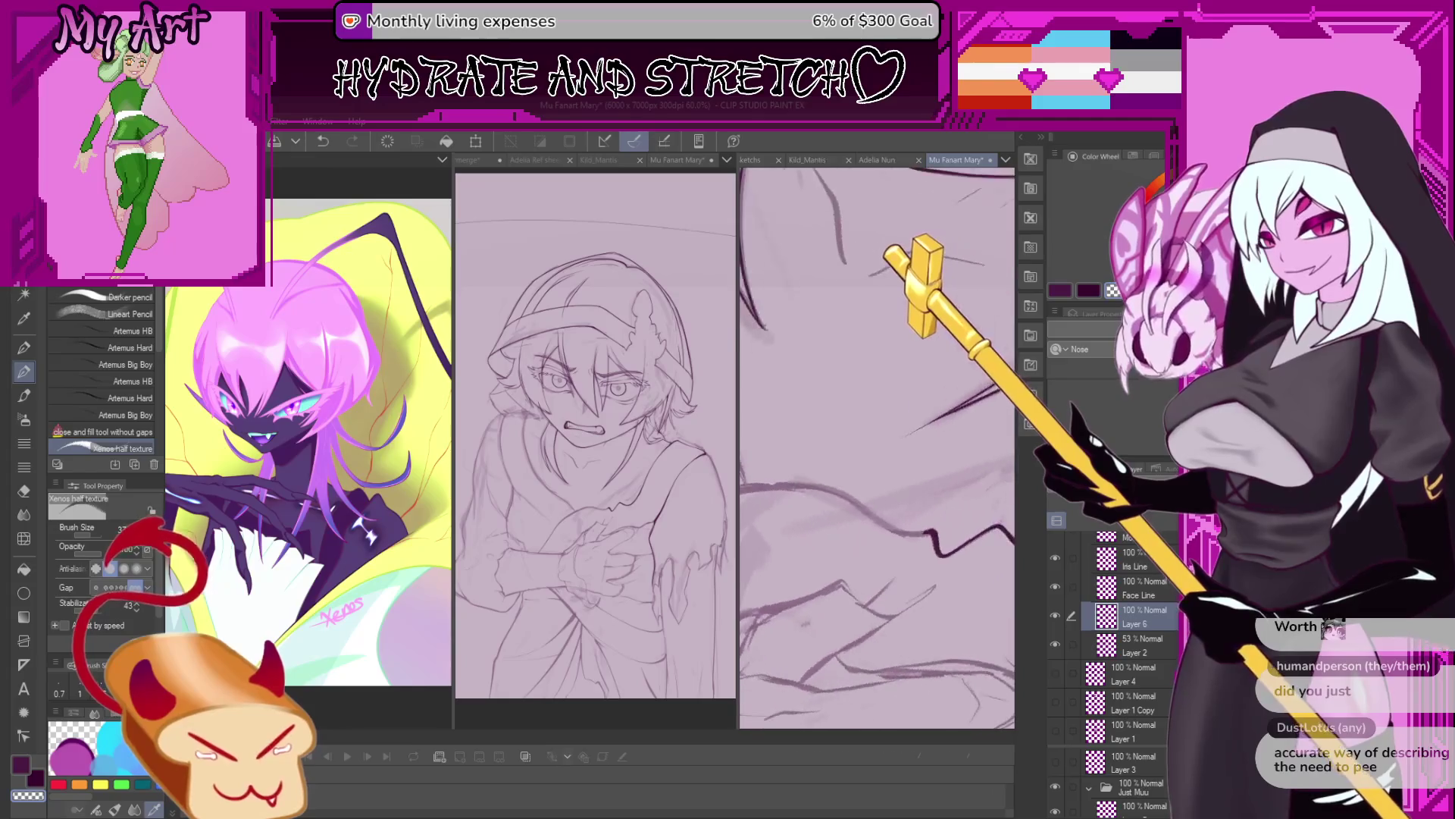
key("minus")
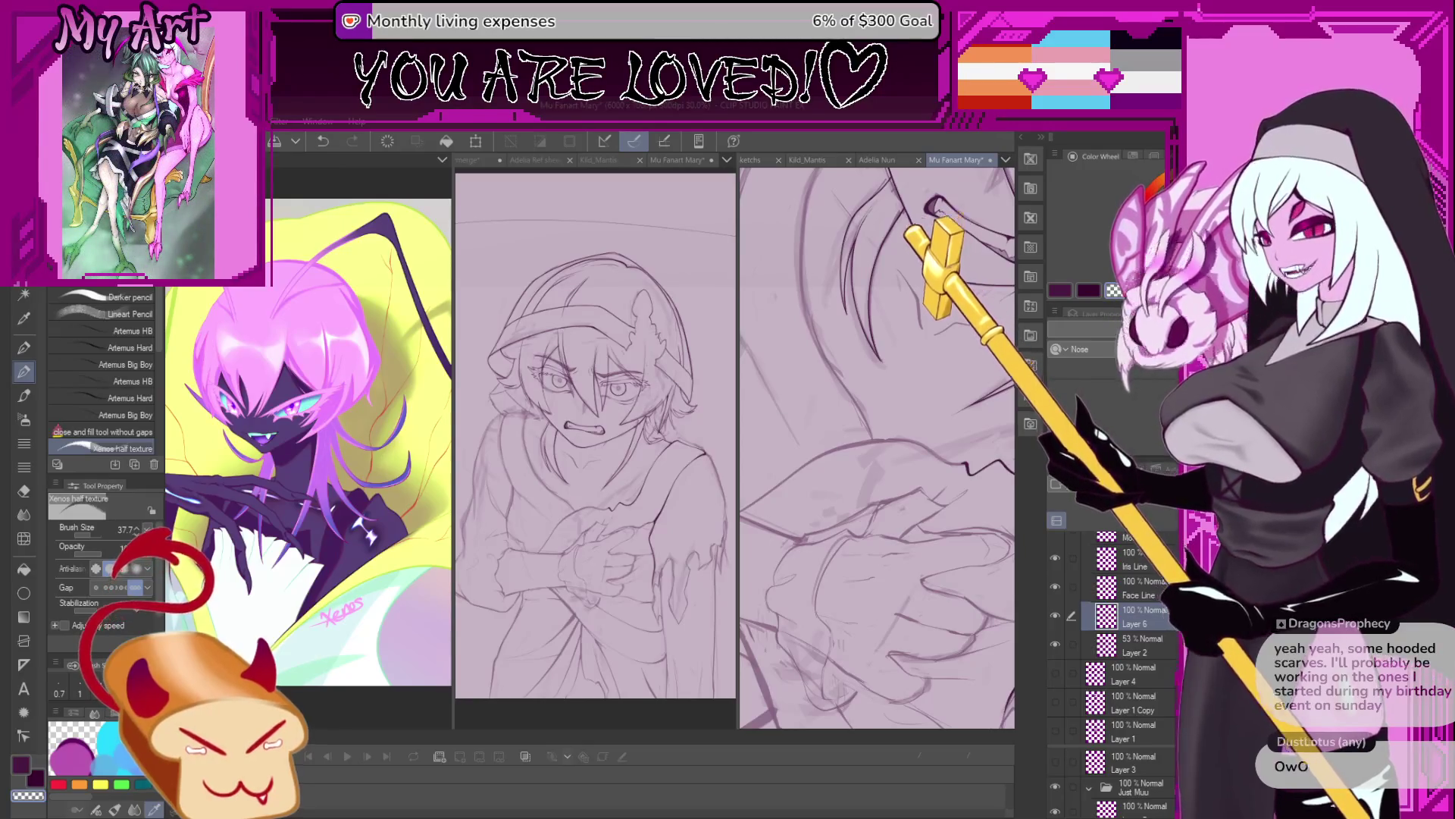
key("ctrl+v")
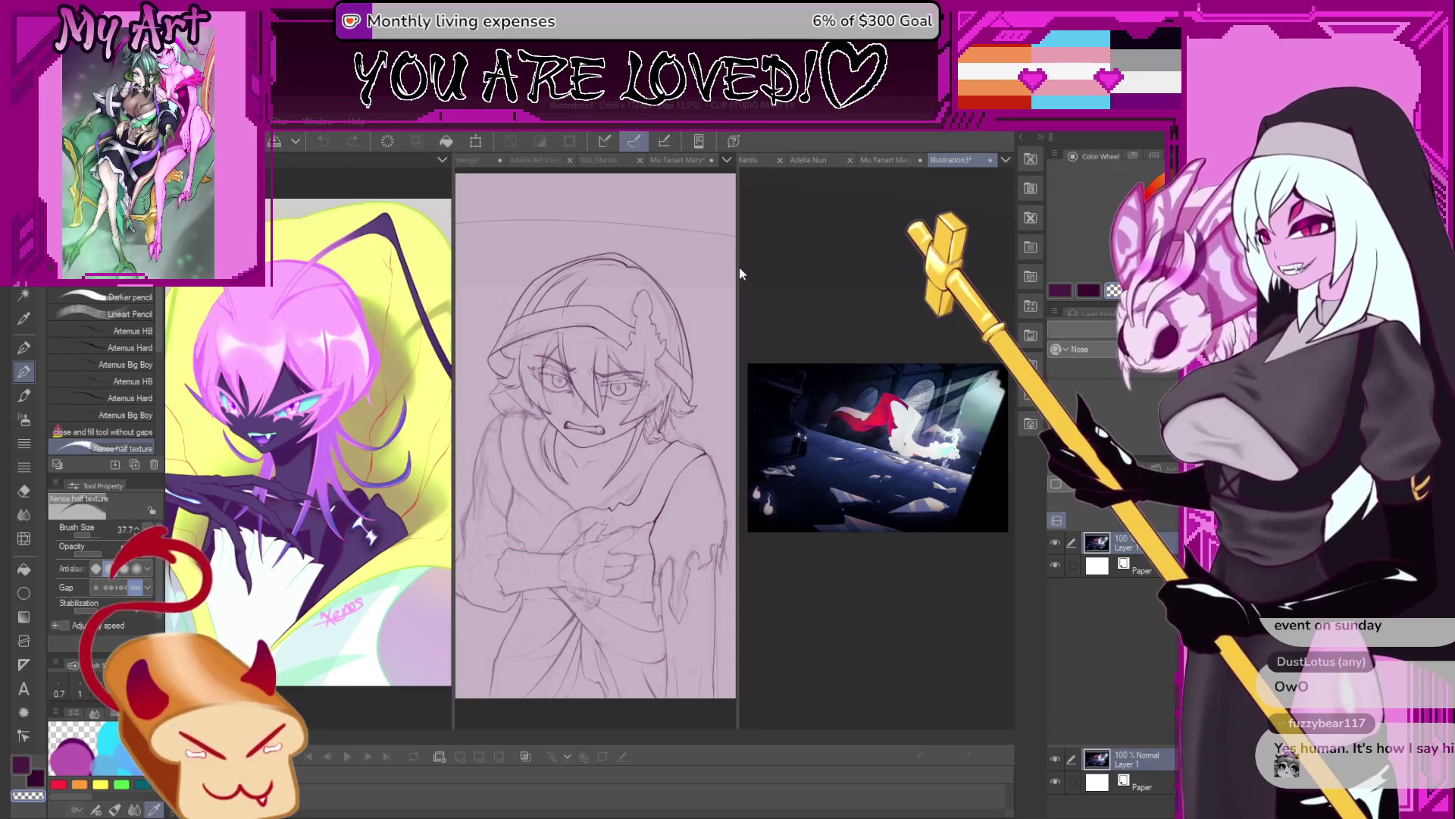
Widen the Illustration3 pane and zoom into the pasted cathedral screenshot.
left_click_drag(737, 268, 473, 294)
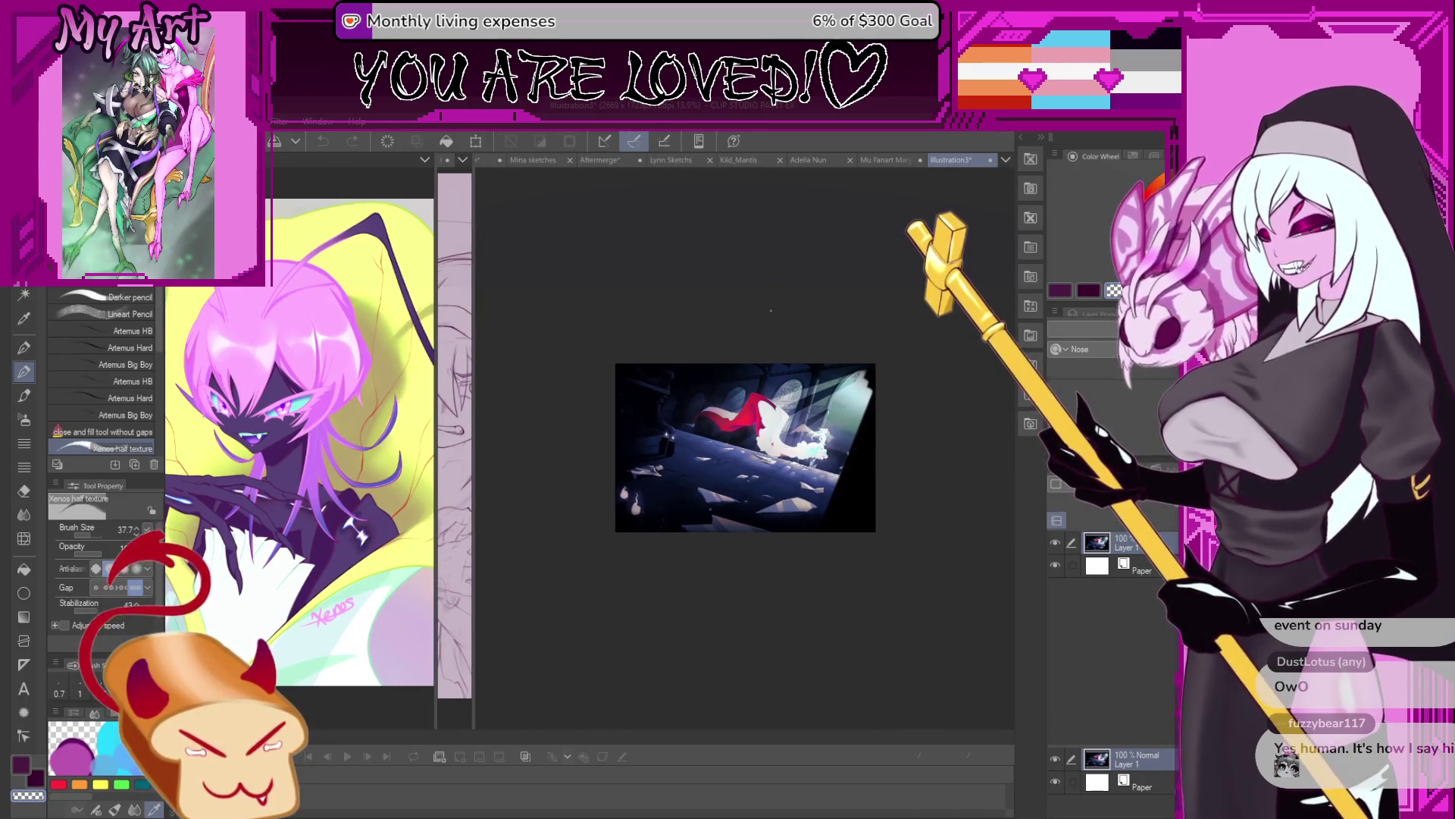
scroll(771, 310, "up", 2)
scroll(796, 357, "up", 1)
scroll(826, 410, "up", 1)
scroll(851, 458, "up", 2)
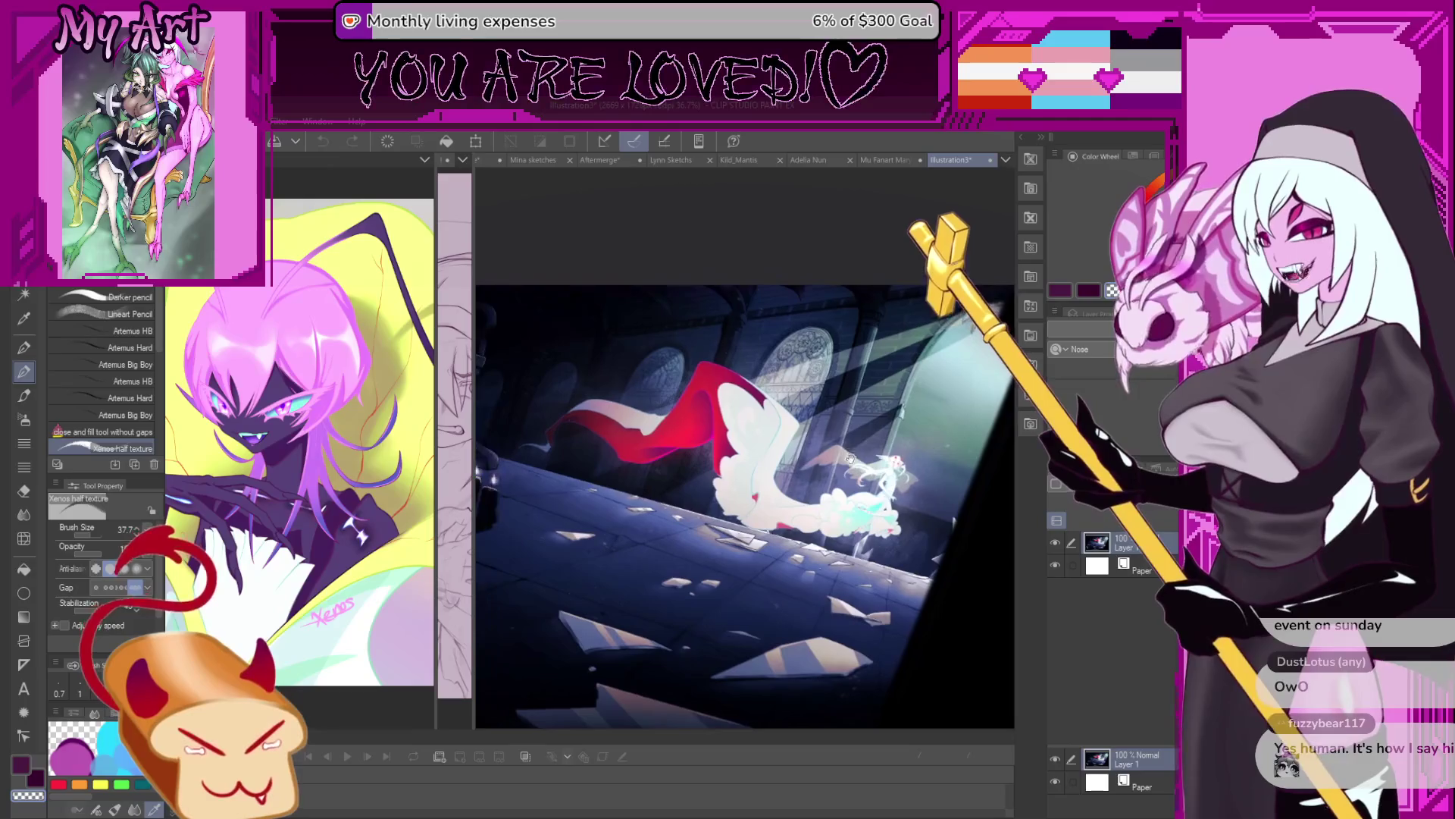
scroll(843, 504, "right", 1)
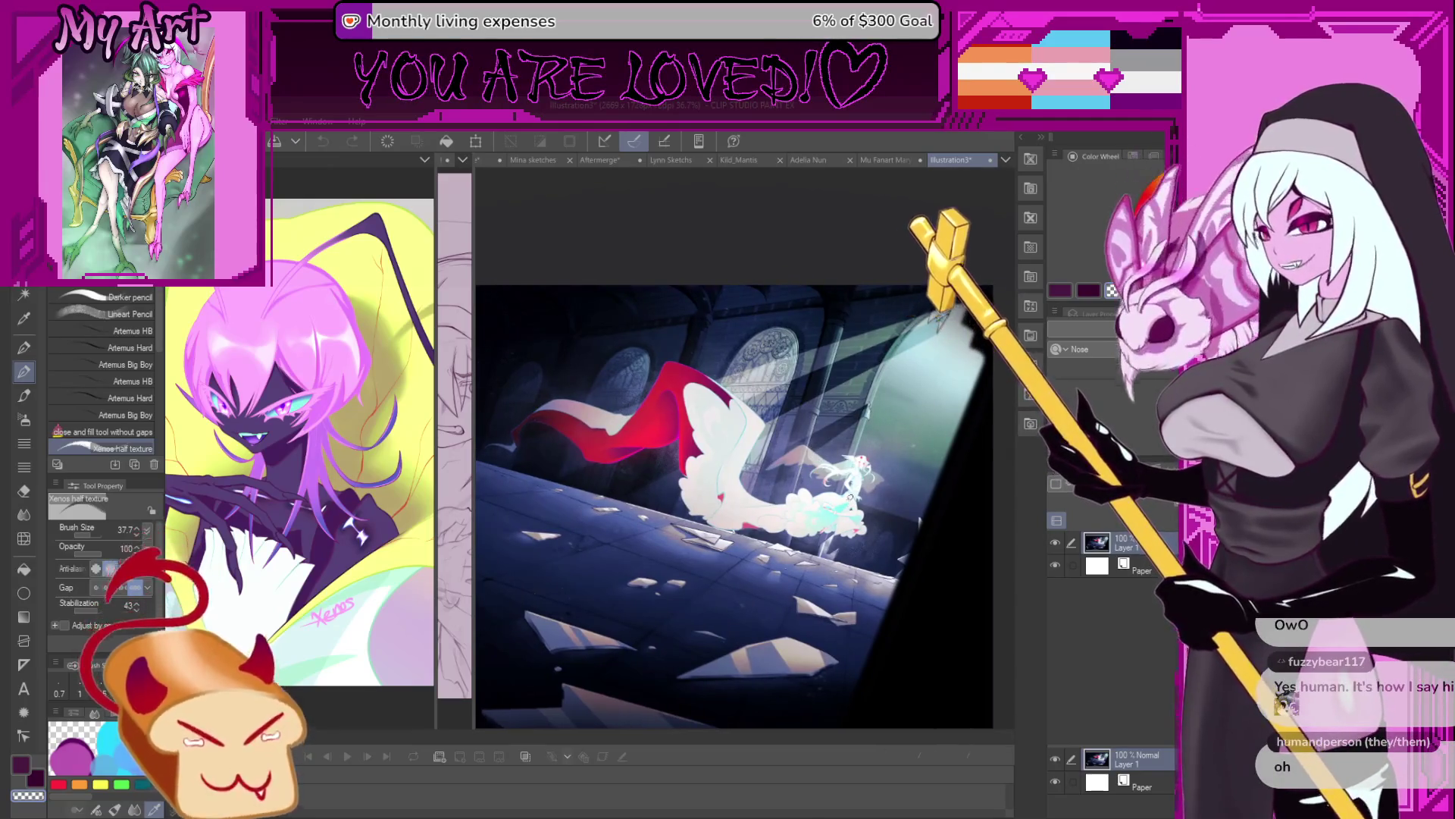
scroll(833, 504, "up", 1)
scroll(797, 522, "up", 1)
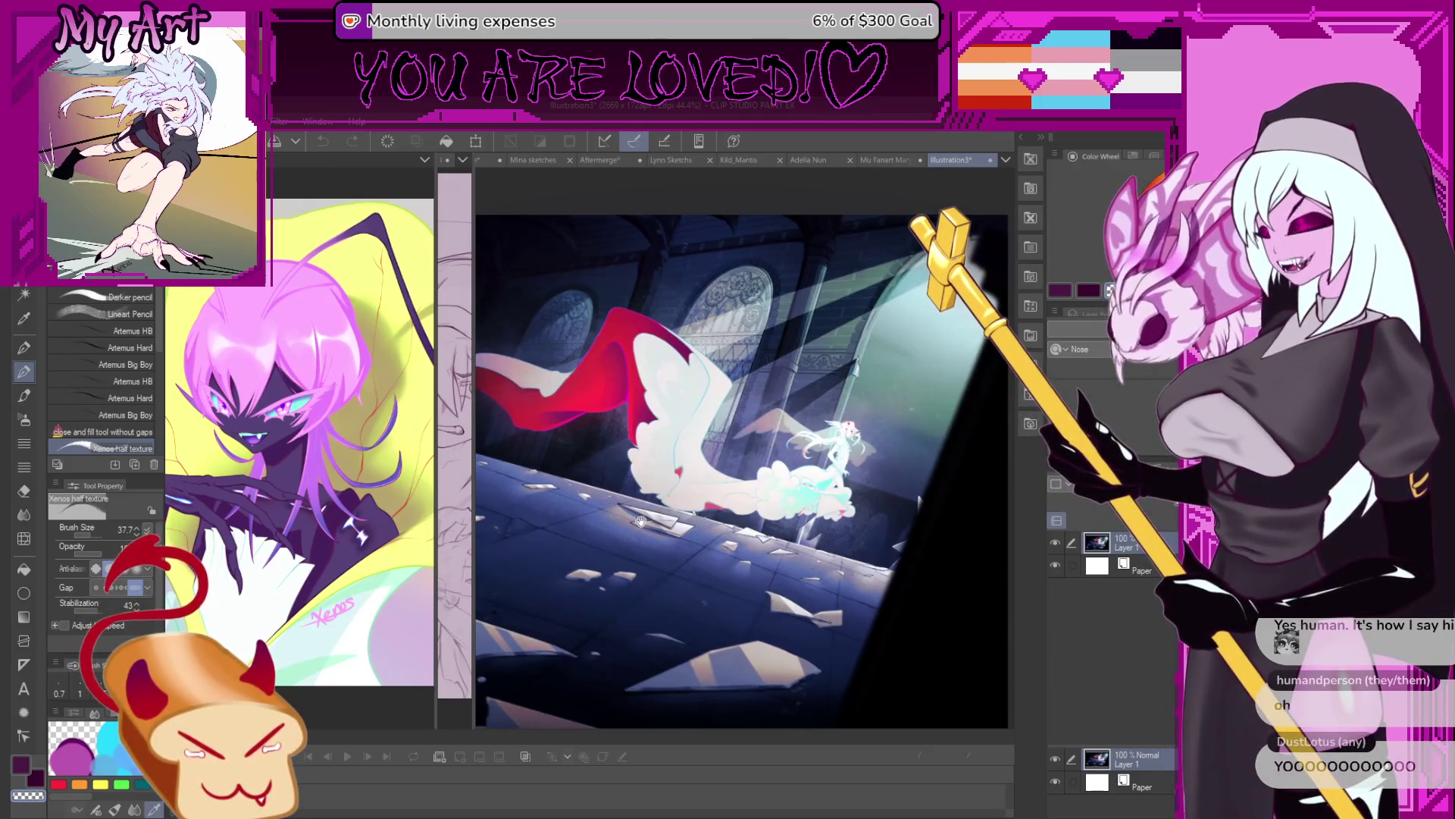
Pan to the candles, centre the white figure, then zoom back out.
mouse_move(621, 468)
left_mouse_down()
mouse_move(814, 504)
mouse_move(803, 455)
left_mouse_up()
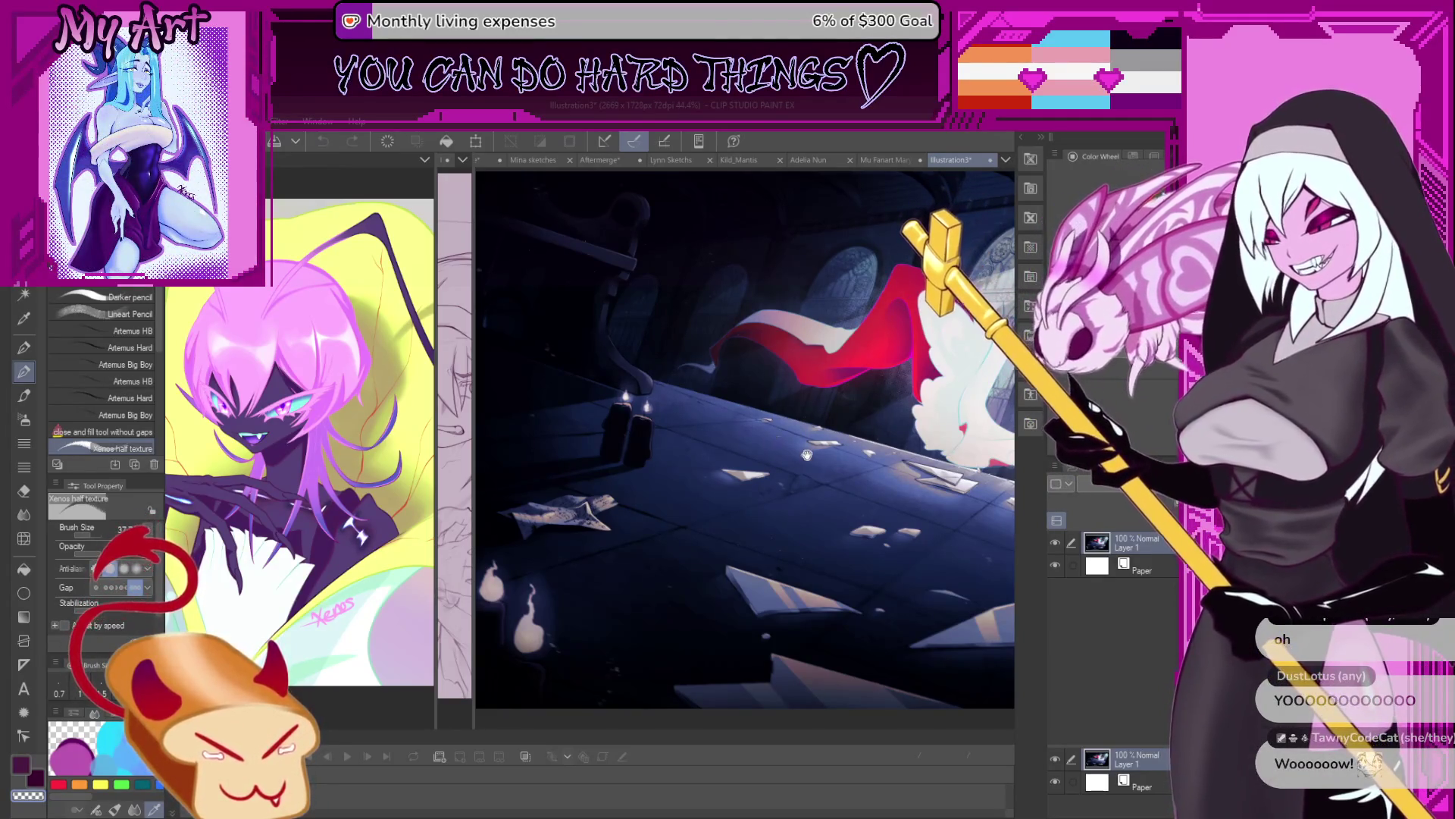
left_click_drag(776, 439, 743, 419)
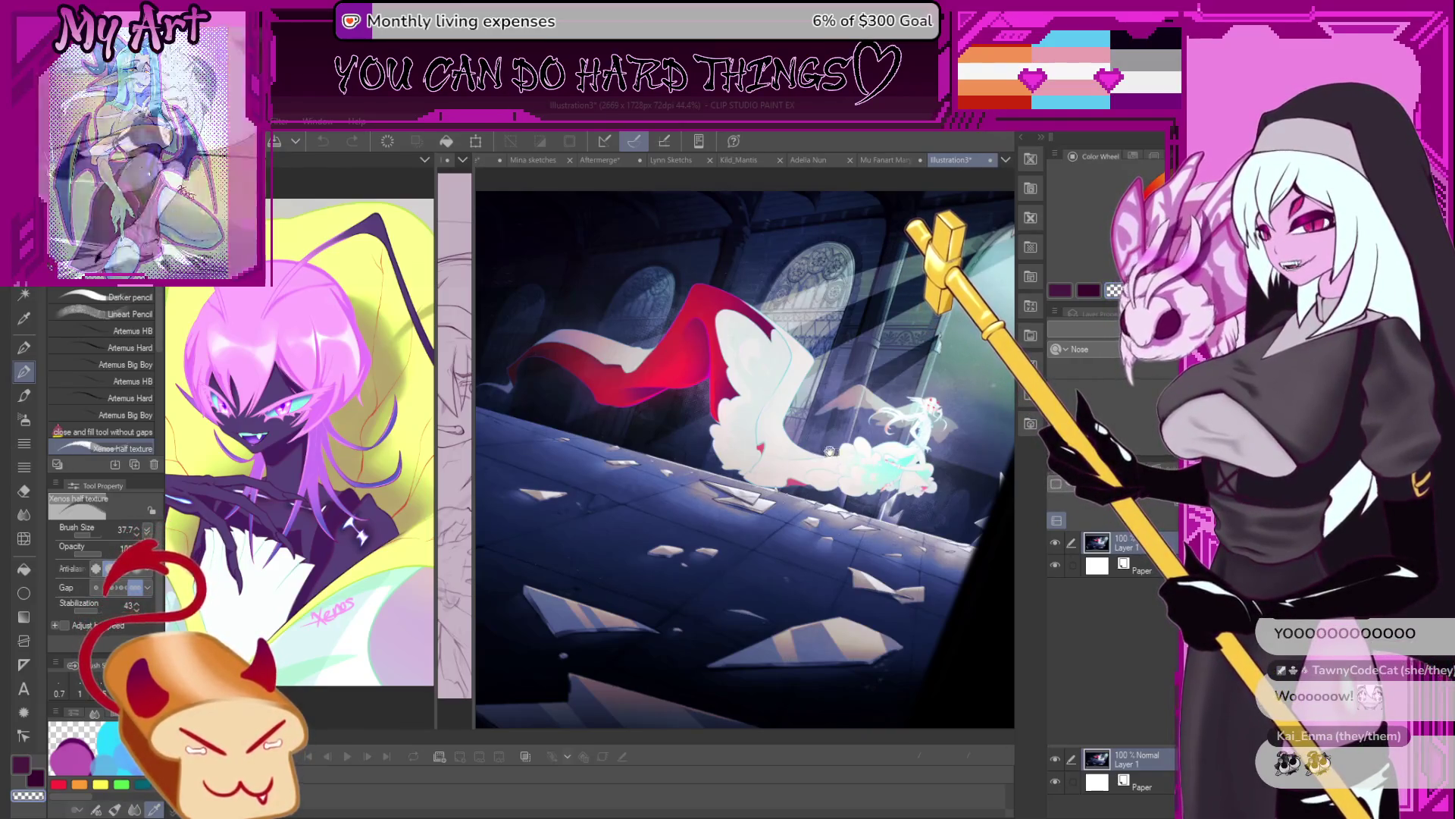
scroll(791, 403, "down", 1)
scroll(803, 417, "down", 1)
scroll(826, 439, "down", 1)
scroll(859, 476, "down", 1)
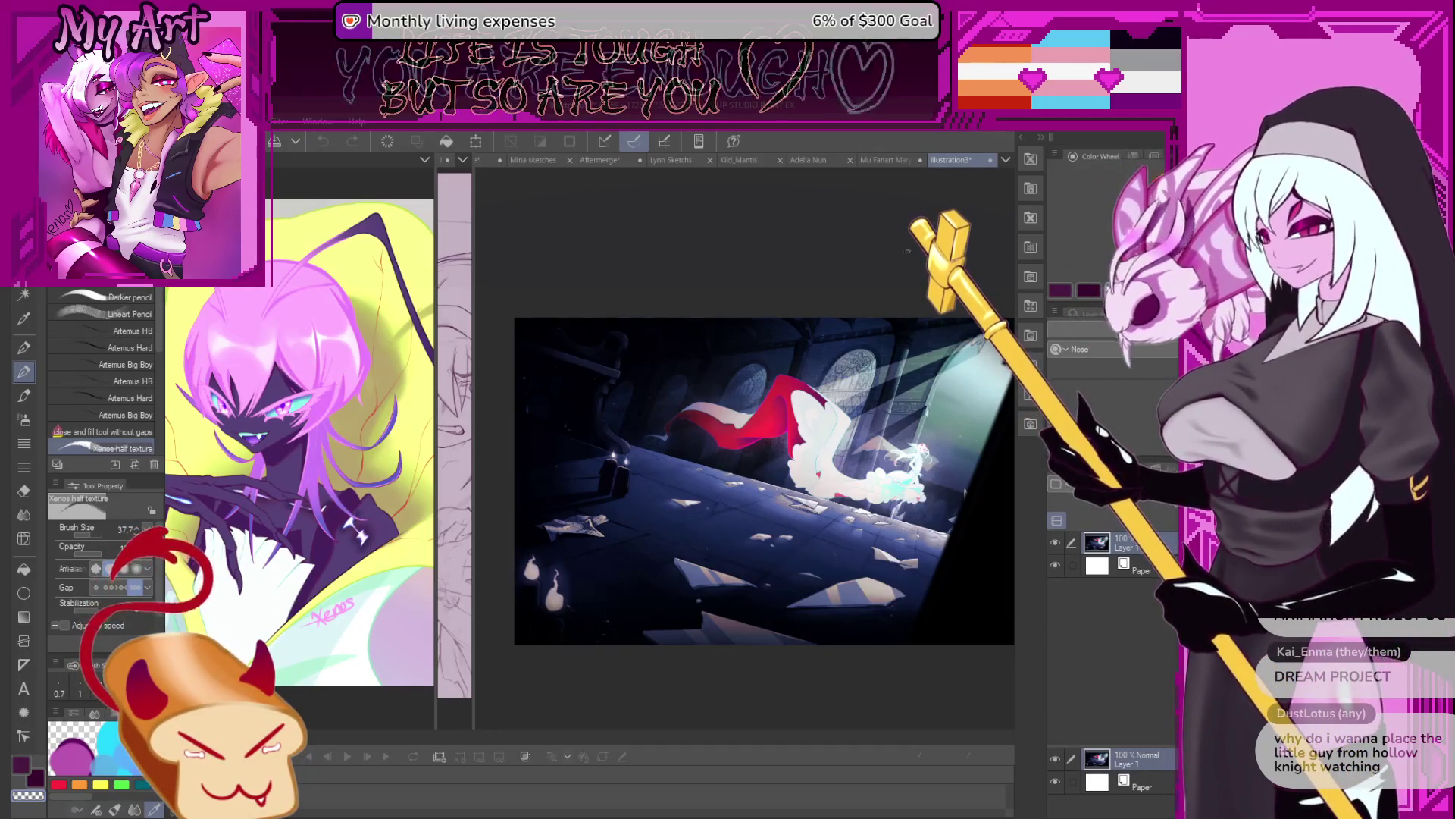
scroll(924, 500, "up", 2)
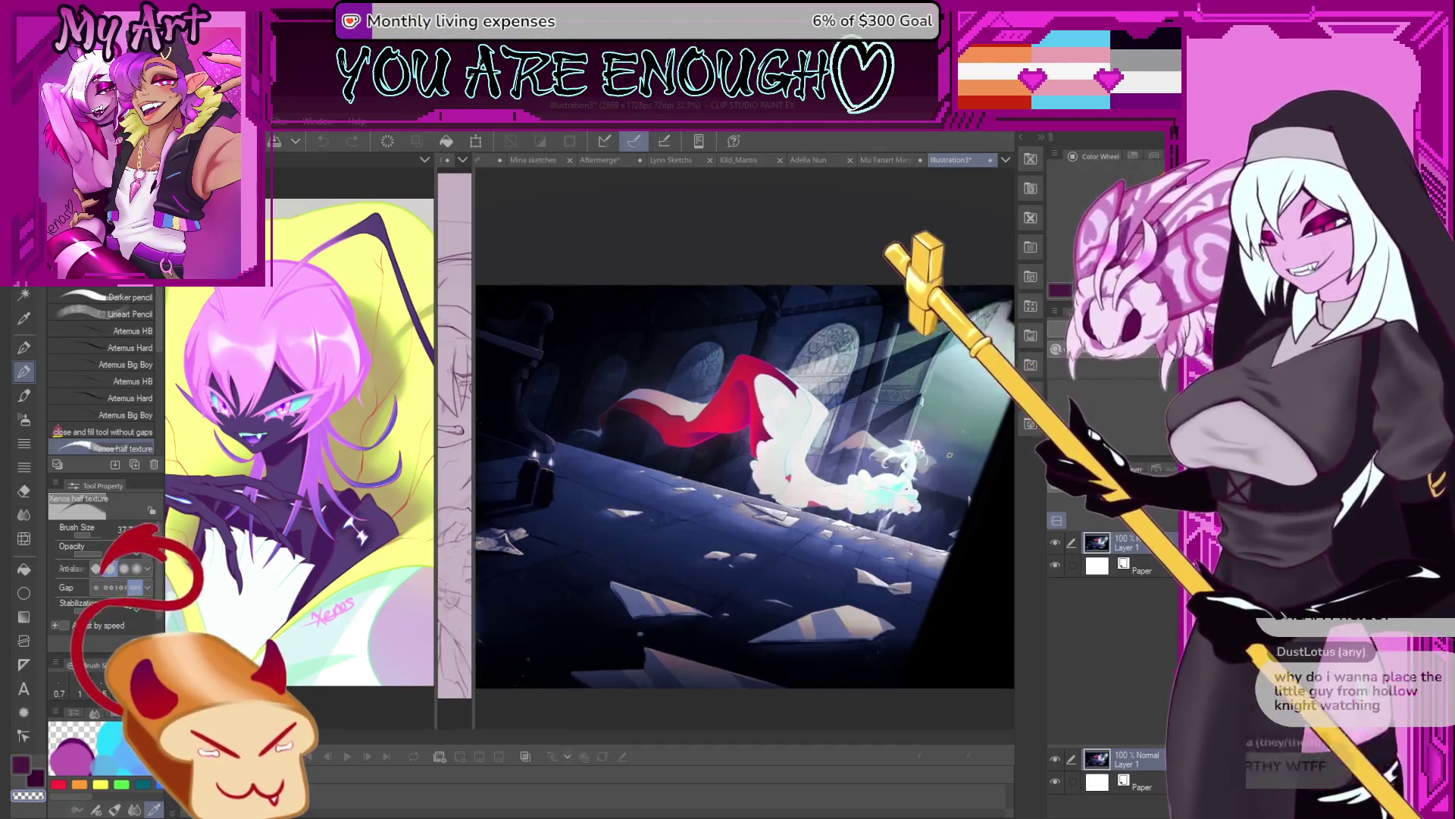
scroll(925, 516, "up", 2)
scroll(926, 524, "up", 2)
scroll(927, 525, "up", 1)
mouse_move(926, 524)
left_mouse_down()
mouse_move(827, 544)
mouse_move(652, 531)
left_mouse_up()
scroll(712, 436, "down", 2)
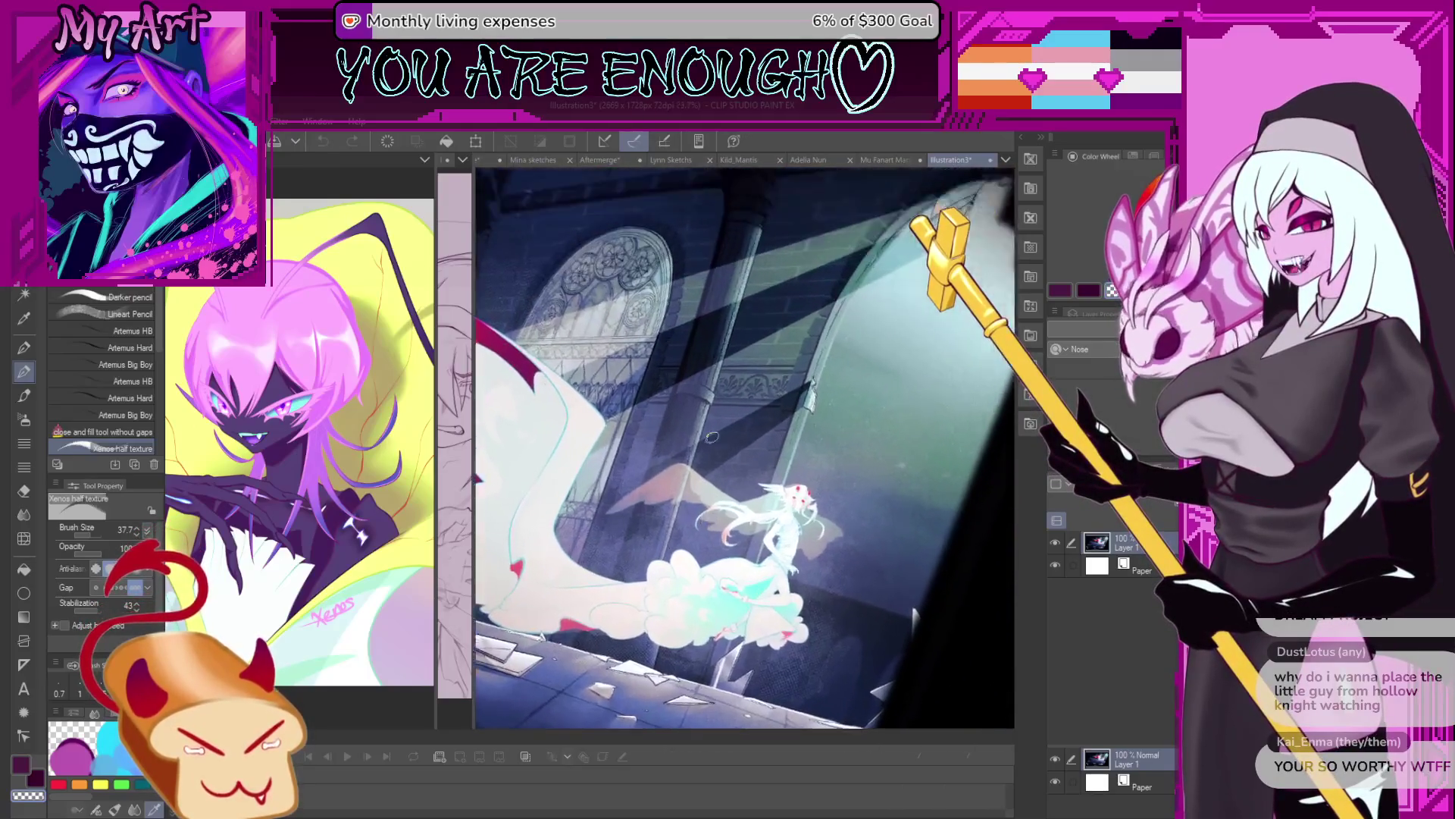
scroll(712, 437, "up", 1)
scroll(711, 437, "up", 1)
left_click_drag(644, 443, 788, 446)
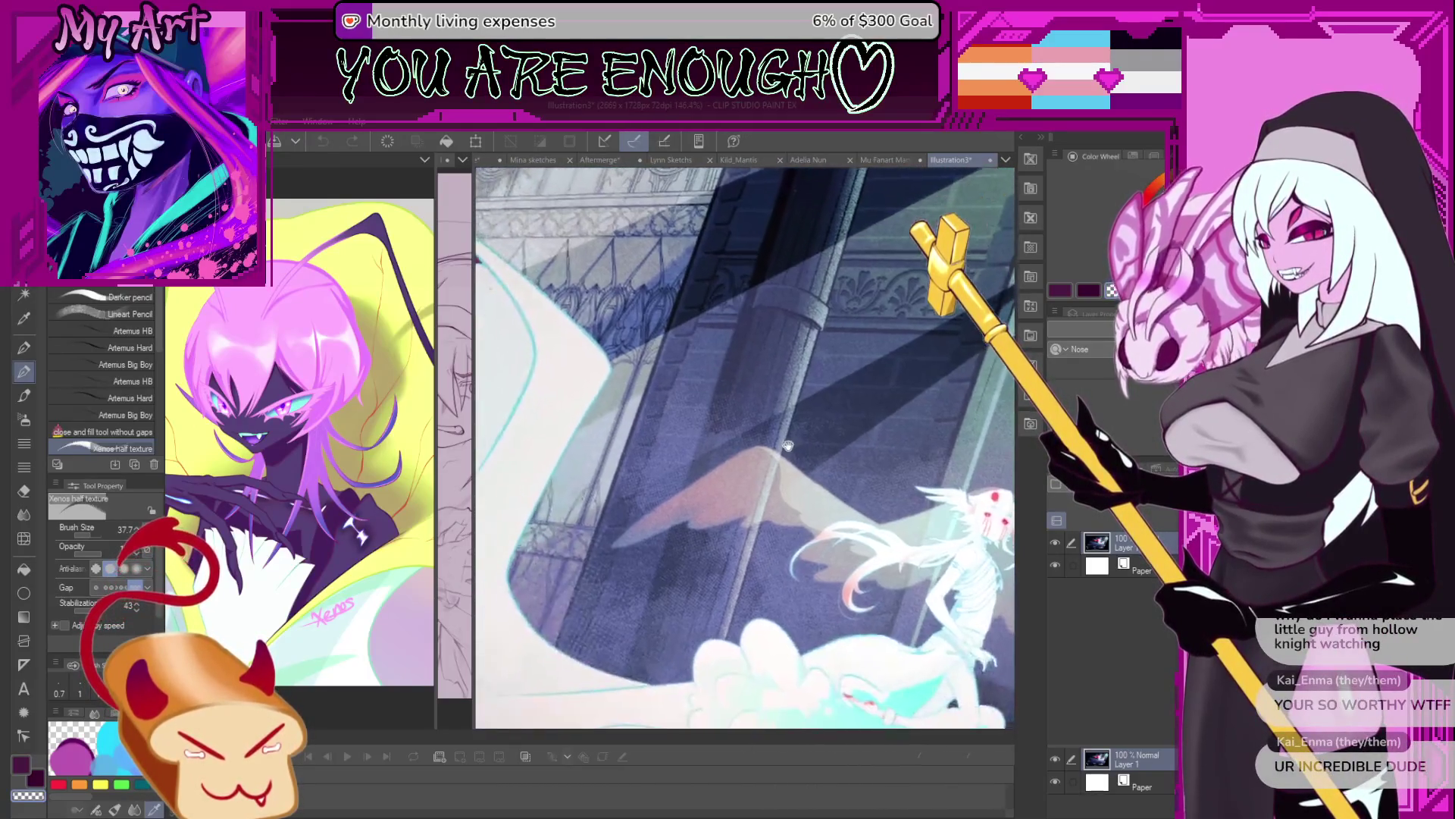
mouse_move(631, 653)
left_mouse_down()
mouse_move(740, 579)
mouse_move(819, 579)
left_mouse_up()
scroll(752, 553, "down", 2)
scroll(751, 553, "down", 2)
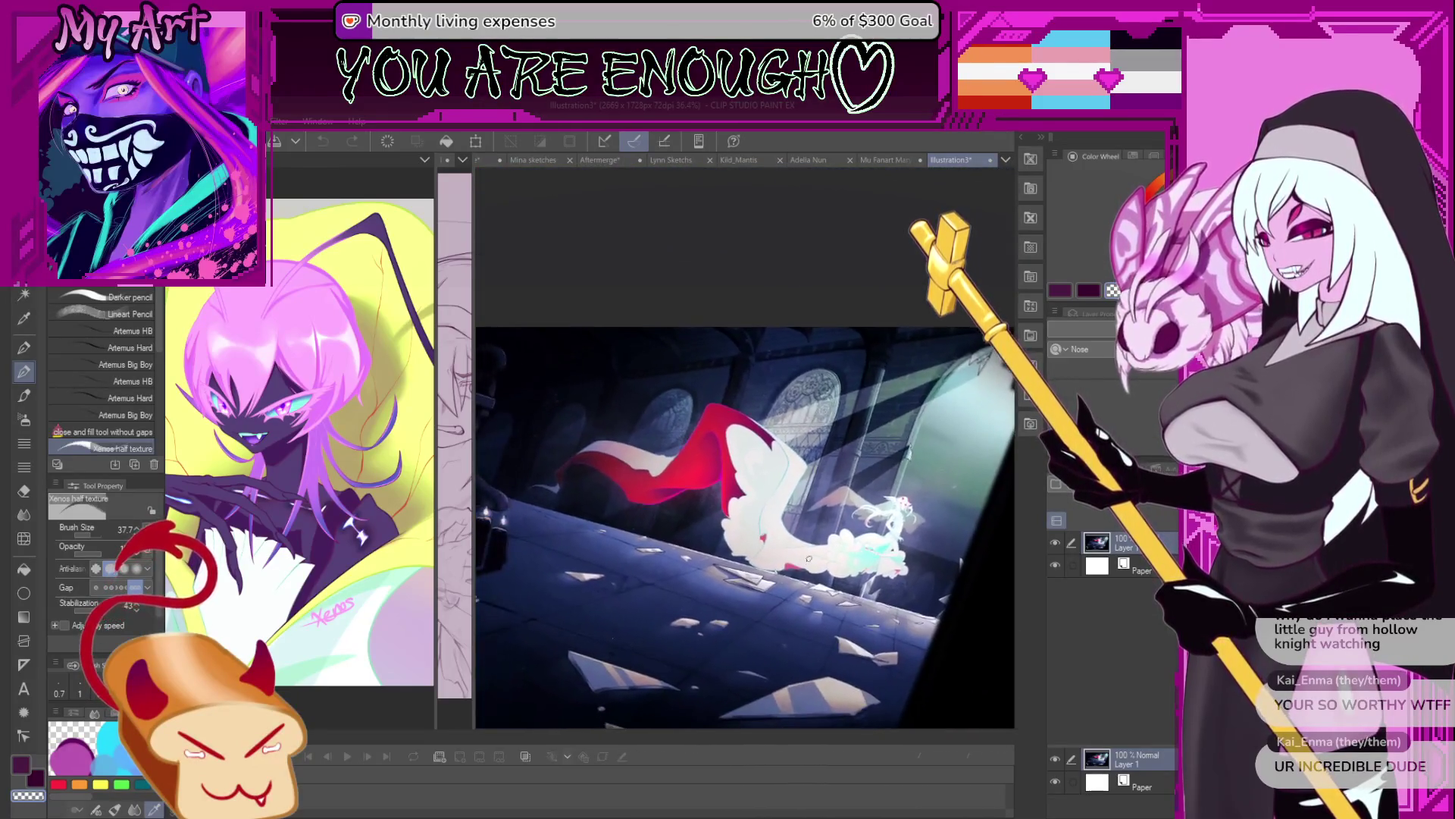
scroll(817, 579, "up", 1)
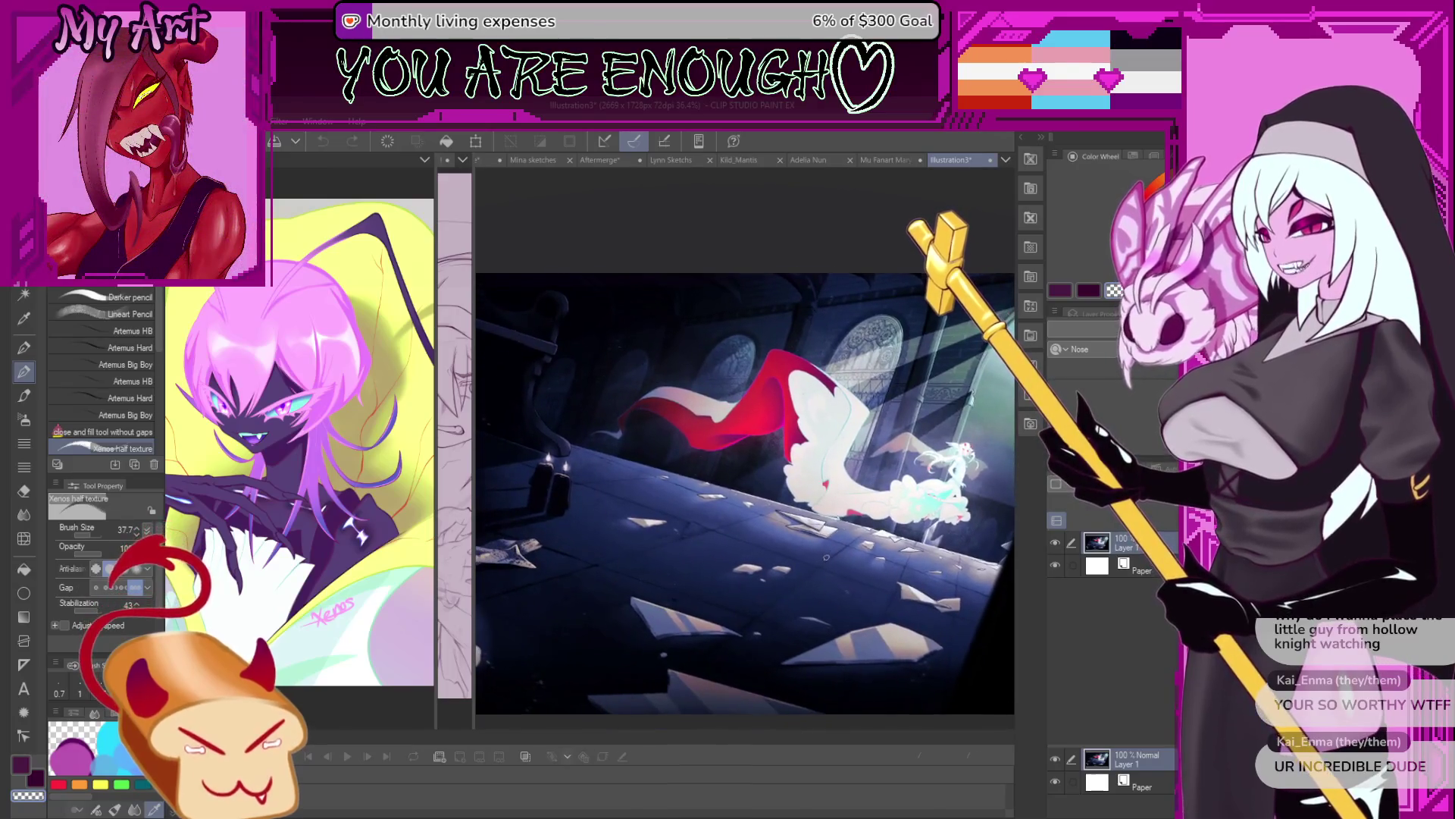
left_click_drag(818, 579, 816, 530)
scroll(816, 529, "up", 1)
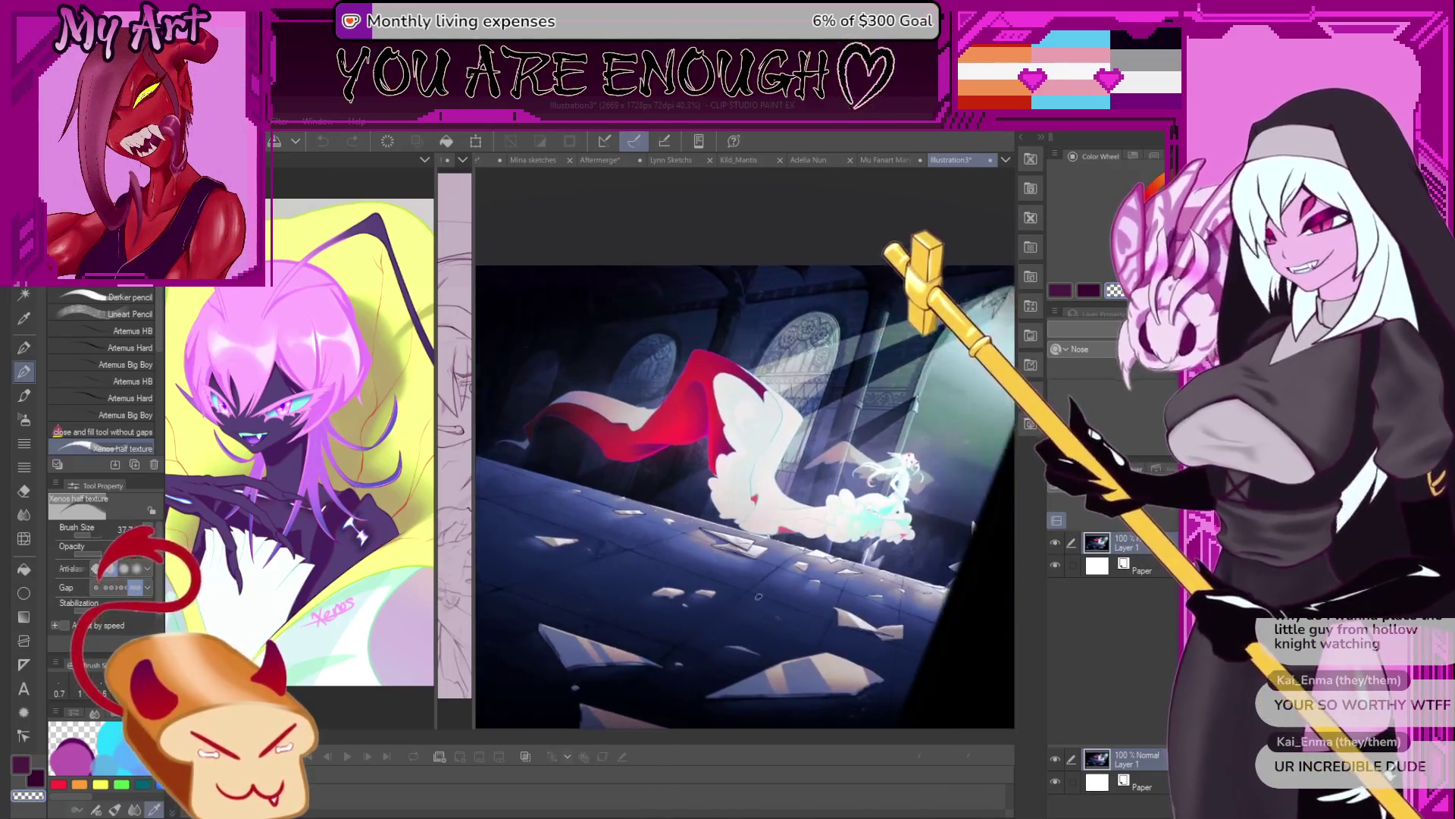
scroll(814, 515, "up", 1)
scroll(813, 503, "up", 1)
scroll(813, 503, "up", 2)
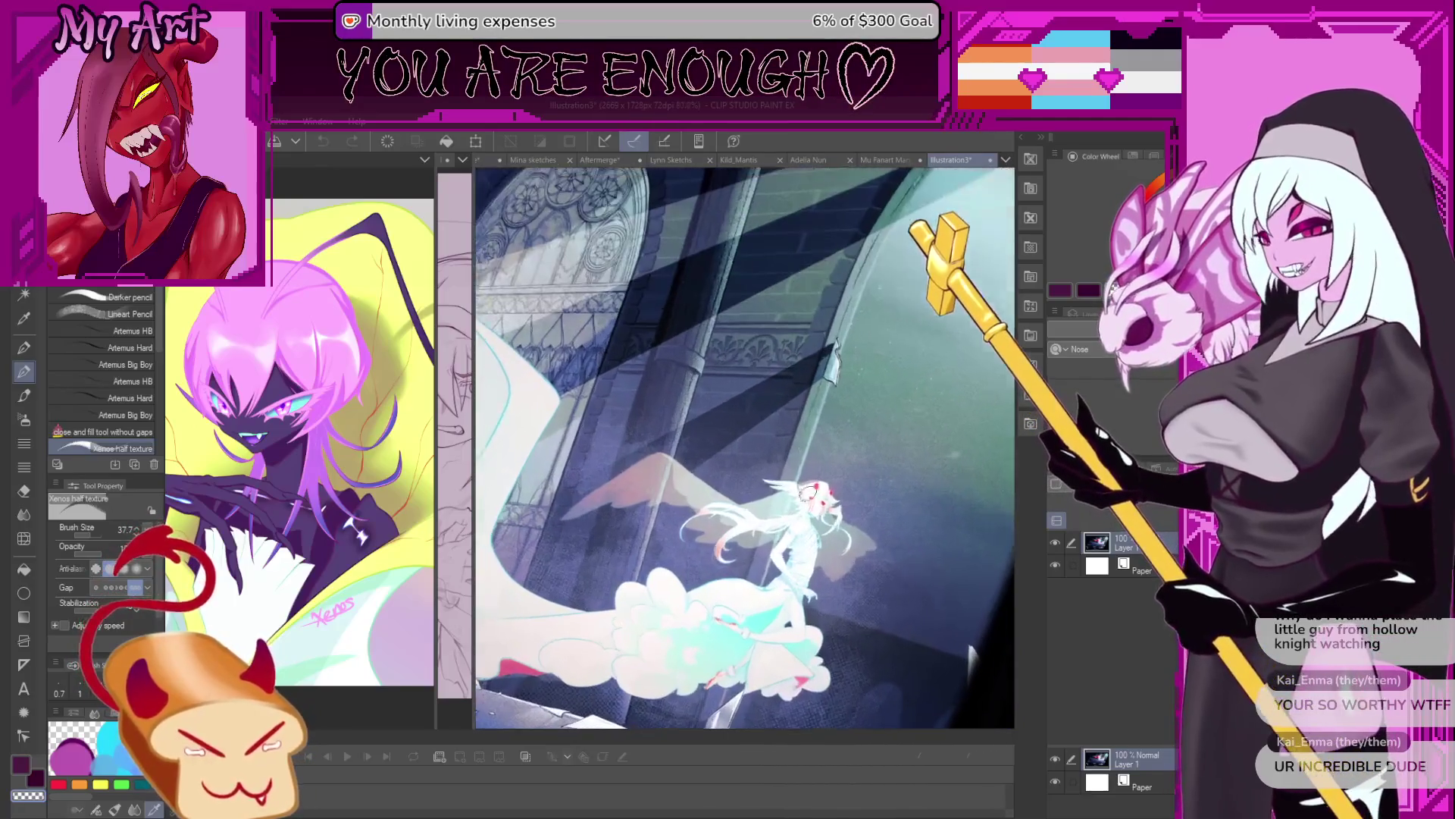
left_click_drag(812, 502, 688, 543)
left_click_drag(709, 413, 657, 475)
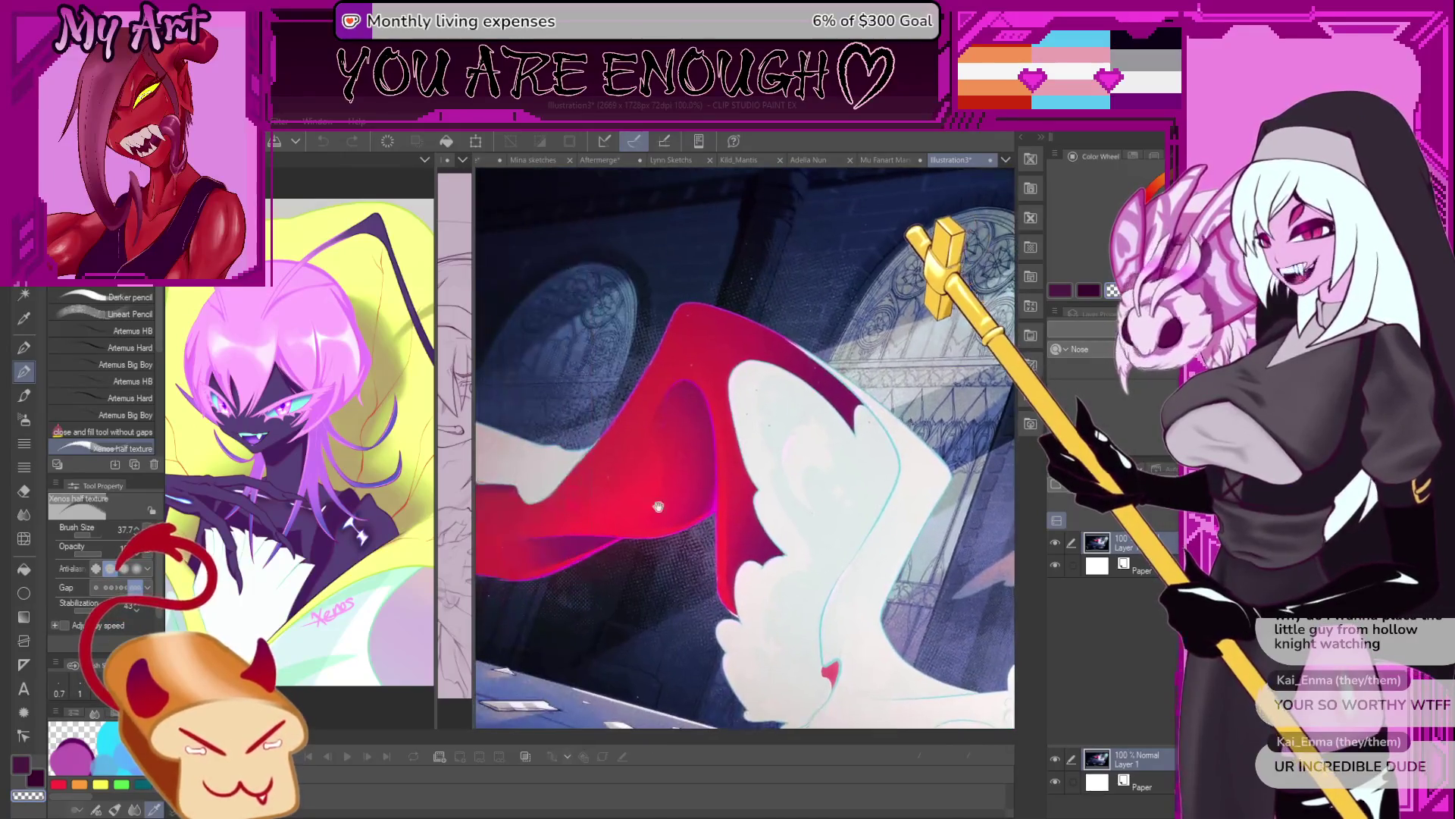
left_click_drag(657, 475, 764, 462)
scroll(764, 463, "up", 2)
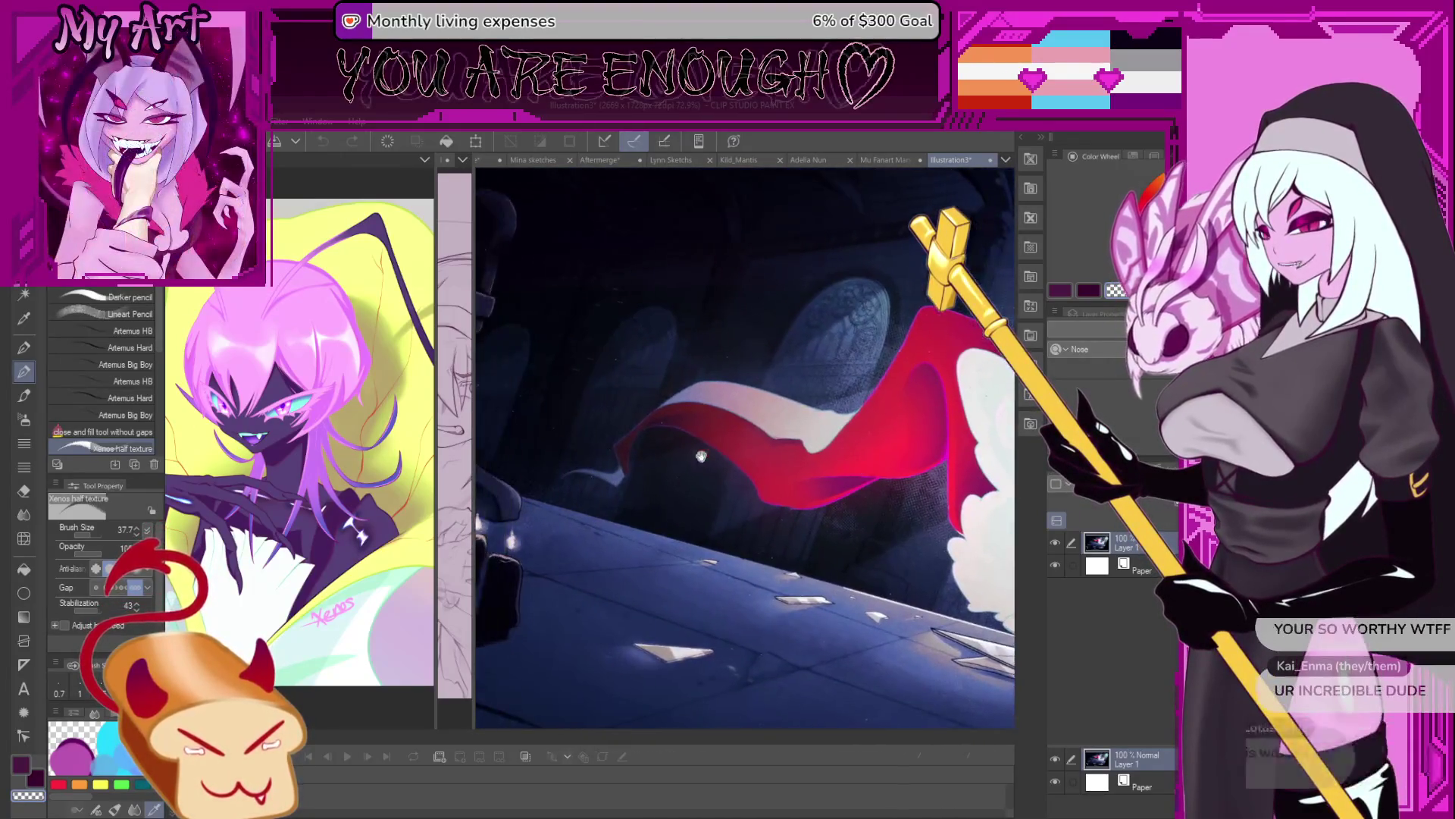
left_click_drag(682, 364, 742, 421)
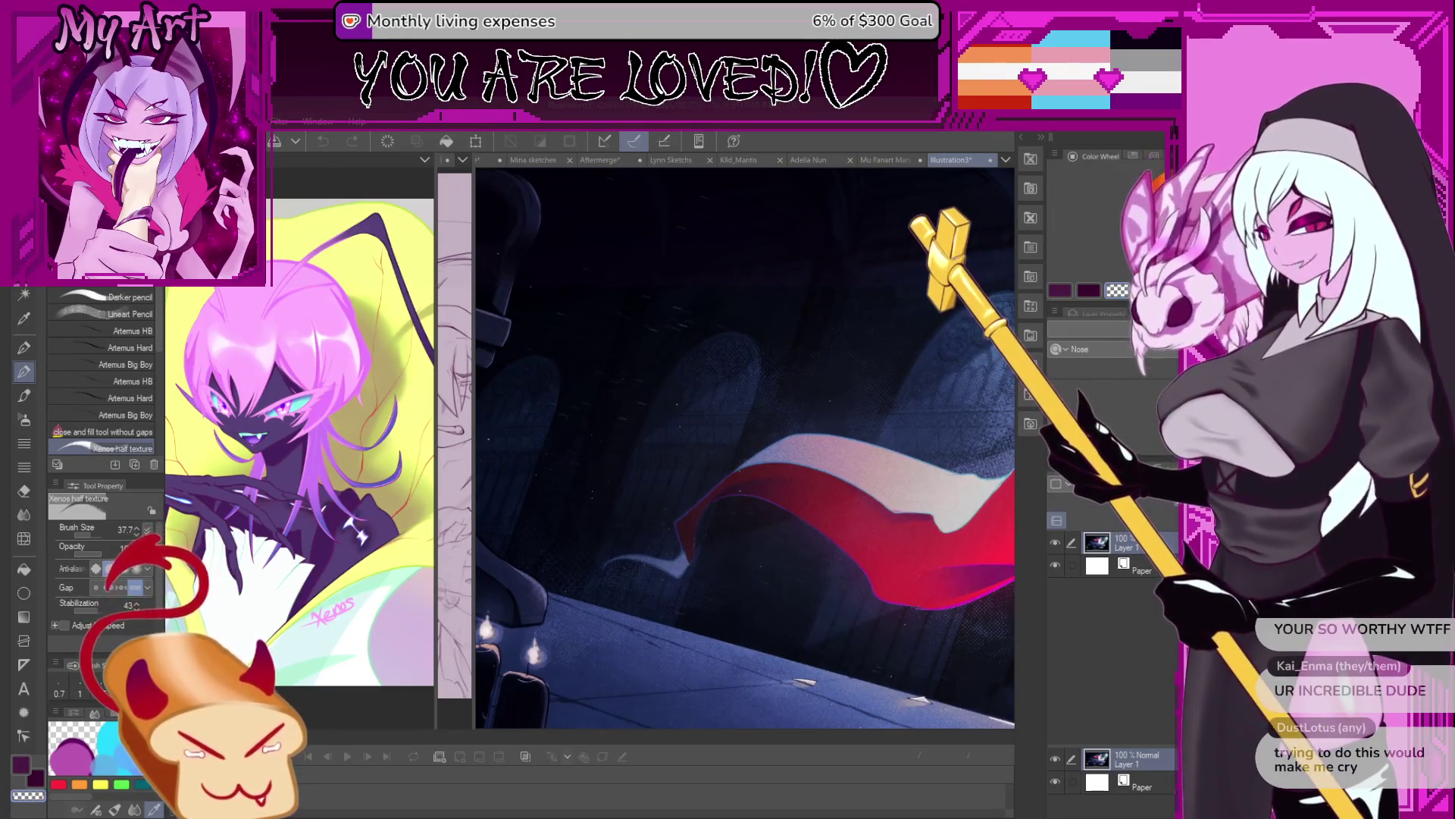
scroll(638, 446, "up", 1)
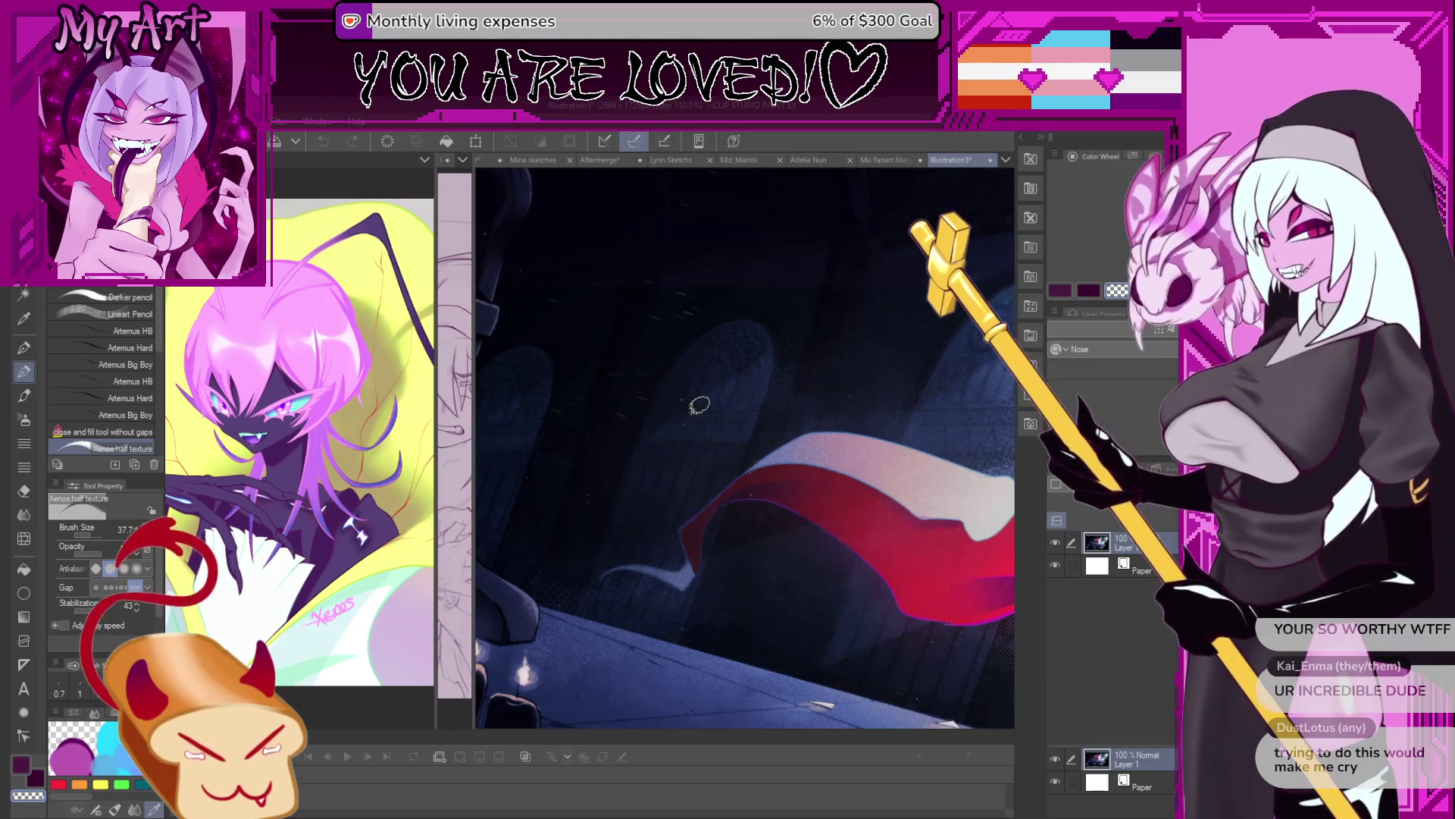
scroll(699, 405, "up", 1)
scroll(756, 570, "down", 2)
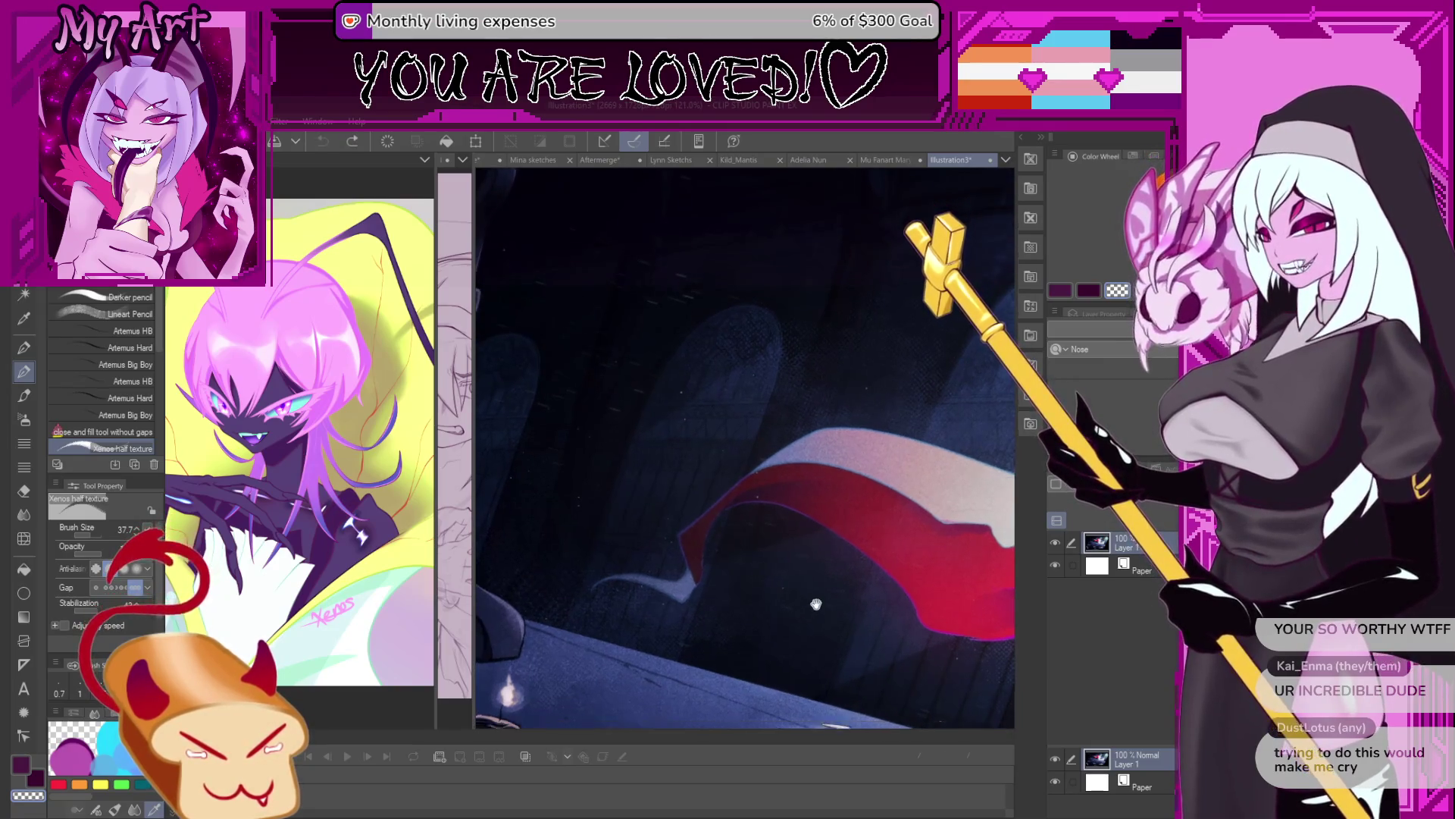
scroll(735, 553, "down", 4)
scroll(717, 539, "down", 5)
scroll(717, 539, "down", 2)
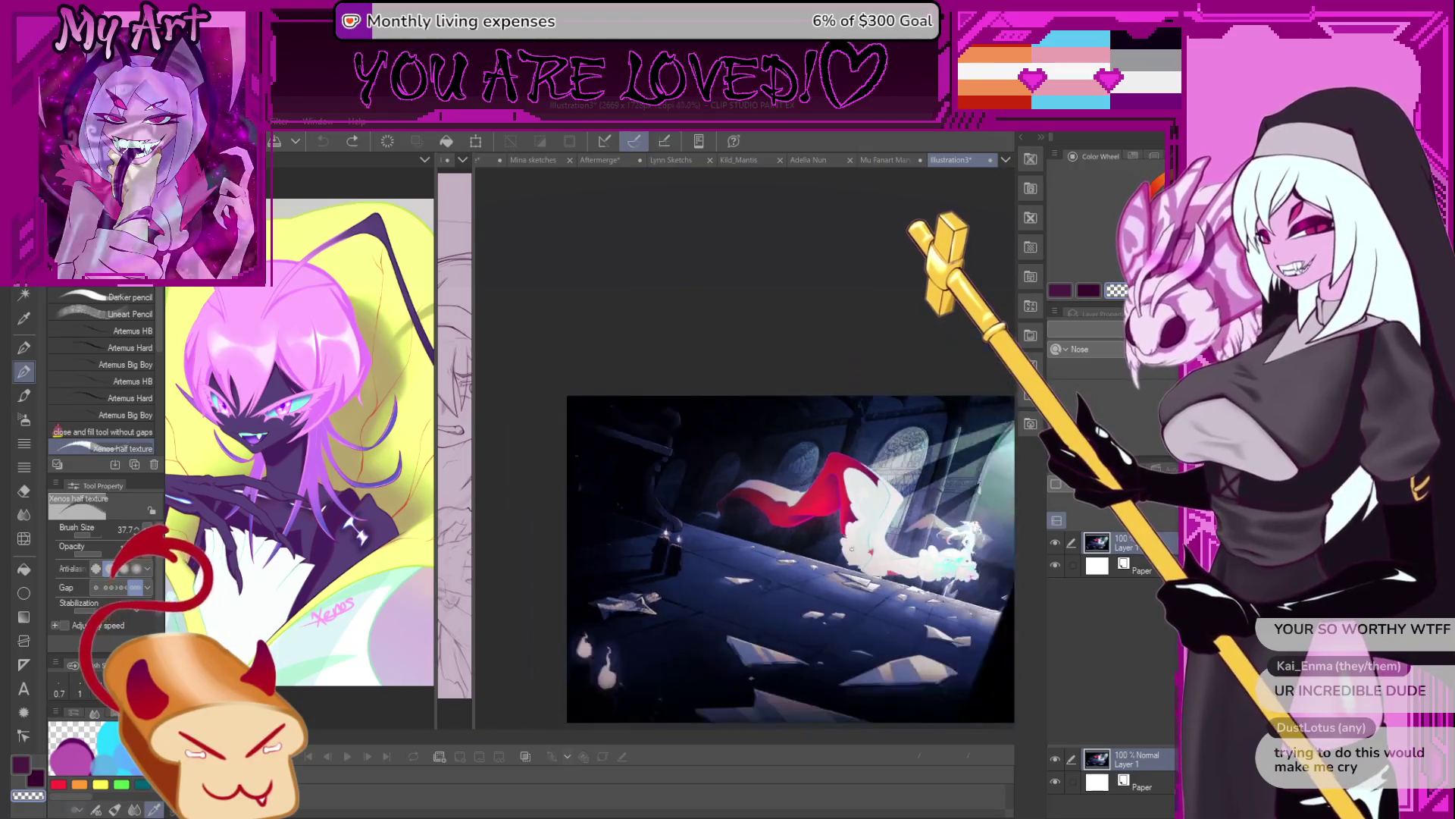
scroll(728, 500, "up", 2)
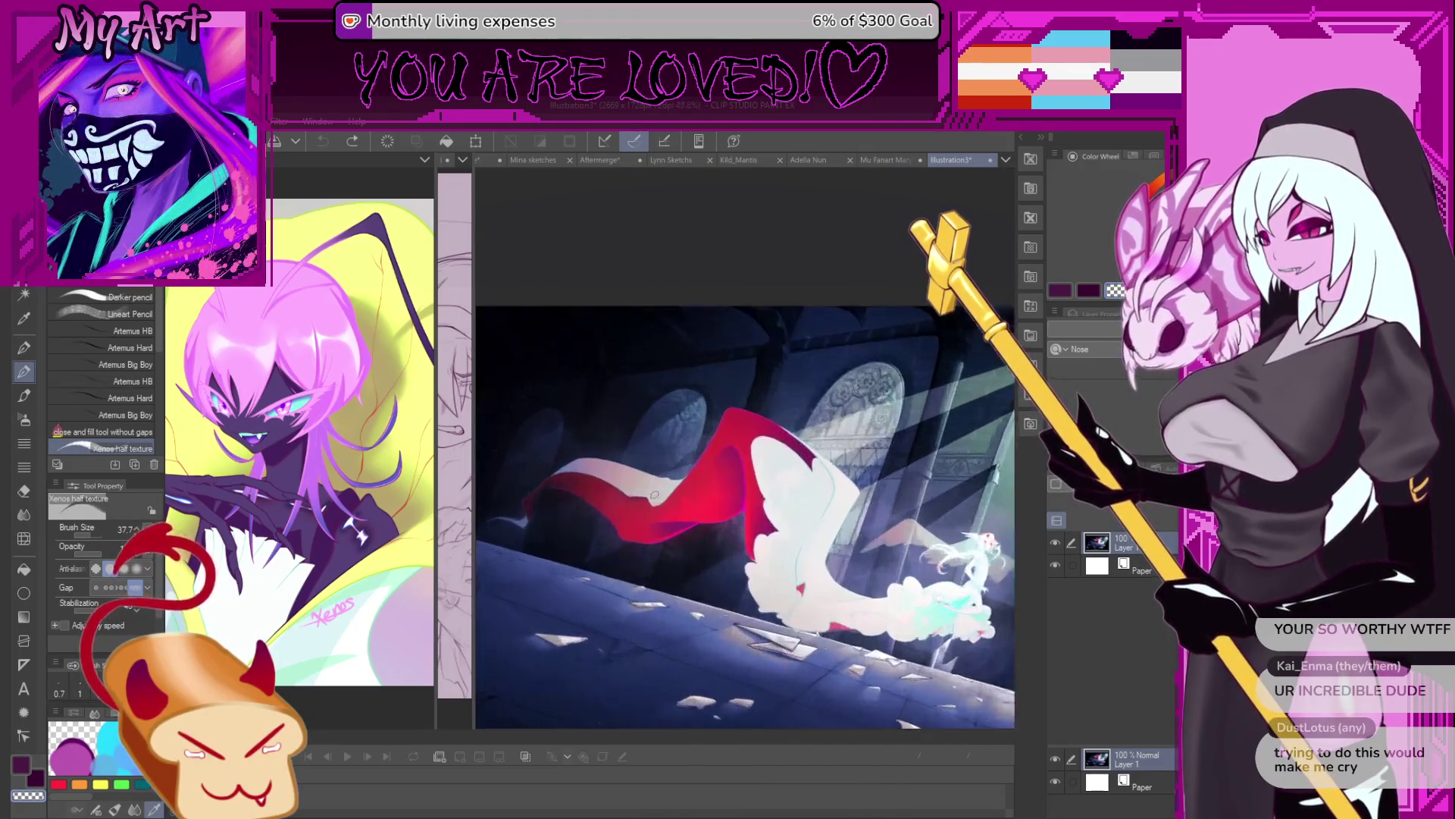
scroll(713, 508, "up", 3)
scroll(701, 515, "down", 2)
scroll(697, 519, "down", 1)
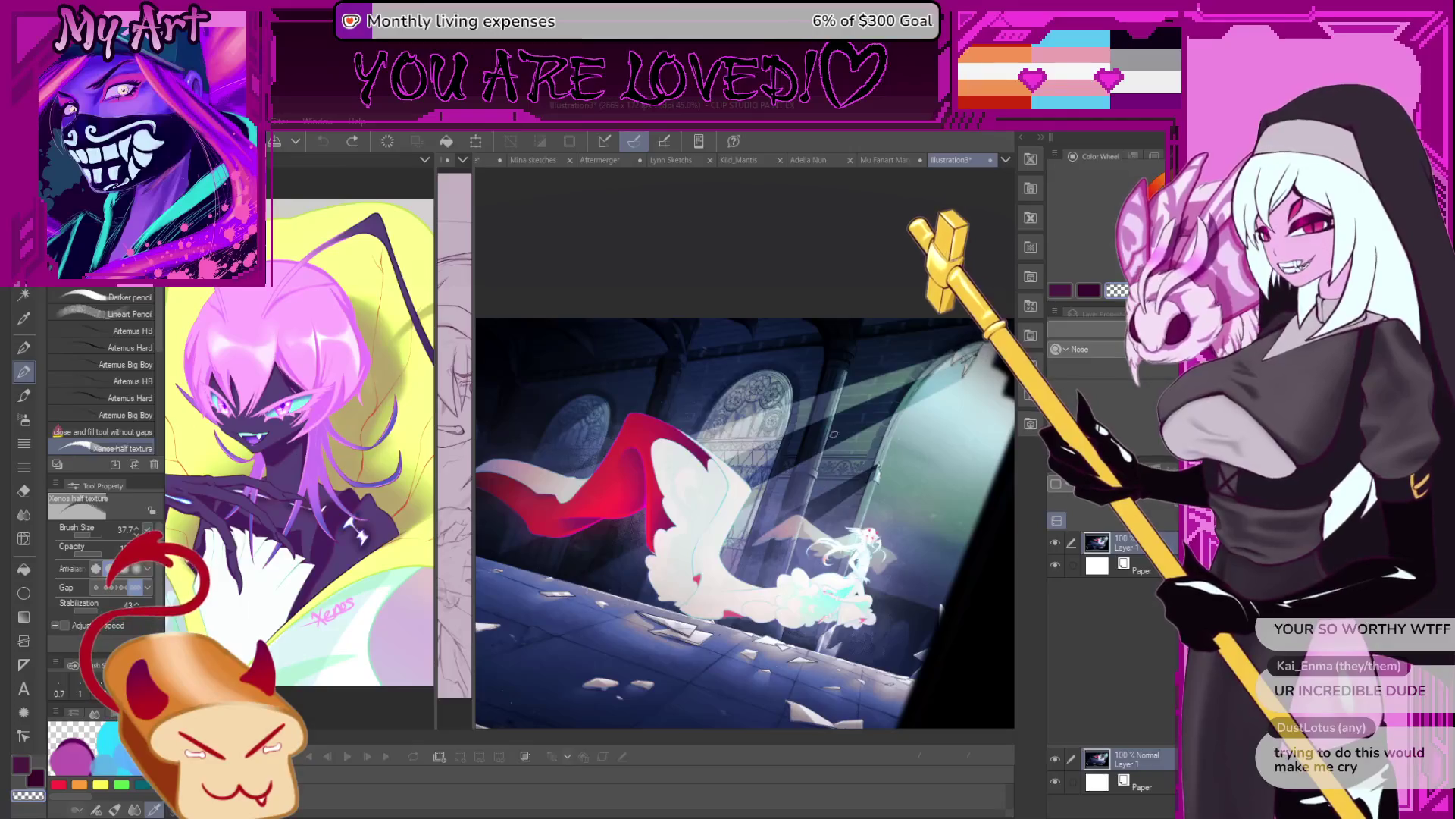
left_click_drag(702, 476, 737, 487)
scroll(684, 485, "up", 1)
scroll(652, 477, "up", 1)
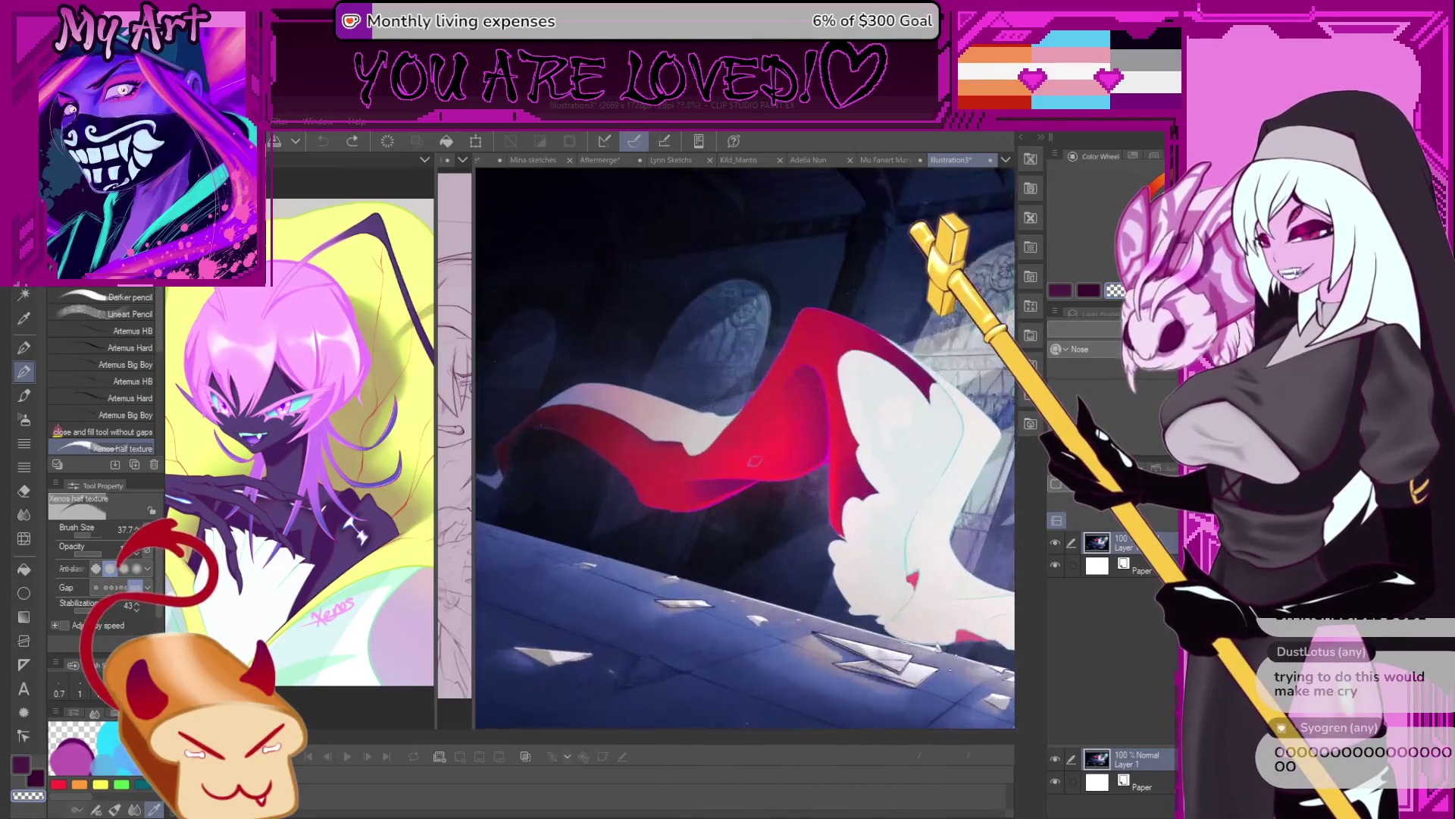
scroll(607, 471, "up", 1)
scroll(629, 509, "down", 2)
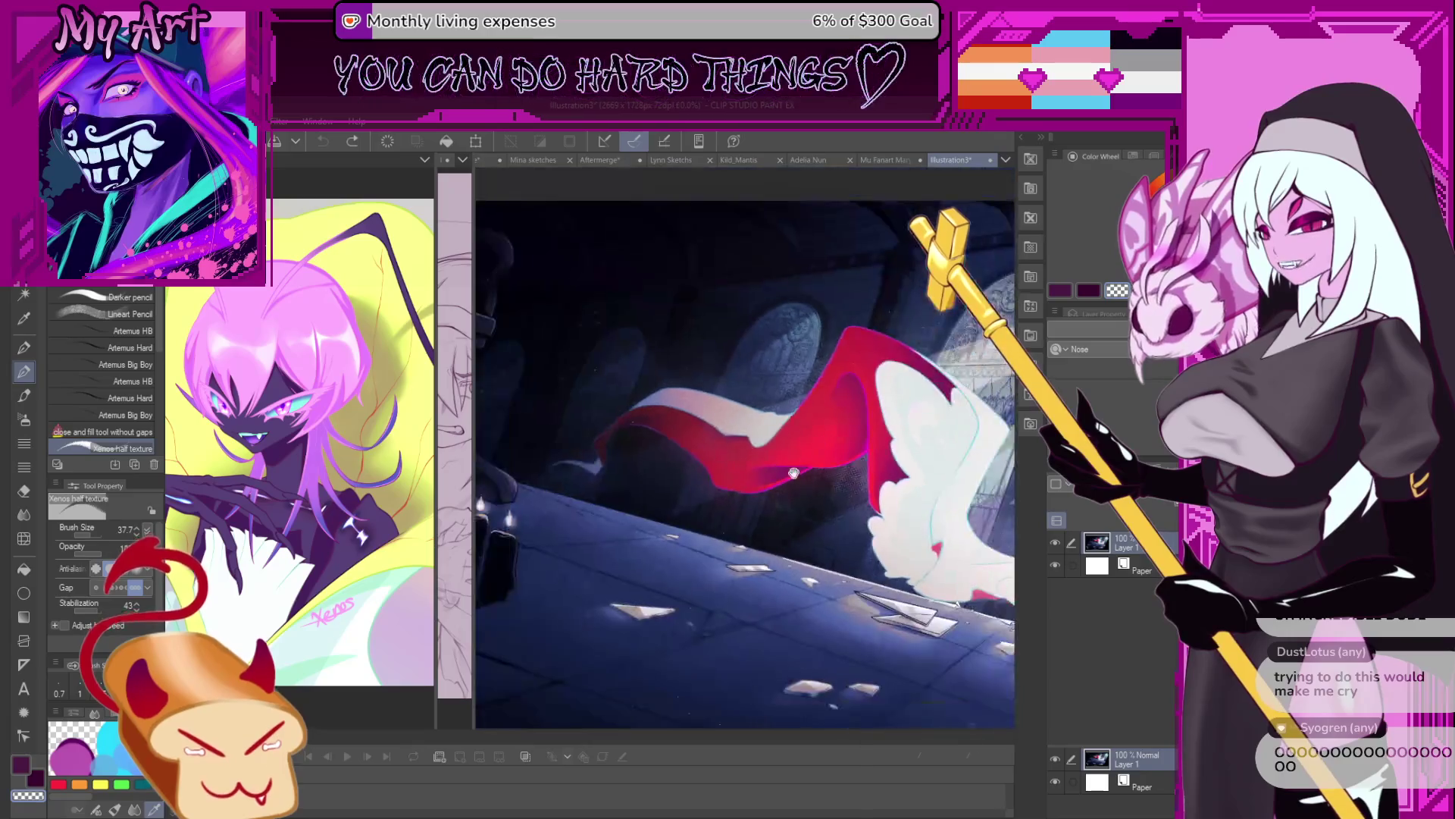
scroll(660, 507, "down", 1)
left_click_drag(682, 563, 724, 494)
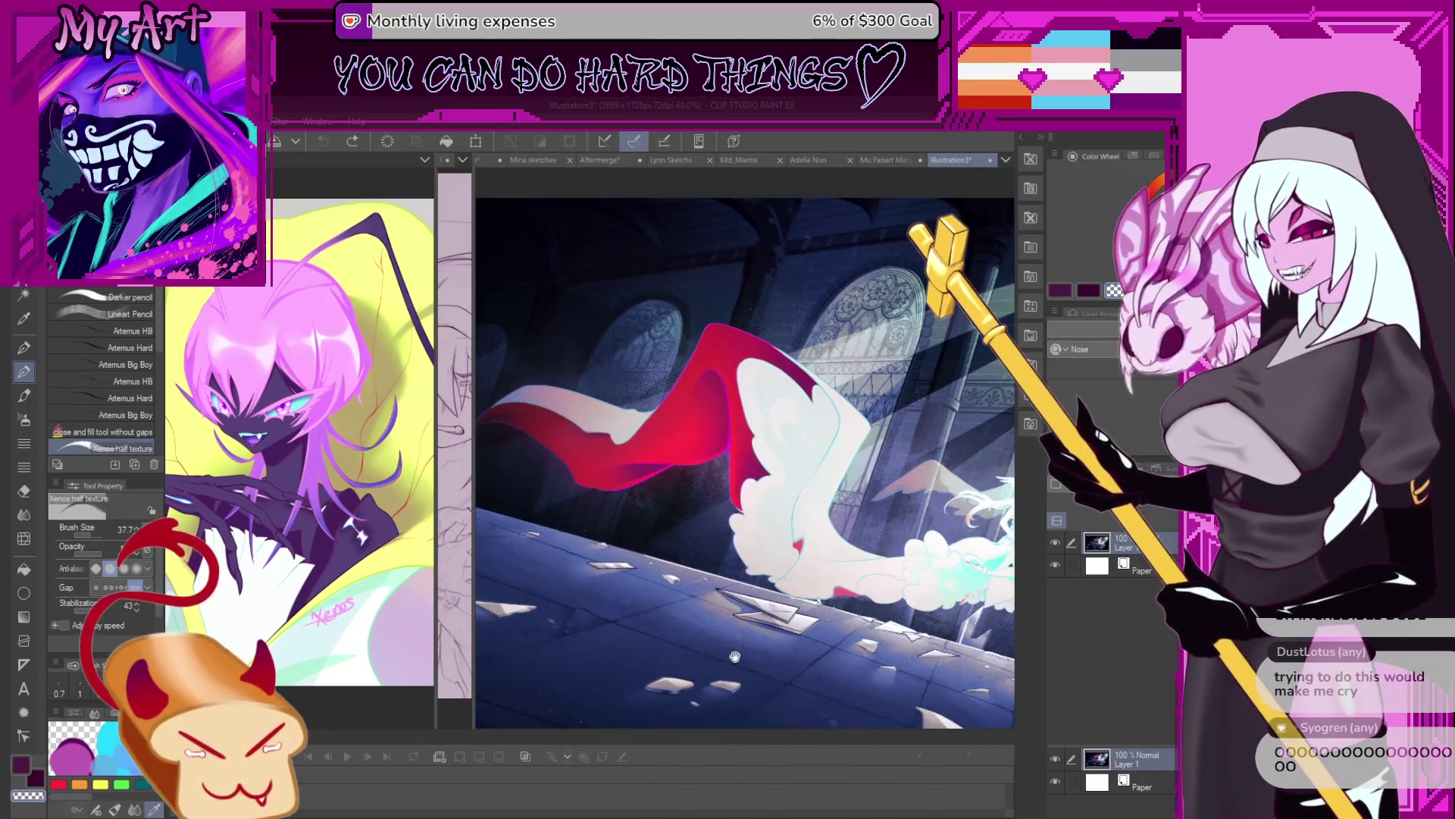
scroll(735, 657, "down", 2)
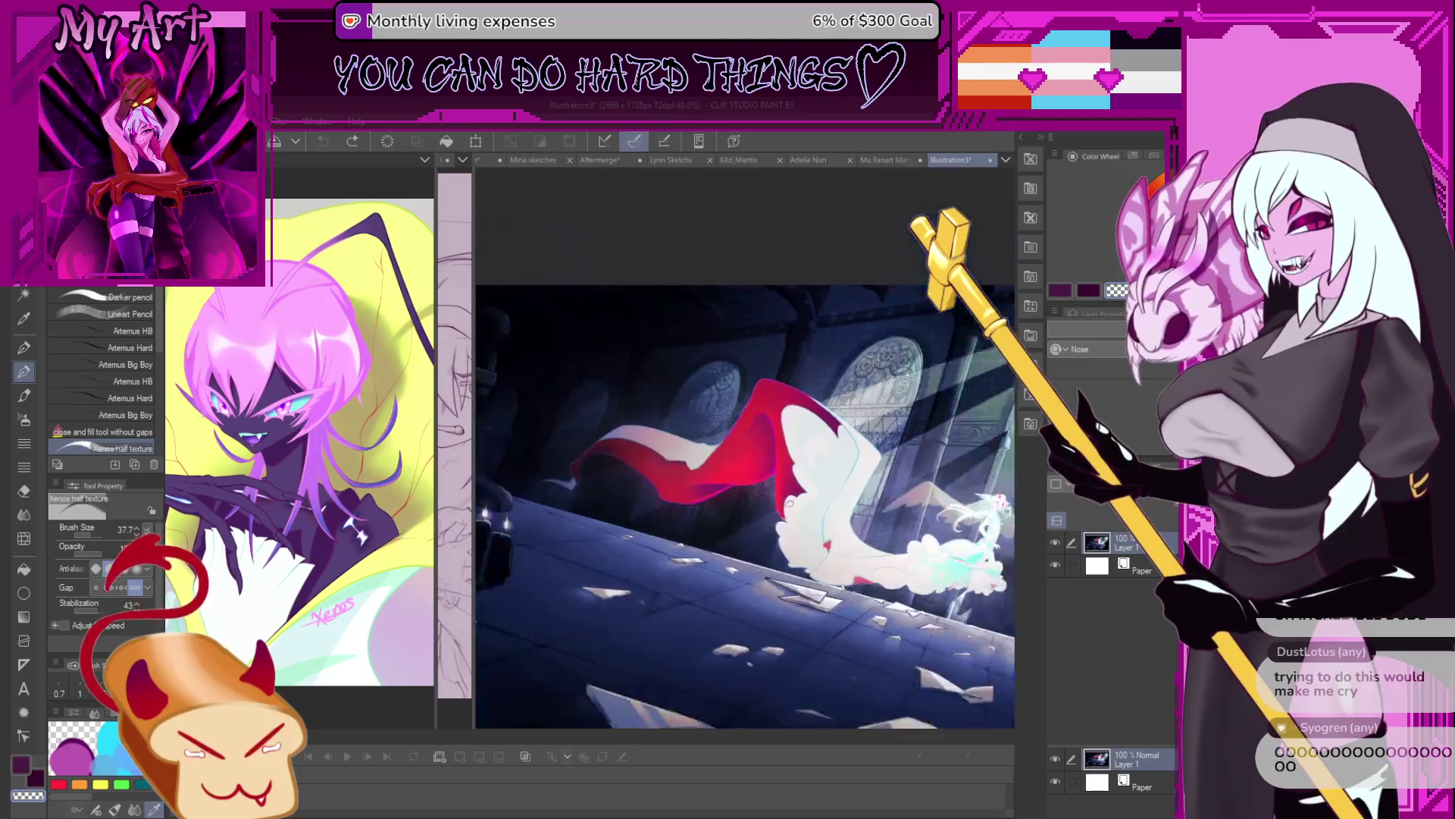
left_click_drag(789, 503, 776, 501)
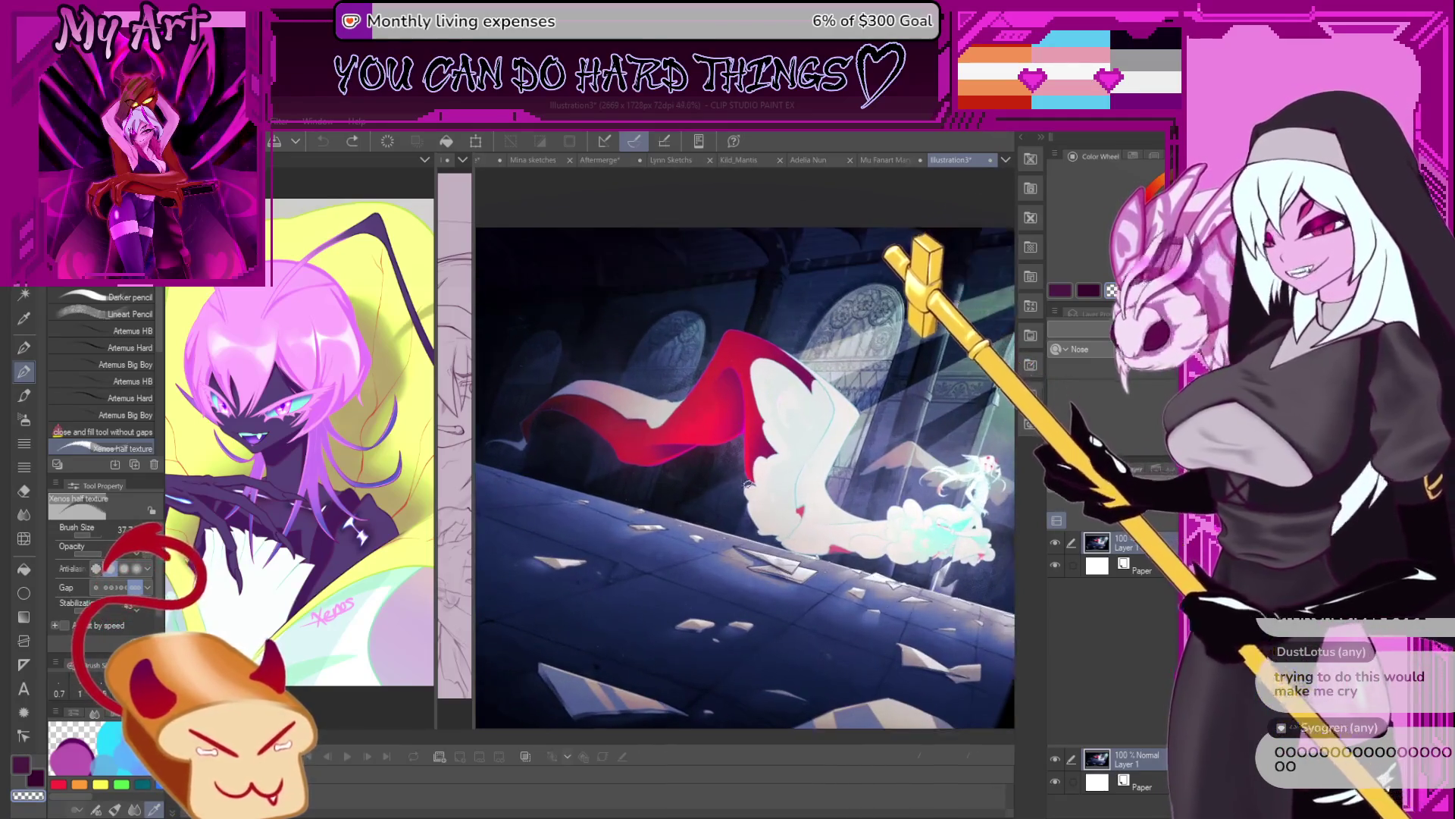
scroll(777, 515, "down", 1)
left_click_drag(775, 522, 821, 501)
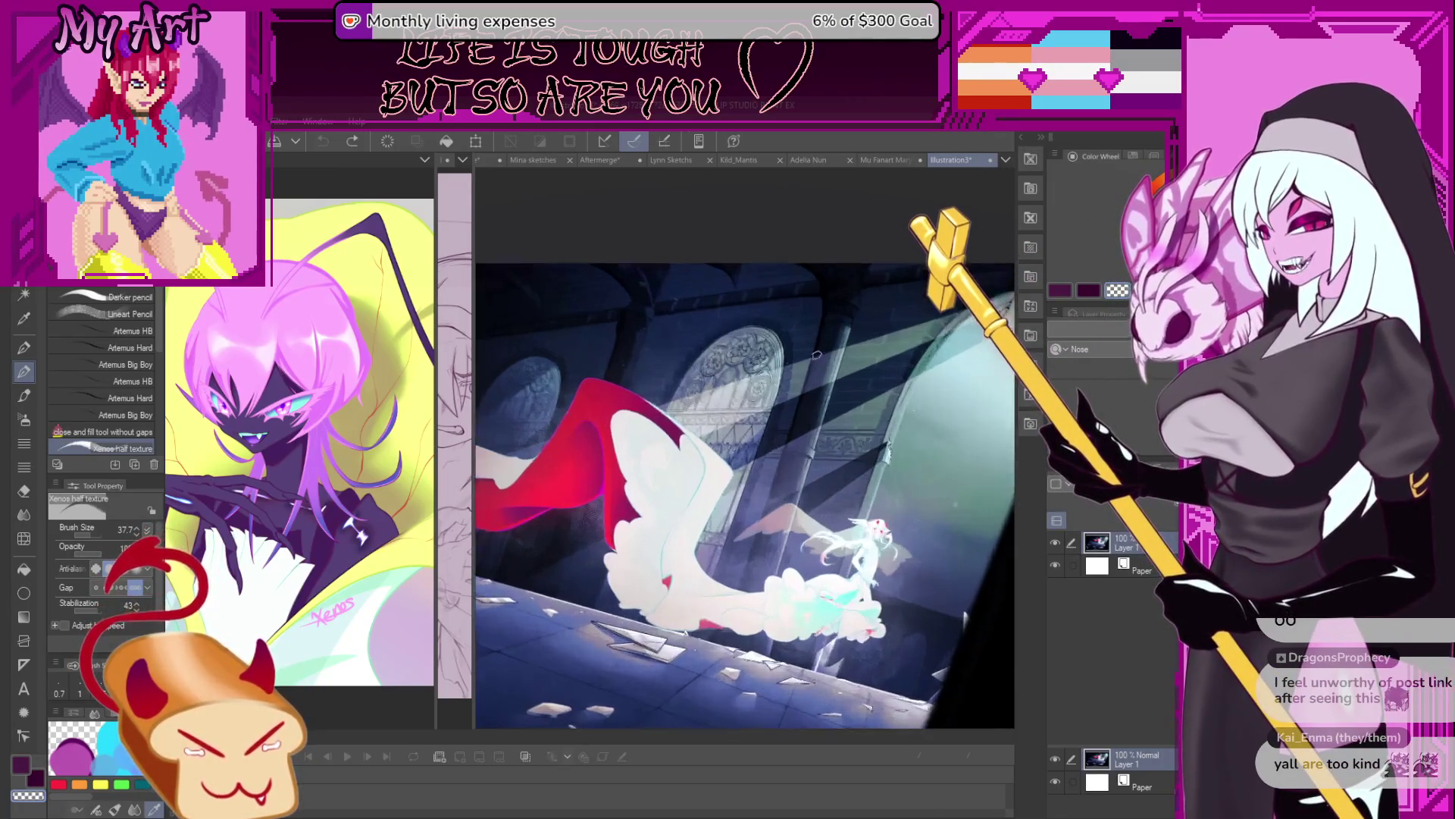
scroll(766, 349, "up", 6)
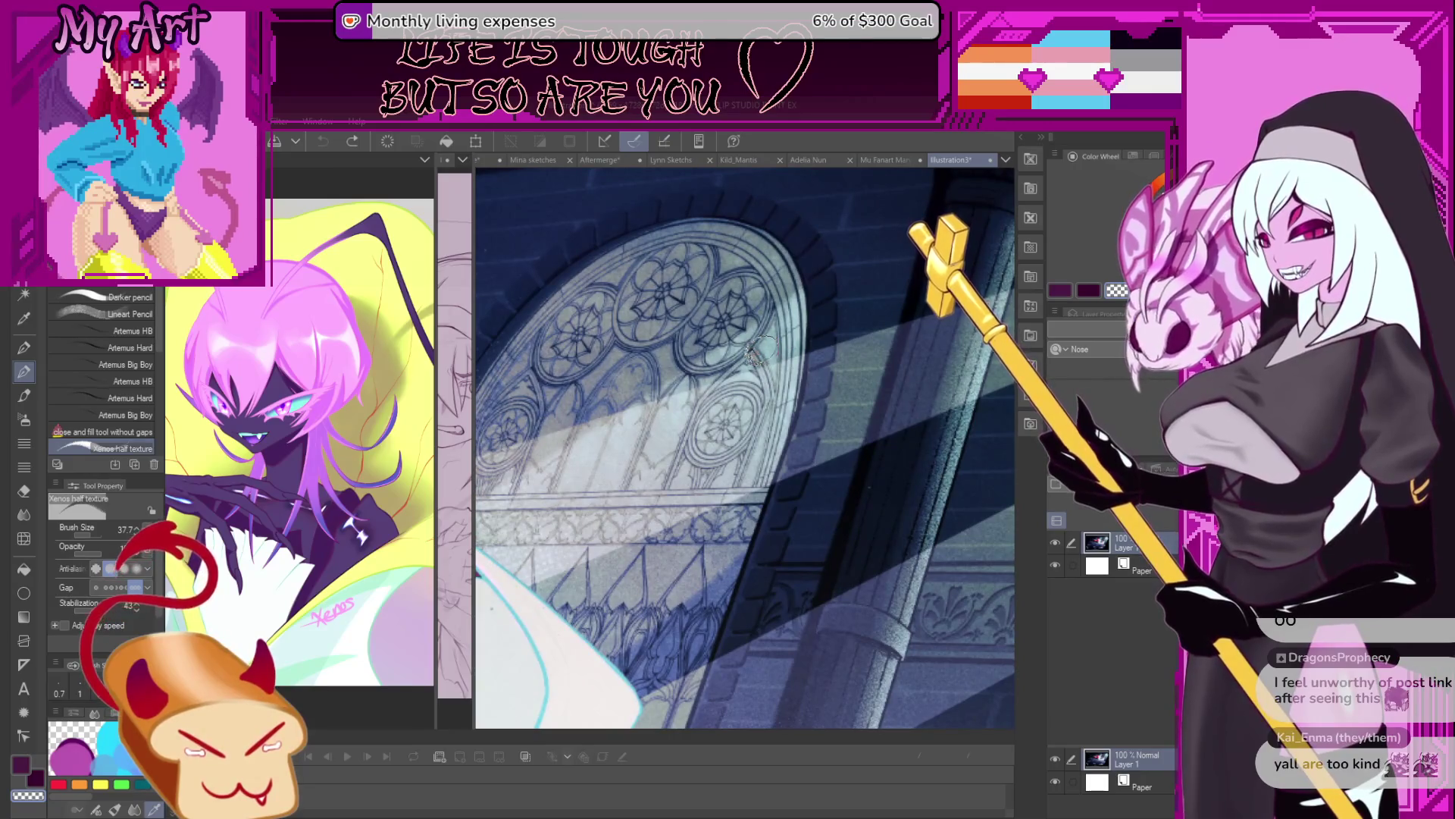
scroll(762, 349, "down", 1)
scroll(762, 349, "down", 2)
scroll(834, 417, "down", 2)
scroll(940, 504, "down", 2)
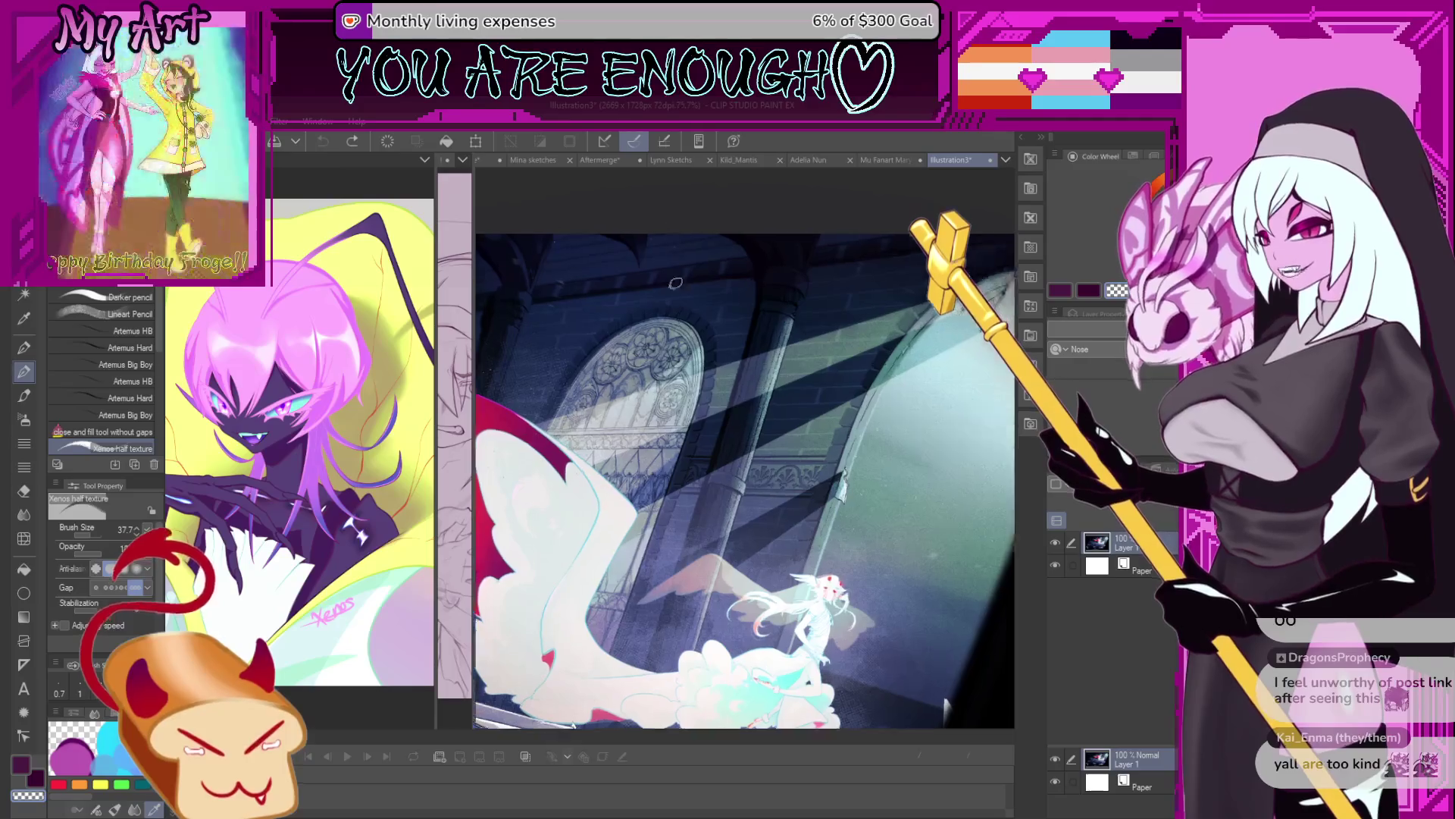
scroll(682, 401, "up", 3)
scroll(672, 412, "up", 1)
scroll(720, 455, "up", 1)
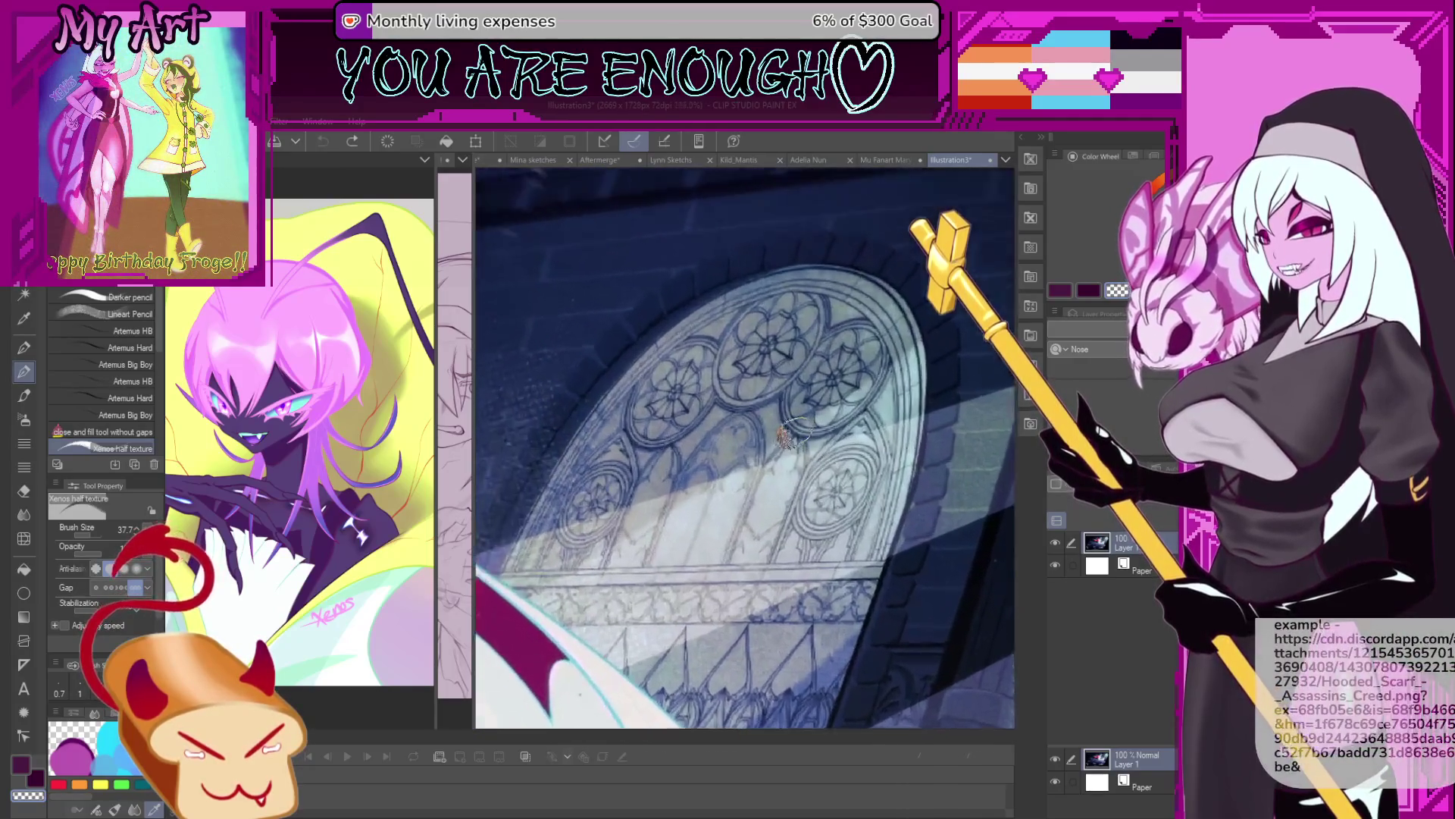
scroll(773, 500, "up", 1)
scroll(830, 561, "up", 1)
scroll(830, 561, "down", 2)
scroll(827, 485, "down", 2)
scroll(823, 394, "down", 2)
scroll(820, 303, "down", 2)
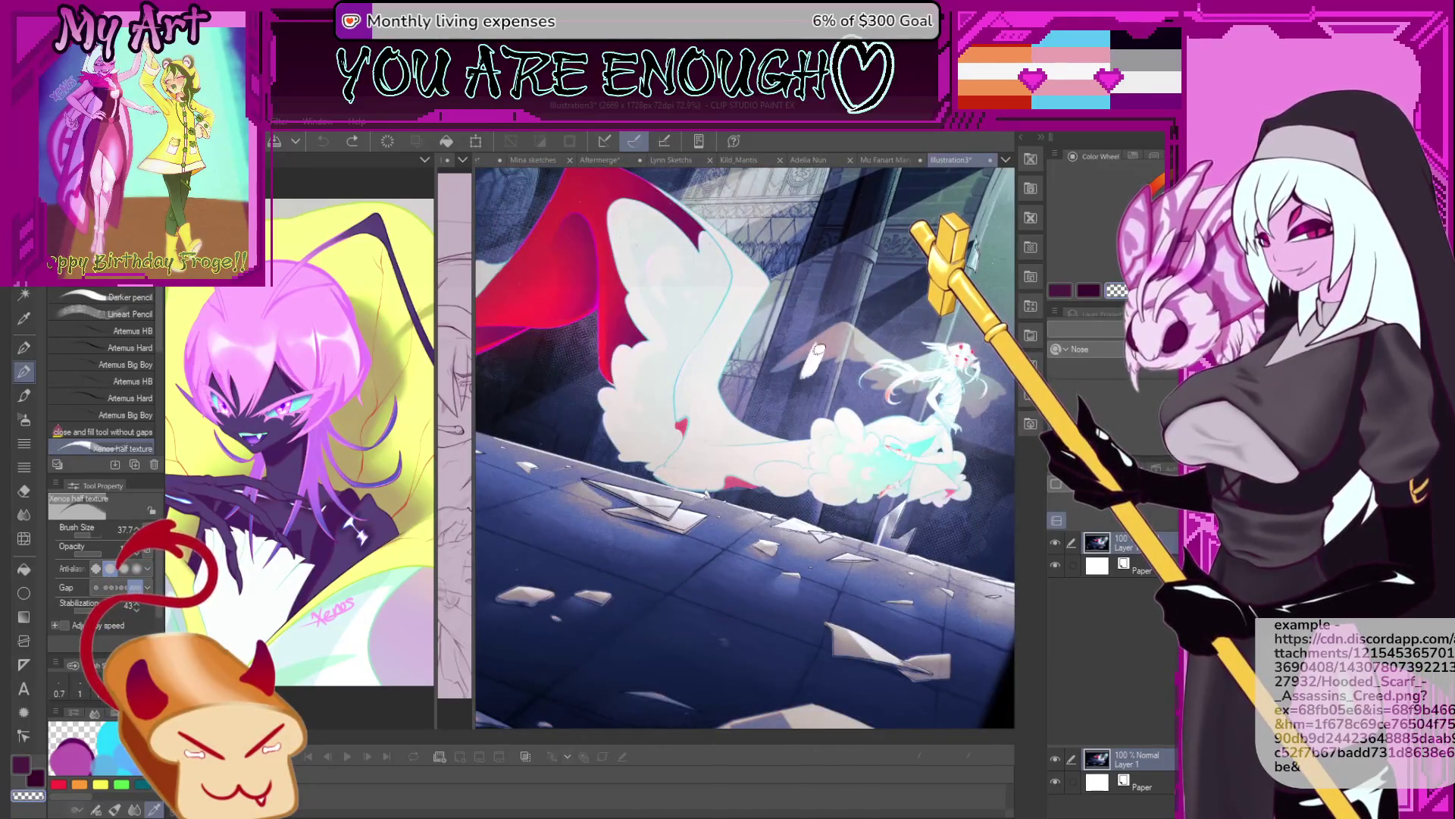
scroll(864, 410, "down", 1)
scroll(841, 417, "down", 1)
scroll(819, 424, "down", 1)
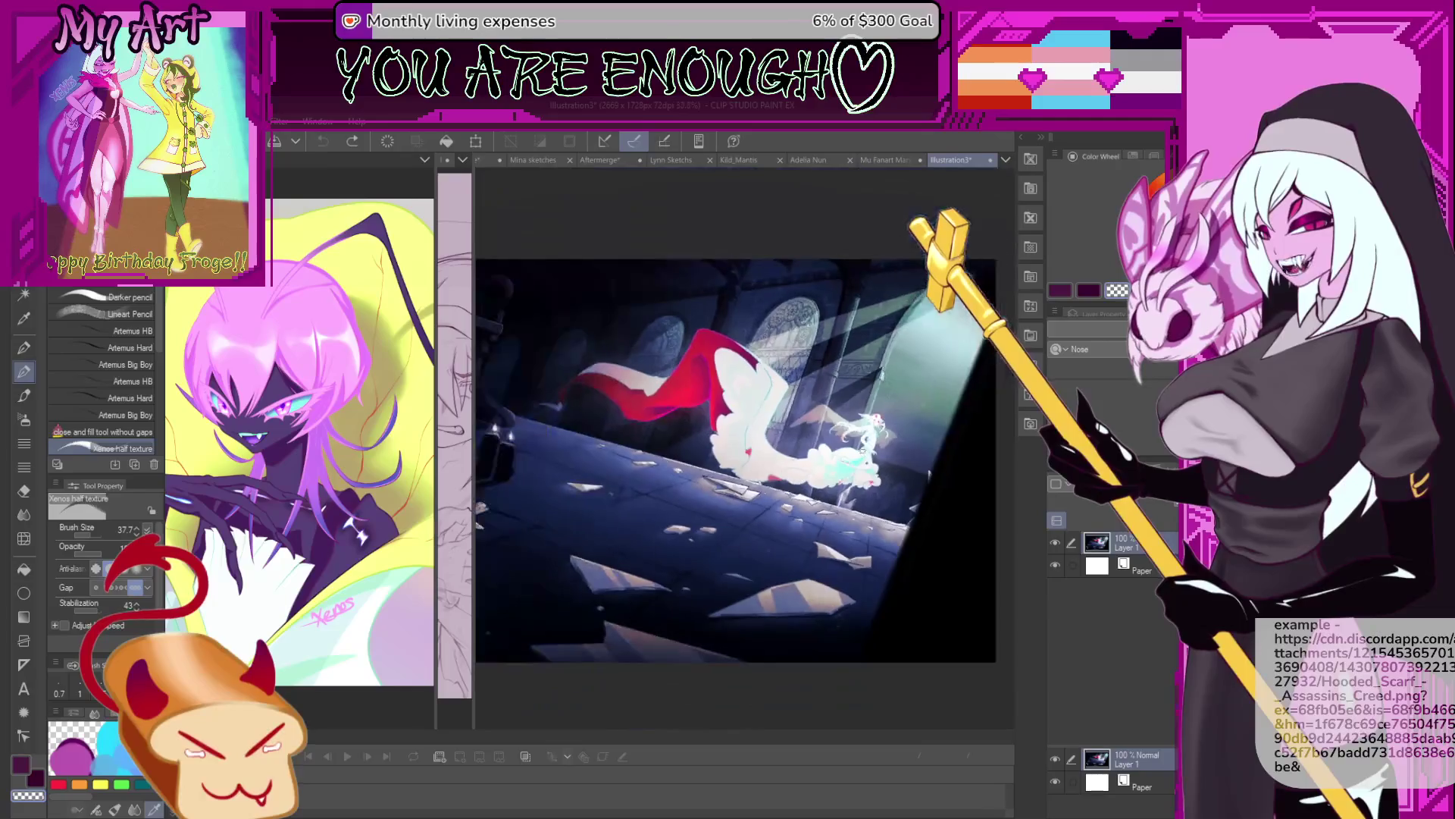
left_click_drag(811, 430, 844, 502)
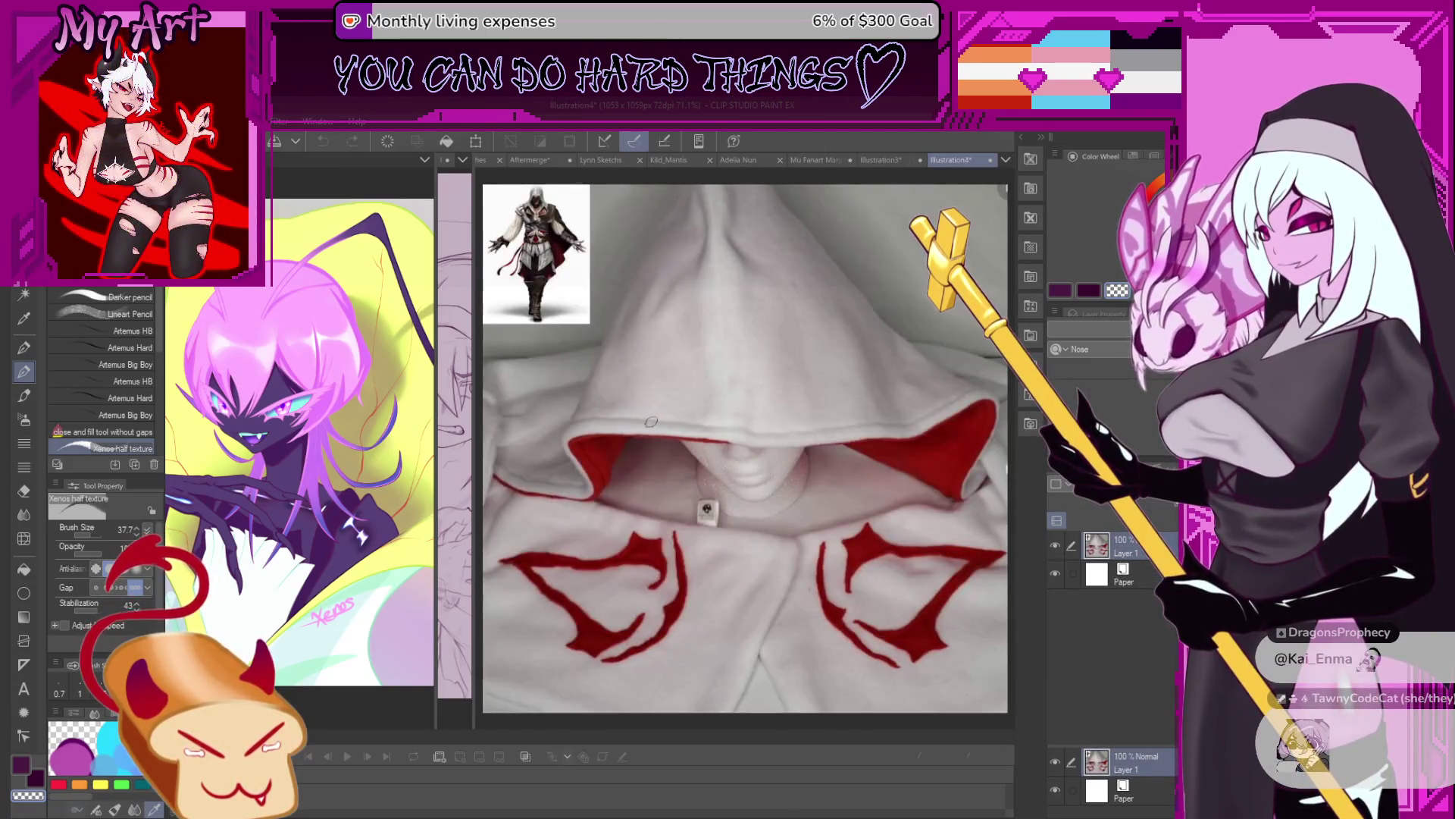
Zoom out on the white-hood reference, then paste the crochet toy photo into a new canvas.
scroll(650, 422, "down", 1)
scroll(716, 278, "down", 1)
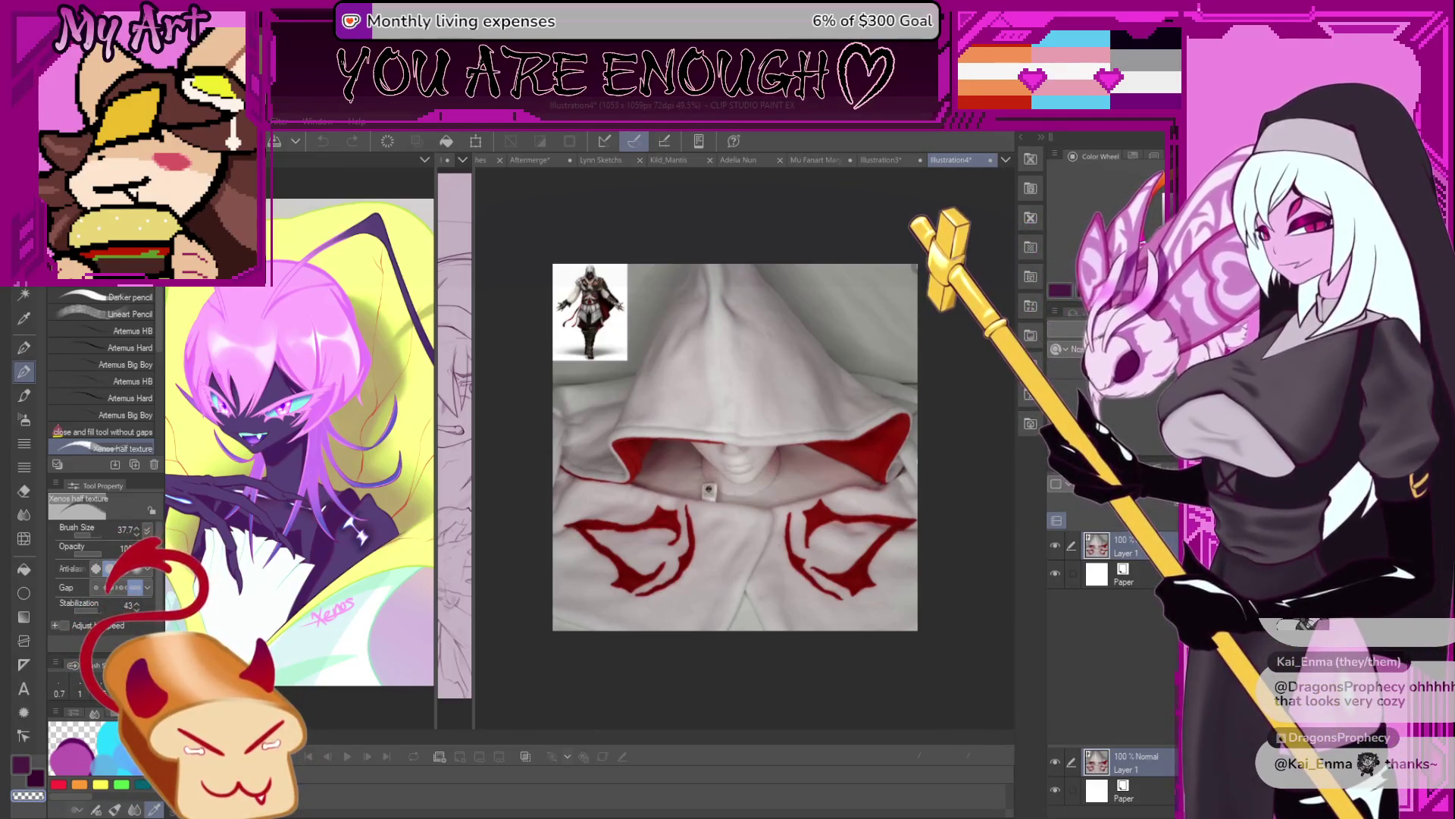
key("ctrl+shift+alt+n")
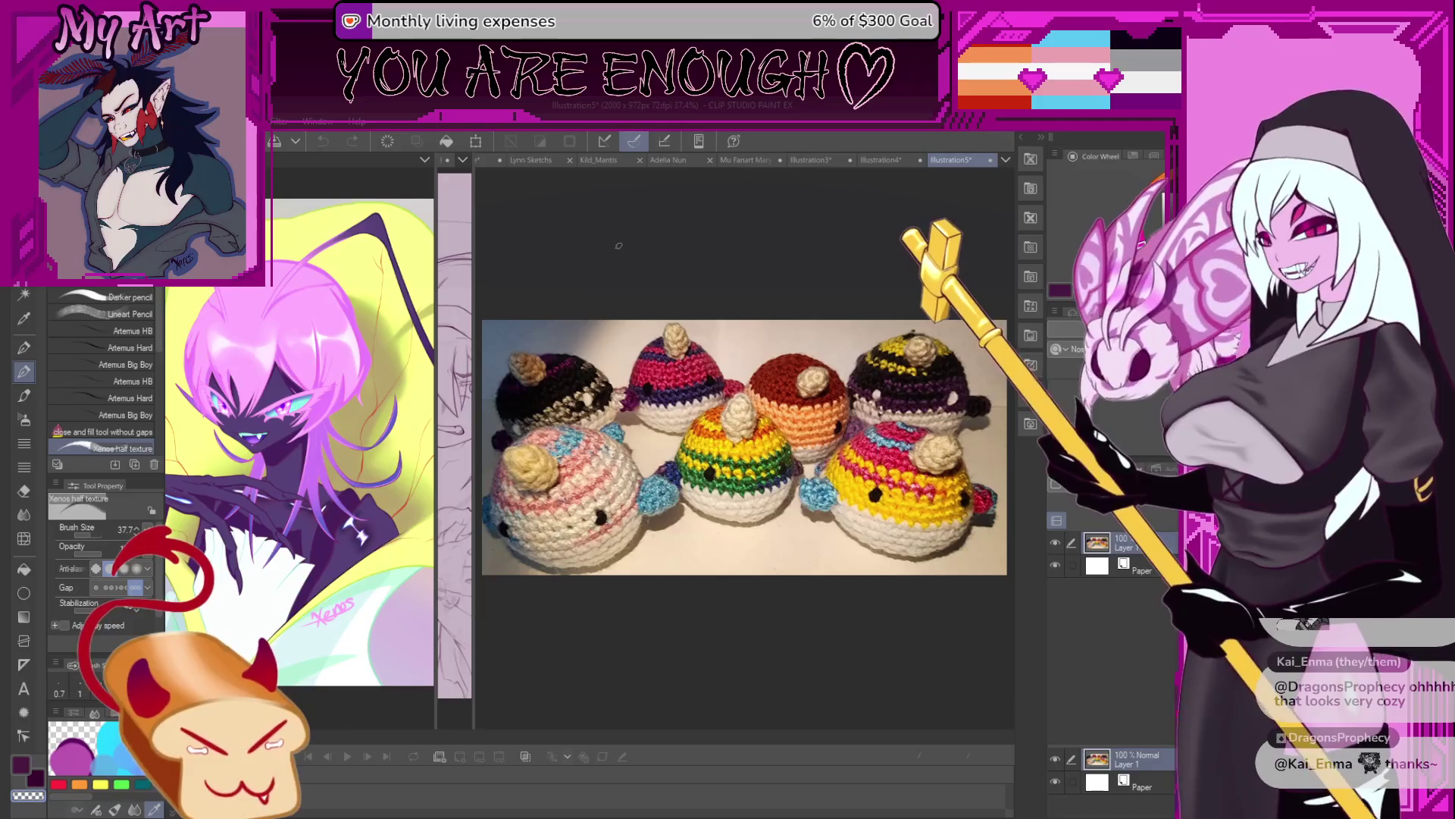
left_click(764, 455)
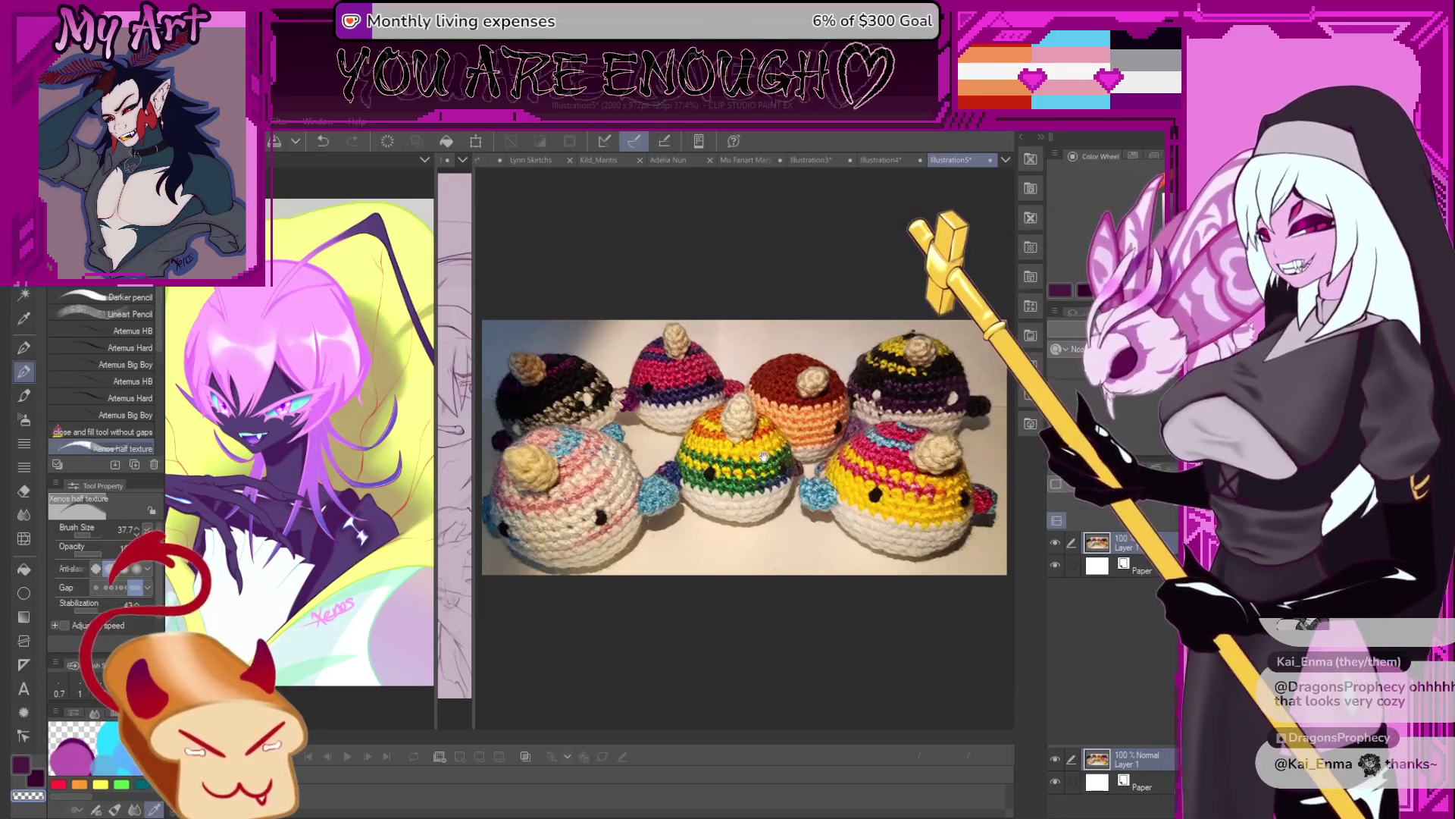
scroll(764, 455, "up", 1)
scroll(781, 436, "up", 1)
scroll(795, 417, "up", 1)
scroll(828, 377, "up", 1)
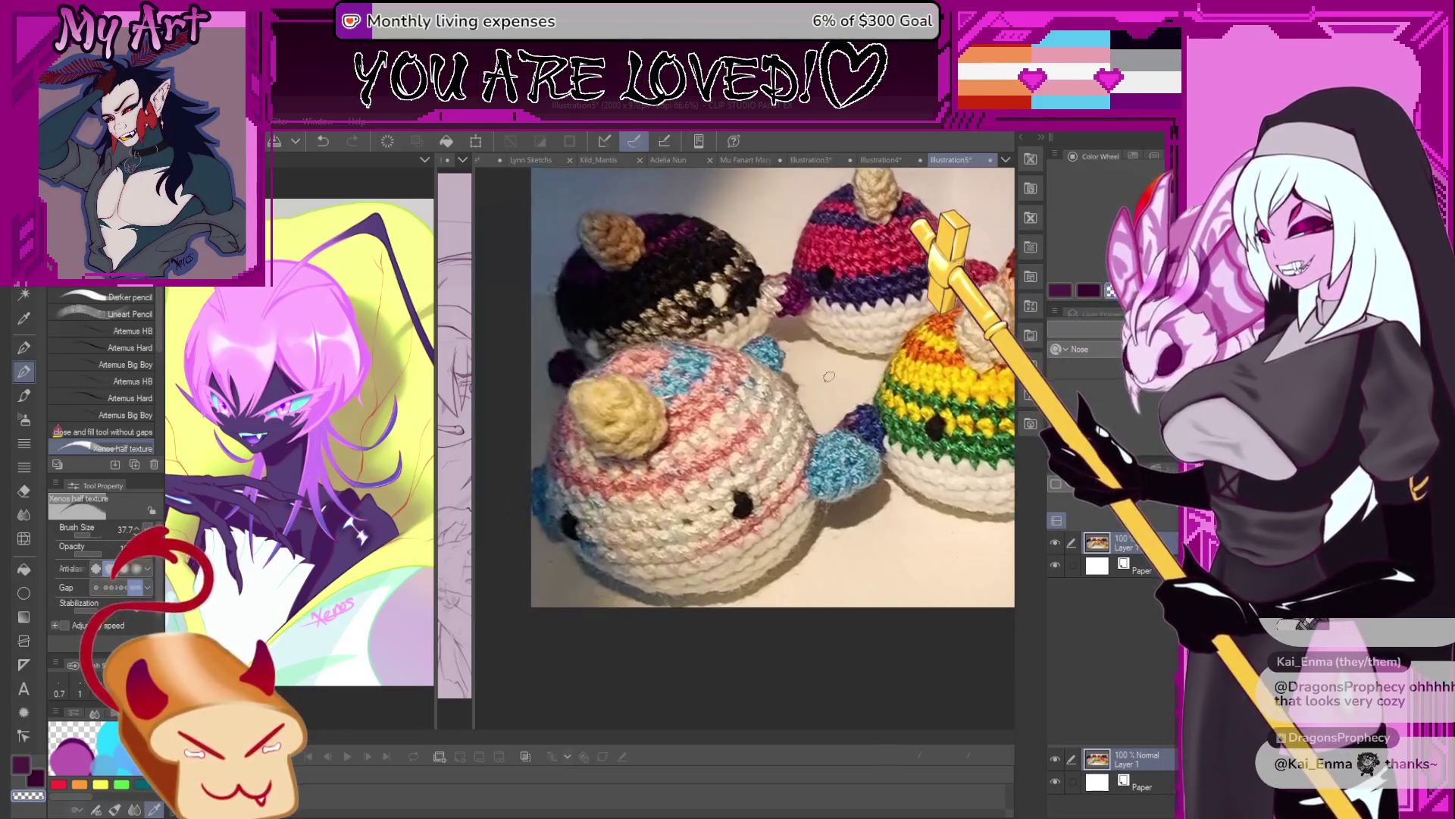
left_click_drag(828, 373, 538, 402)
mouse_move(813, 374)
left_mouse_down()
mouse_move(684, 378)
mouse_move(678, 326)
left_mouse_up()
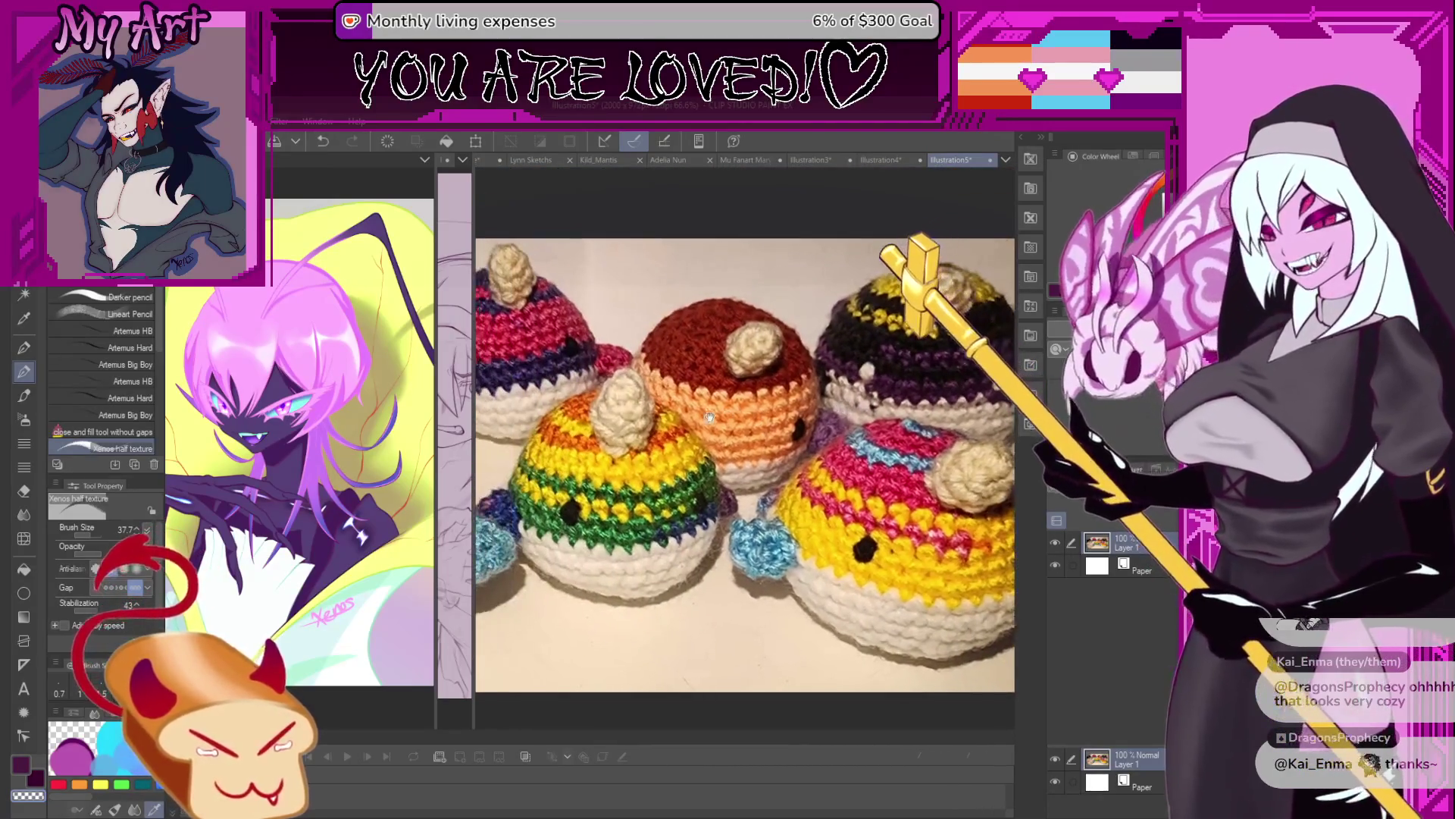
scroll(678, 326, "down", 2)
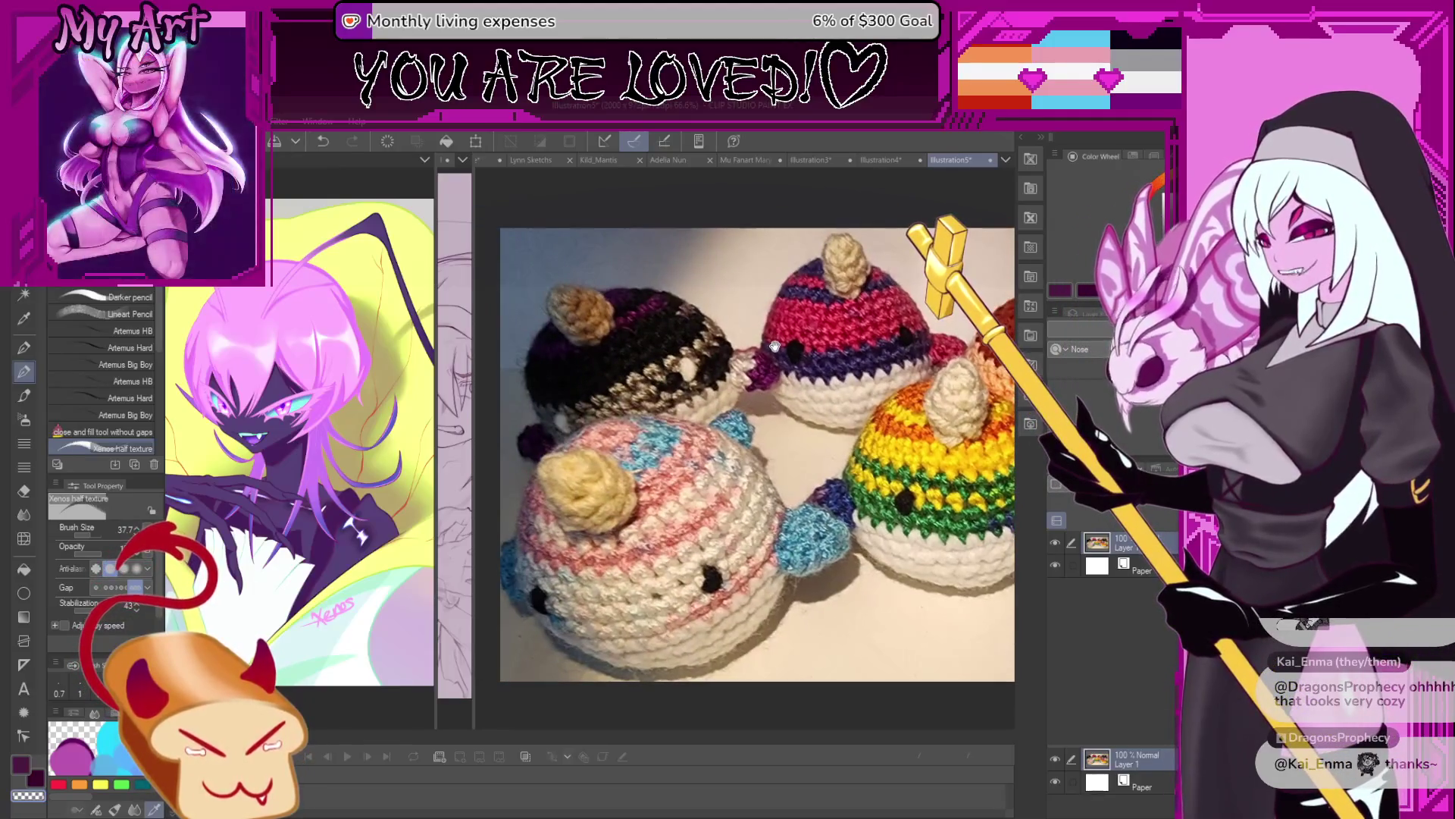
scroll(750, 352, "down", 2)
left_click_drag(750, 352, 588, 520)
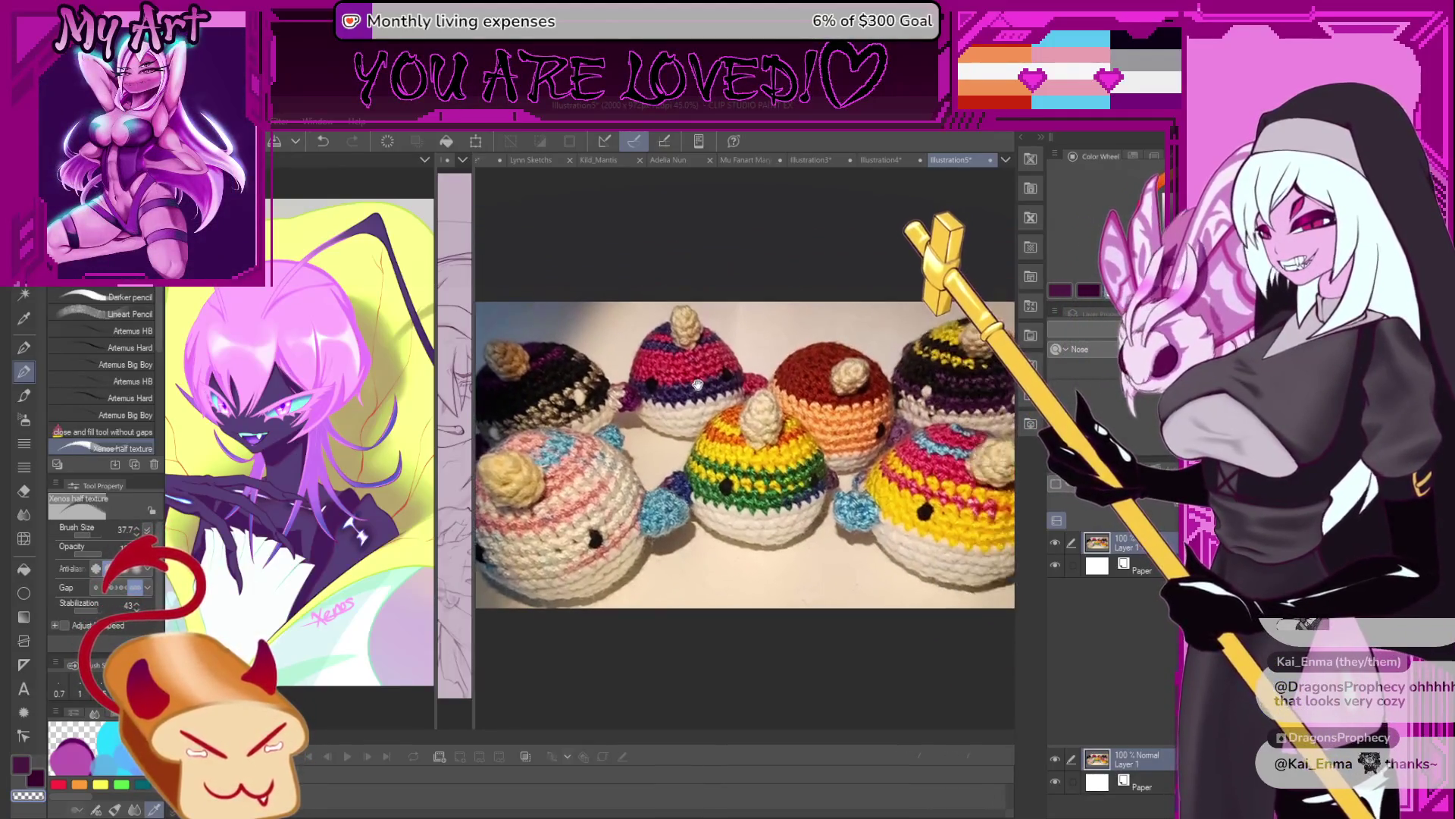
scroll(742, 423, "up", 1)
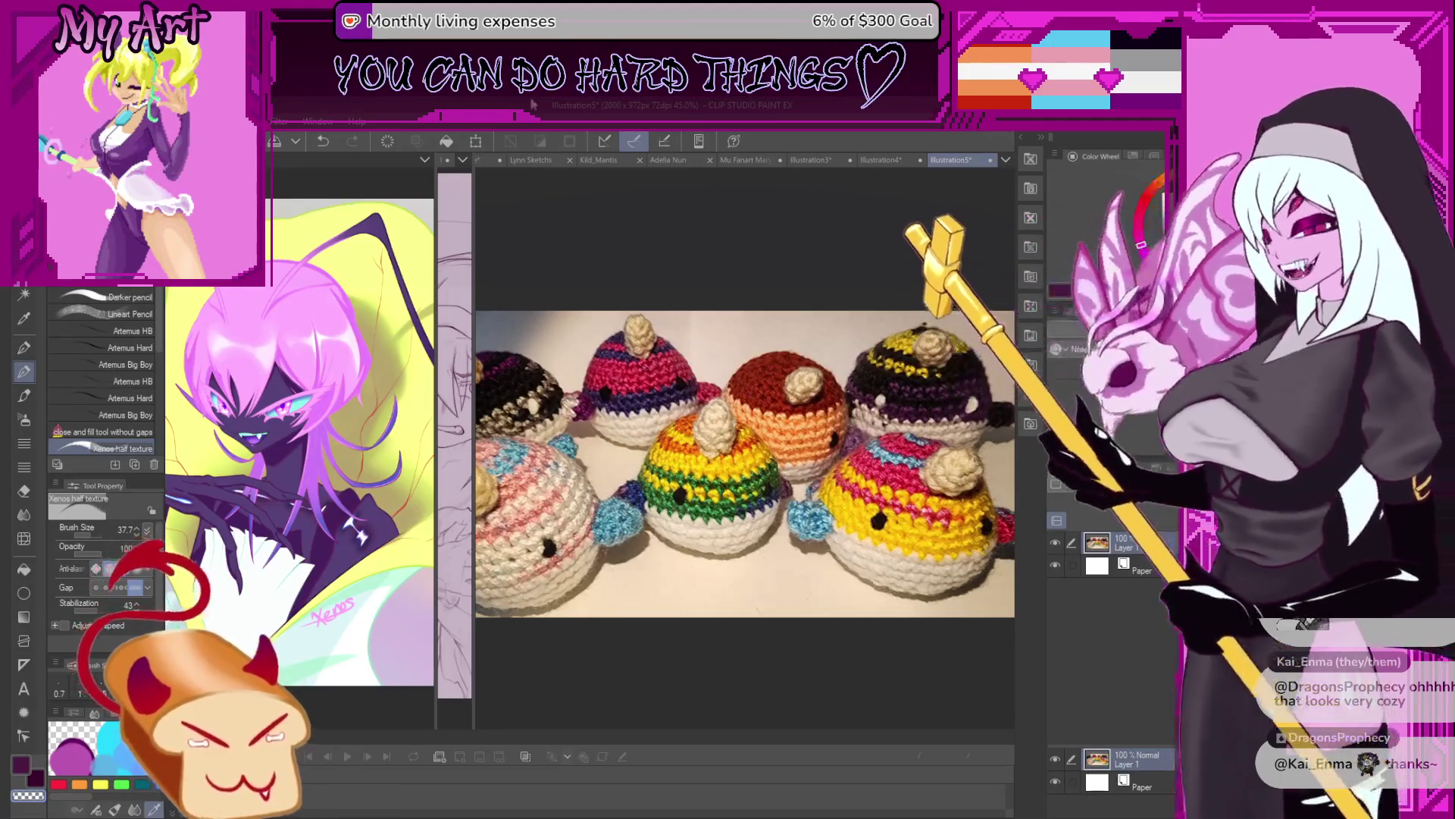
left_click(879, 161)
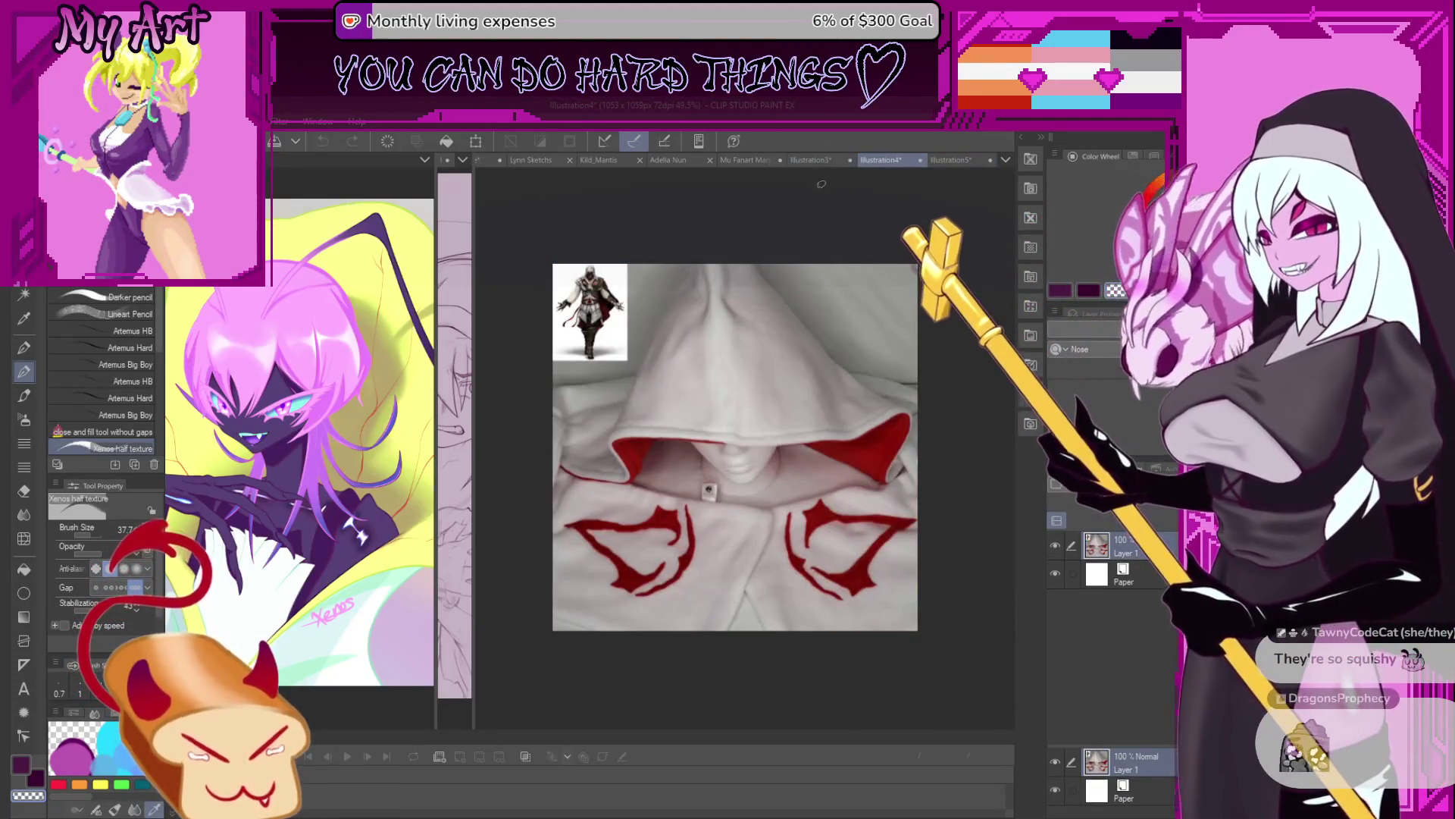
Flip through the Illustration3, 4 and 5 reference tabs, then return to Mu Fanart Mary.
left_click(807, 161)
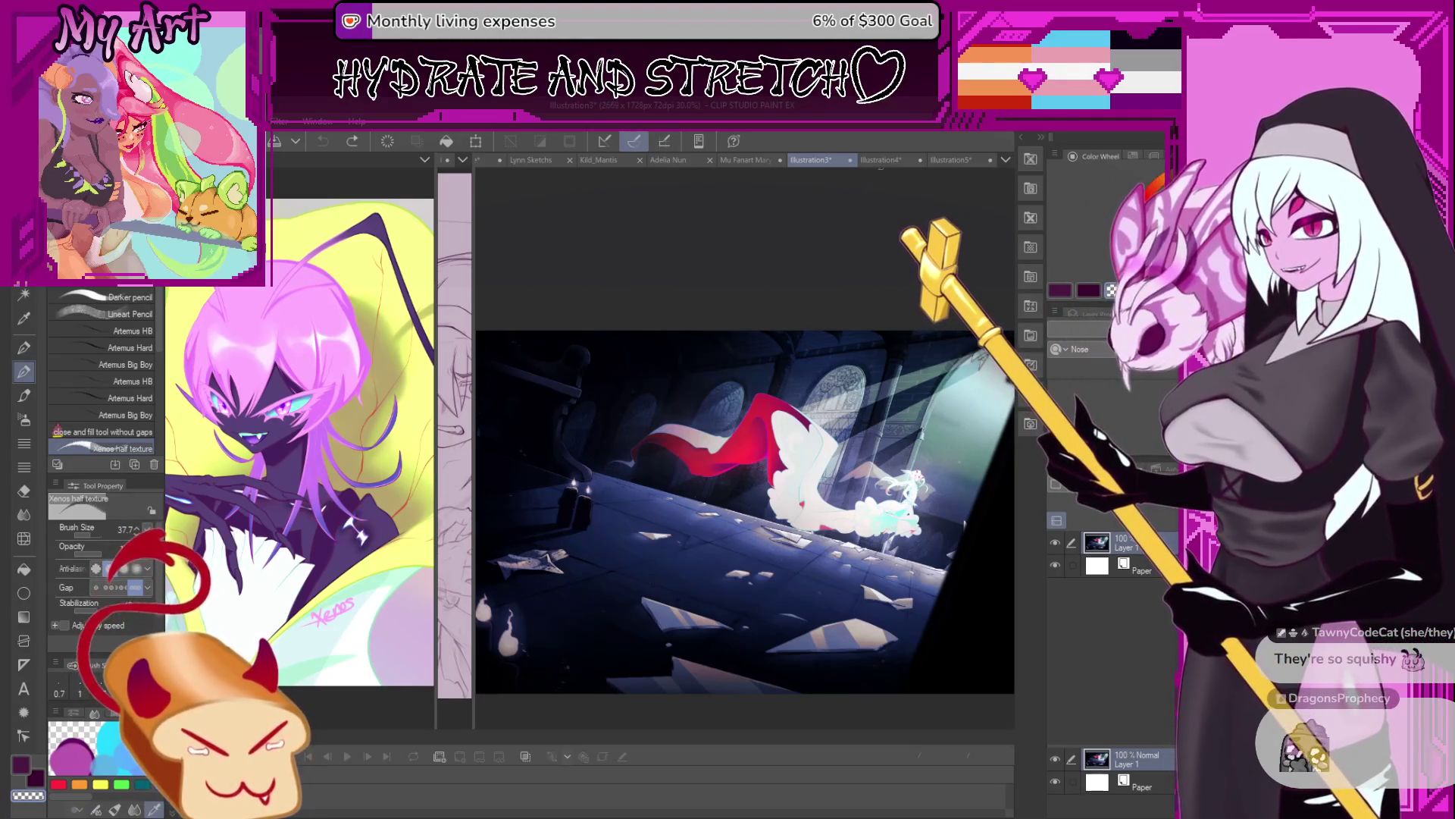
left_click(879, 160)
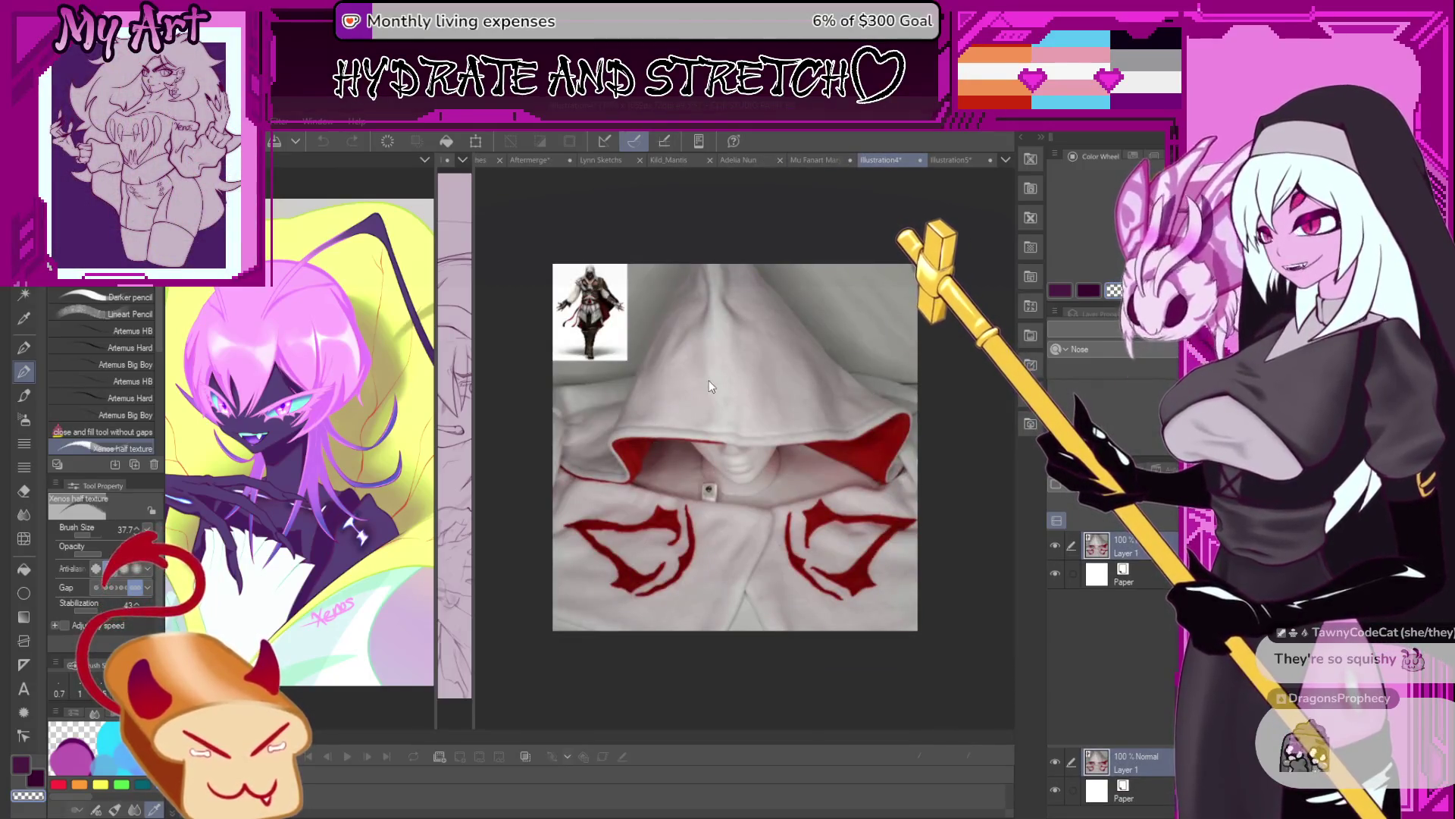
left_click(951, 159)
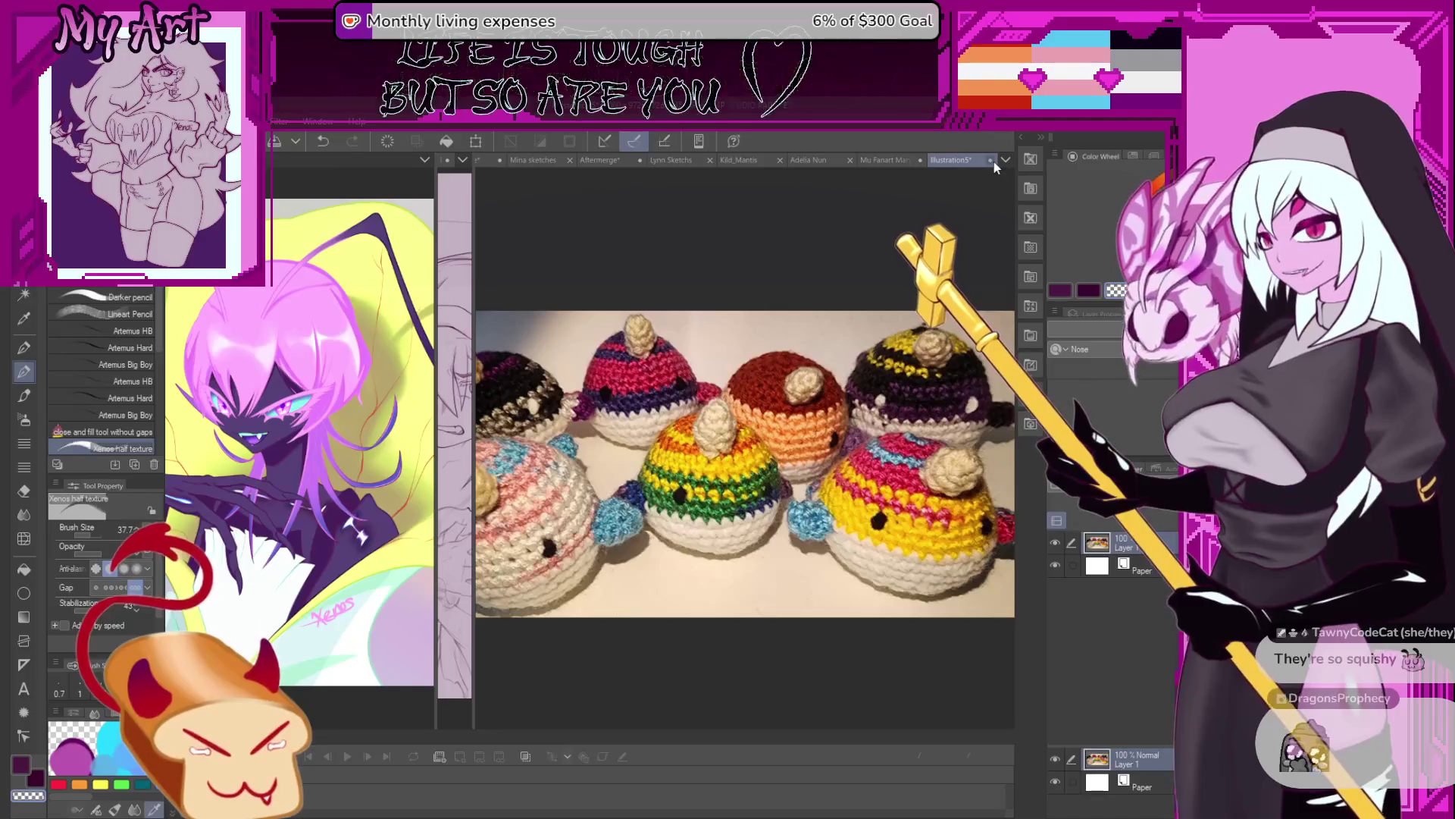
key("ctrl+shift+Tab")
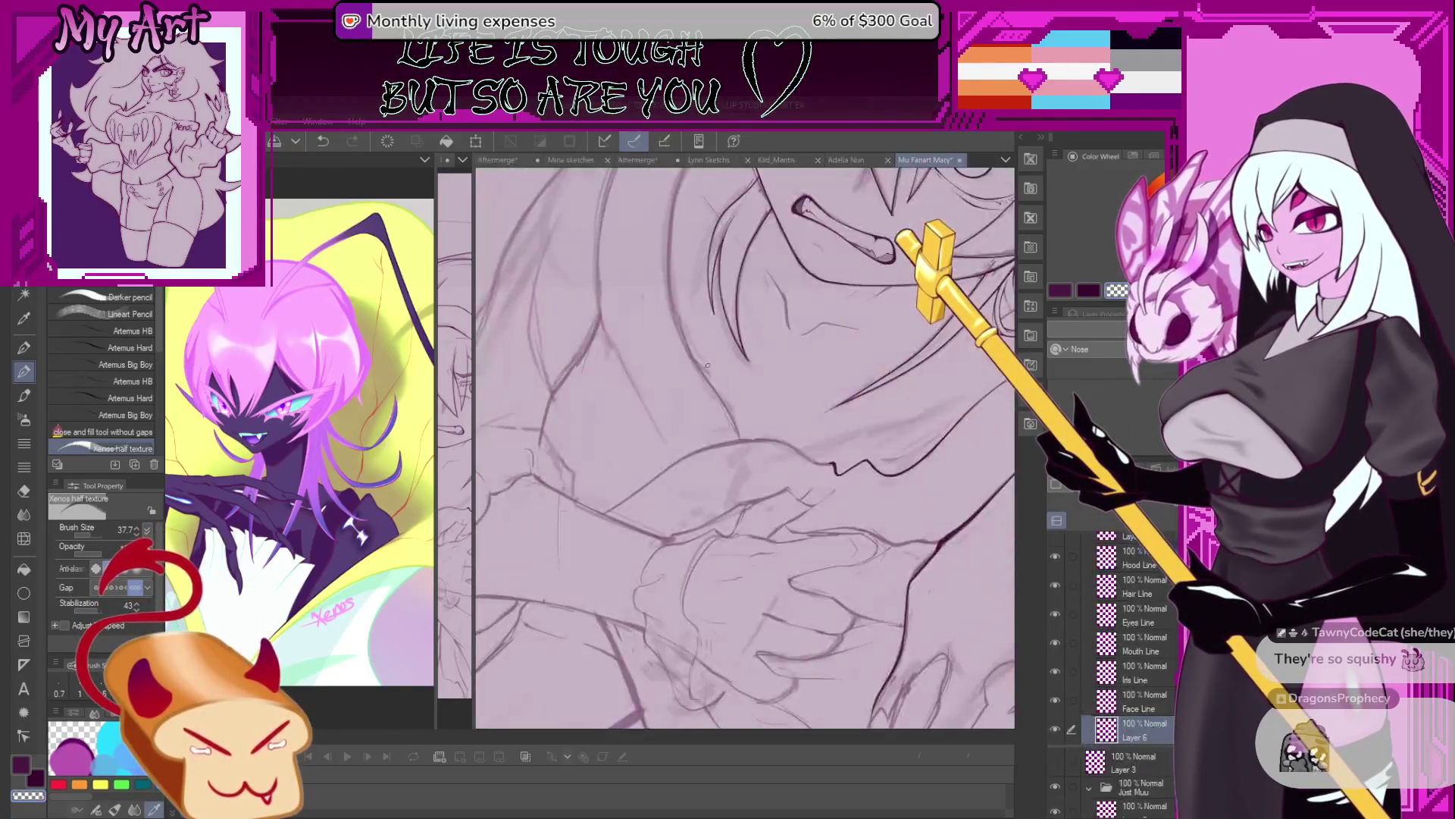
Activate the left sketch pane and widen it to show the whole hooded figure.
left_click(471, 216)
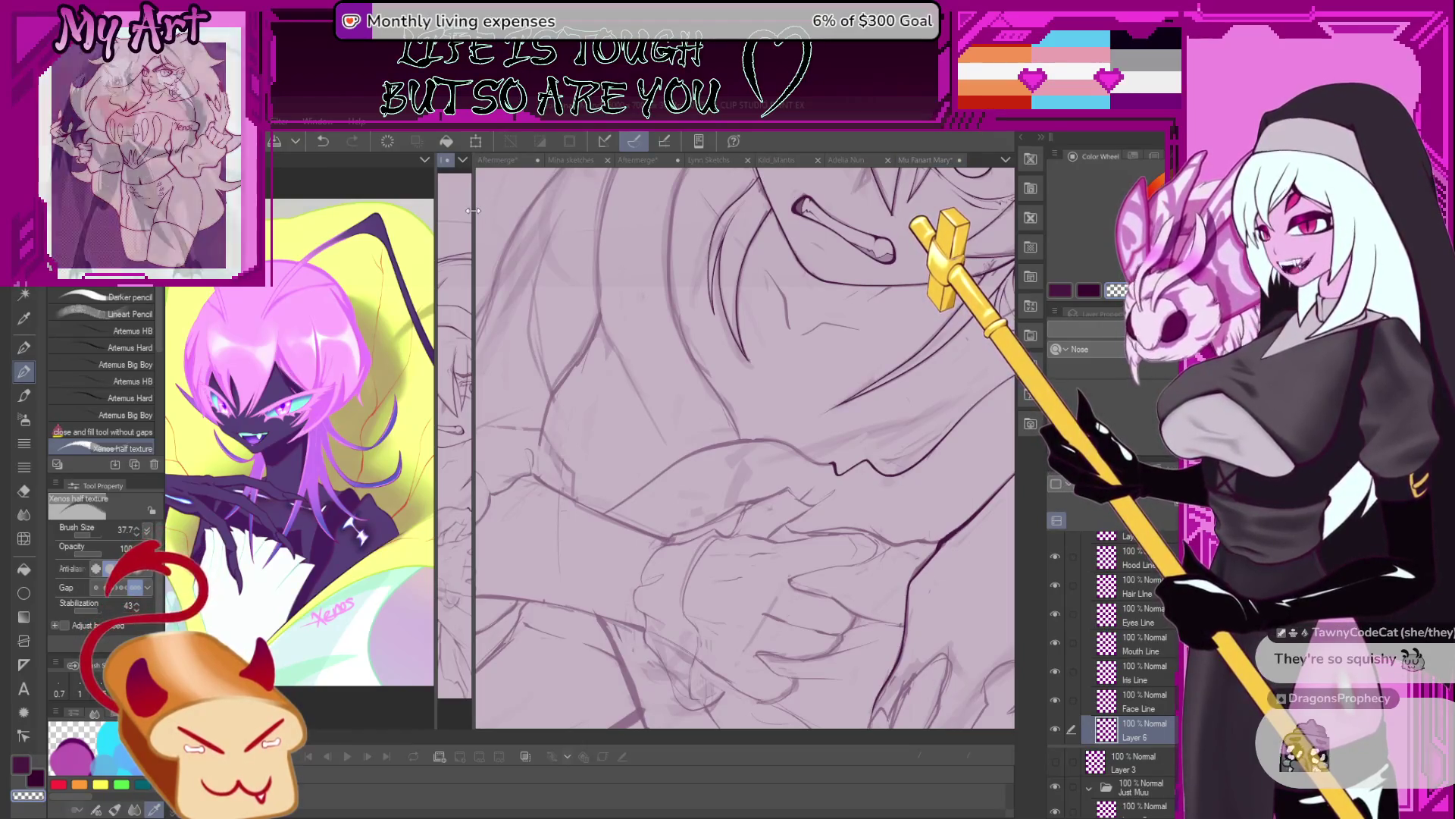
left_click_drag(474, 216, 769, 282)
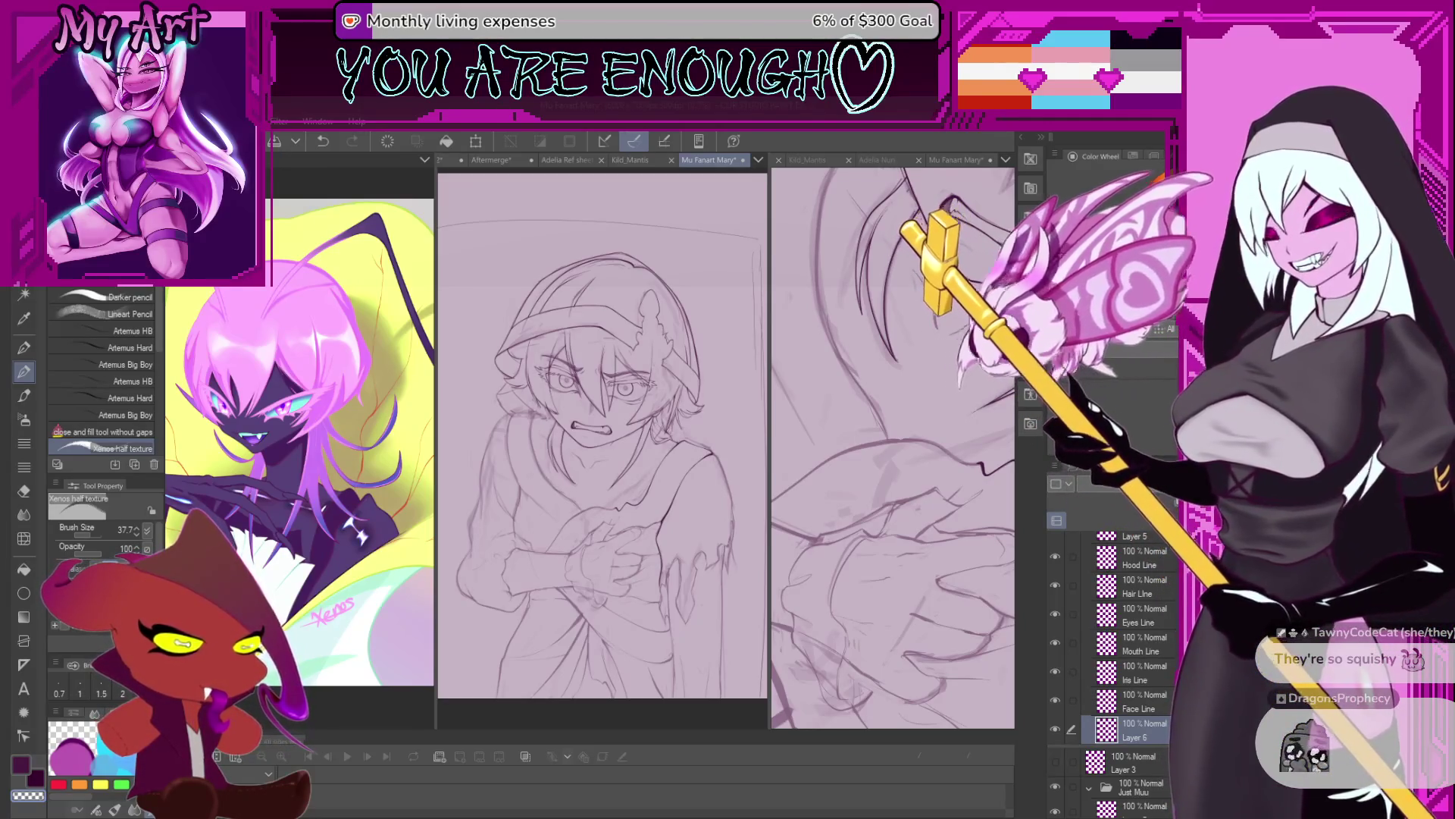
In the right close-up pane, zoom in, shrink the brush to 74.3 and undo the last stroke.
left_click(991, 493)
scroll(992, 494, "down", 4)
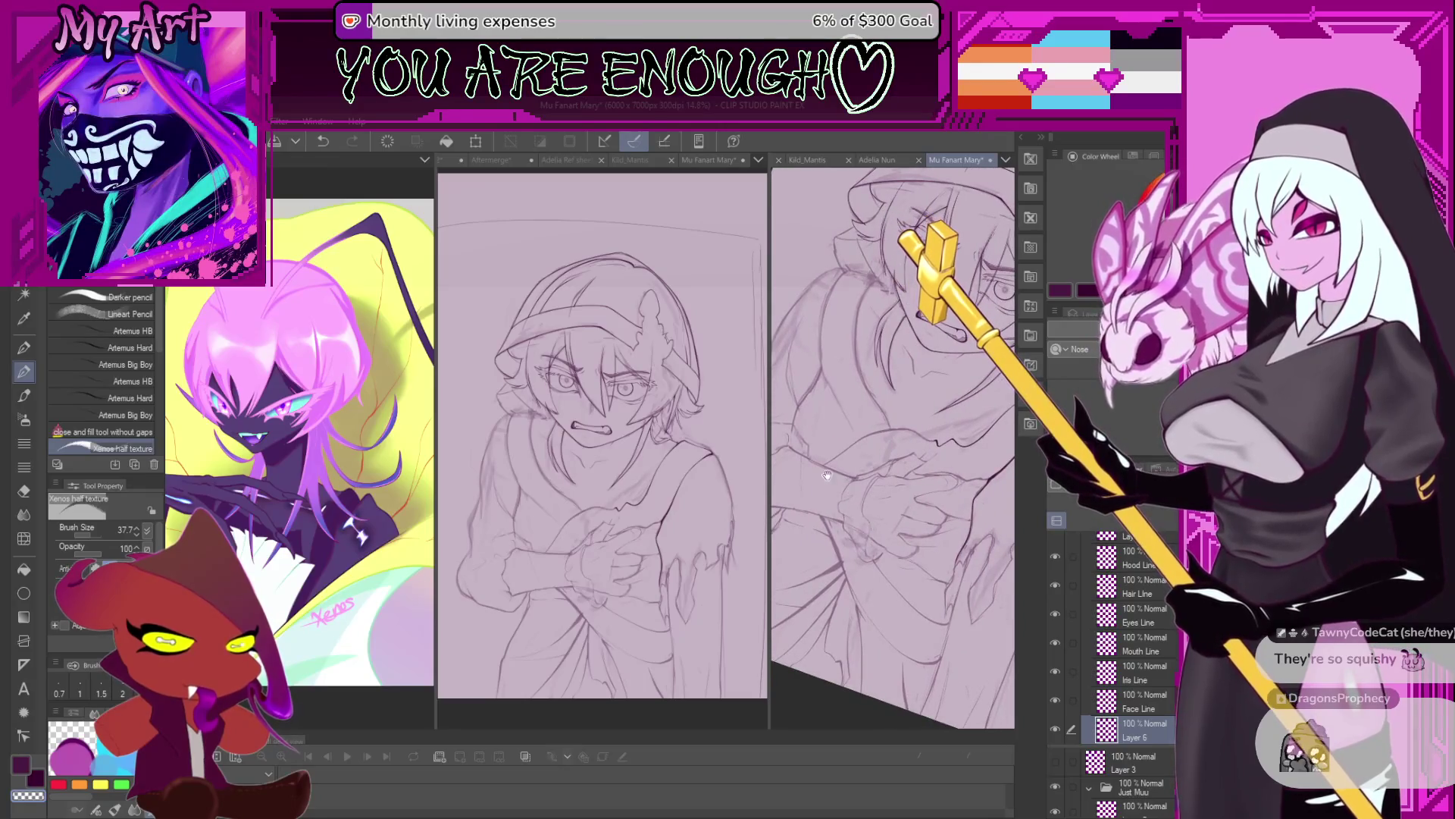
scroll(827, 475, "up", 2)
scroll(827, 475, "up", 2)
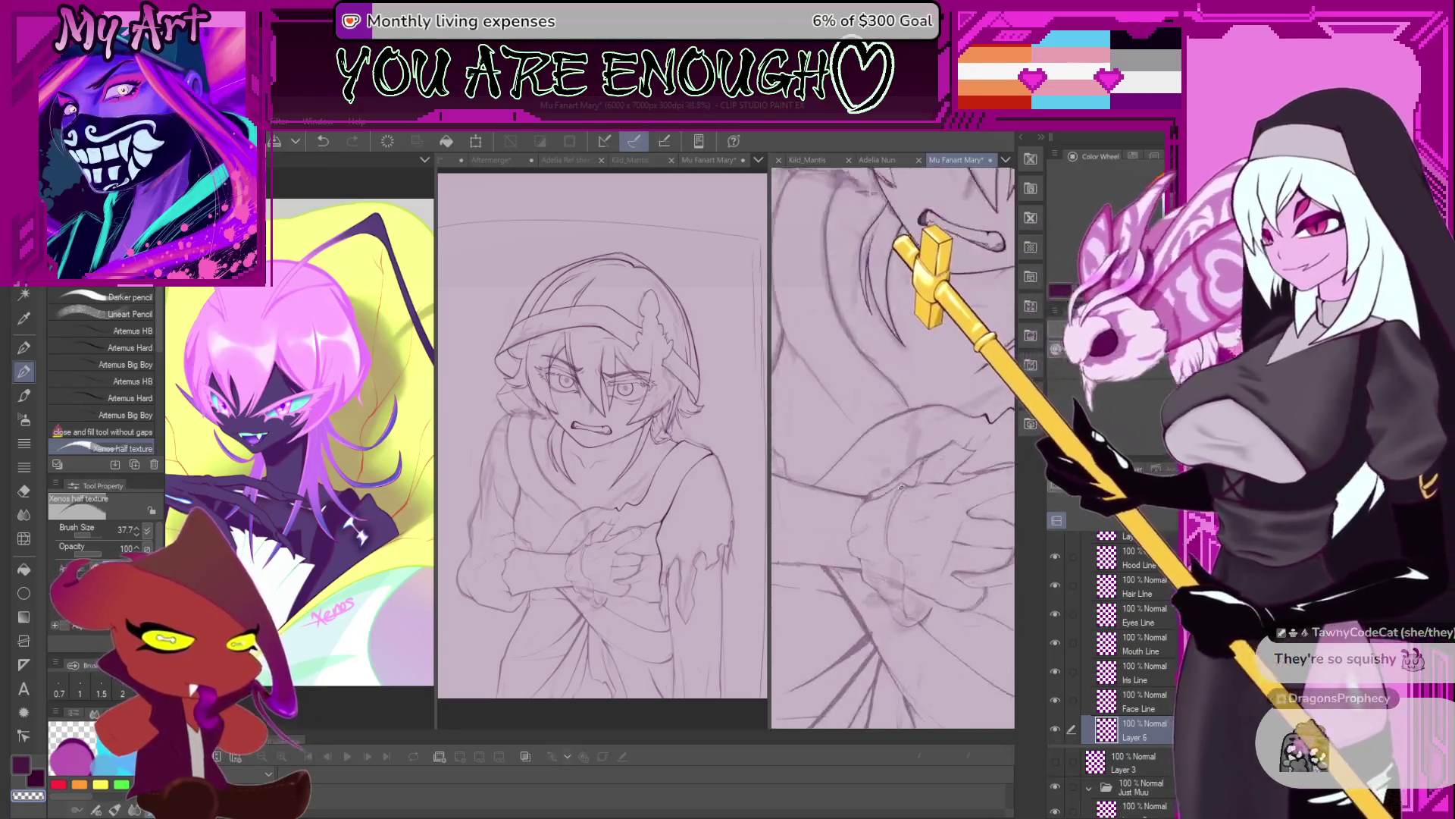
scroll(871, 493, "up", 2)
scroll(826, 496, "up", 1)
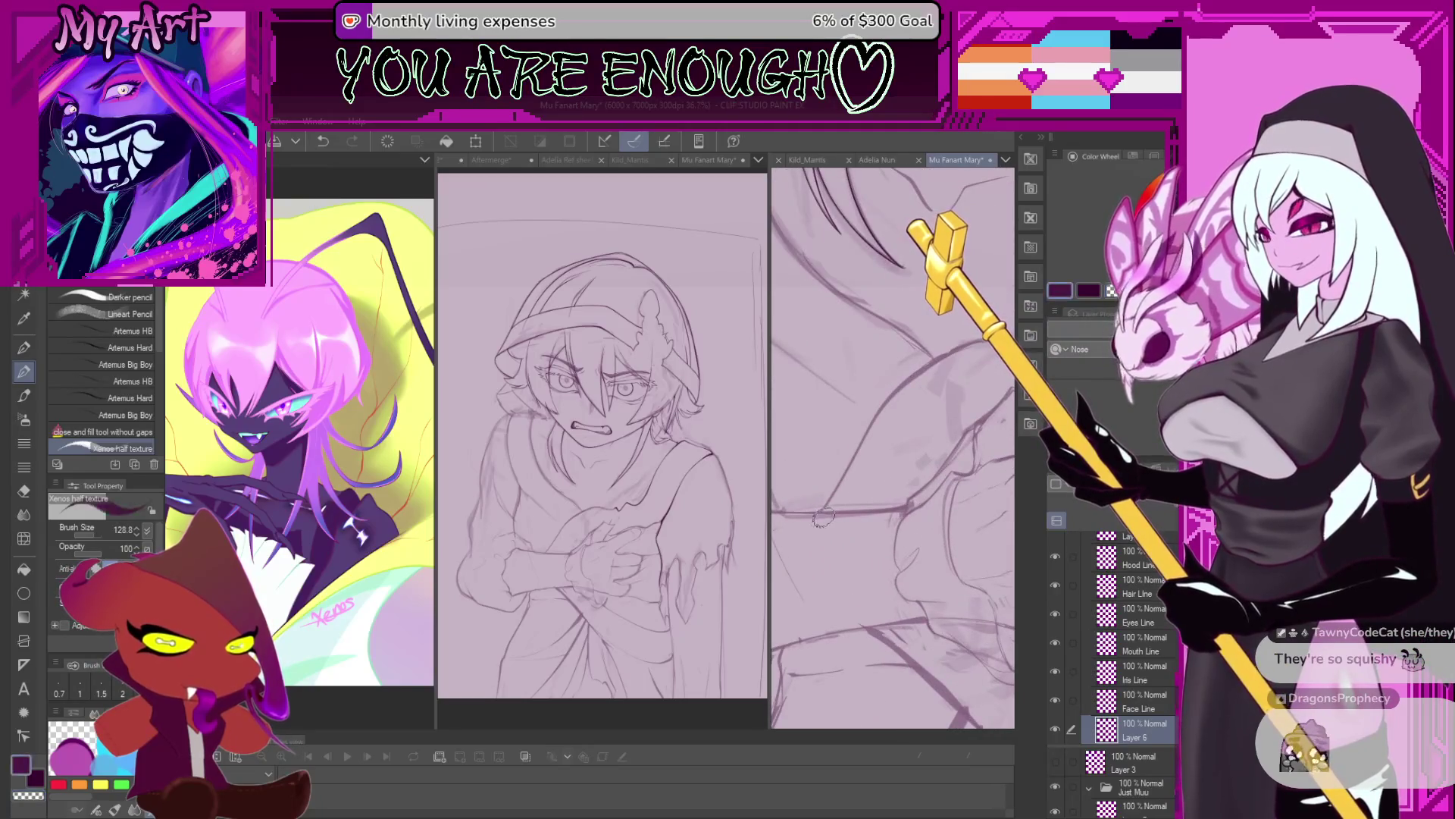
left_click_drag(824, 517, 811, 520)
key("ctrl+z")
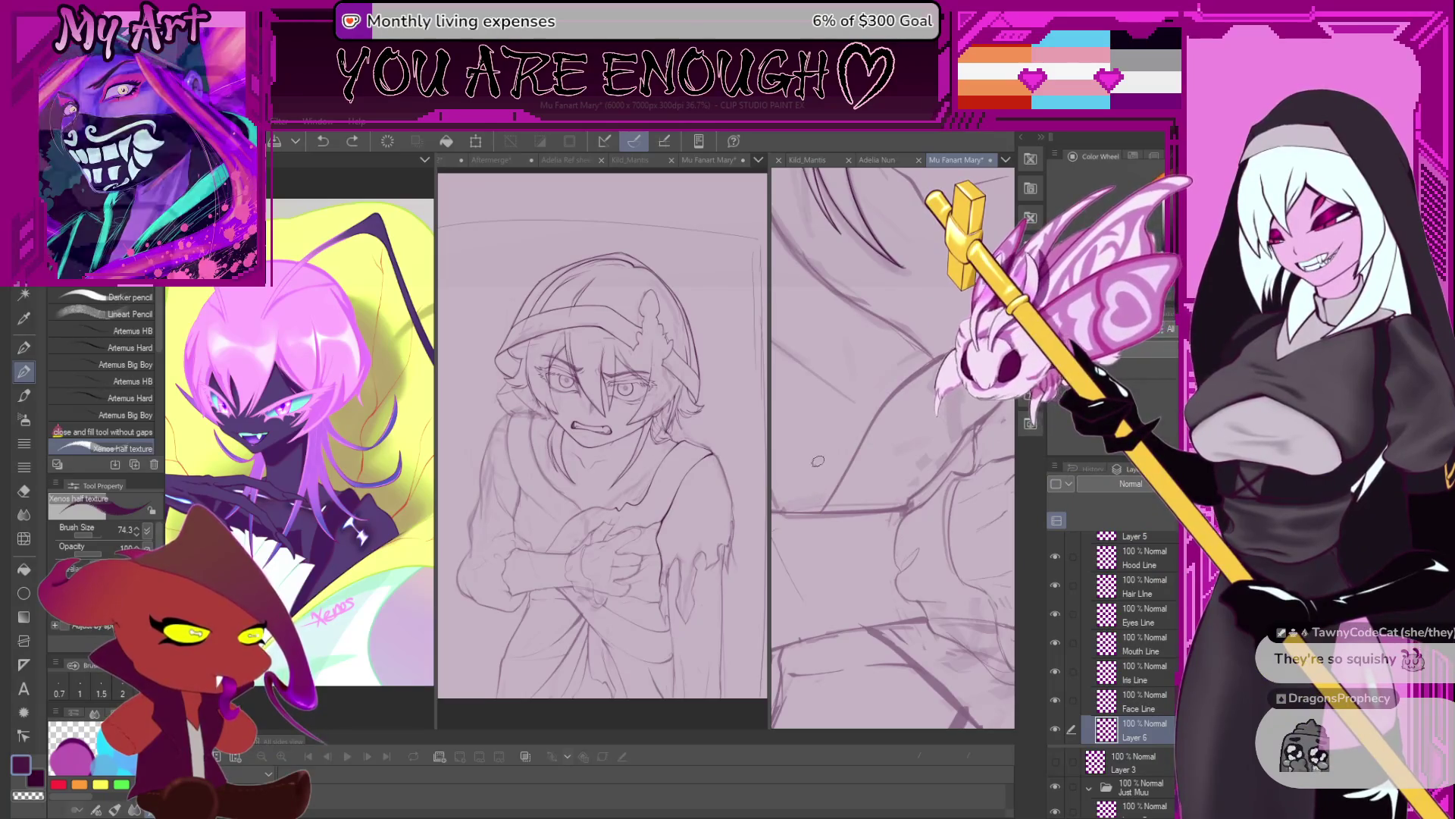
Pan and zoom over the crossed forearm, then undo the stray ink stroke over the arm.
scroll(815, 492, "down", 2)
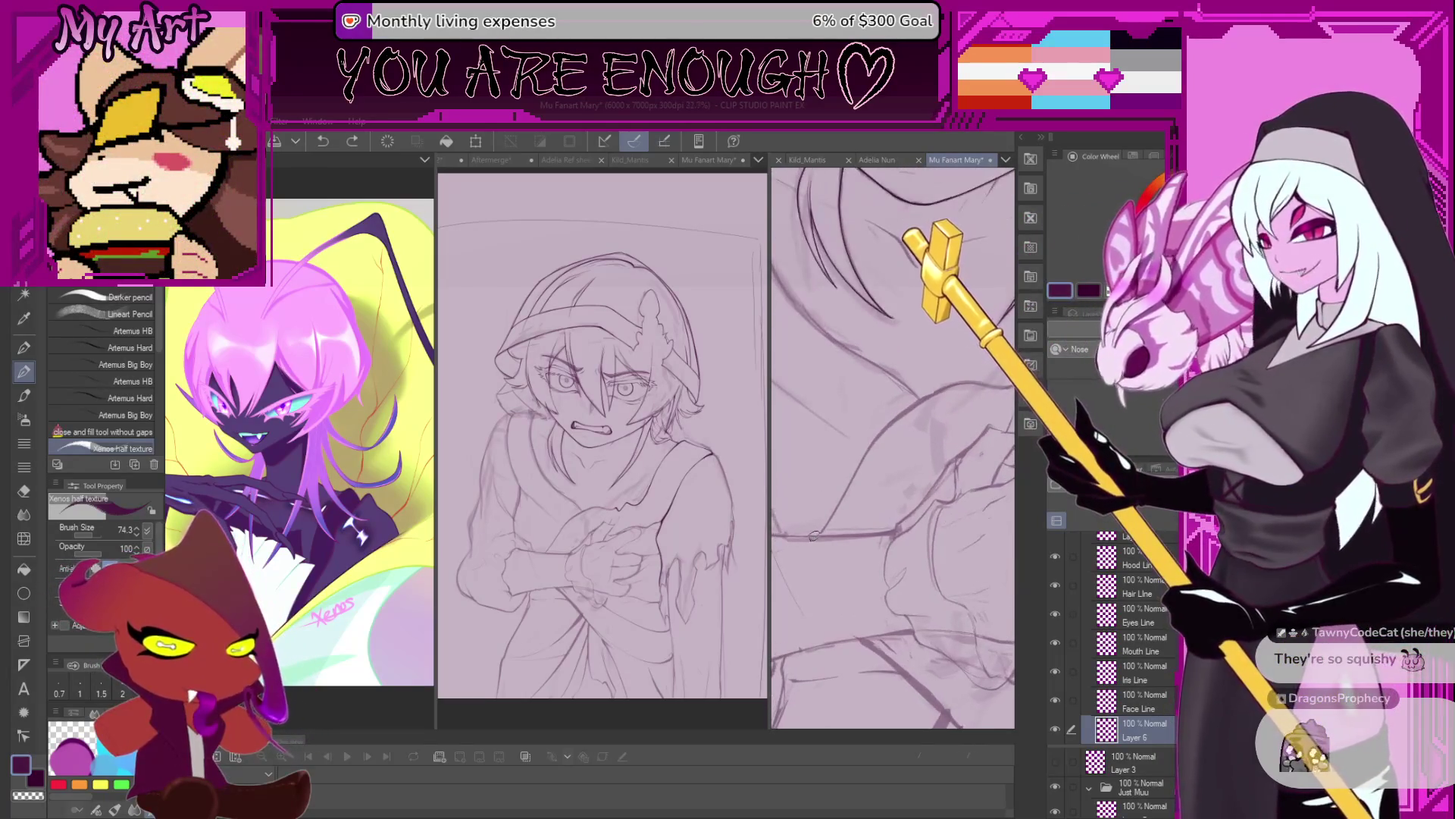
left_click_drag(839, 496, 839, 534)
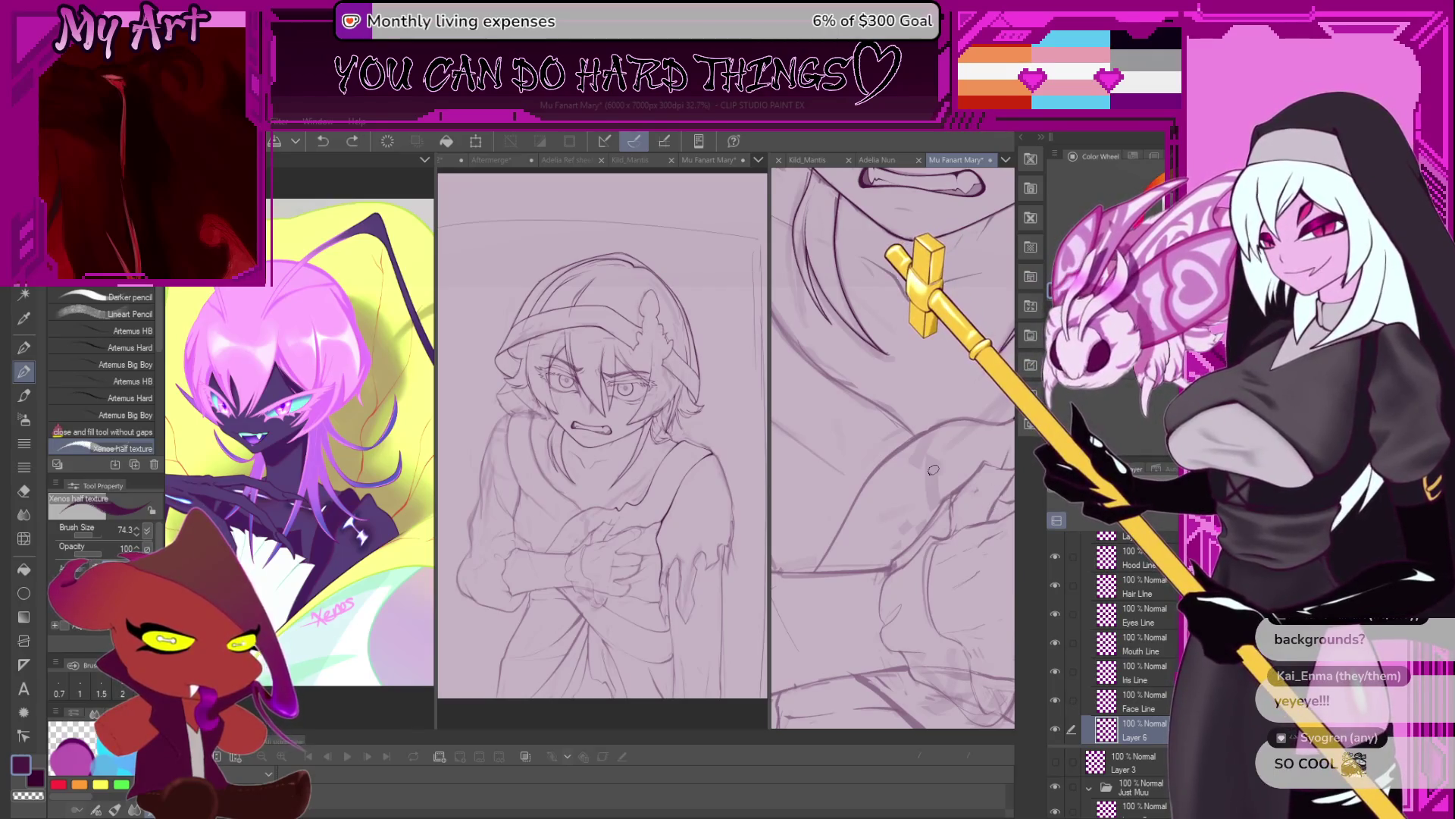
scroll(904, 561, "down", 2)
scroll(904, 561, "down", 1)
scroll(905, 561, "down", 1)
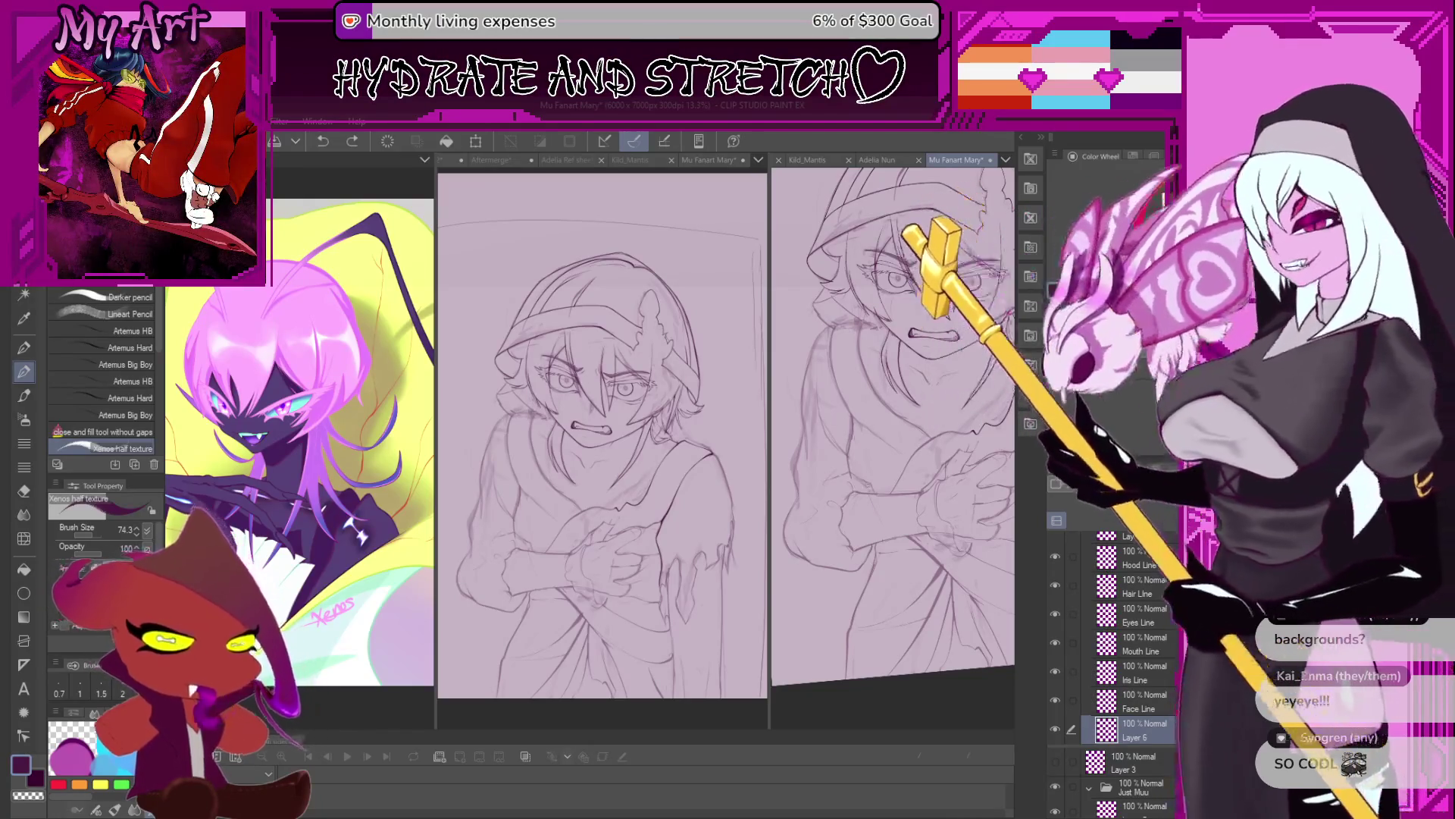
scroll(879, 485, "up", 2)
scroll(884, 454, "down", 1)
scroll(864, 461, "down", 1)
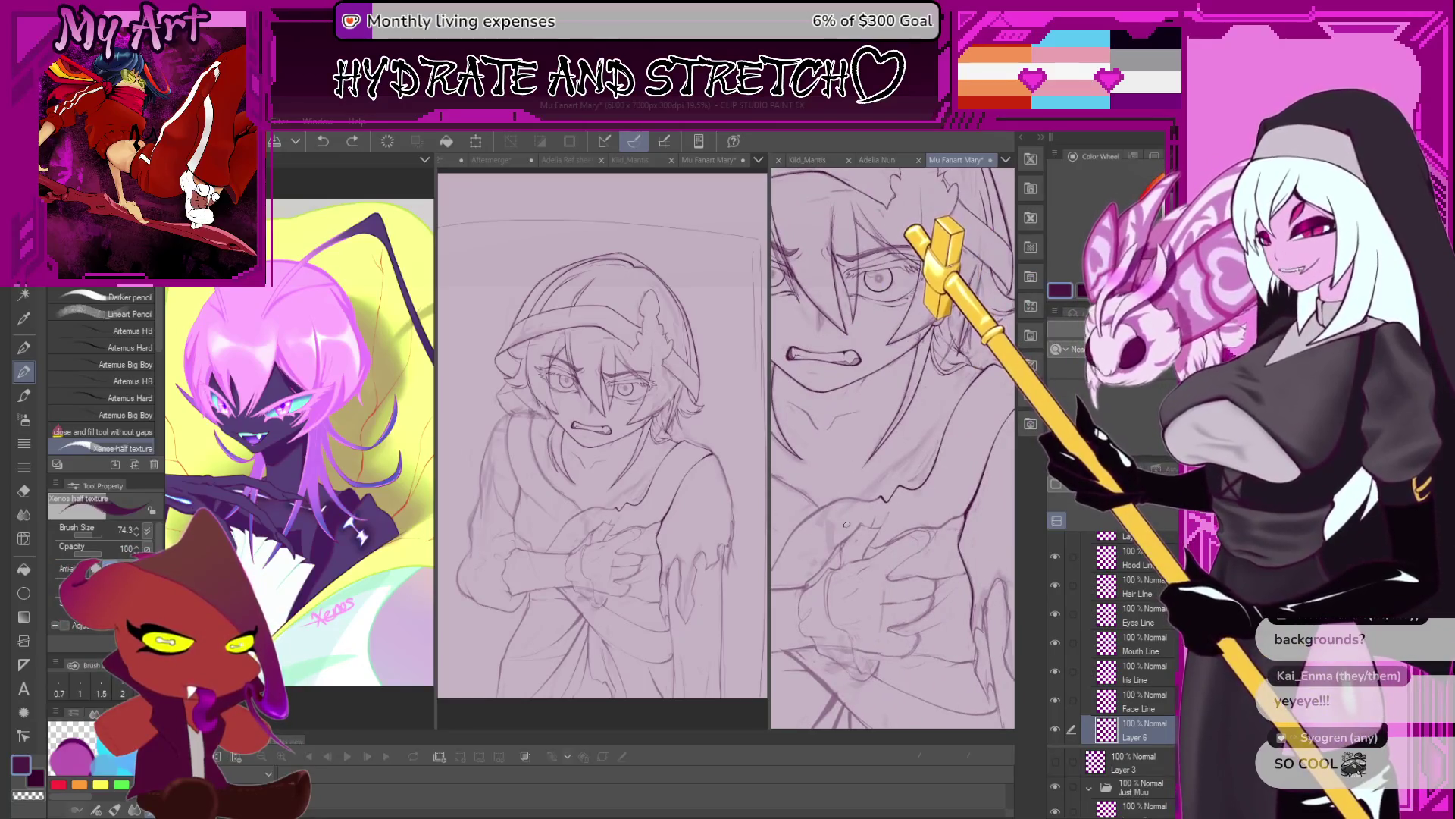
scroll(847, 523, "down", 1)
scroll(825, 529, "up", 1)
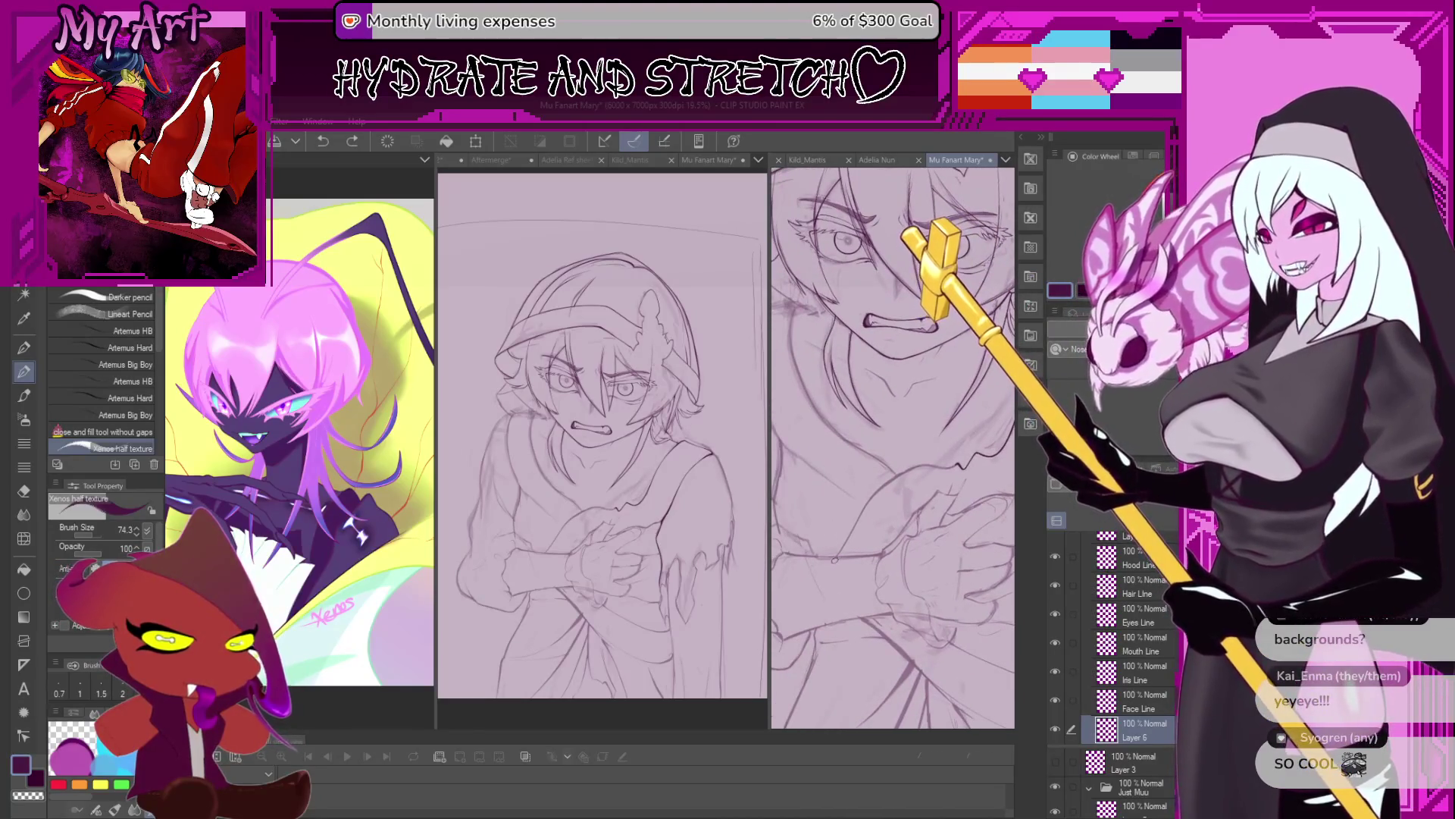
scroll(827, 567, "up", 2)
key("ctrl+z")
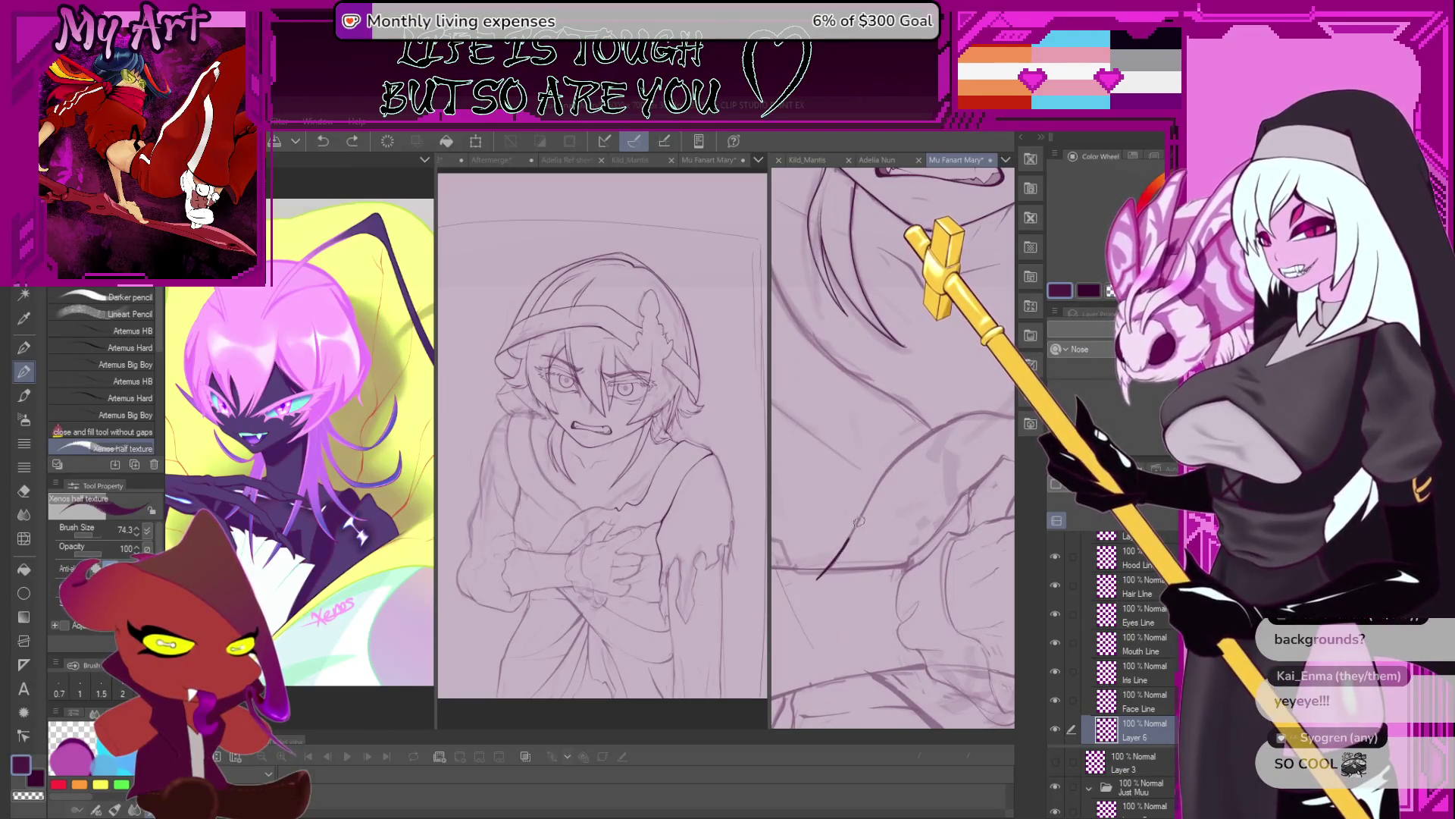